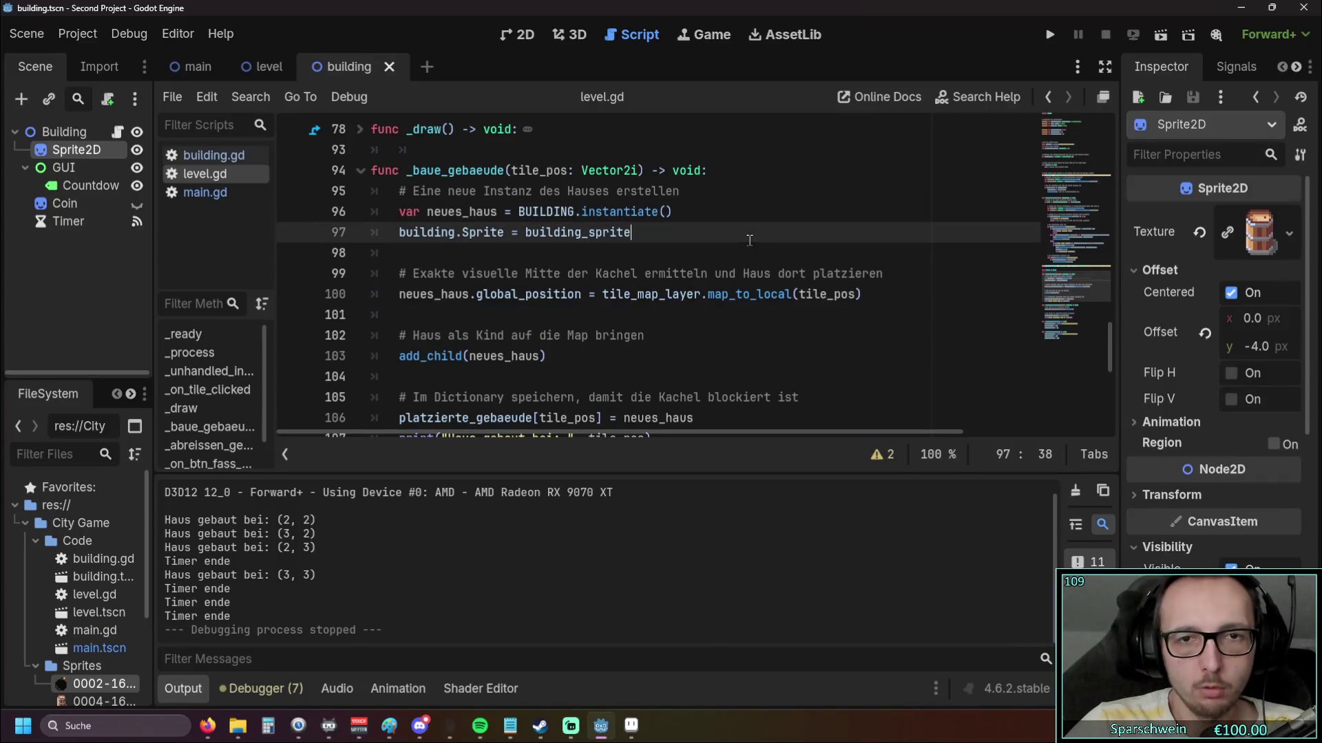
Run the game and place a barrel to trigger the Sprite error, then add 'building = neues_haus' in level.gd
{"action": "left_click", "coordinate": [1050, 34]}
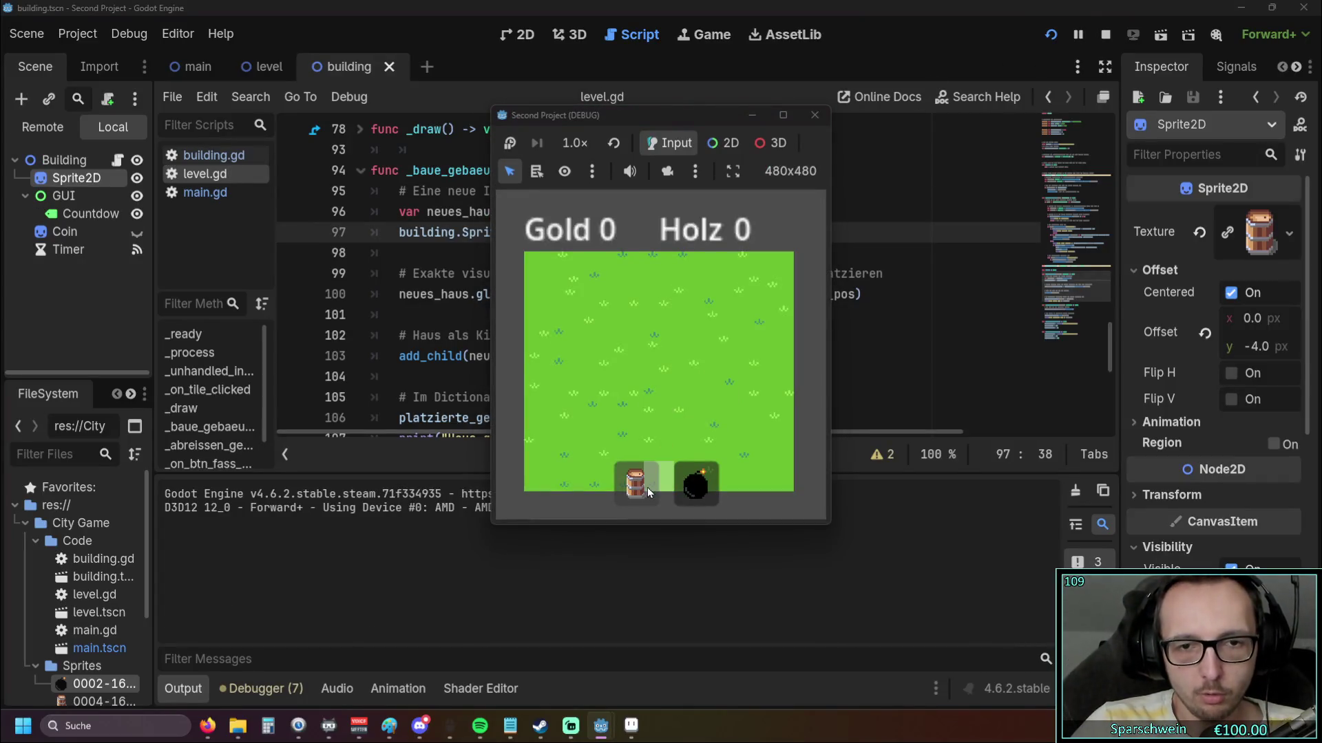
{"action": "left_click", "coordinate": [632, 365]}
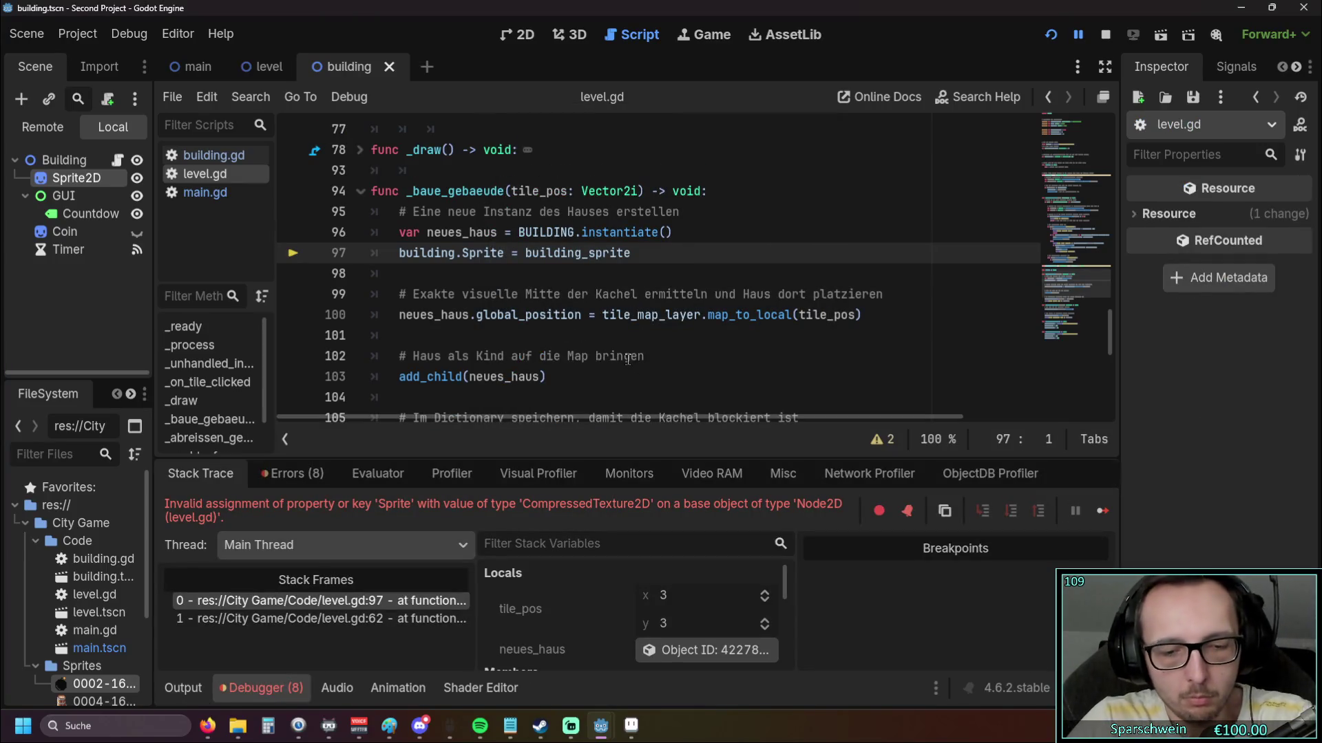
{"action": "type", "text": "building = neues_haus"}
{"action": "key", "text": "Return"}
{"action": "left_click", "coordinate": [574, 314]}
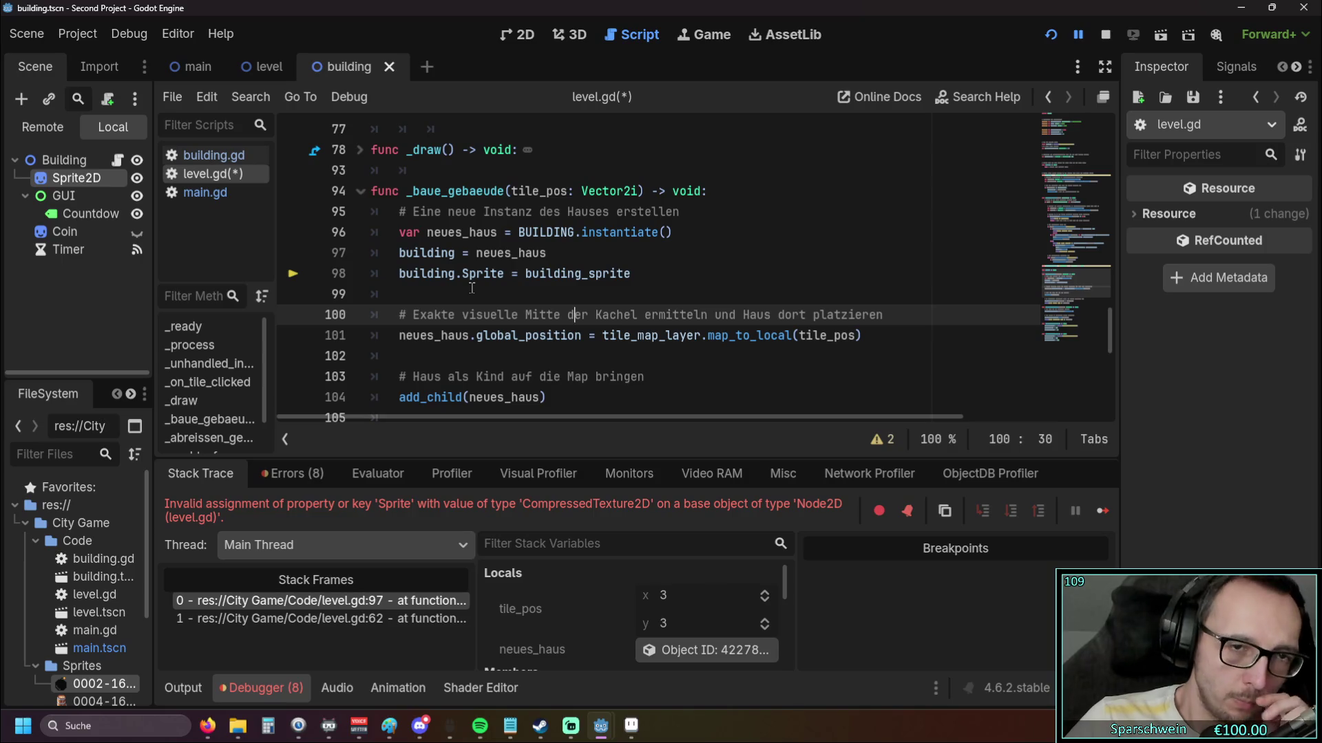
Review the instantiate call and Sprite assignment on lines 96–97, then switch to building.gd
{"action": "scroll", "coordinate": [569, 294], "scroll_direction": "down", "scroll_amount": 2}
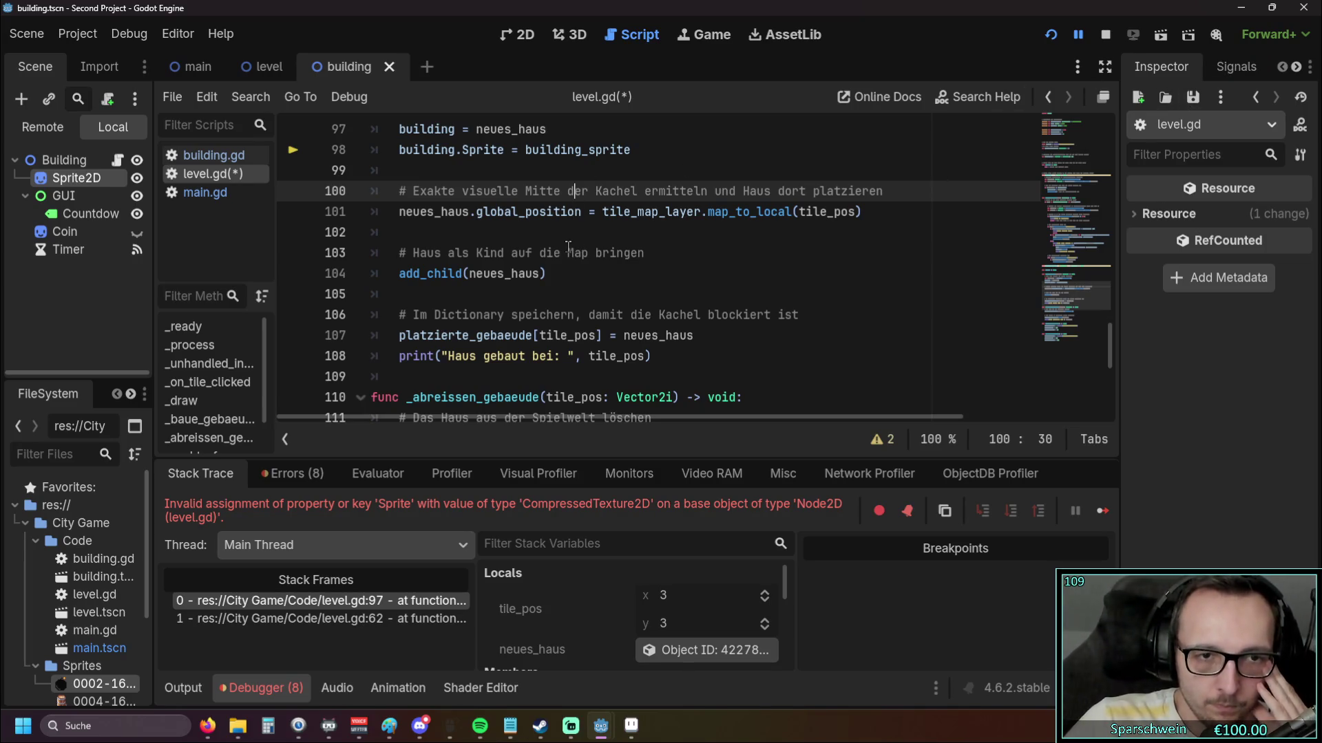
{"action": "scroll", "coordinate": [551, 283], "scroll_direction": "up", "scroll_amount": 2}
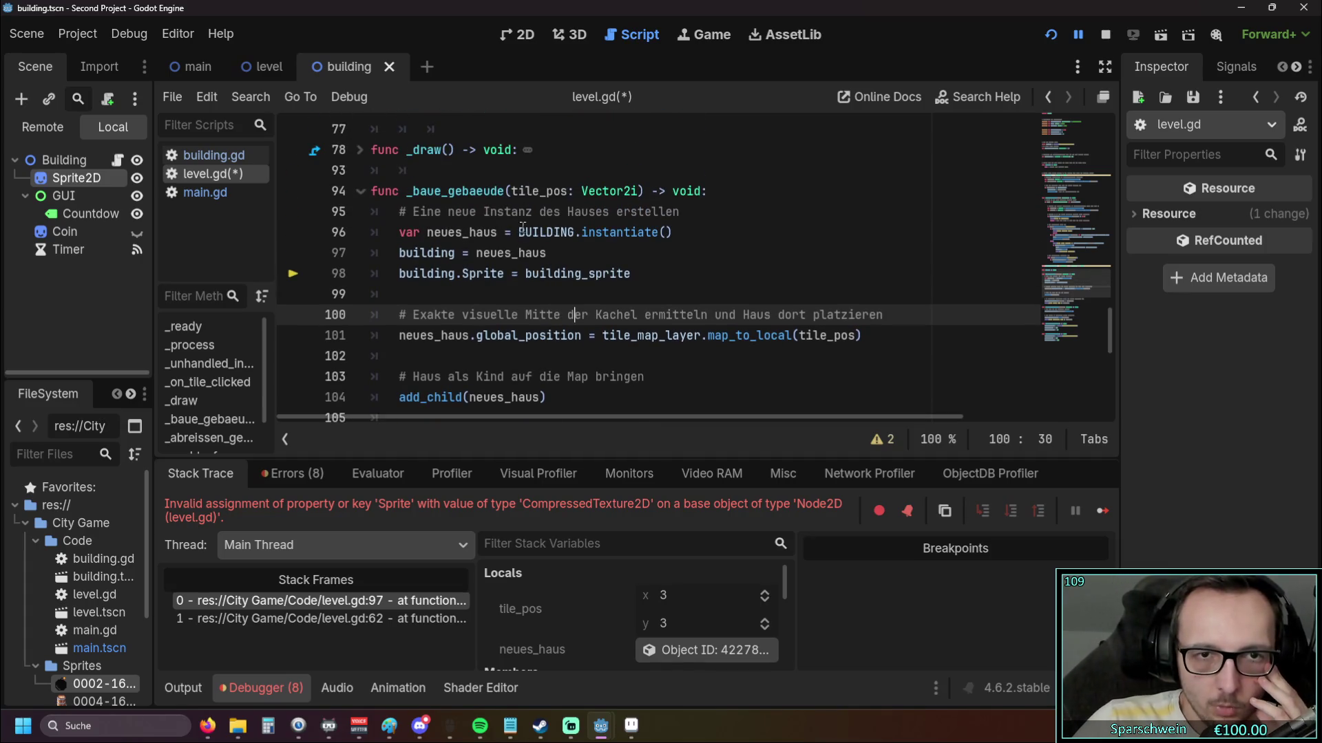
{"action": "left_click_drag", "start_coordinate": [521, 232], "coordinate": [671, 232]}
{"action": "left_click", "coordinate": [644, 253]}
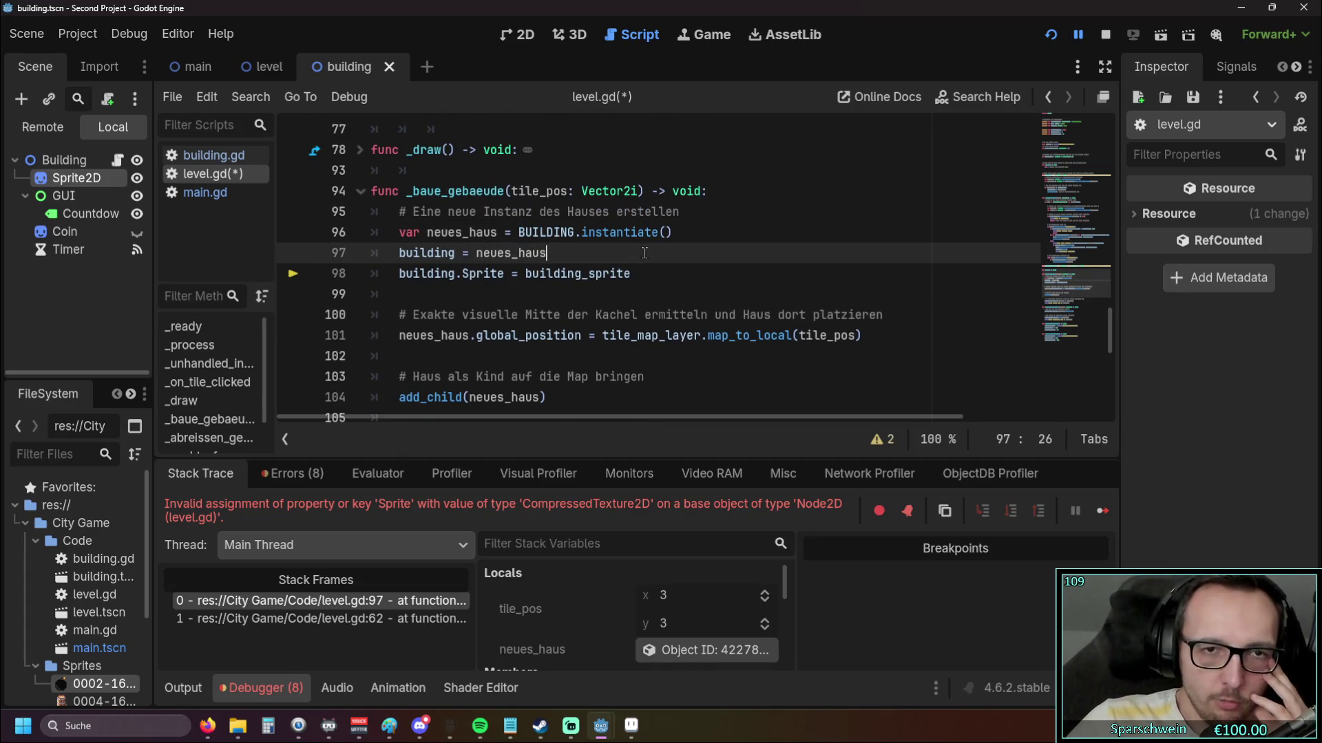
{"action": "left_click", "coordinate": [212, 157]}
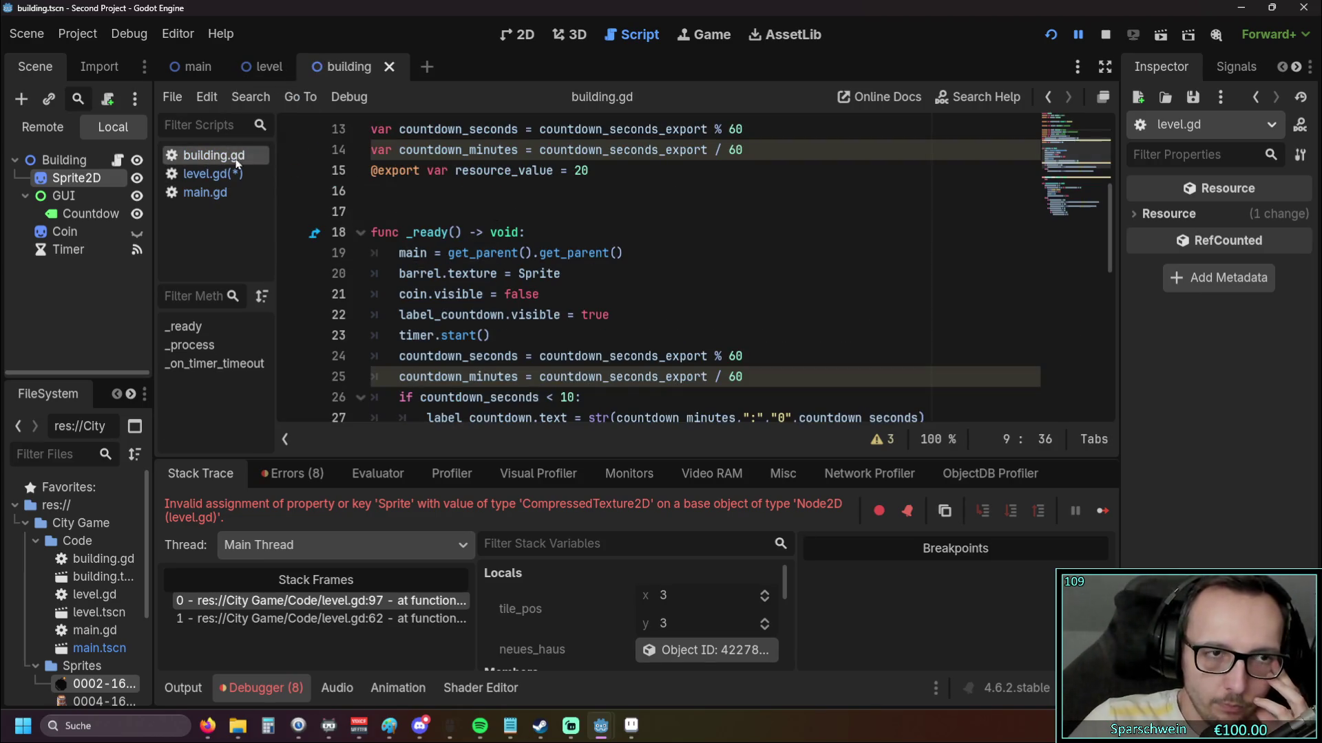
Go back to level.gd and look over its code
{"action": "left_click", "coordinate": [221, 173]}
{"action": "scroll", "coordinate": [290, 191], "scroll_direction": "up", "scroll_amount": 20}
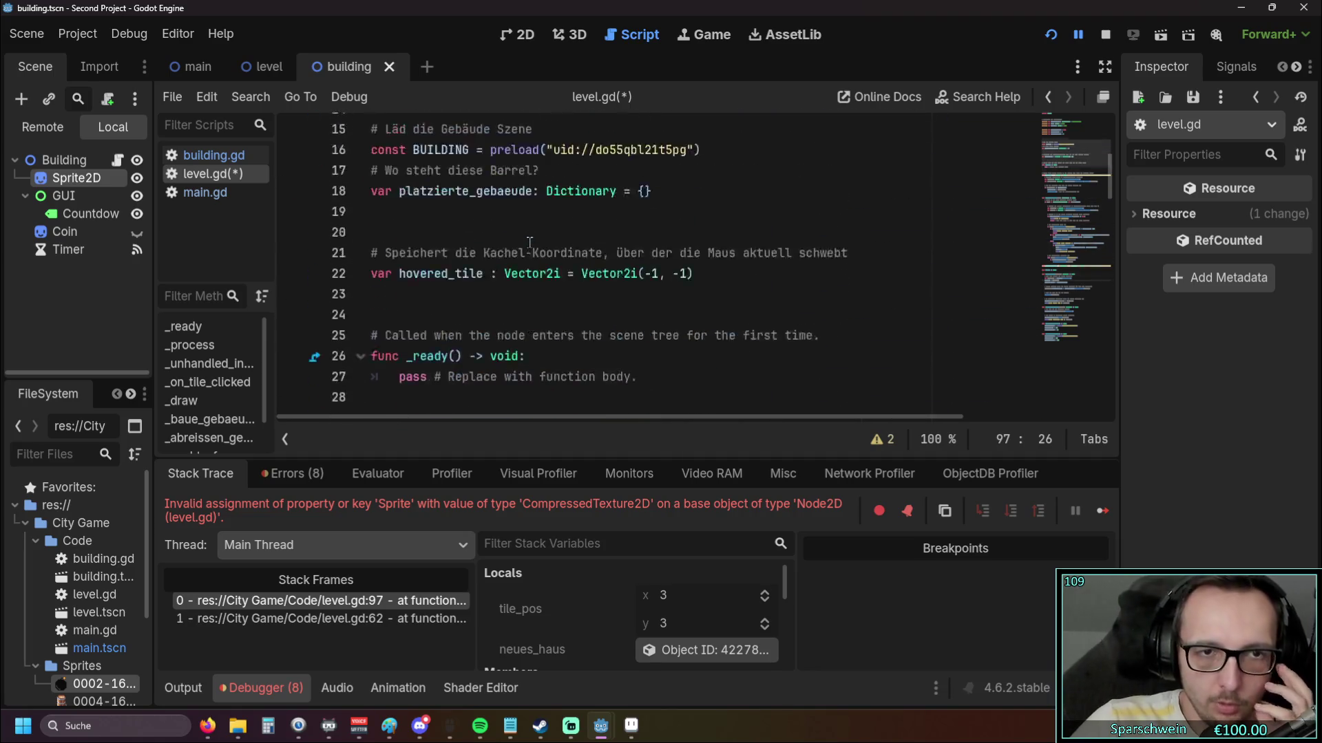
{"action": "scroll", "coordinate": [512, 229], "scroll_direction": "down", "scroll_amount": 2}
{"action": "scroll", "coordinate": [502, 230], "scroll_direction": "down", "scroll_amount": 1}
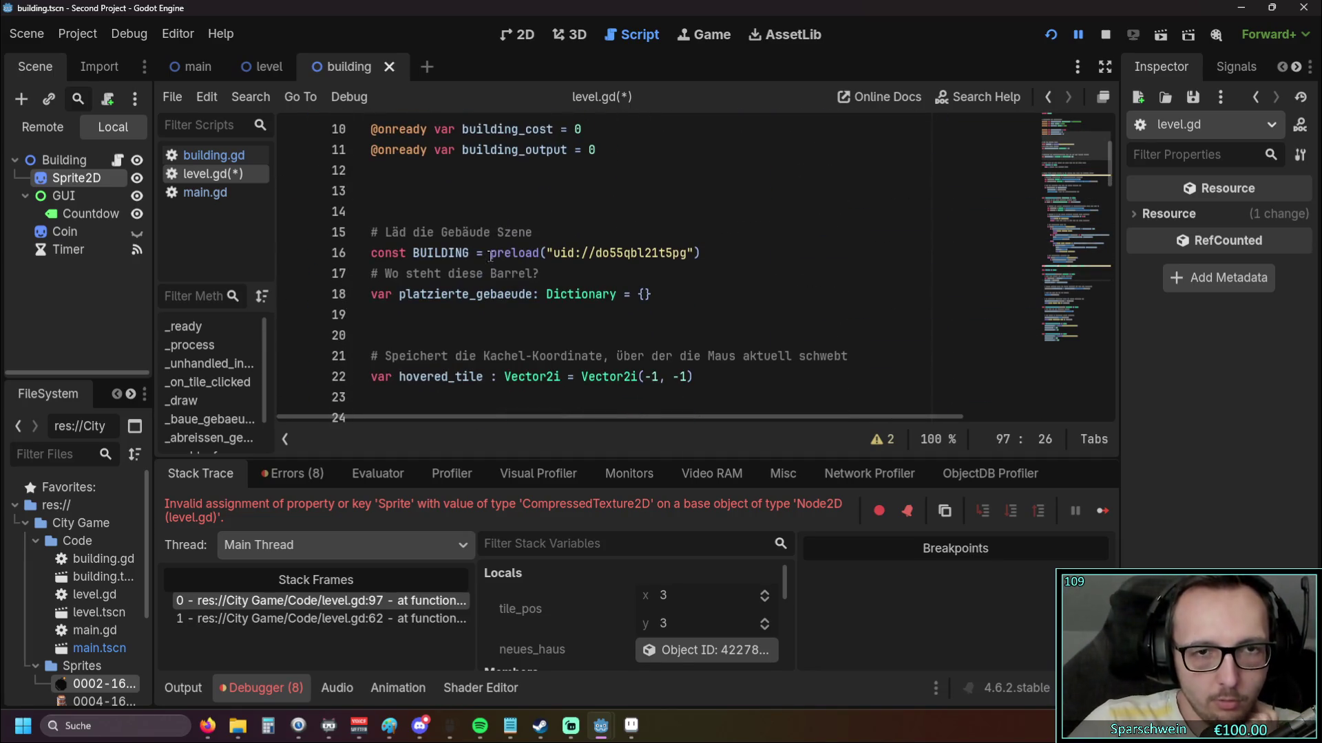
{"action": "mouse_move", "coordinate": [596, 256]}
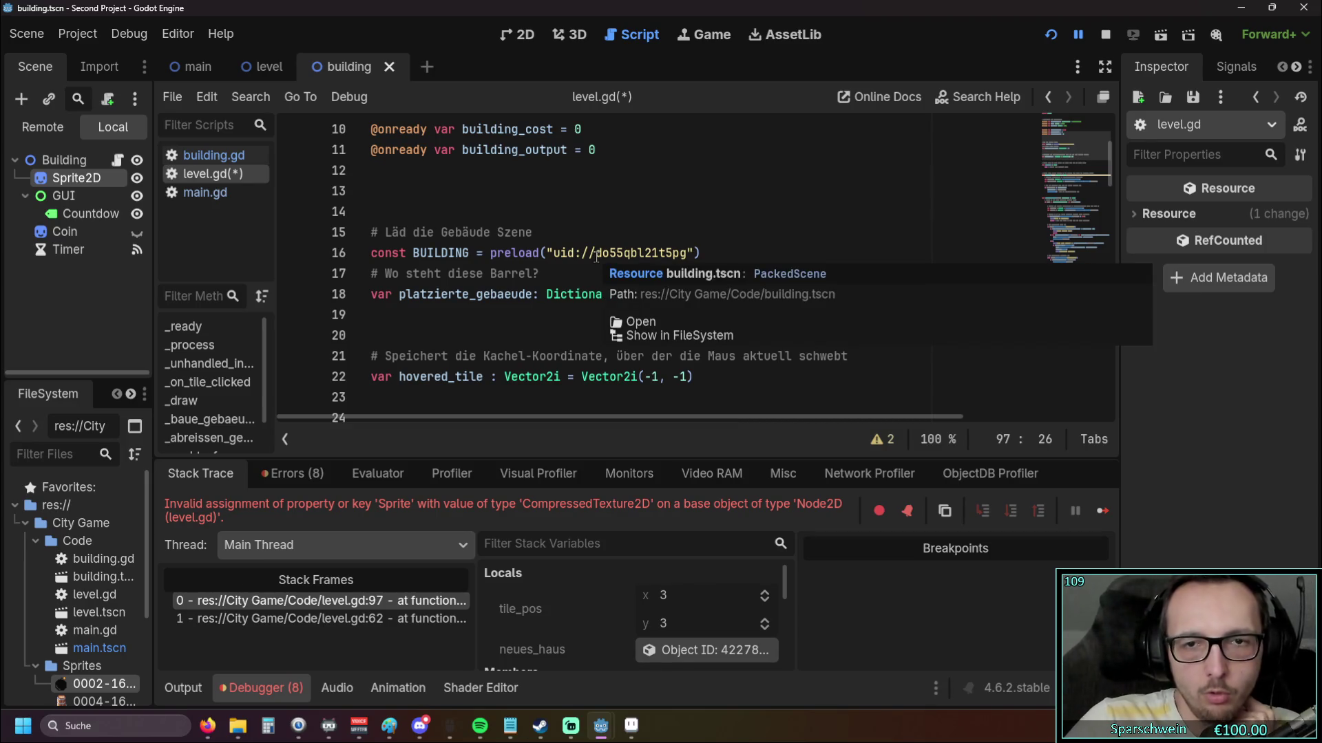
Open building.gd and review its variable declarations
{"action": "left_click", "coordinate": [207, 156]}
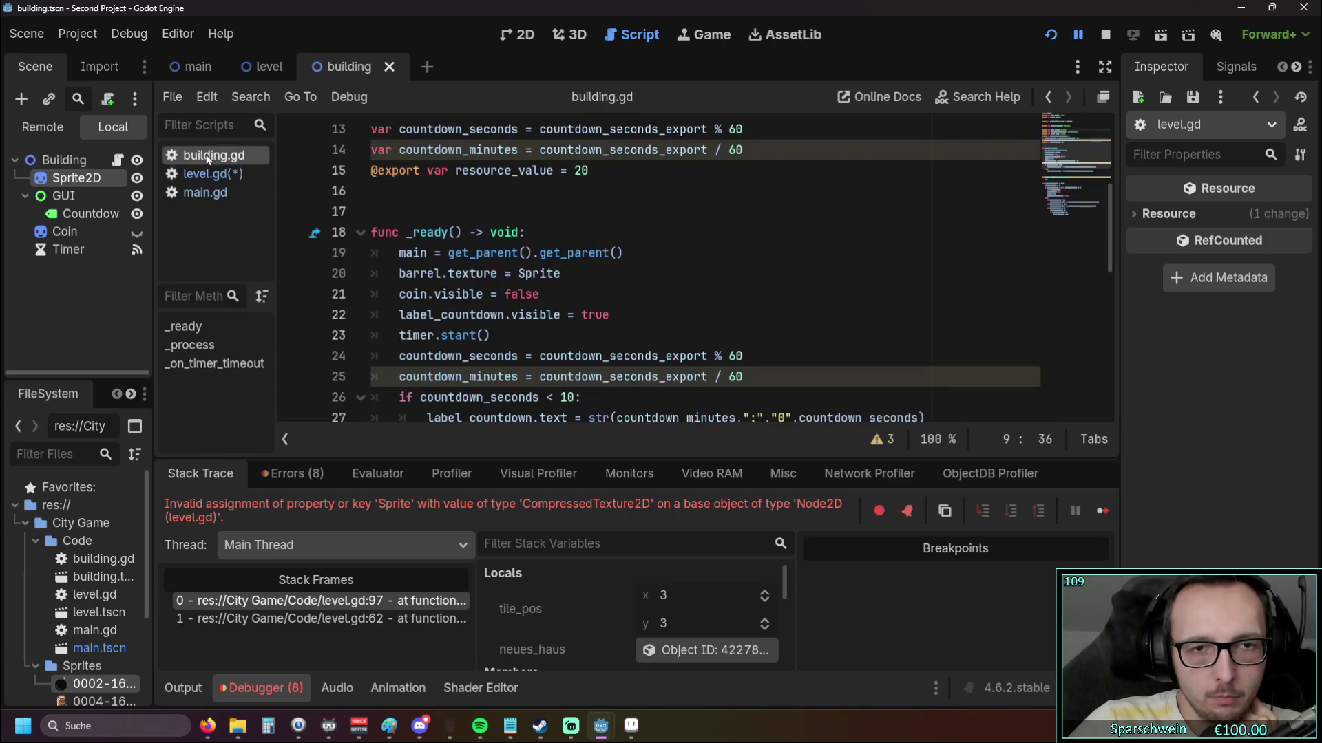
{"action": "scroll", "coordinate": [631, 253], "scroll_direction": "up", "scroll_amount": 4}
{"action": "scroll", "coordinate": [626, 249], "scroll_direction": "down", "scroll_amount": 3}
{"action": "scroll", "coordinate": [616, 246], "scroll_direction": "up", "scroll_amount": 3}
{"action": "scroll", "coordinate": [610, 244], "scroll_direction": "down", "scroll_amount": 3}
{"action": "scroll", "coordinate": [605, 243], "scroll_direction": "down", "scroll_amount": 8}
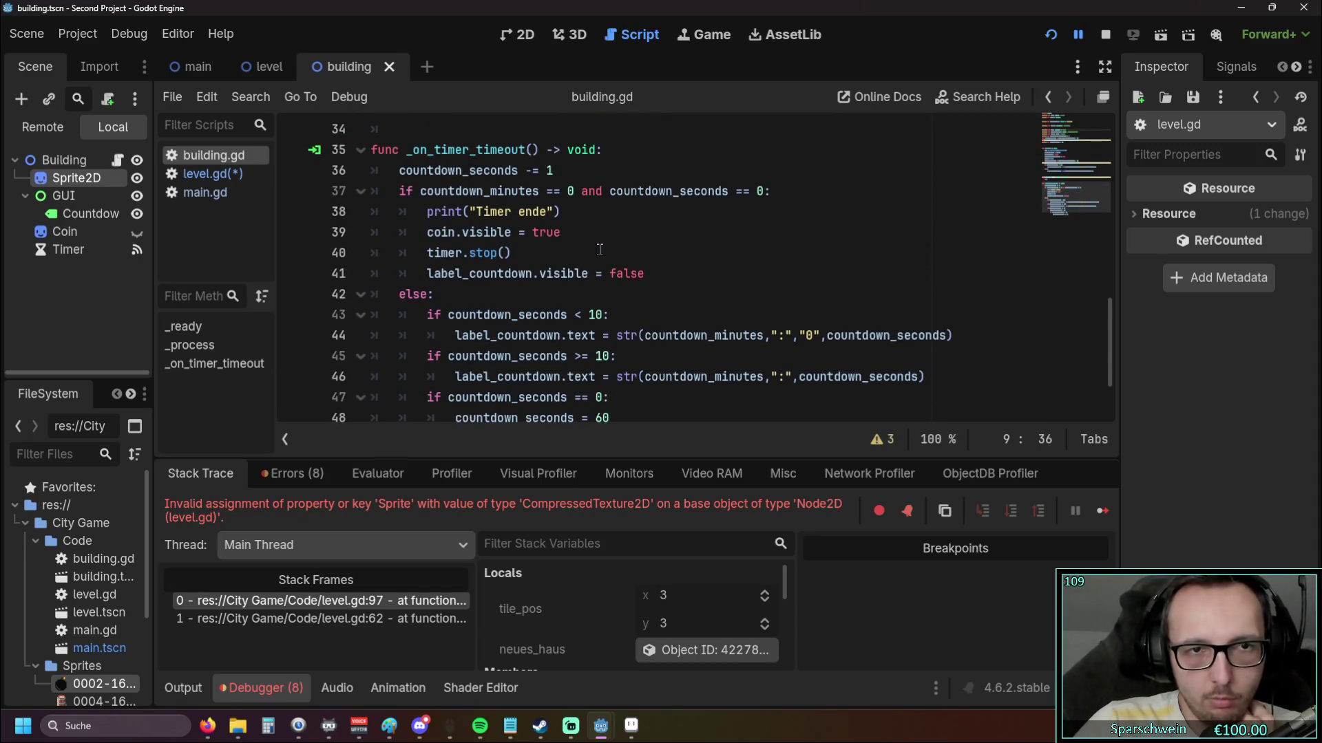
{"action": "scroll", "coordinate": [597, 247], "scroll_direction": "up", "scroll_amount": 8}
{"action": "scroll", "coordinate": [596, 246], "scroll_direction": "down", "scroll_amount": 3}
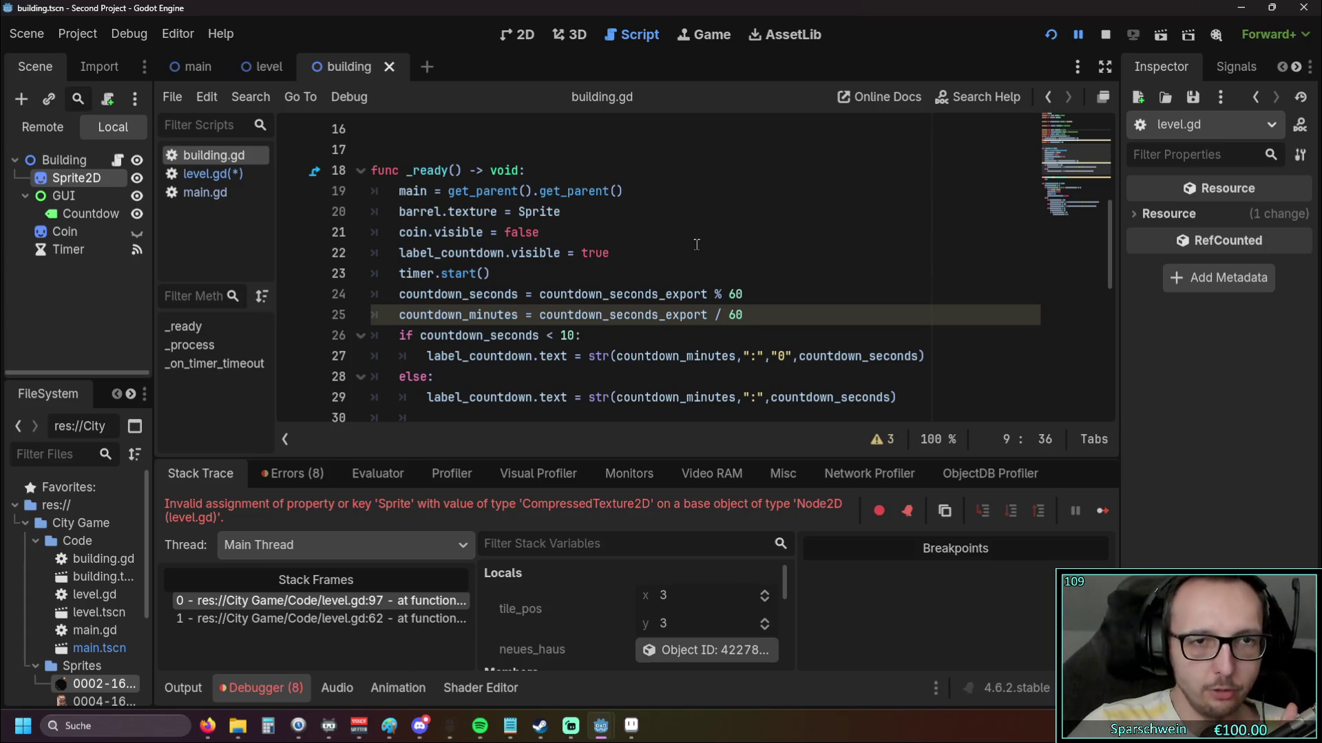
Read through _ready and _on_timer_timeout, ending at the end of line 29
{"action": "scroll", "coordinate": [110, 537], "scroll_direction": "down", "scroll_amount": 4}
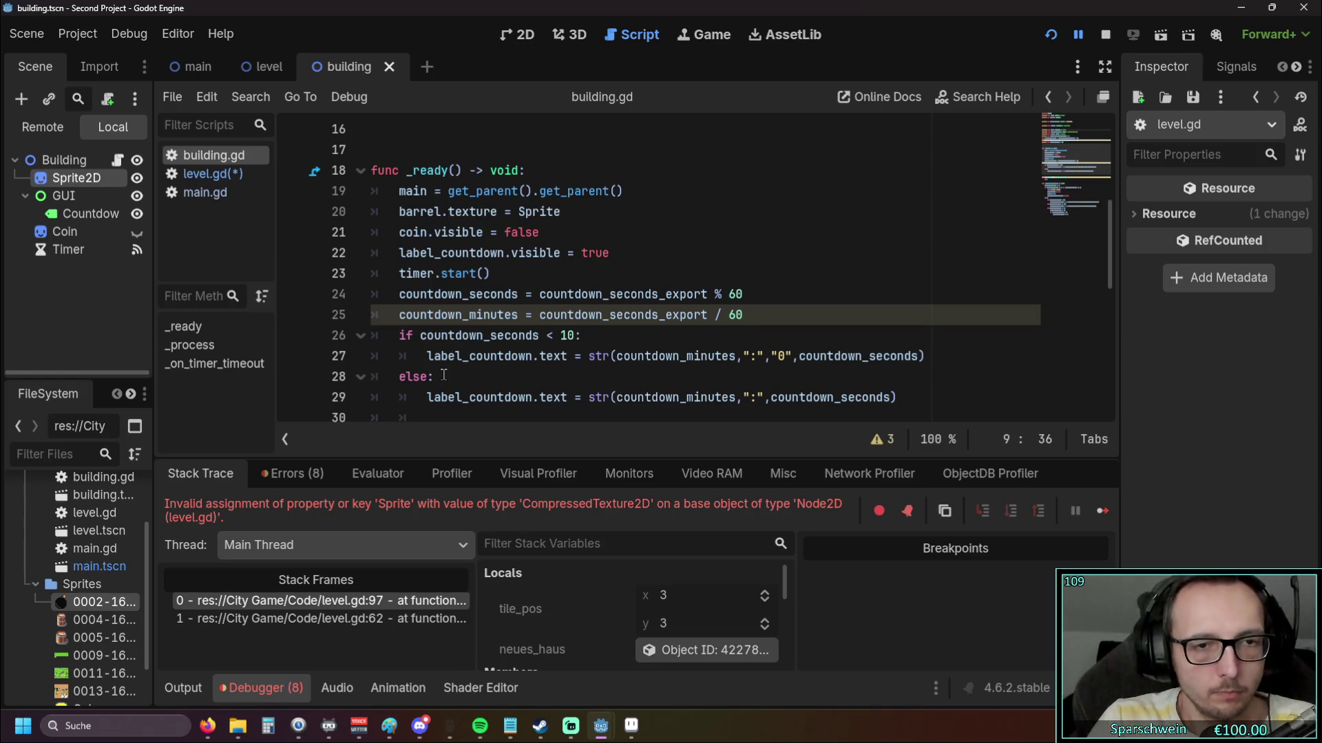
{"action": "scroll", "coordinate": [444, 371], "scroll_direction": "down", "scroll_amount": 2}
{"action": "scroll", "coordinate": [448, 365], "scroll_direction": "up", "scroll_amount": 2}
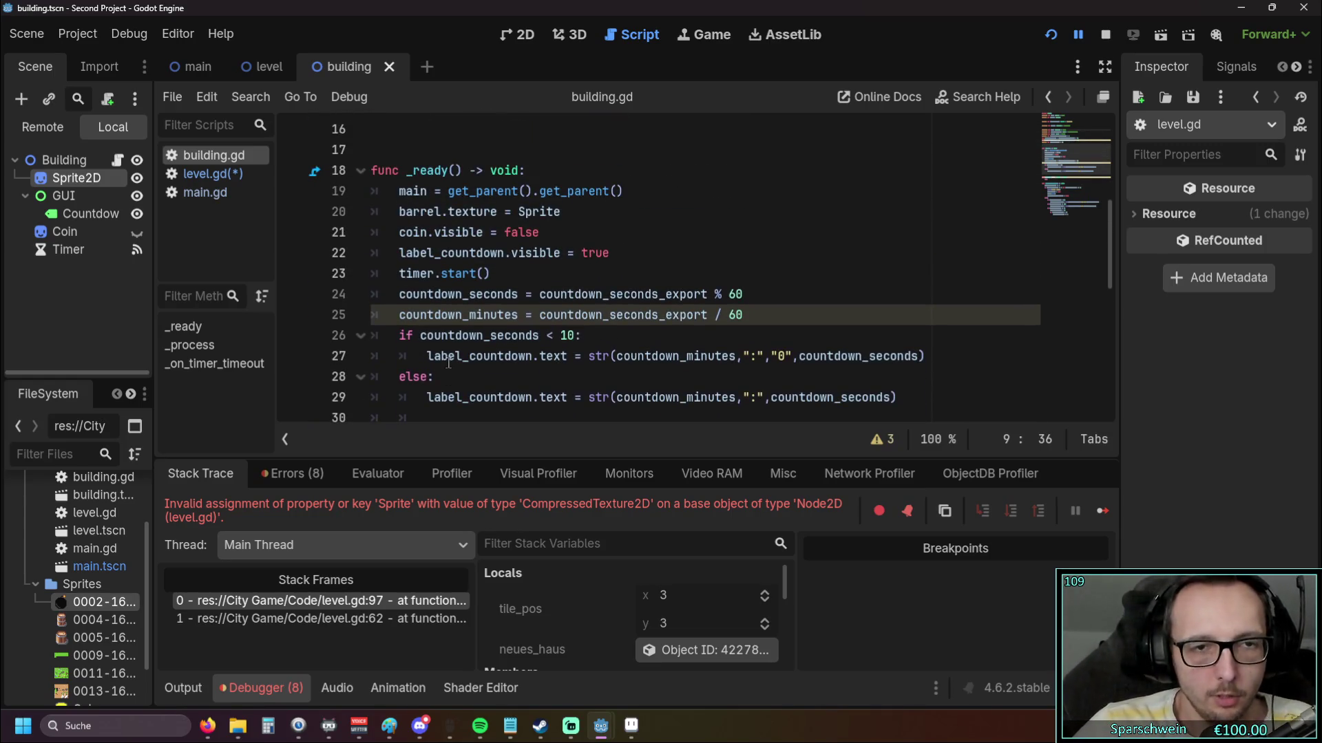
{"action": "scroll", "coordinate": [454, 358], "scroll_direction": "down", "scroll_amount": 1}
{"action": "scroll", "coordinate": [468, 358], "scroll_direction": "up", "scroll_amount": 1}
{"action": "scroll", "coordinate": [472, 358], "scroll_direction": "down", "scroll_amount": 1}
{"action": "left_click", "coordinate": [897, 335]}
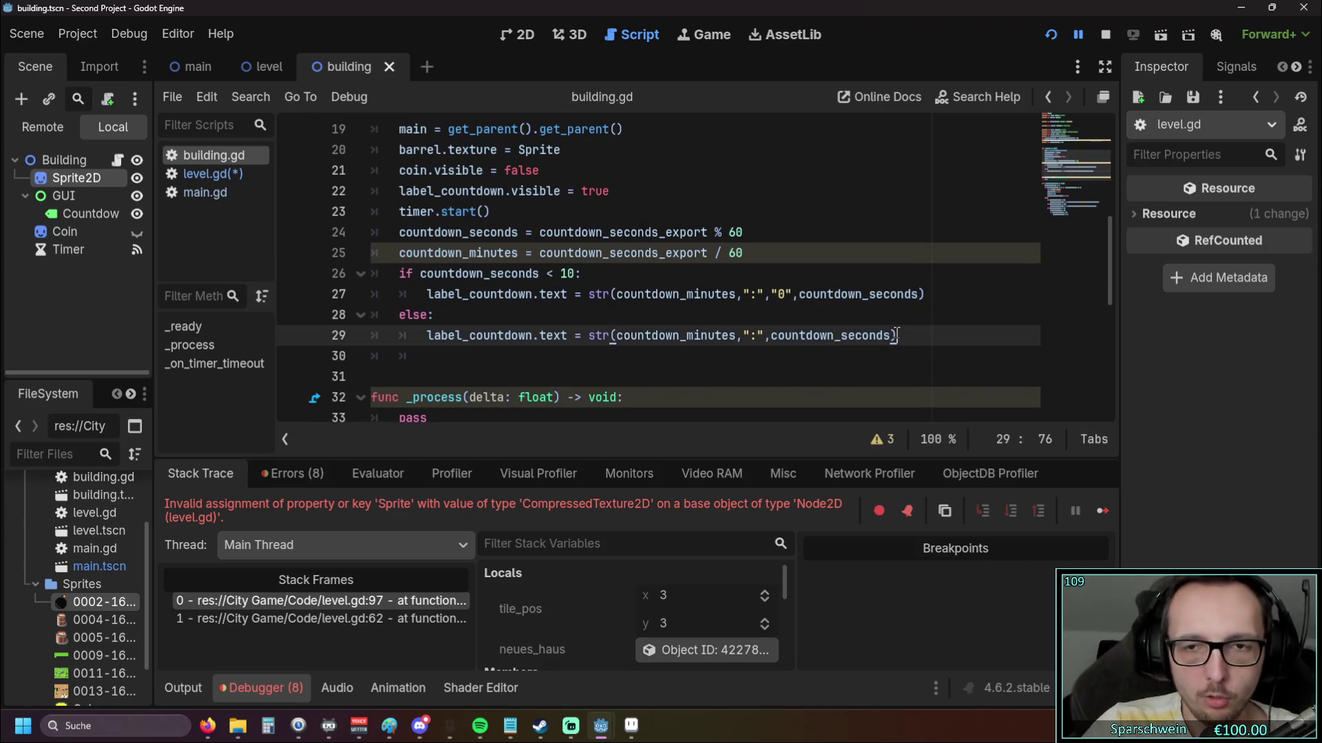
Start an outdented 'if' on new line 30 at the end of _ready
{"action": "key", "text": "Down"}
{"action": "key", "text": "BackSpace"}
{"action": "type", "text": "if"}
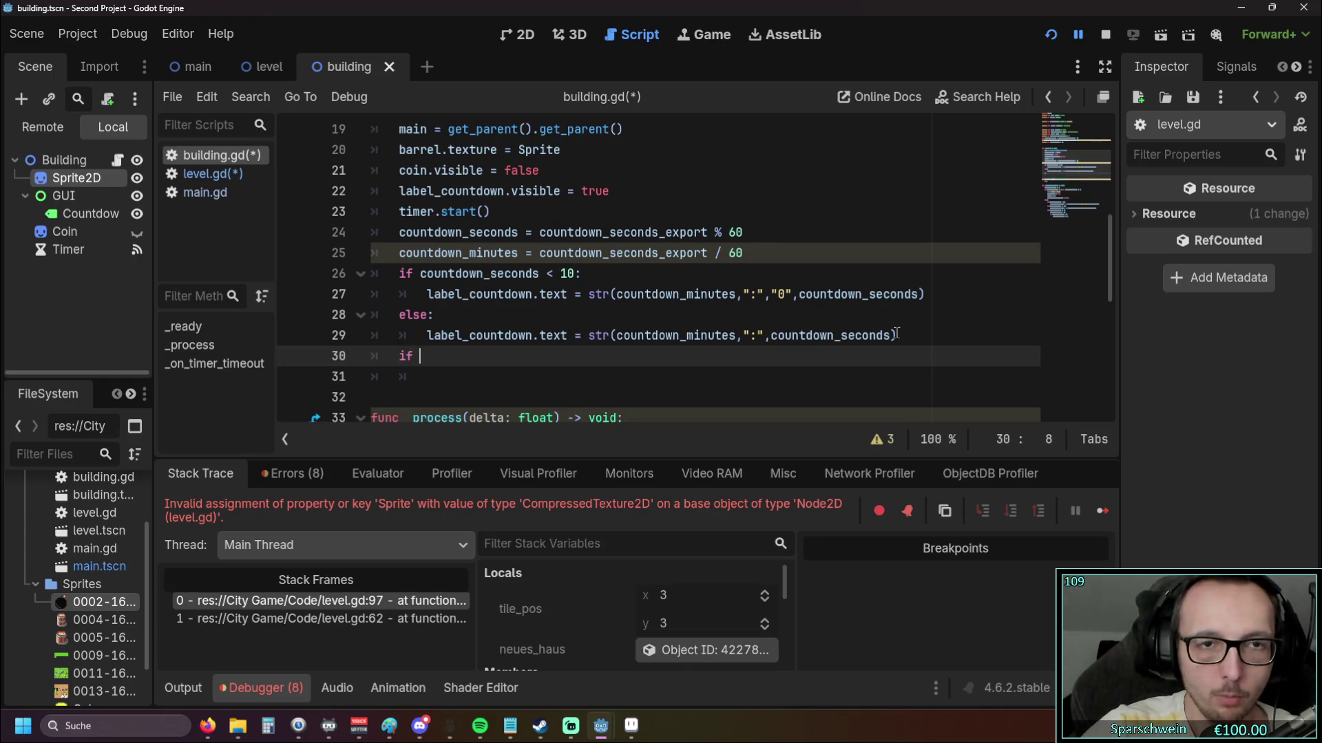
{"action": "scroll", "coordinate": [566, 256], "scroll_direction": "up", "scroll_amount": 1}
{"action": "scroll", "coordinate": [541, 266], "scroll_direction": "up", "scroll_amount": 5}
{"action": "scroll", "coordinate": [541, 266], "scroll_direction": "up", "scroll_amount": 1}
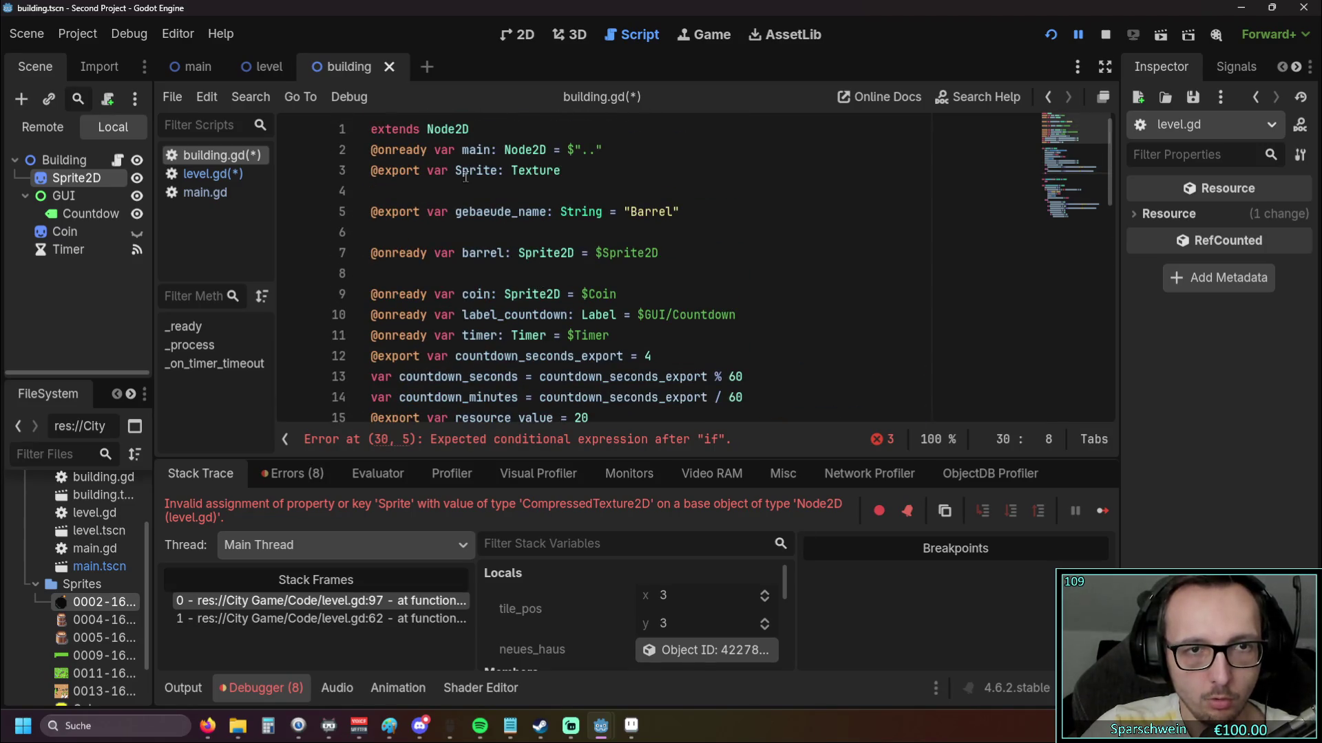
{"action": "scroll", "coordinate": [475, 199], "scroll_direction": "down", "scroll_amount": 5}
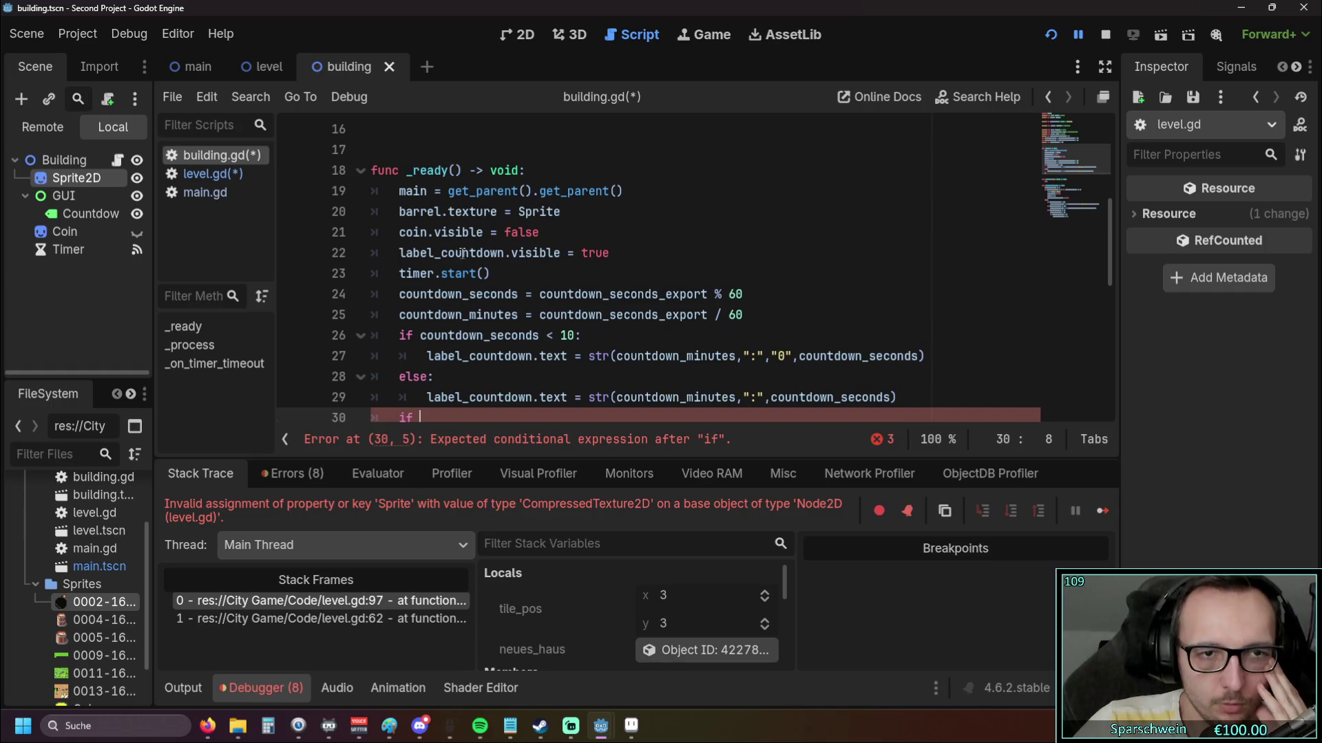
{"action": "scroll", "coordinate": [455, 227], "scroll_direction": "down", "scroll_amount": 1}
{"action": "scroll", "coordinate": [487, 251], "scroll_direction": "up", "scroll_amount": 1}
{"action": "scroll", "coordinate": [489, 255], "scroll_direction": "up", "scroll_amount": 3}
{"action": "scroll", "coordinate": [489, 255], "scroll_direction": "up", "scroll_amount": 1}
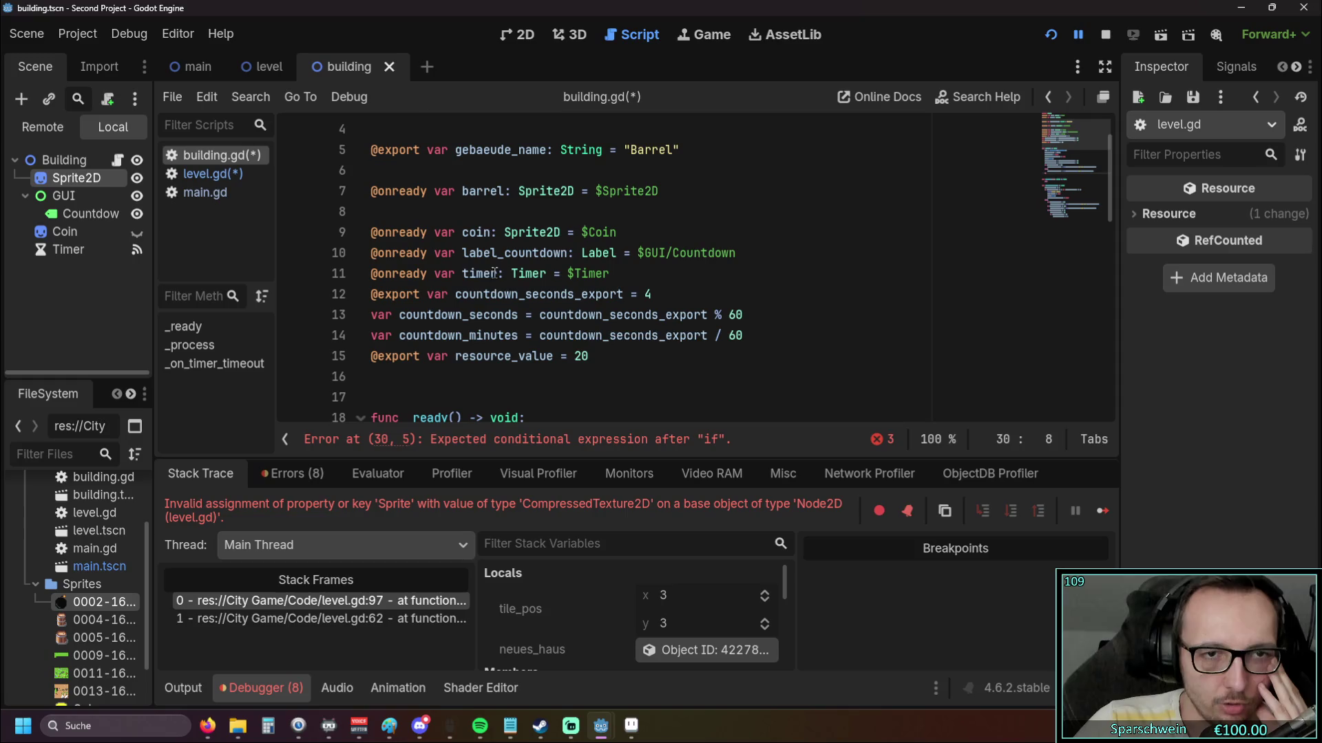
{"action": "scroll", "coordinate": [533, 258], "scroll_direction": "up", "scroll_amount": 1}
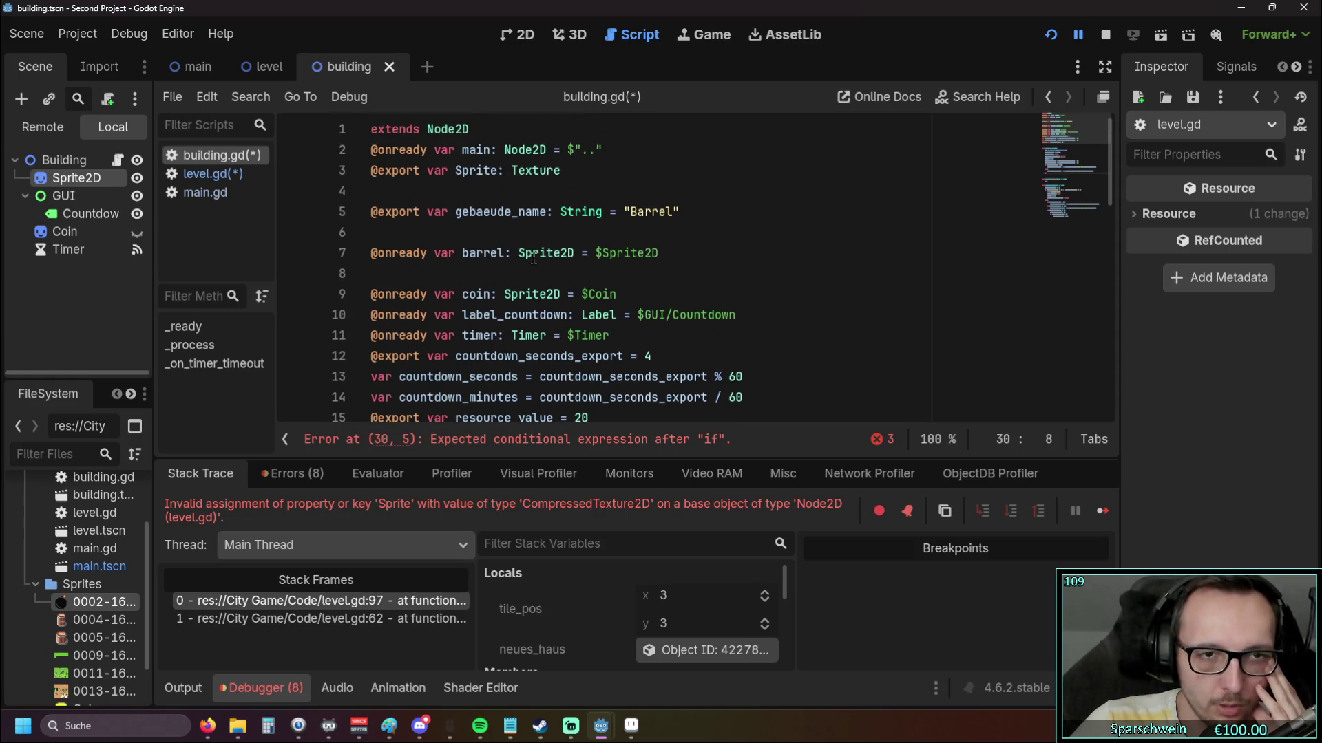
Select the barrel variable on line 7 to inspect its Sprite2D declaration
{"action": "double_click", "coordinate": [468, 253]}
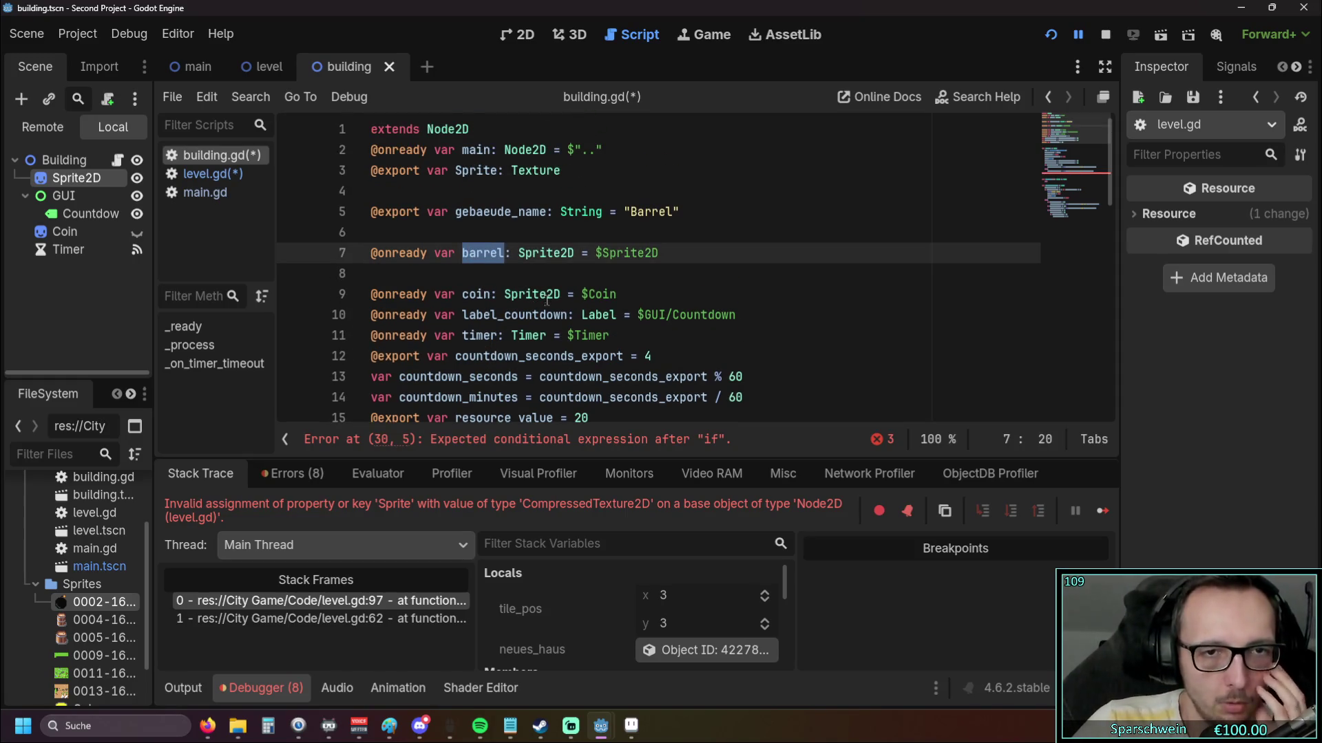
{"action": "scroll", "coordinate": [542, 294], "scroll_direction": "down", "scroll_amount": 2}
{"action": "scroll", "coordinate": [540, 303], "scroll_direction": "up", "scroll_amount": 1}
{"action": "scroll", "coordinate": [540, 303], "scroll_direction": "up", "scroll_amount": 1}
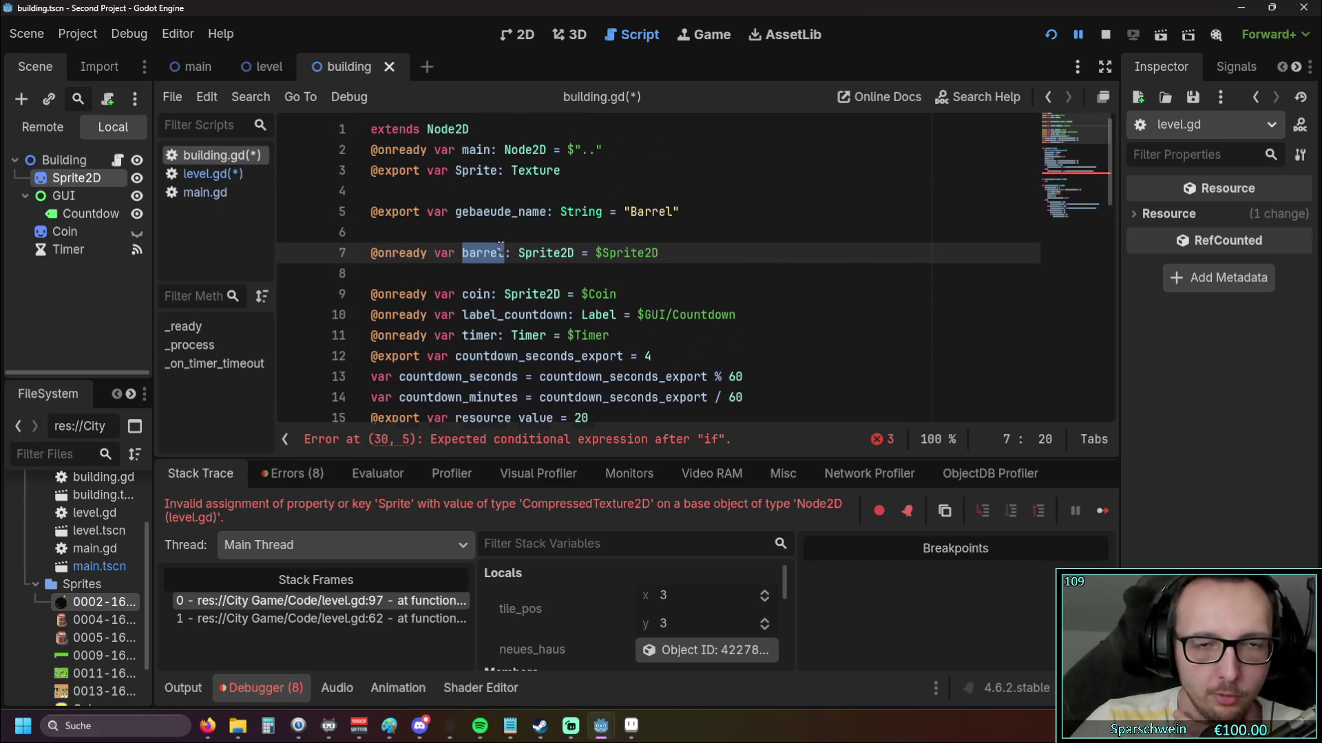
{"action": "scroll", "coordinate": [502, 246], "scroll_direction": "down", "scroll_amount": 3}
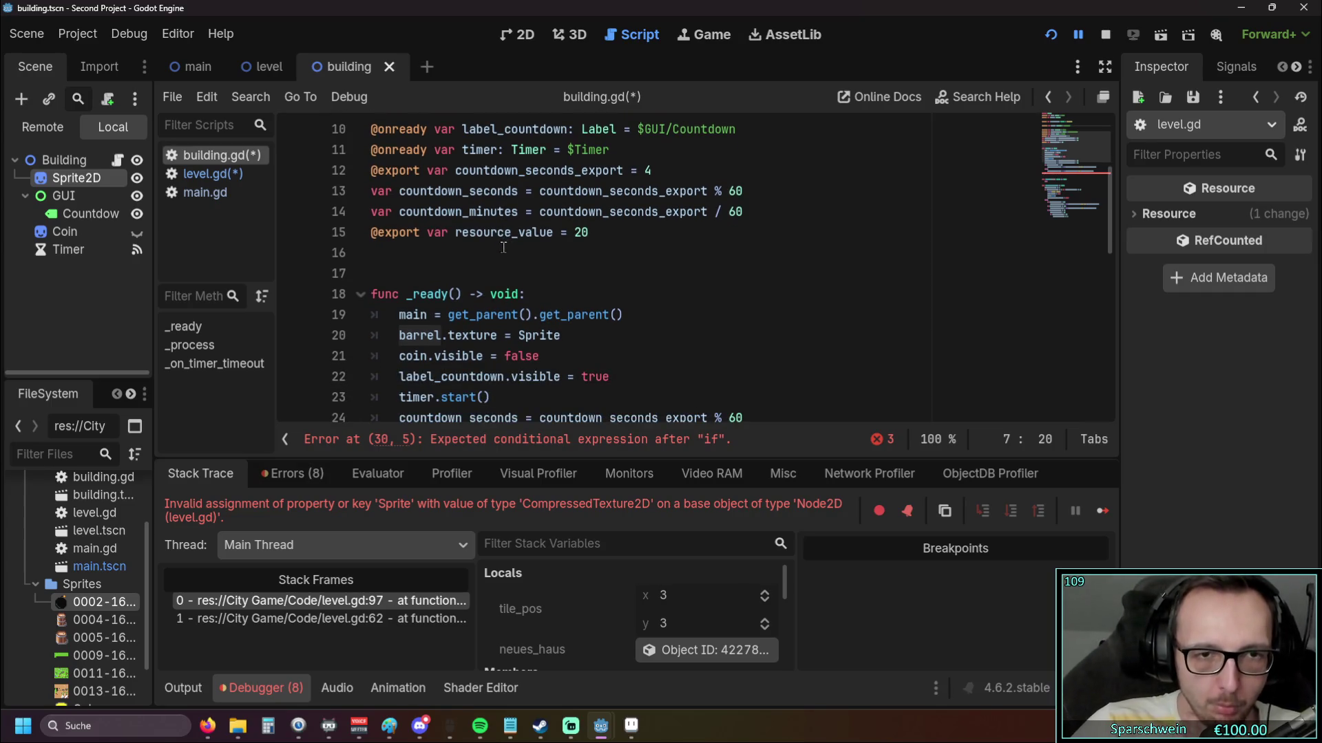
{"action": "scroll", "coordinate": [503, 247], "scroll_direction": "up", "scroll_amount": 3}
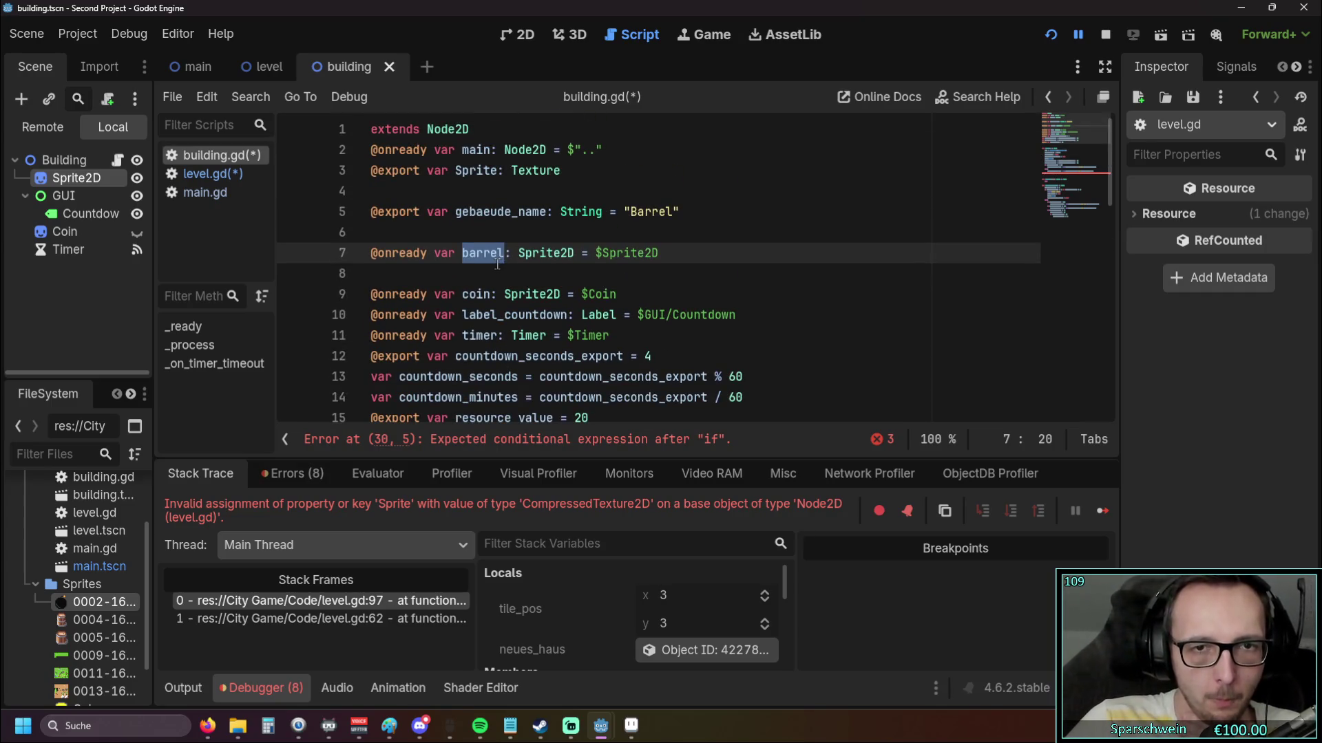
{"action": "left_click", "coordinate": [589, 265]}
{"action": "mouse_move", "coordinate": [614, 255]}
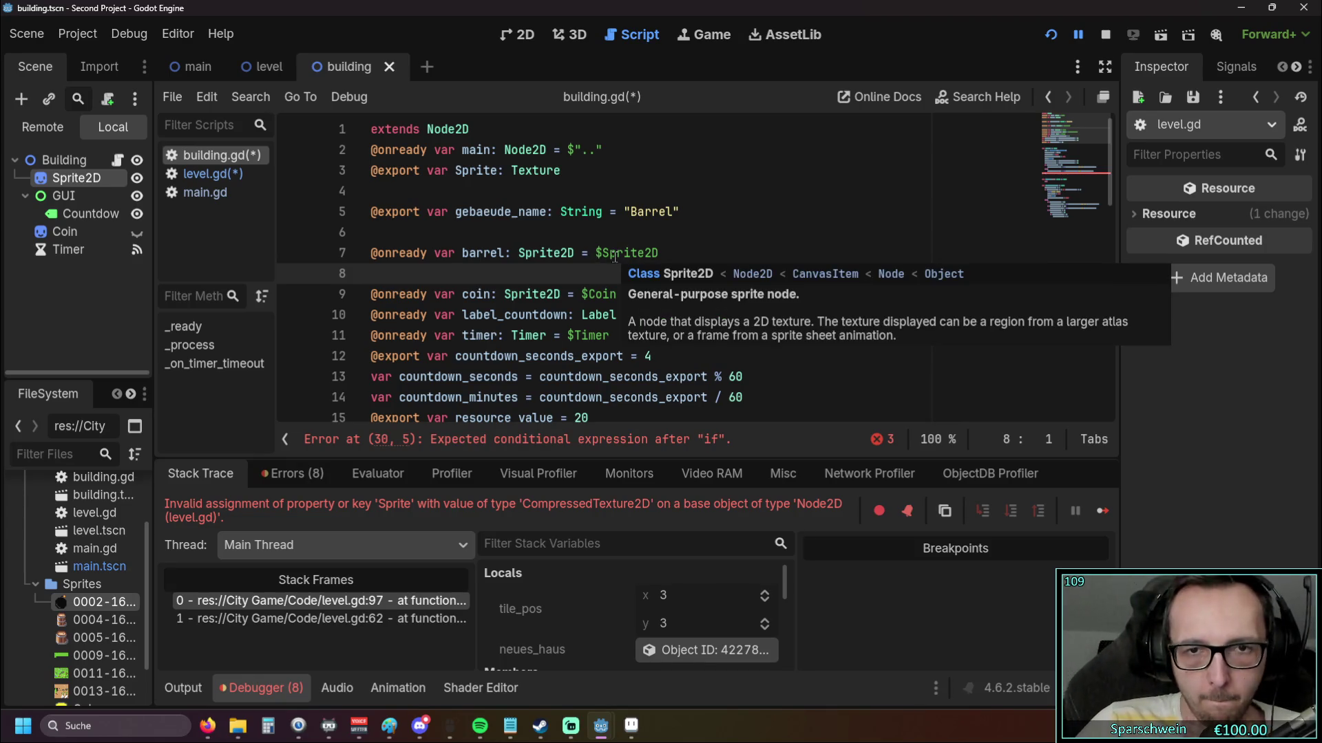
Select 'barrel' on line 7 again, ready to rename it
{"action": "scroll", "coordinate": [614, 256], "scroll_direction": "down", "scroll_amount": 3}
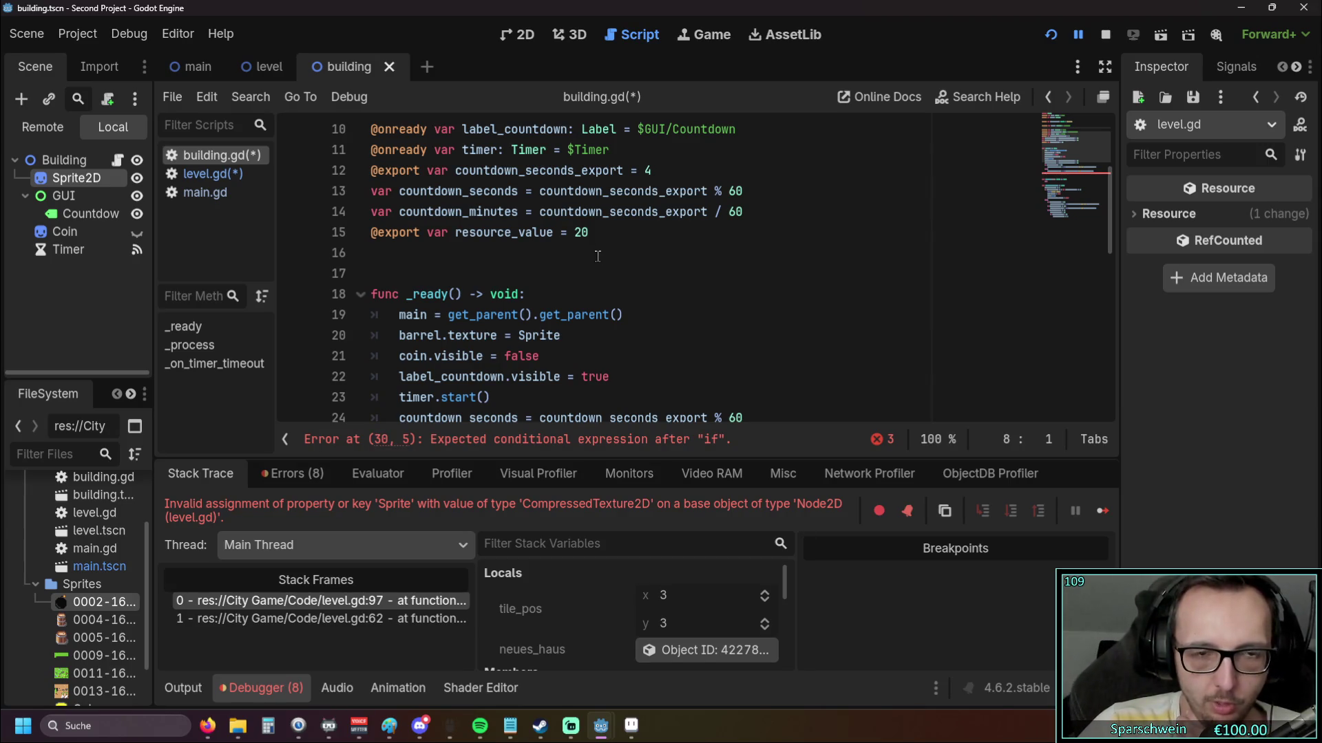
{"action": "scroll", "coordinate": [598, 256], "scroll_direction": "up", "scroll_amount": 3}
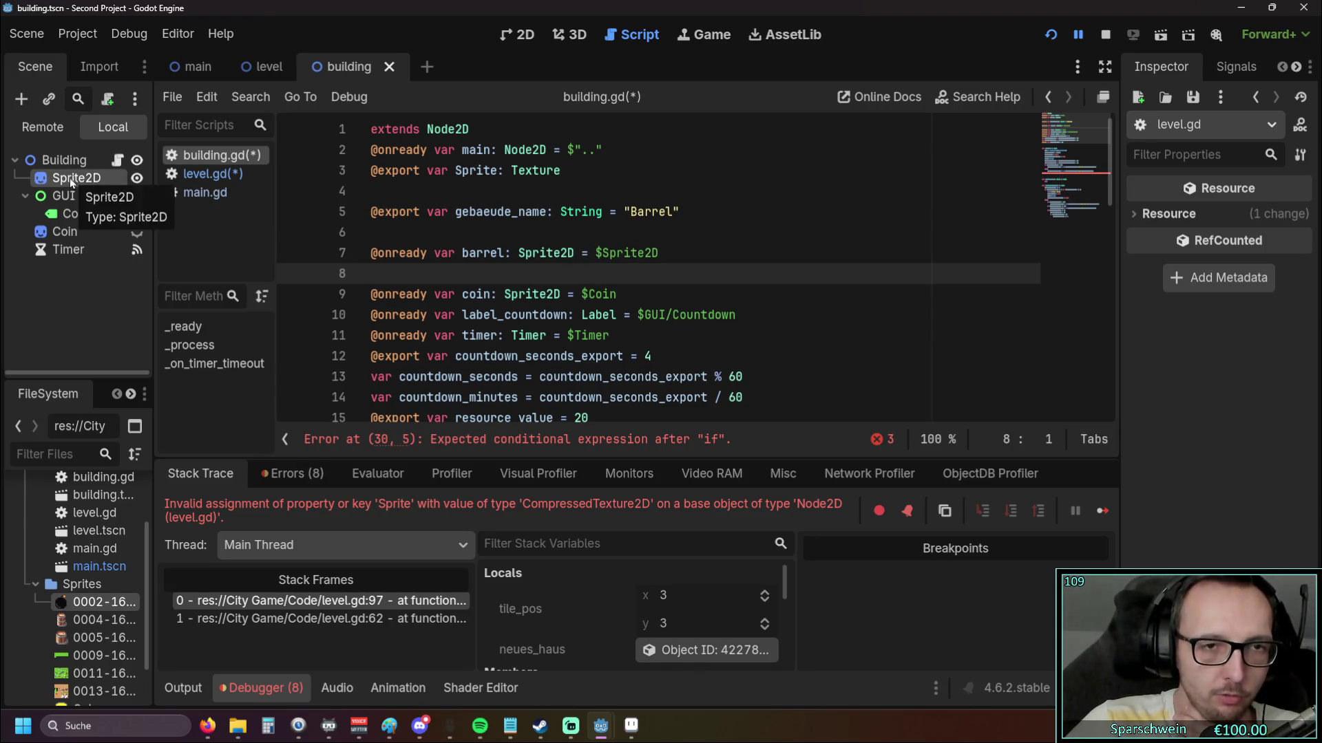
{"action": "double_click", "coordinate": [468, 253]}
{"action": "scroll", "coordinate": [523, 263], "scroll_direction": "down", "scroll_amount": 3}
{"action": "scroll", "coordinate": [523, 264], "scroll_direction": "up", "scroll_amount": 3}
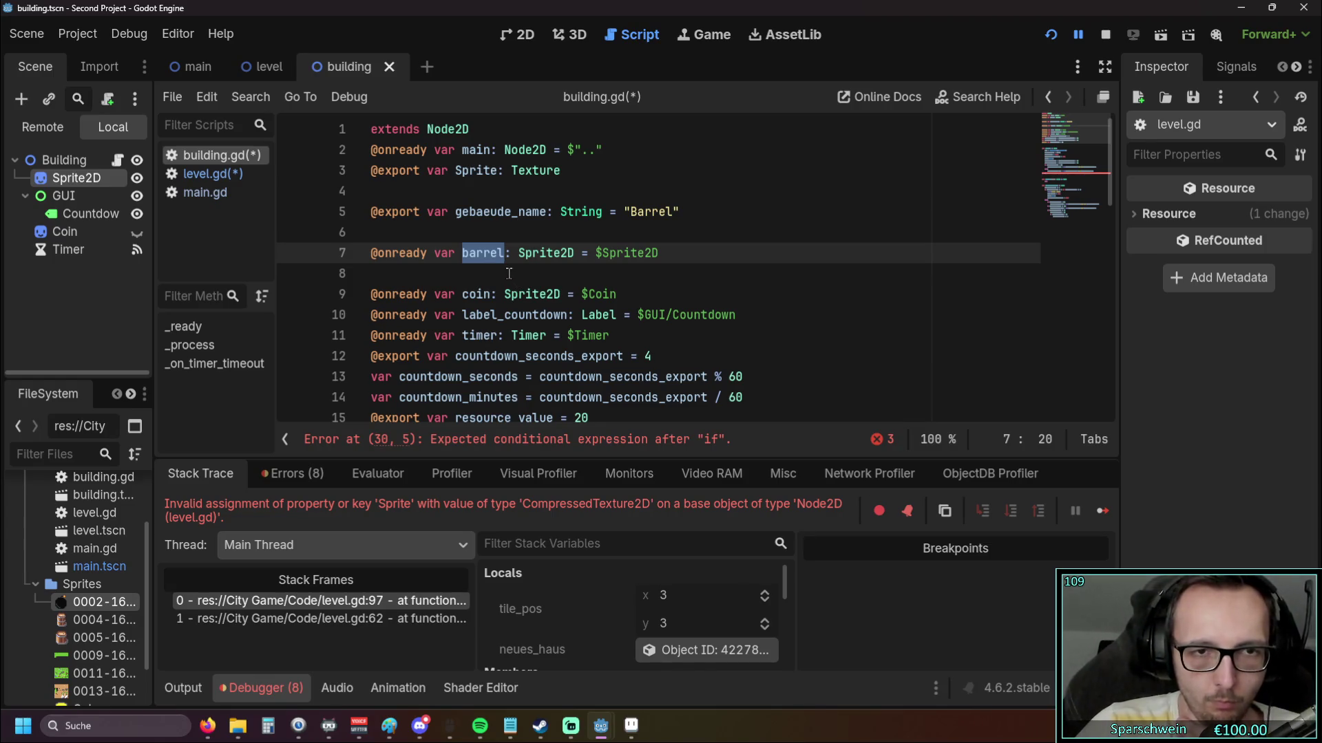
{"action": "scroll", "coordinate": [509, 273], "scroll_direction": "down", "scroll_amount": 3}
{"action": "scroll", "coordinate": [544, 312], "scroll_direction": "up", "scroll_amount": 3}
Rename the line-7 variable from barrel to Sprite2D_Node
{"action": "type", "text": "Sp"}
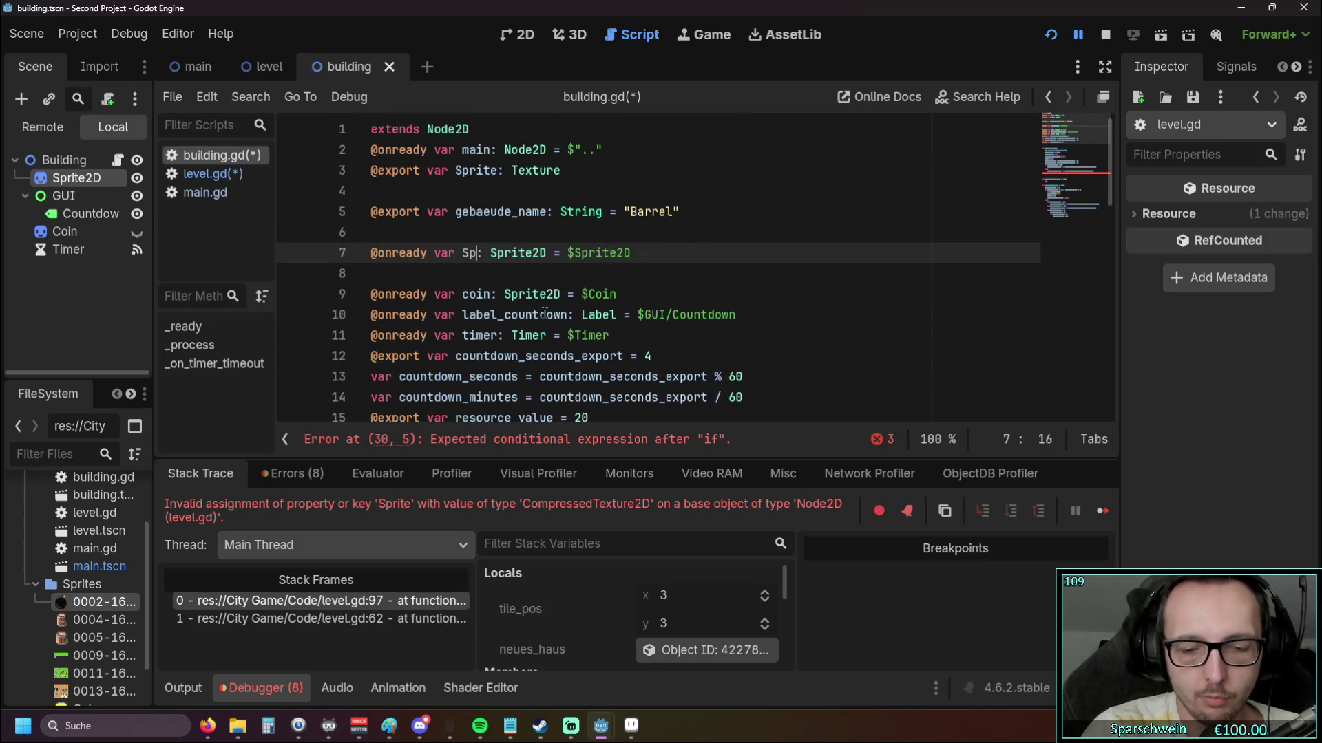
{"action": "type", "text": "rite2d"}
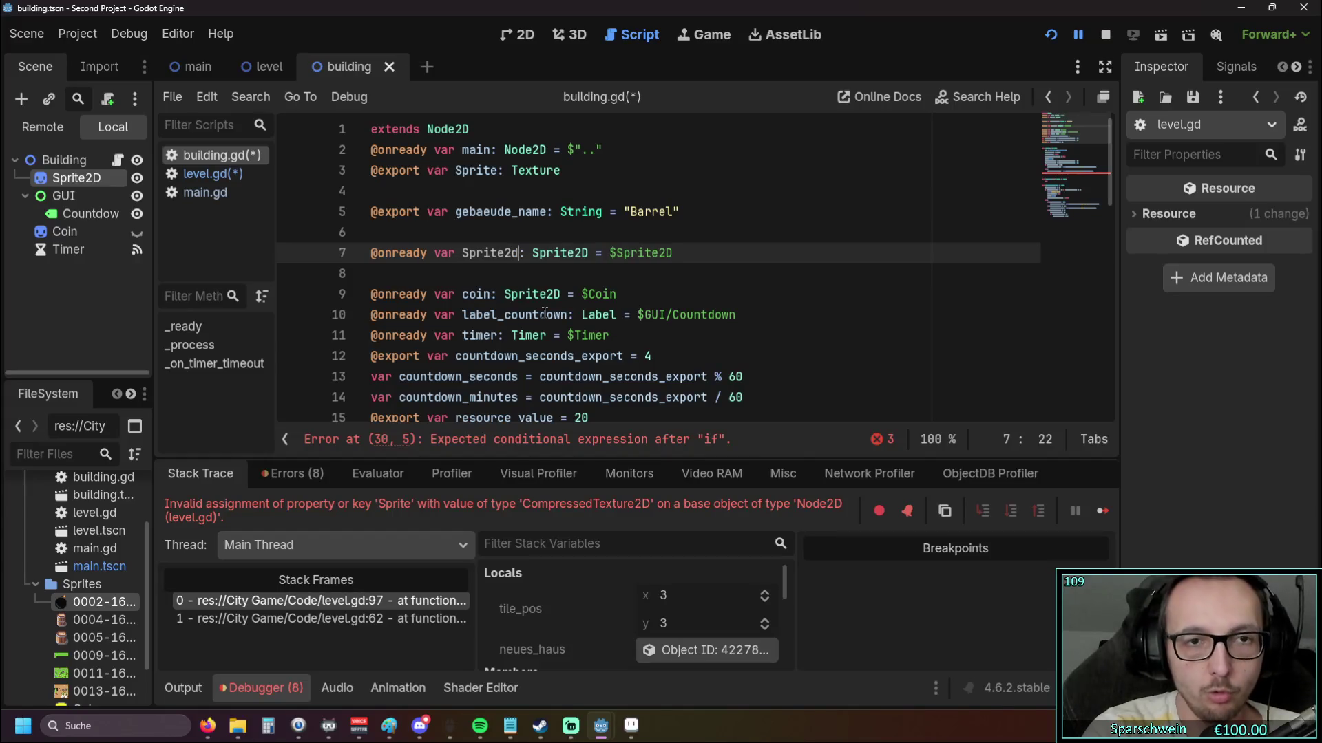
{"action": "key", "text": "BackSpace"}
{"action": "type", "text": "D_Node"}
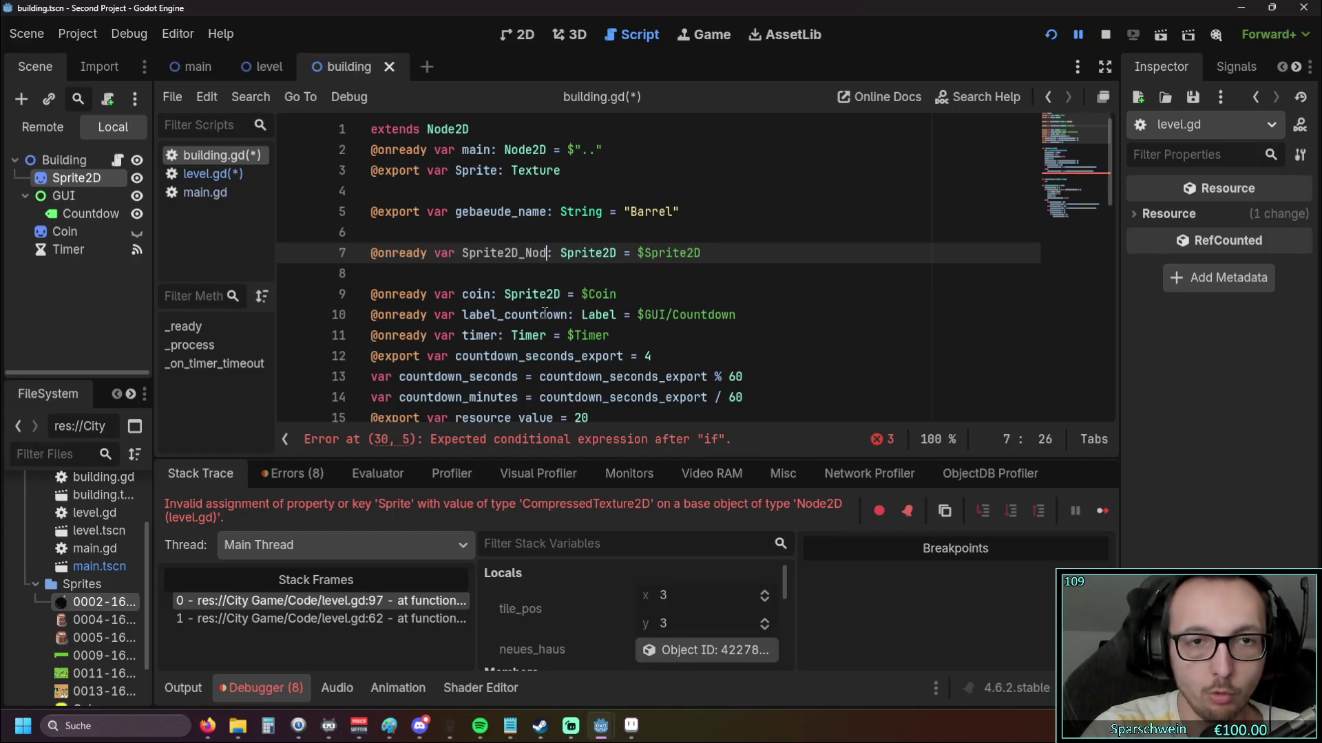
Copy Sprite2D_Node, paste it over the barrel reference in _ready, and save
{"action": "left_click", "coordinate": [511, 273]}
{"action": "left_click_drag", "start_coordinate": [463, 254], "coordinate": [551, 254]}
{"action": "key", "text": "ctrl+c"}
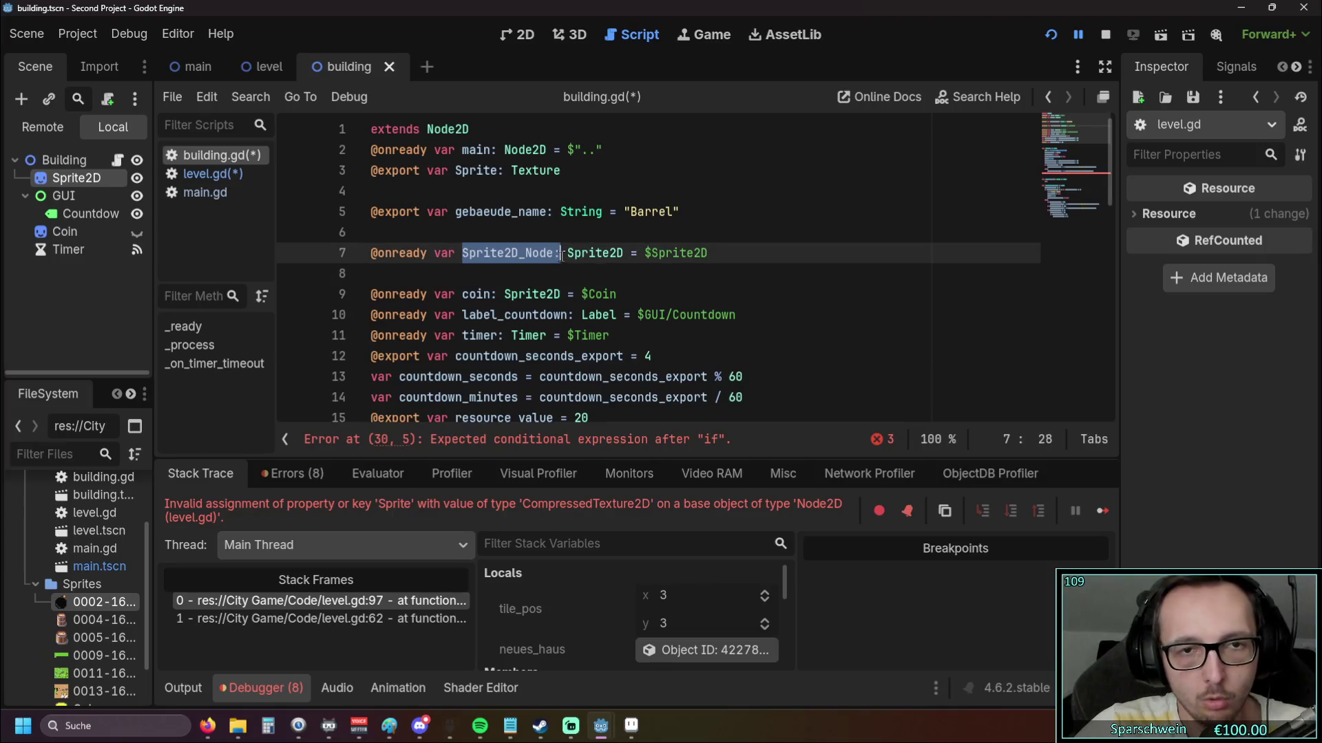
{"action": "scroll", "coordinate": [426, 300], "scroll_direction": "down", "scroll_amount": 4}
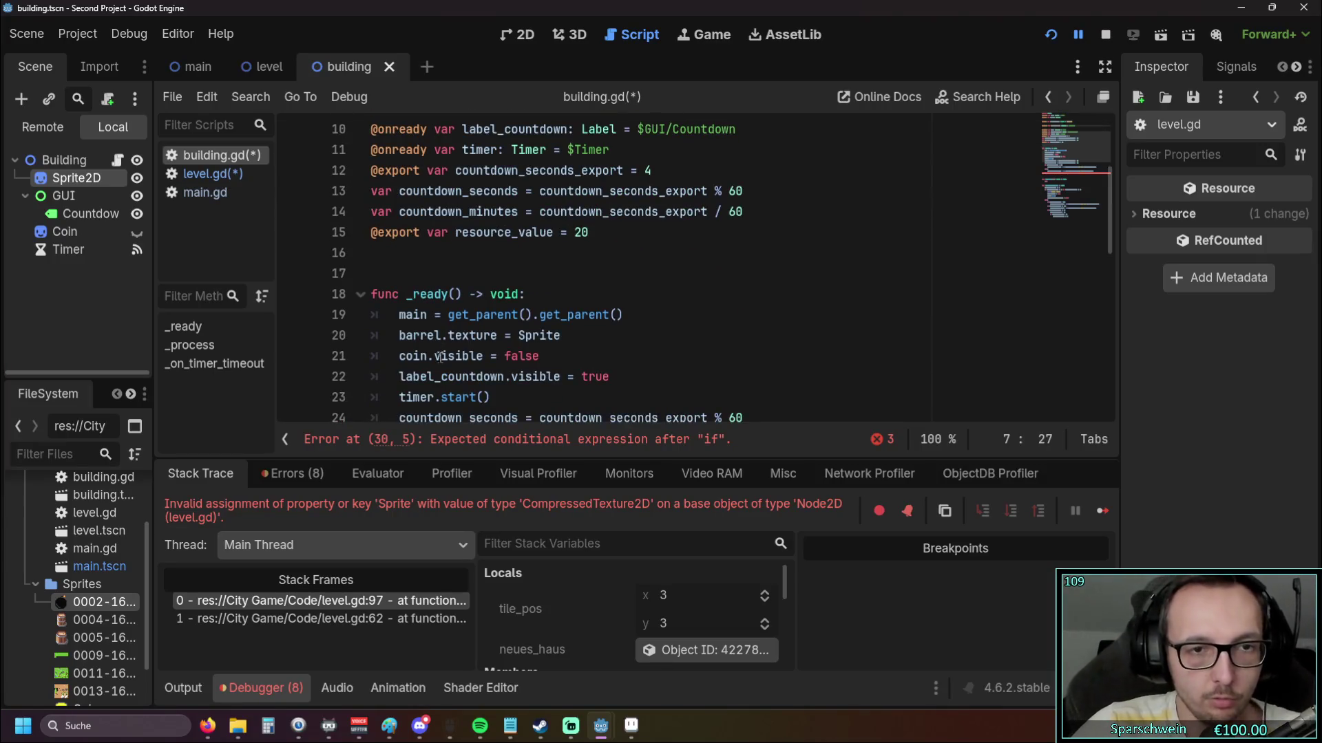
{"action": "double_click", "coordinate": [413, 274]}
{"action": "key", "text": "ctrl+v"}
{"action": "left_click", "coordinate": [642, 300]}
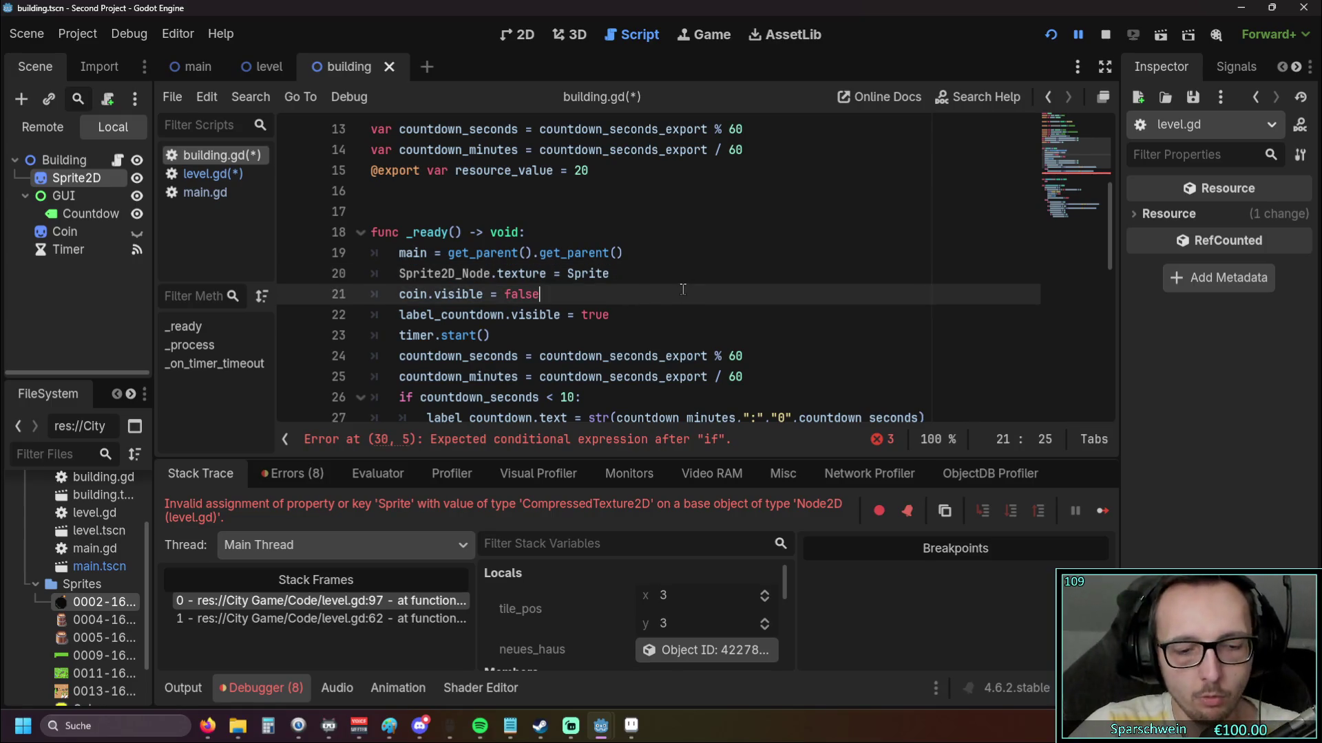
{"action": "key", "text": "ctrl+s"}
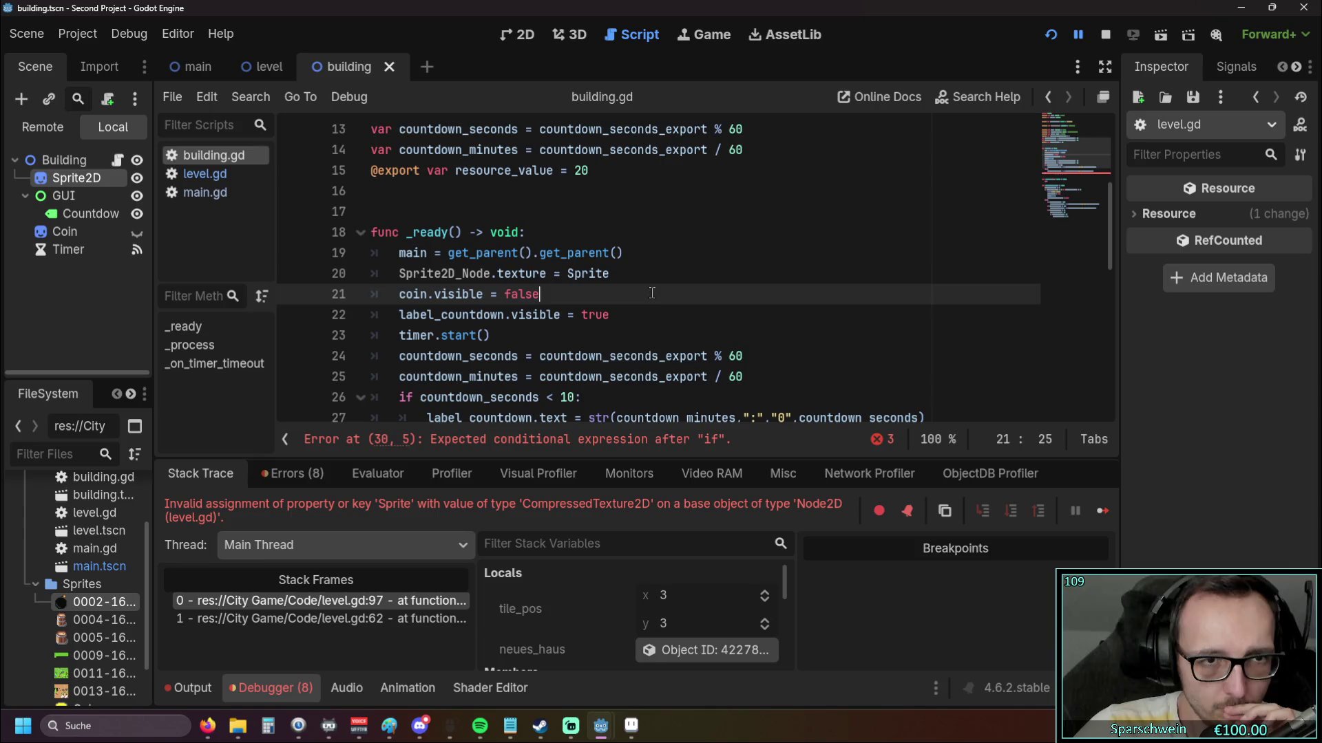
Check the Sprite2D_Node declaration on line 7
{"action": "scroll", "coordinate": [640, 292], "scroll_direction": "up", "scroll_amount": 4}
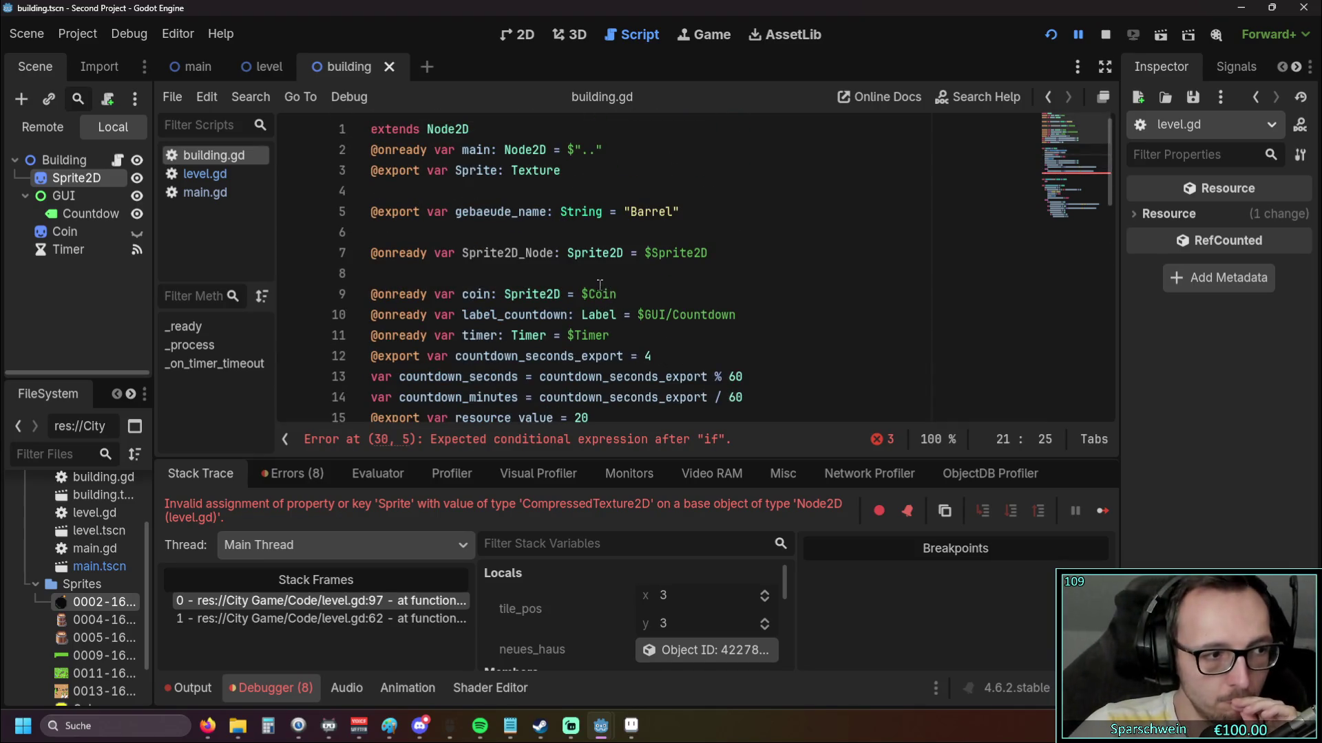
{"action": "left_click", "coordinate": [62, 179]}
{"action": "left_click", "coordinate": [551, 252]}
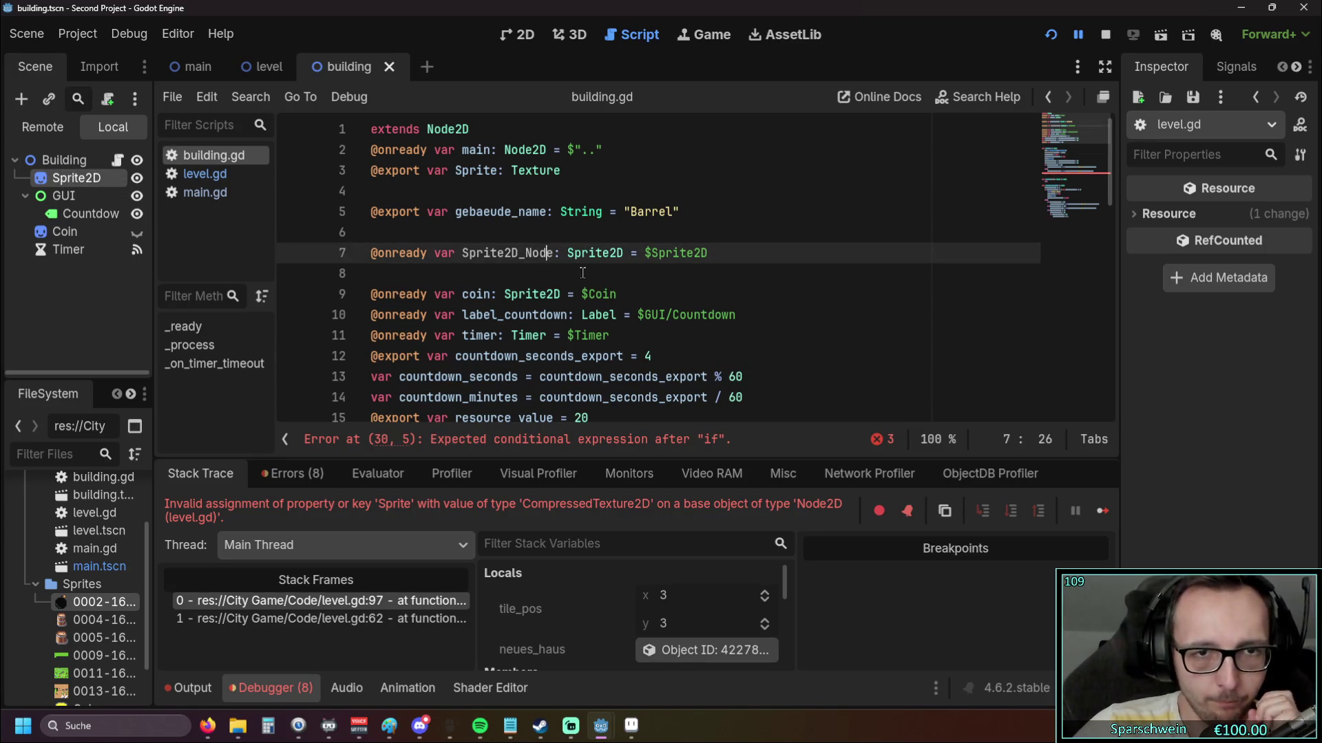
{"action": "scroll", "coordinate": [654, 275], "scroll_direction": "down", "scroll_amount": 4}
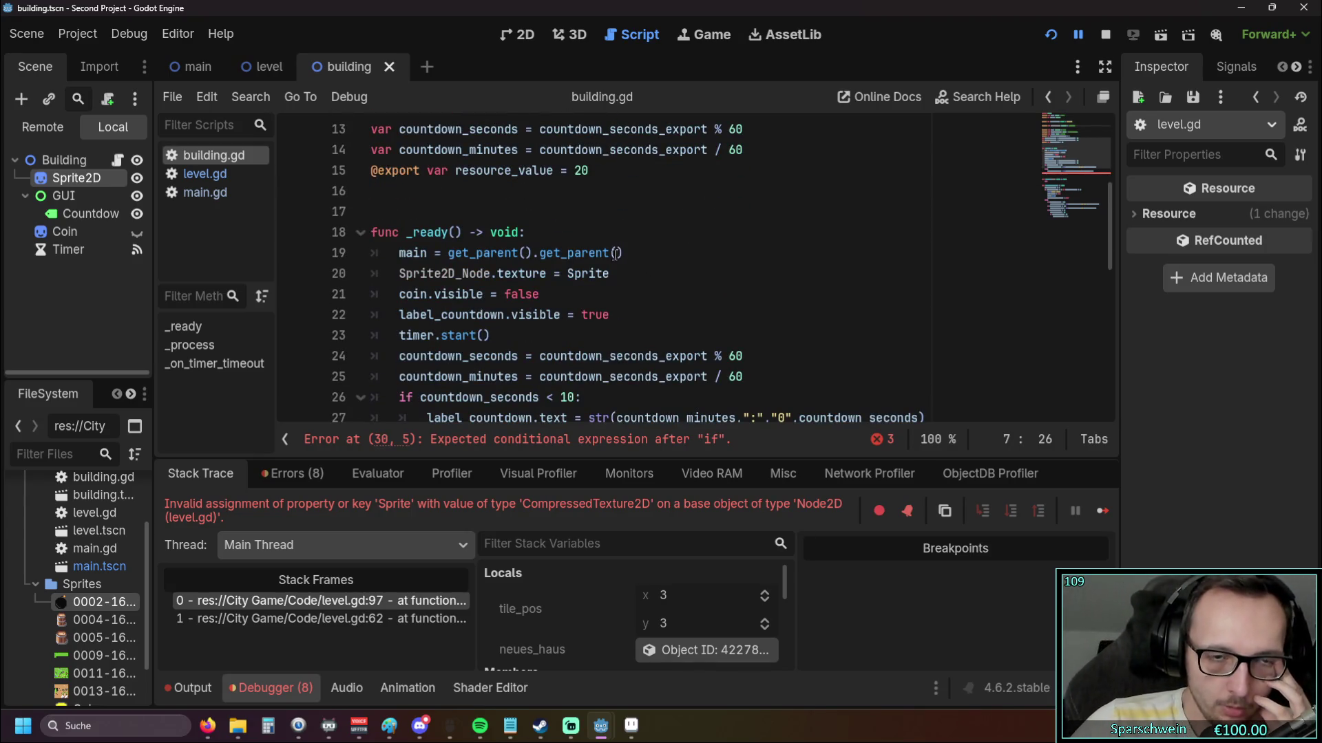
{"action": "scroll", "coordinate": [596, 261], "scroll_direction": "up", "scroll_amount": 1}
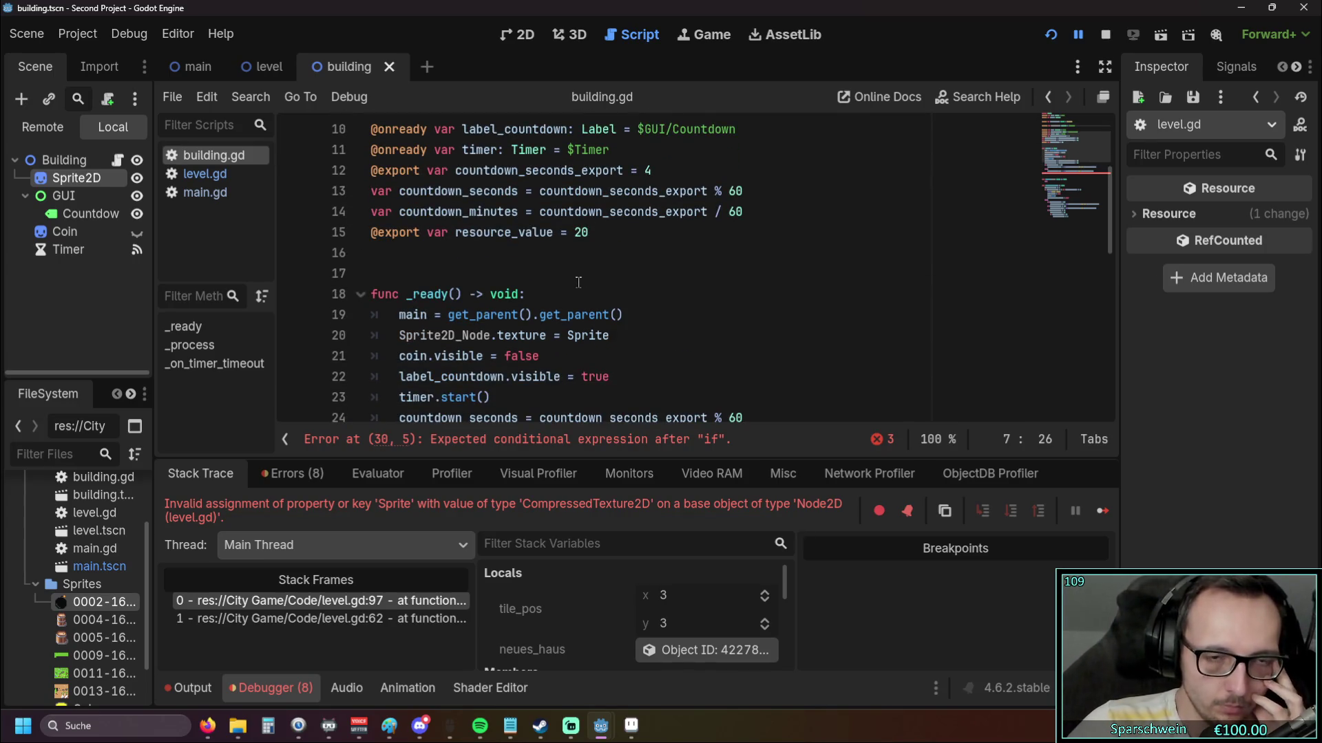
{"action": "scroll", "coordinate": [582, 303], "scroll_direction": "up", "scroll_amount": 3}
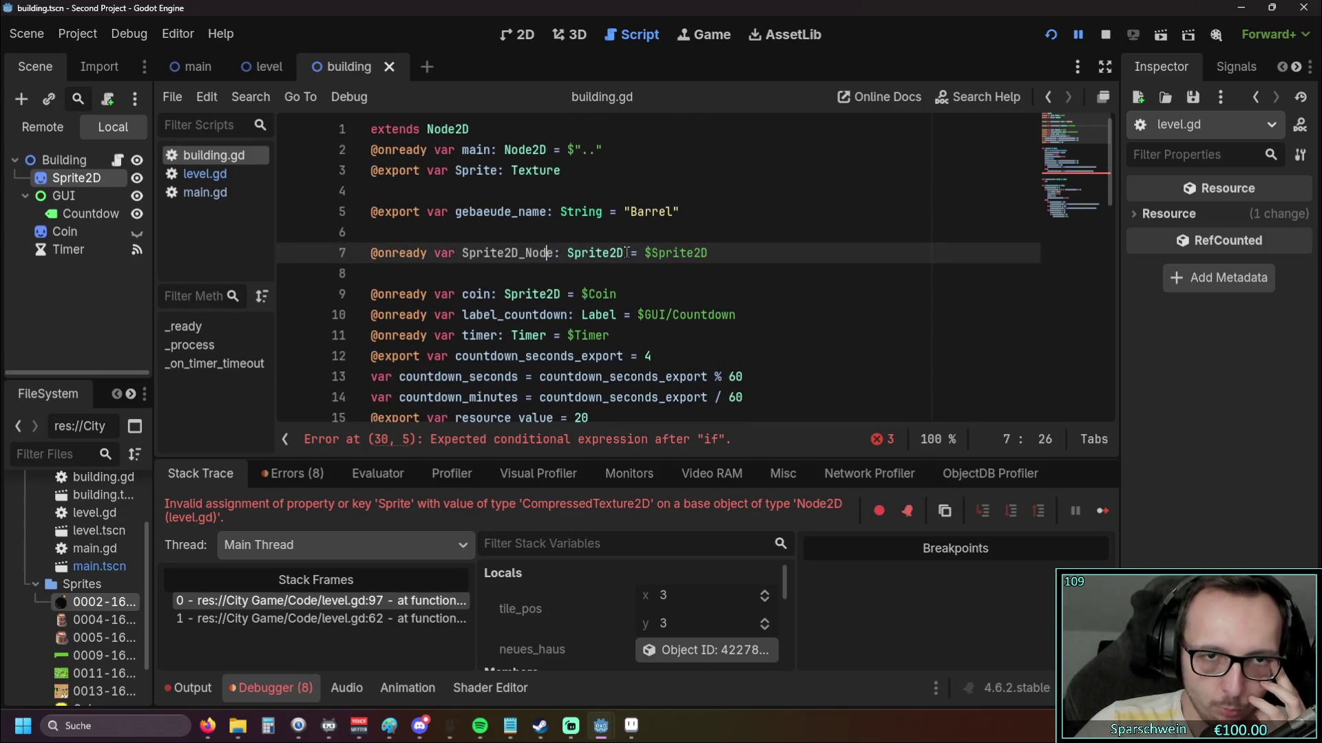
Inspect the Texture type on line 3 and select the gebaeude_name declaration on line 5
{"action": "double_click", "coordinate": [518, 170]}
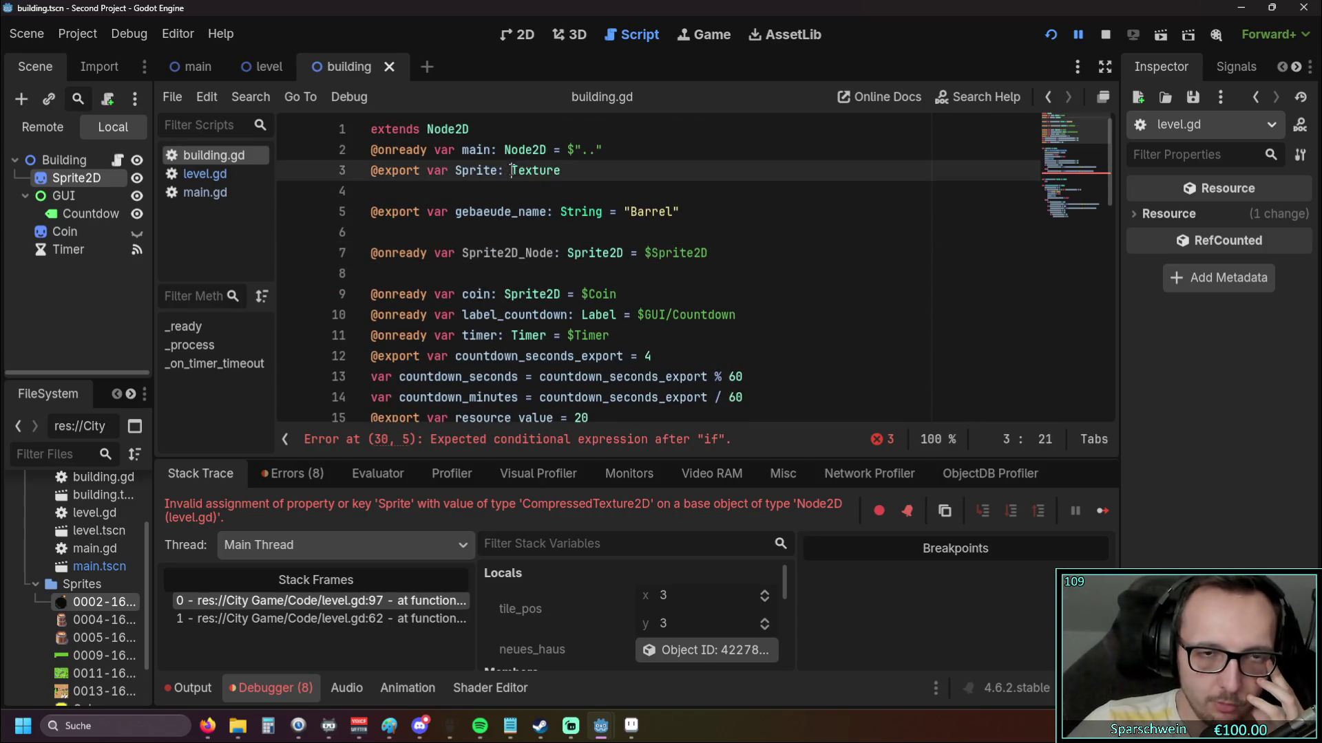
{"action": "left_click", "coordinate": [608, 193]}
{"action": "left_click", "coordinate": [552, 170]}
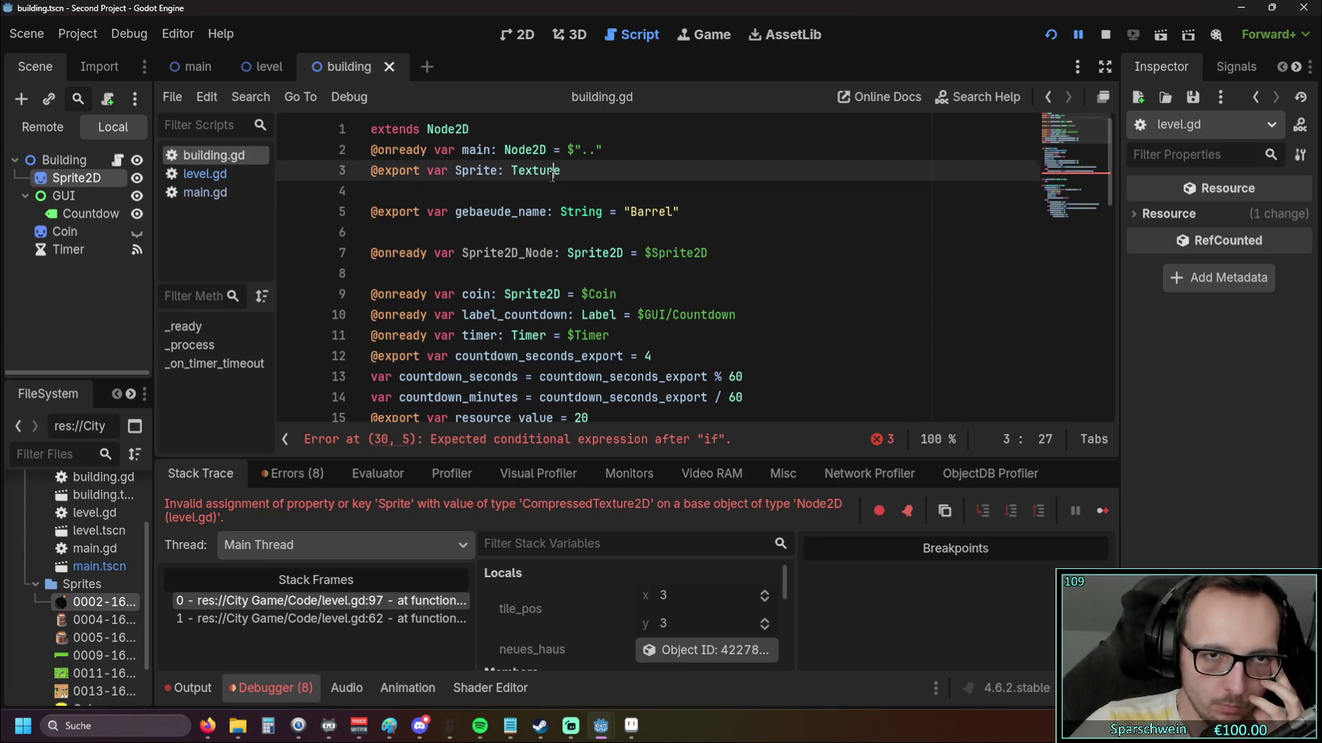
{"action": "mouse_move", "coordinate": [552, 175]}
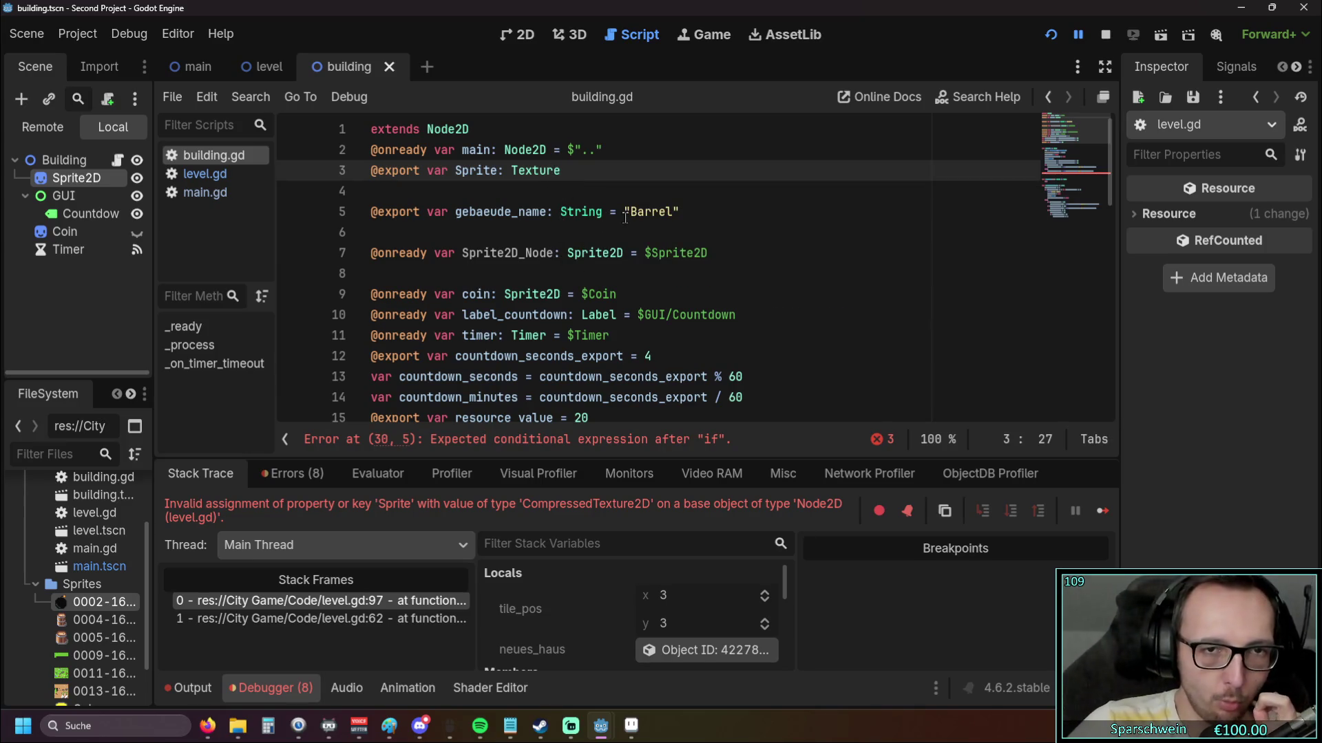
{"action": "left_click_drag", "start_coordinate": [365, 233], "coordinate": [331, 203]}
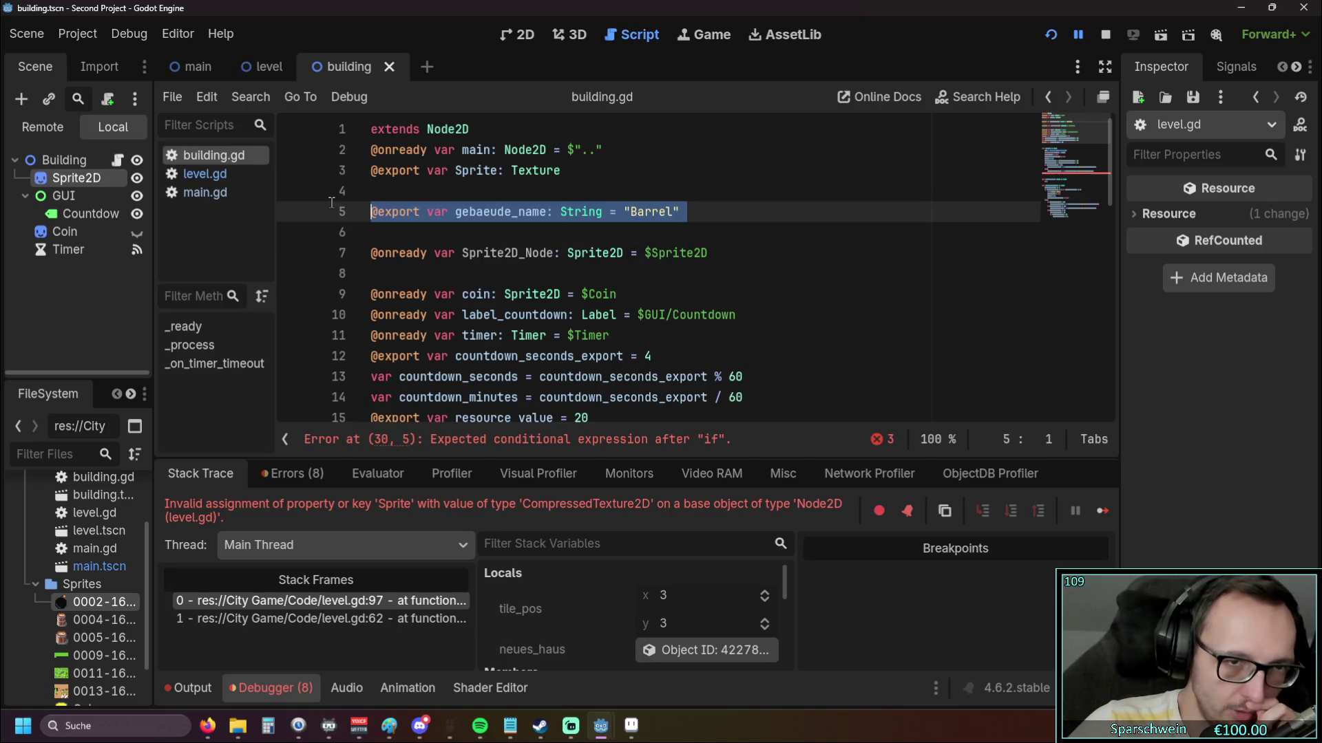
Replace gebaeude_name's "Barrel" default on line 5 with an empty string ""
{"action": "left_click", "coordinate": [554, 234]}
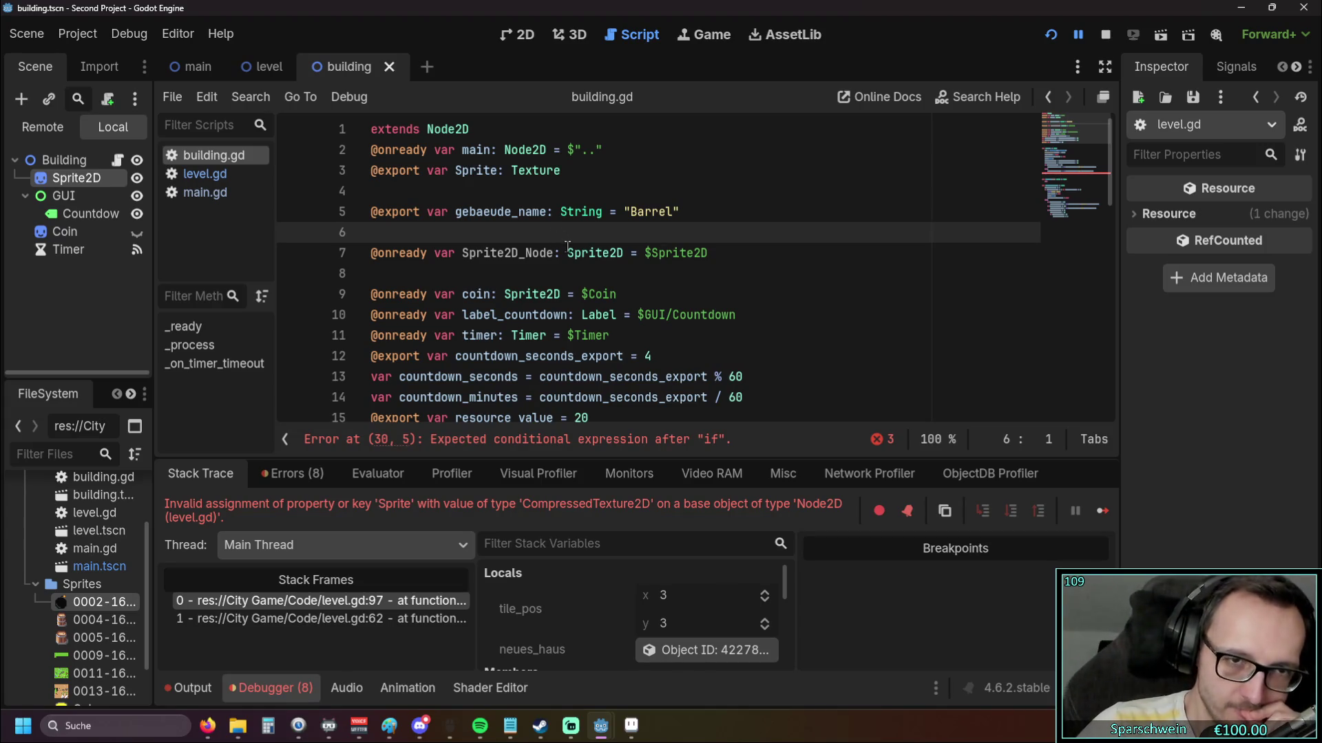
{"action": "mouse_move", "coordinate": [568, 260]}
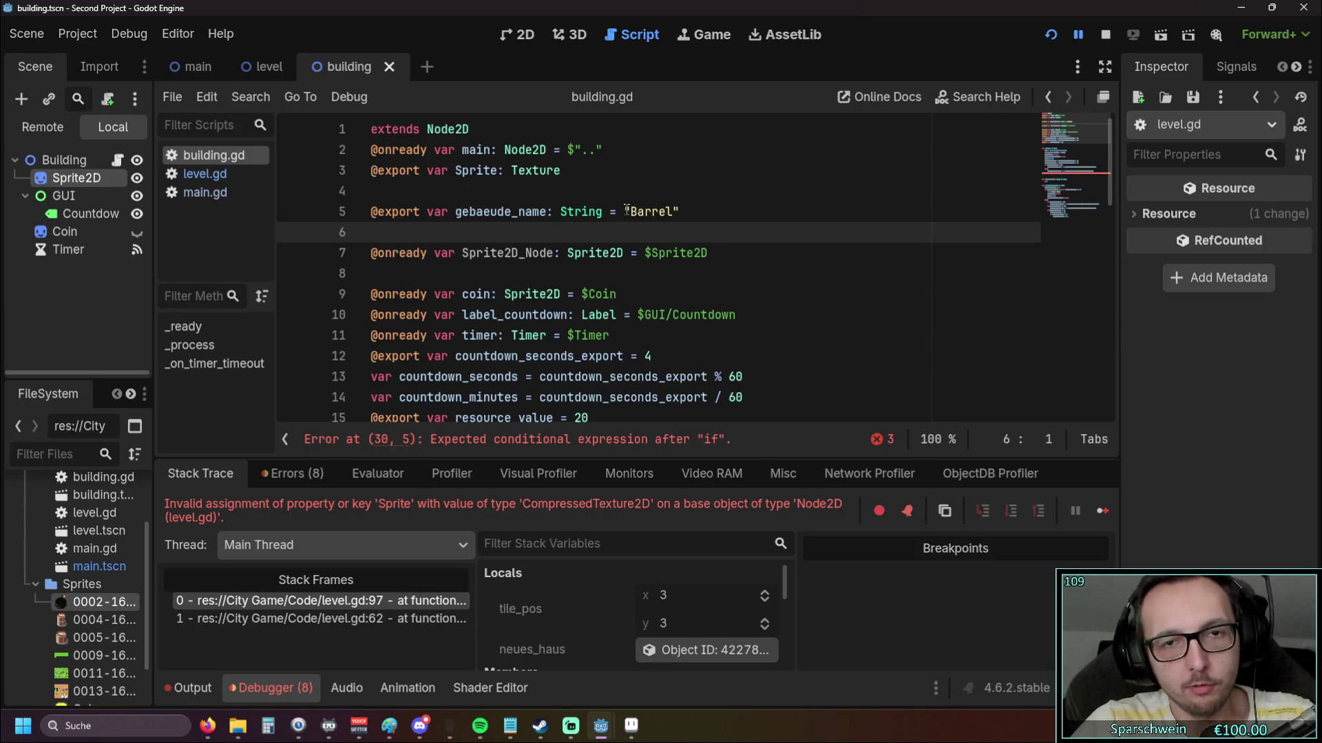
{"action": "left_click_drag", "start_coordinate": [623, 211], "coordinate": [683, 212]}
{"action": "type", "text": "\""}
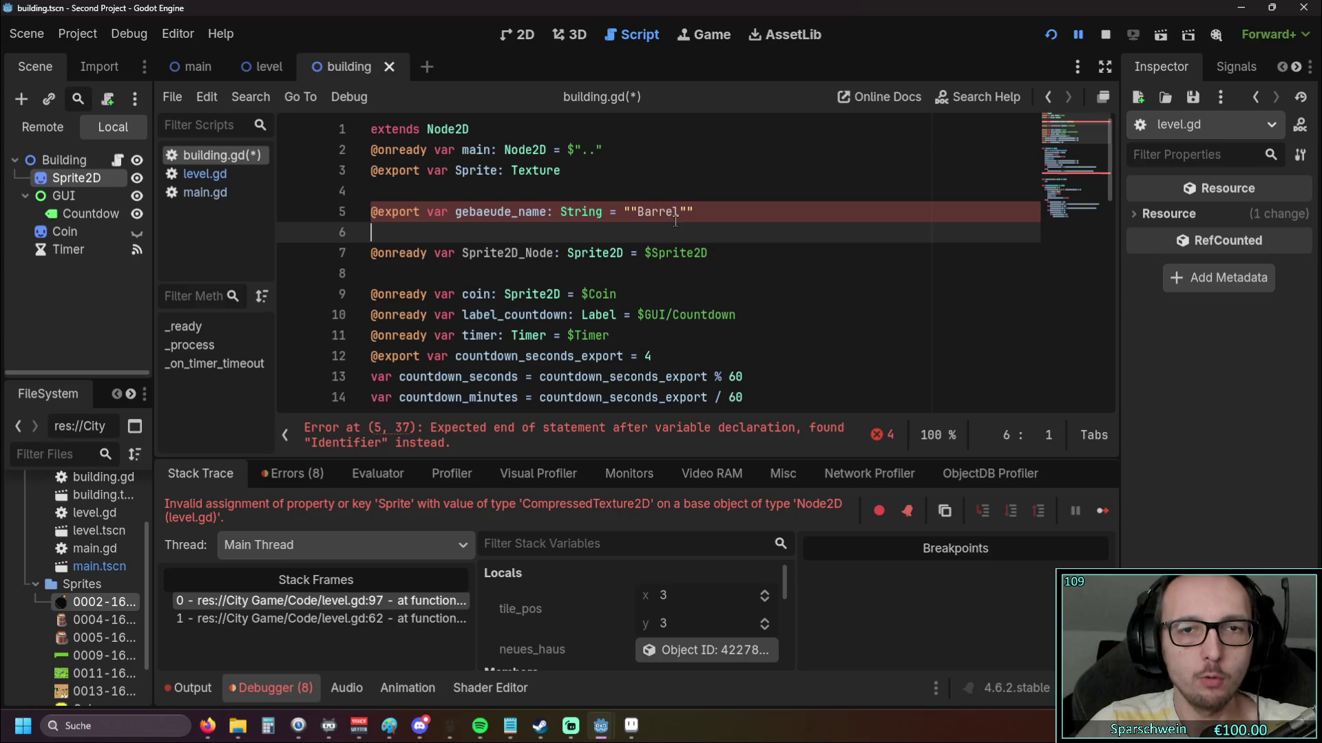
{"action": "type", "text": "\""}
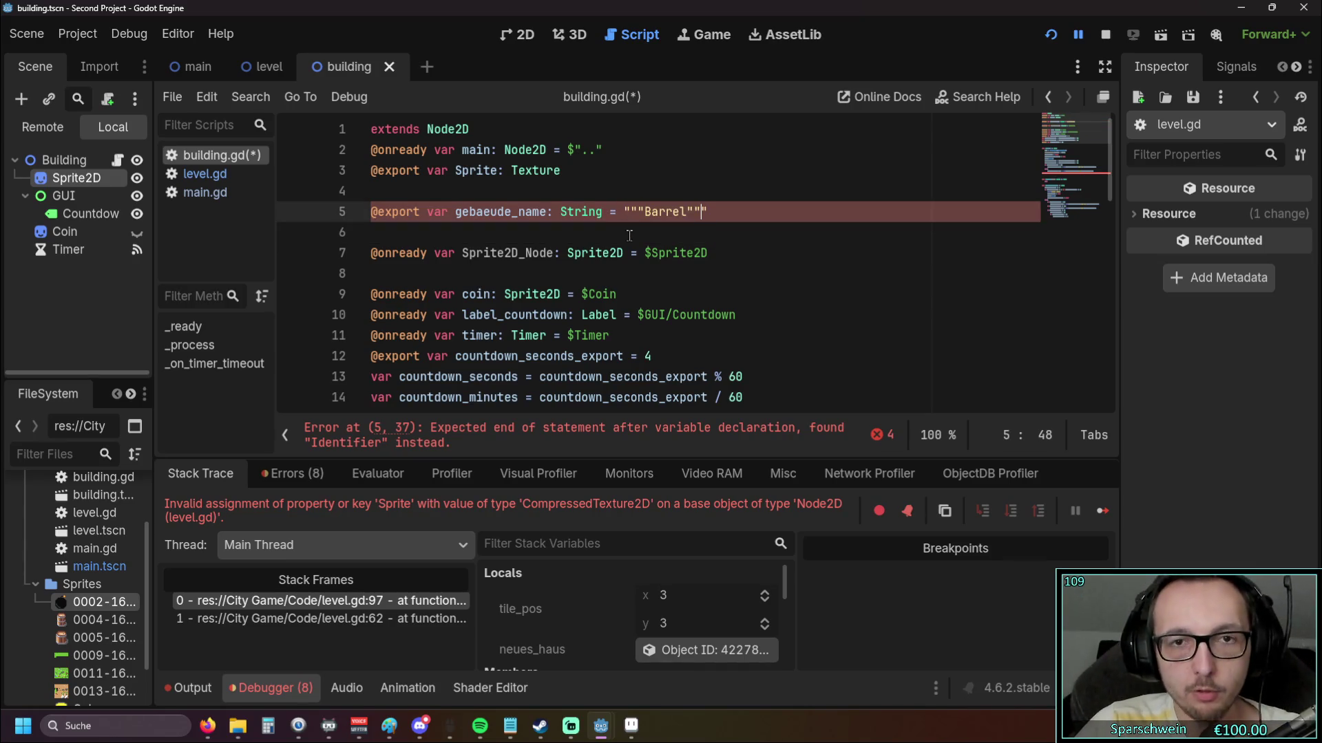
{"action": "key", "text": "Delete"}
{"action": "key", "text": "Delete"}
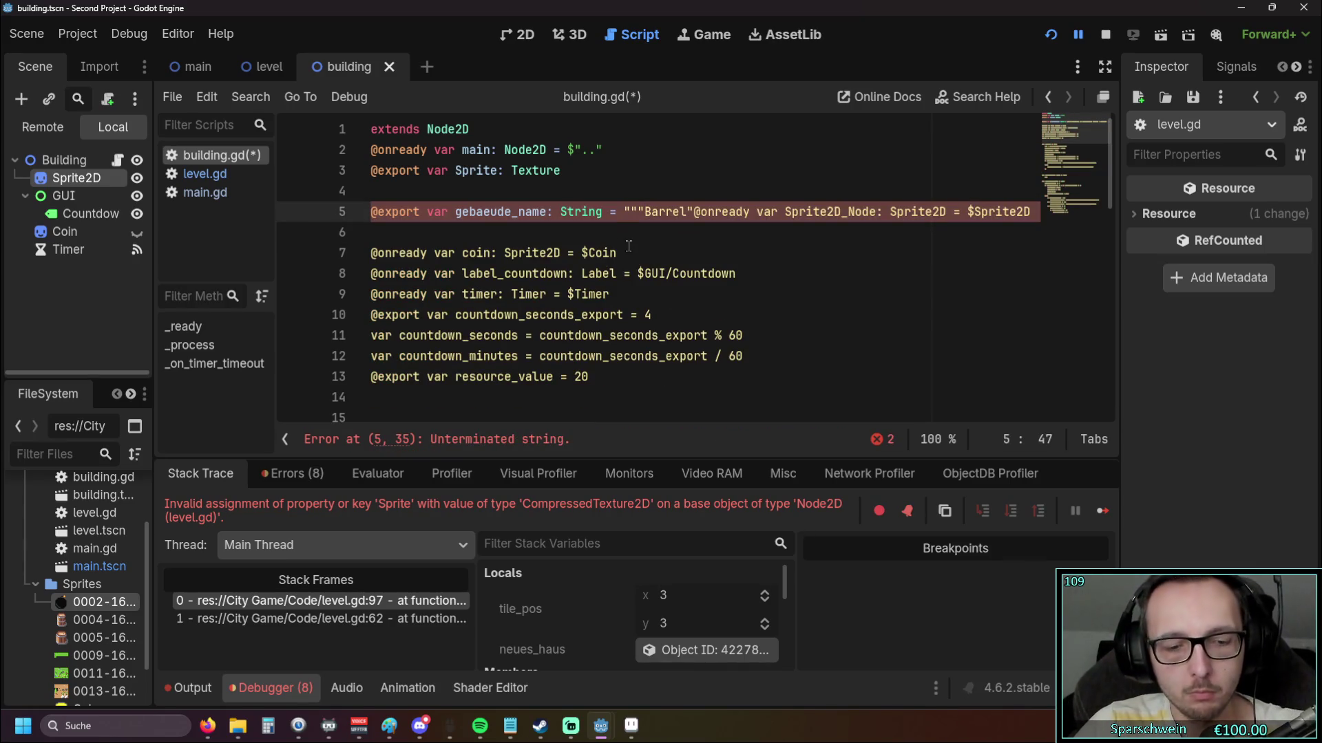
{"action": "key", "text": "ctrl+z"}
{"action": "key", "text": "ctrl+z"}
{"action": "type", "text": "\""}
{"action": "left_click_drag", "start_coordinate": [706, 212], "coordinate": [623, 213]}
{"action": "key", "text": "BackSpace"}
{"action": "type", "text": "\""}
{"action": "left_click", "coordinate": [645, 229]}
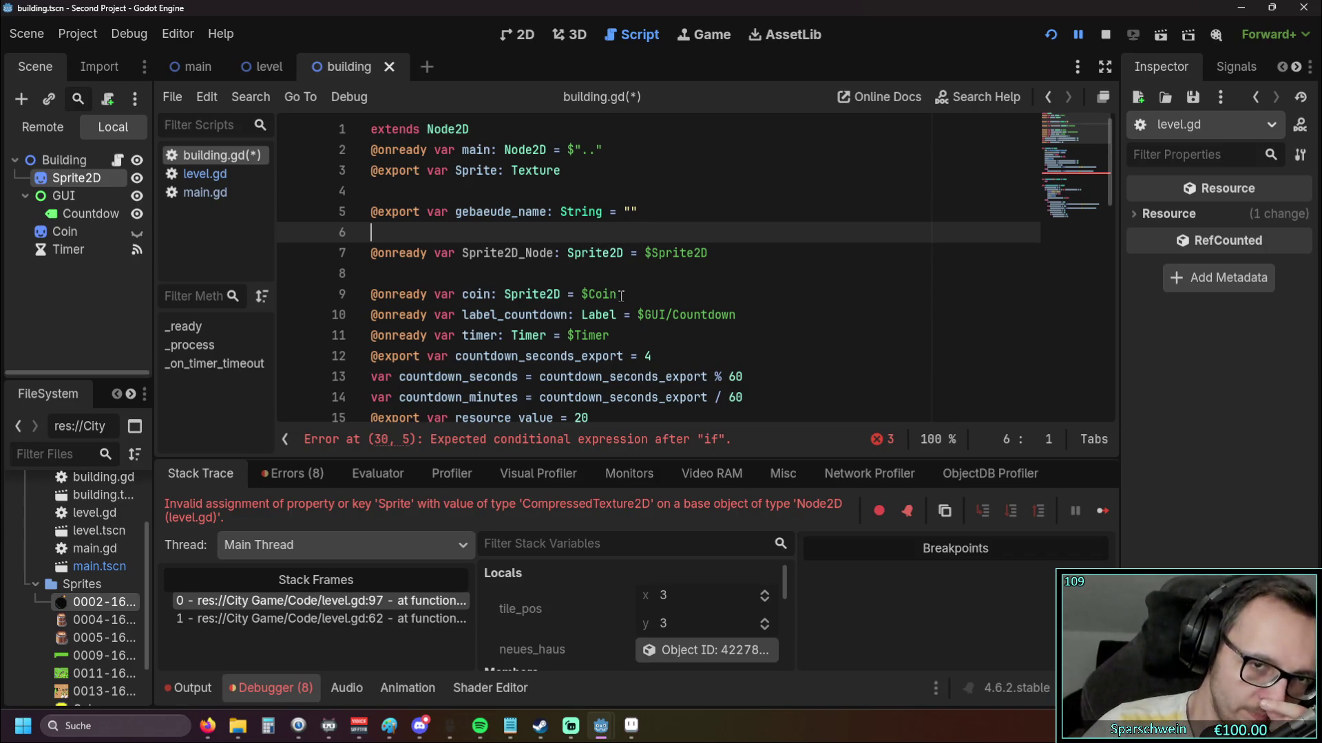
Add a '#Buildings' comment line above the unfinished if statement in _ready
{"action": "scroll", "coordinate": [616, 284], "scroll_direction": "down", "scroll_amount": 1}
{"action": "scroll", "coordinate": [616, 285], "scroll_direction": "down", "scroll_amount": 3}
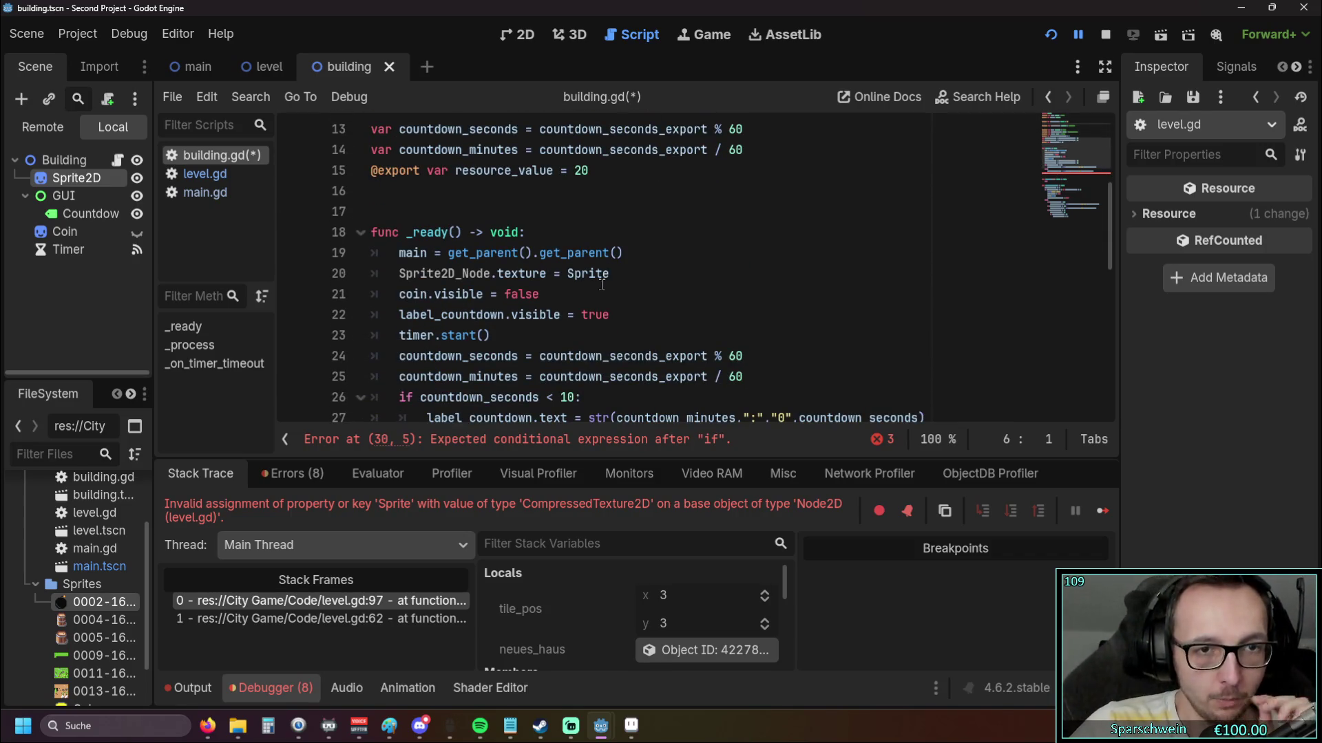
{"action": "left_click", "coordinate": [611, 278]}
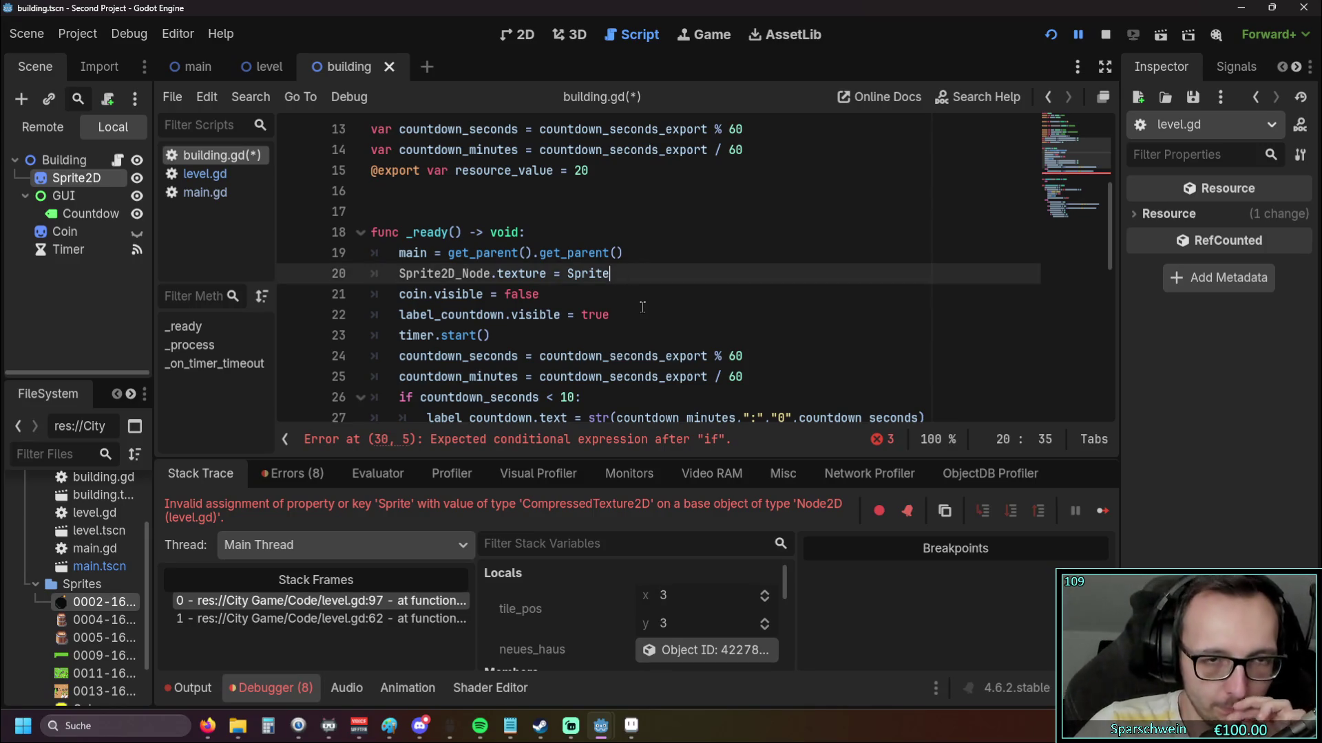
{"action": "scroll", "coordinate": [640, 313], "scroll_direction": "up", "scroll_amount": 1}
{"action": "scroll", "coordinate": [606, 317], "scroll_direction": "down", "scroll_amount": 4}
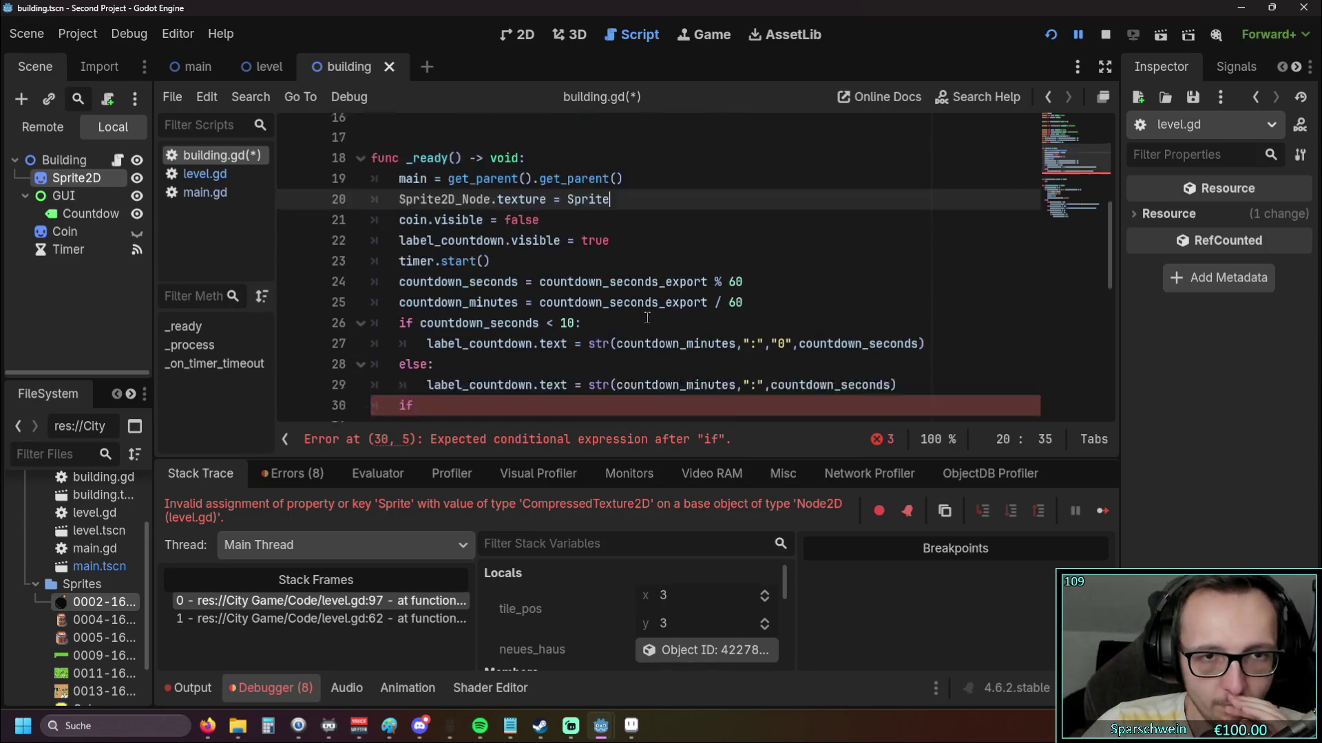
{"action": "scroll", "coordinate": [597, 318], "scroll_direction": "up", "scroll_amount": 1}
{"action": "scroll", "coordinate": [564, 320], "scroll_direction": "down", "scroll_amount": 1}
{"action": "left_click", "coordinate": [452, 296]}
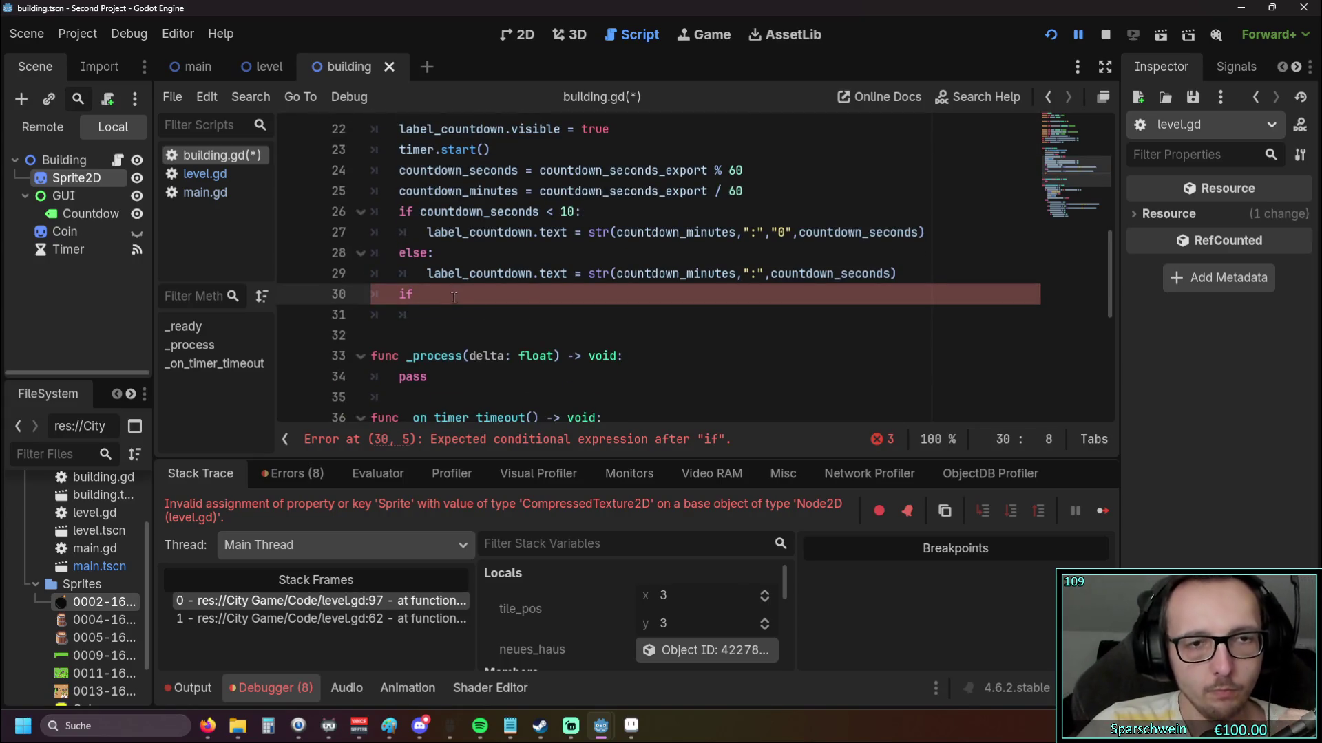
{"action": "left_click", "coordinate": [923, 274]}
{"action": "key", "text": "Return"}
{"action": "key", "text": "Return"}
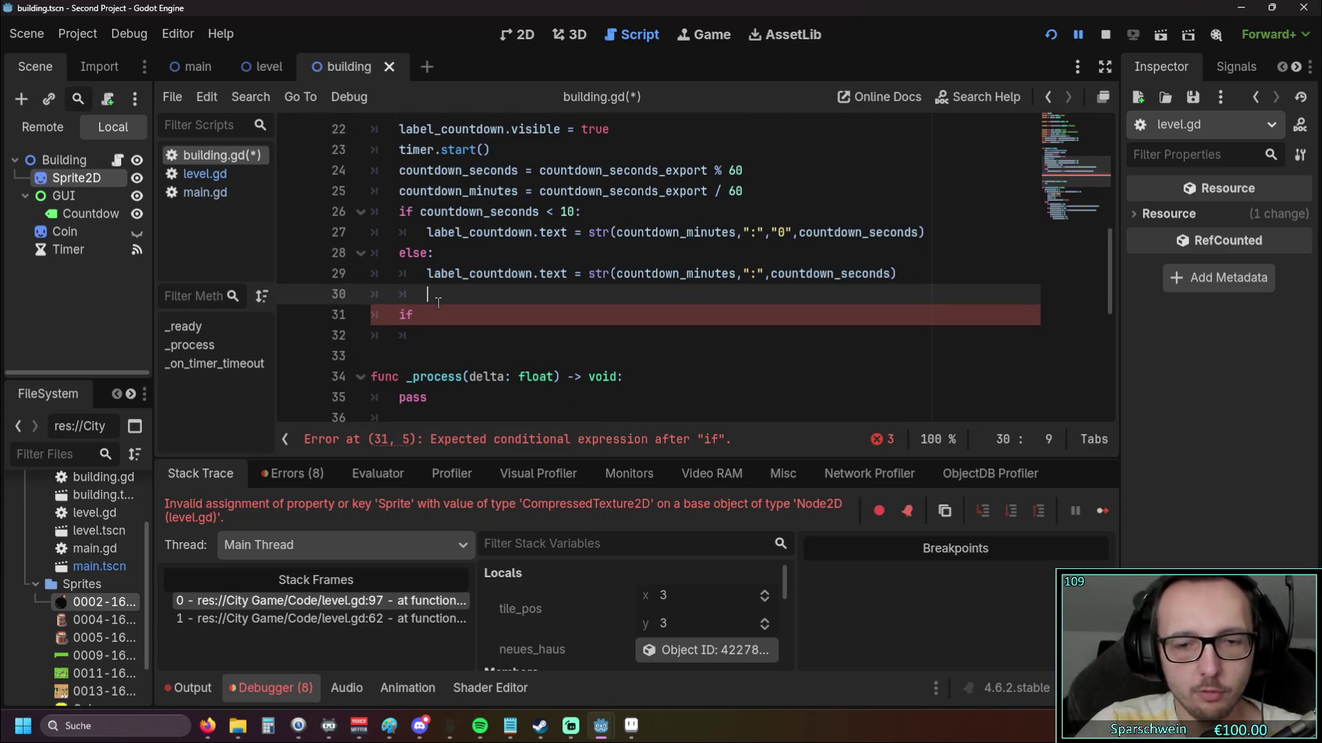
{"action": "key", "text": "BackSpace"}
{"action": "type", "text": "#"}
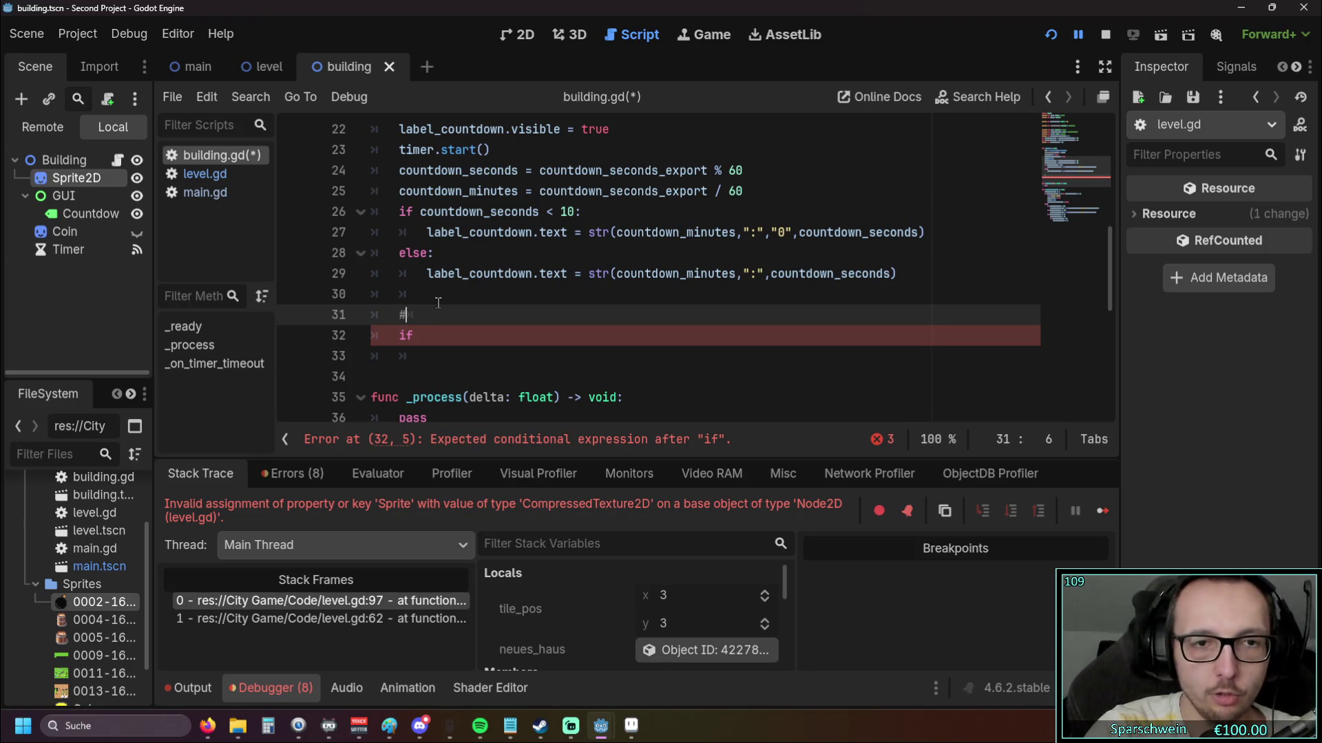
{"action": "type", "text": "Buildings"}
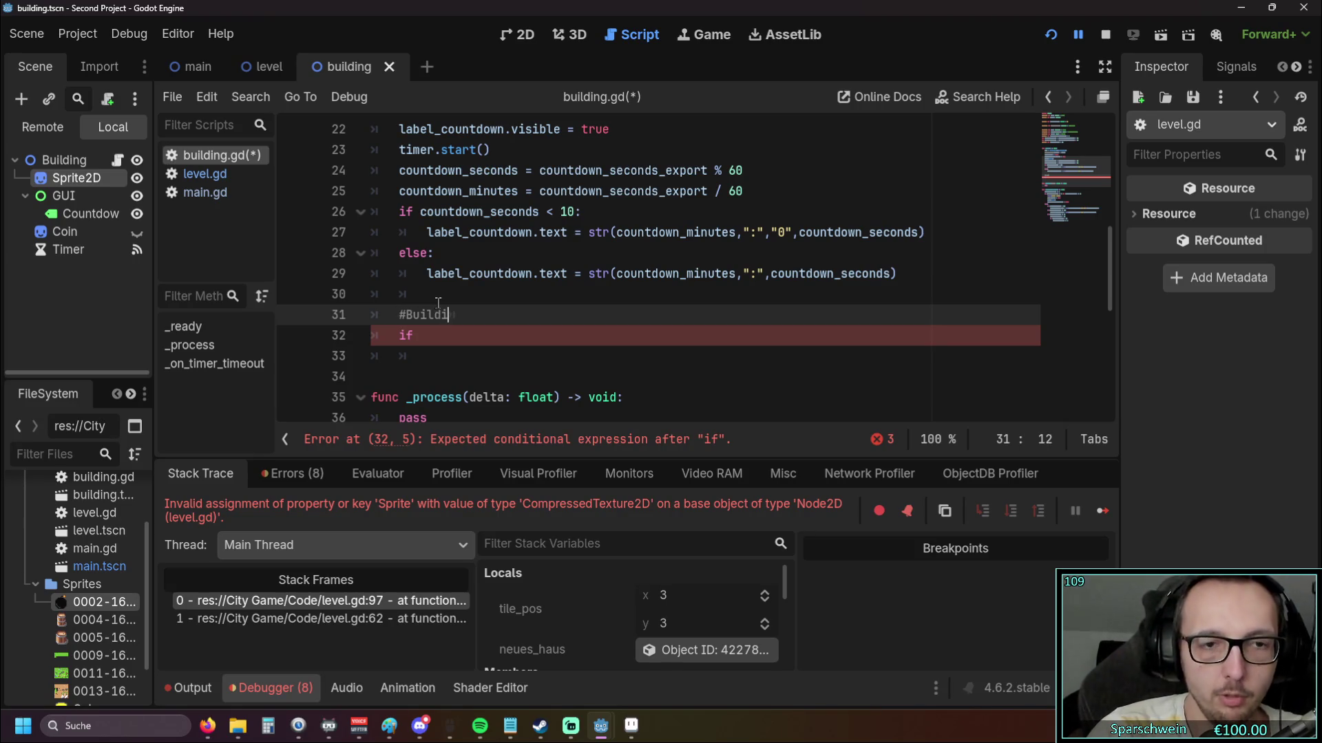
Type 'Sprite' after the if on line 32
{"action": "left_click", "coordinate": [438, 303]}
{"action": "left_click", "coordinate": [446, 344]}
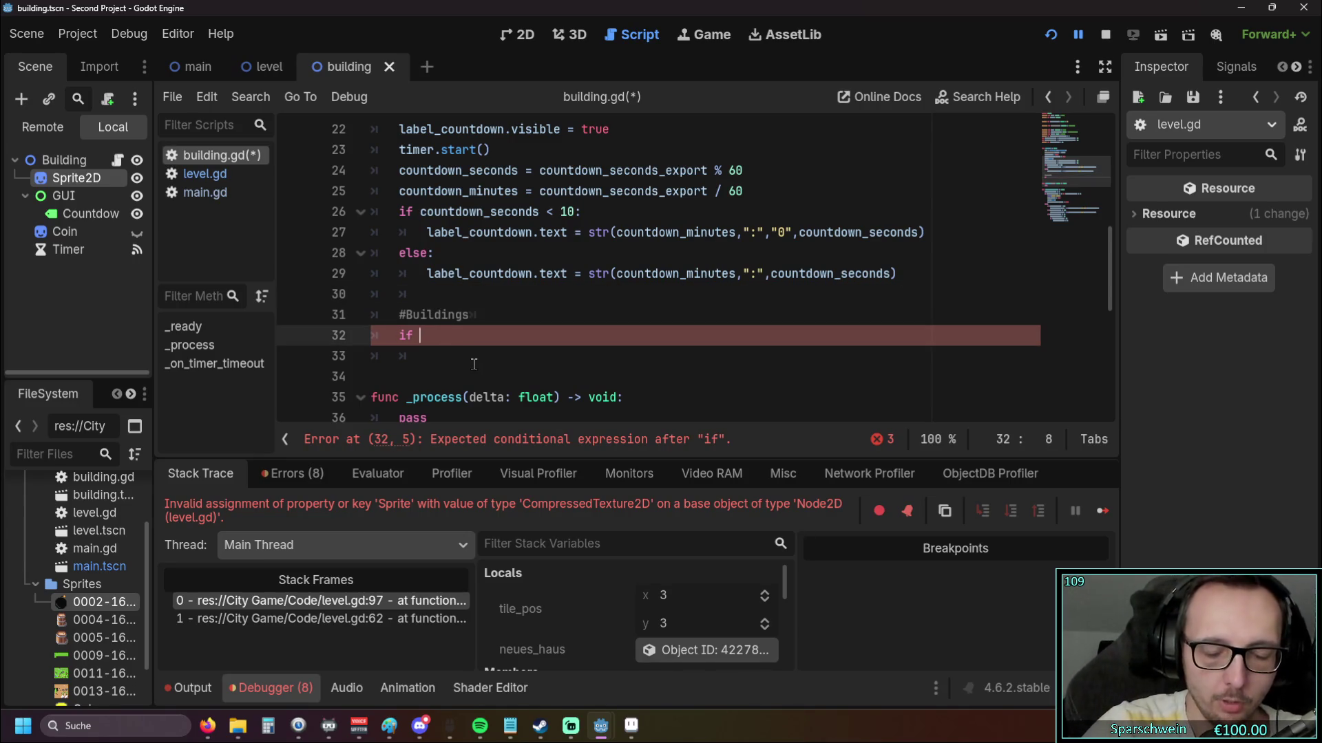
{"action": "scroll", "coordinate": [482, 355], "scroll_direction": "up", "scroll_amount": 5}
{"action": "scroll", "coordinate": [493, 348], "scroll_direction": "down", "scroll_amount": 5}
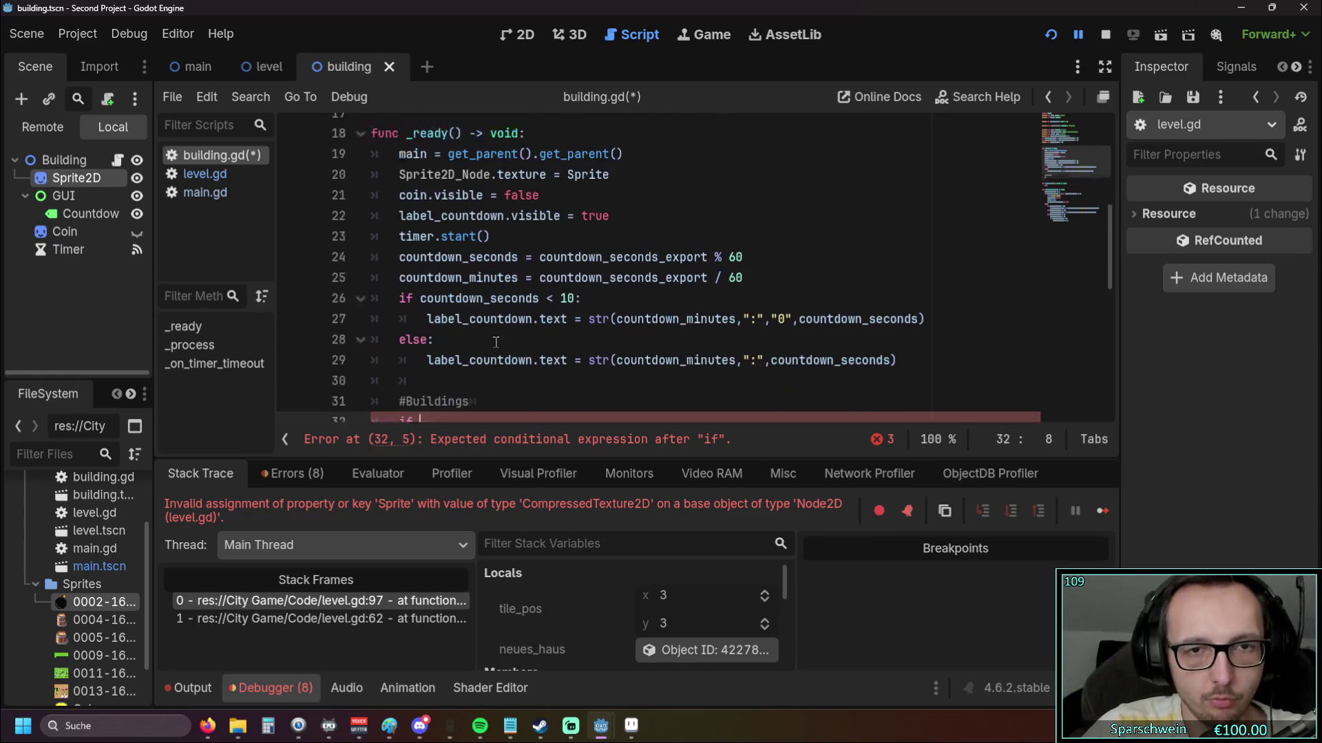
{"action": "type", "text": "Sprite"}
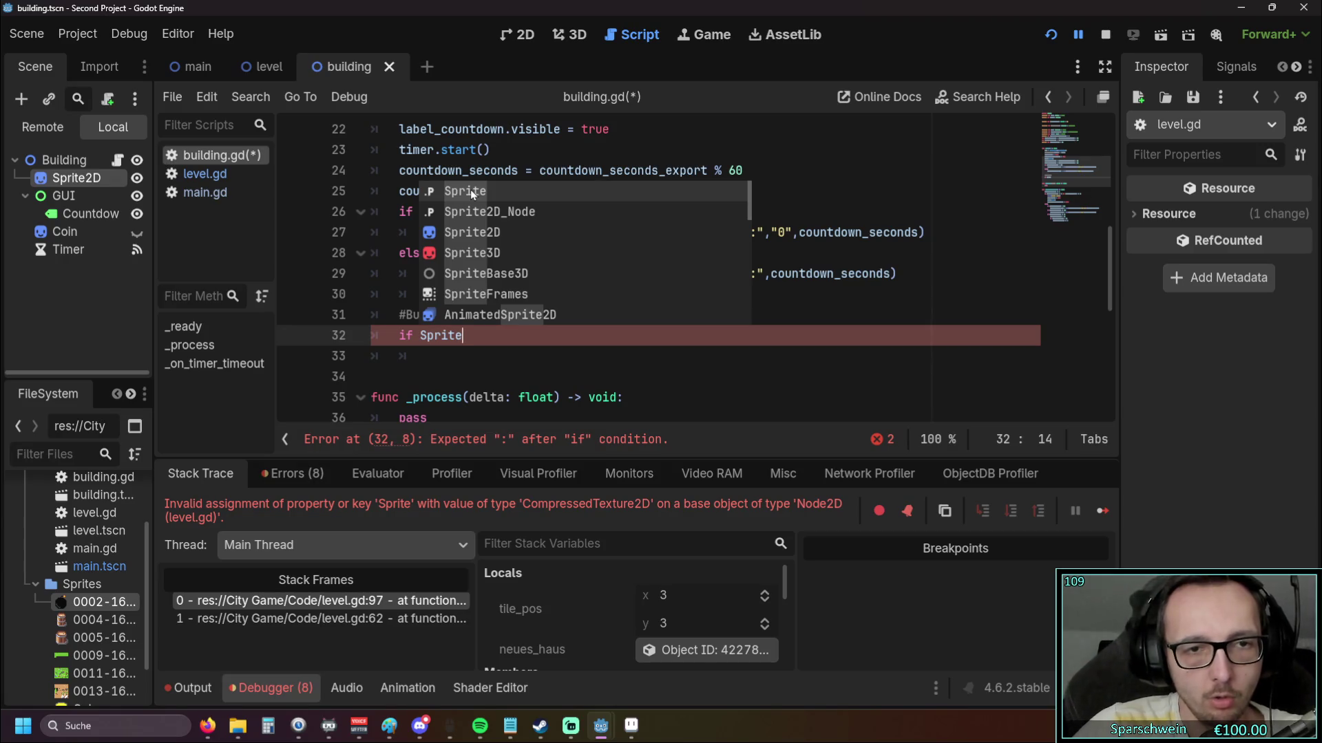
{"action": "scroll", "coordinate": [385, 301], "scroll_direction": "up", "scroll_amount": 2}
{"action": "scroll", "coordinate": [413, 303], "scroll_direction": "down", "scroll_amount": 3}
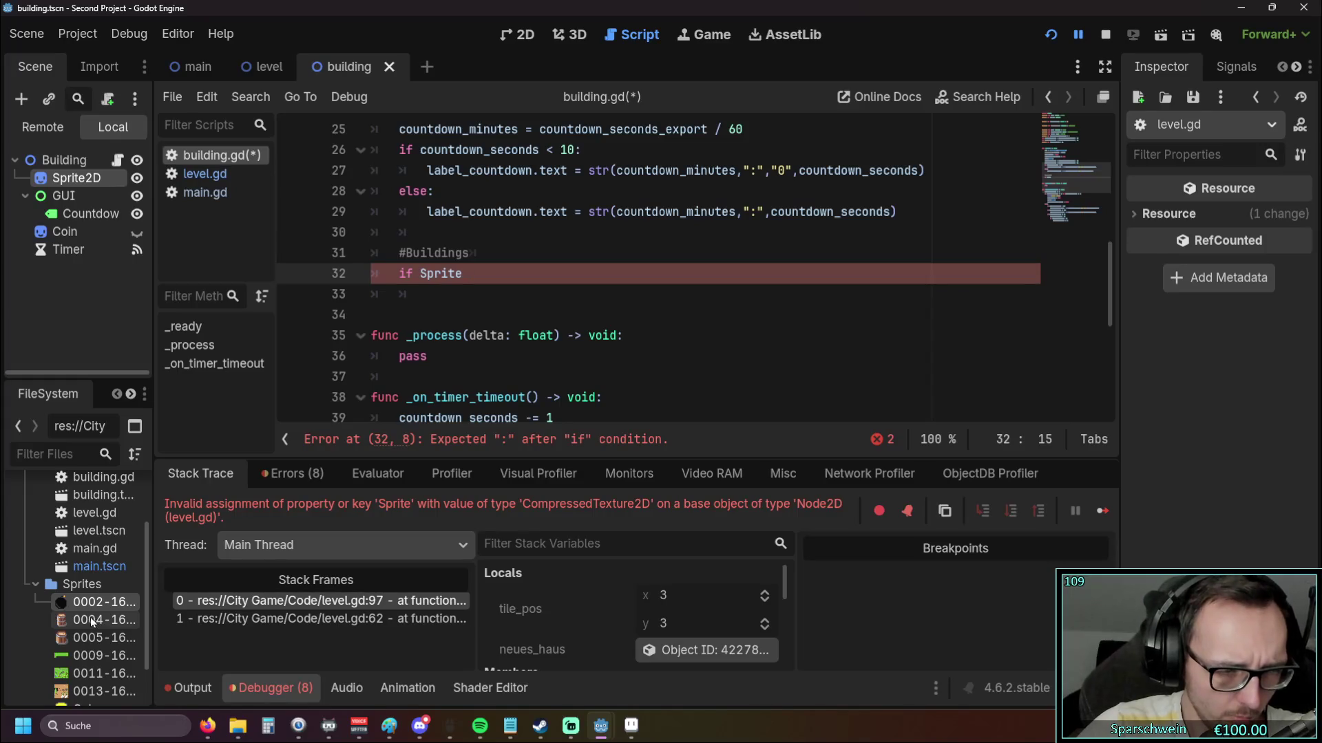
Drop 0004-16x20-Barrel.png onto line 32 and strip its preload( ) wrapper, leaving the uid
{"action": "mouse_move", "coordinate": [89, 617]}
{"action": "mouse_move", "coordinate": [88, 617]}
{"action": "left_mouse_down"}
{"action": "mouse_move", "coordinate": [155, 618]}
{"action": "mouse_move", "coordinate": [528, 256]}
{"action": "mouse_move", "coordinate": [516, 265]}
{"action": "left_mouse_up"}
{"action": "left_click", "coordinate": [545, 303]}
{"action": "scroll", "coordinate": [512, 307], "scroll_direction": "up", "scroll_amount": 1}
{"action": "left_click_drag", "start_coordinate": [523, 324], "coordinate": [469, 324]}
{"action": "key", "text": "BackSpace"}
{"action": "left_click", "coordinate": [645, 321]}
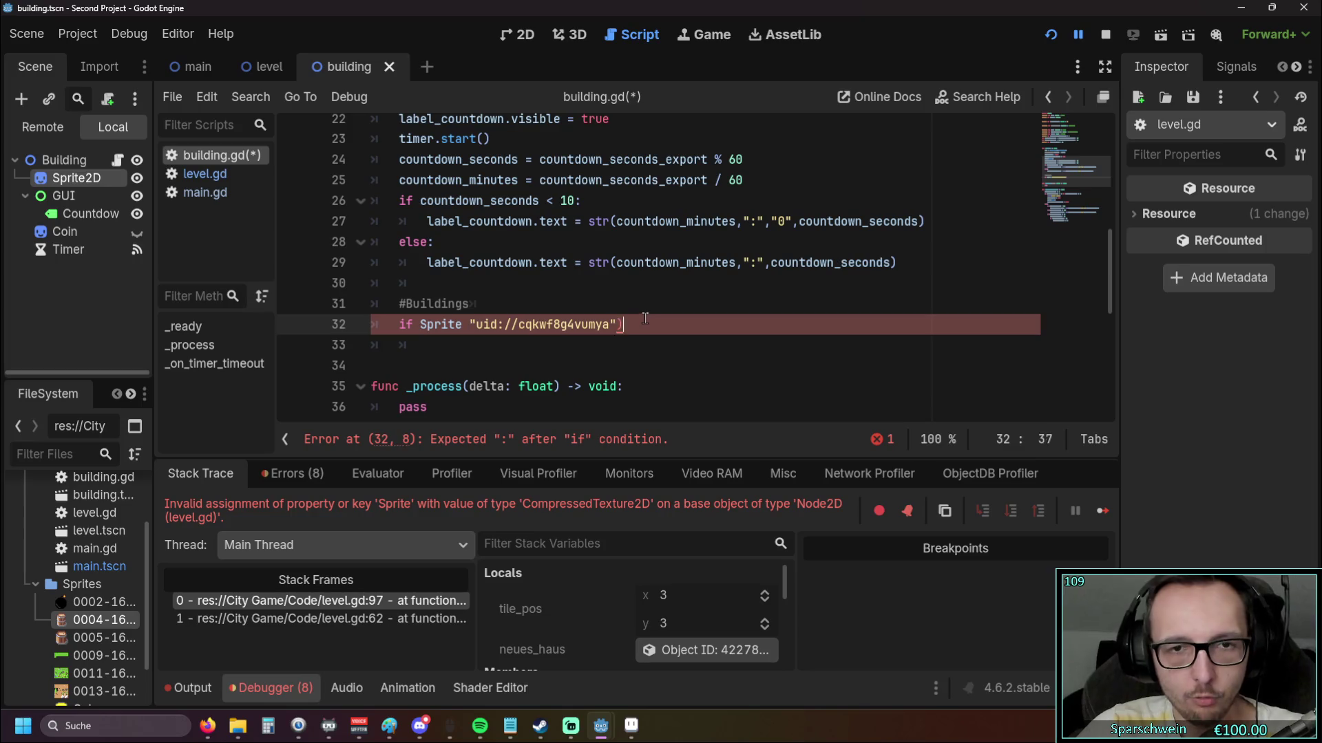
{"action": "key", "text": "BackSpace"}
{"action": "left_click", "coordinate": [646, 345]}
End the condition with a colon and add 'pass' on the line below
{"action": "mouse_move", "coordinate": [523, 326]}
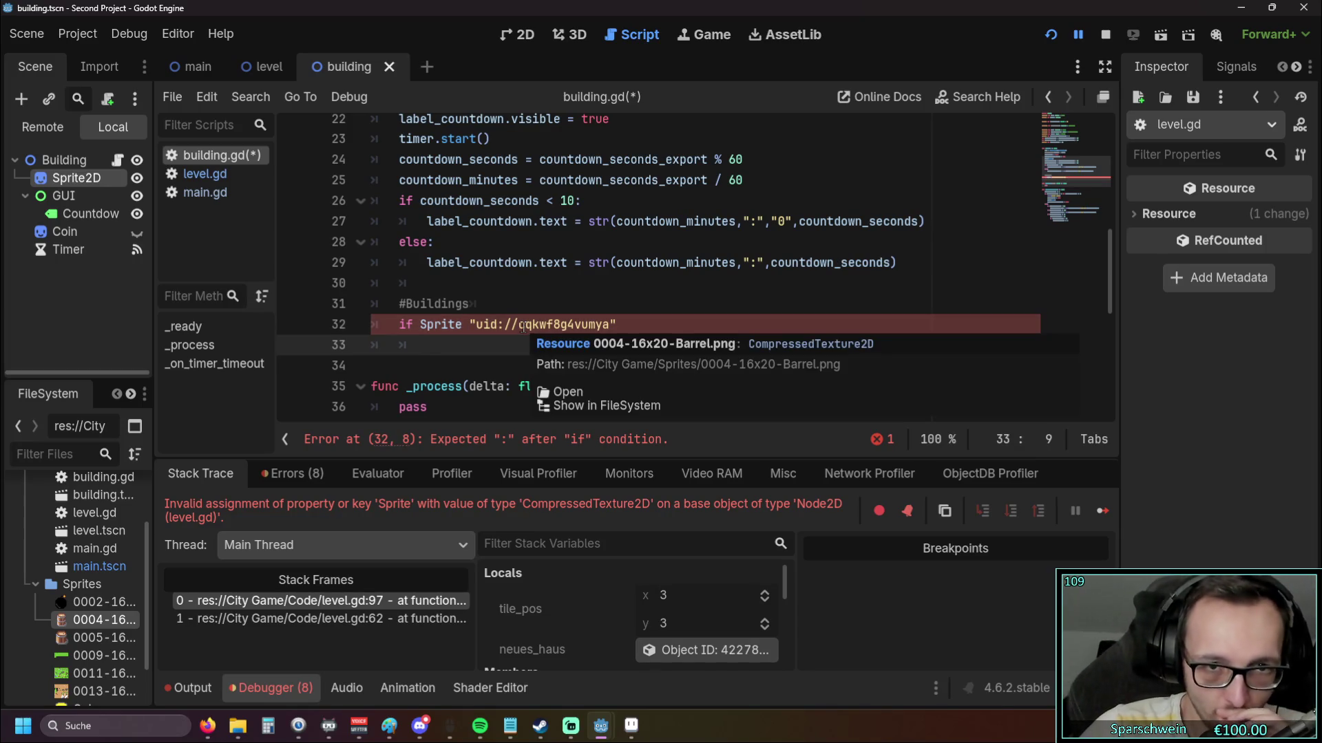
{"action": "left_click", "coordinate": [620, 326]}
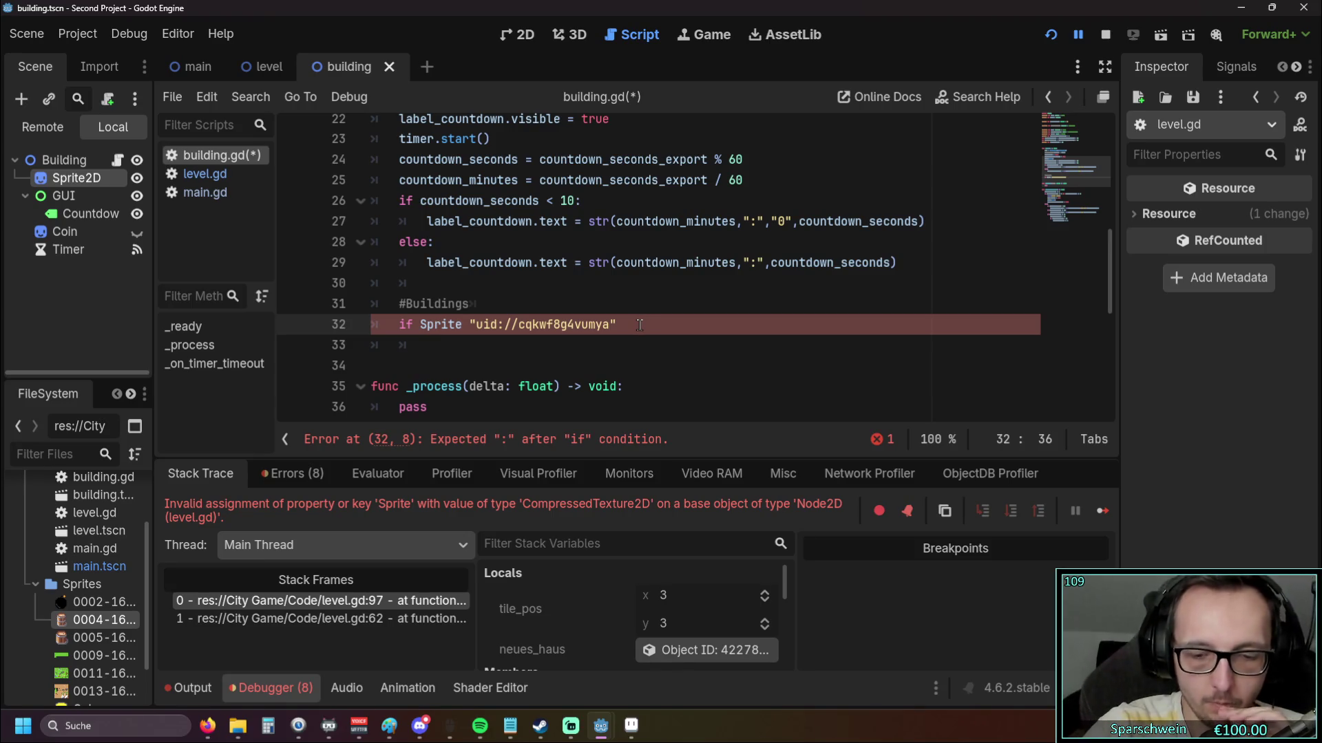
{"action": "type", "text": ":"}
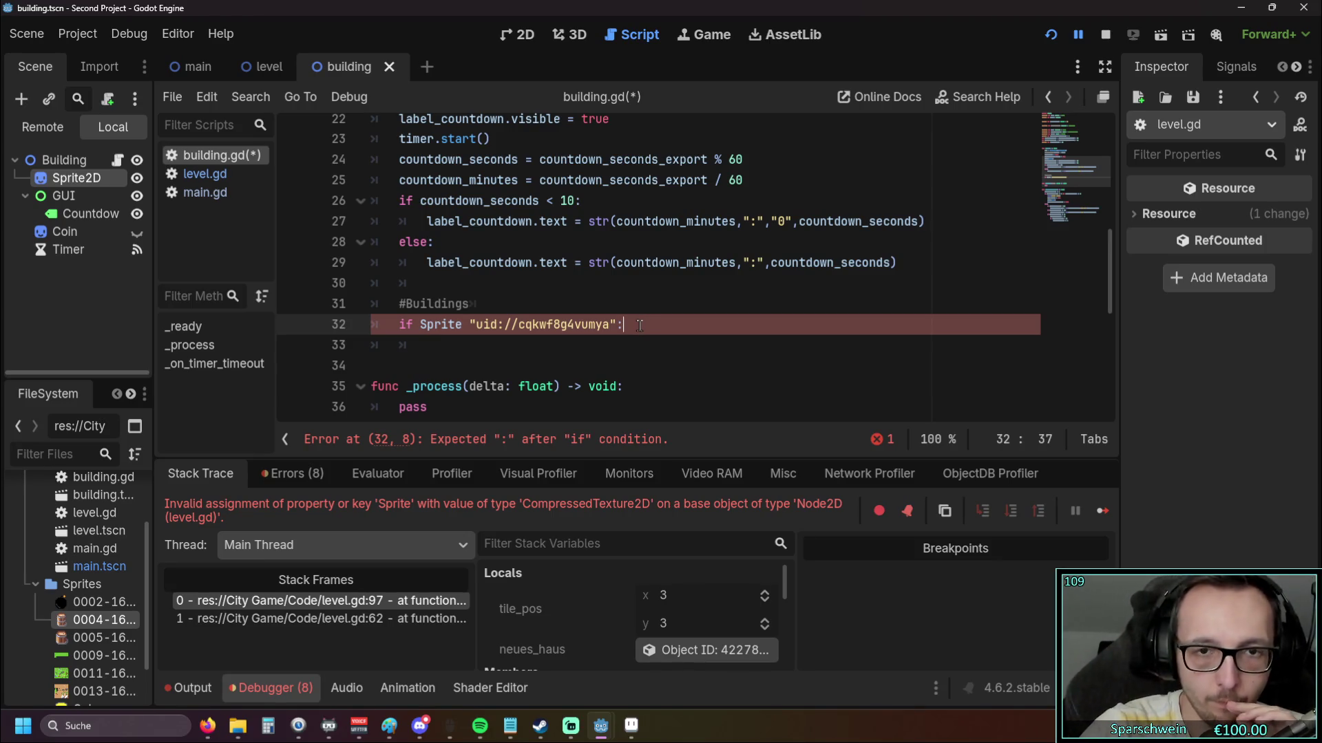
{"action": "key", "text": "Return"}
{"action": "mouse_move", "coordinate": [513, 326]}
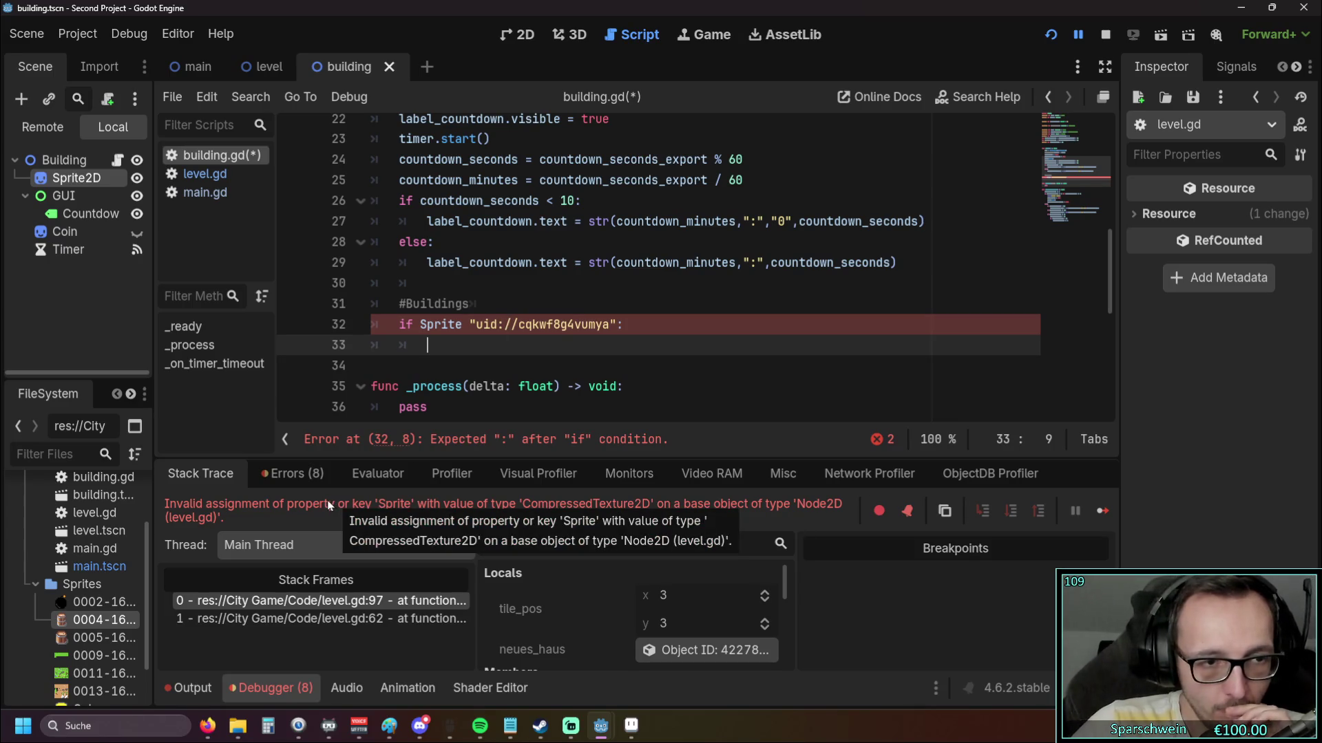
{"action": "type", "text": "pass"}
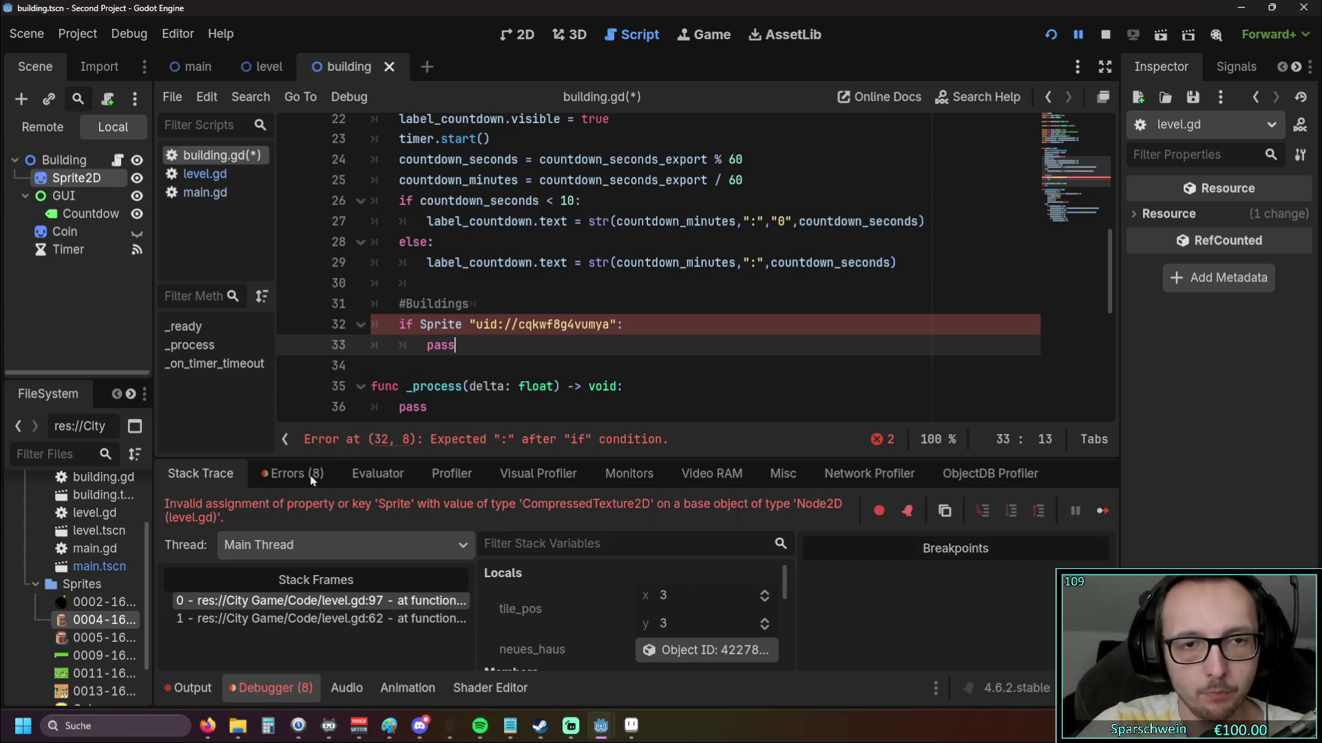
{"action": "left_click", "coordinate": [498, 325]}
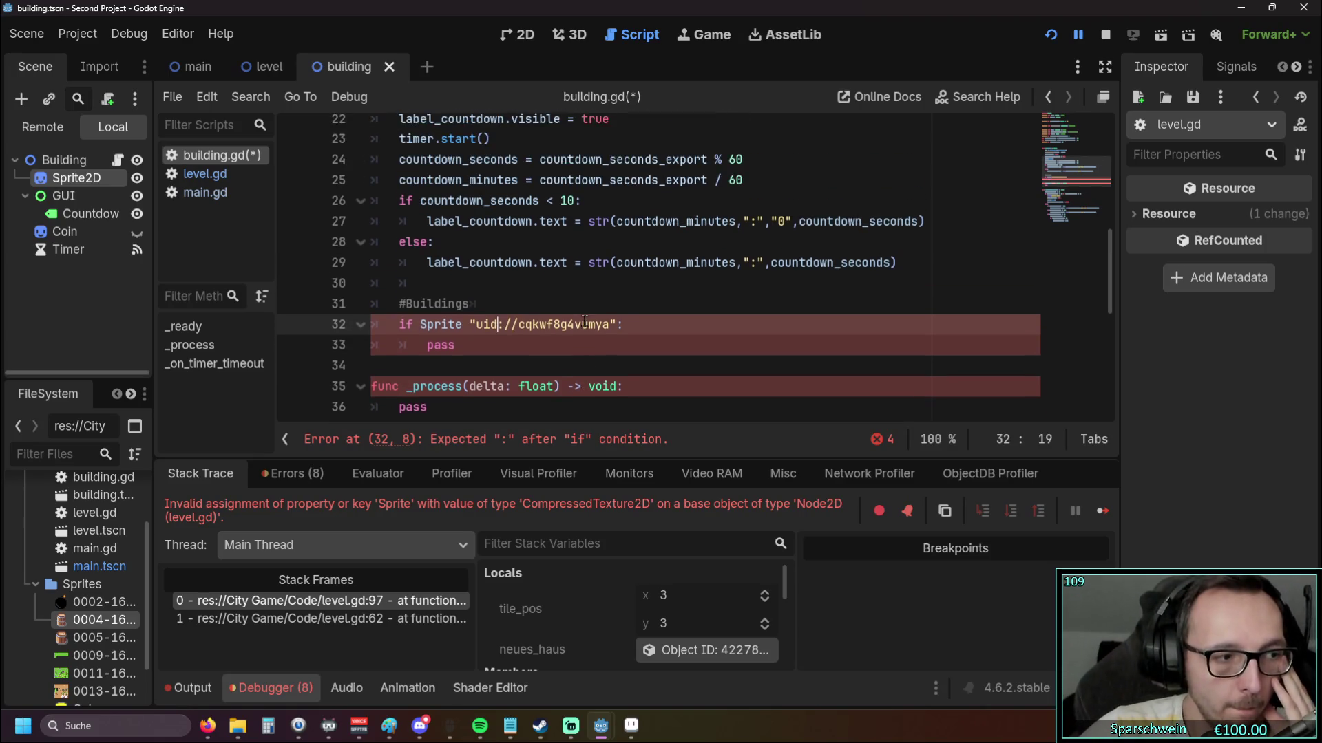
{"action": "scroll", "coordinate": [572, 319], "scroll_direction": "up", "scroll_amount": 2}
{"action": "scroll", "coordinate": [573, 319], "scroll_direction": "up", "scroll_amount": 2}
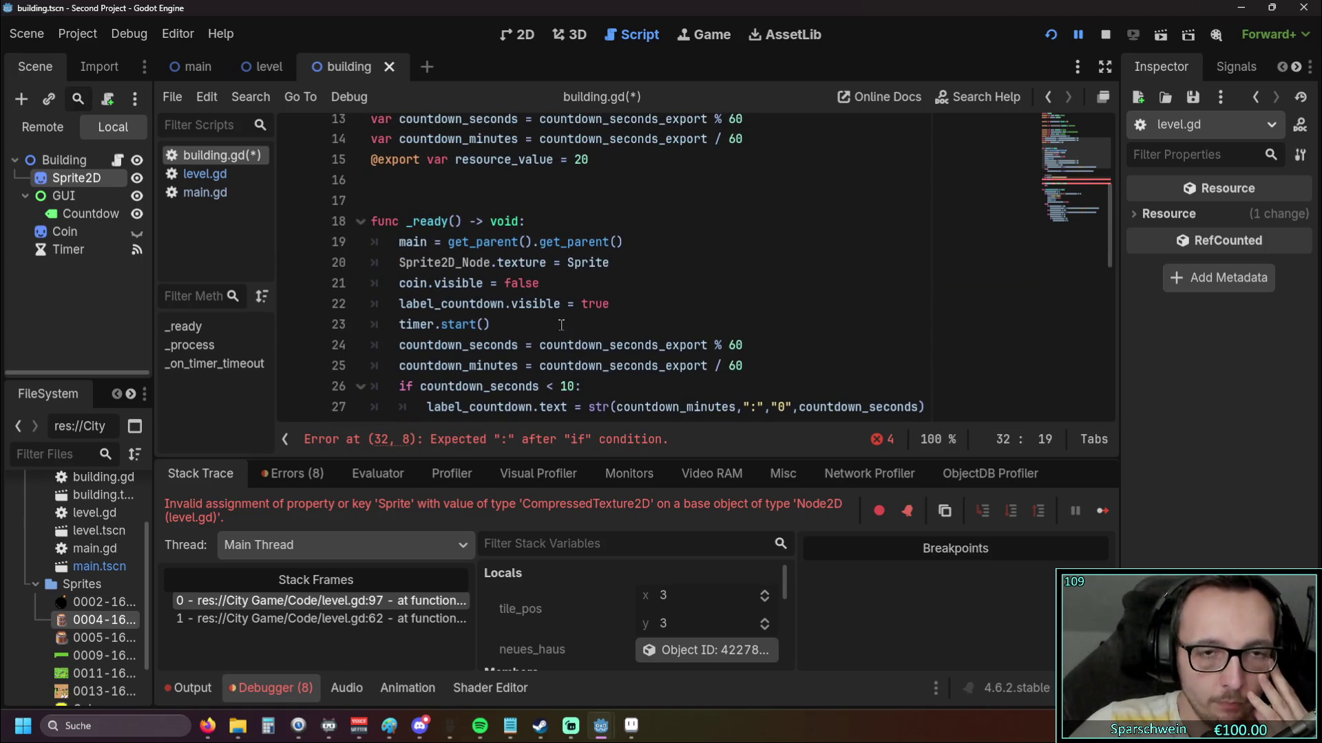
{"action": "scroll", "coordinate": [564, 327], "scroll_direction": "up", "scroll_amount": 2}
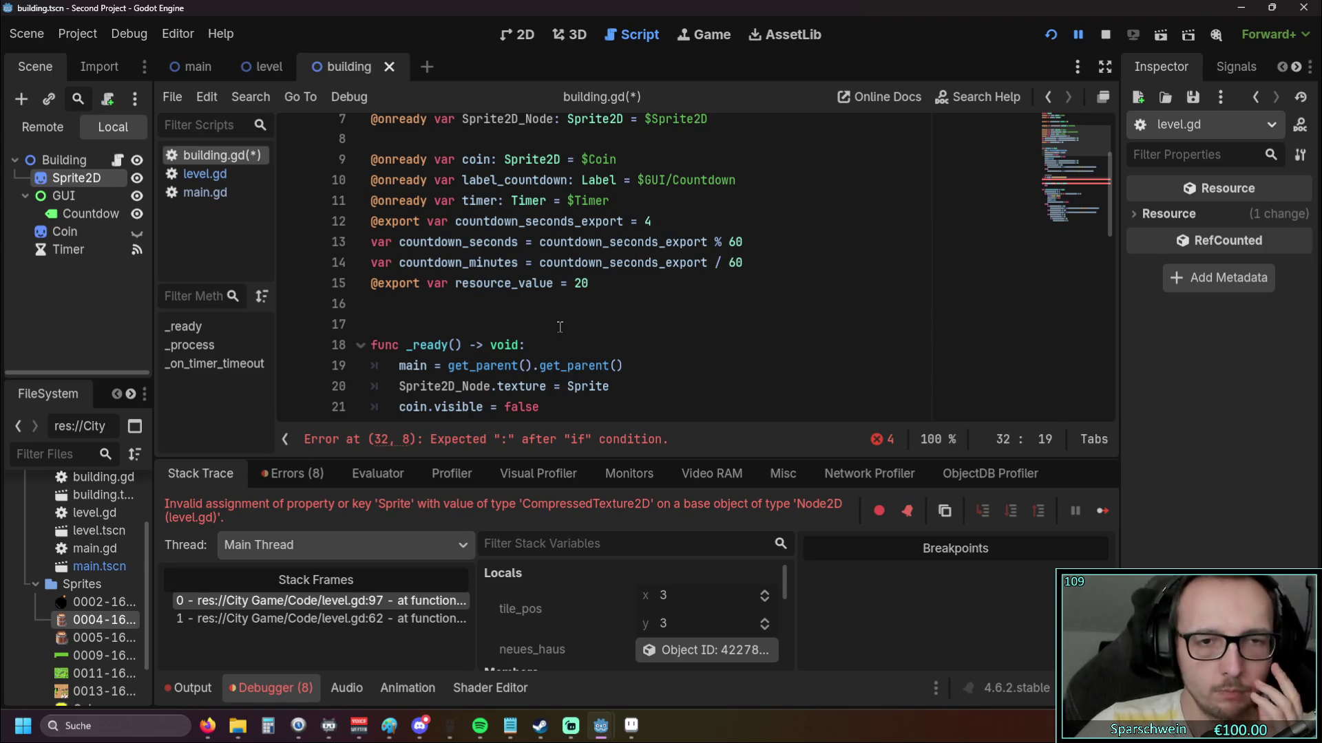
{"action": "scroll", "coordinate": [607, 342], "scroll_direction": "down", "scroll_amount": 7}
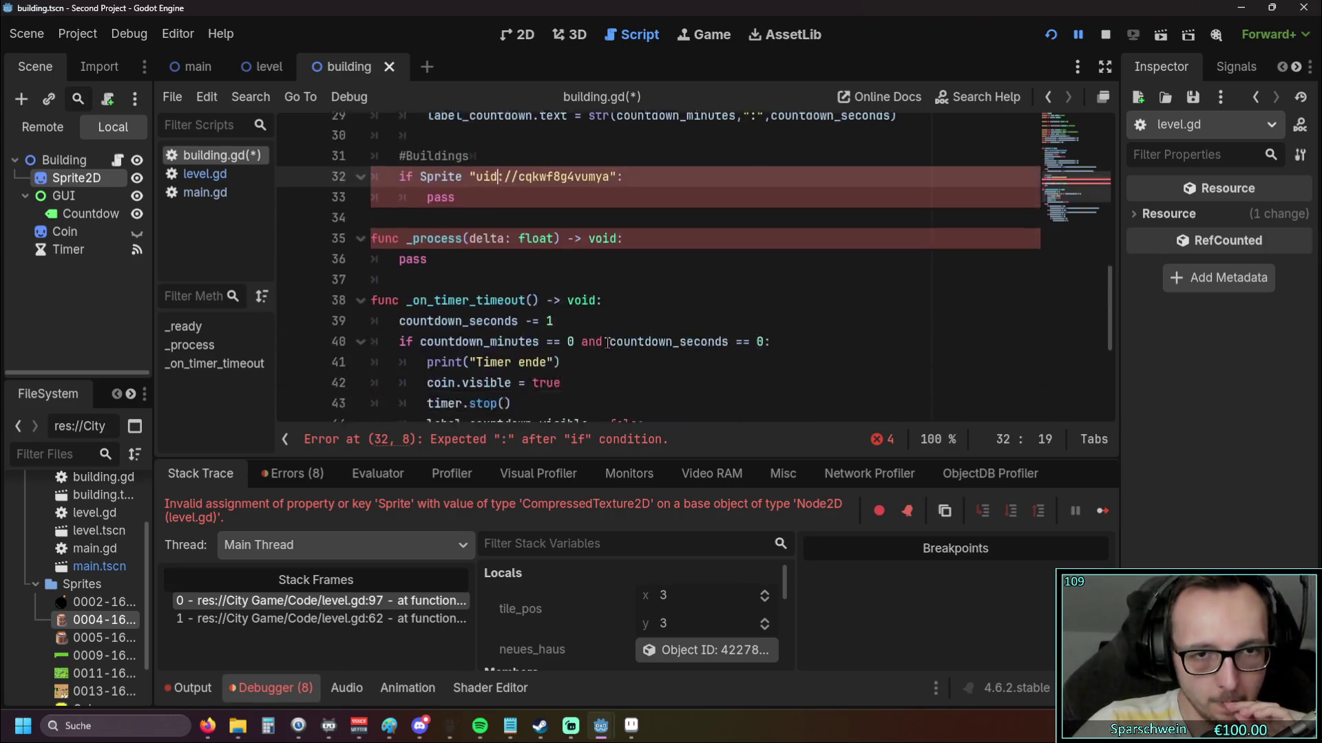
{"action": "scroll", "coordinate": [607, 342], "scroll_direction": "down", "scroll_amount": 4}
{"action": "scroll", "coordinate": [563, 346], "scroll_direction": "up", "scroll_amount": 13}
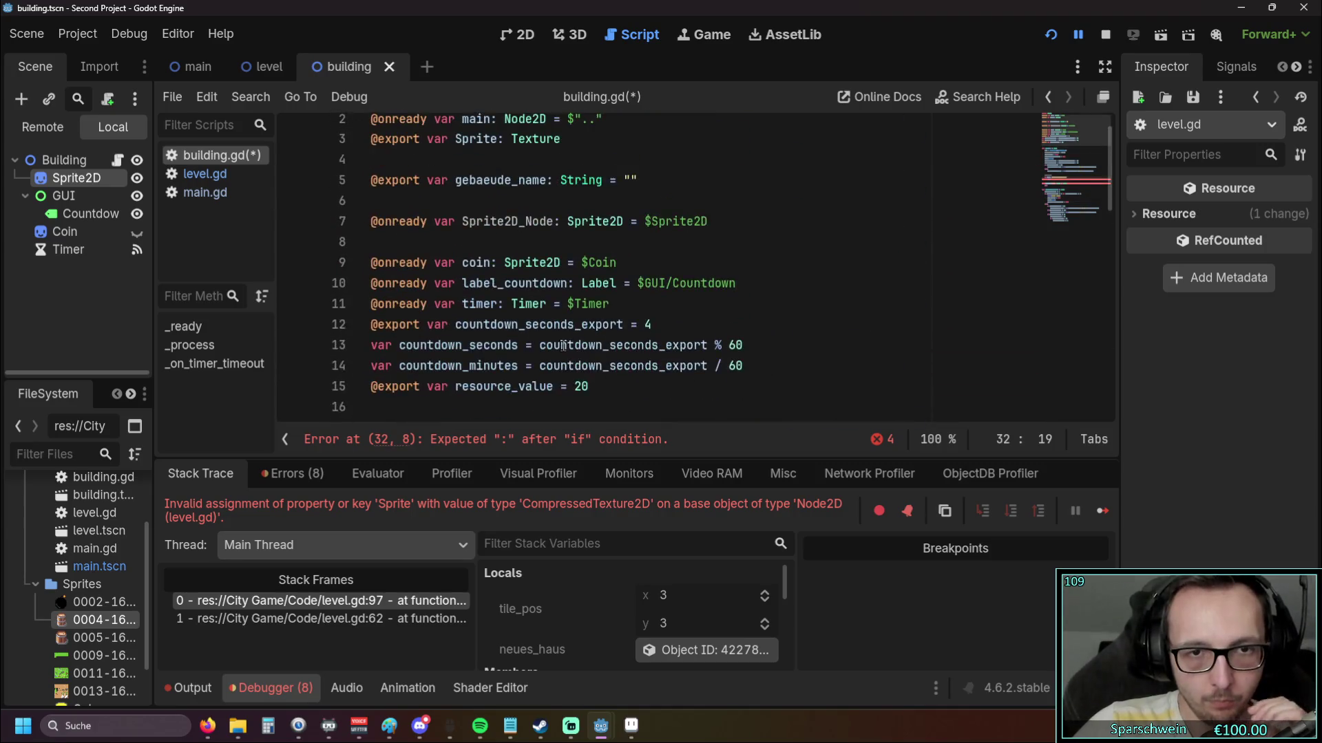
{"action": "scroll", "coordinate": [564, 345], "scroll_direction": "down", "scroll_amount": 2}
{"action": "left_click_drag", "start_coordinate": [591, 262], "coordinate": [315, 269]}
{"action": "key", "text": "BackSpace"}
{"action": "key", "text": "BackSpace"}
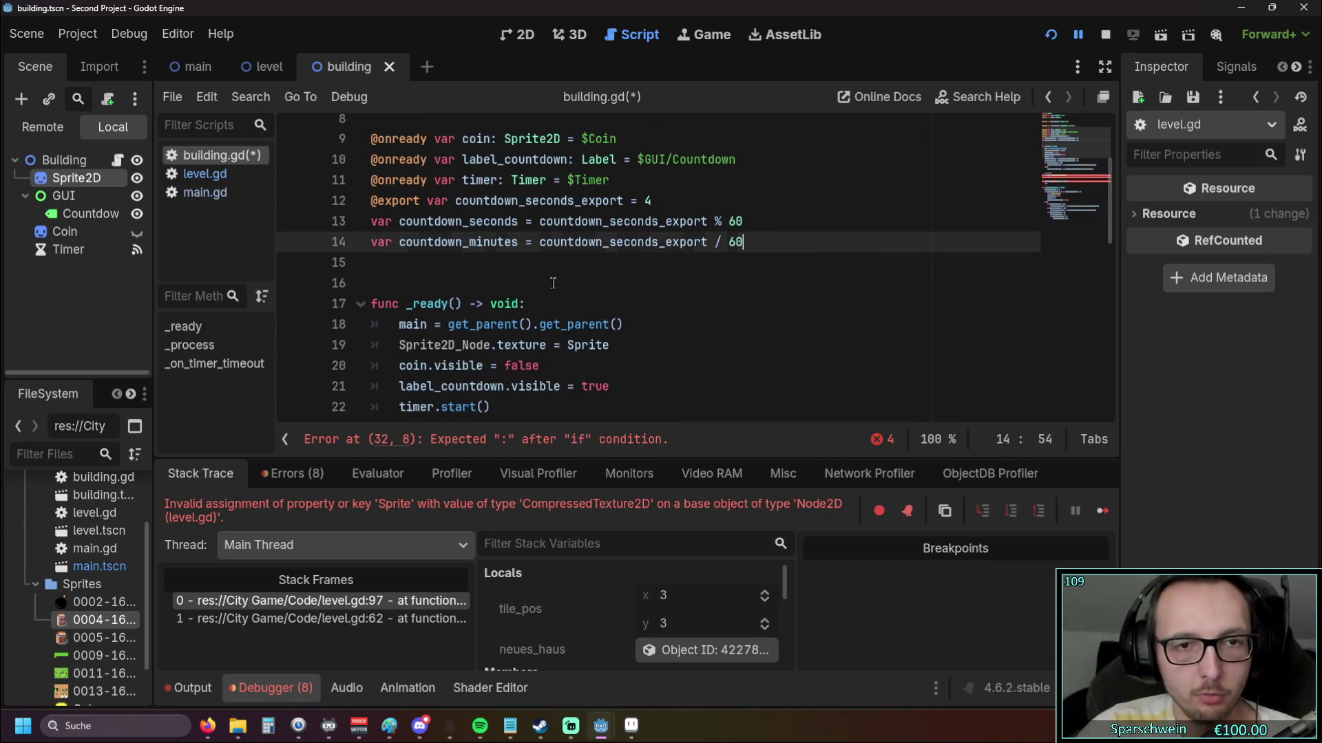
{"action": "left_click", "coordinate": [553, 282]}
Review the node and countdown declarations, then select the gebaeude_name line
{"action": "scroll", "coordinate": [555, 279], "scroll_direction": "up", "scroll_amount": 2}
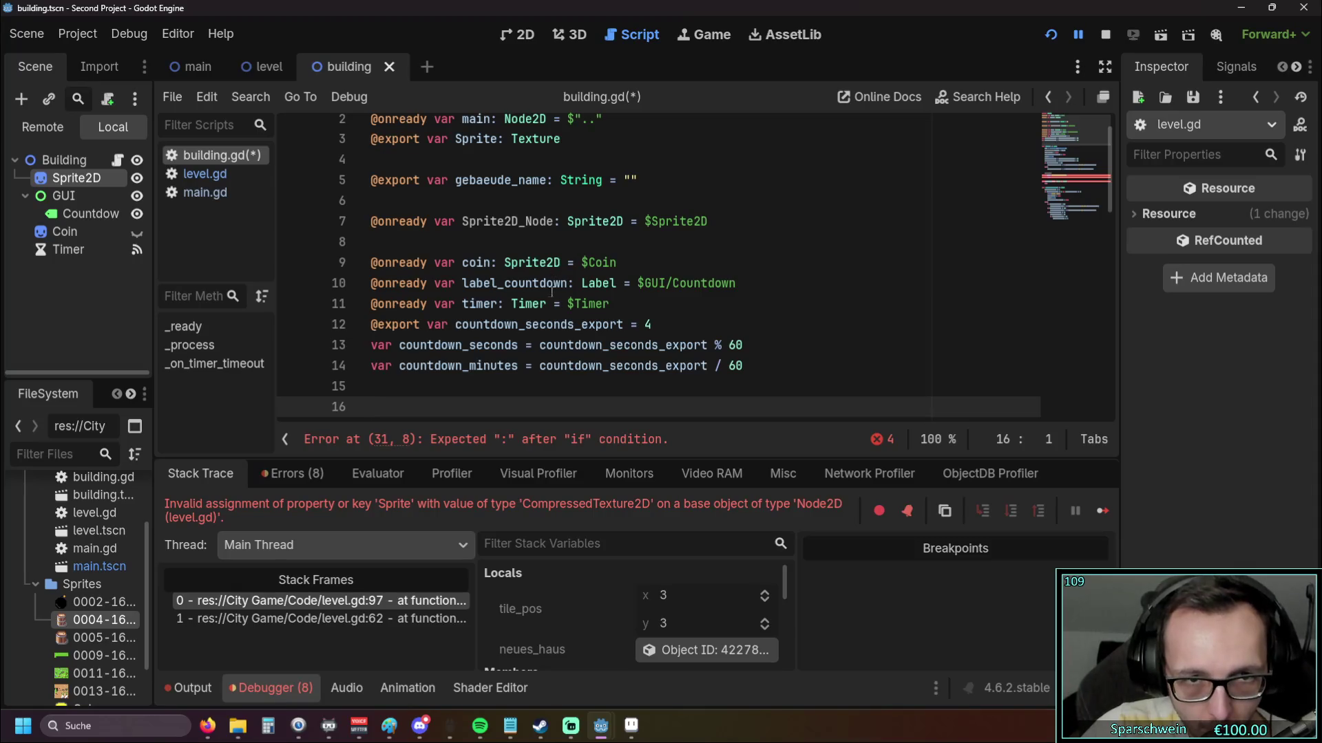
{"action": "left_click_drag", "start_coordinate": [751, 363], "coordinate": [372, 263]}
{"action": "left_click", "coordinate": [701, 307]}
{"action": "scroll", "coordinate": [702, 307], "scroll_direction": "up", "scroll_amount": 1}
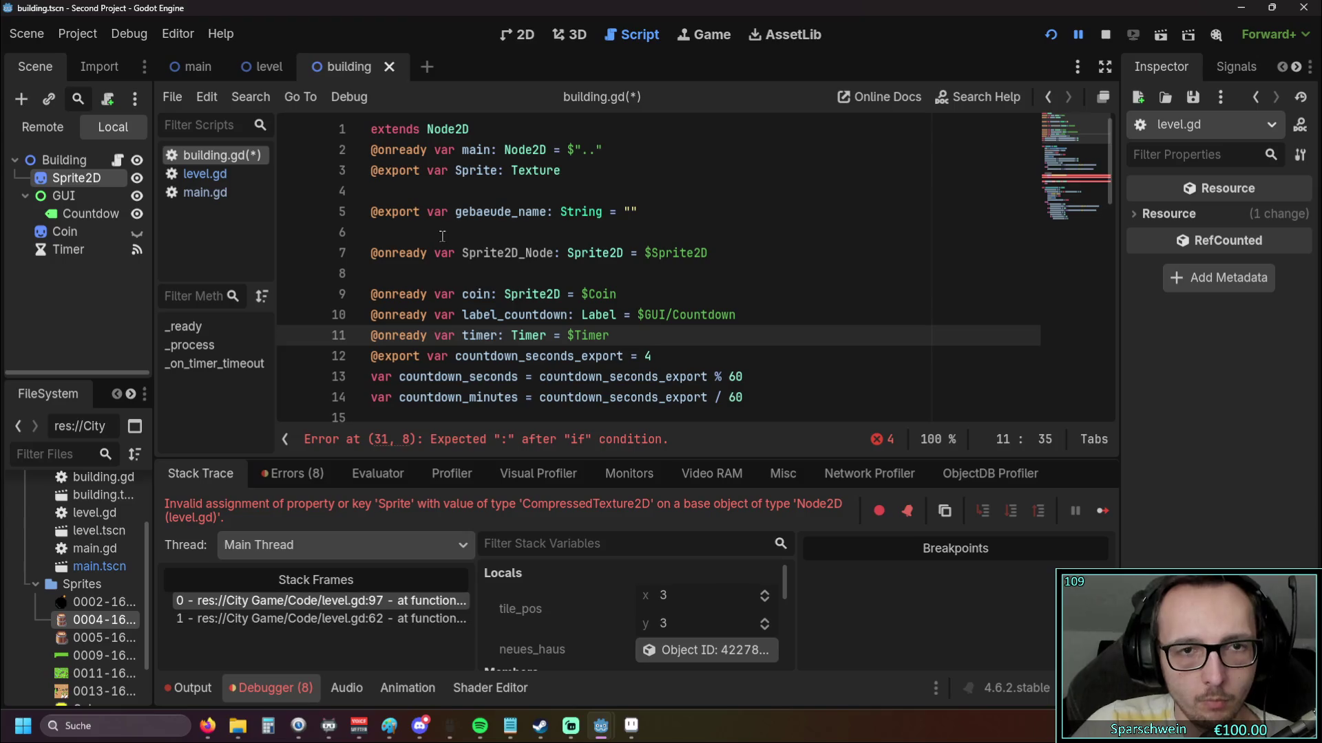
{"action": "left_click_drag", "start_coordinate": [653, 210], "coordinate": [353, 218]}
{"action": "key", "text": "ctrl+c"}
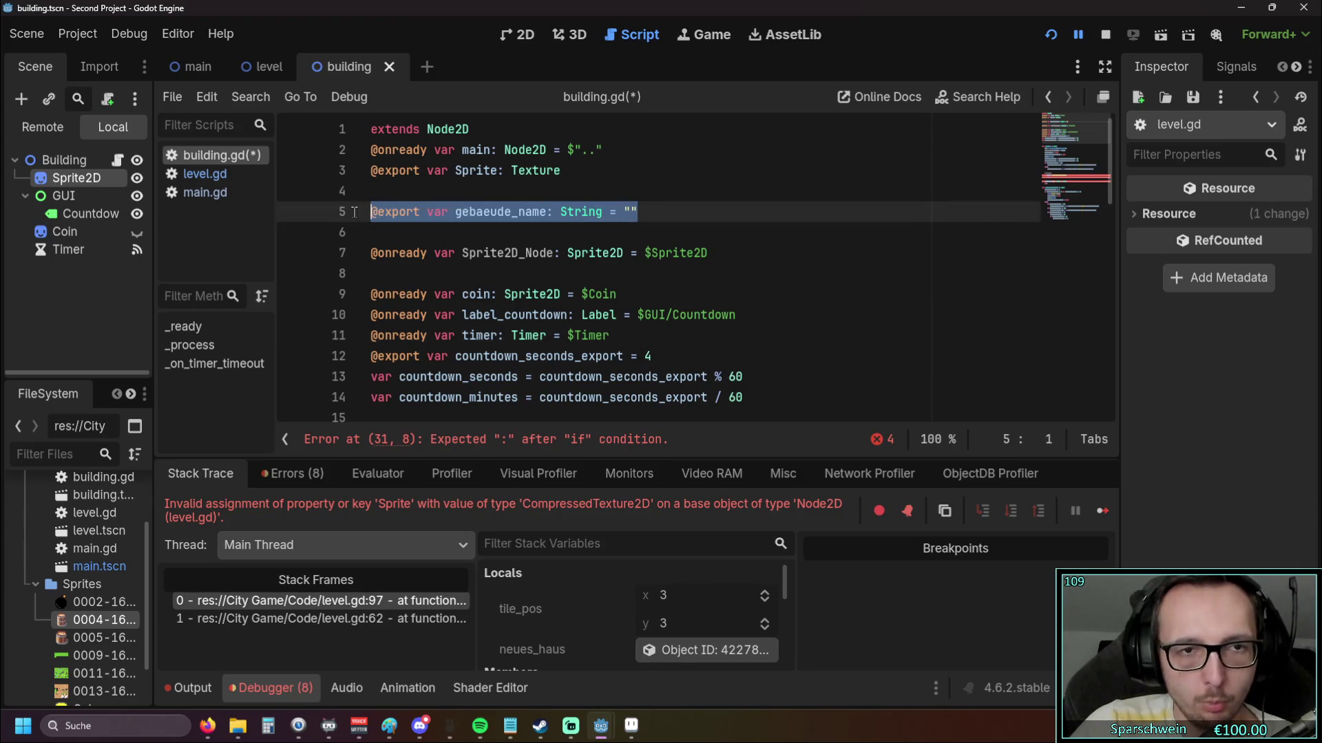
Cut the gebaeude_name declaration and tidy the blank lines around the Sprite export
{"action": "key", "text": "BackSpace"}
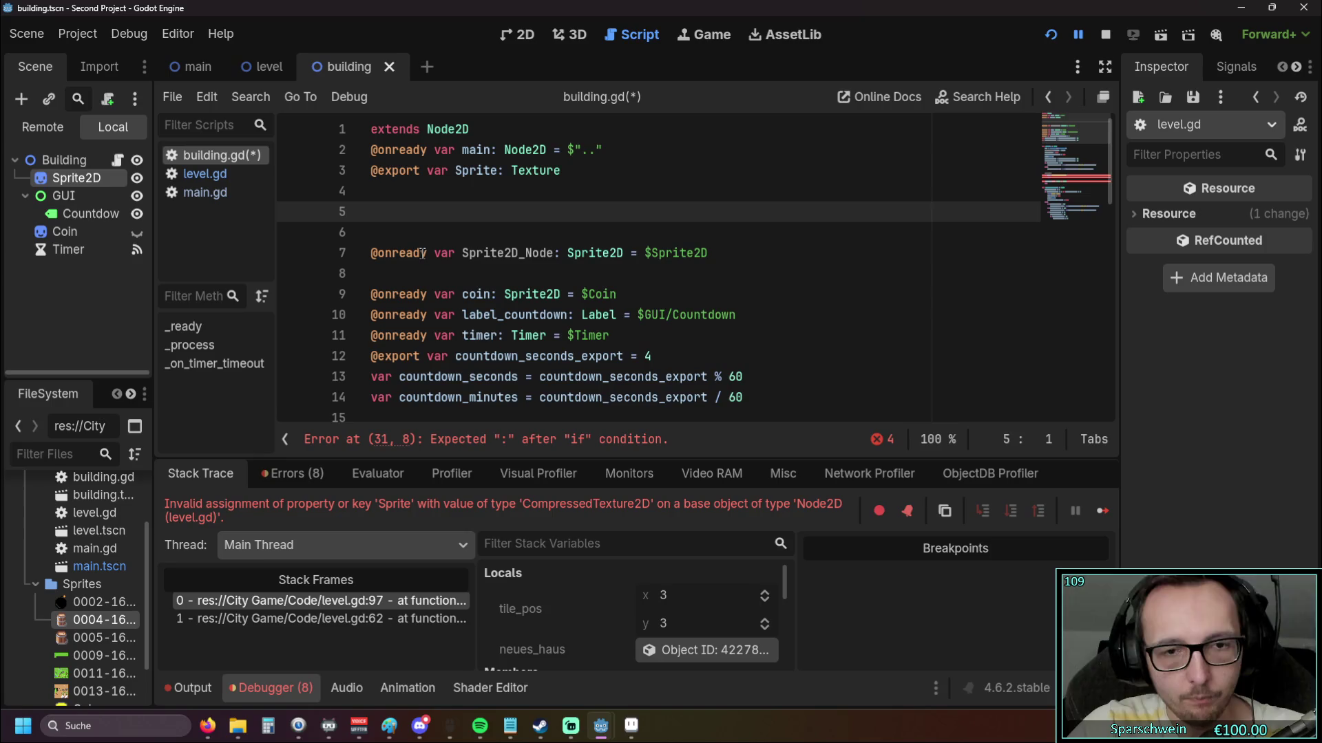
{"action": "key", "text": "BackSpace"}
{"action": "left_click", "coordinate": [386, 215]}
{"action": "key", "text": "BackSpace"}
{"action": "key", "text": "BackSpace"}
{"action": "left_click", "coordinate": [615, 151]}
{"action": "key", "text": "Return"}
{"action": "key", "text": "Return"}
Add a blank line after Sprite2D_Node and paste gebaeude_name below countdown_minutes
{"action": "left_click", "coordinate": [576, 246]}
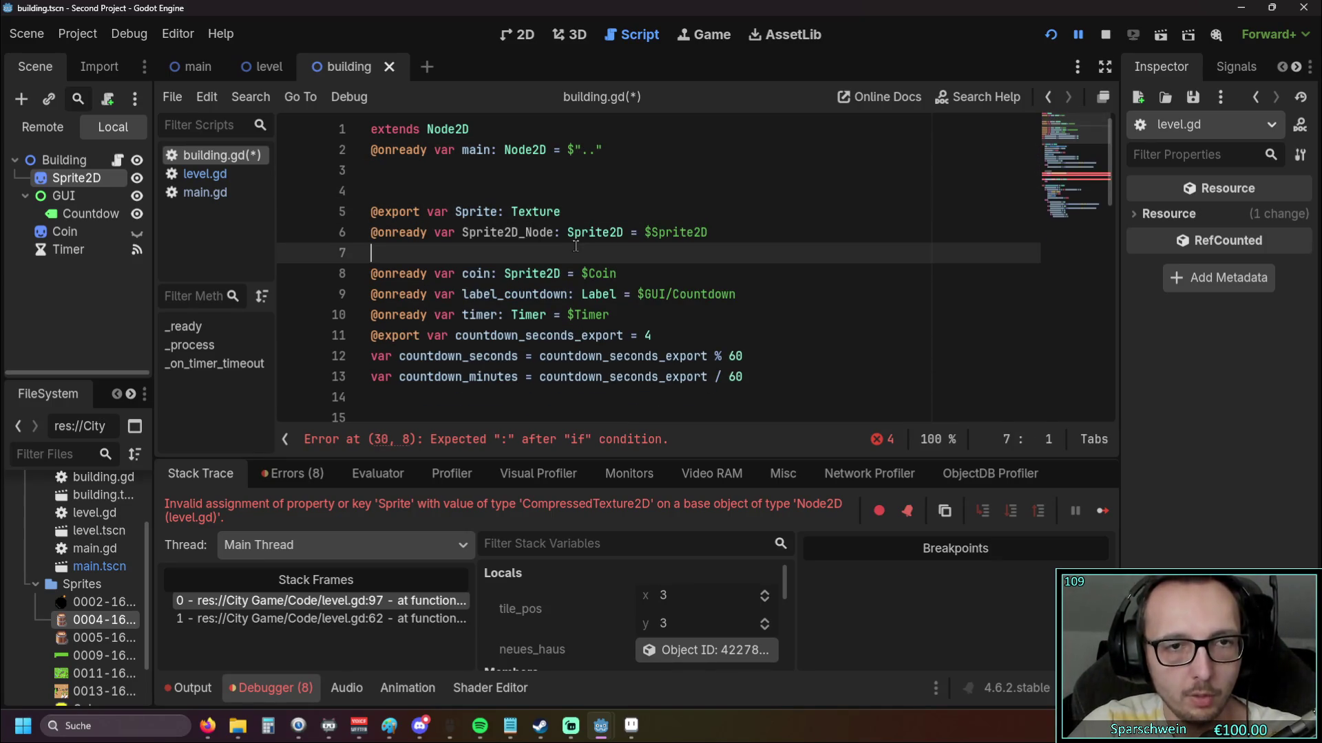
{"action": "key", "text": "Return"}
{"action": "scroll", "coordinate": [564, 255], "scroll_direction": "down", "scroll_amount": 2}
{"action": "scroll", "coordinate": [678, 226], "scroll_direction": "up", "scroll_amount": 1}
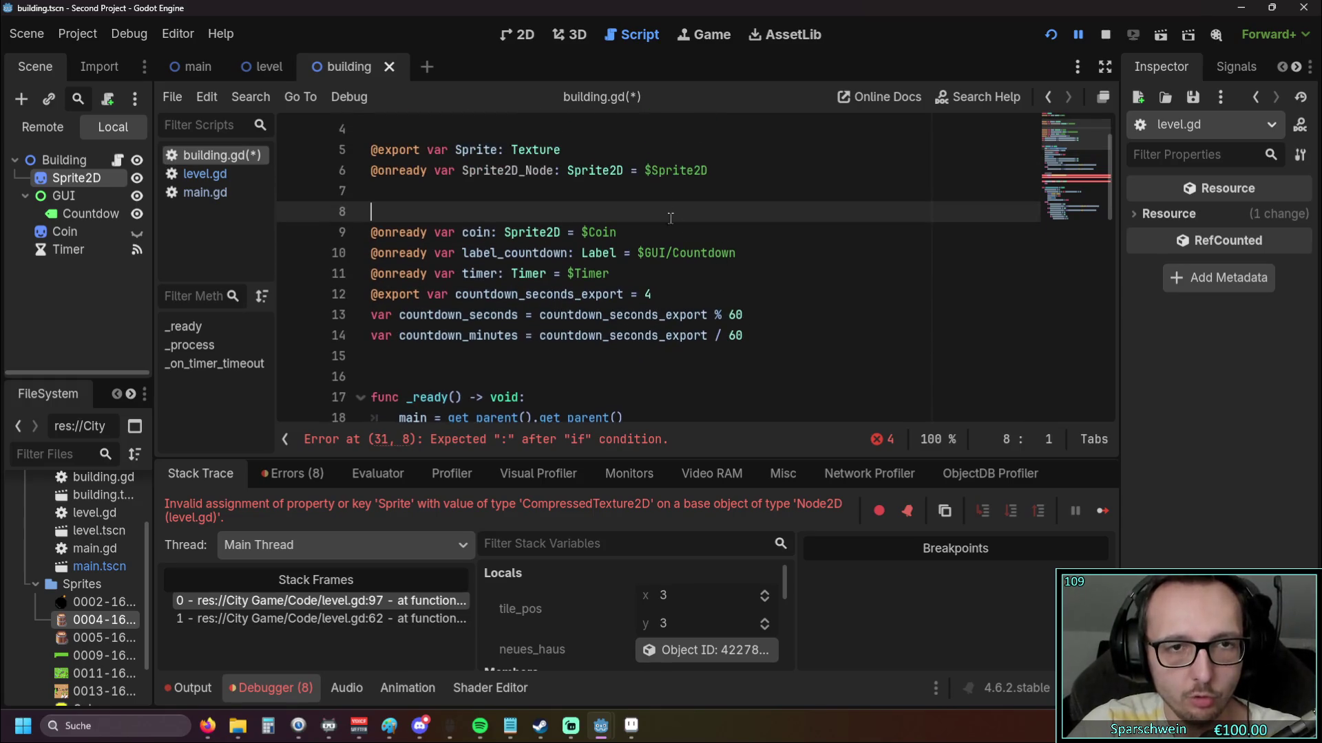
{"action": "left_click", "coordinate": [743, 334]}
{"action": "key", "text": "Return"}
{"action": "key", "text": "Return"}
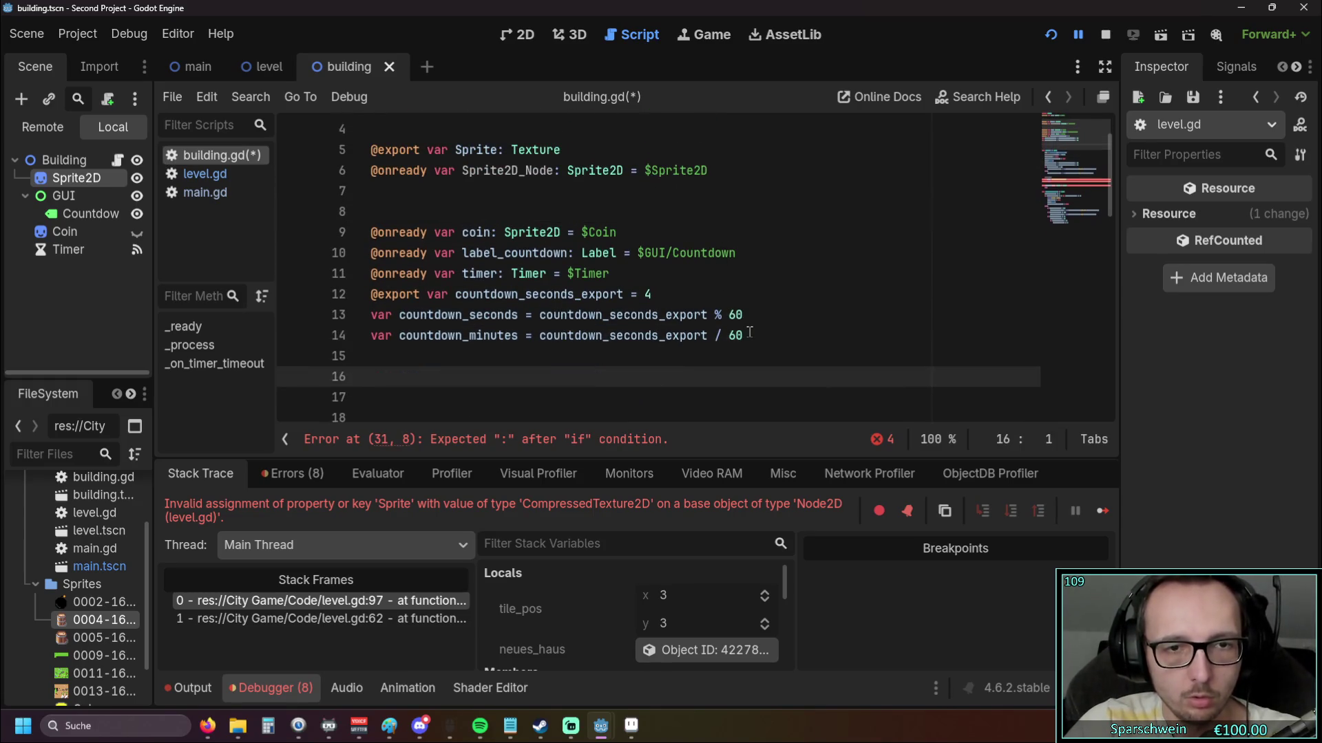
{"action": "key", "text": "Return"}
{"action": "key", "text": "ctrl+v"}
Review the regrouped declarations by selecting the main and Sprite2D_Node lines
{"action": "left_click", "coordinate": [556, 338]}
{"action": "scroll", "coordinate": [557, 337], "scroll_direction": "up", "scroll_amount": 1}
{"action": "left_click", "coordinate": [632, 276]}
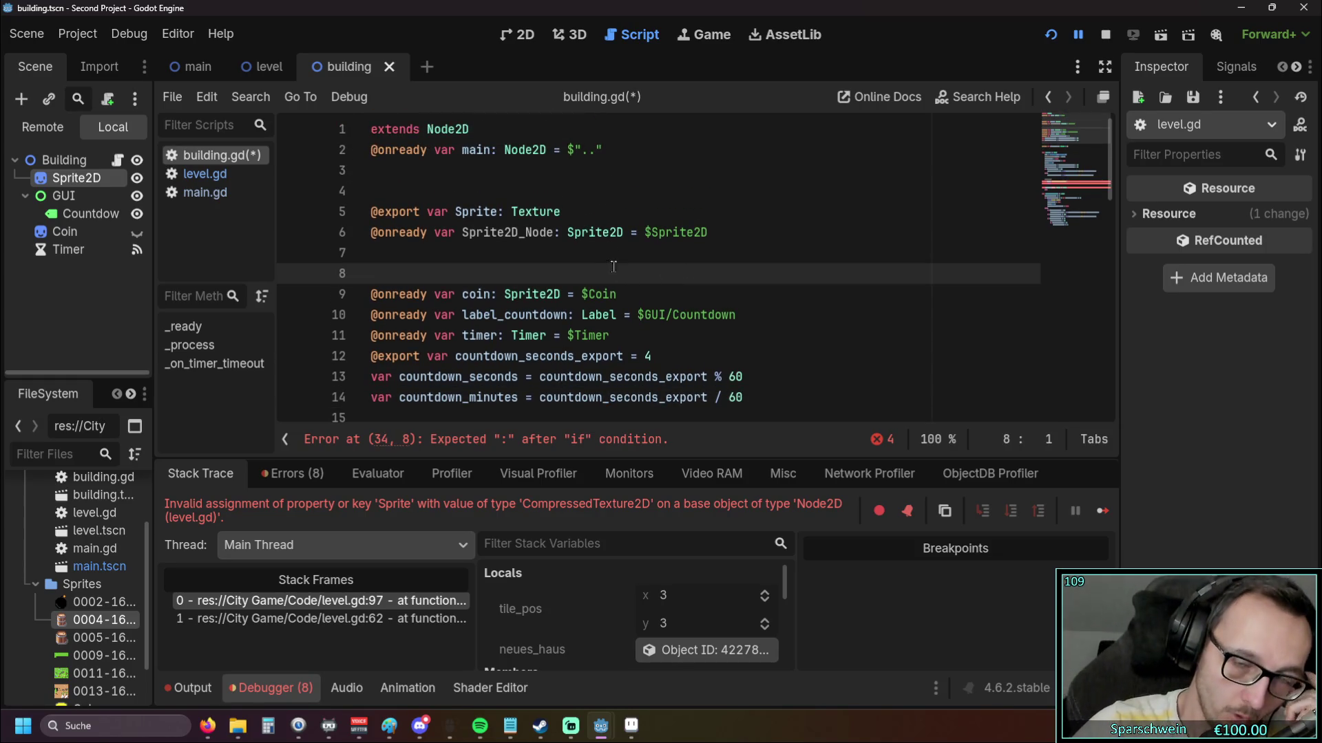
{"action": "left_click_drag", "start_coordinate": [366, 154], "coordinate": [619, 152]}
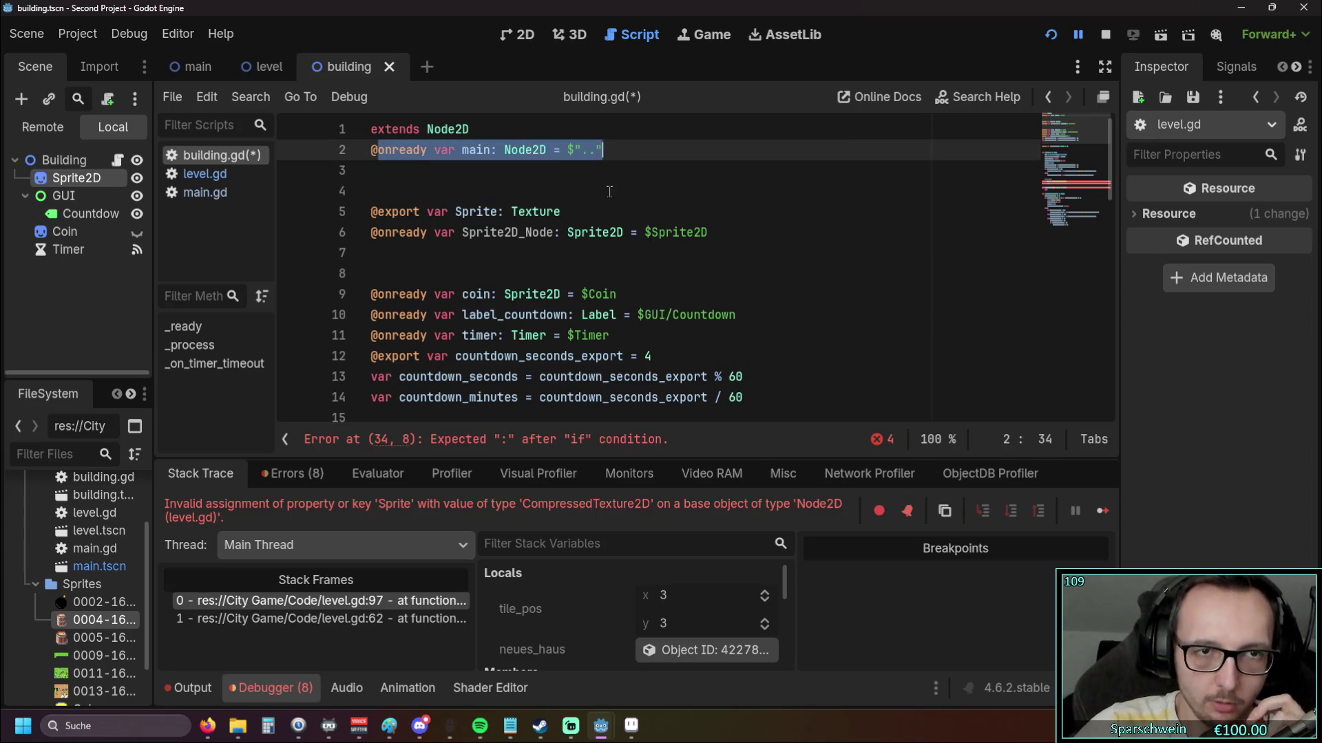
{"action": "left_click", "coordinate": [609, 190]}
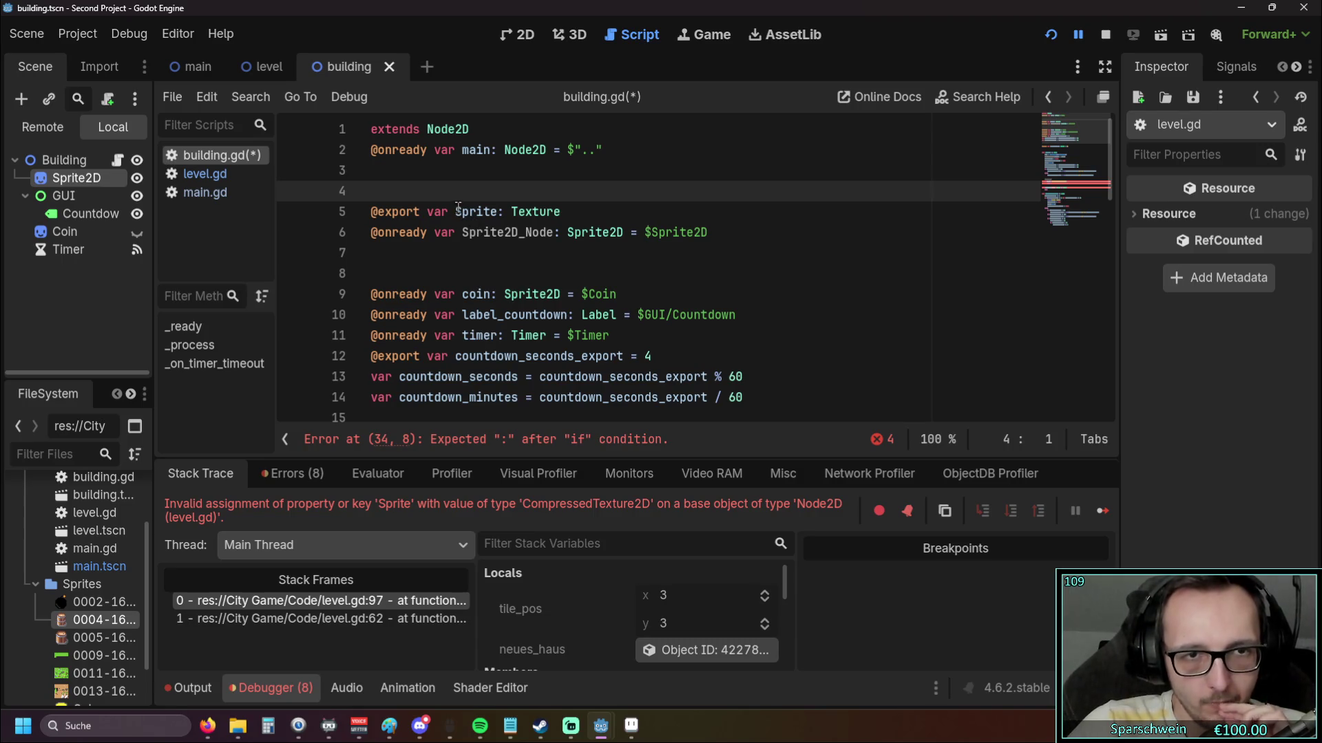
{"action": "left_click_drag", "start_coordinate": [458, 209], "coordinate": [709, 234]}
{"action": "left_click", "coordinate": [544, 256]}
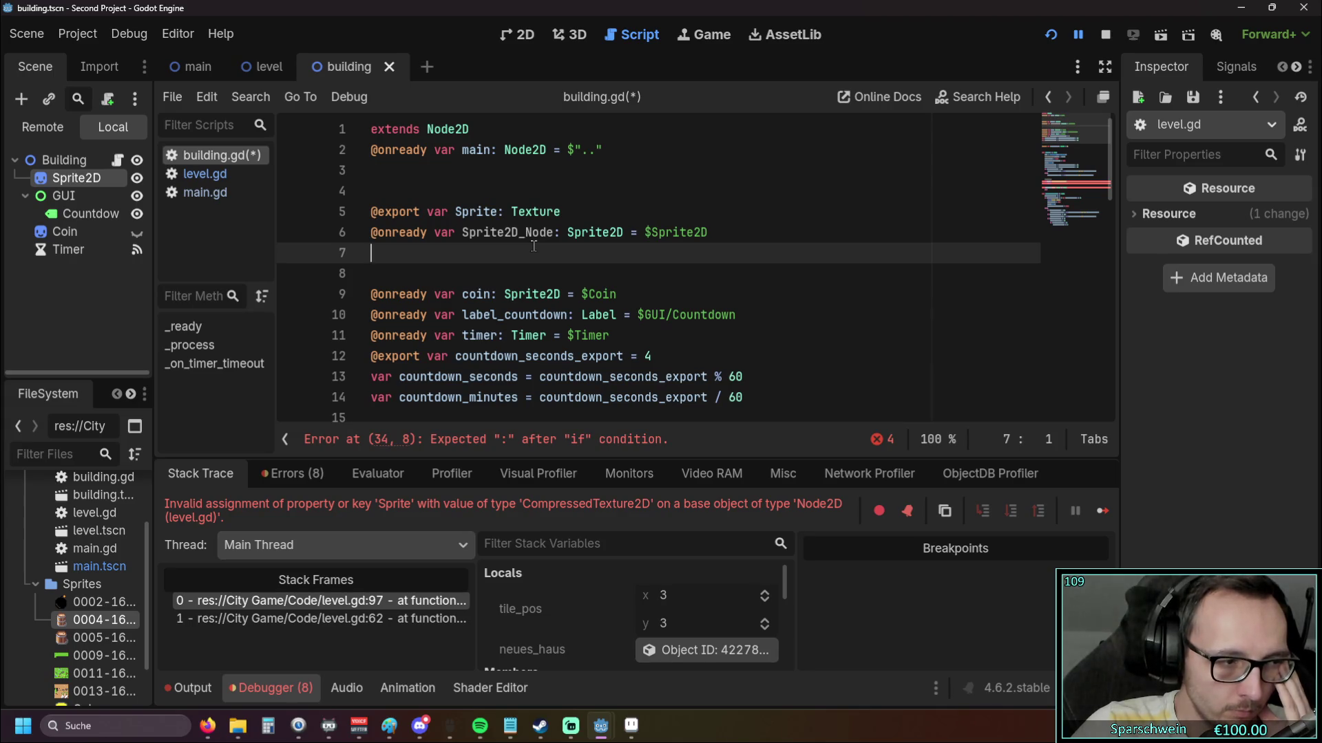
{"action": "scroll", "coordinate": [533, 246], "scroll_direction": "down", "scroll_amount": 9}
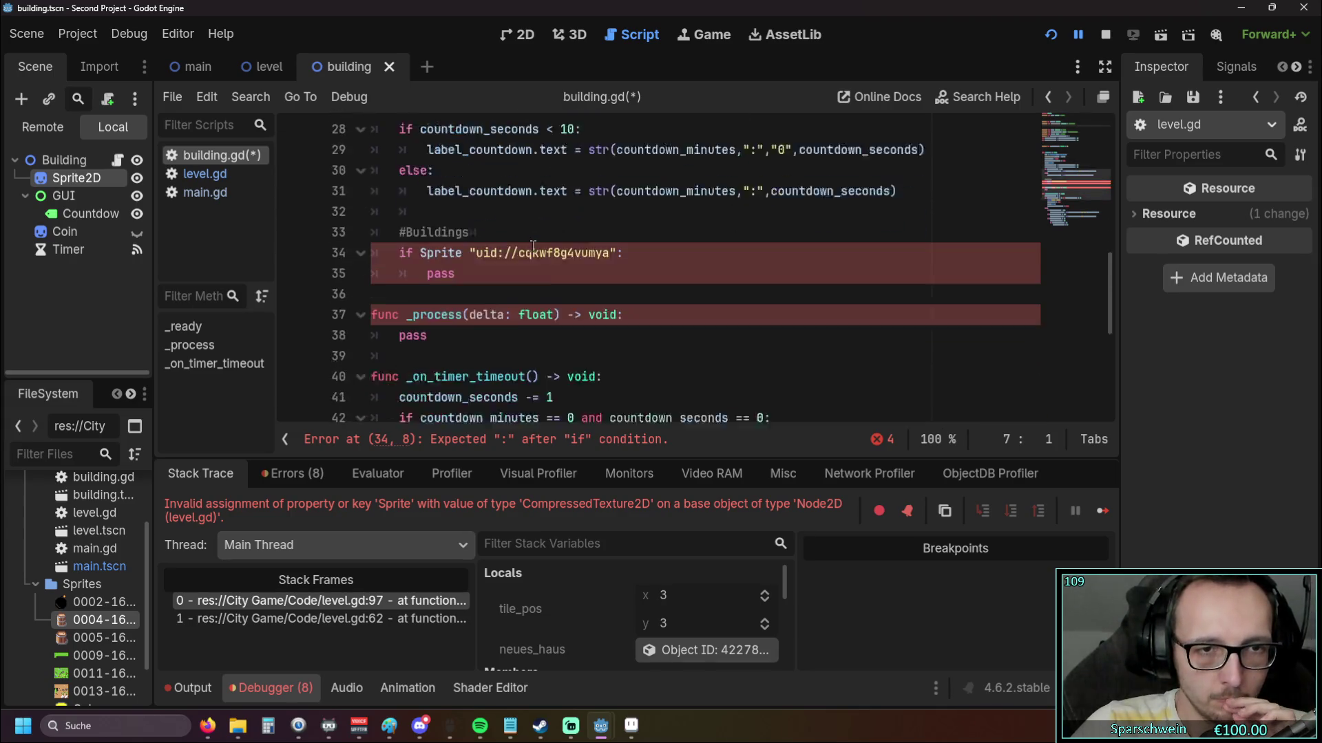
{"action": "mouse_move", "coordinate": [479, 252]}
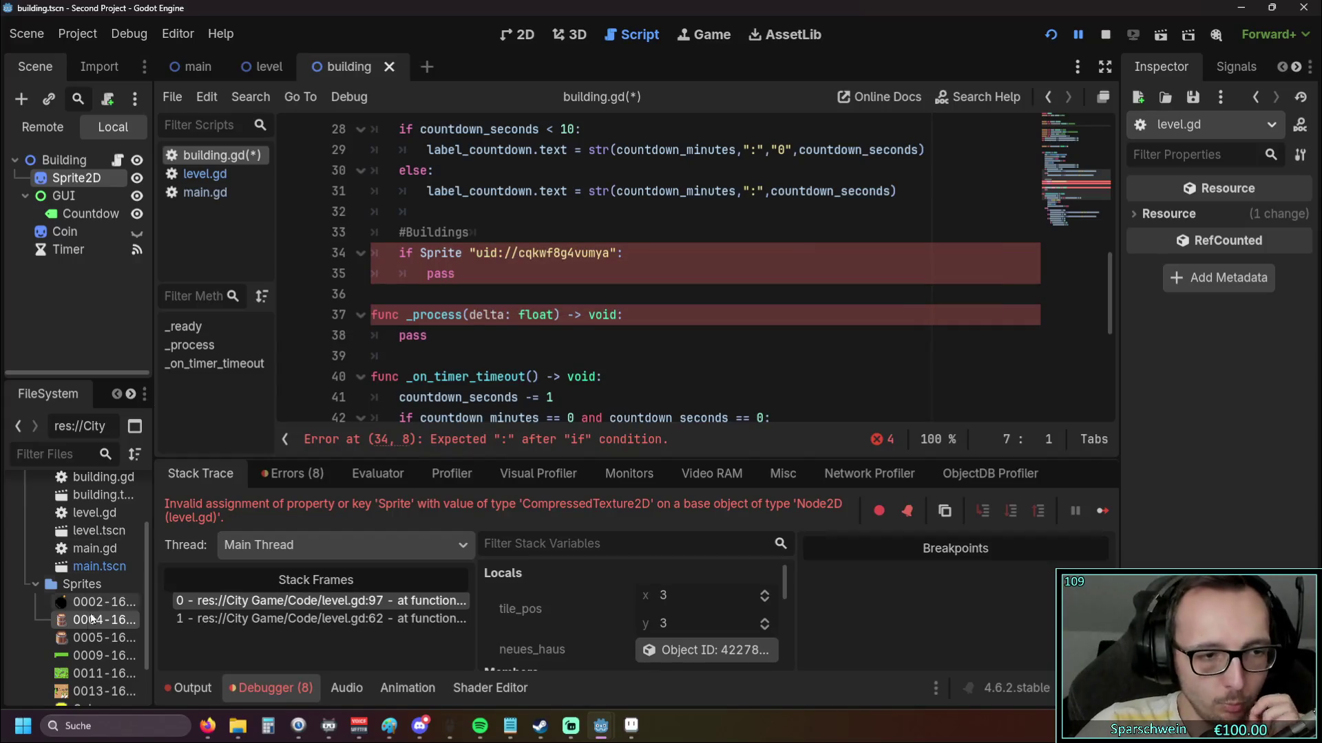
{"action": "mouse_move", "coordinate": [88, 624]}
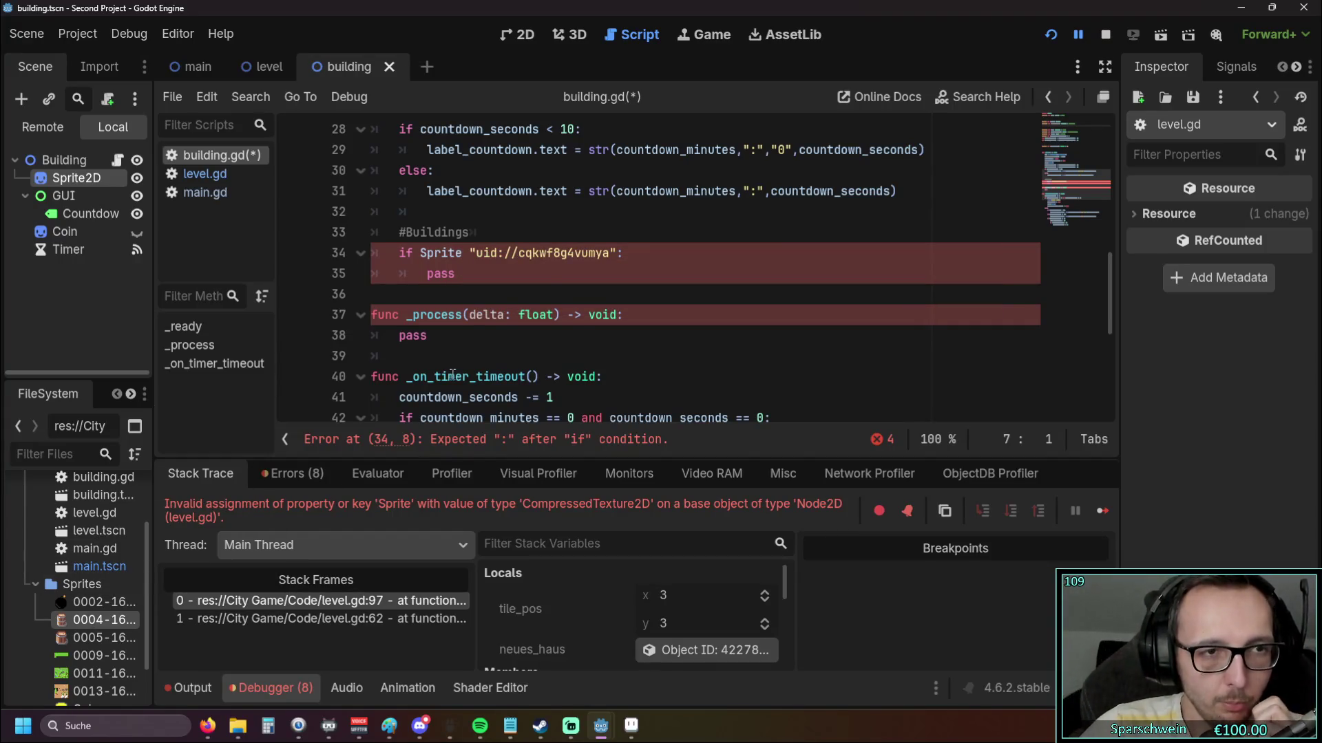
{"action": "scroll", "coordinate": [448, 376], "scroll_direction": "up", "scroll_amount": 2}
{"action": "scroll", "coordinate": [454, 368], "scroll_direction": "down", "scroll_amount": 2}
{"action": "scroll", "coordinate": [460, 364], "scroll_direction": "up", "scroll_amount": 1}
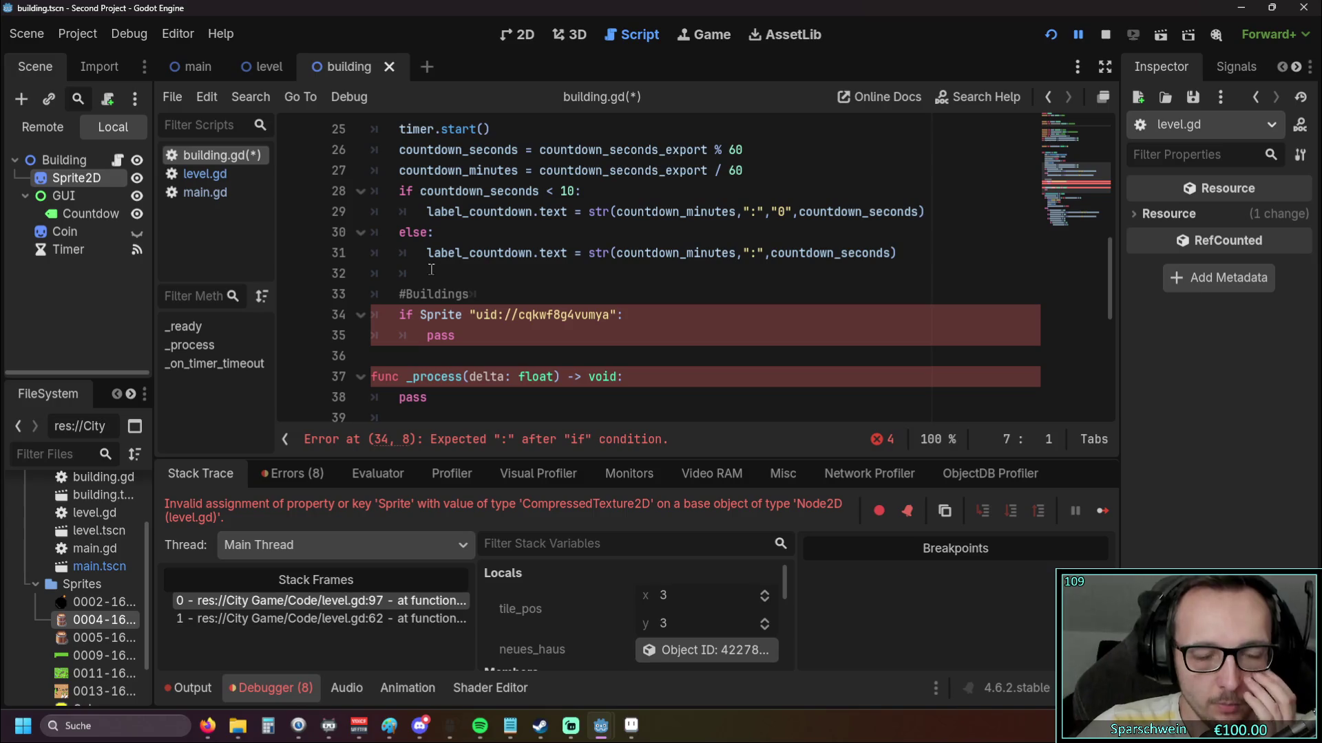
{"action": "left_click", "coordinate": [199, 66]}
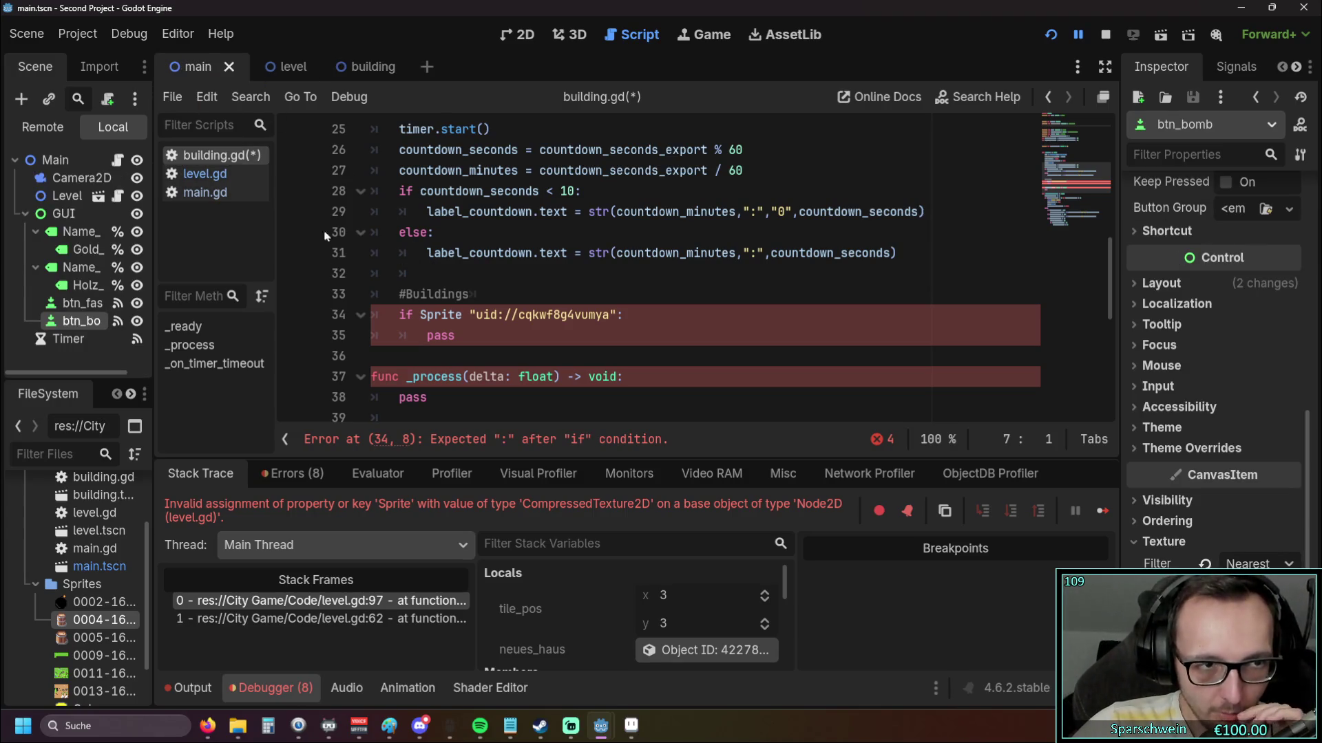
{"action": "left_click", "coordinate": [359, 77]}
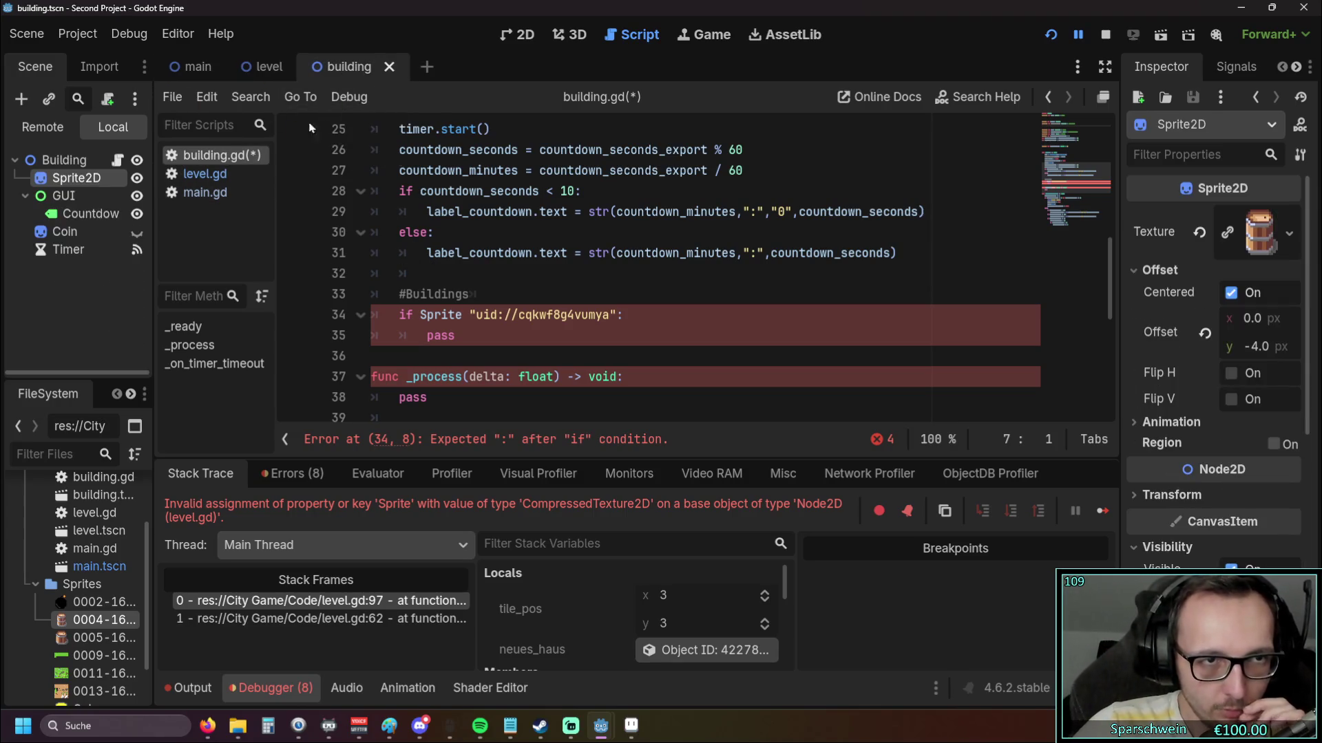
{"action": "left_click", "coordinate": [256, 72]}
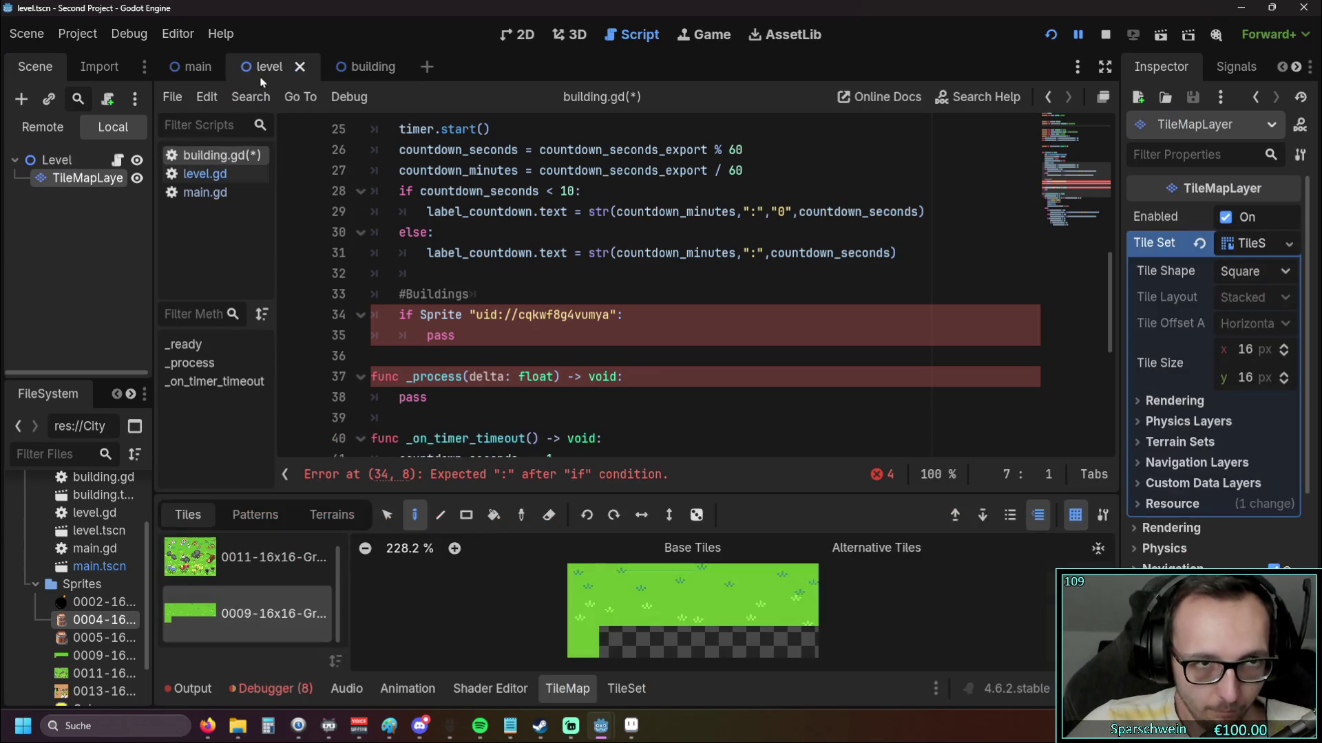
{"action": "scroll", "coordinate": [485, 278], "scroll_direction": "down", "scroll_amount": 5}
{"action": "scroll", "coordinate": [486, 277], "scroll_direction": "up", "scroll_amount": 2}
{"action": "scroll", "coordinate": [485, 277], "scroll_direction": "up", "scroll_amount": 5}
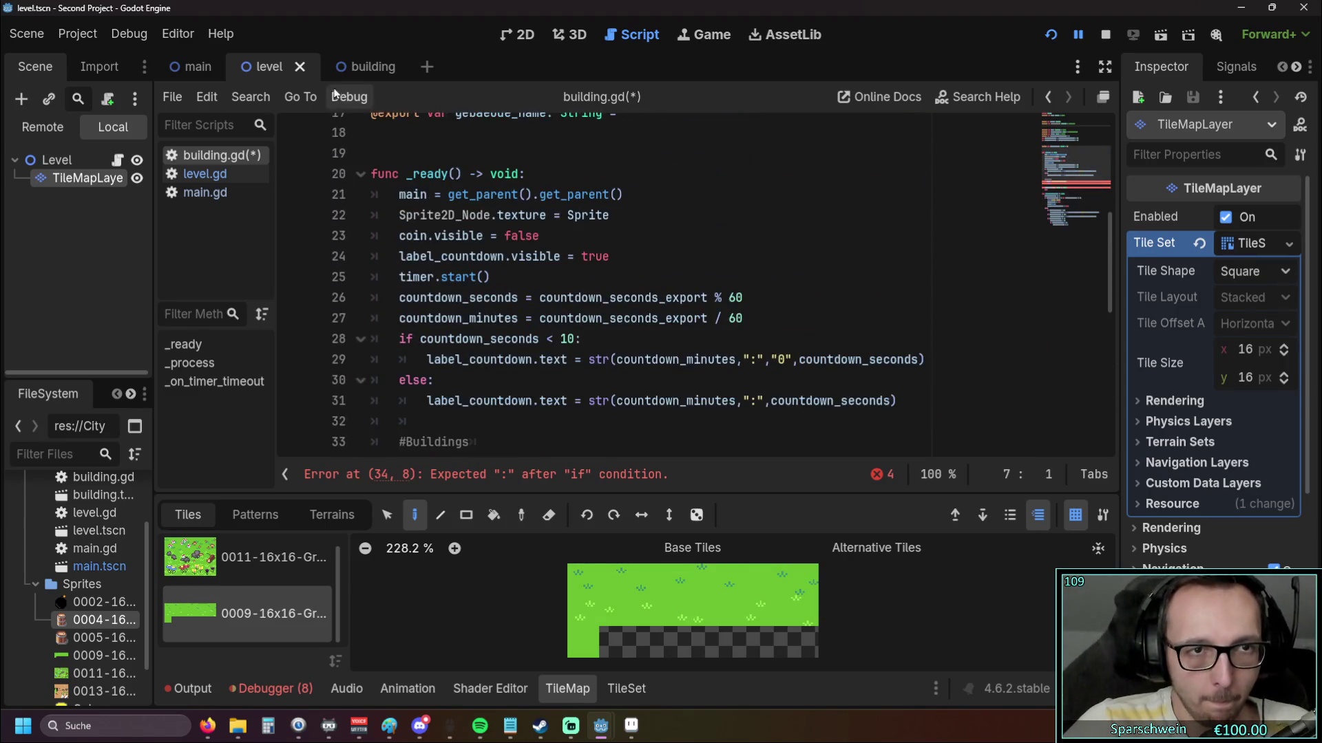
{"action": "left_click", "coordinate": [347, 67]}
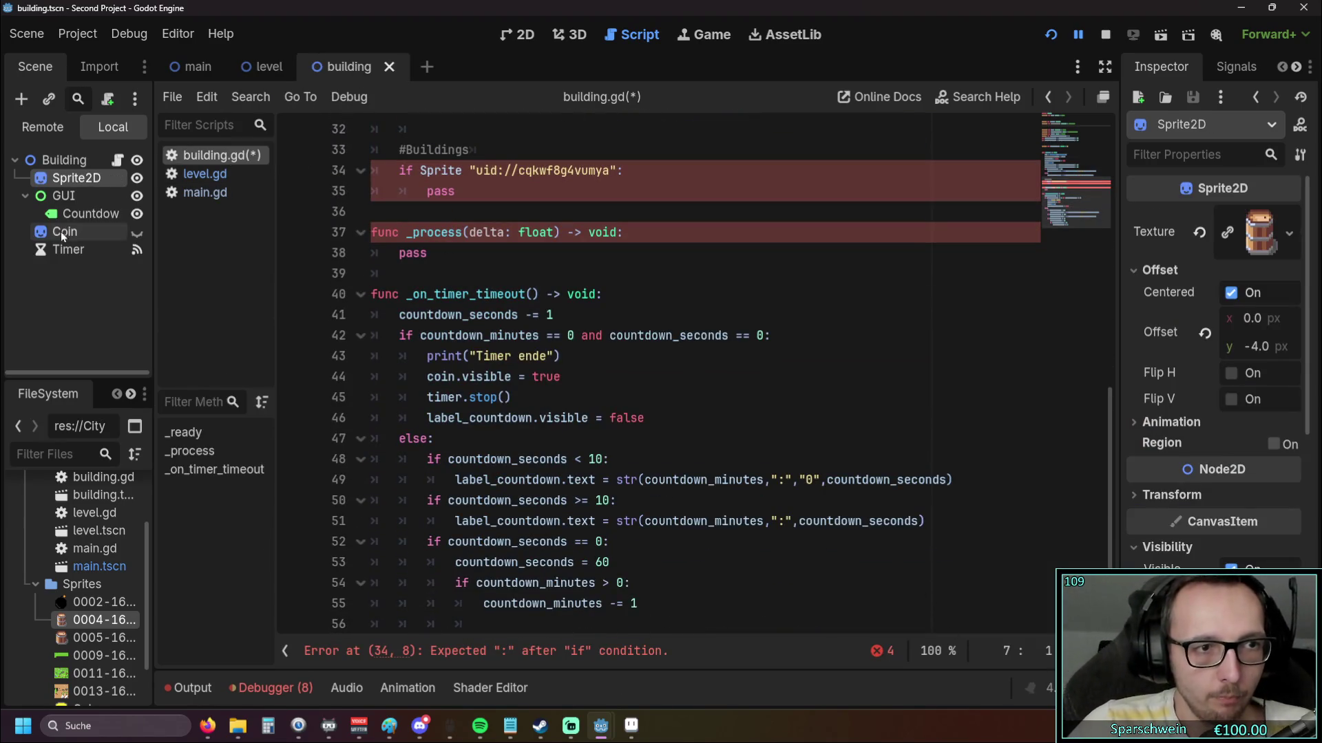
{"action": "left_click", "coordinate": [205, 174]}
Inspect level.gd's barrel preload on line 119 and highlight every building_sprite use
{"action": "scroll", "coordinate": [511, 291], "scroll_direction": "down", "scroll_amount": 10}
{"action": "scroll", "coordinate": [511, 291], "scroll_direction": "down", "scroll_amount": 20}
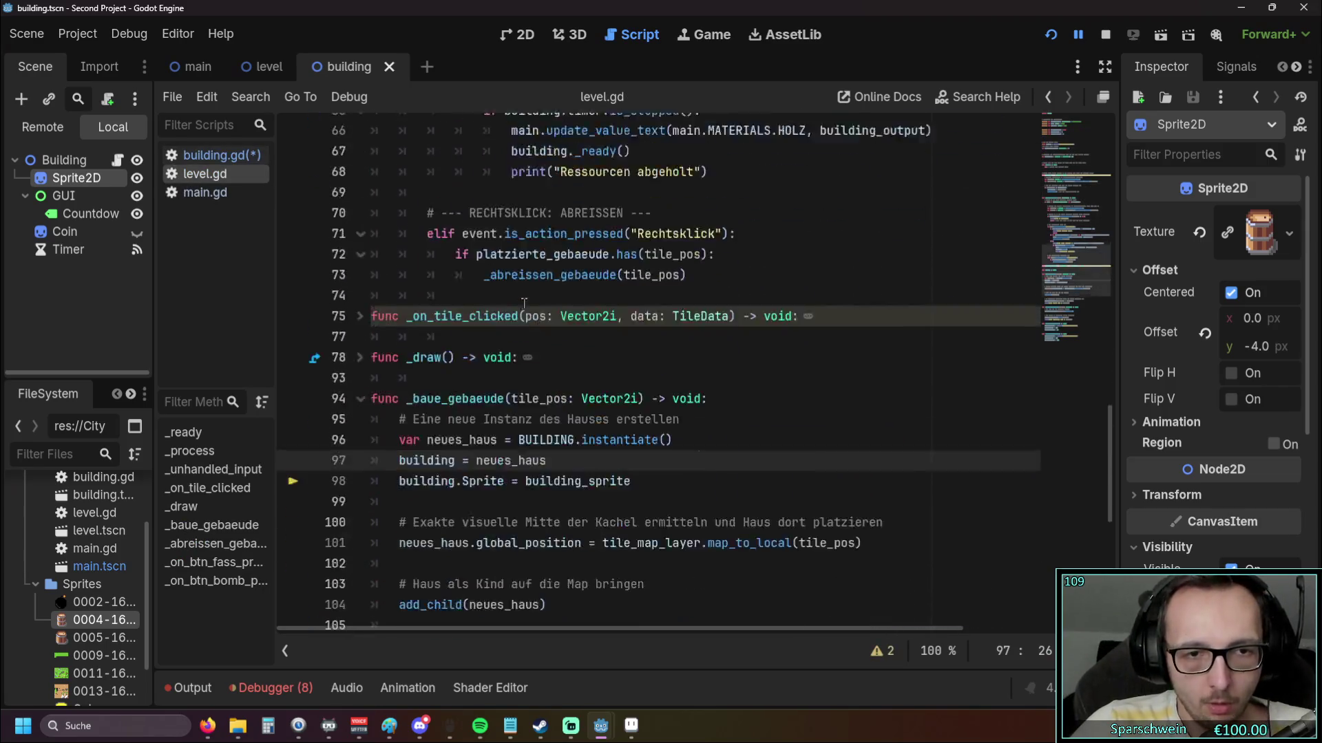
{"action": "left_click_drag", "start_coordinate": [526, 445], "coordinate": [736, 444]}
{"action": "left_click", "coordinate": [675, 483]}
{"action": "double_click", "coordinate": [506, 442]}
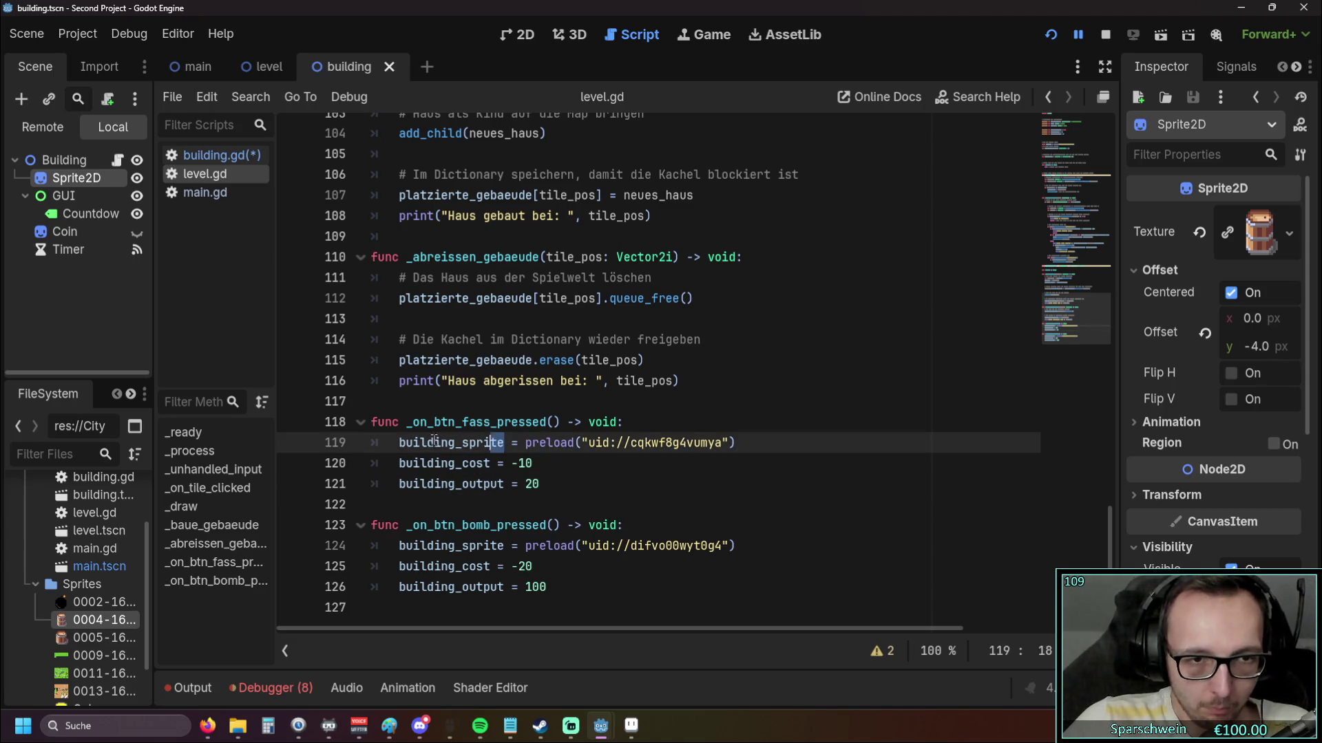
{"action": "scroll", "coordinate": [516, 454], "scroll_direction": "up", "scroll_amount": 17}
{"action": "scroll", "coordinate": [519, 466], "scroll_direction": "up", "scroll_amount": 17}
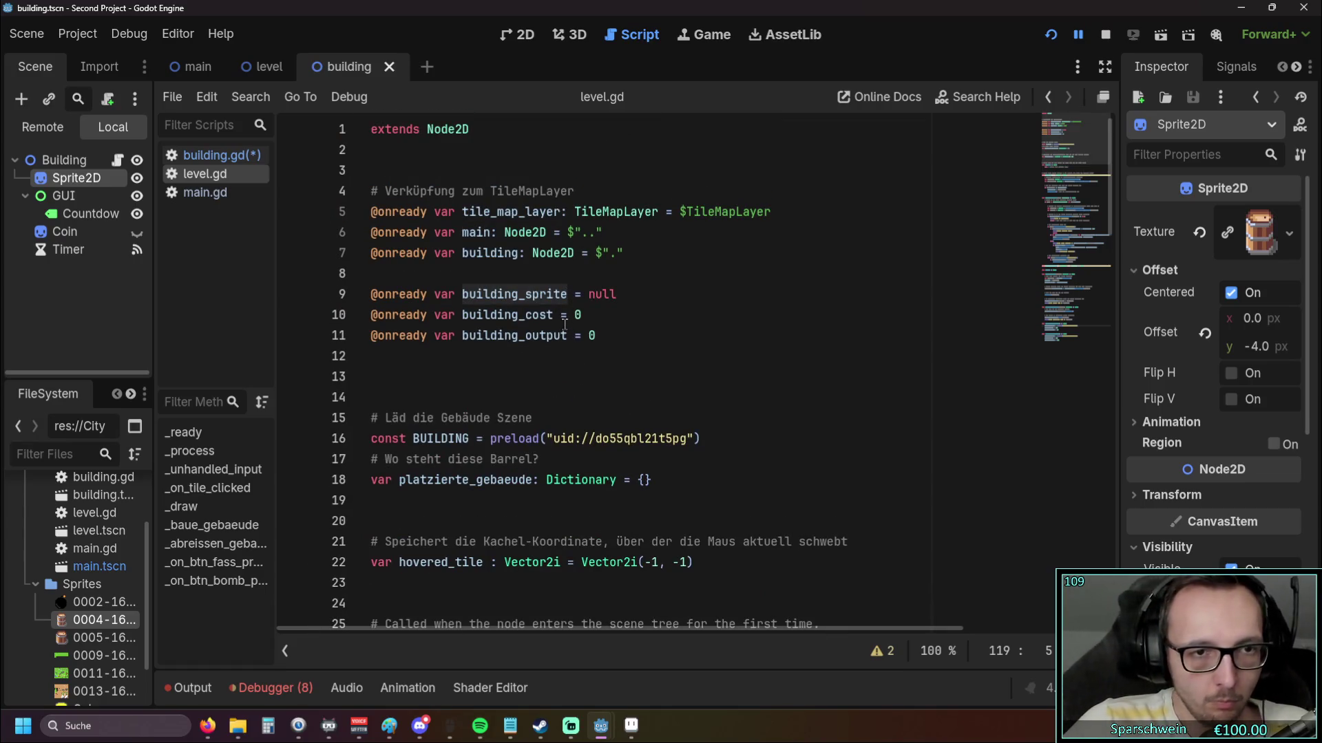
{"action": "scroll", "coordinate": [565, 330], "scroll_direction": "down", "scroll_amount": 6}
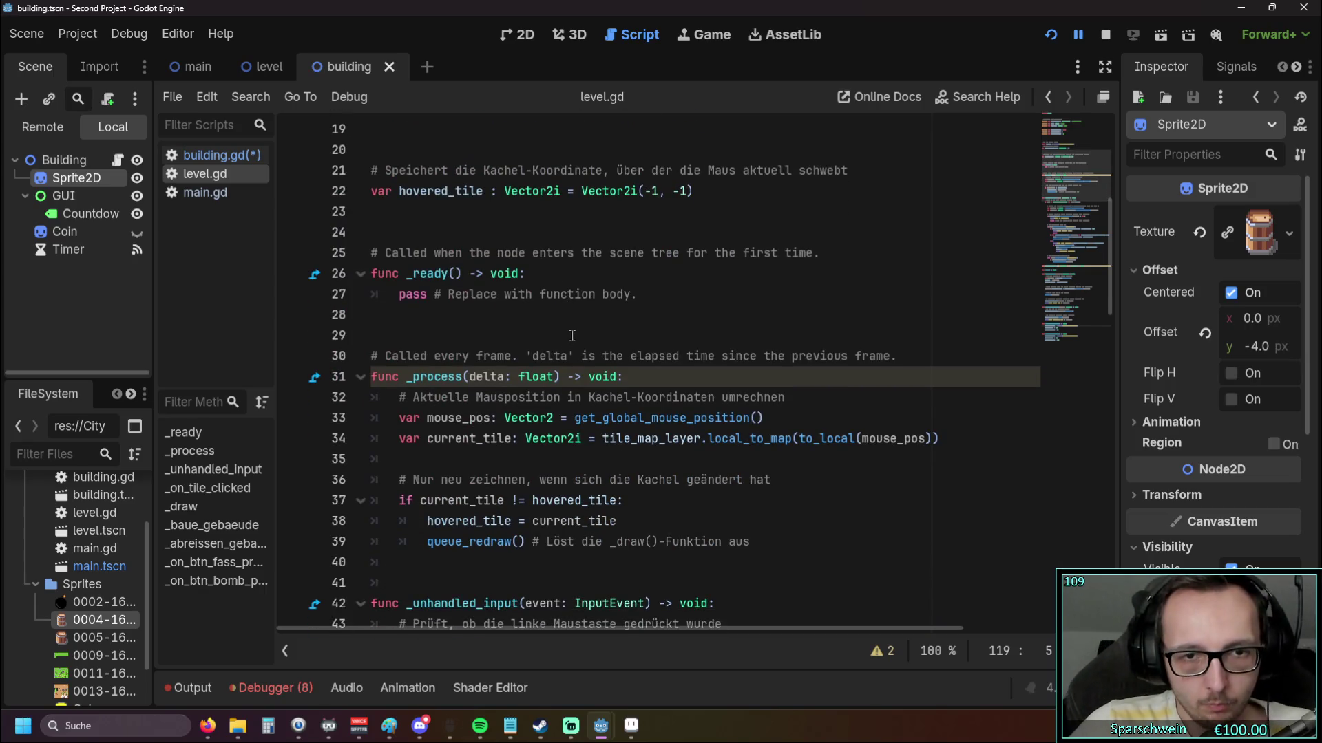
{"action": "scroll", "coordinate": [572, 334], "scroll_direction": "down", "scroll_amount": 18}
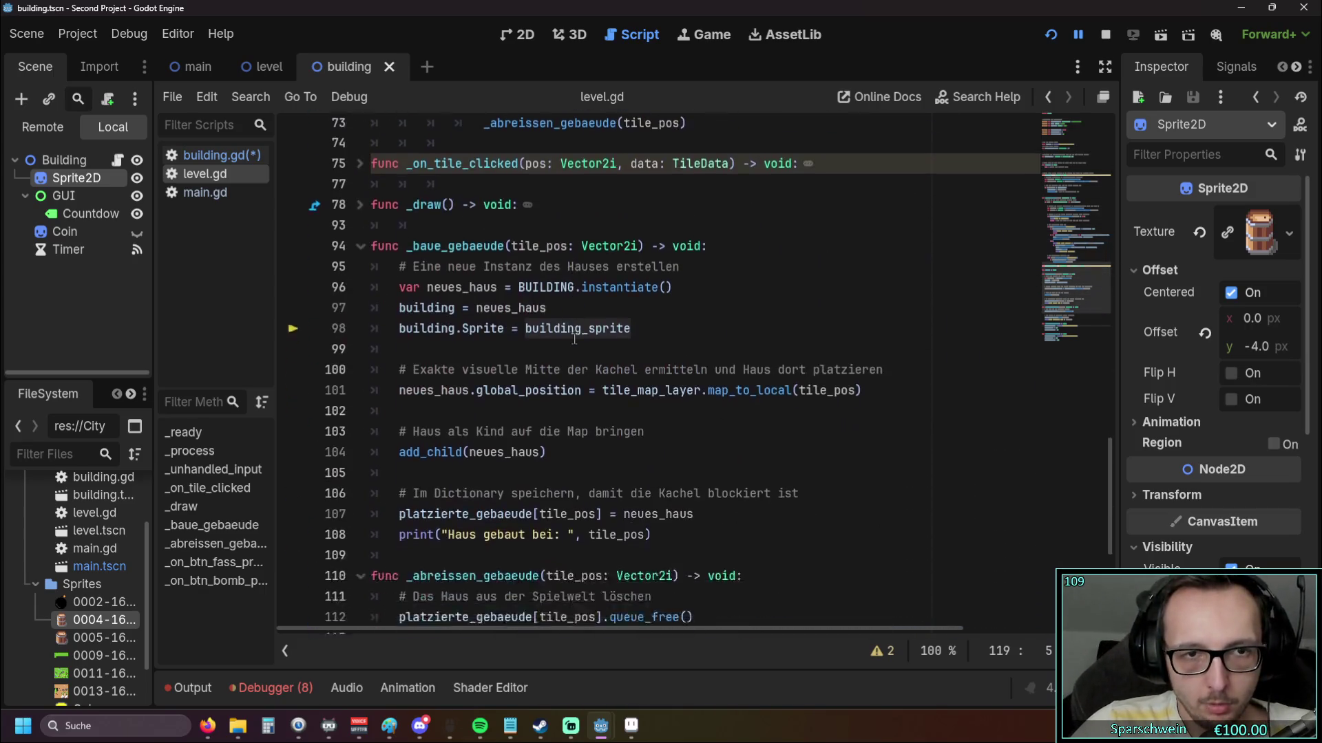
{"action": "scroll", "coordinate": [575, 339], "scroll_direction": "down", "scroll_amount": 10}
{"action": "scroll", "coordinate": [571, 339], "scroll_direction": "up", "scroll_amount": 20}
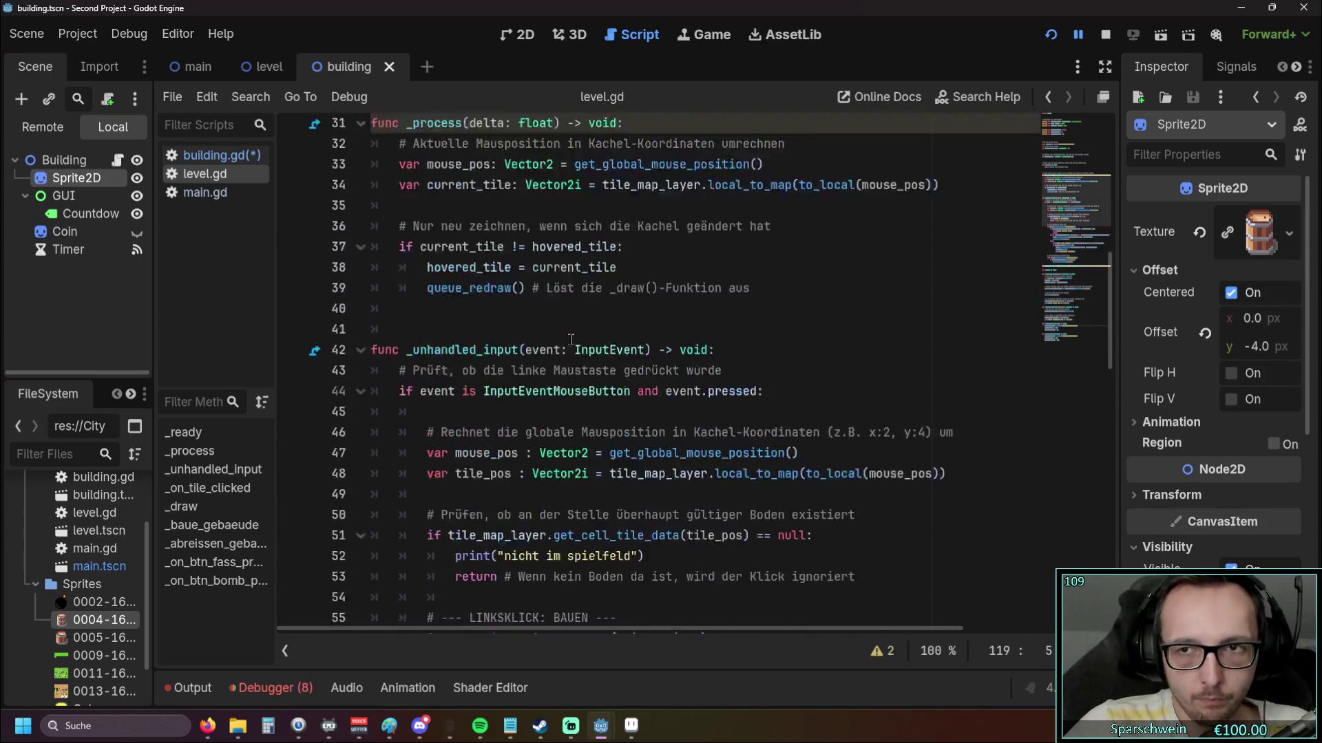
{"action": "scroll", "coordinate": [571, 339], "scroll_direction": "up", "scroll_amount": 10}
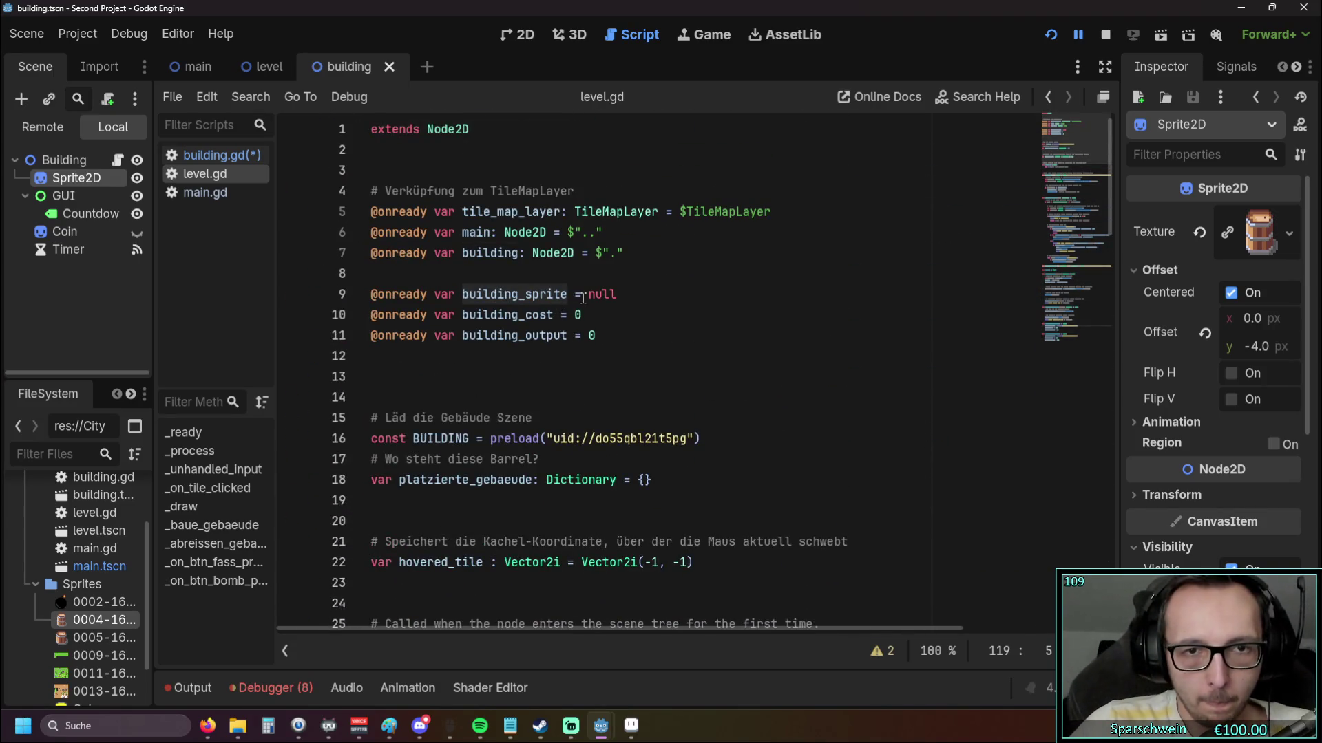
{"action": "scroll", "coordinate": [585, 294], "scroll_direction": "down", "scroll_amount": 20}
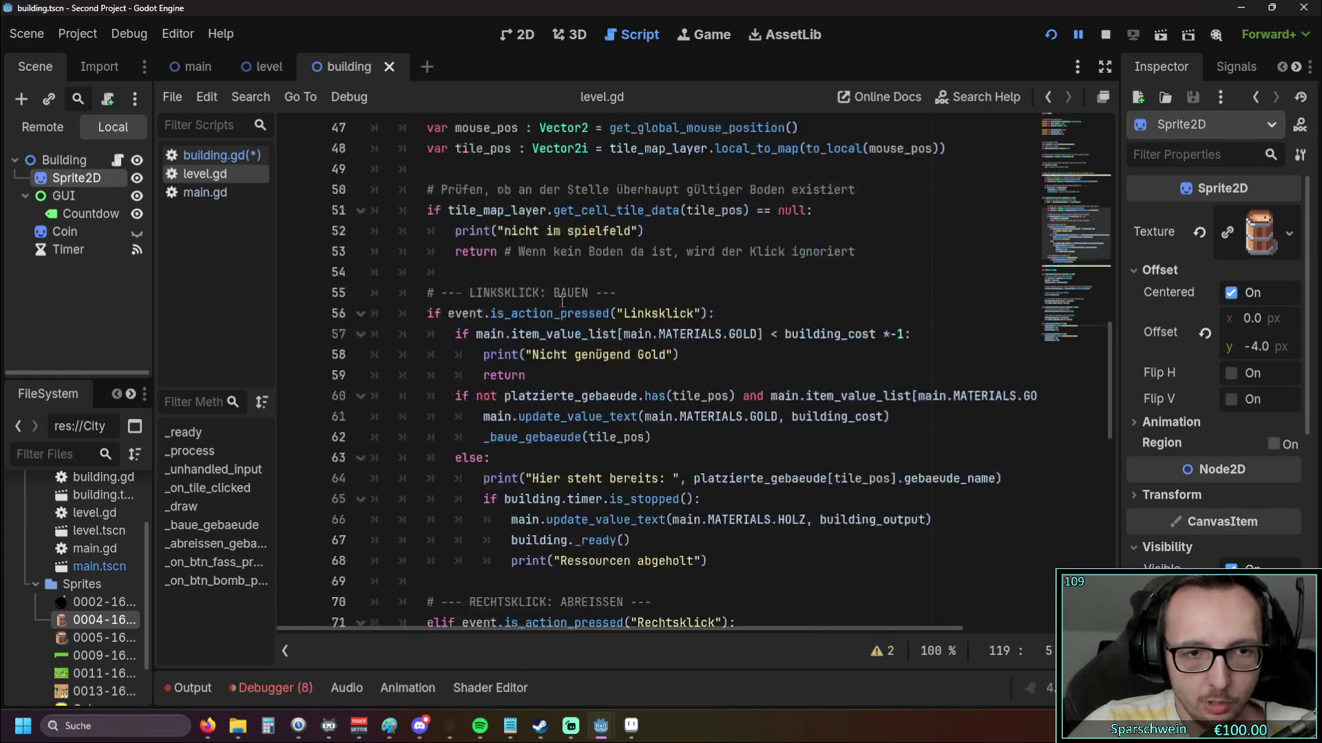
{"action": "scroll", "coordinate": [553, 294], "scroll_direction": "up", "scroll_amount": 15}
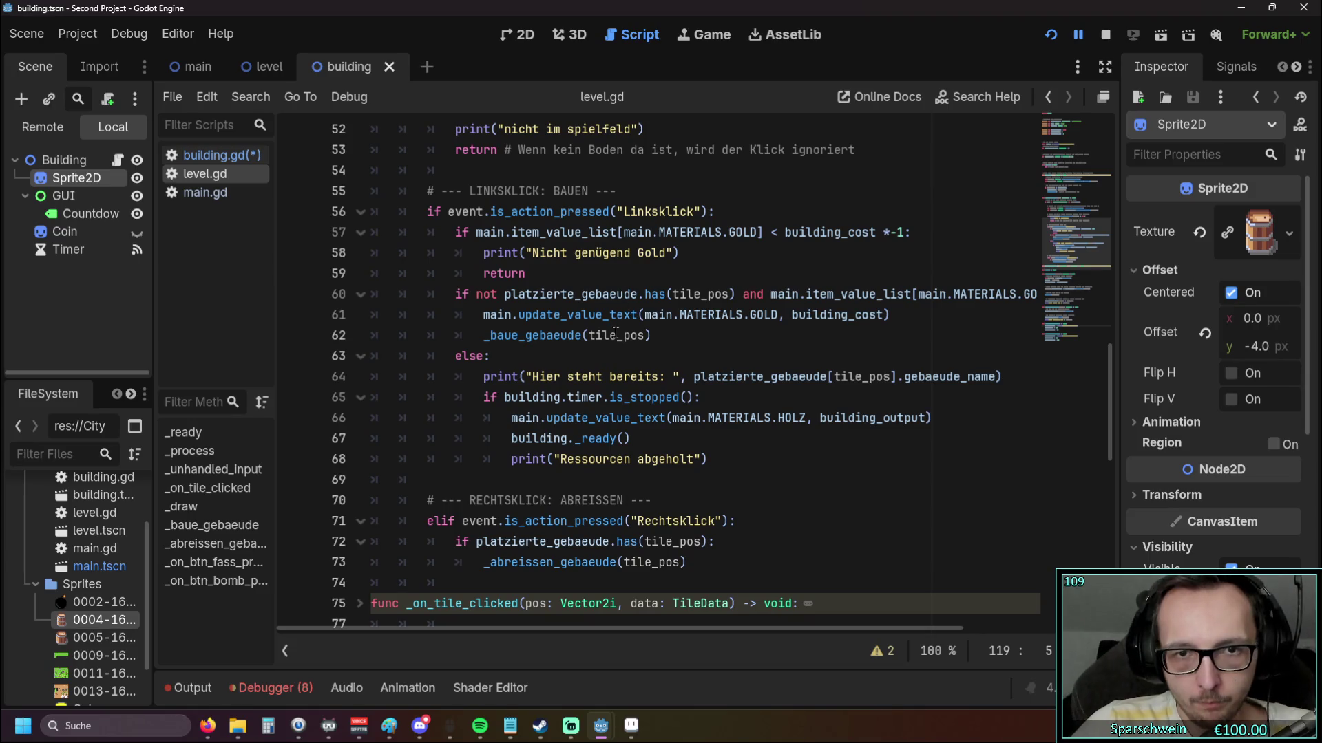
{"action": "scroll", "coordinate": [609, 323], "scroll_direction": "down", "scroll_amount": 17}
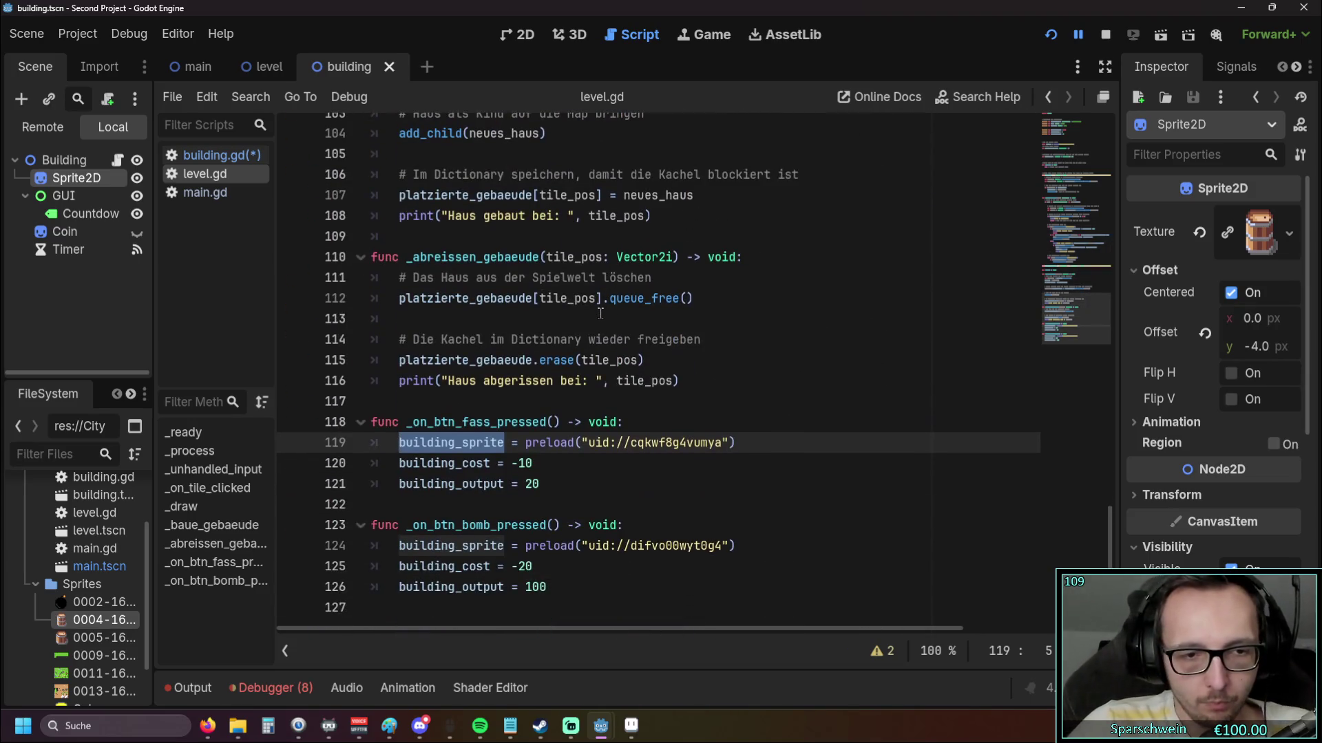
Search level.gd for building_sprite and inspect the match on line 98
{"action": "key", "text": "ctrl+f"}
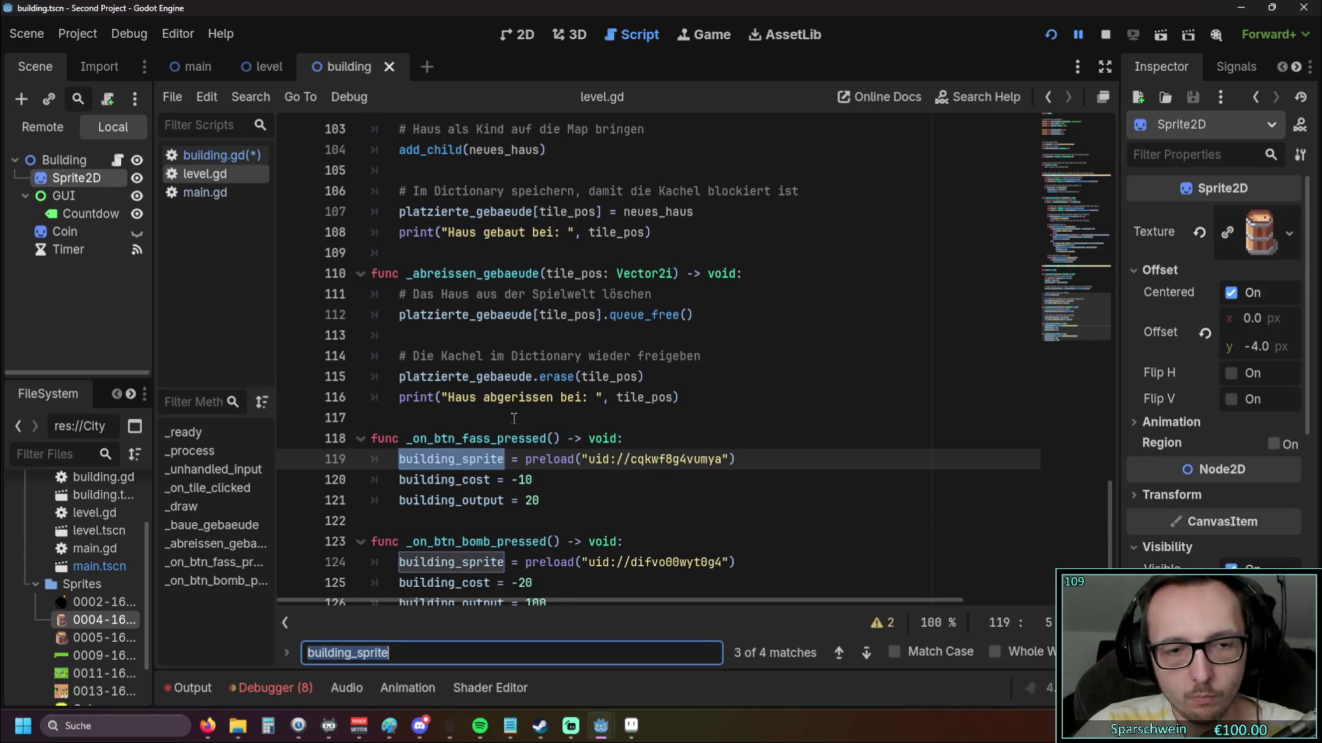
{"action": "left_click", "coordinate": [838, 653]}
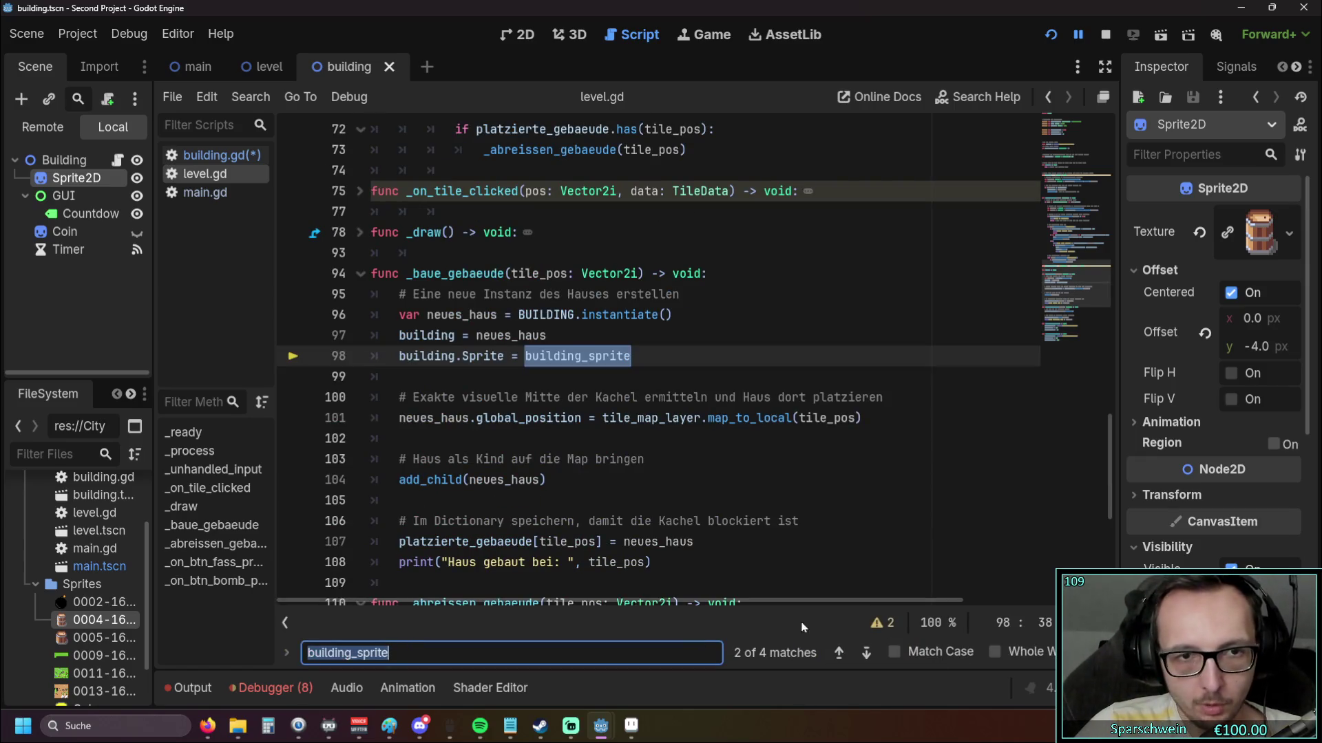
{"action": "left_click", "coordinate": [492, 383]}
{"action": "double_click", "coordinate": [505, 356]}
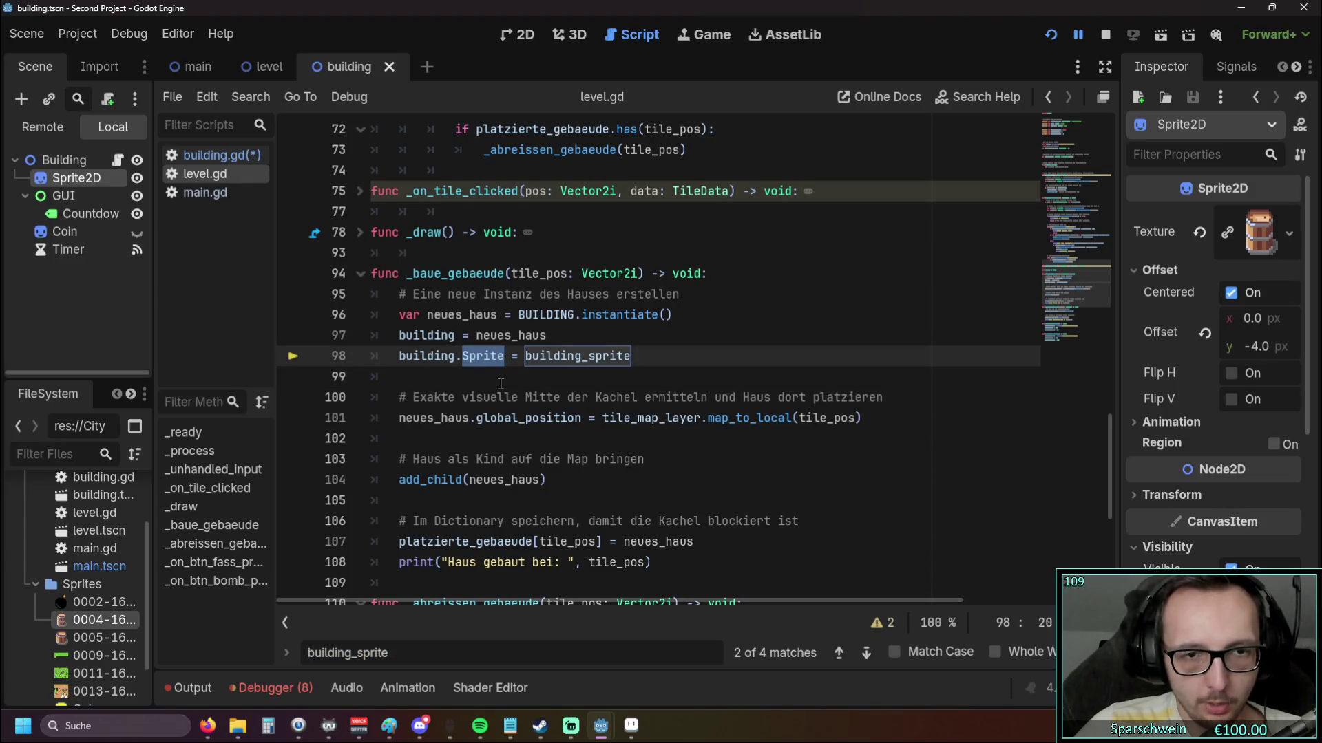
{"action": "left_click", "coordinate": [500, 383]}
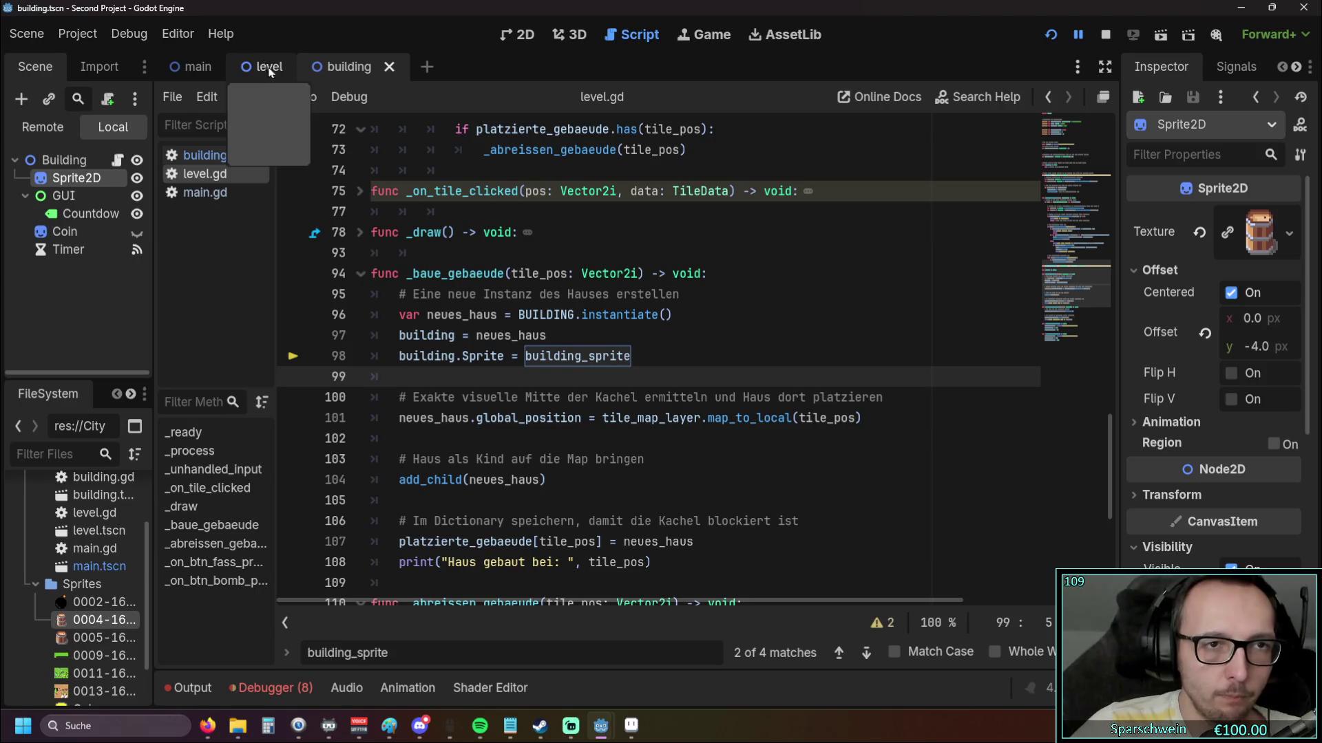
{"action": "scroll", "coordinate": [601, 462], "scroll_direction": "down", "scroll_amount": 6}
{"action": "left_click", "coordinate": [600, 462]}
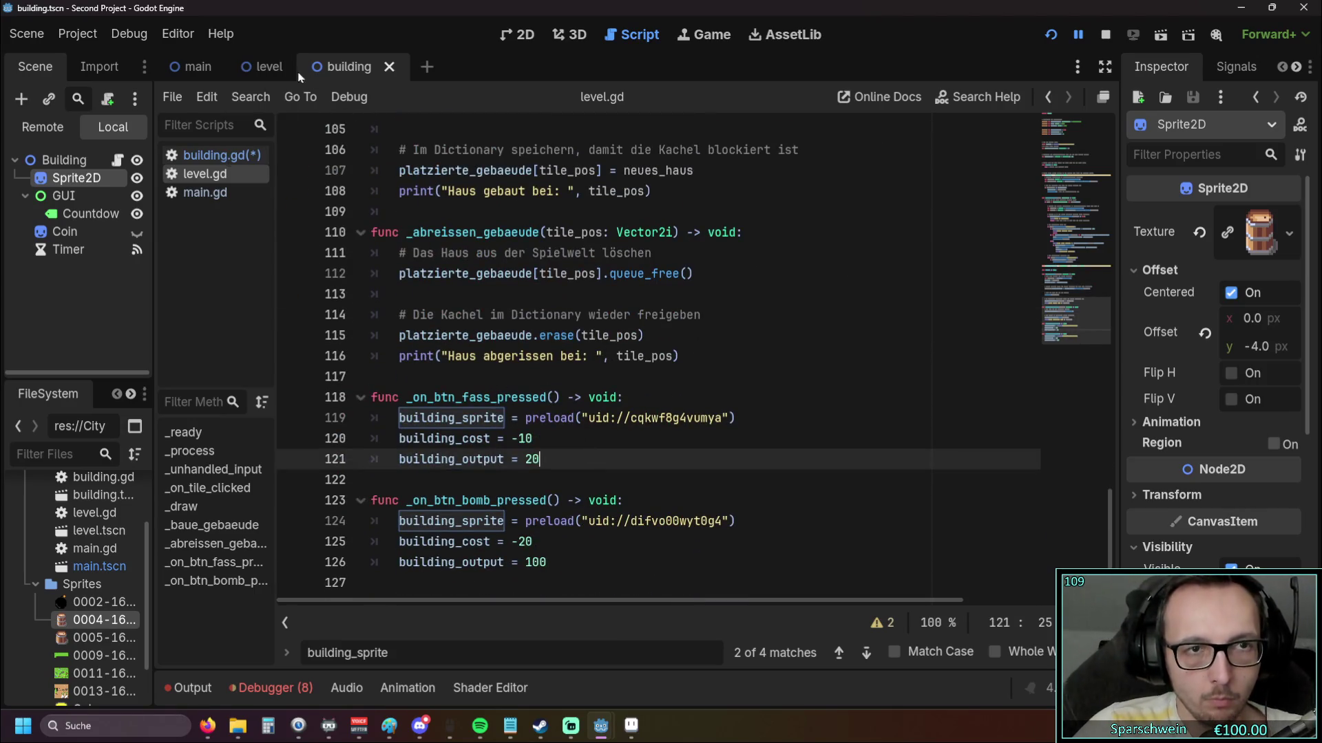
Switch to the level scene, then bring the editor back to building.gd
{"action": "left_click", "coordinate": [262, 66]}
{"action": "scroll", "coordinate": [516, 362], "scroll_direction": "down", "scroll_amount": 2}
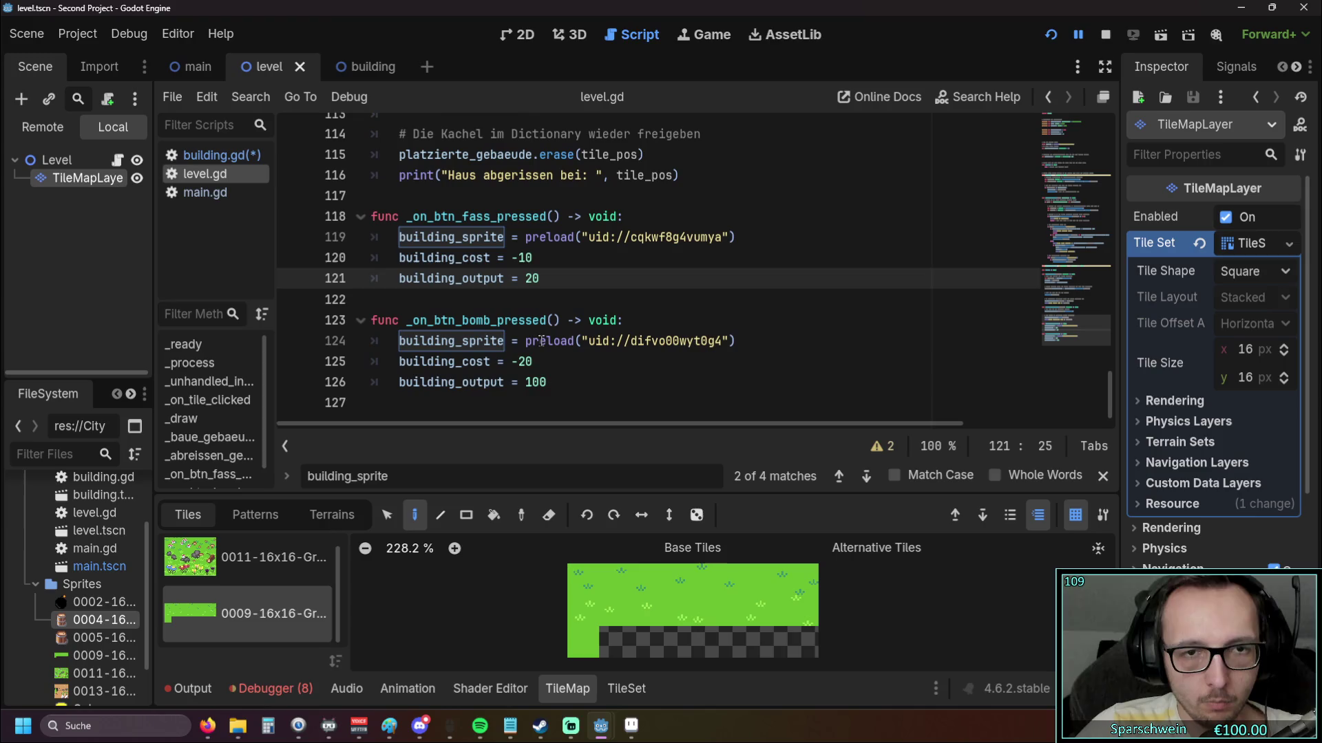
{"action": "key", "text": "alt+Left"}
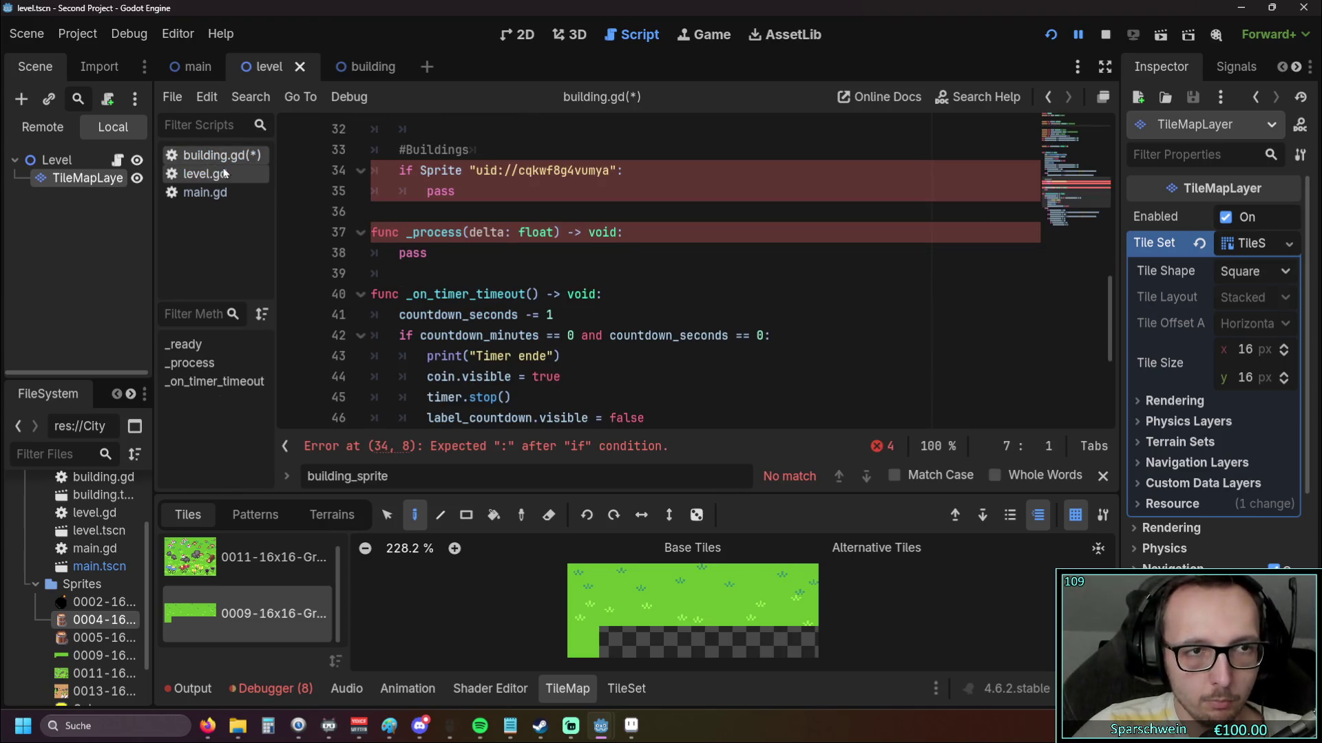
Replace the raw uid on line 34 with a preload of the Barrel texture
{"action": "scroll", "coordinate": [506, 262], "scroll_direction": "up", "scroll_amount": 1}
{"action": "left_click_drag", "start_coordinate": [469, 232], "coordinate": [617, 235]}
{"action": "left_click", "coordinate": [470, 233]}
{"action": "type", "text": "preload"}
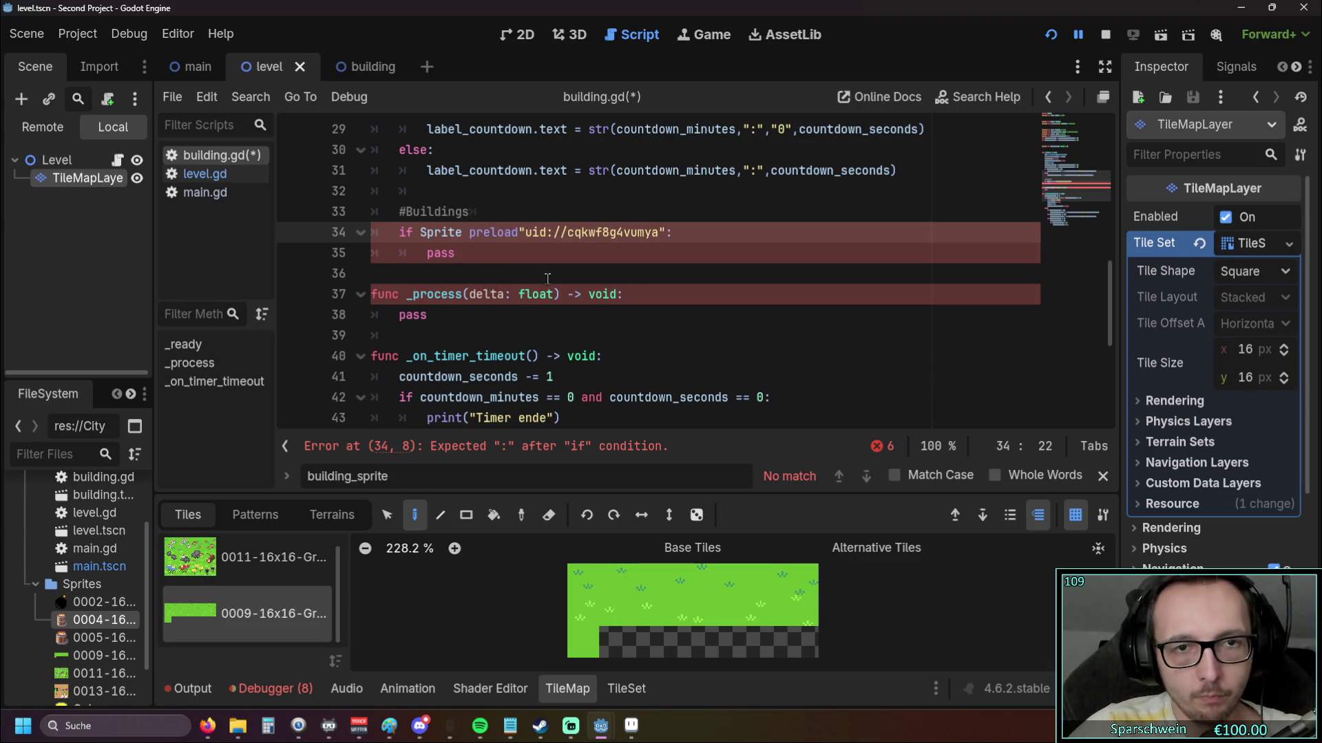
{"action": "left_click", "coordinate": [547, 278]}
{"action": "left_click", "coordinate": [524, 232]}
{"action": "left_click", "coordinate": [596, 269]}
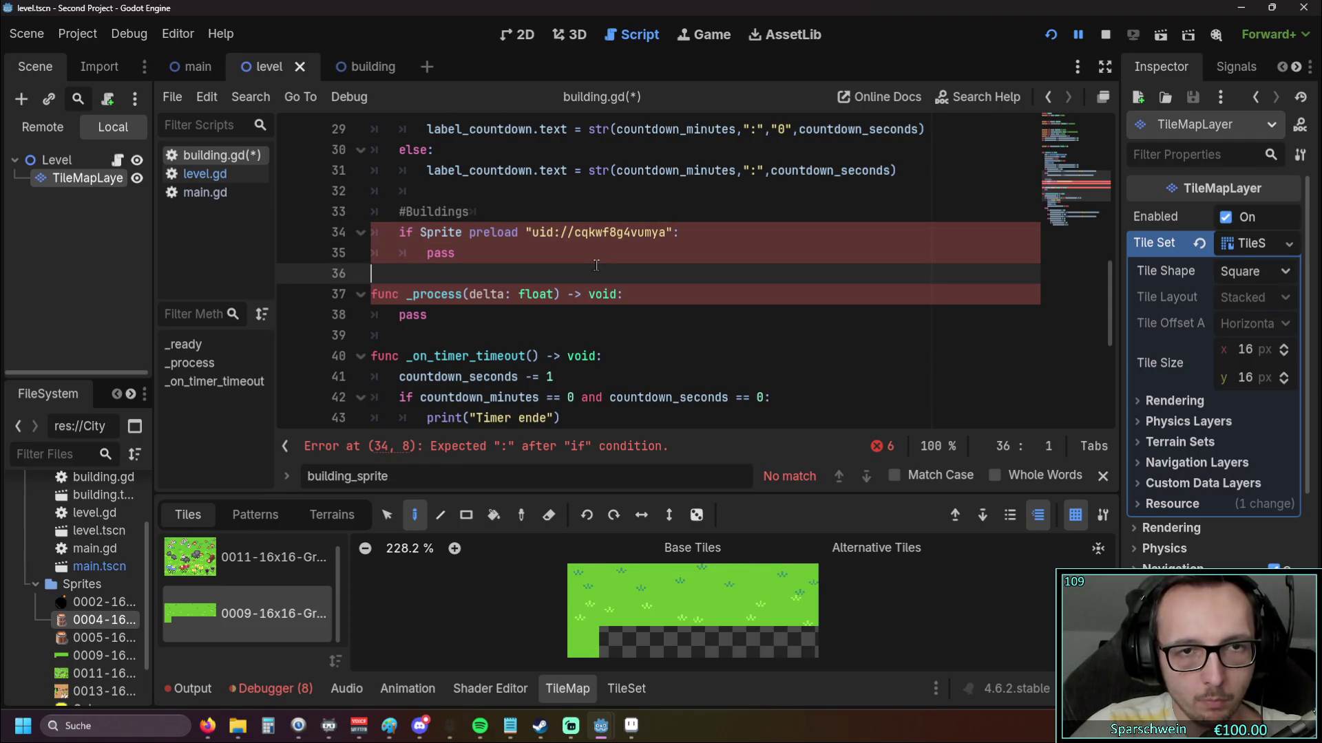
{"action": "left_click_drag", "start_coordinate": [672, 233], "coordinate": [468, 232]}
{"action": "key", "text": "BackSpace"}
{"action": "mouse_move", "coordinate": [121, 618]}
{"action": "left_mouse_down"}
{"action": "mouse_move", "coordinate": [199, 593]}
{"action": "mouse_move", "coordinate": [470, 233]}
{"action": "left_mouse_up"}
{"action": "left_click", "coordinate": [588, 274]}
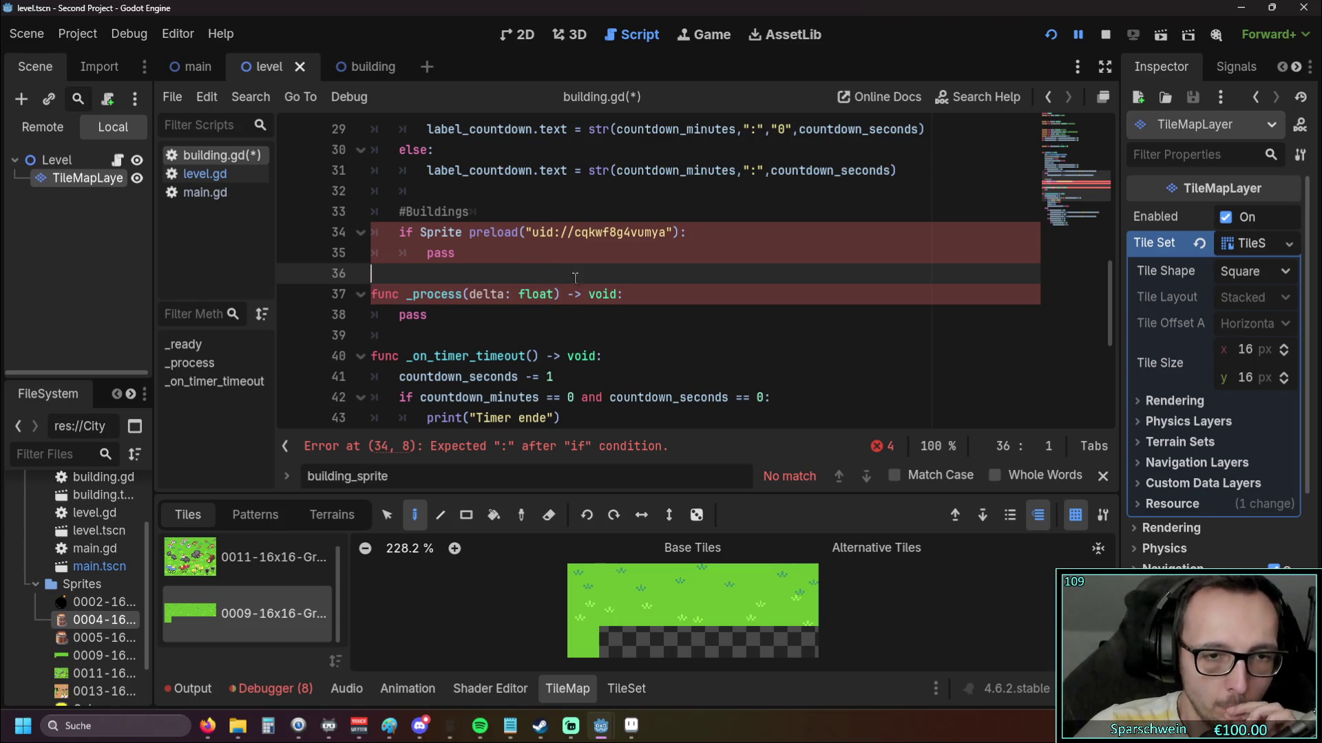
Locate the reported parse error in the #Buildings check
{"action": "left_click", "coordinate": [527, 257]}
{"action": "scroll", "coordinate": [634, 302], "scroll_direction": "up", "scroll_amount": 2}
{"action": "scroll", "coordinate": [640, 297], "scroll_direction": "down", "scroll_amount": 2}
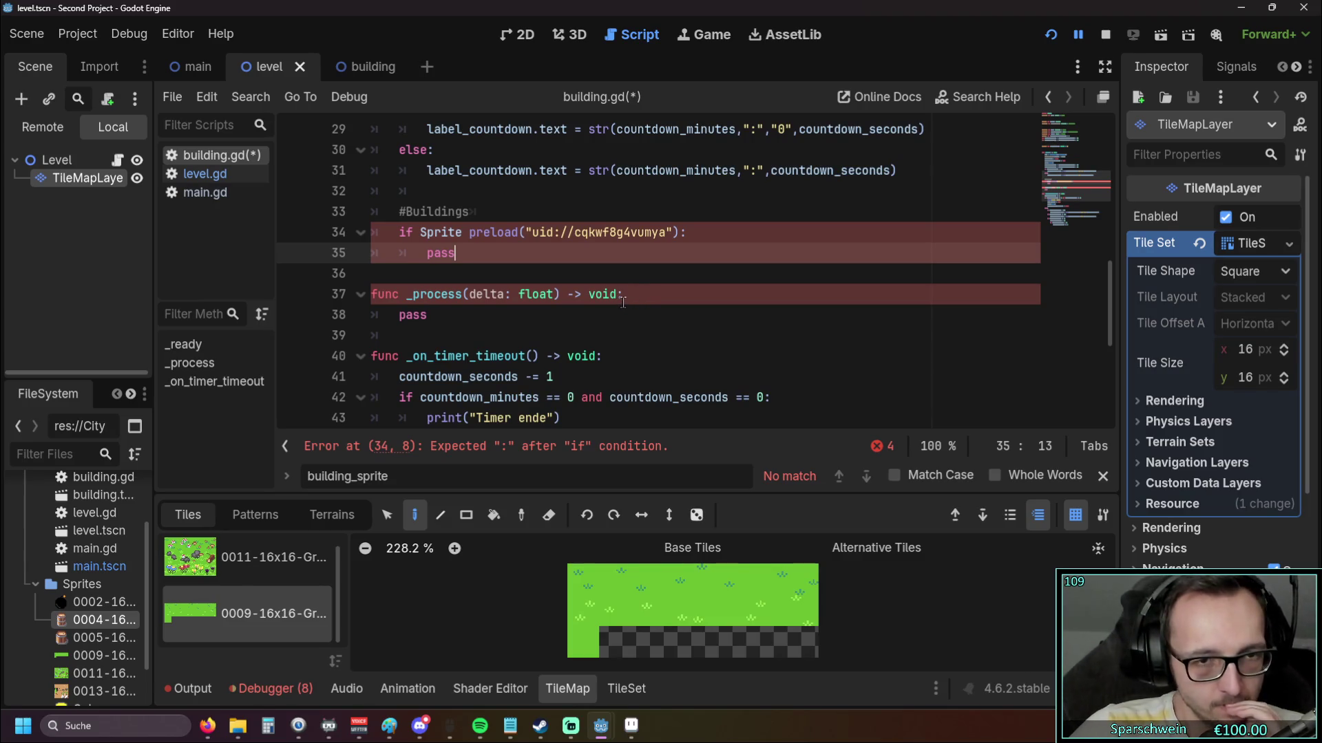
{"action": "left_click", "coordinate": [690, 235]}
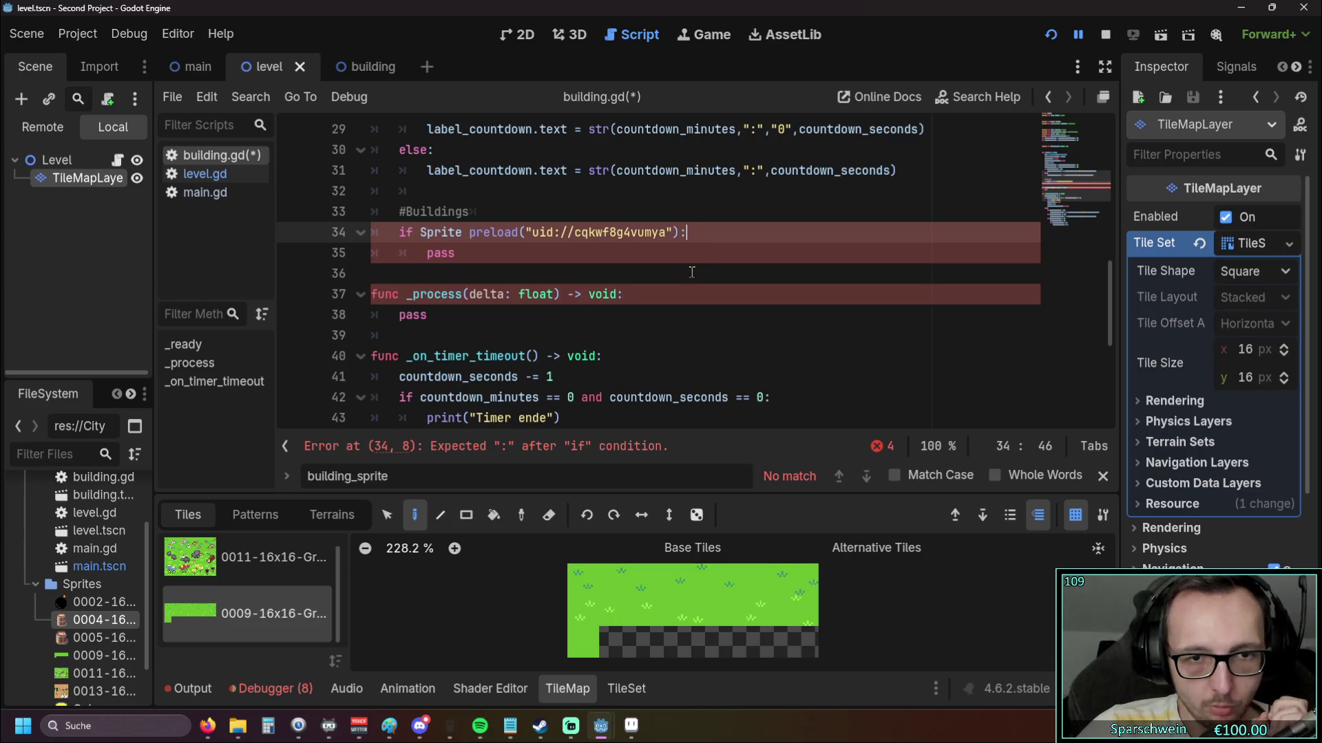
{"action": "left_click", "coordinate": [380, 449]}
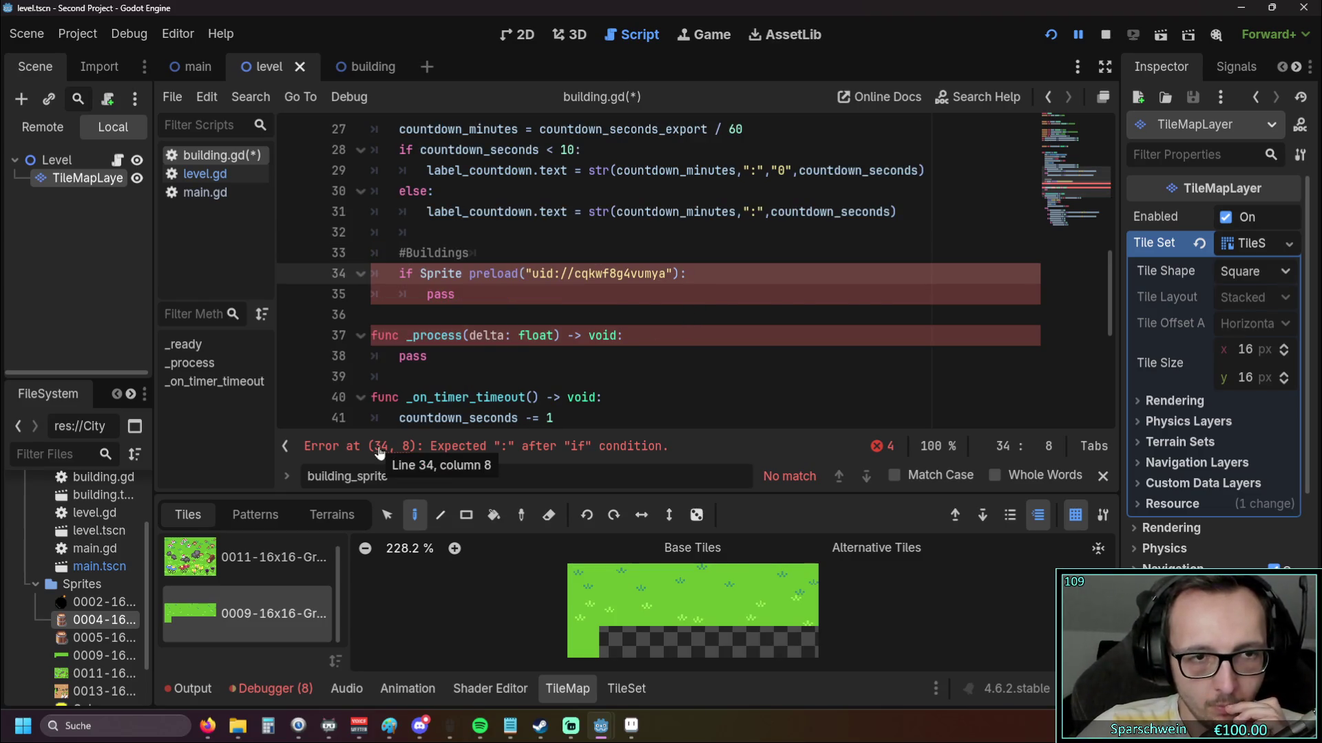
{"action": "left_click", "coordinate": [698, 330]}
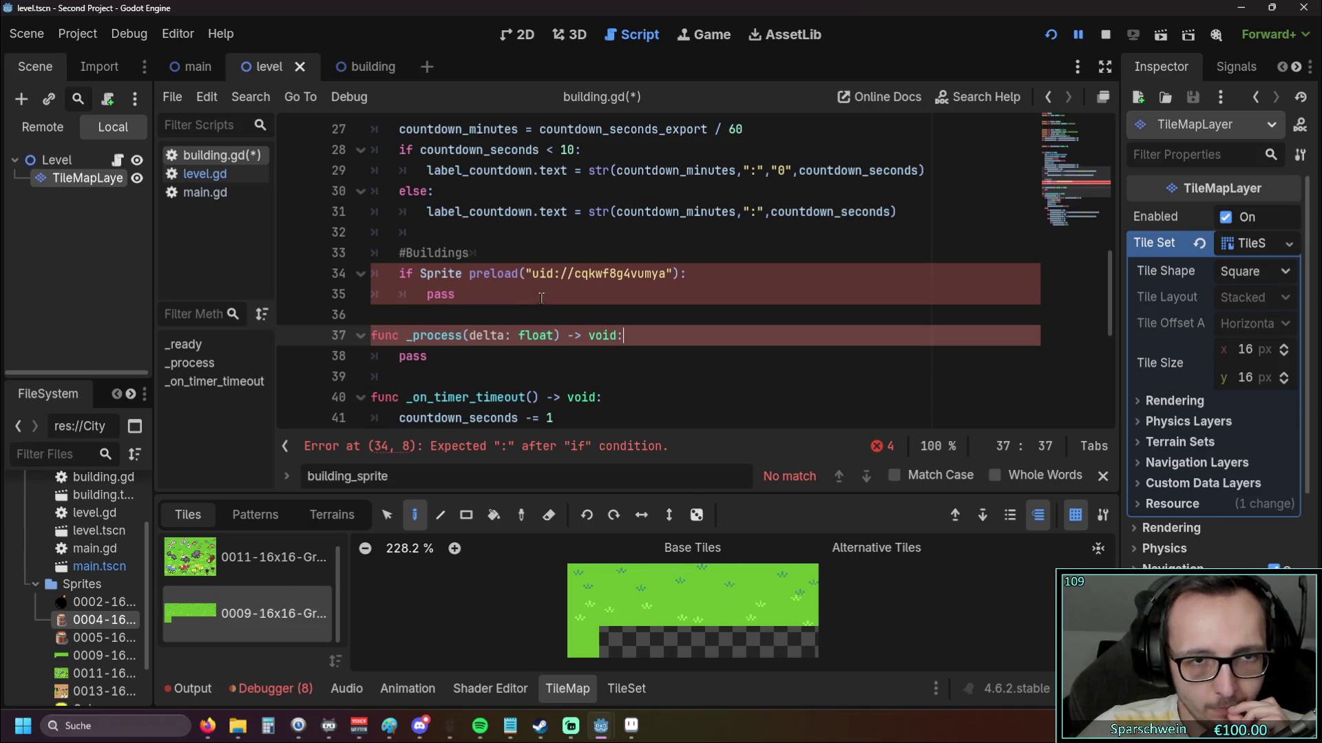
Put '==' after Sprite on line 34 so the if-condition parses
{"action": "left_click", "coordinate": [463, 273]}
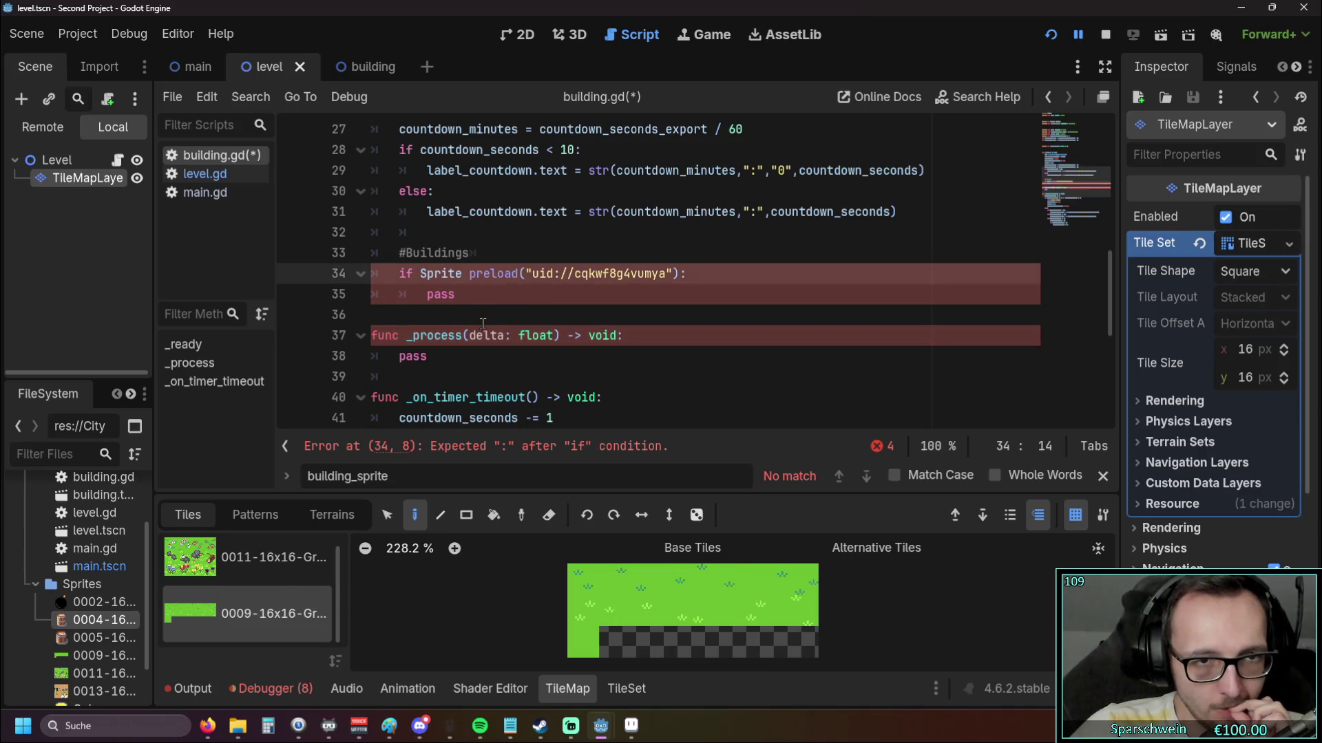
{"action": "type", "text": ":"}
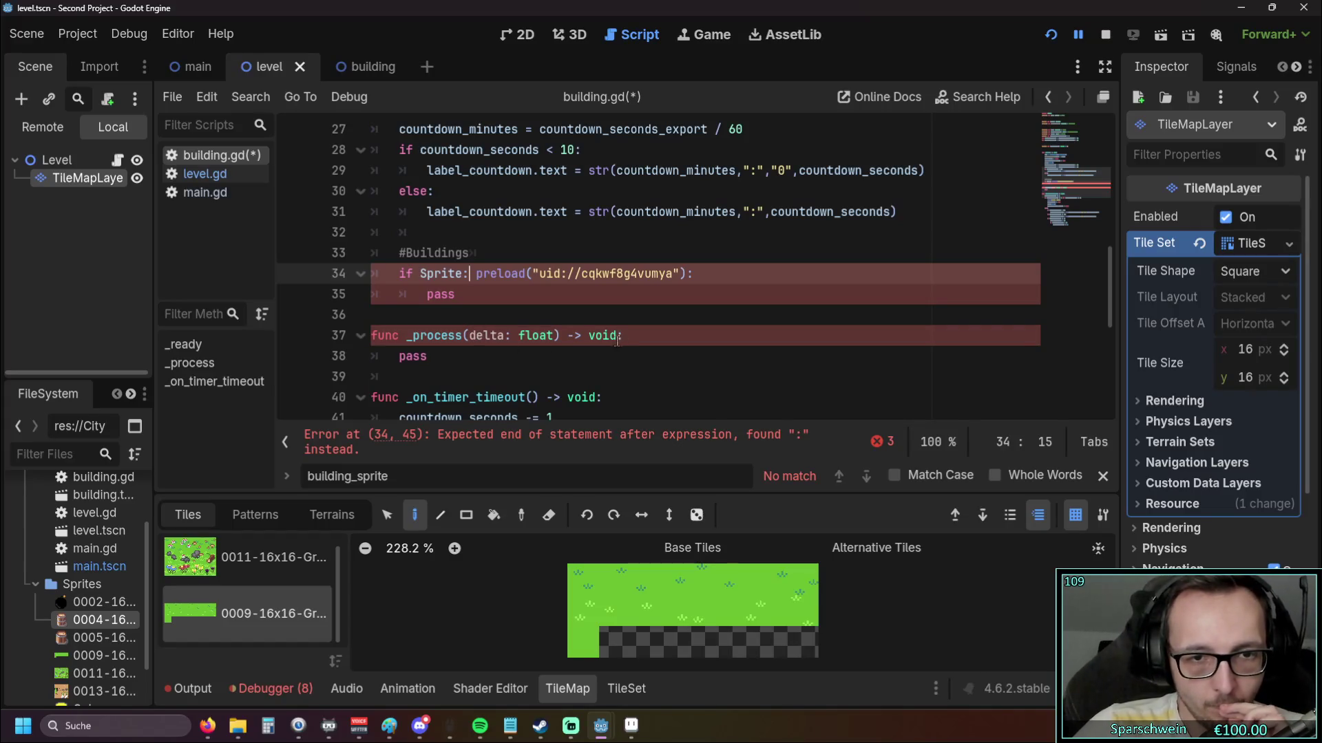
{"action": "key", "text": "BackSpace"}
{"action": "type", "text": "=="}
{"action": "left_click", "coordinate": [575, 314]}
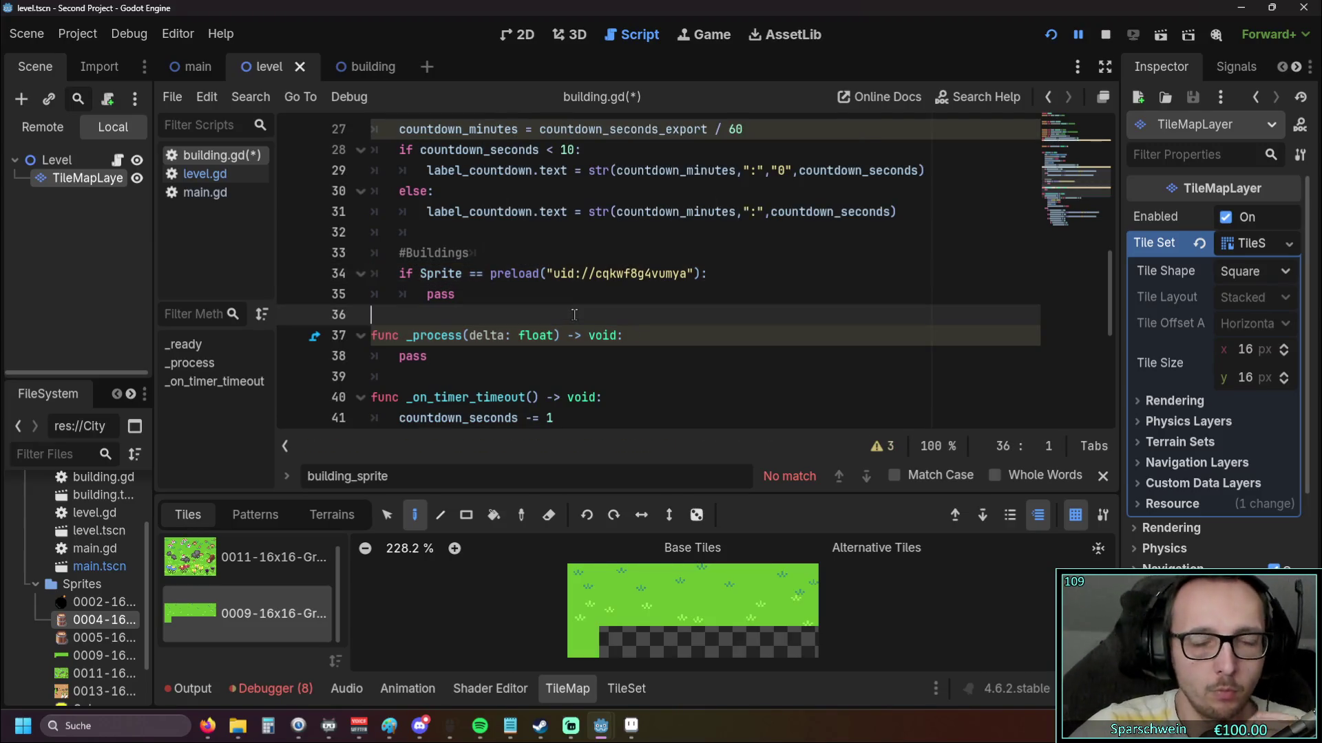
{"action": "scroll", "coordinate": [563, 316], "scroll_direction": "up", "scroll_amount": 1}
{"action": "scroll", "coordinate": [563, 316], "scroll_direction": "down", "scroll_amount": 1}
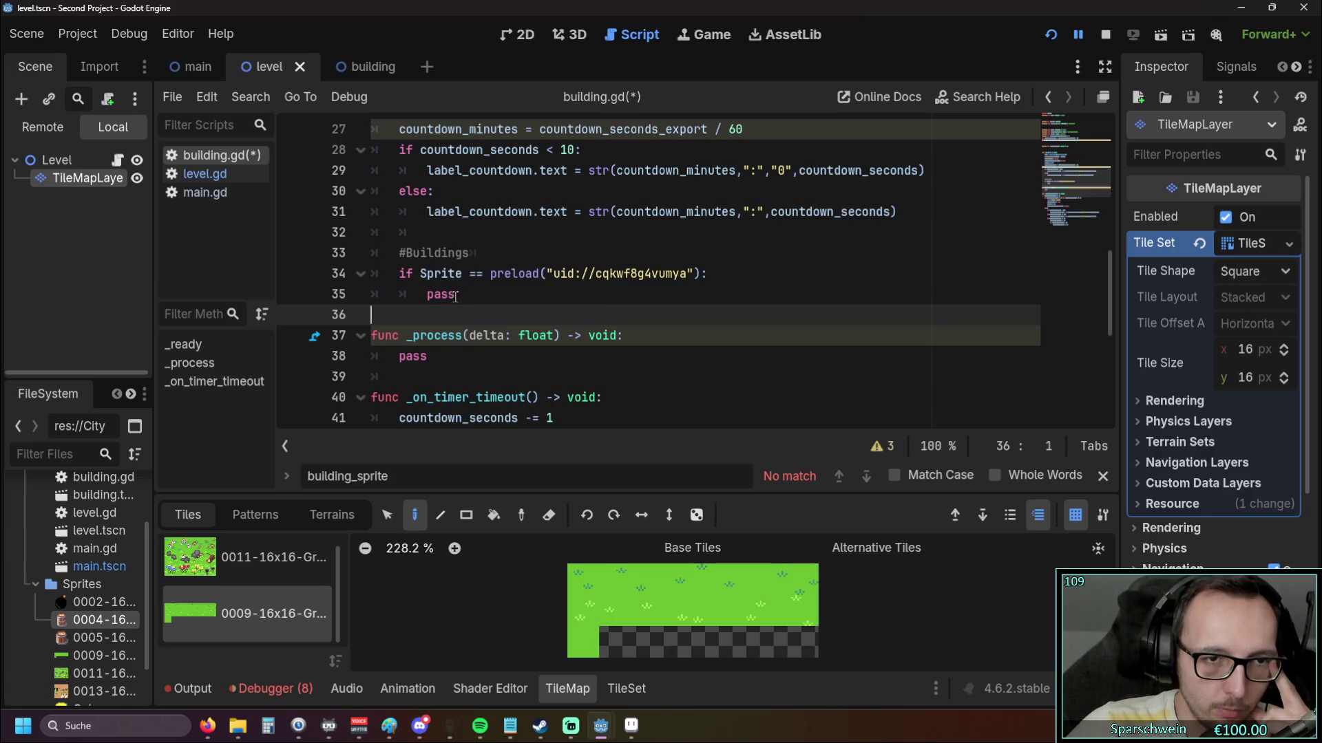
Replace the pass placeholder on line 35 with the gebaeude_name variable
{"action": "scroll", "coordinate": [430, 296], "scroll_direction": "up", "scroll_amount": 8}
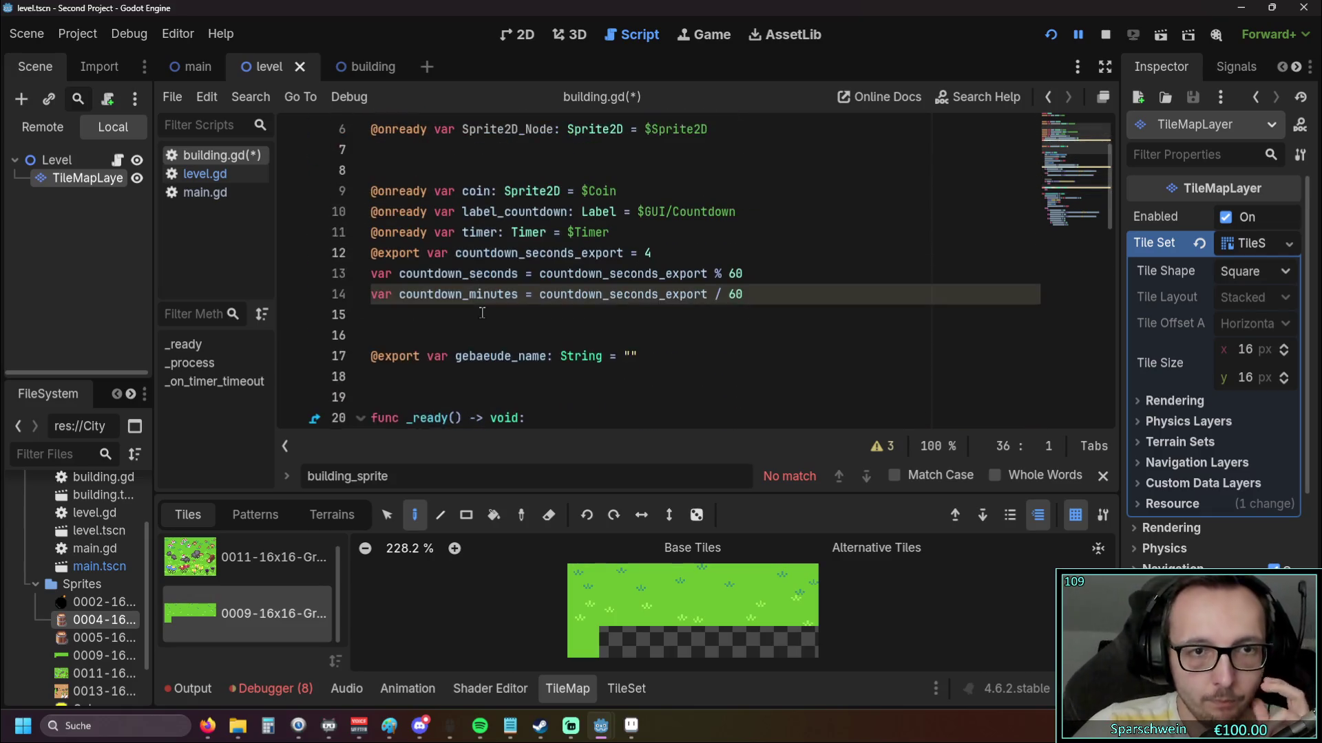
{"action": "scroll", "coordinate": [493, 271], "scroll_direction": "down", "scroll_amount": 2}
{"action": "double_click", "coordinate": [460, 293]}
{"action": "key", "text": "ctrl+c"}
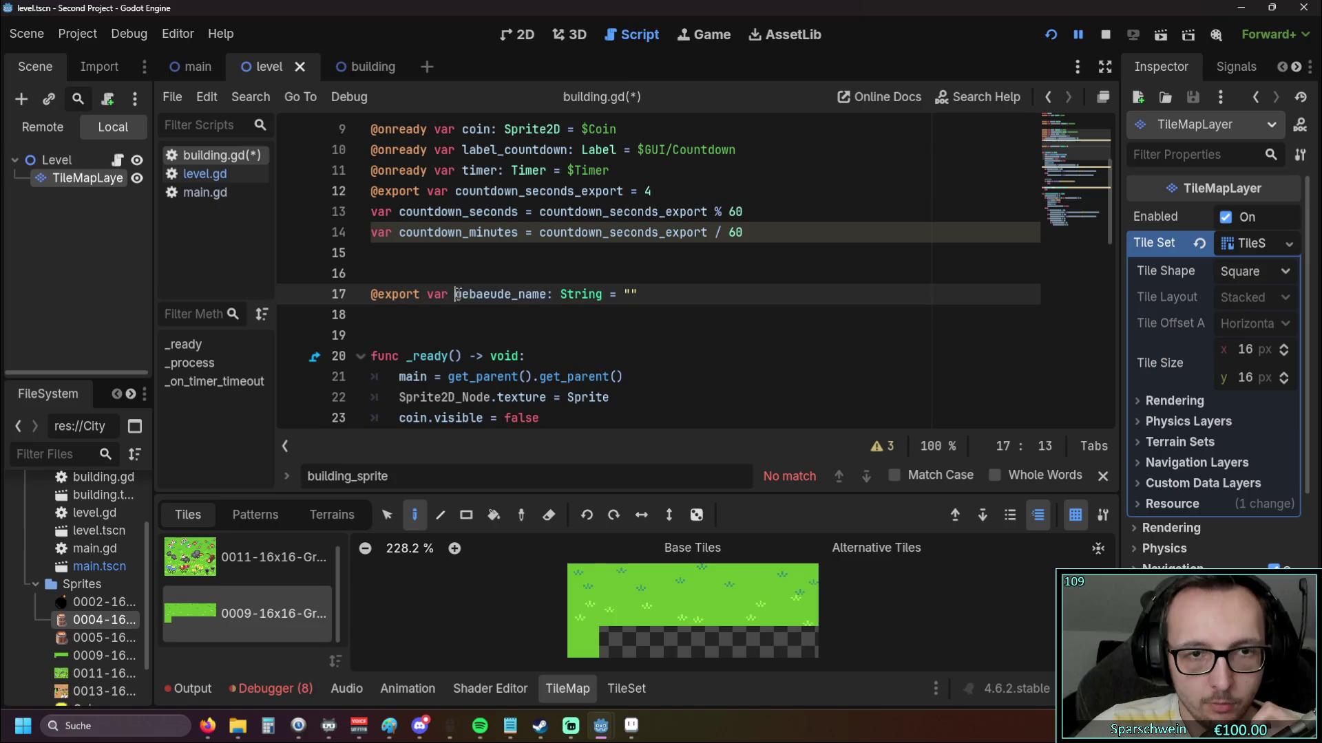
{"action": "scroll", "coordinate": [614, 343], "scroll_direction": "down", "scroll_amount": 5}
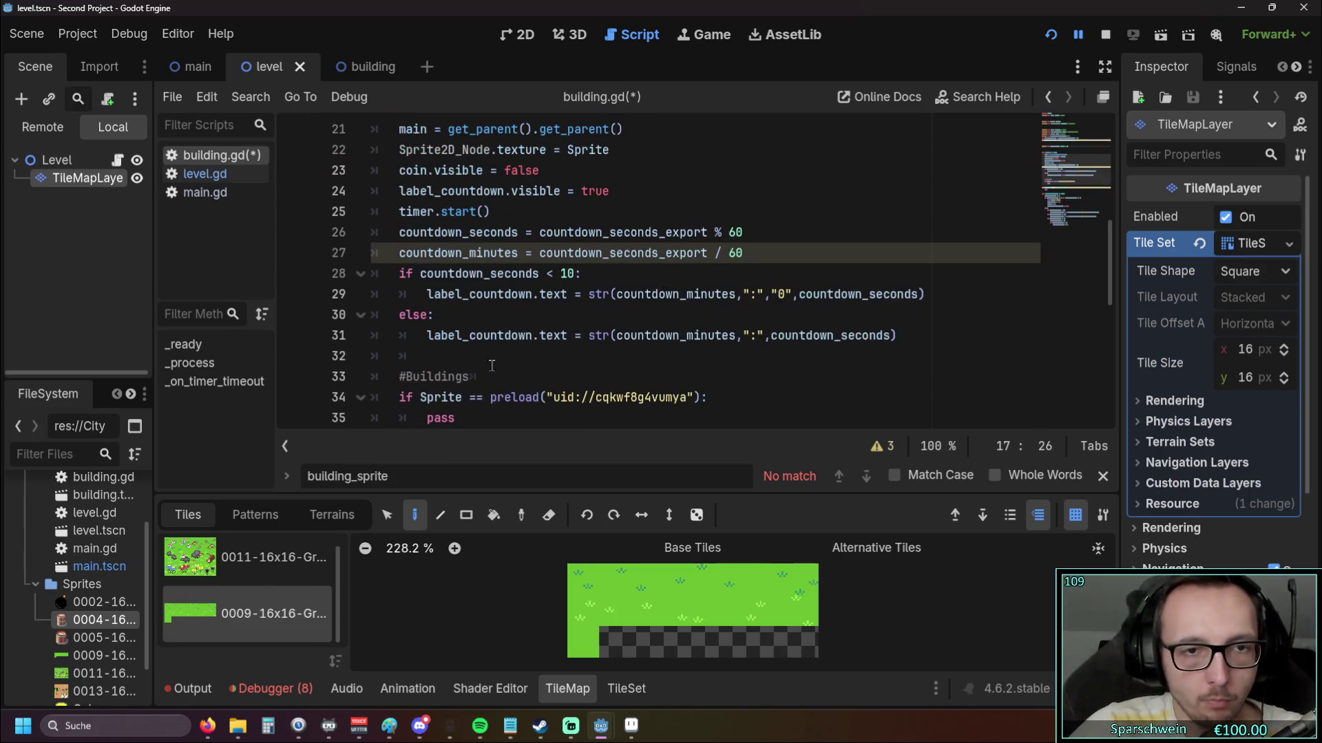
{"action": "double_click", "coordinate": [428, 356]}
{"action": "key", "text": "ctrl+v"}
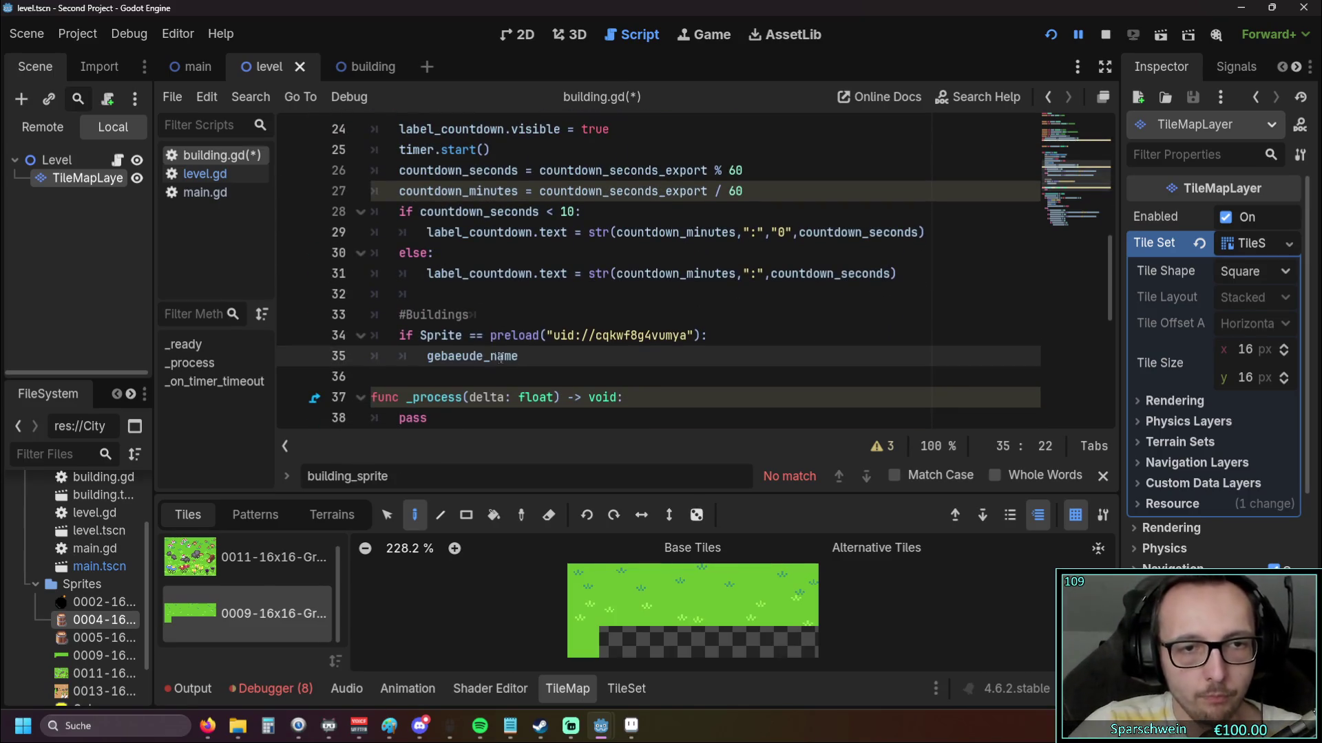
Add a #Barrel comment under #Buildings
{"action": "scroll", "coordinate": [485, 263], "scroll_direction": "down", "scroll_amount": 1}
{"action": "left_click", "coordinate": [486, 262]}
{"action": "key", "text": "Return"}
{"action": "type", "text": "#Barrel"}
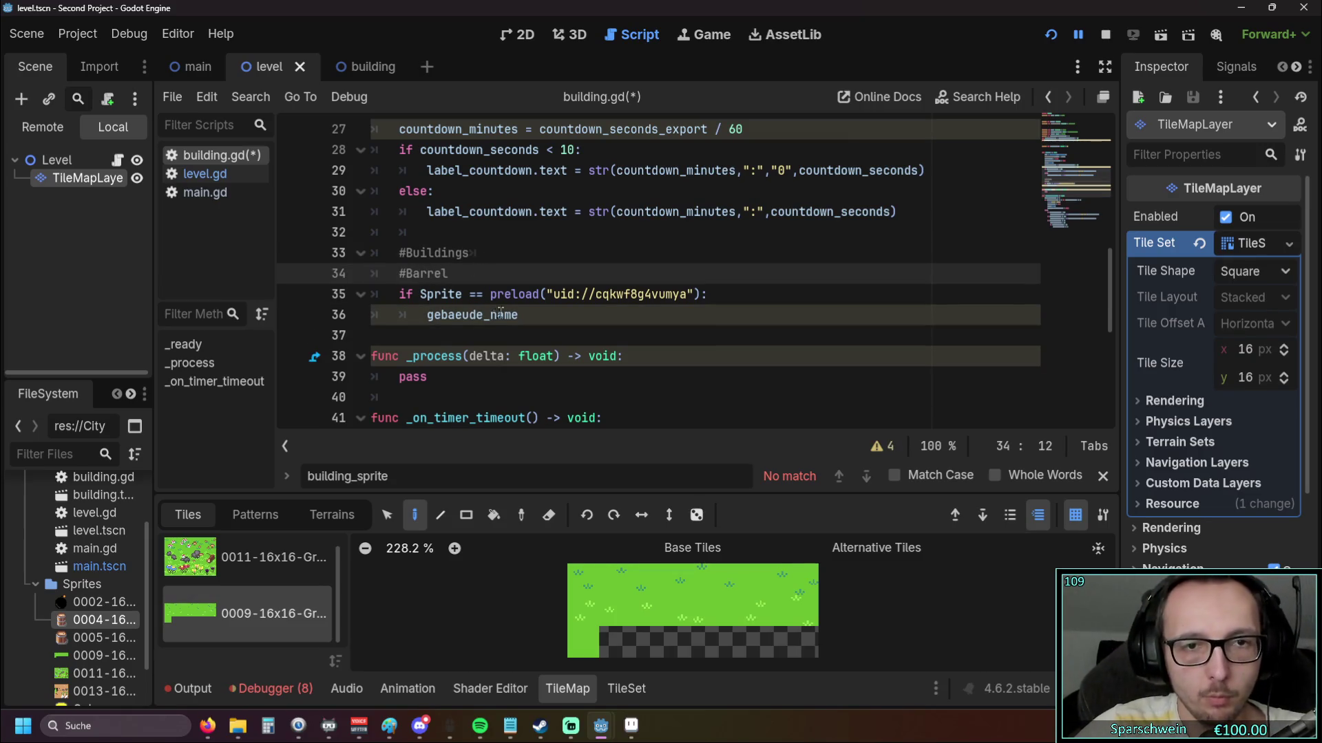
Complete the assignment as gebaeude_name = "Barrel"
{"action": "left_click", "coordinate": [515, 315]}
{"action": "type", "text": "= Barrel"}
{"action": "key", "text": "Escape"}
{"action": "left_click", "coordinate": [500, 255]}
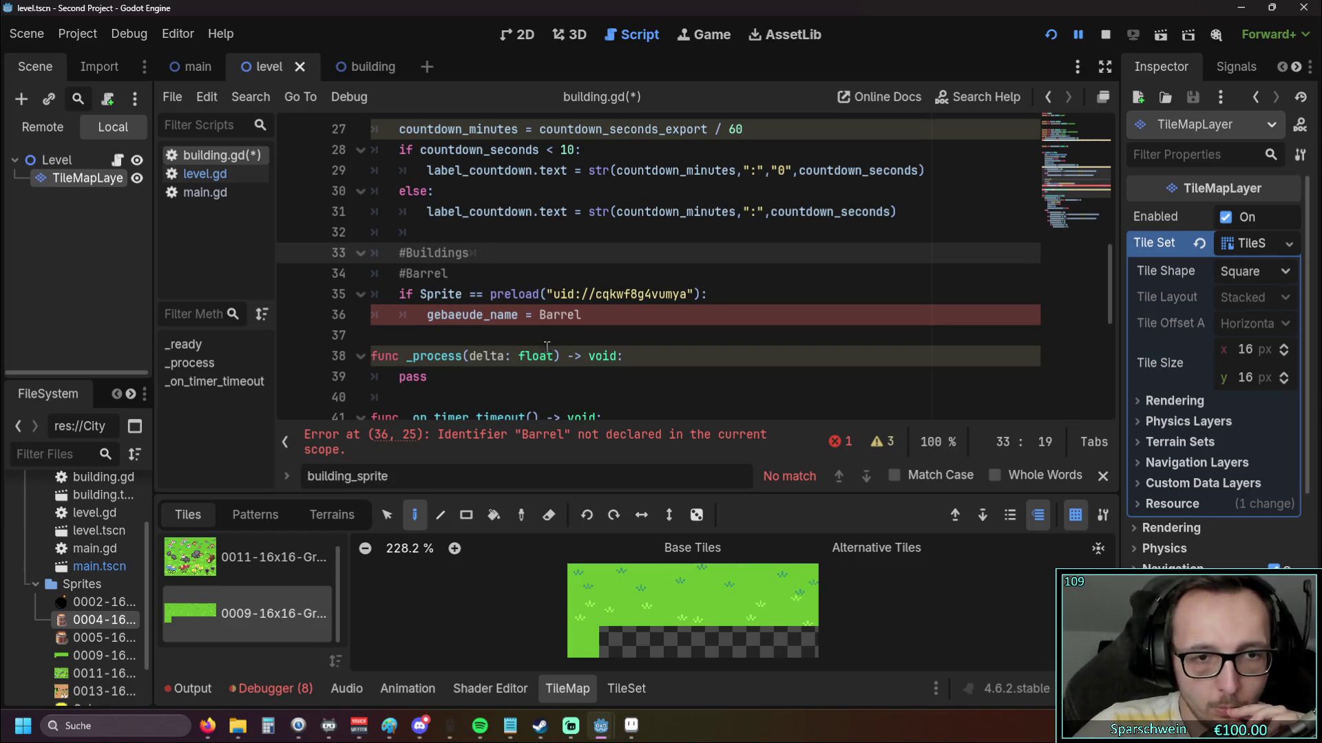
{"action": "left_click", "coordinate": [533, 316]}
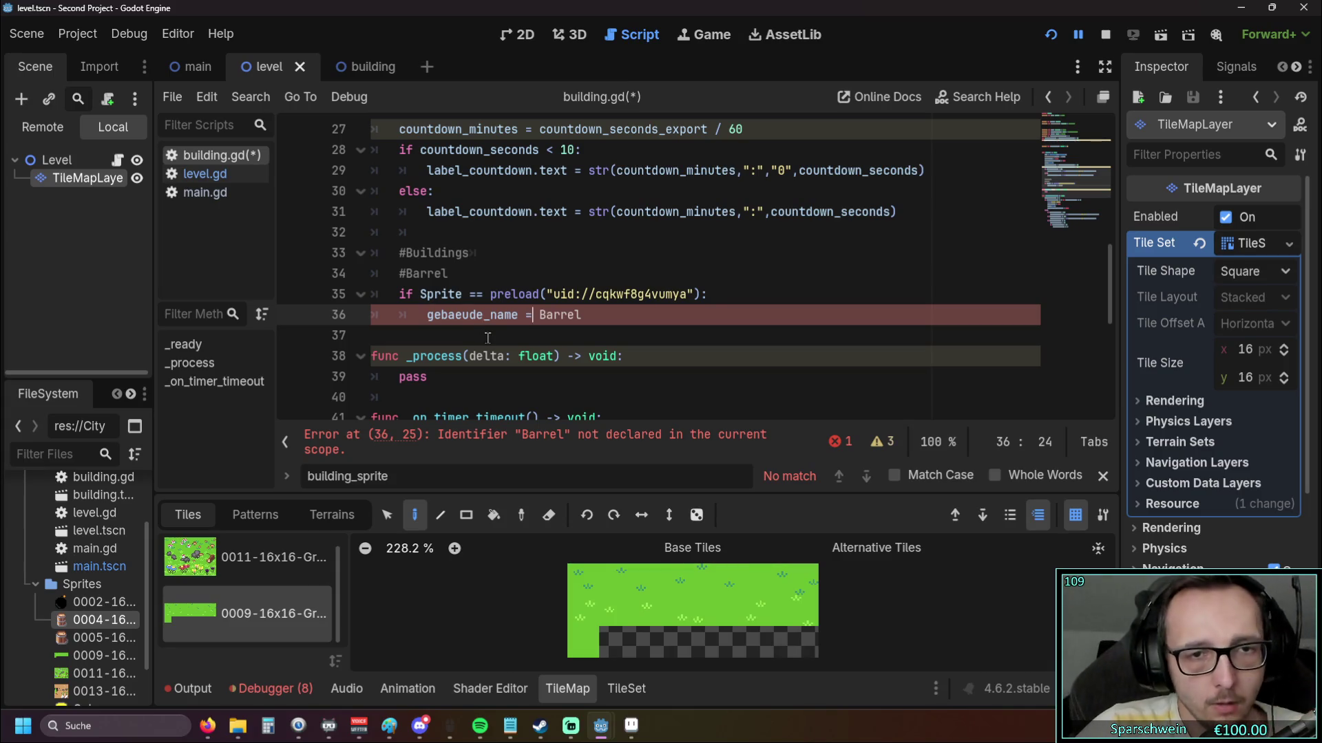
{"action": "left_click", "coordinate": [545, 318]}
{"action": "left_click", "coordinate": [540, 314]}
{"action": "type", "text": "\""}
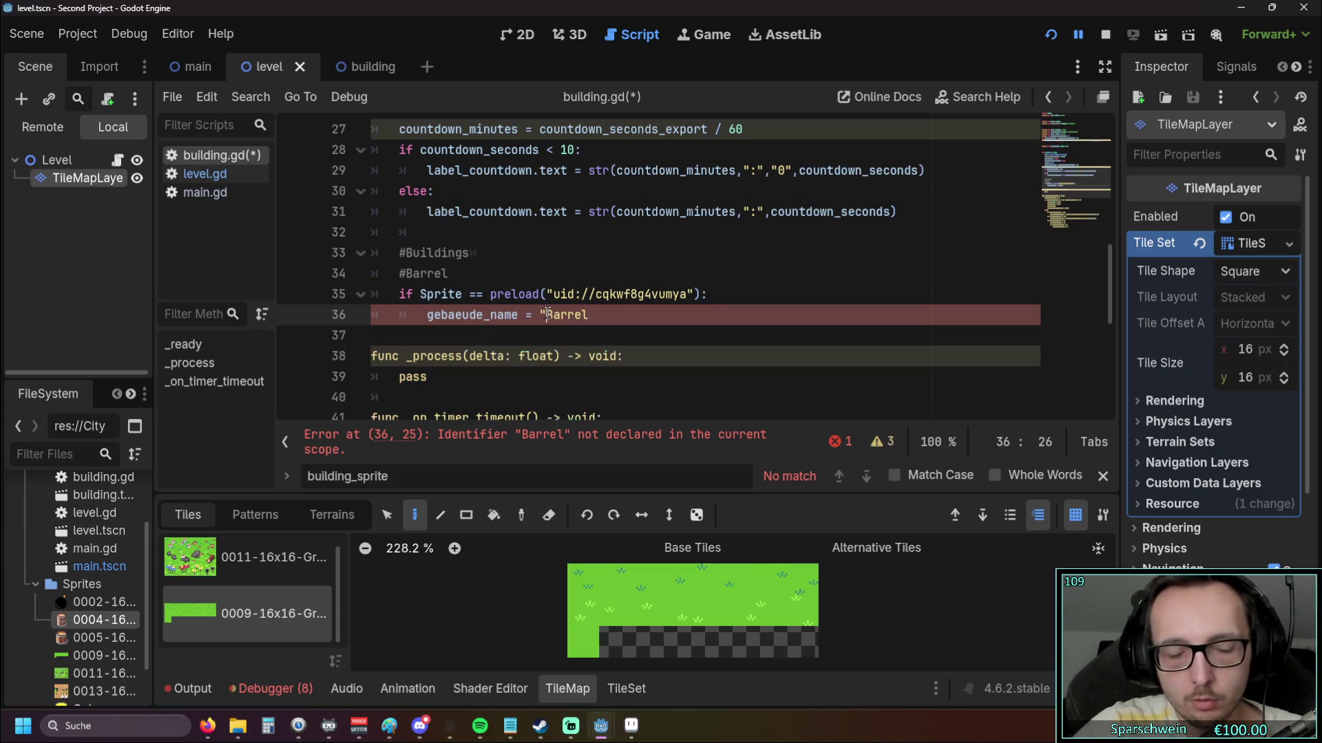
{"action": "left_click", "coordinate": [587, 315]}
{"action": "type", "text": "\""}
{"action": "left_click", "coordinate": [632, 331]}
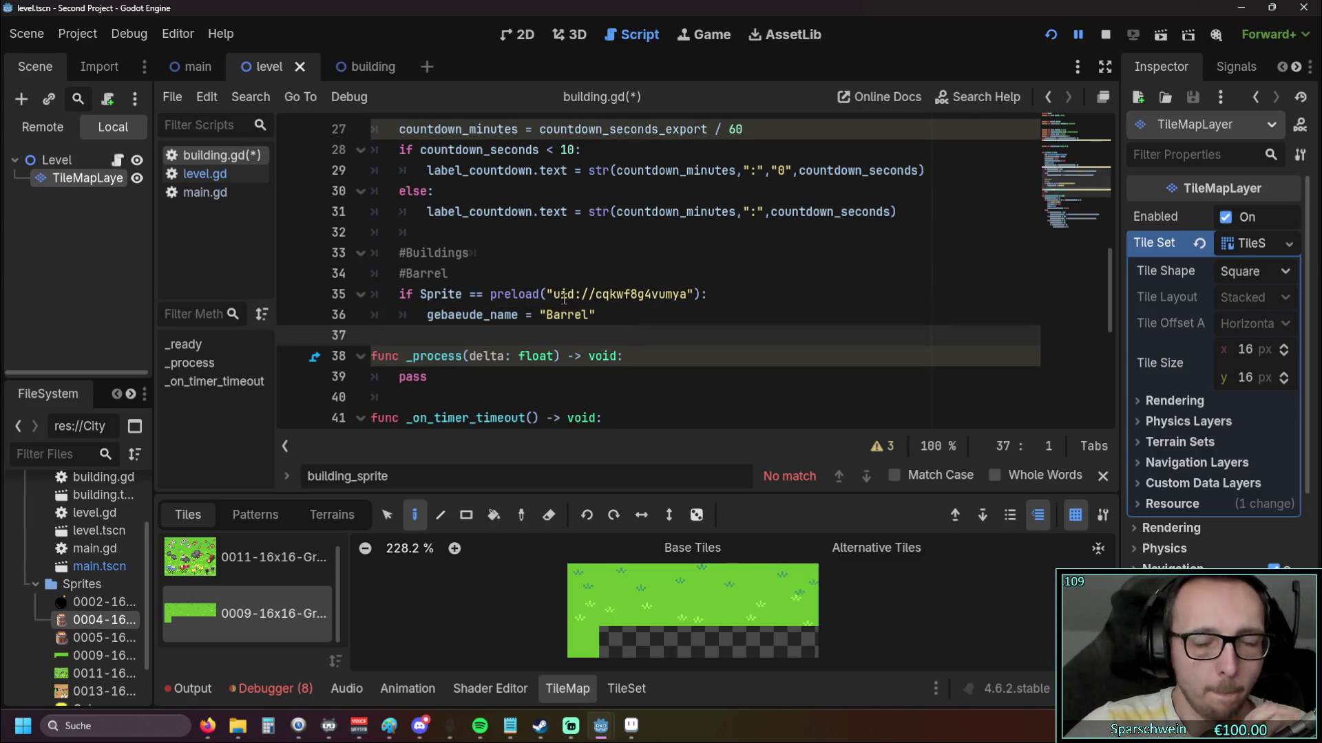
{"action": "scroll", "coordinate": [578, 313], "scroll_direction": "down", "scroll_amount": 1}
{"action": "scroll", "coordinate": [585, 313], "scroll_direction": "up", "scroll_amount": 1}
Add an unindented #Bomb comment below the Barrel assignment
{"action": "left_click", "coordinate": [599, 315]}
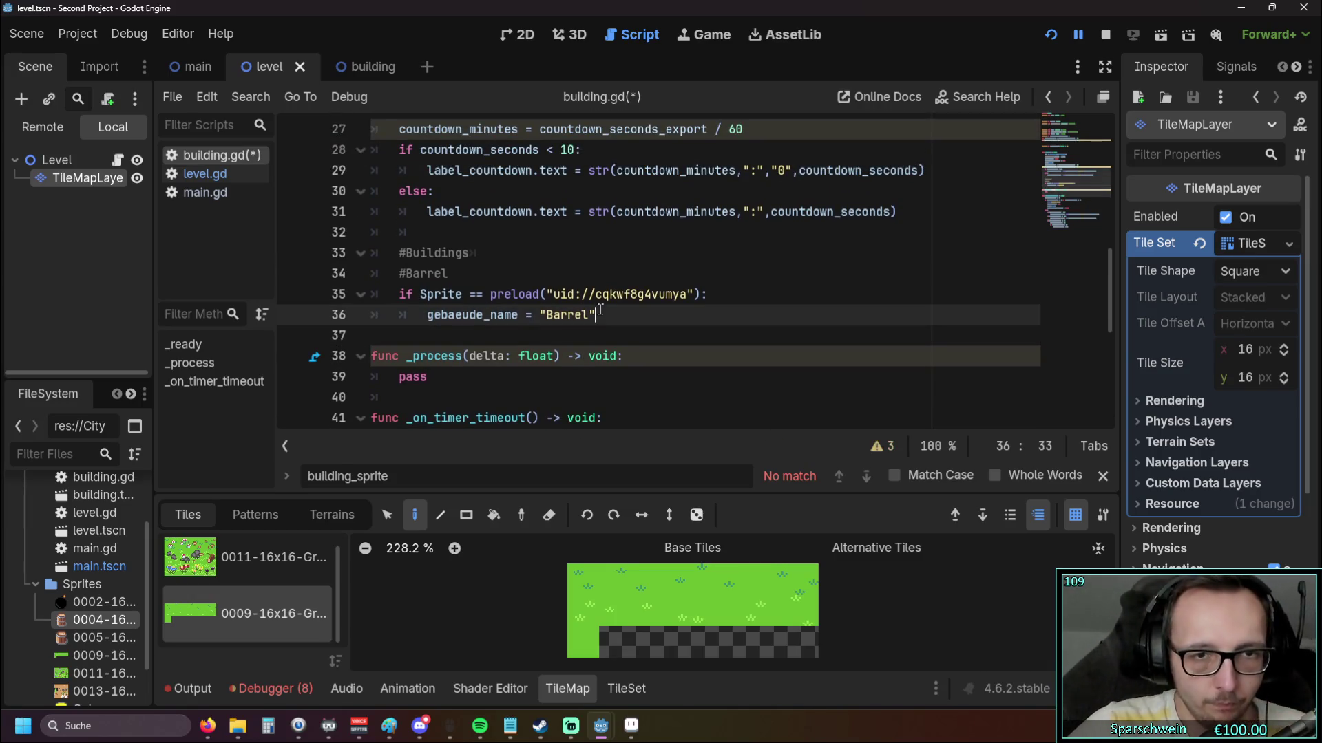
{"action": "key", "text": "Return"}
{"action": "key", "text": "BackSpace"}
{"action": "type", "text": "#"}
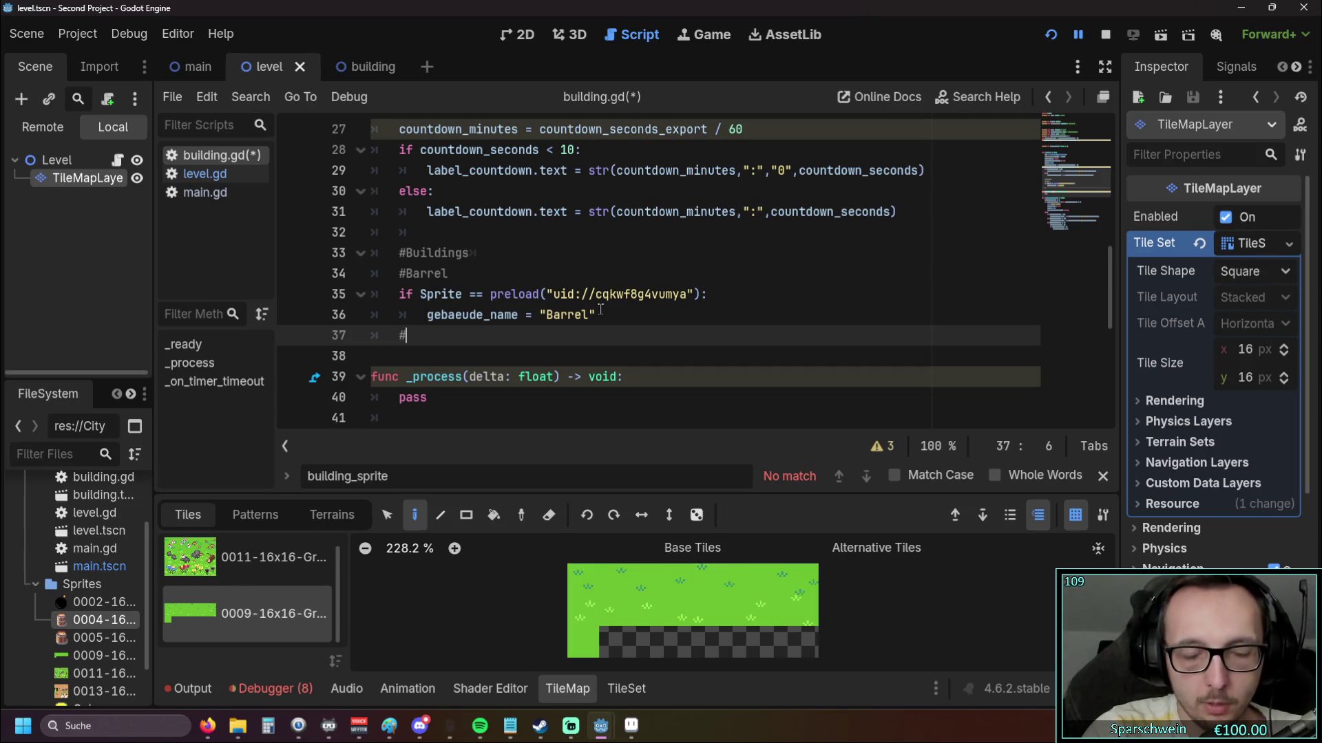
{"action": "type", "text": "Bomb"}
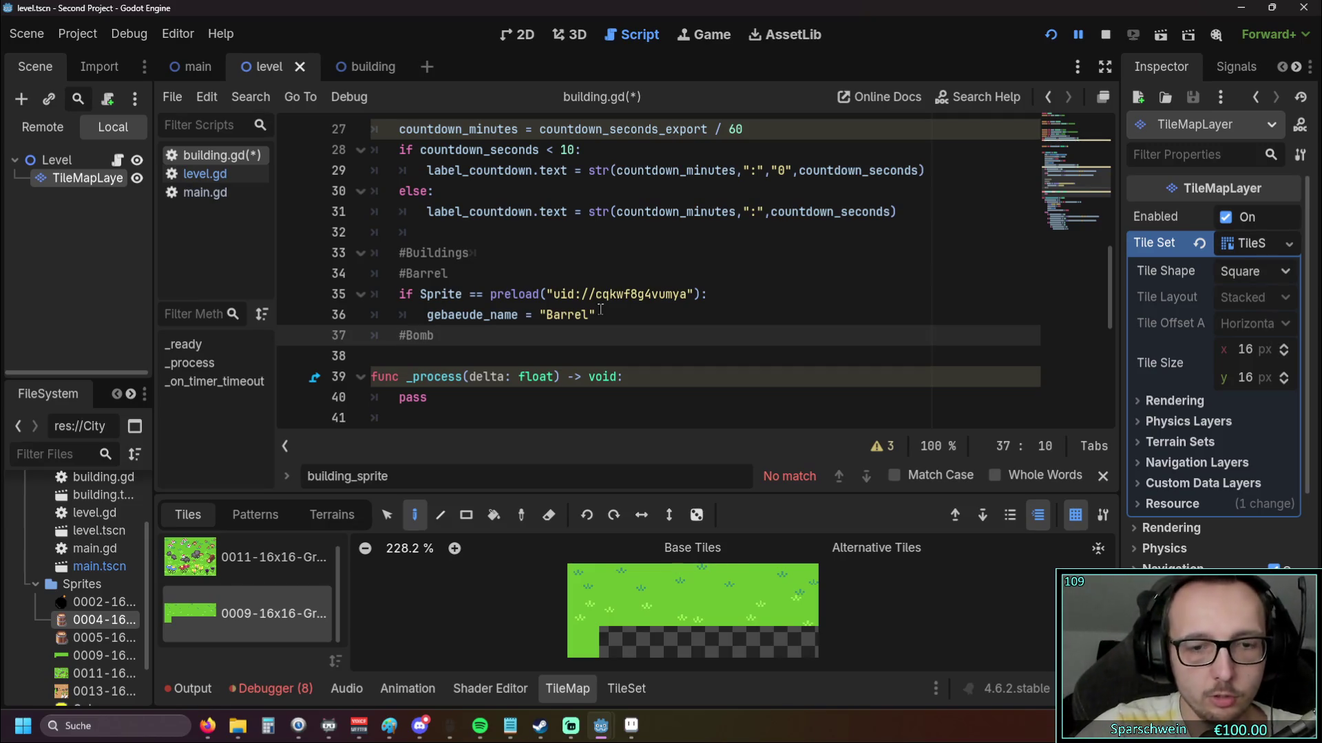
{"action": "key", "text": "Return"}
Copy the two-line barrel check and paste it under #Bomb
{"action": "left_click_drag", "start_coordinate": [594, 314], "coordinate": [357, 295]}
{"action": "key", "text": "ctrl+c"}
{"action": "left_click", "coordinate": [413, 356]}
{"action": "key", "text": "ctrl+v"}
{"action": "scroll", "coordinate": [441, 330], "scroll_direction": "down", "scroll_amount": 3}
{"action": "left_click", "coordinate": [427, 295]}
Swap the pasted check's texture for a preload of the 0002 Bomb sprite
{"action": "key", "text": "BackSpace"}
{"action": "left_click", "coordinate": [96, 601]}
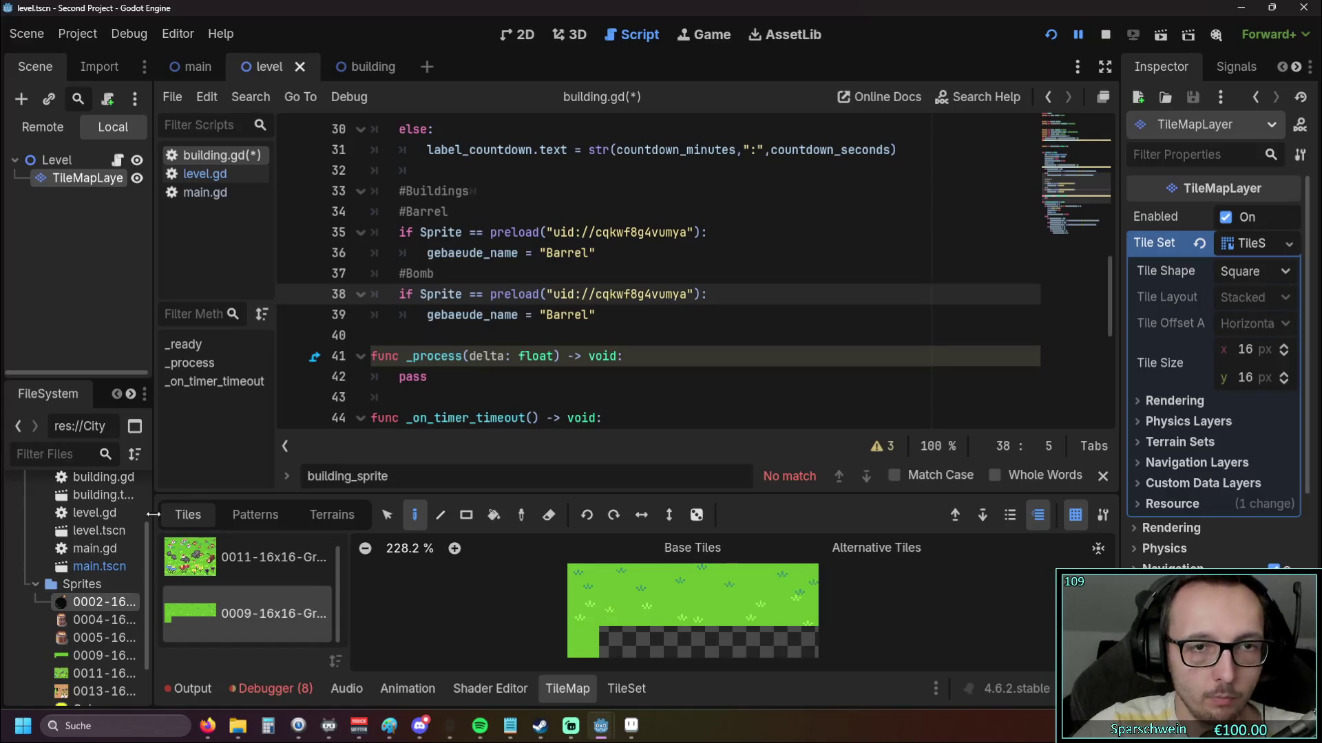
{"action": "mouse_move", "coordinate": [69, 603]}
{"action": "left_mouse_down"}
{"action": "mouse_move", "coordinate": [434, 304]}
{"action": "mouse_move", "coordinate": [705, 298]}
{"action": "mouse_move", "coordinate": [491, 290]}
{"action": "mouse_move", "coordinate": [590, 313]}
{"action": "left_mouse_up"}
{"action": "key", "text": "BackSpace"}
Change the copied assignment to gebaeude_name = "Bomb"
{"action": "left_click", "coordinate": [580, 329]}
{"action": "type", "text": "Omb"}
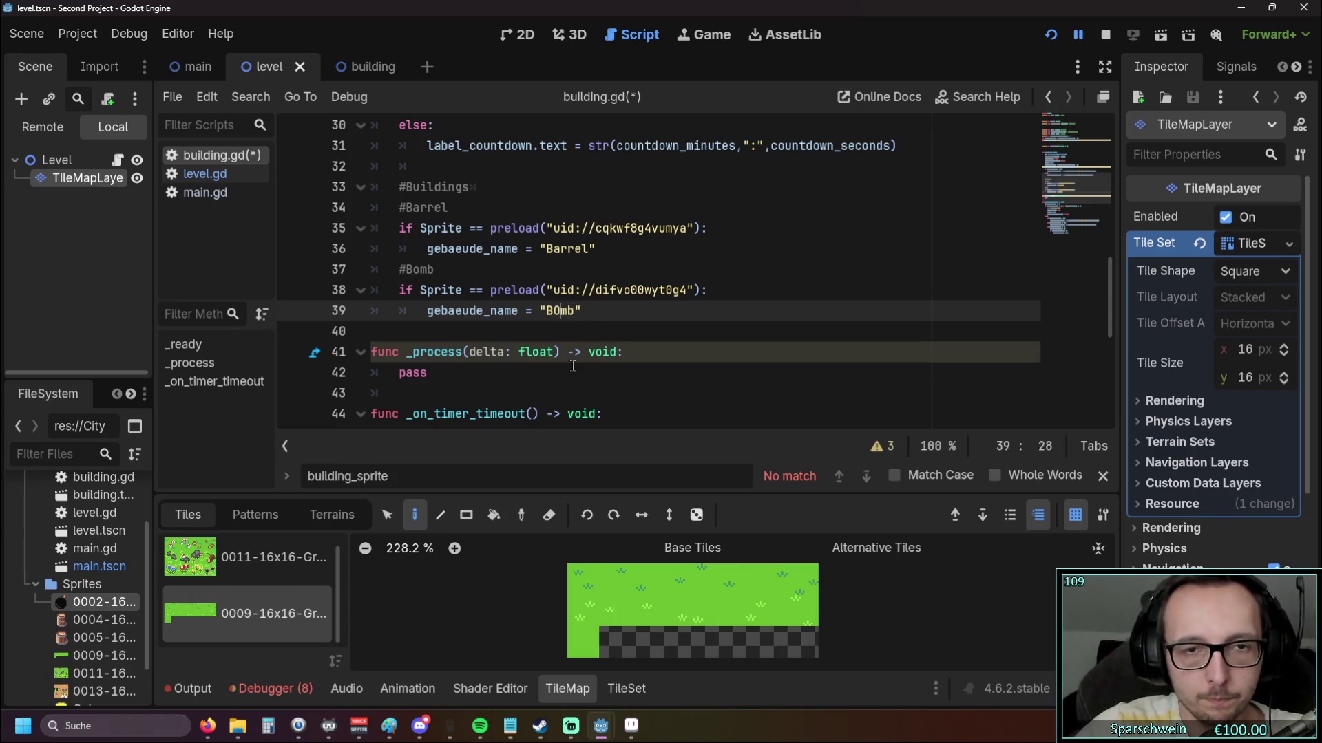
{"action": "key", "text": "BackSpace"}
{"action": "type", "text": "o"}
{"action": "left_click", "coordinate": [577, 379]}
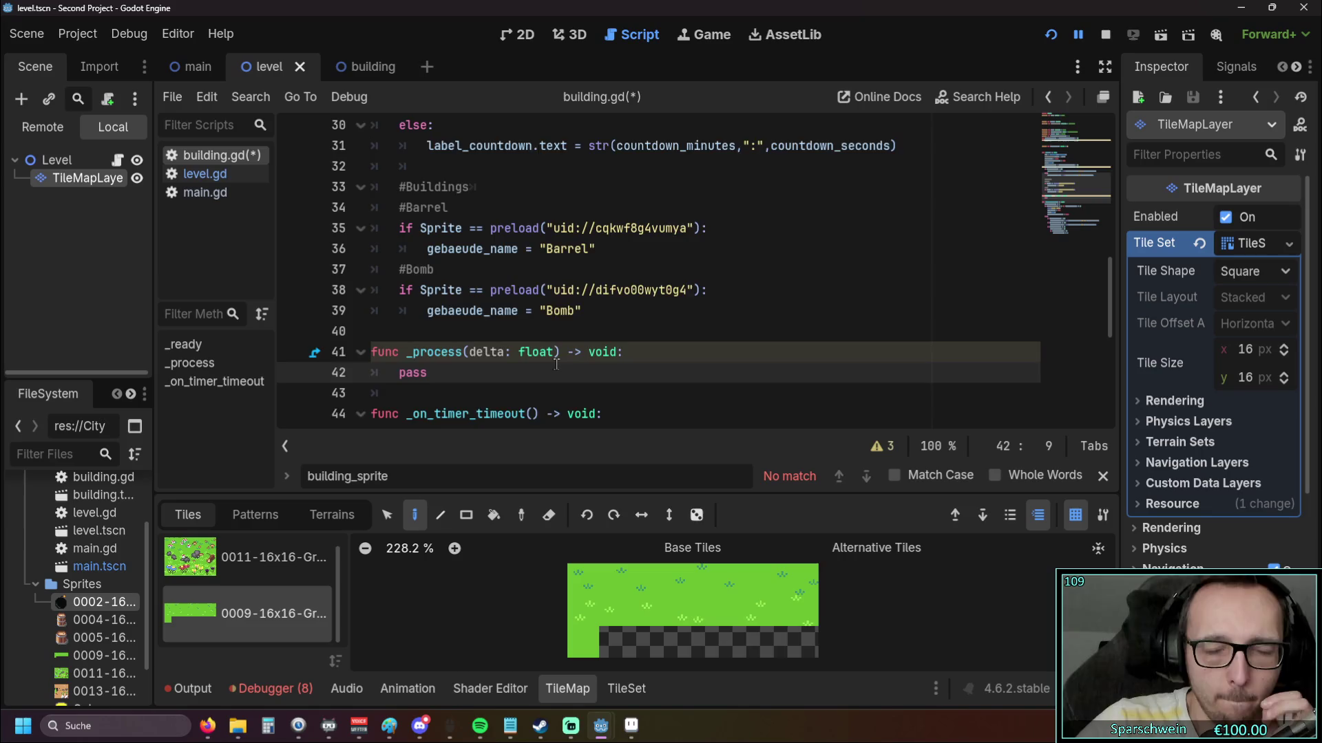
Look over the script, then toggle between the main and level scenes
{"action": "scroll", "coordinate": [556, 364], "scroll_direction": "up", "scroll_amount": 1}
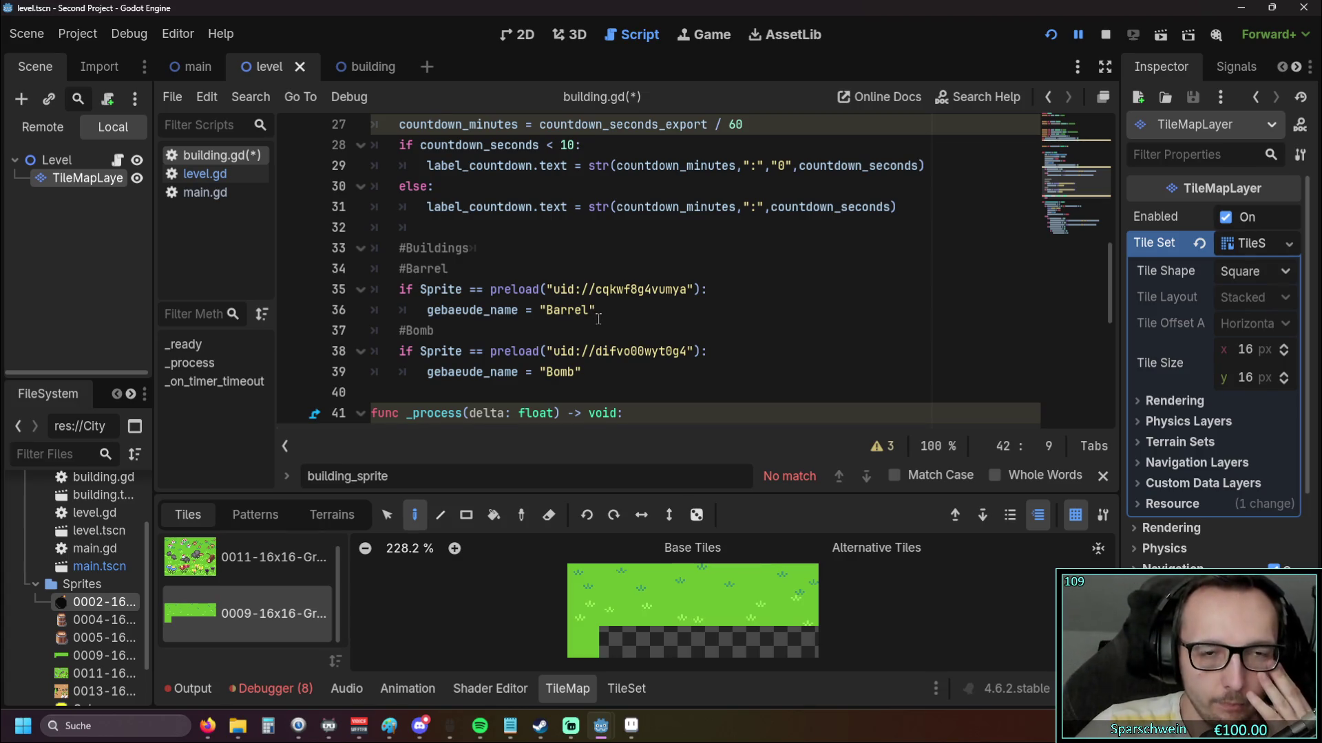
{"action": "scroll", "coordinate": [601, 310], "scroll_direction": "down", "scroll_amount": 2}
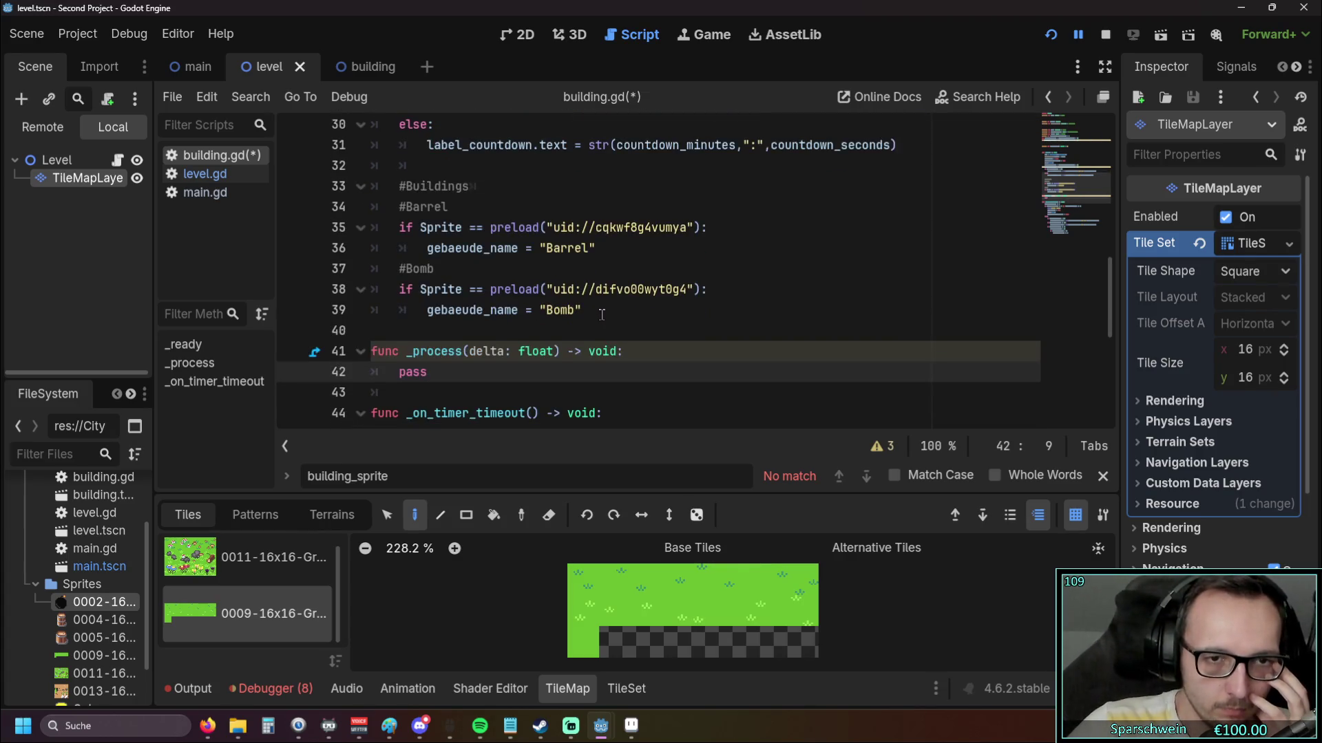
{"action": "scroll", "coordinate": [605, 313], "scroll_direction": "up", "scroll_amount": 2}
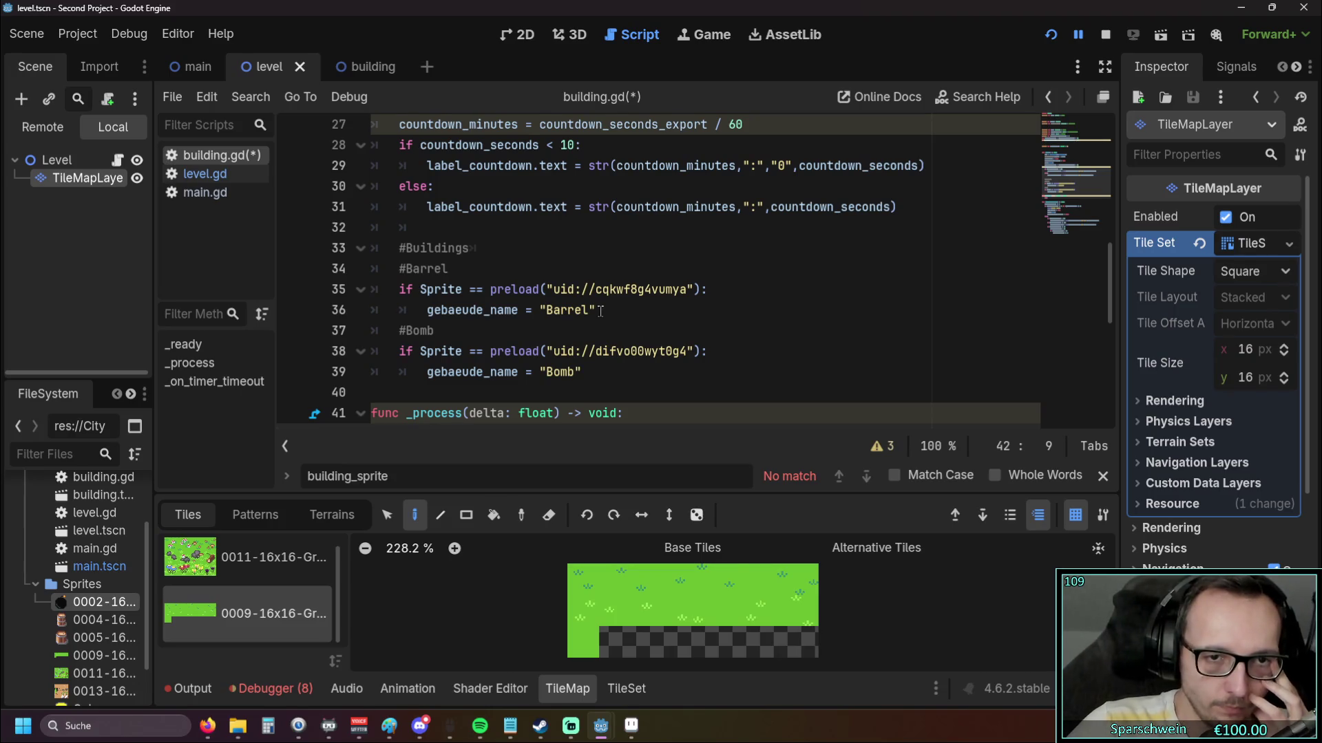
{"action": "scroll", "coordinate": [601, 311], "scroll_direction": "up", "scroll_amount": 9}
{"action": "scroll", "coordinate": [606, 315], "scroll_direction": "down", "scroll_amount": 10}
{"action": "scroll", "coordinate": [608, 318], "scroll_direction": "up", "scroll_amount": 1}
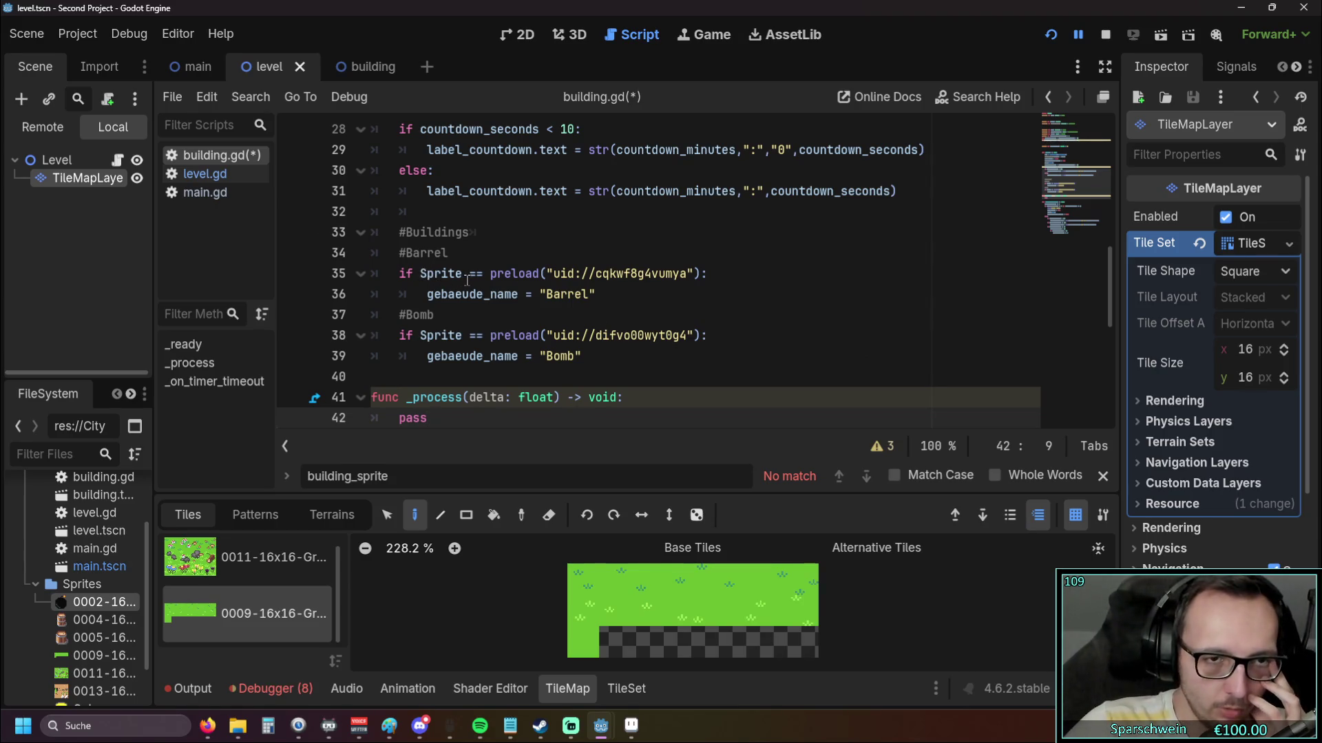
{"action": "left_click", "coordinate": [194, 66]}
{"action": "scroll", "coordinate": [526, 274], "scroll_direction": "down", "scroll_amount": 3}
{"action": "scroll", "coordinate": [526, 274], "scroll_direction": "up", "scroll_amount": 2}
{"action": "scroll", "coordinate": [526, 274], "scroll_direction": "down", "scroll_amount": 2}
{"action": "left_click", "coordinate": [289, 66]}
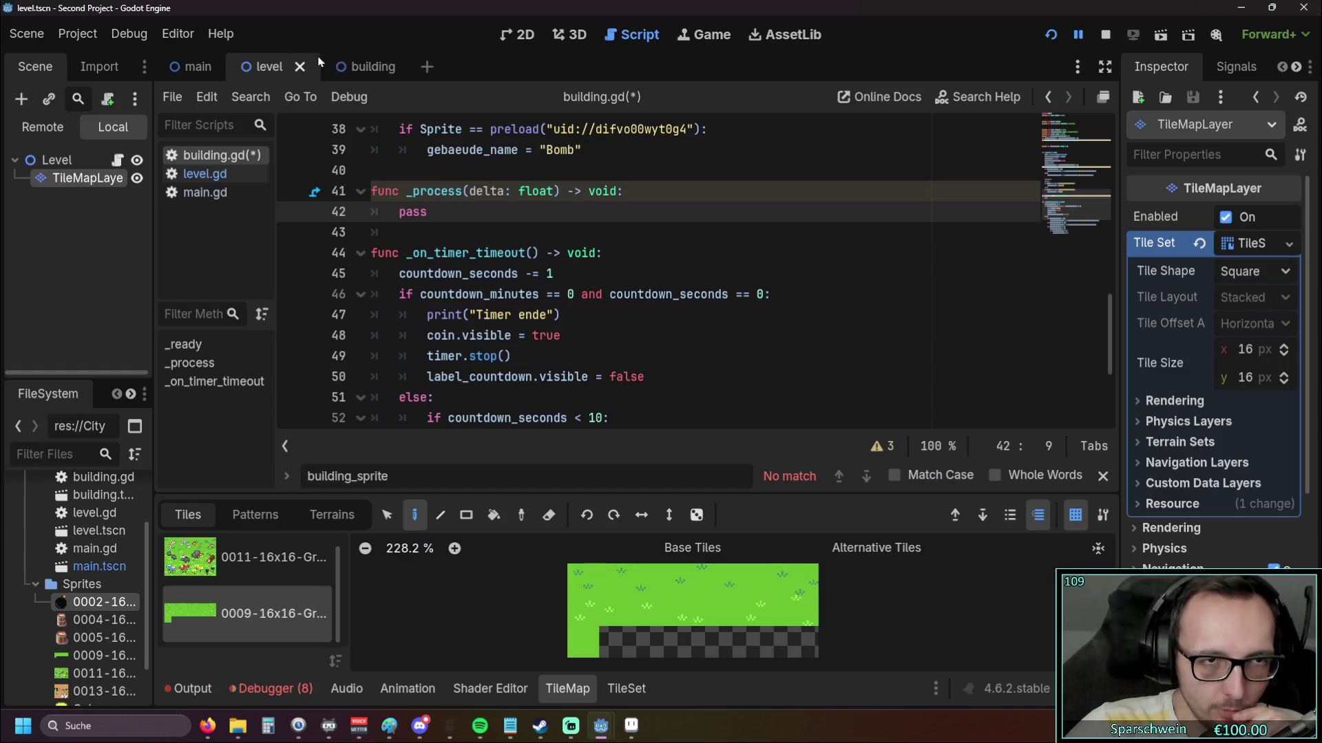
{"action": "scroll", "coordinate": [472, 251], "scroll_direction": "up", "scroll_amount": 2}
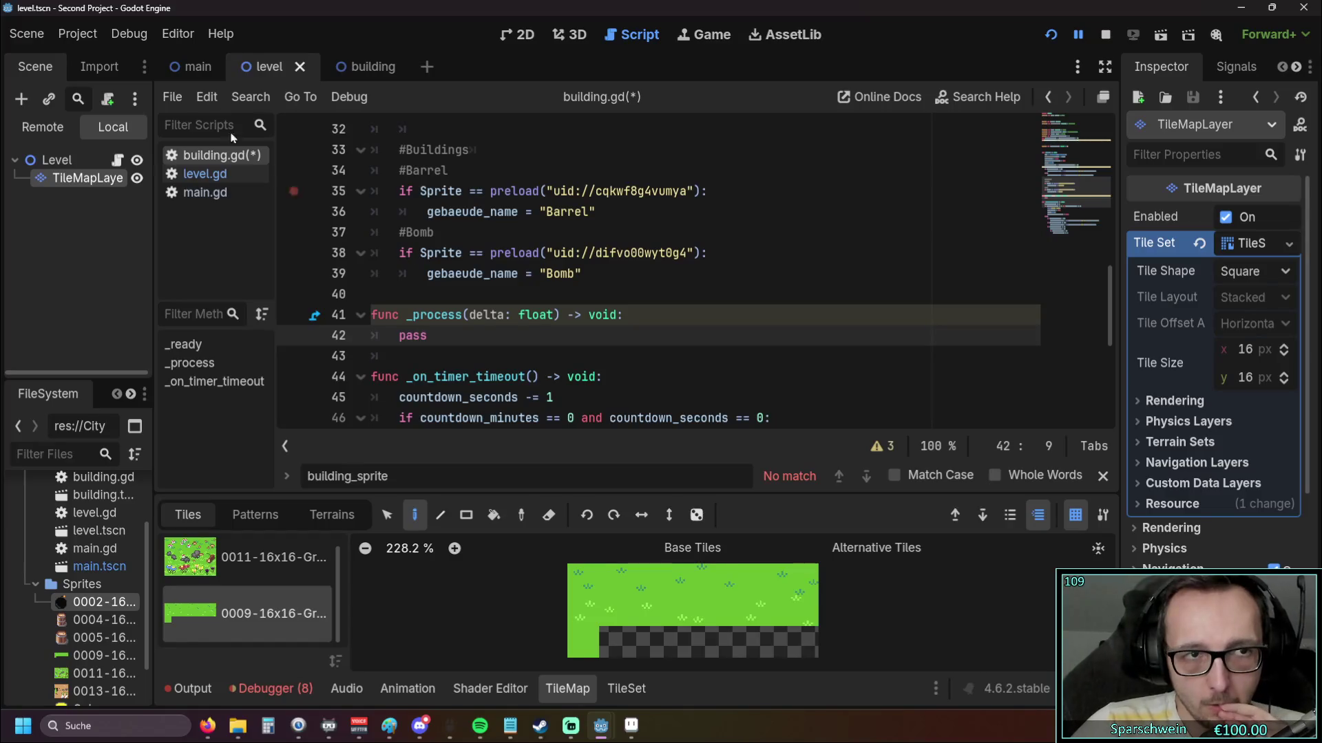
Check the barrel texture uid on line 119 of level.gd's button handlers
{"action": "mouse_move", "coordinate": [195, 69]}
{"action": "left_click", "coordinate": [205, 173]}
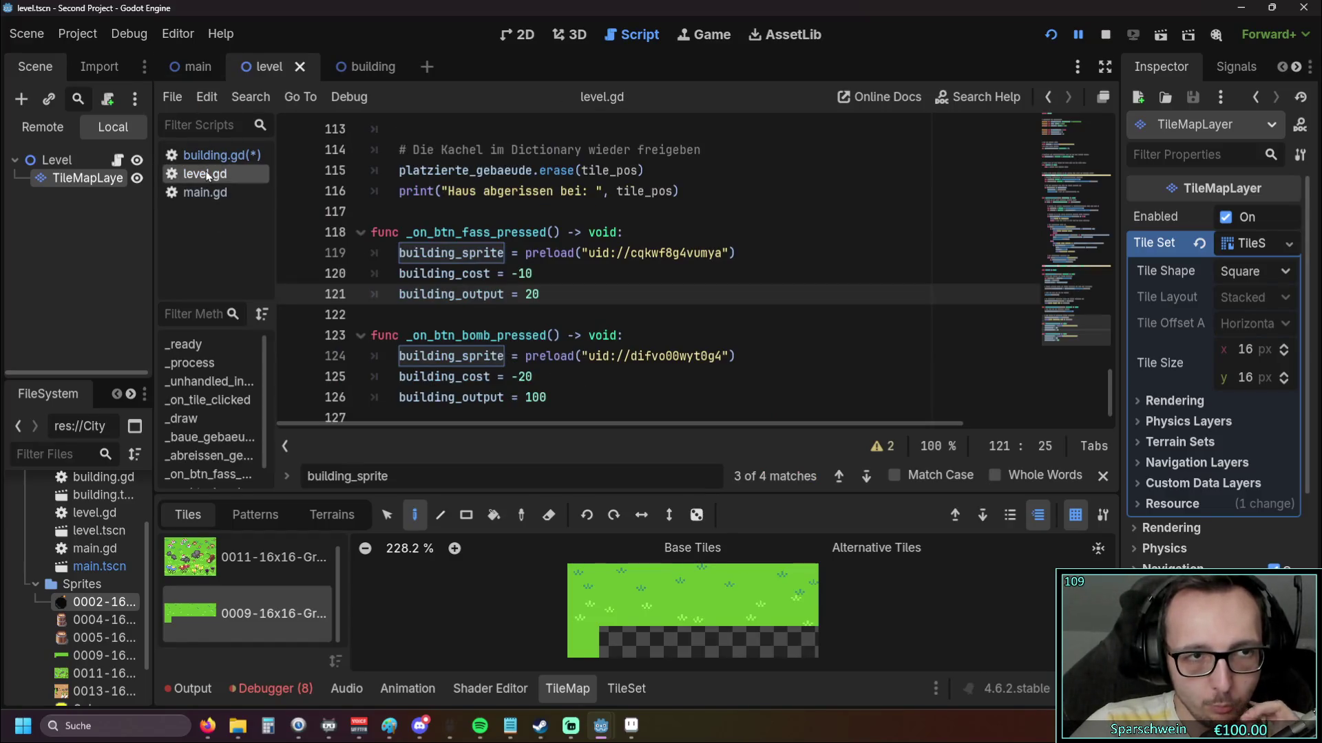
{"action": "left_click", "coordinate": [637, 307]}
{"action": "left_click_drag", "start_coordinate": [785, 241], "coordinate": [523, 238]}
{"action": "left_click", "coordinate": [625, 305]}
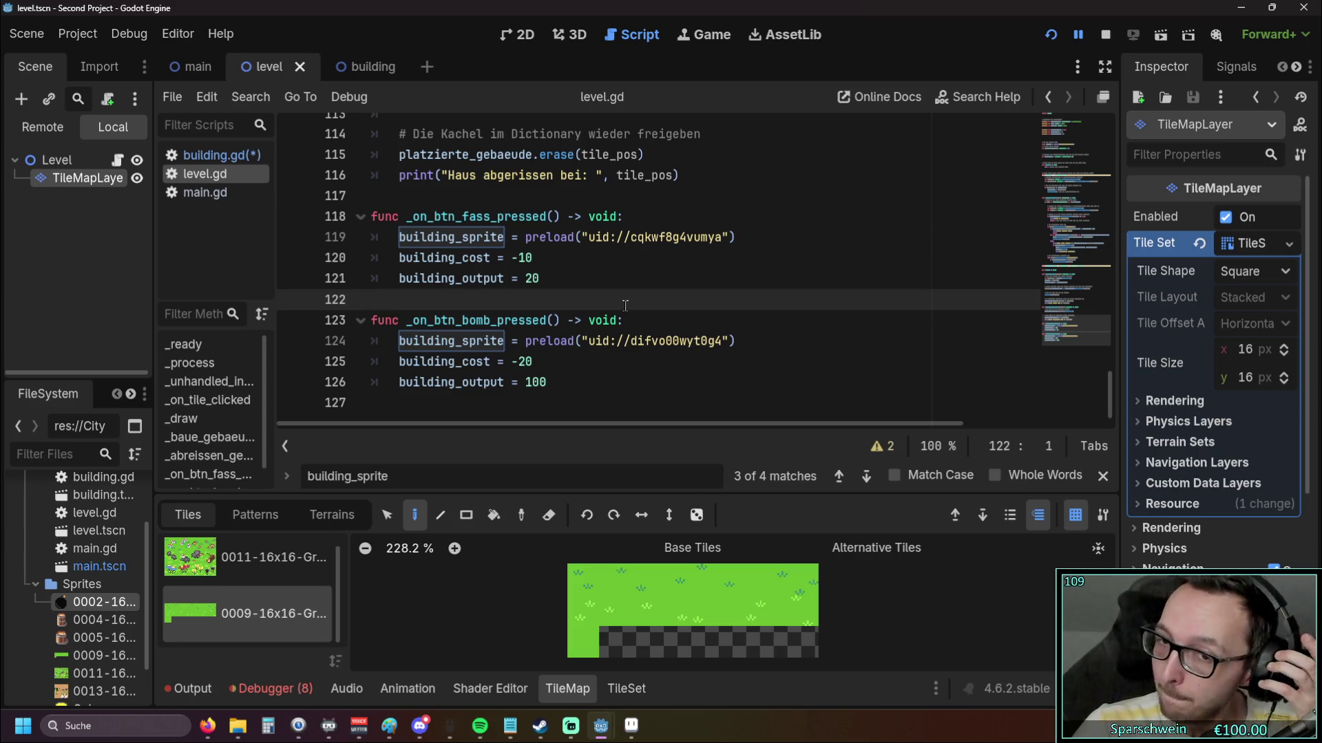
Switch to the building scene and reopen building.gd at the barrel check
{"action": "left_click", "coordinate": [365, 66]}
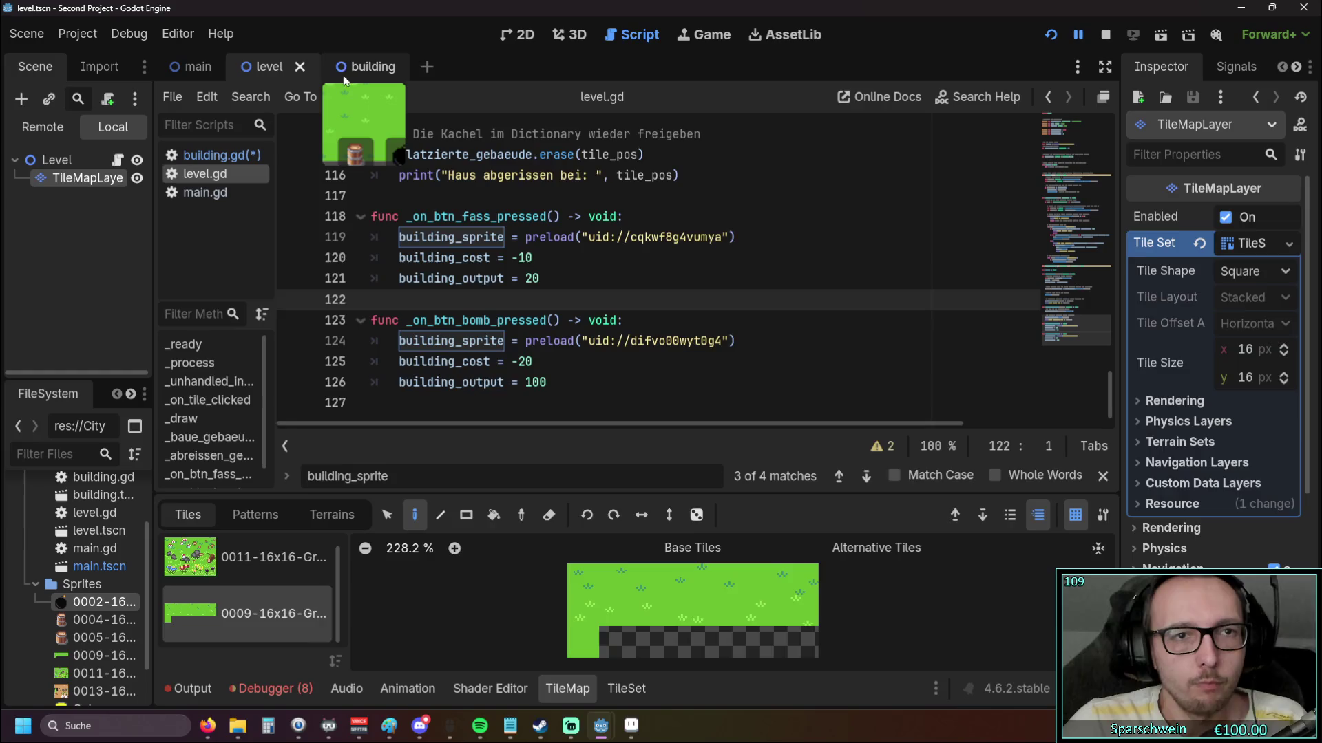
{"action": "left_click", "coordinate": [213, 155]}
{"action": "scroll", "coordinate": [610, 320], "scroll_direction": "down", "scroll_amount": 1}
{"action": "scroll", "coordinate": [609, 320], "scroll_direction": "up", "scroll_amount": 3}
{"action": "left_click", "coordinate": [610, 320]}
{"action": "left_click", "coordinate": [737, 320]}
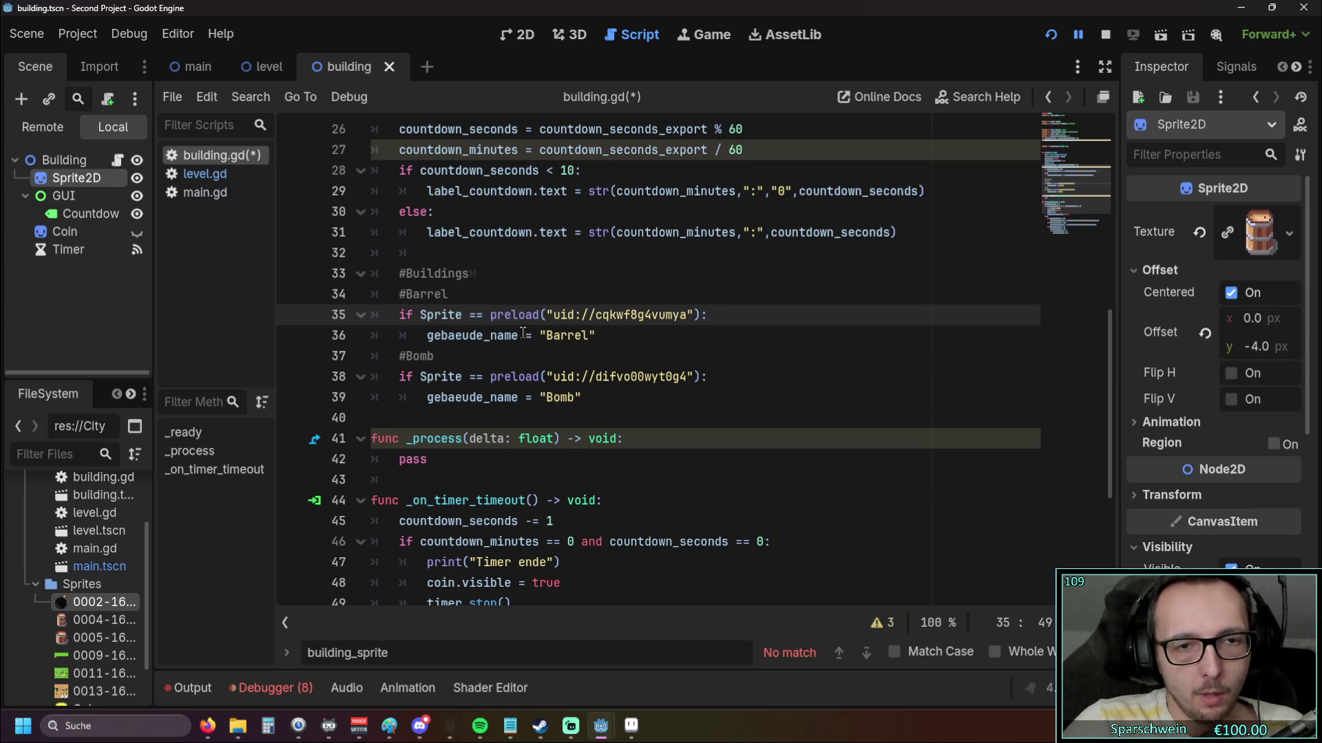
{"action": "left_click", "coordinate": [654, 340]}
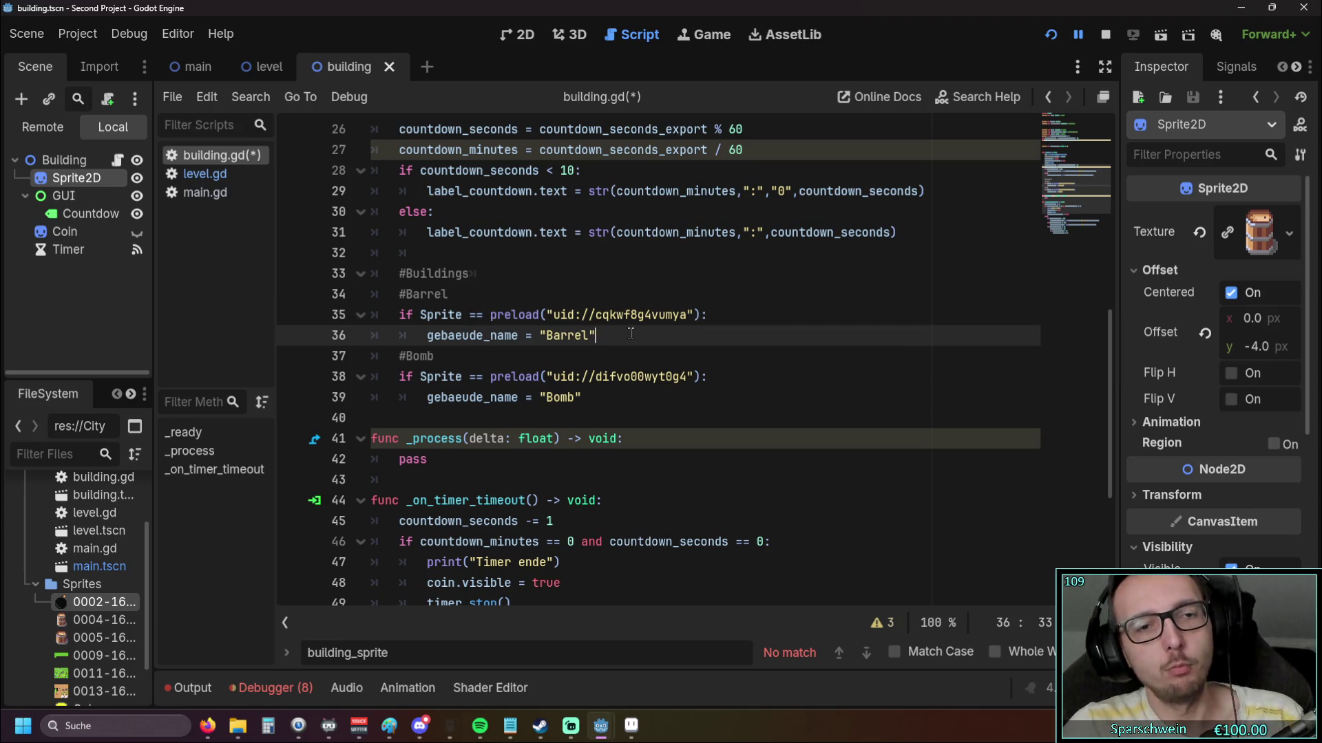
{"action": "key", "text": "Return"}
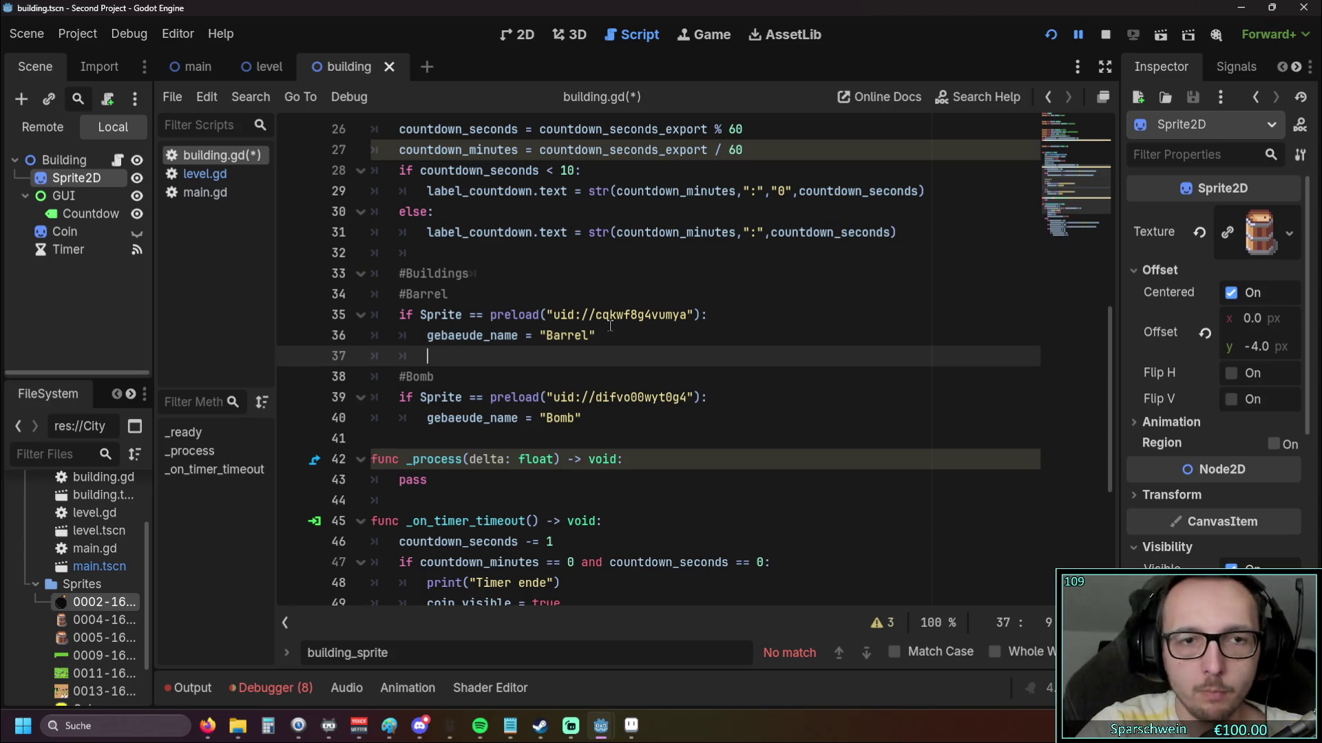
{"action": "scroll", "coordinate": [1081, 139], "scroll_direction": "up", "scroll_amount": 3}
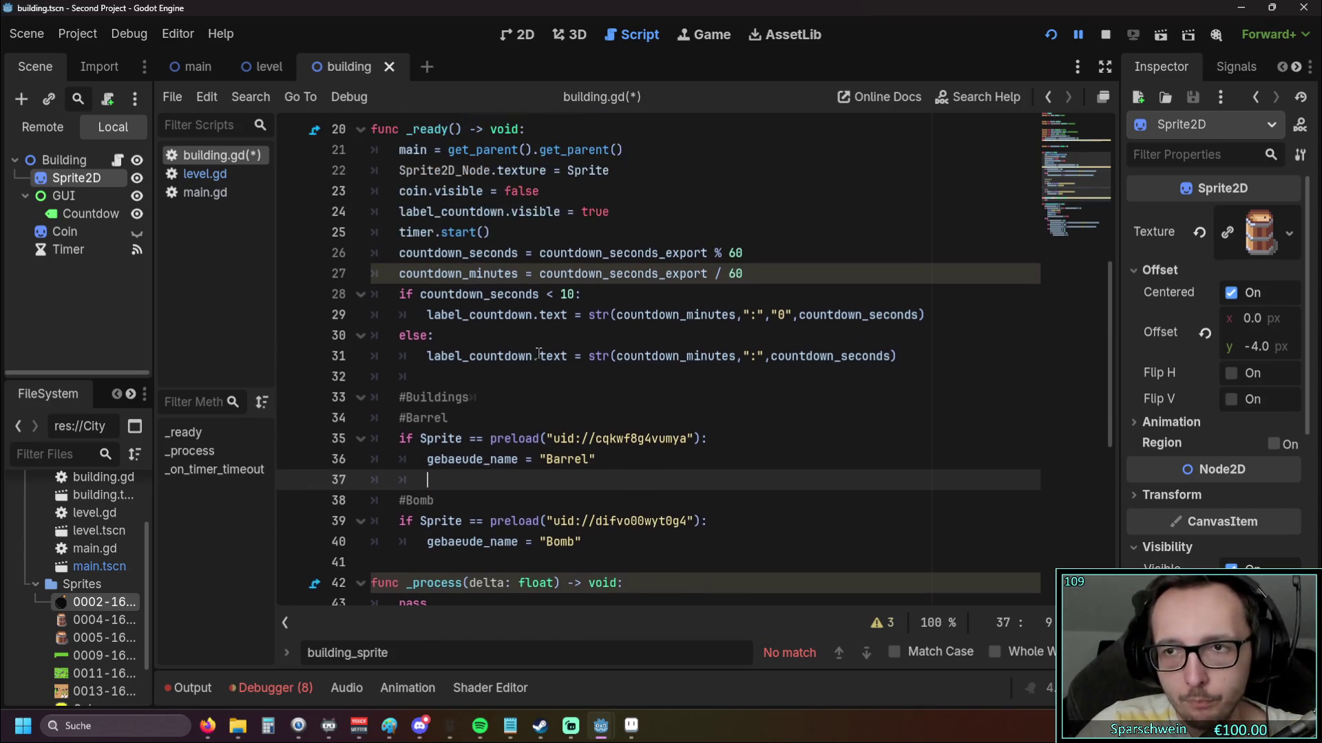
{"action": "scroll", "coordinate": [1081, 139], "scroll_direction": "down", "scroll_amount": 2}
{"action": "left_click", "coordinate": [1235, 67]}
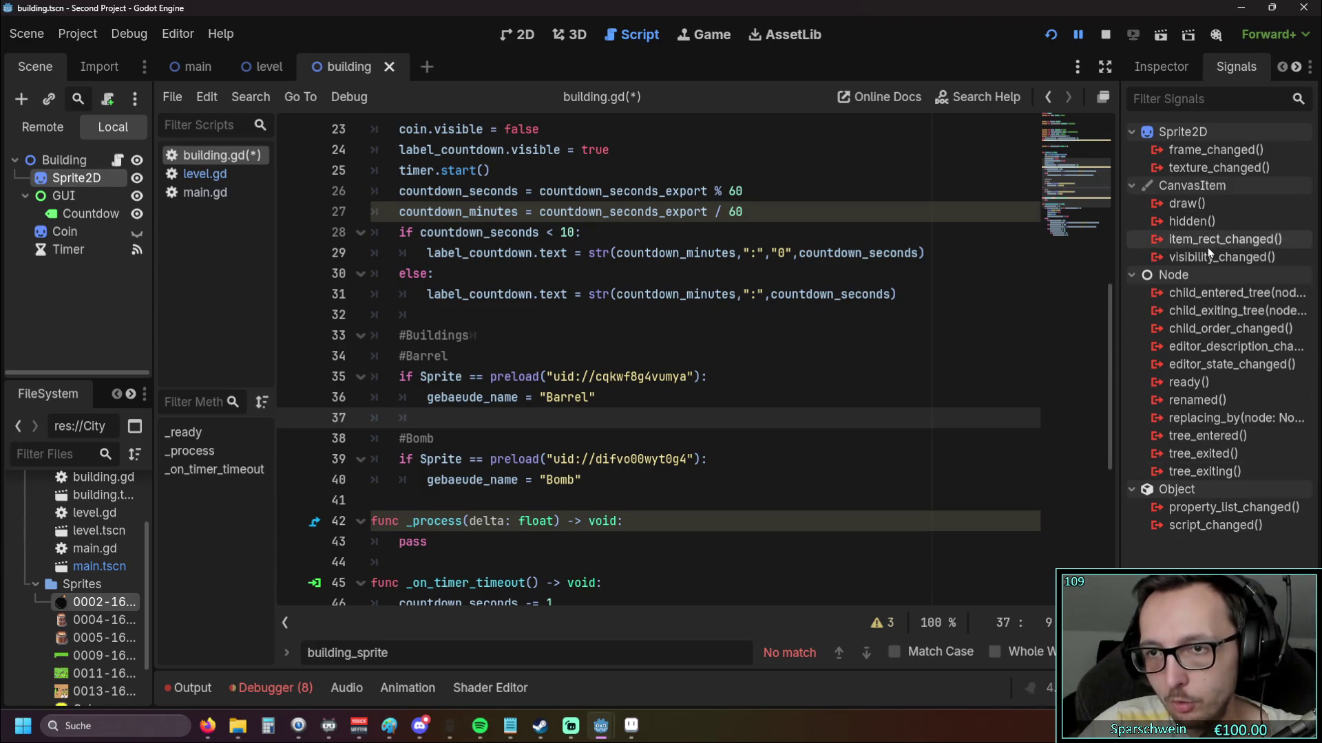
{"action": "mouse_move", "coordinate": [1207, 262]}
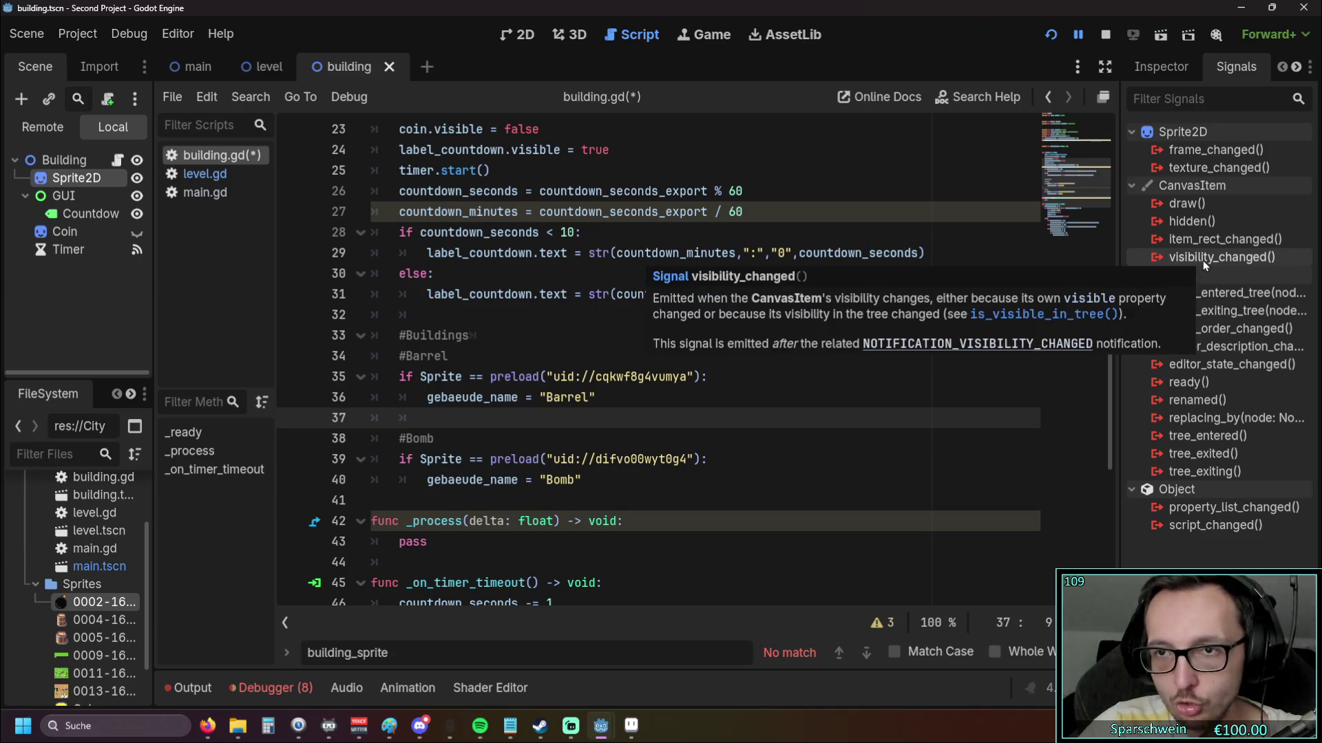
{"action": "left_click", "coordinate": [1155, 71]}
{"action": "scroll", "coordinate": [1210, 303], "scroll_direction": "down", "scroll_amount": 2}
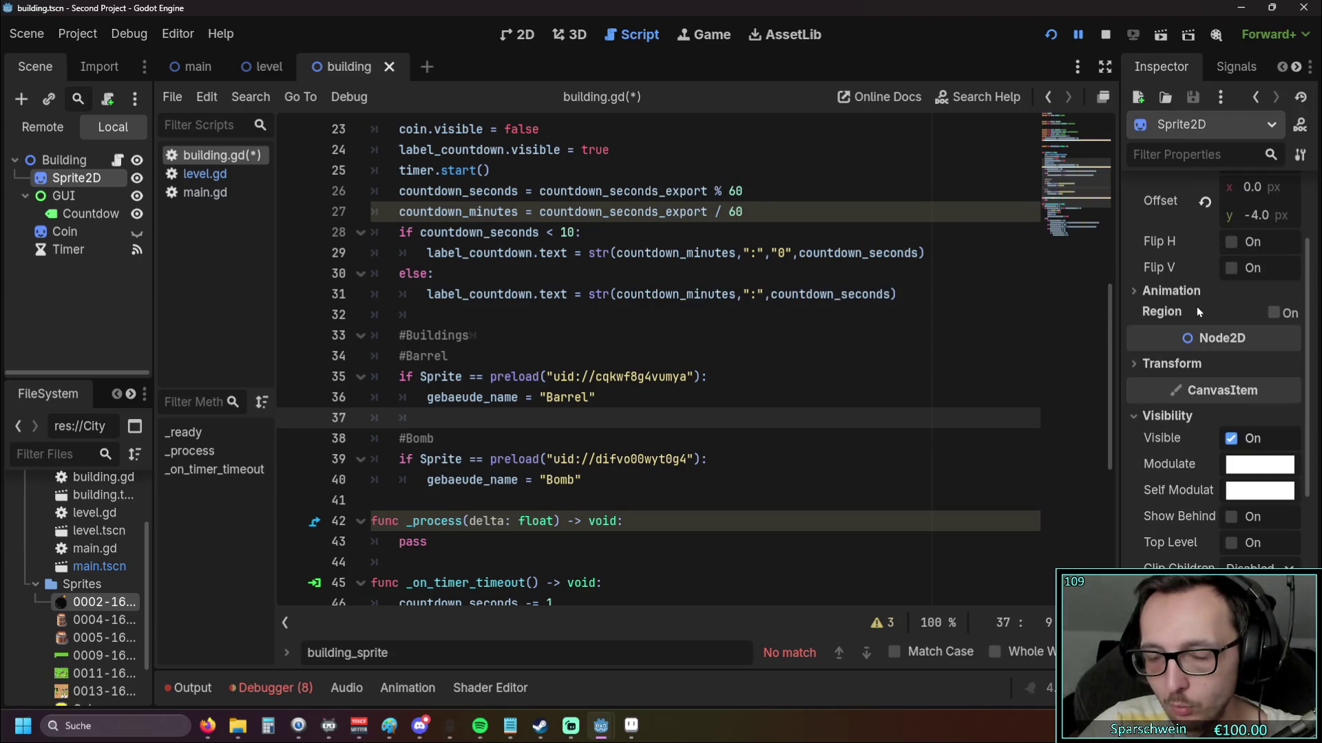
{"action": "left_click", "coordinate": [1163, 416]}
{"action": "scroll", "coordinate": [1152, 404], "scroll_direction": "up", "scroll_amount": 2}
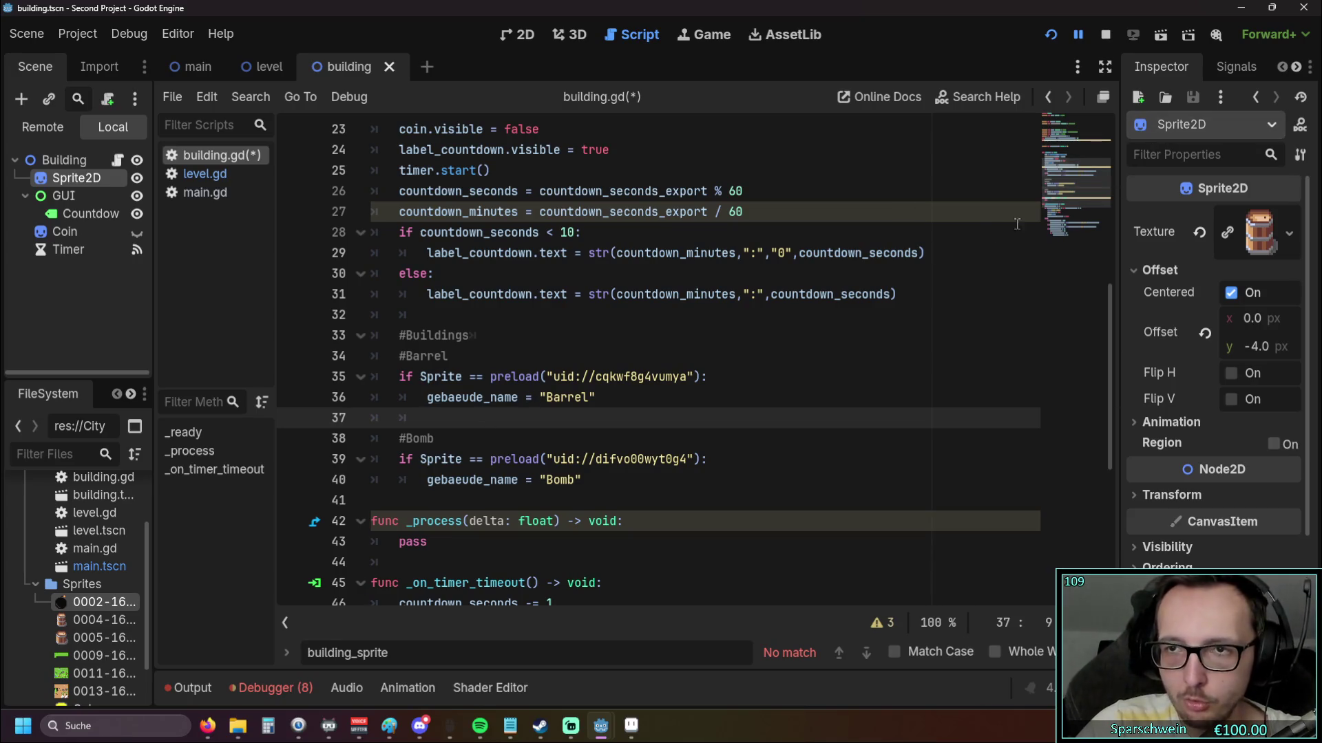
{"action": "left_click", "coordinate": [1206, 335]}
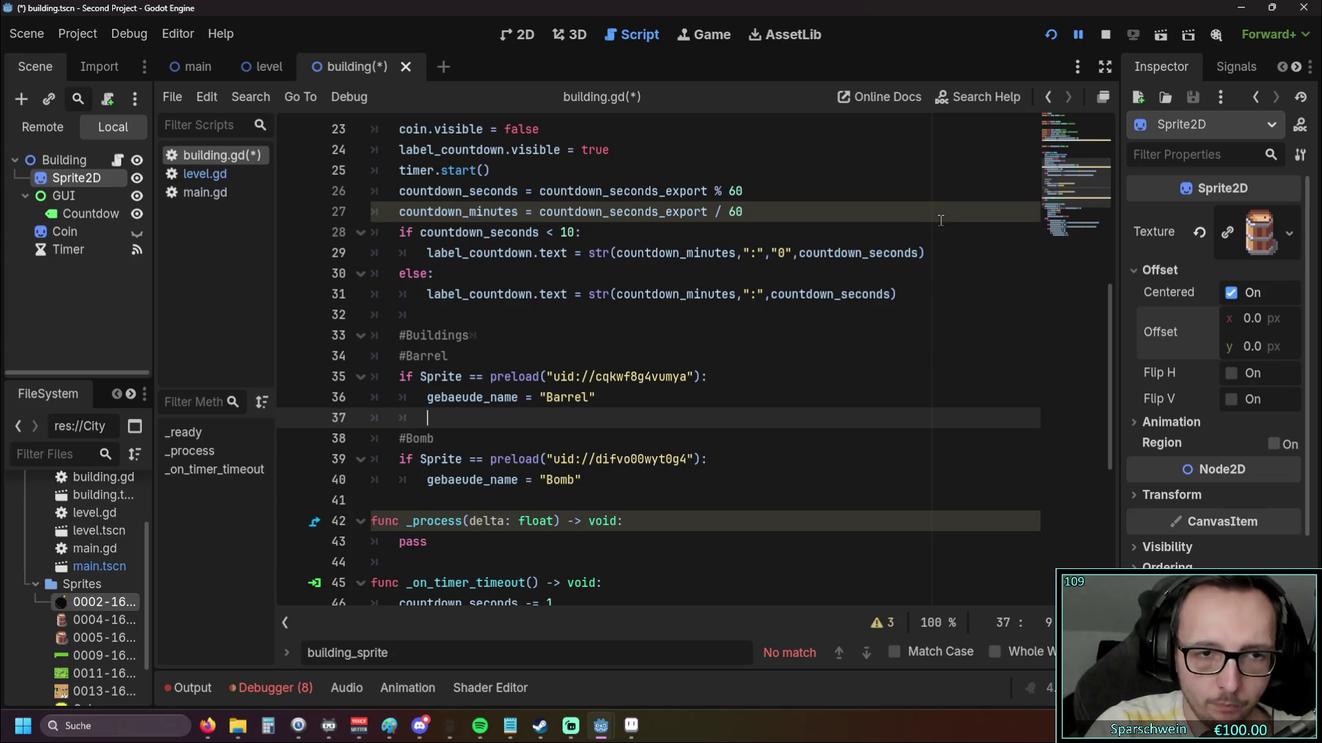
Start line 37 of building.gd as Sprite., removing the stray comparison and partial name
{"action": "type", "text": "Sp"}
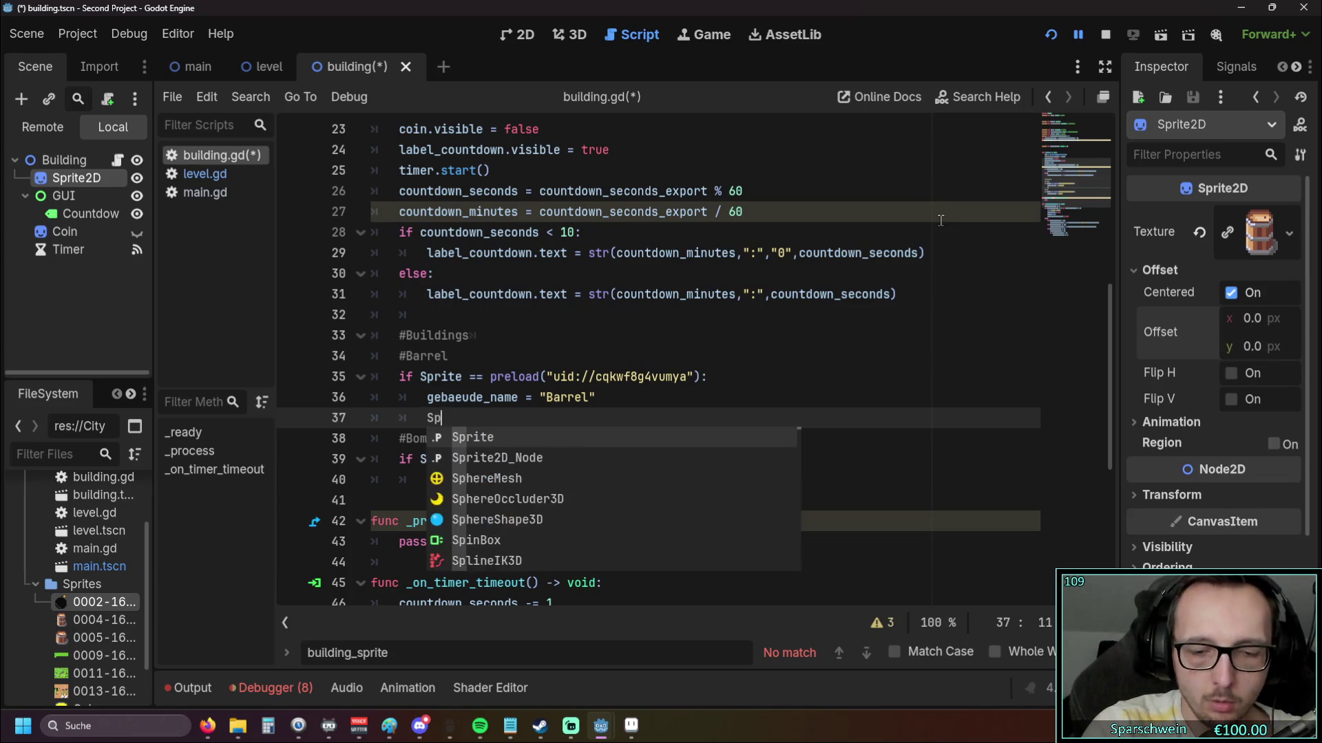
{"action": "type", "text": "rite =="}
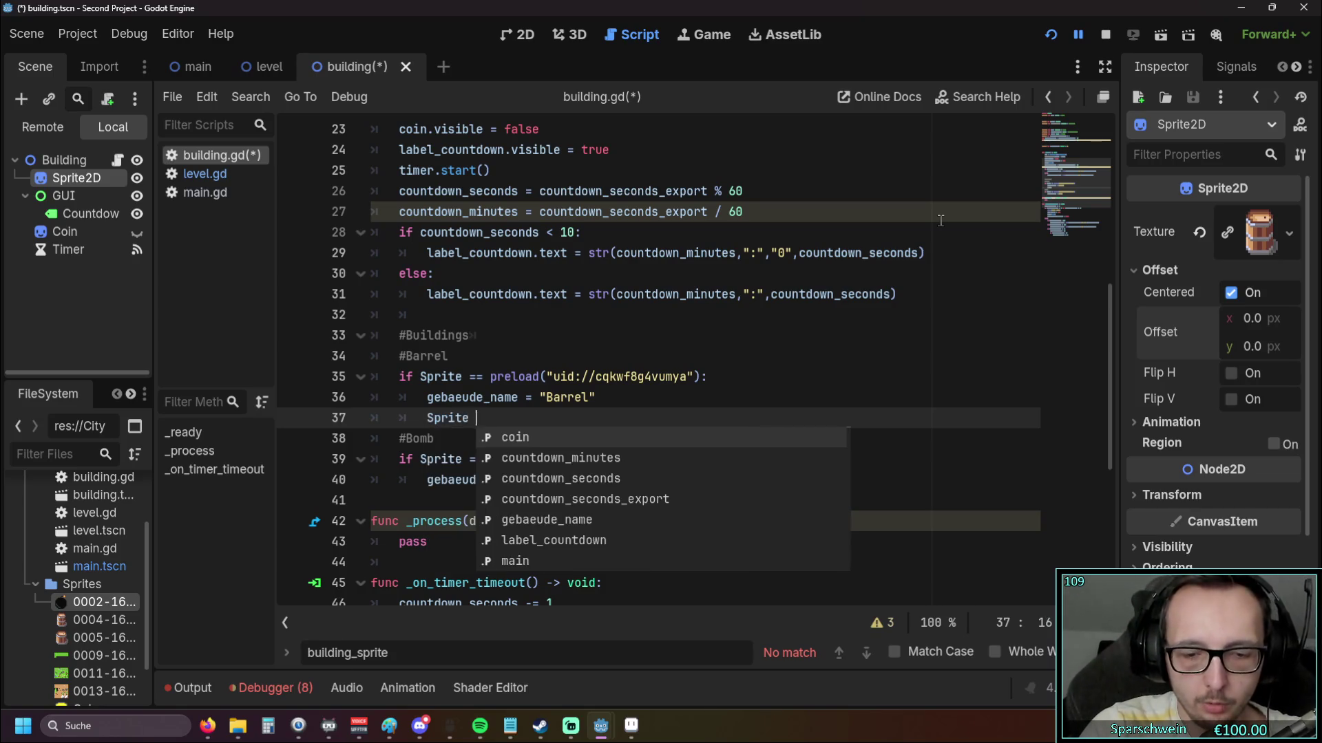
{"action": "key", "text": "BackSpace"}
{"action": "key", "text": "BackSpace"}
{"action": "key", "text": "BackSpace"}
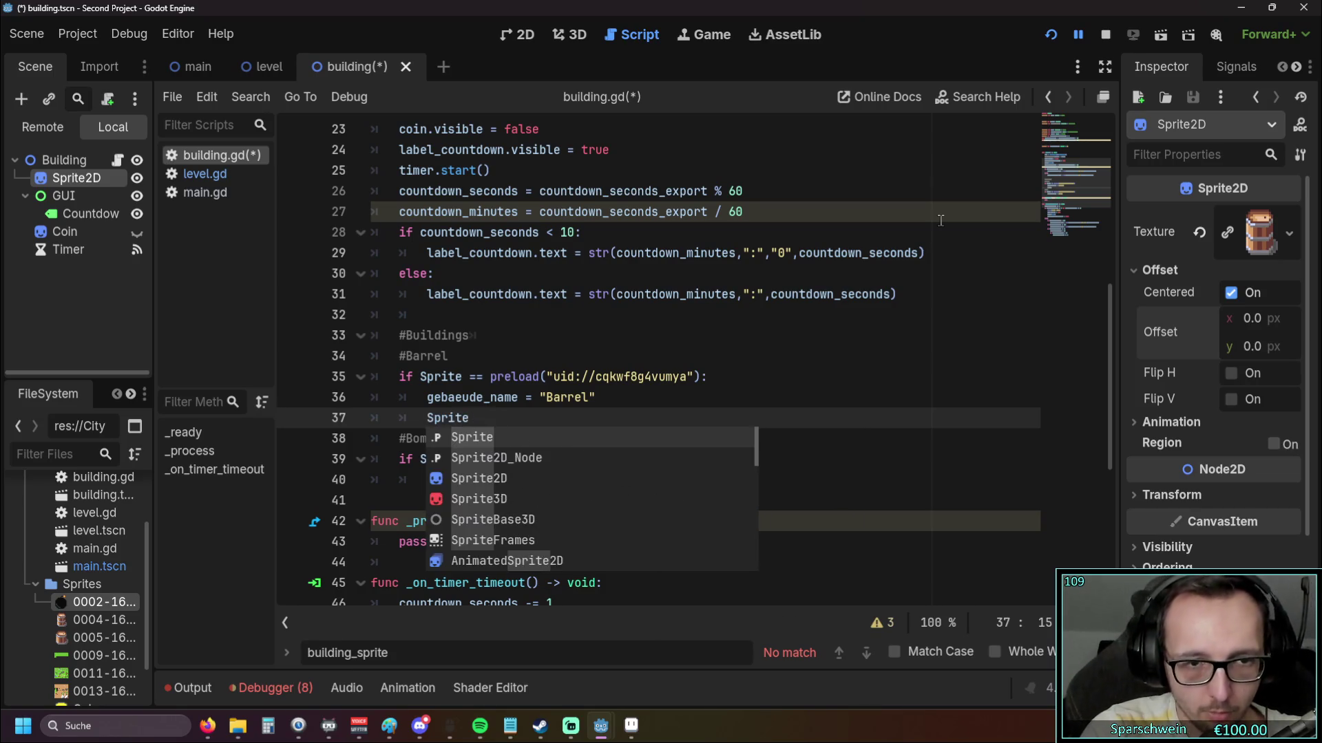
{"action": "type", "text": ".tex"}
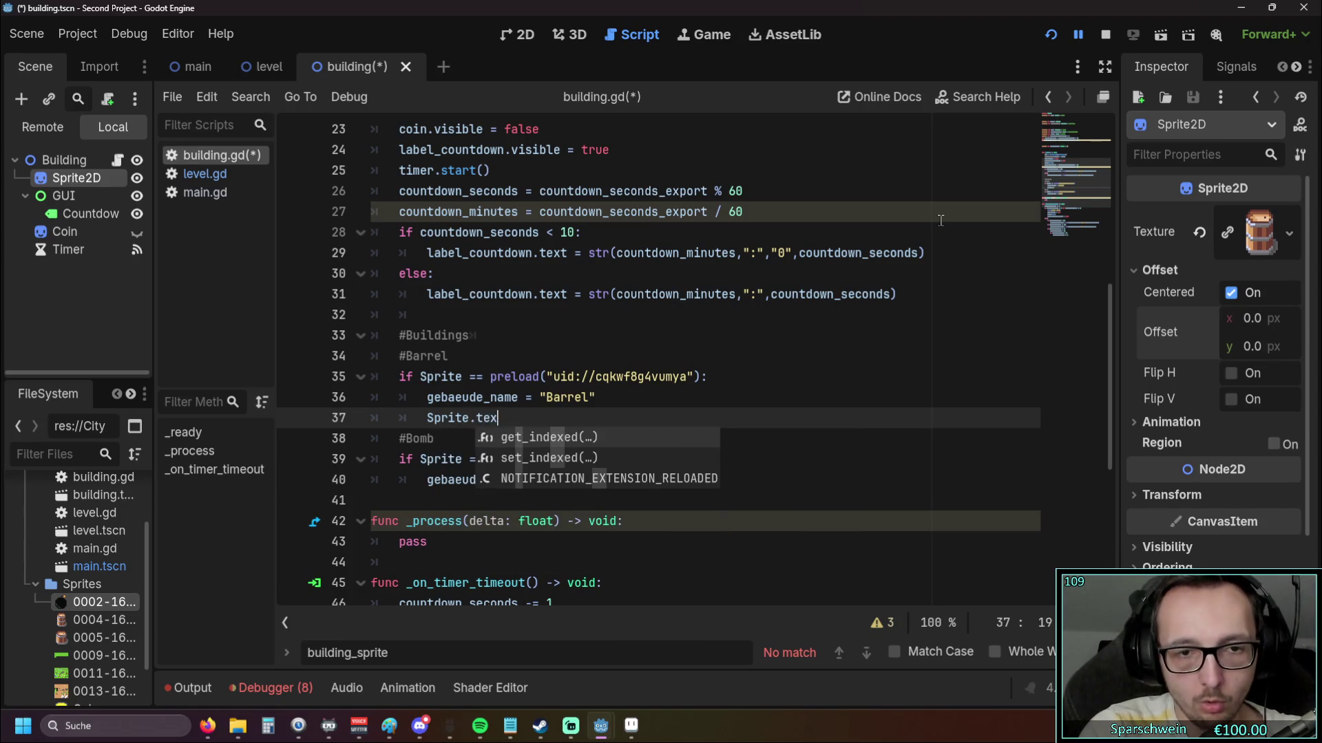
{"action": "key", "text": "BackSpace"}
{"action": "key", "text": "BackSpace"}
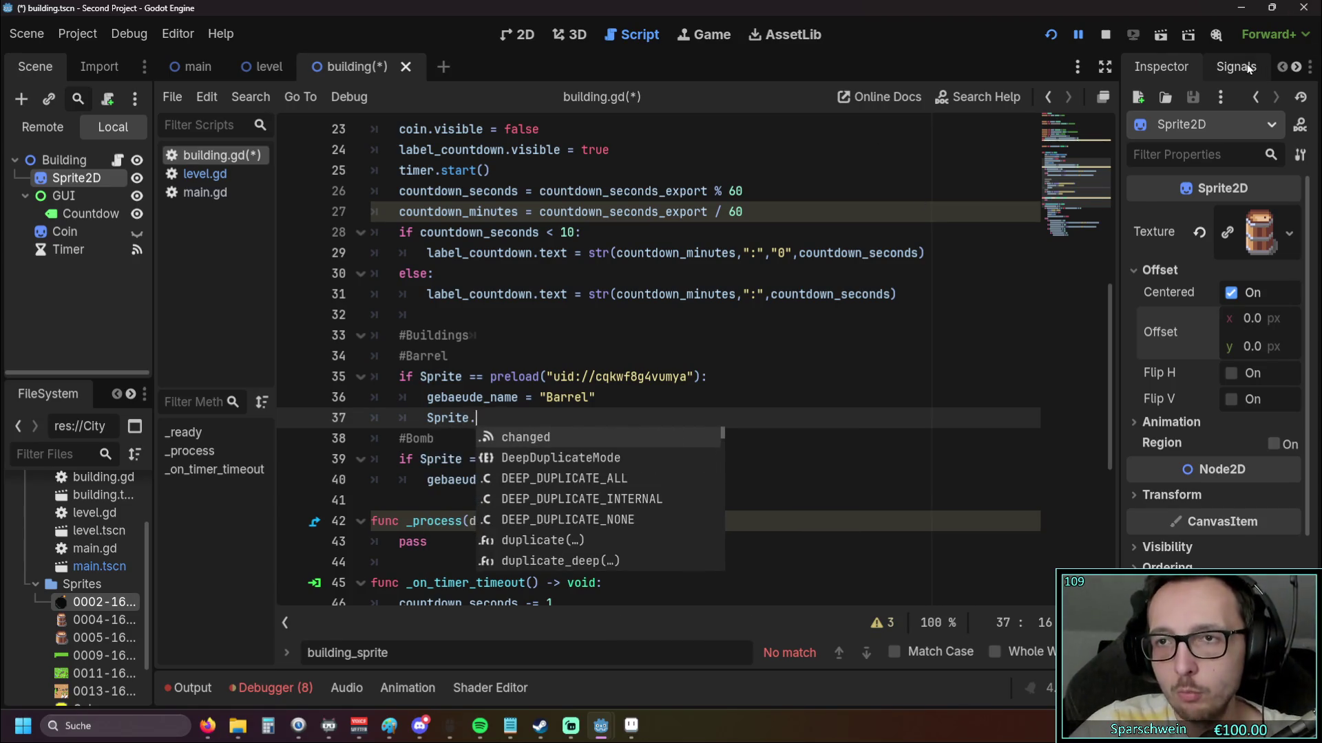
Look at the Sprite2D's signals list, then bring its Inspector properties back
{"action": "left_click", "coordinate": [1237, 68]}
{"action": "left_click", "coordinate": [480, 415]}
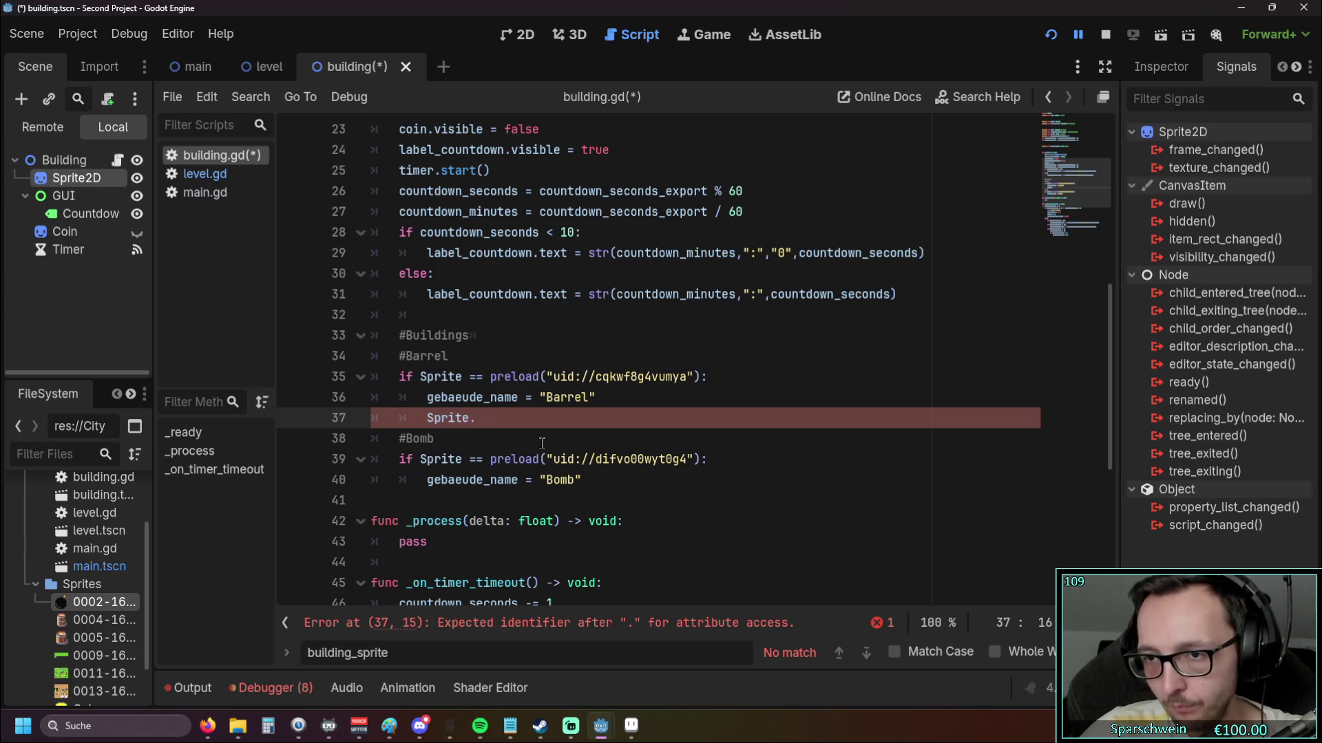
{"action": "left_click", "coordinate": [1185, 66]}
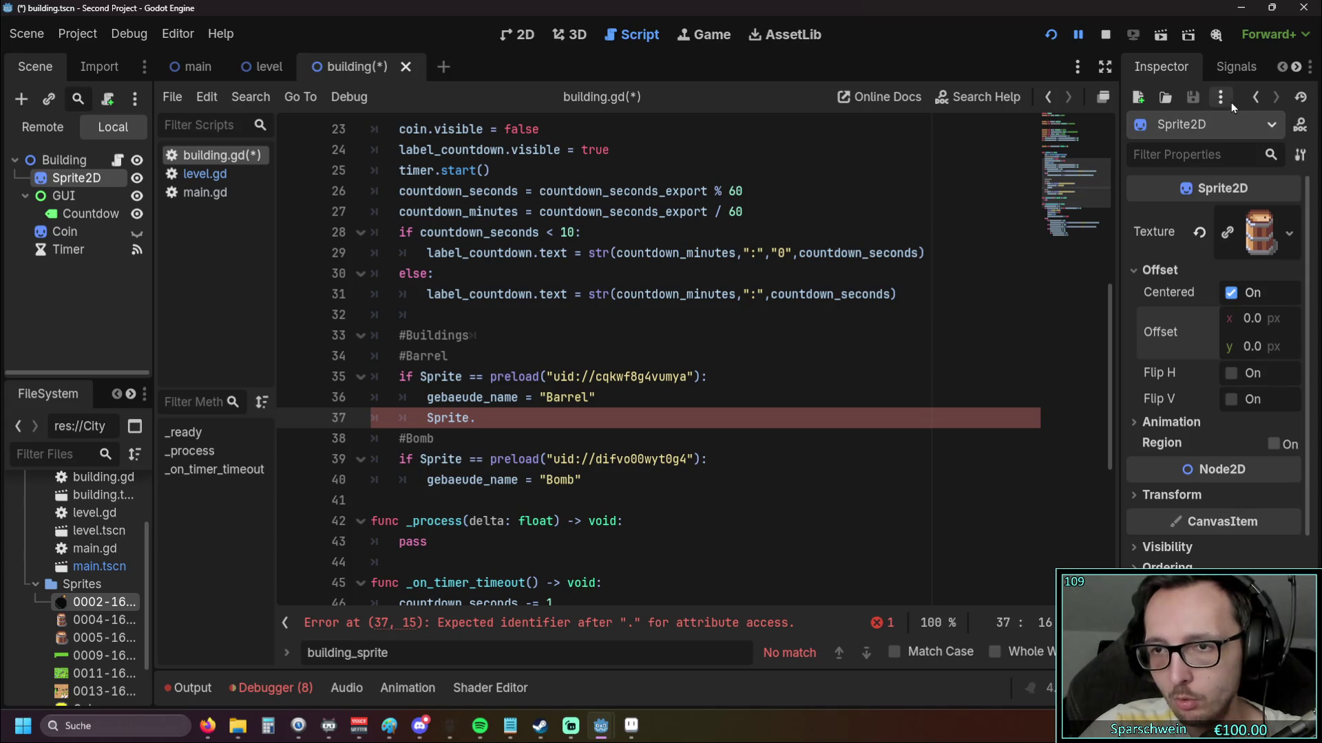
{"action": "left_click", "coordinate": [1235, 66]}
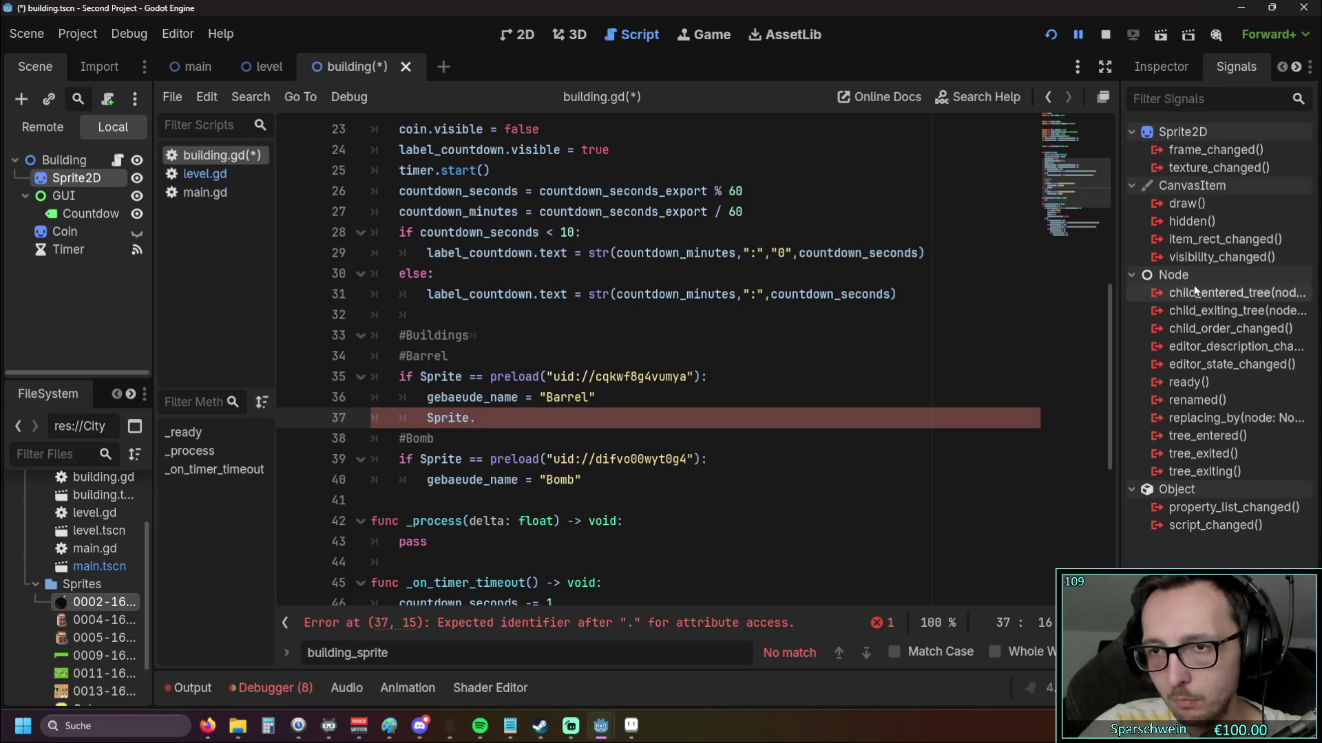
{"action": "mouse_move", "coordinate": [1193, 172]}
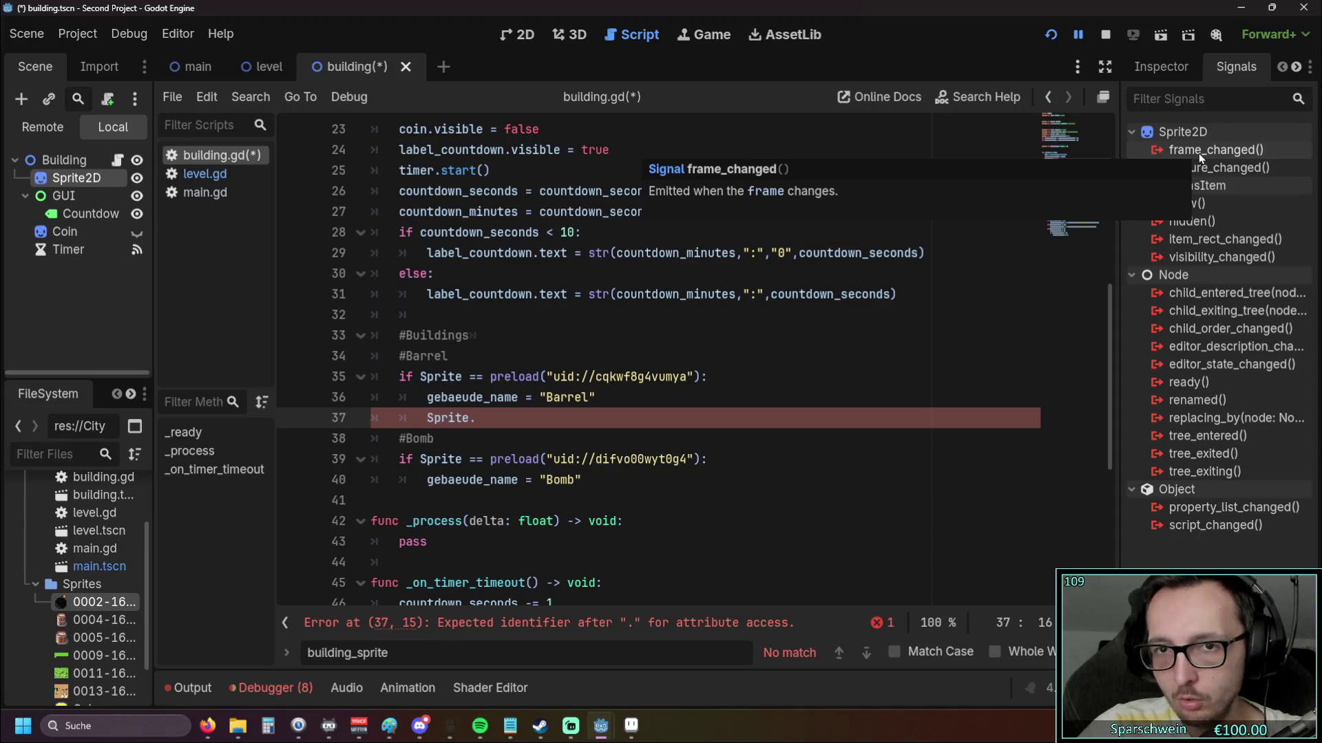
{"action": "mouse_move", "coordinate": [1175, 238]}
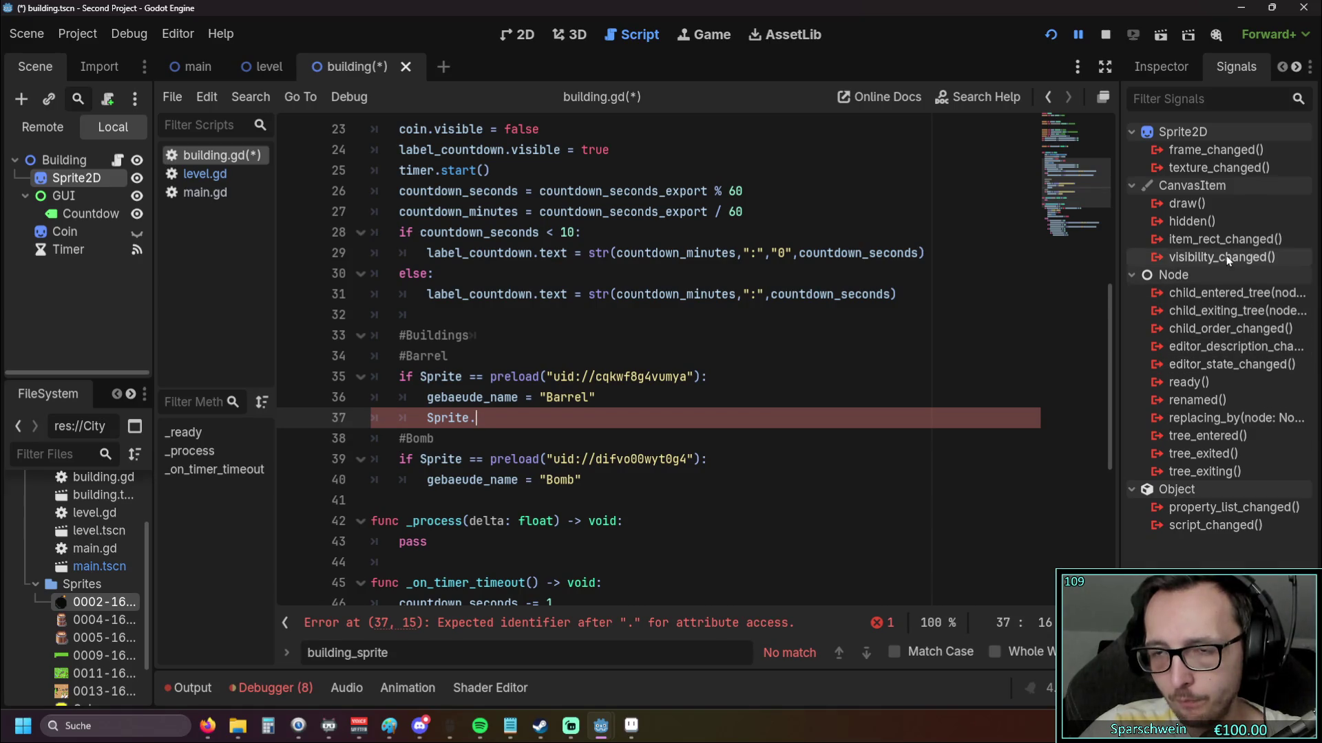
{"action": "mouse_move", "coordinate": [1229, 259]}
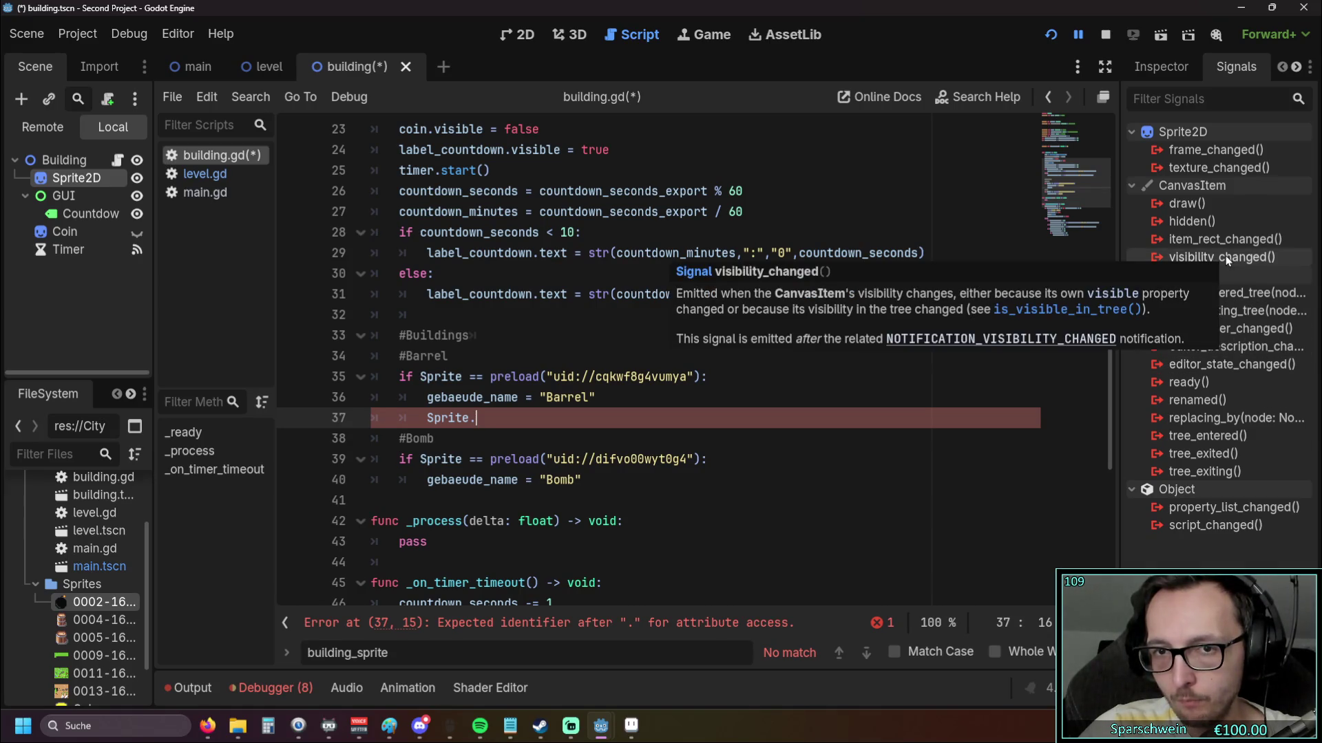
{"action": "mouse_move", "coordinate": [1202, 209]}
{"action": "type", "text": "tex"}
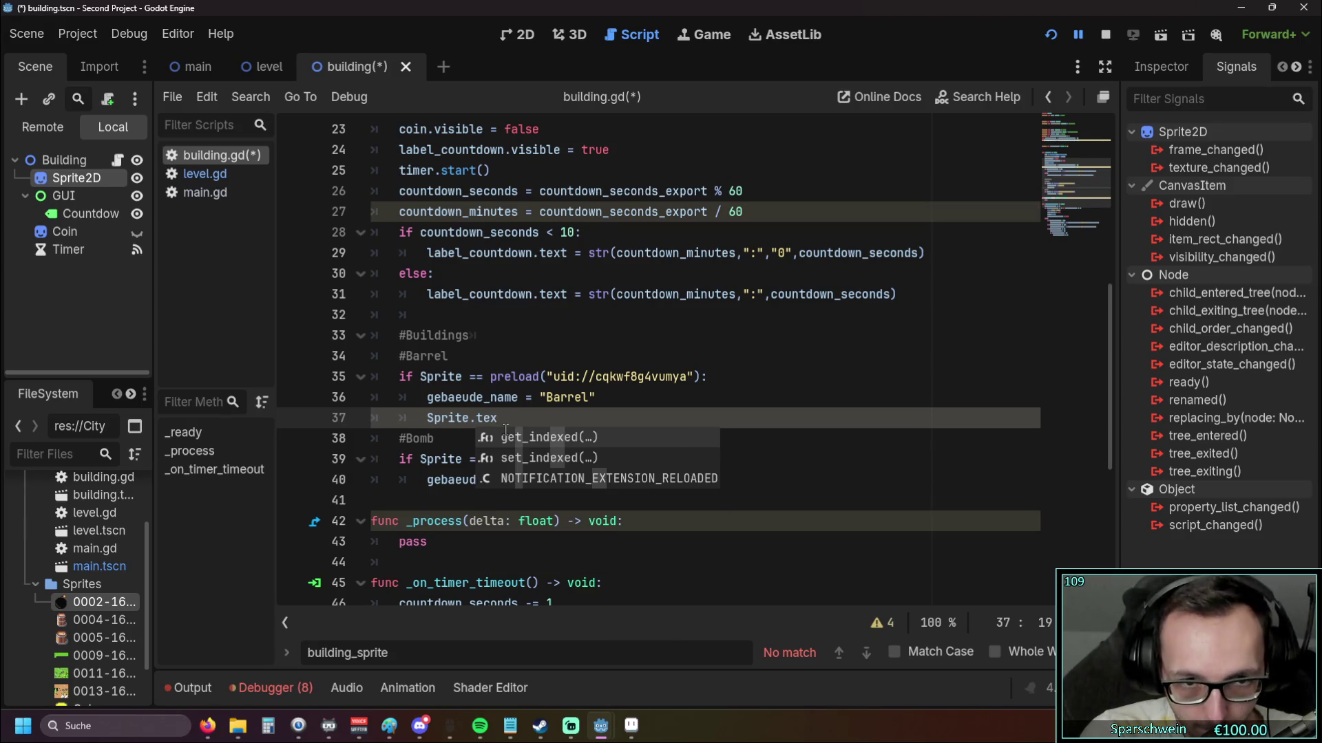
{"action": "key", "text": "BackSpace"}
{"action": "key", "text": "BackSpace"}
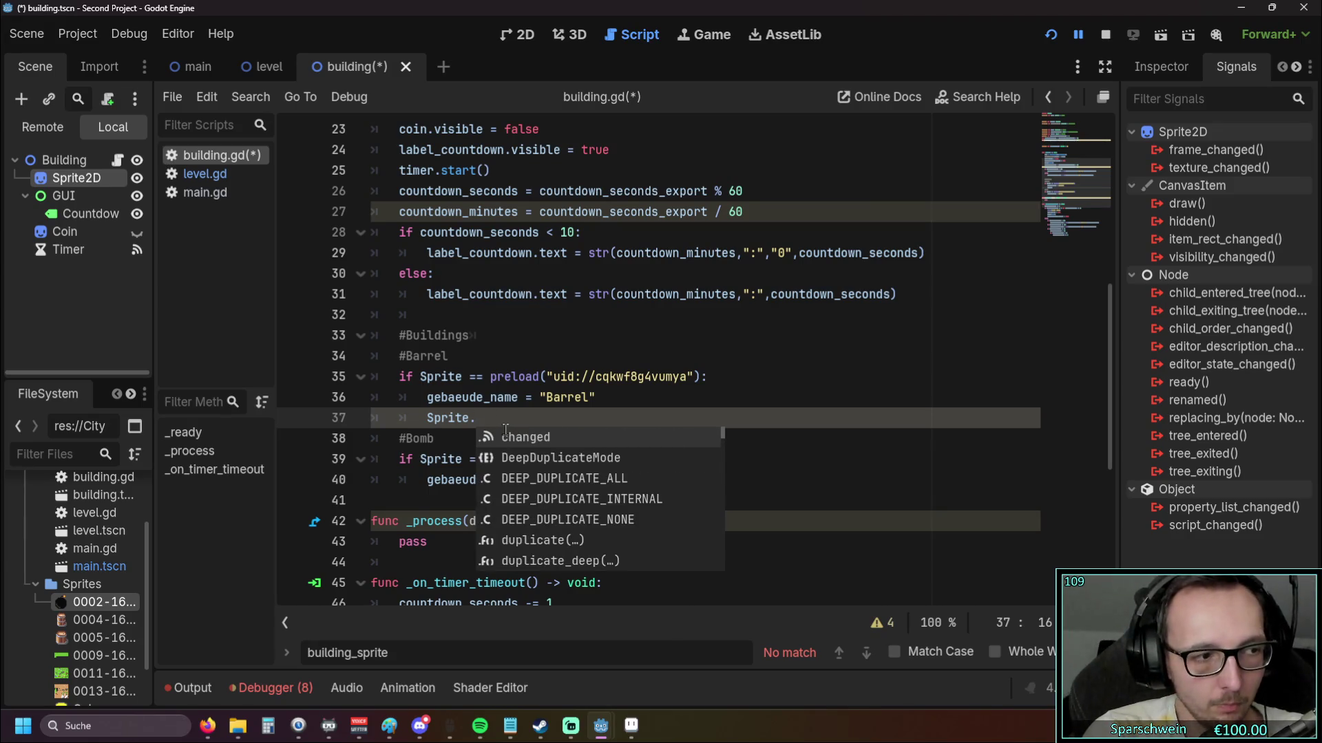
{"action": "type", "text": "change"}
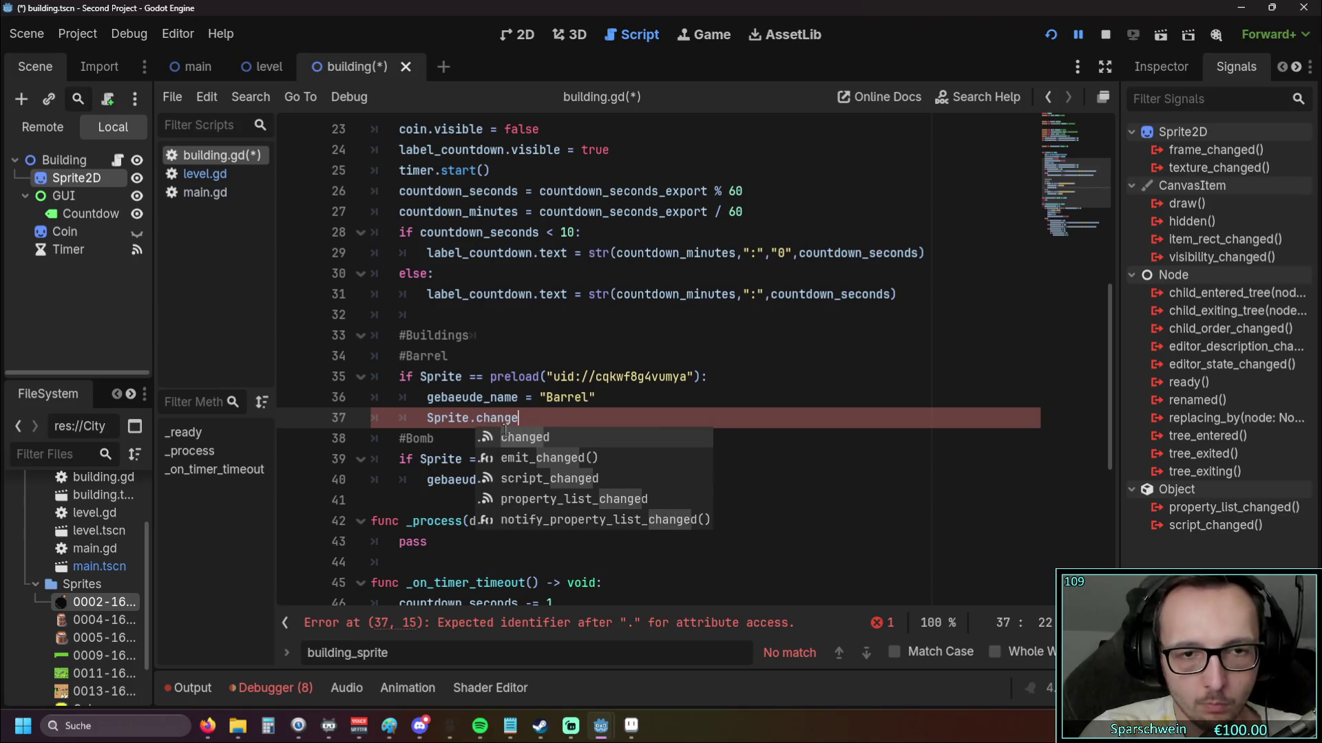
{"action": "key", "text": "BackSpace"}
{"action": "key", "text": "BackSpace"}
{"action": "key", "text": "BackSpace"}
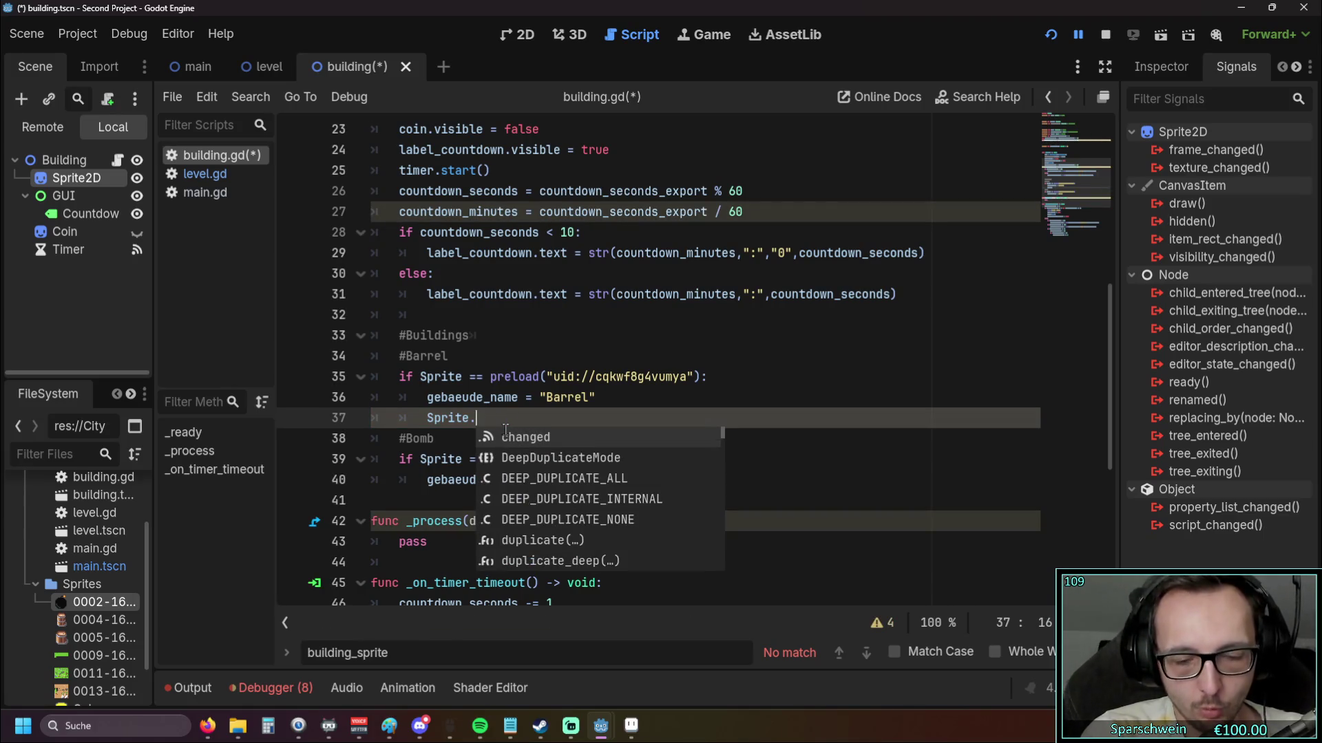
{"action": "type", "text": "spri"}
{"action": "key", "text": "BackSpace"}
{"action": "key", "text": "BackSpace"}
{"action": "key", "text": "BackSpace"}
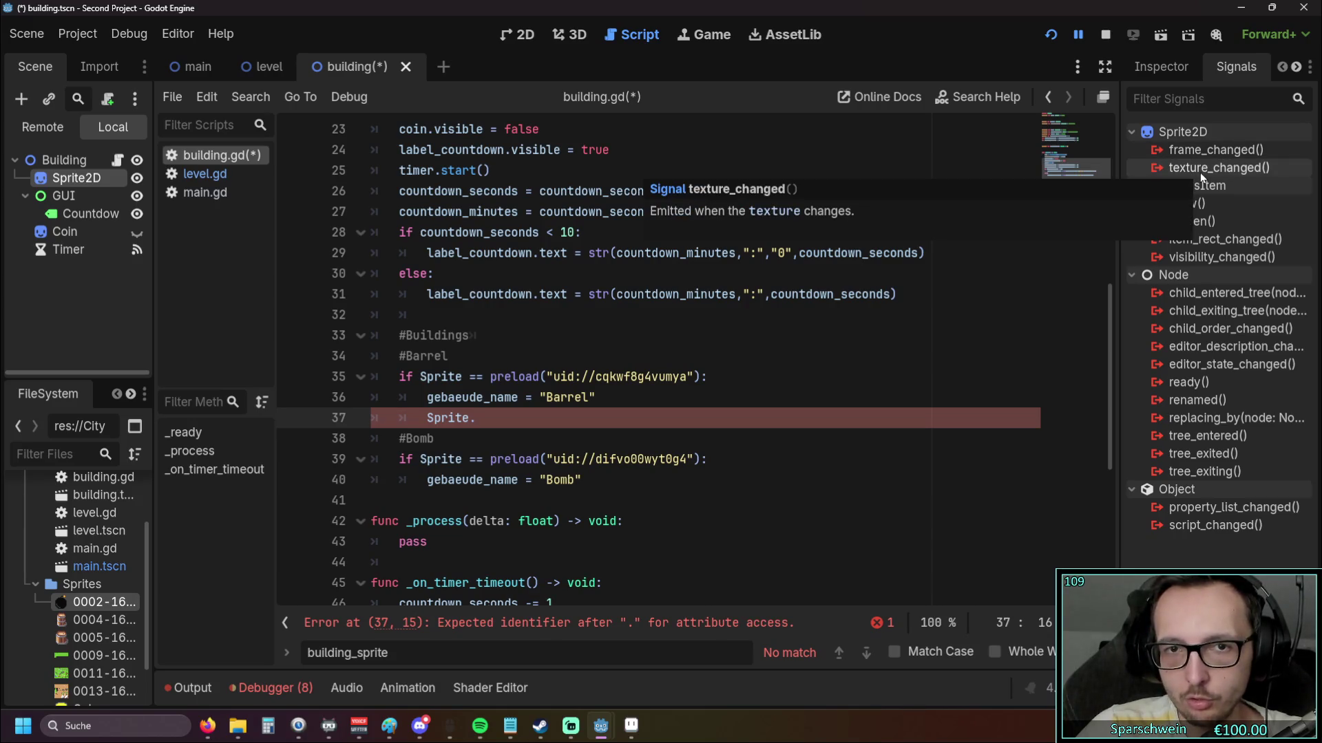
{"action": "left_click", "coordinate": [220, 33]}
Search the help documentation for 'texture' and browse the results
{"action": "left_click", "coordinate": [275, 59]}
{"action": "type", "text": "textture"}
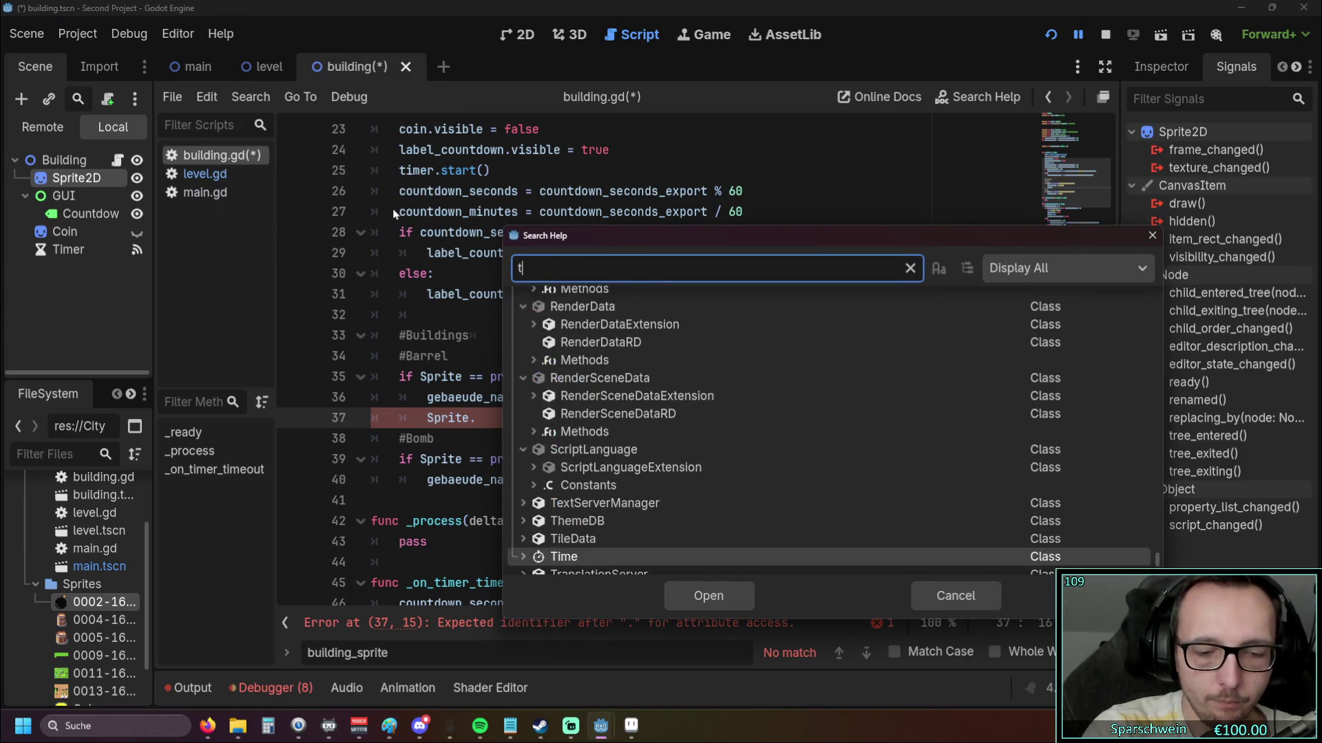
{"action": "key", "text": "BackSpace"}
{"action": "key", "text": "BackSpace"}
{"action": "key", "text": "BackSpace"}
{"action": "type", "text": "rue"}
{"action": "key", "text": "BackSpace"}
{"action": "key", "text": "BackSpace"}
{"action": "key", "text": "BackSpace"}
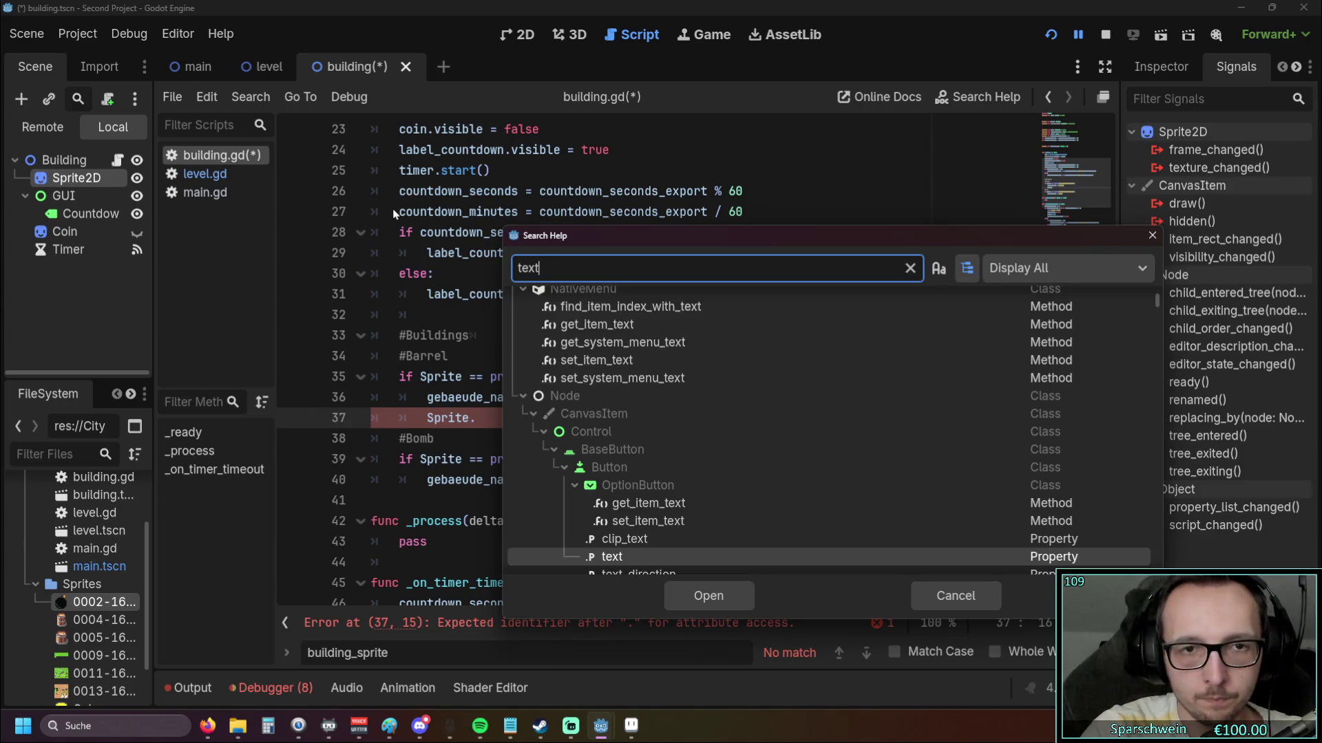
{"action": "type", "text": "ure"}
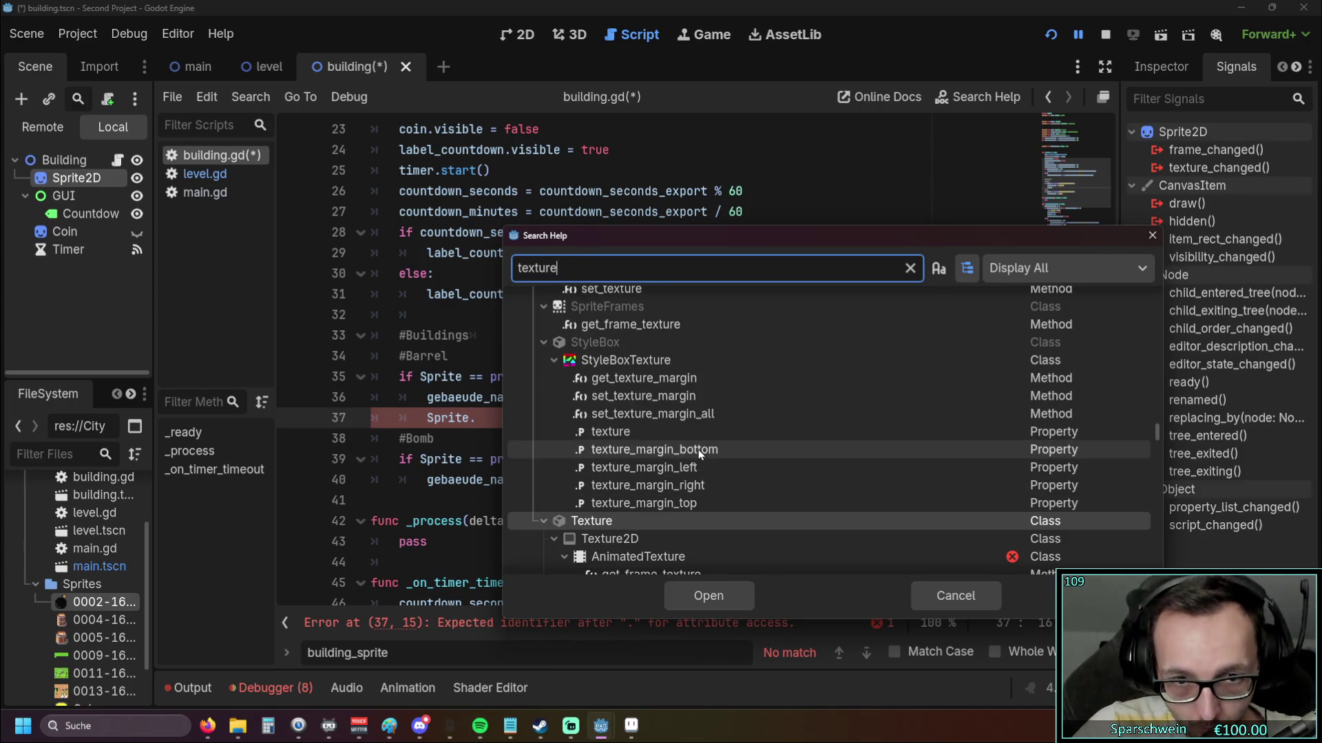
{"action": "scroll", "coordinate": [698, 448], "scroll_direction": "down", "scroll_amount": 5}
{"action": "scroll", "coordinate": [692, 446], "scroll_direction": "up", "scroll_amount": 4}
{"action": "scroll", "coordinate": [688, 446], "scroll_direction": "down", "scroll_amount": 7}
Search for 'sprite', open the Sprite2D class reference, then return to building.gd
{"action": "key", "text": "ctrl+a"}
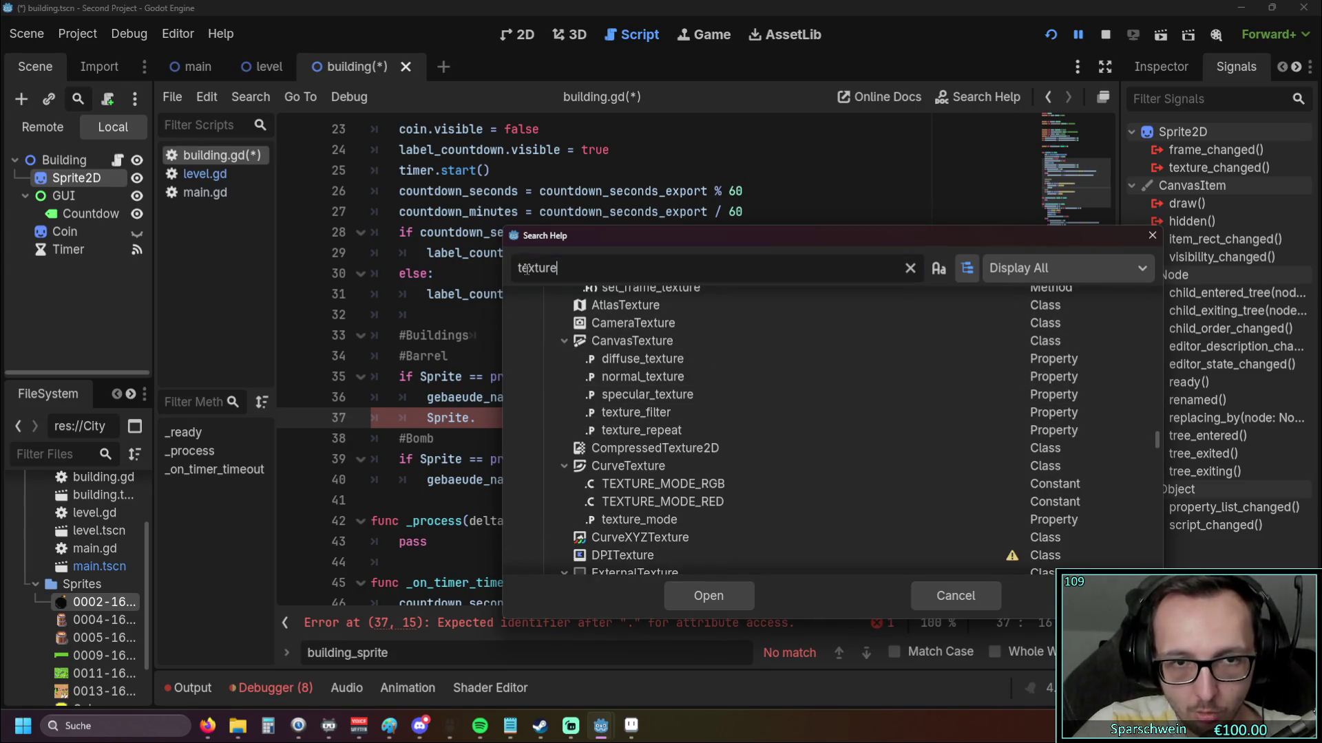
{"action": "type", "text": "sprite"}
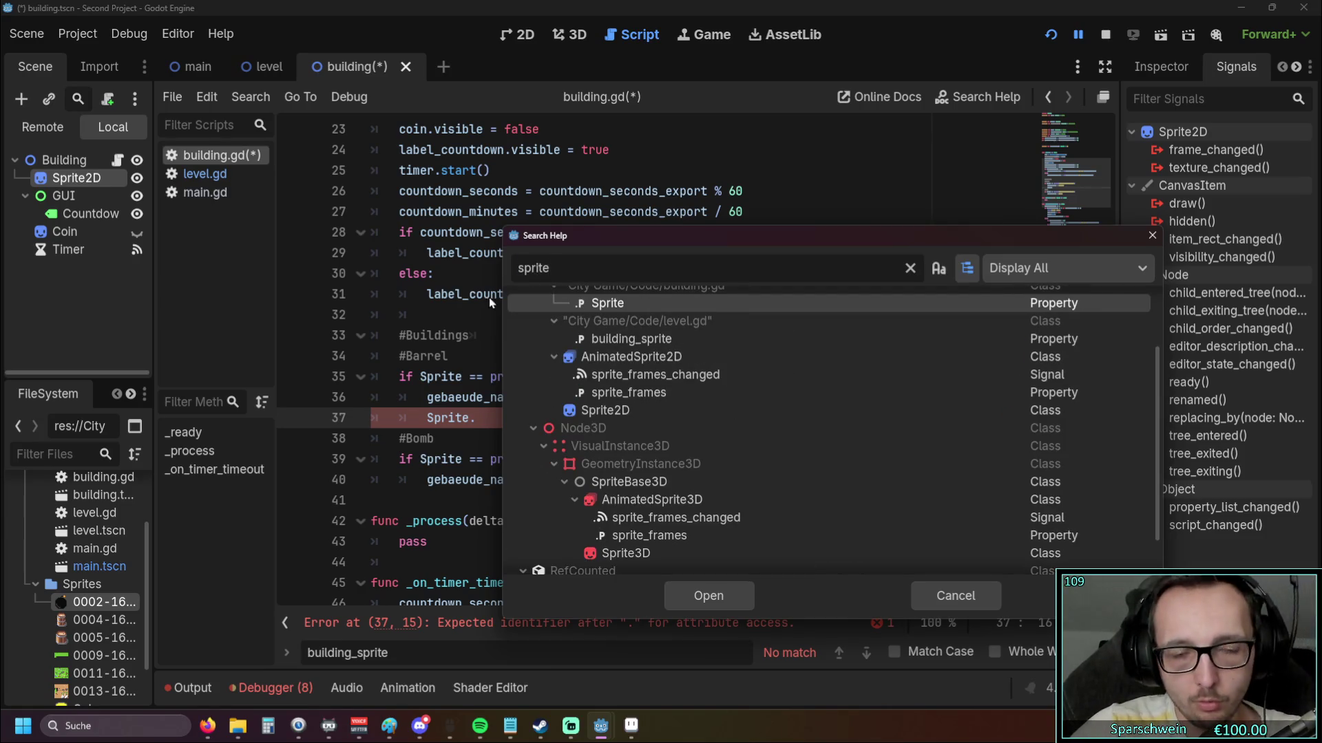
{"action": "scroll", "coordinate": [656, 407], "scroll_direction": "up", "scroll_amount": 3}
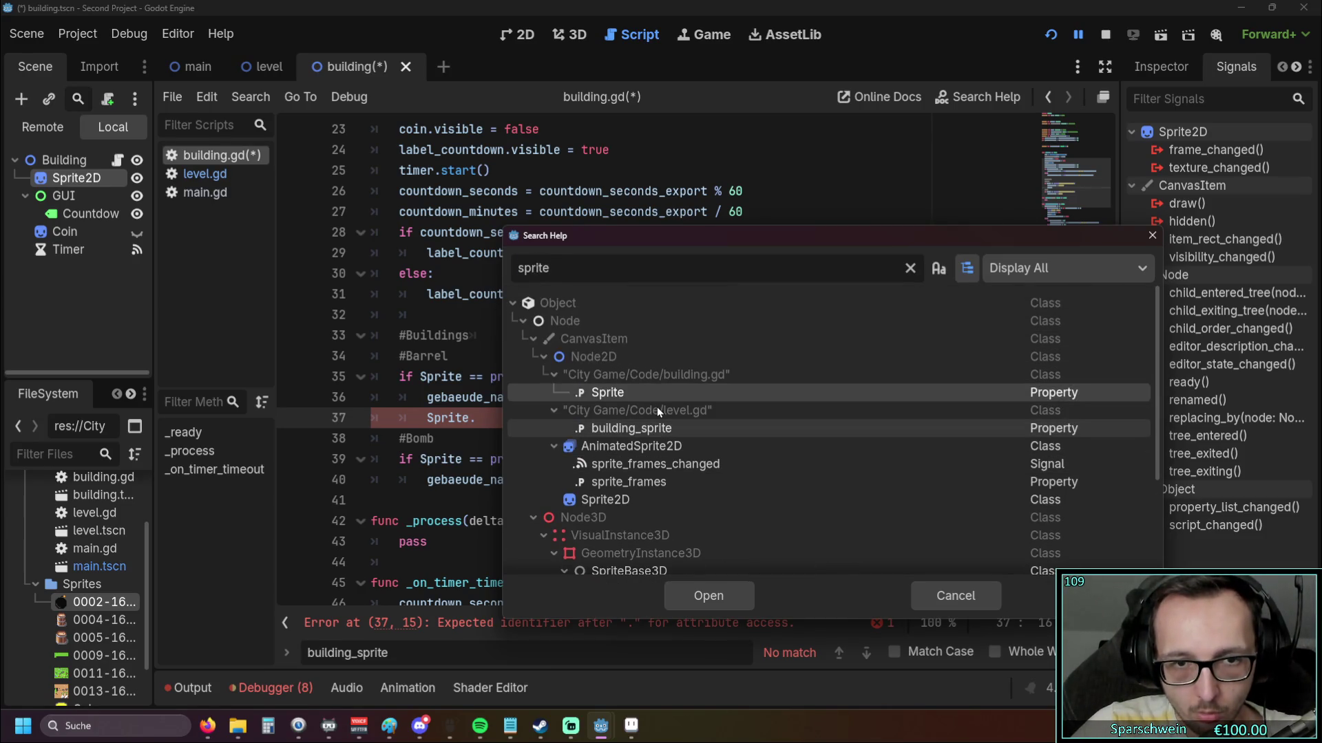
{"action": "scroll", "coordinate": [657, 406], "scroll_direction": "down", "scroll_amount": 1}
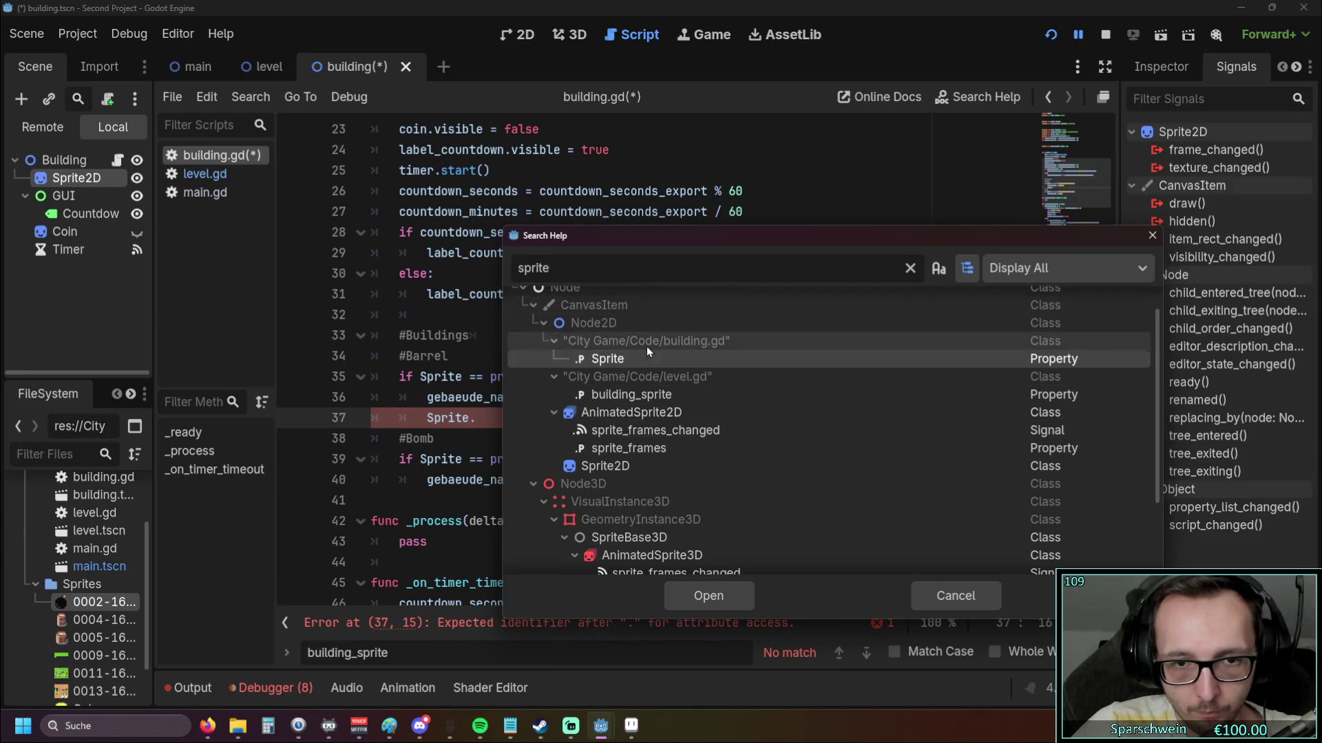
{"action": "scroll", "coordinate": [650, 364], "scroll_direction": "down", "scroll_amount": 1}
{"action": "left_click", "coordinate": [634, 431]}
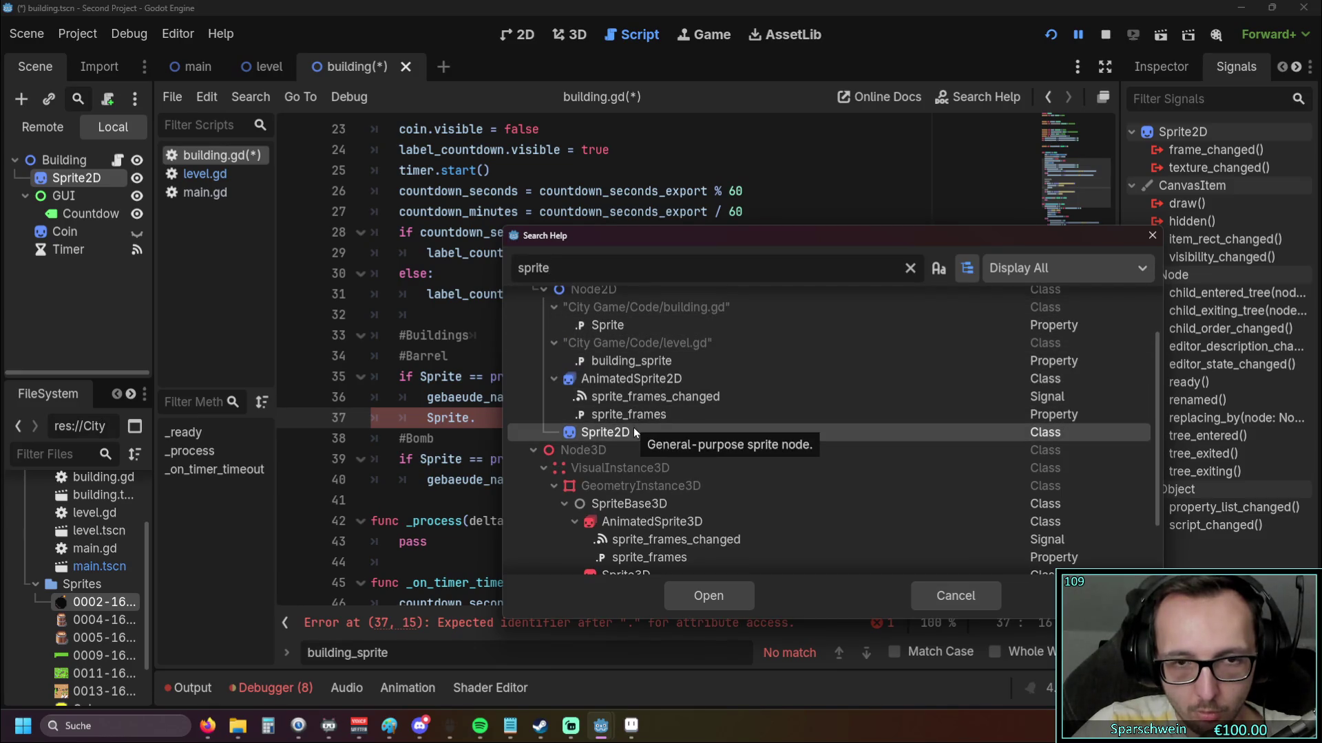
{"action": "double_click", "coordinate": [634, 431]}
{"action": "scroll", "coordinate": [609, 366], "scroll_direction": "down", "scroll_amount": 2}
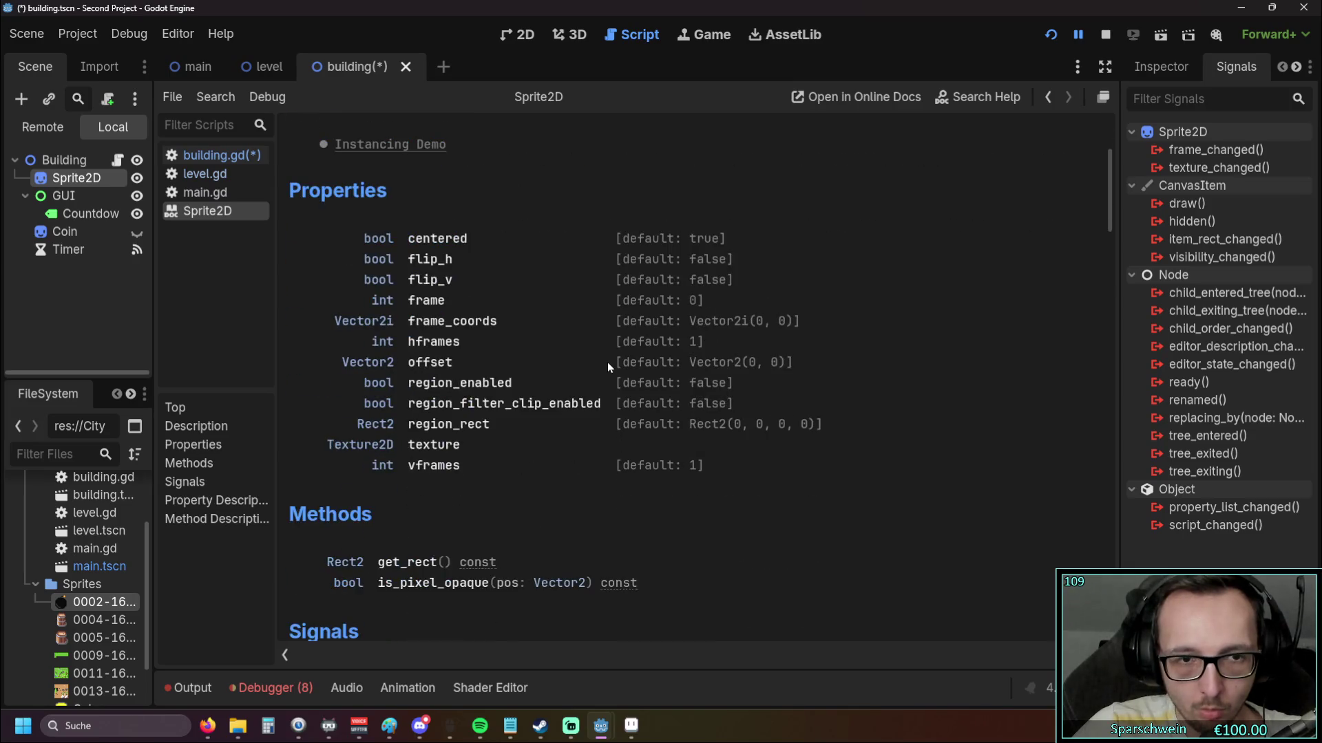
{"action": "scroll", "coordinate": [608, 362], "scroll_direction": "up", "scroll_amount": 1}
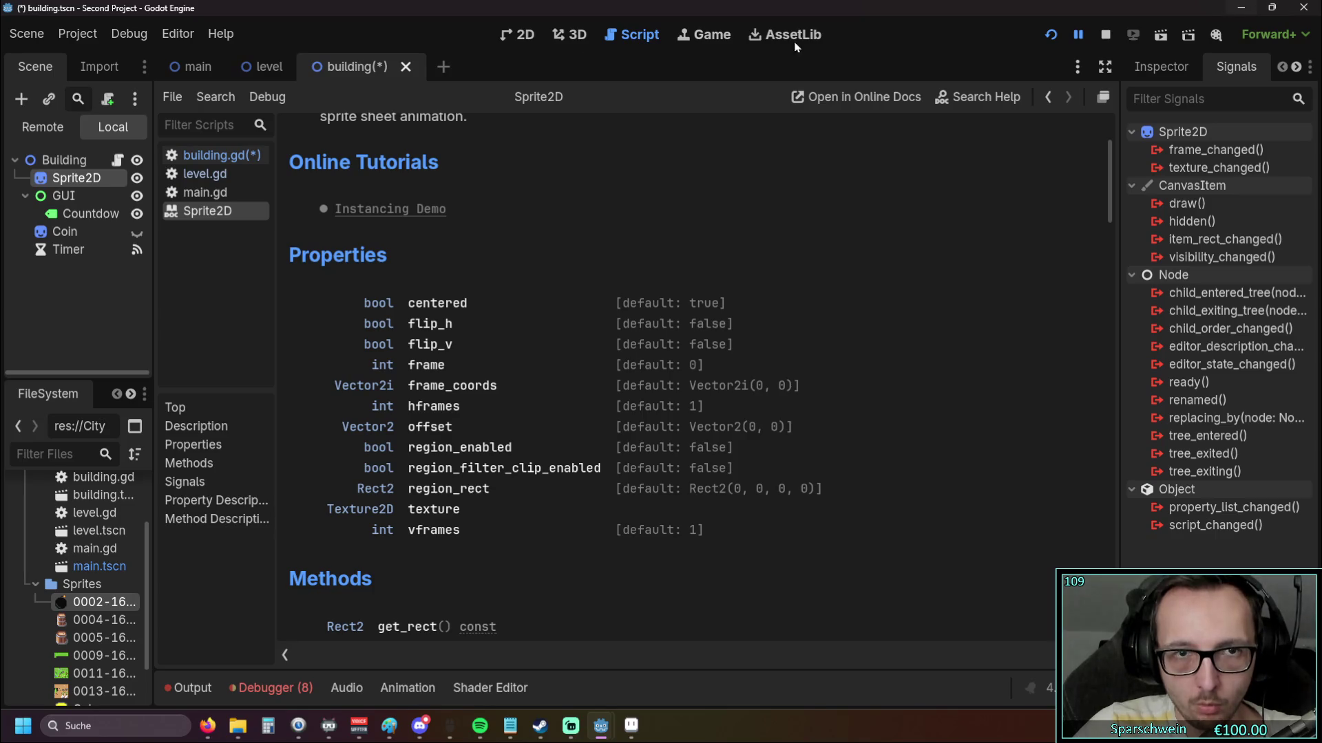
{"action": "left_click", "coordinate": [221, 154]}
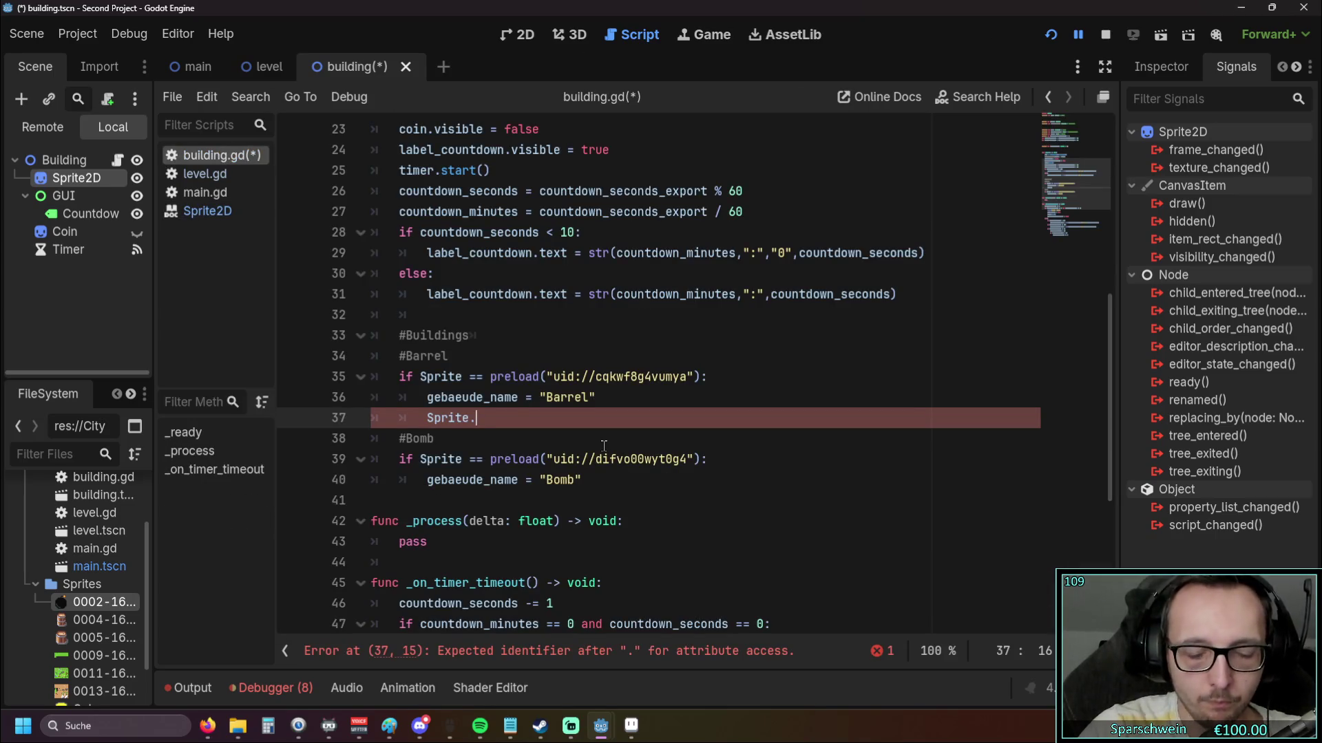
Complete line 37 as Sprite.offset after reading the Sprite2D offset property docs
{"action": "type", "text": "offset"}
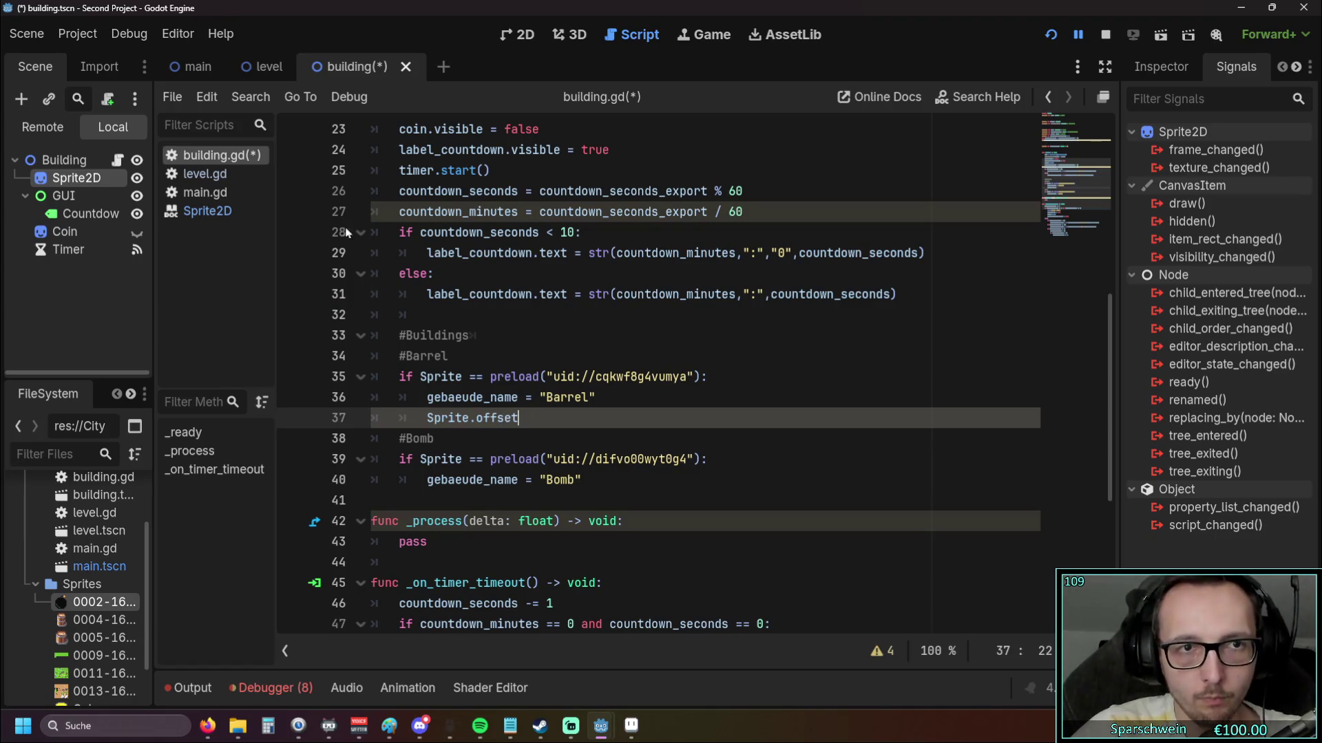
{"action": "left_click", "coordinate": [207, 210]}
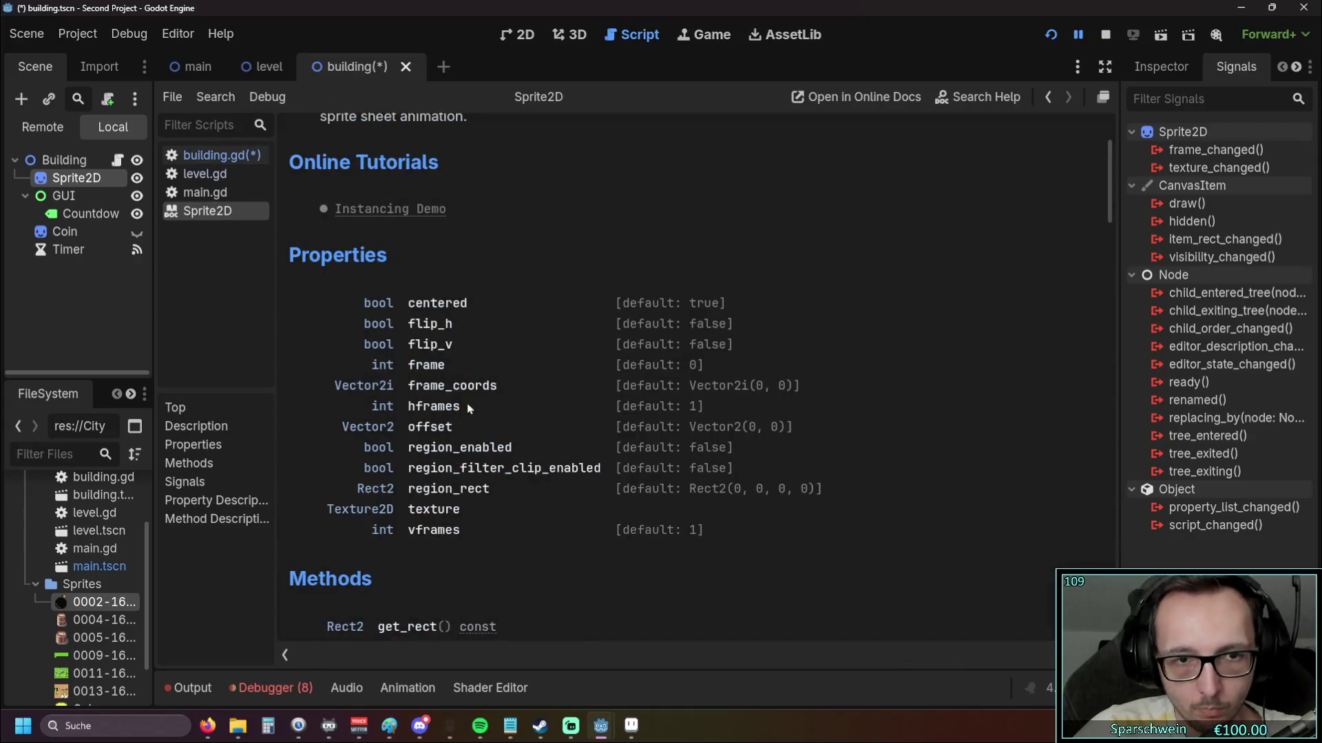
{"action": "left_click", "coordinate": [430, 427]}
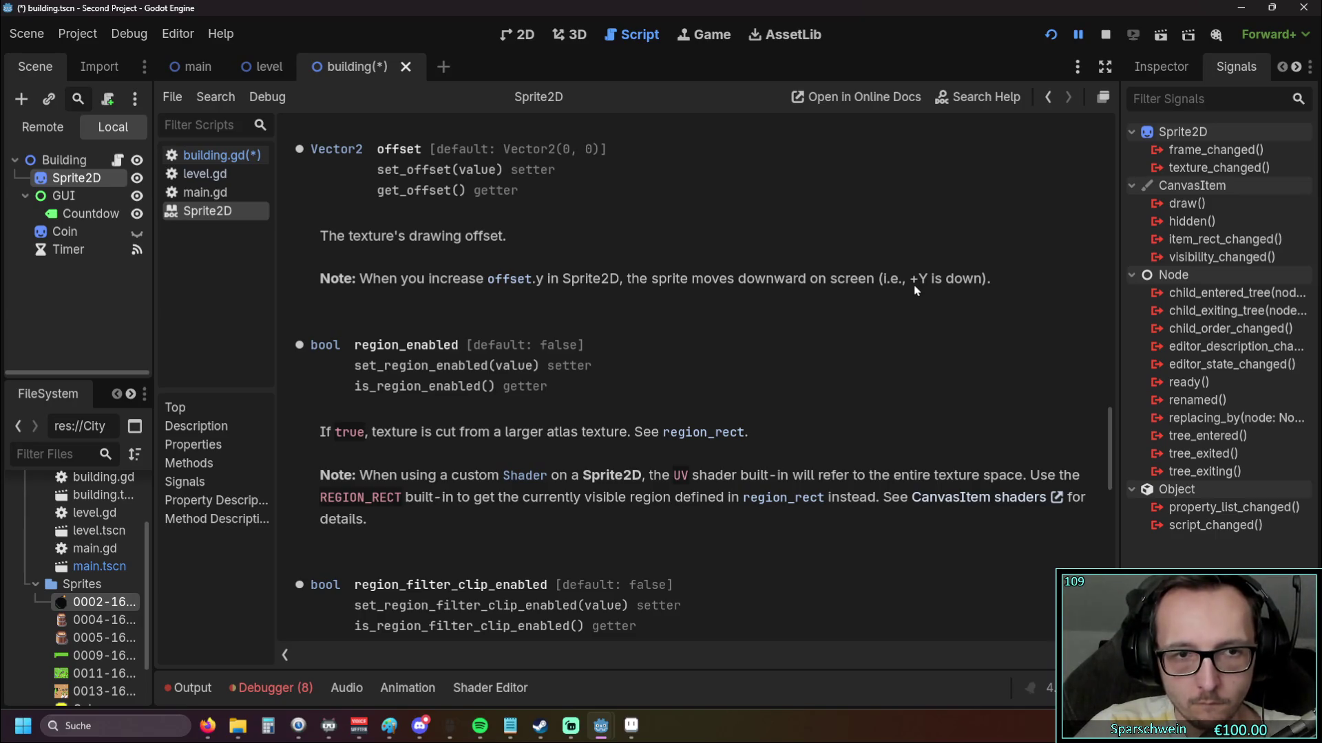
{"action": "scroll", "coordinate": [728, 303], "scroll_direction": "up", "scroll_amount": 1}
{"action": "scroll", "coordinate": [459, 303], "scroll_direction": "up", "scroll_amount": 1}
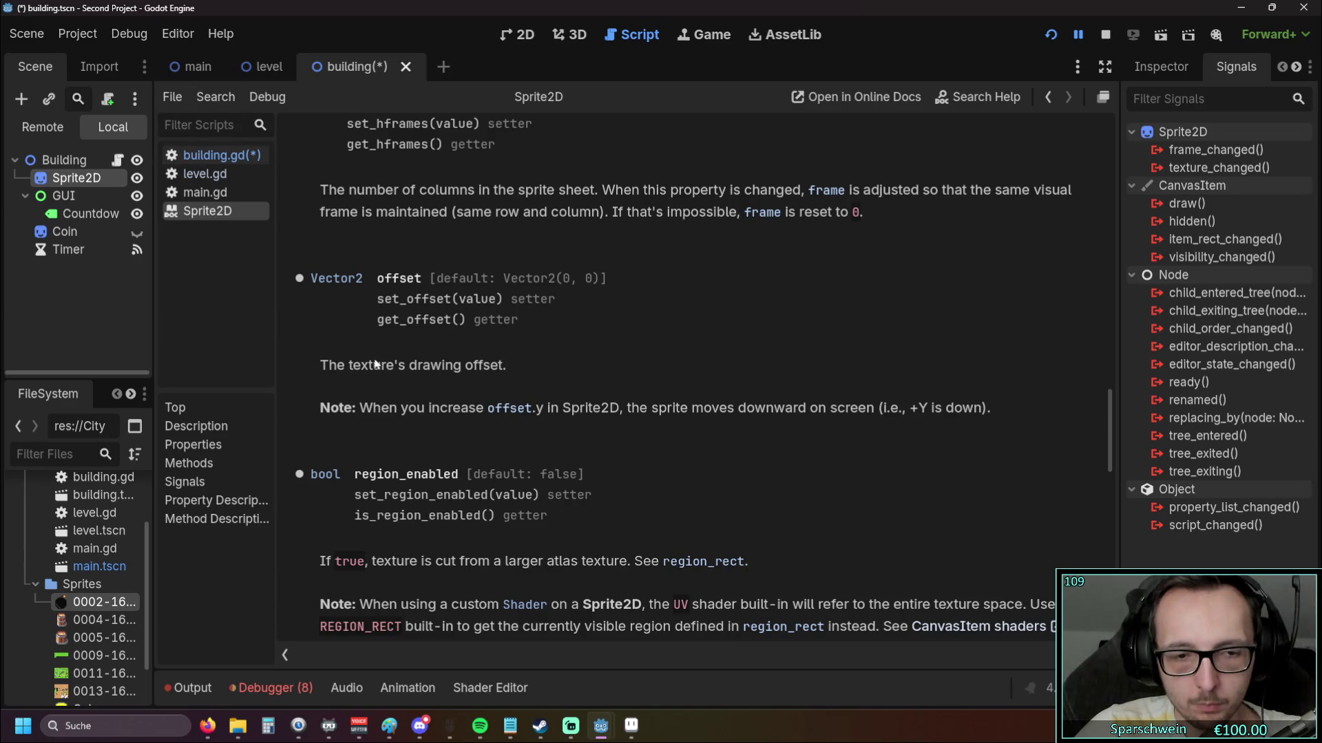
{"action": "mouse_move", "coordinate": [264, 69]}
{"action": "left_click", "coordinate": [204, 155]}
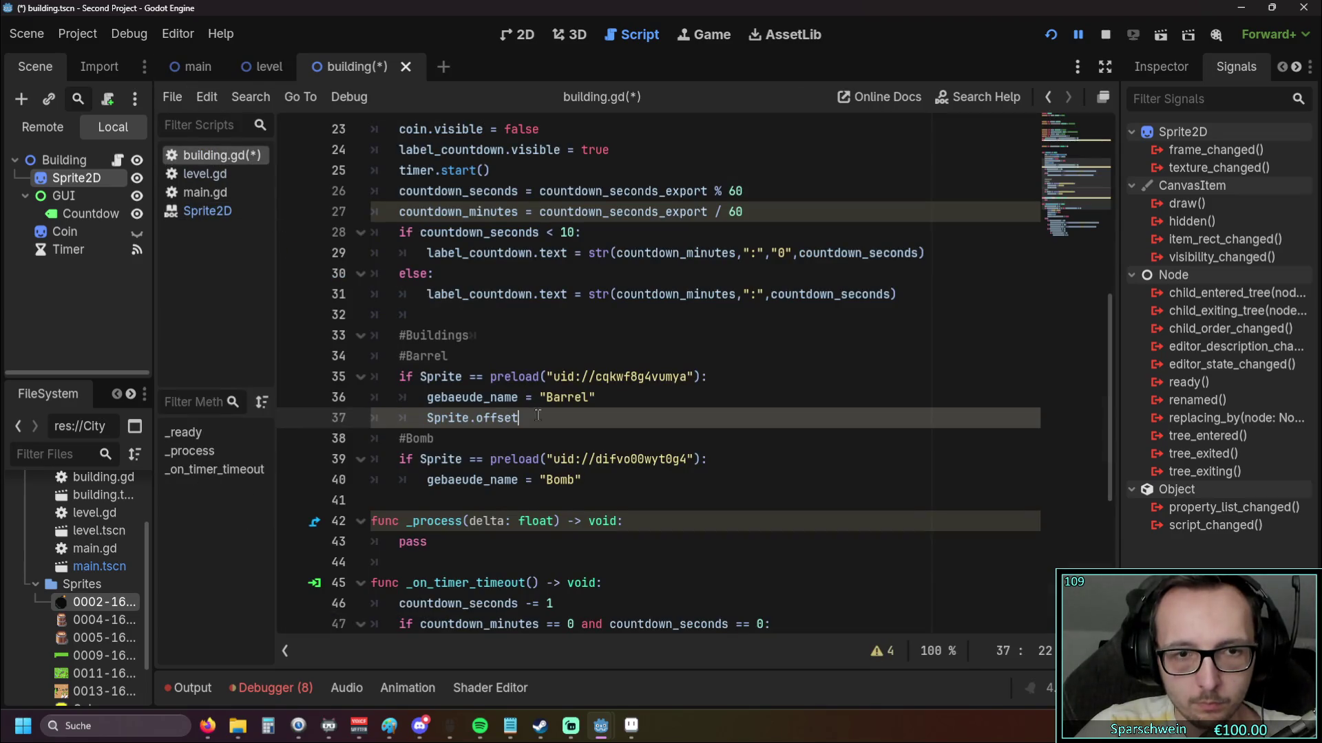
Begin a set call after Sprite. on line 37 using autocomplete
{"action": "left_click", "coordinate": [477, 418]}
{"action": "type", "text": "set"}
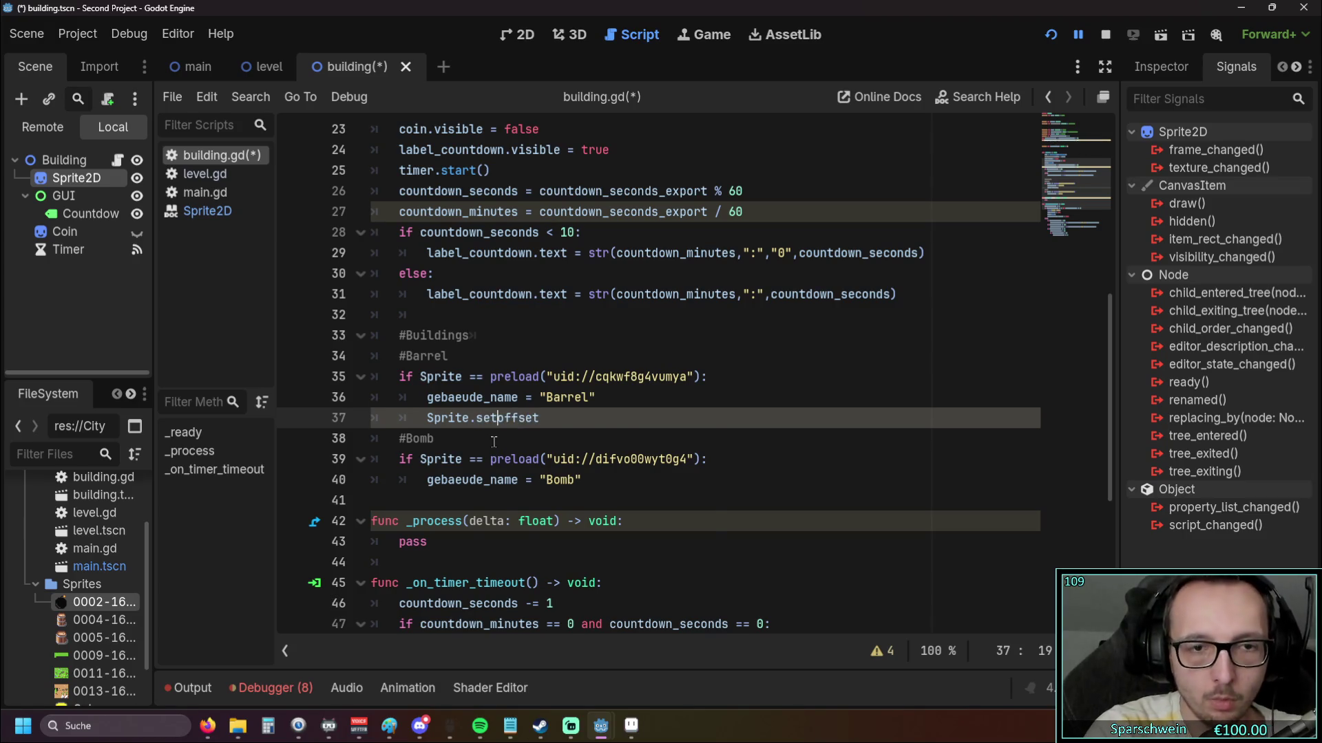
{"action": "type", "text": "_"}
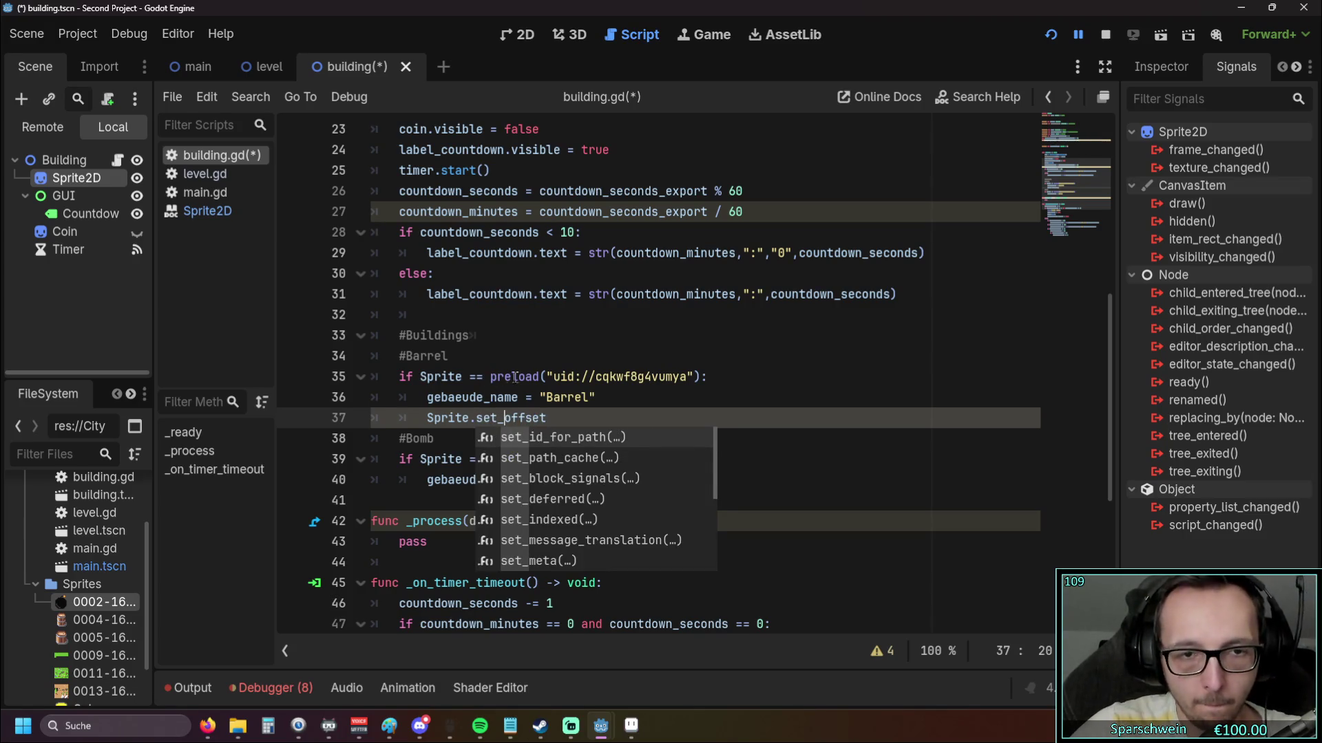
{"action": "key", "text": "End"}
{"action": "key", "text": "BackSpace"}
{"action": "key", "text": "BackSpace"}
{"action": "key", "text": "BackSpace"}
{"action": "type", "text": "set"}
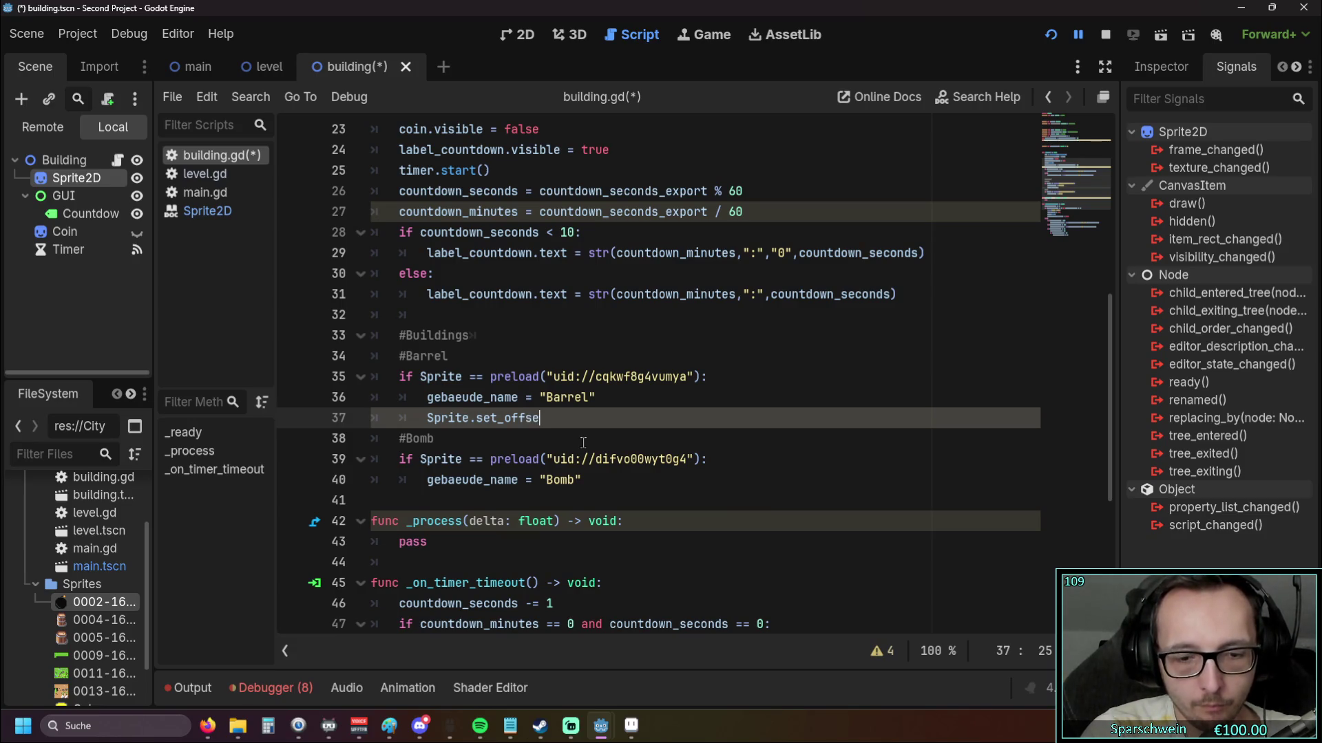
Check the Sprite2D offset in the Inspector and finish line 37 as Sprite.set_offset(Vector2(0,-4))
{"action": "left_click", "coordinate": [1163, 69]}
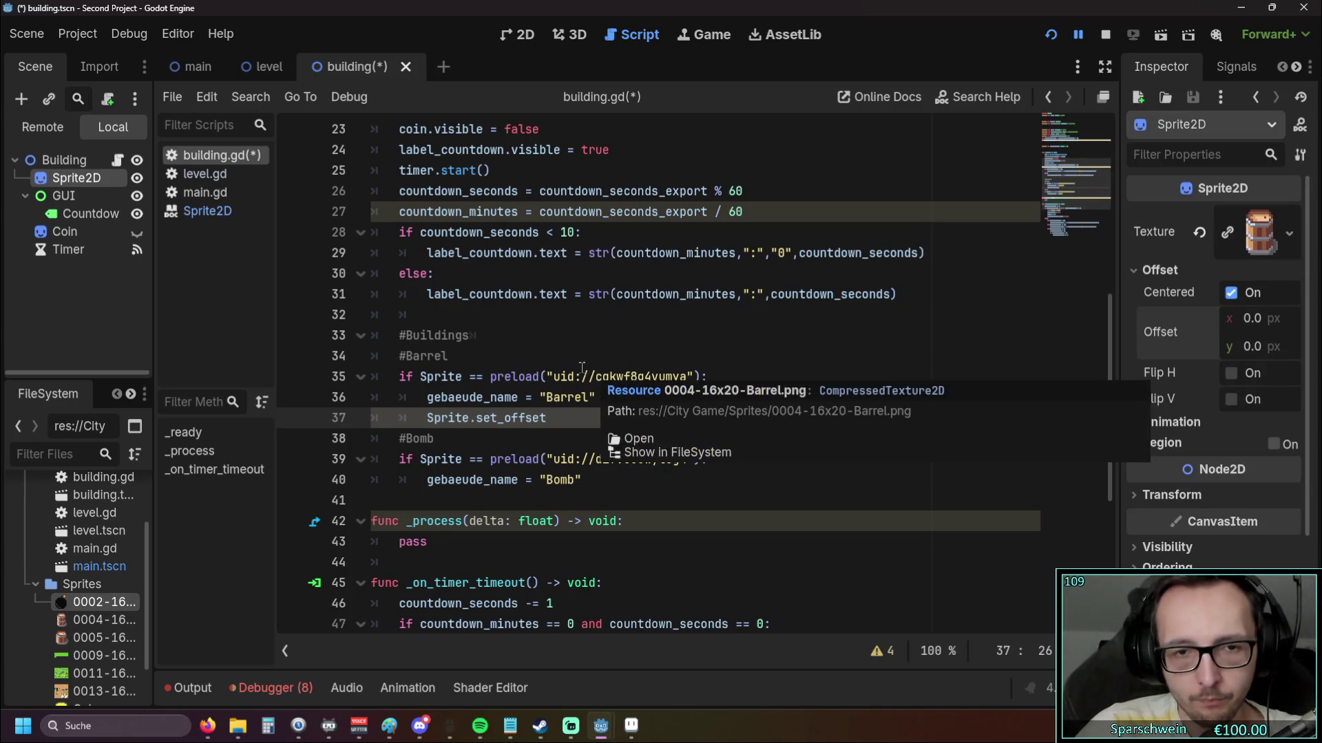
{"action": "scroll", "coordinate": [549, 410], "scroll_direction": "up", "scroll_amount": 4}
{"action": "scroll", "coordinate": [549, 410], "scroll_direction": "up", "scroll_amount": 3}
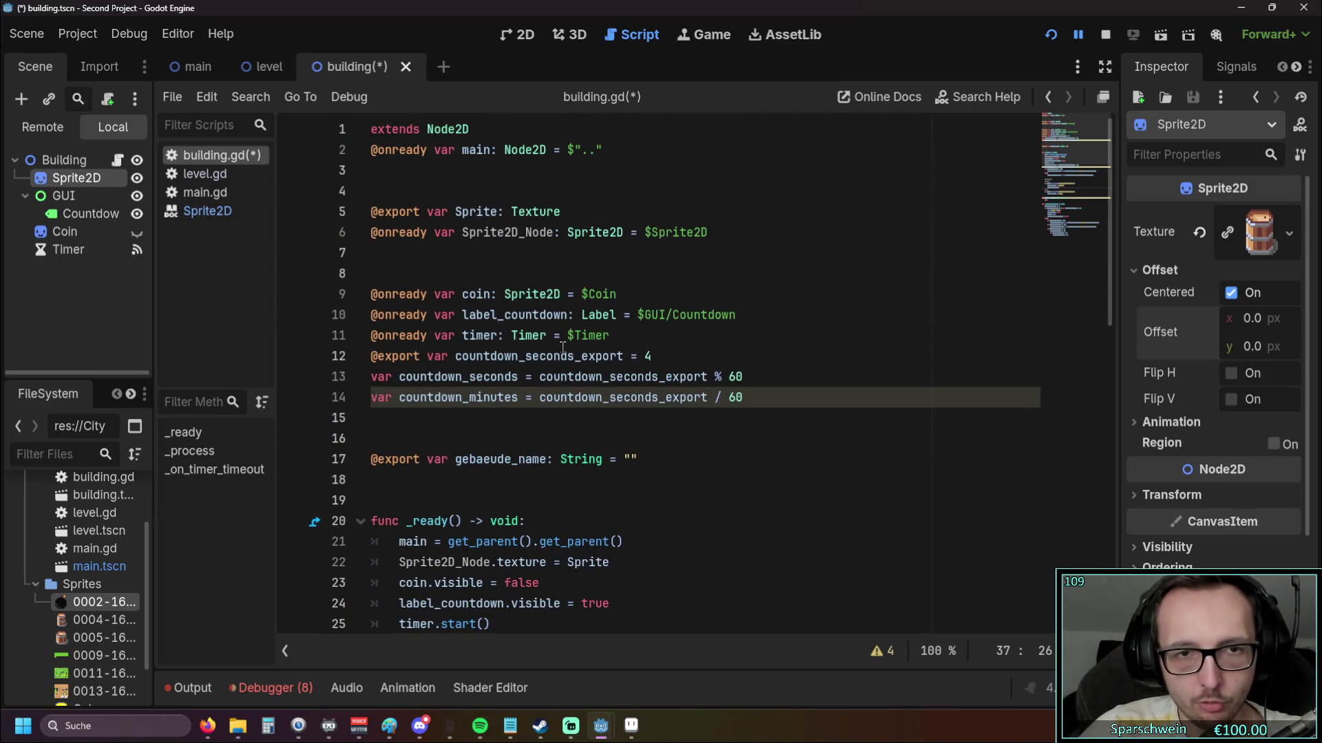
{"action": "scroll", "coordinate": [552, 338], "scroll_direction": "down", "scroll_amount": 2}
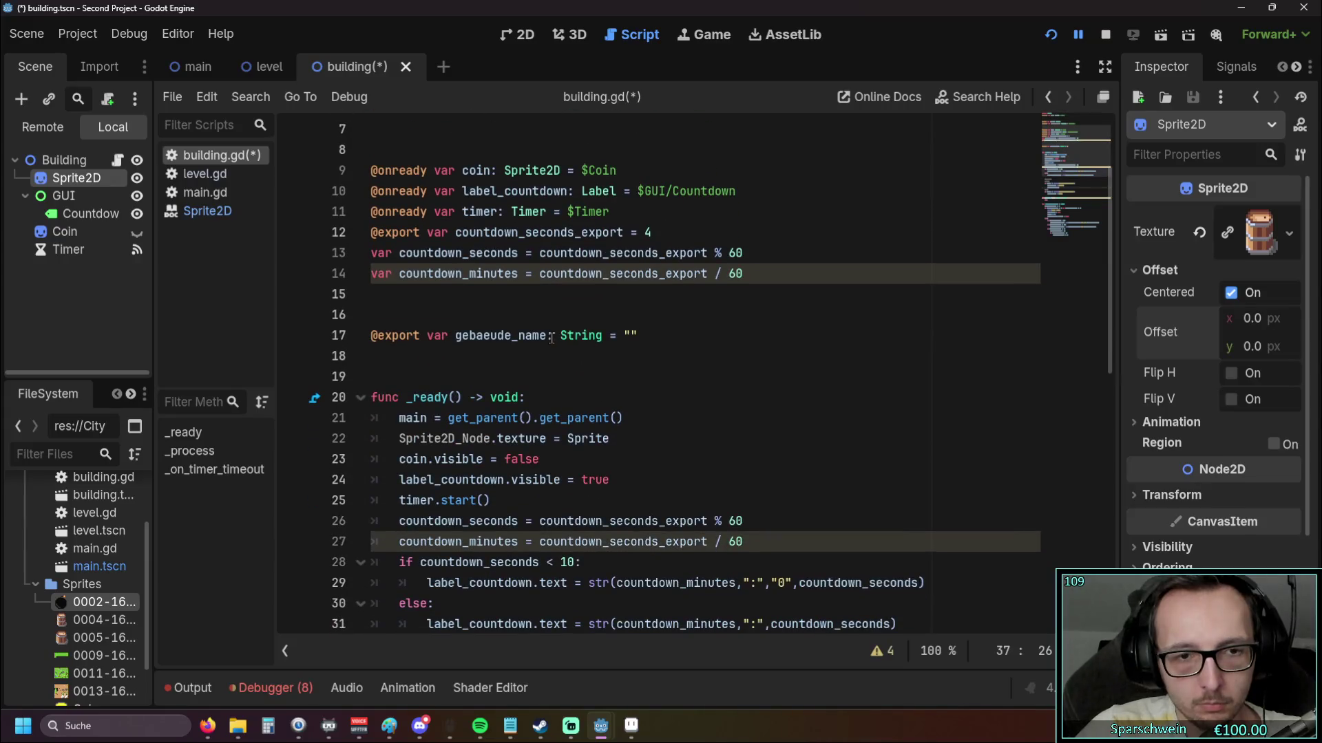
{"action": "scroll", "coordinate": [552, 337], "scroll_direction": "down", "scroll_amount": 2}
{"action": "scroll", "coordinate": [552, 338], "scroll_direction": "down", "scroll_amount": 4}
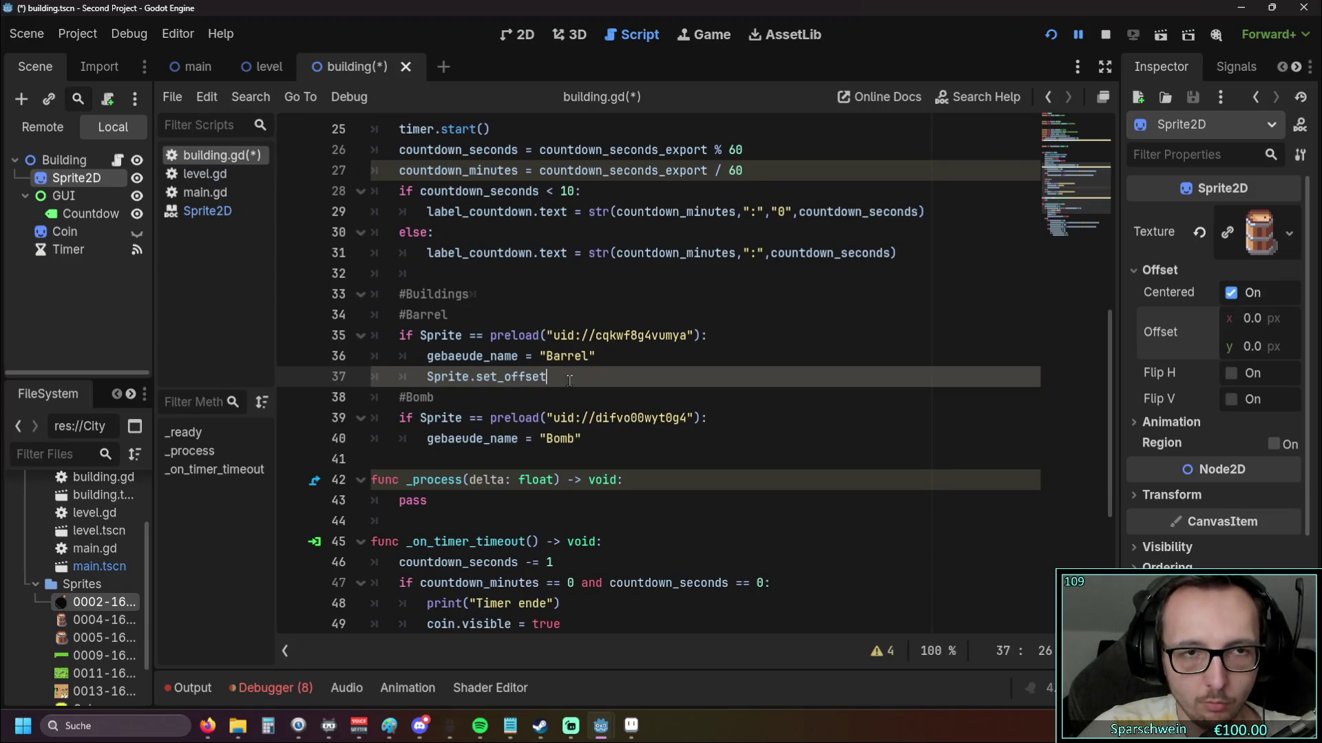
{"action": "type", "text": "("}
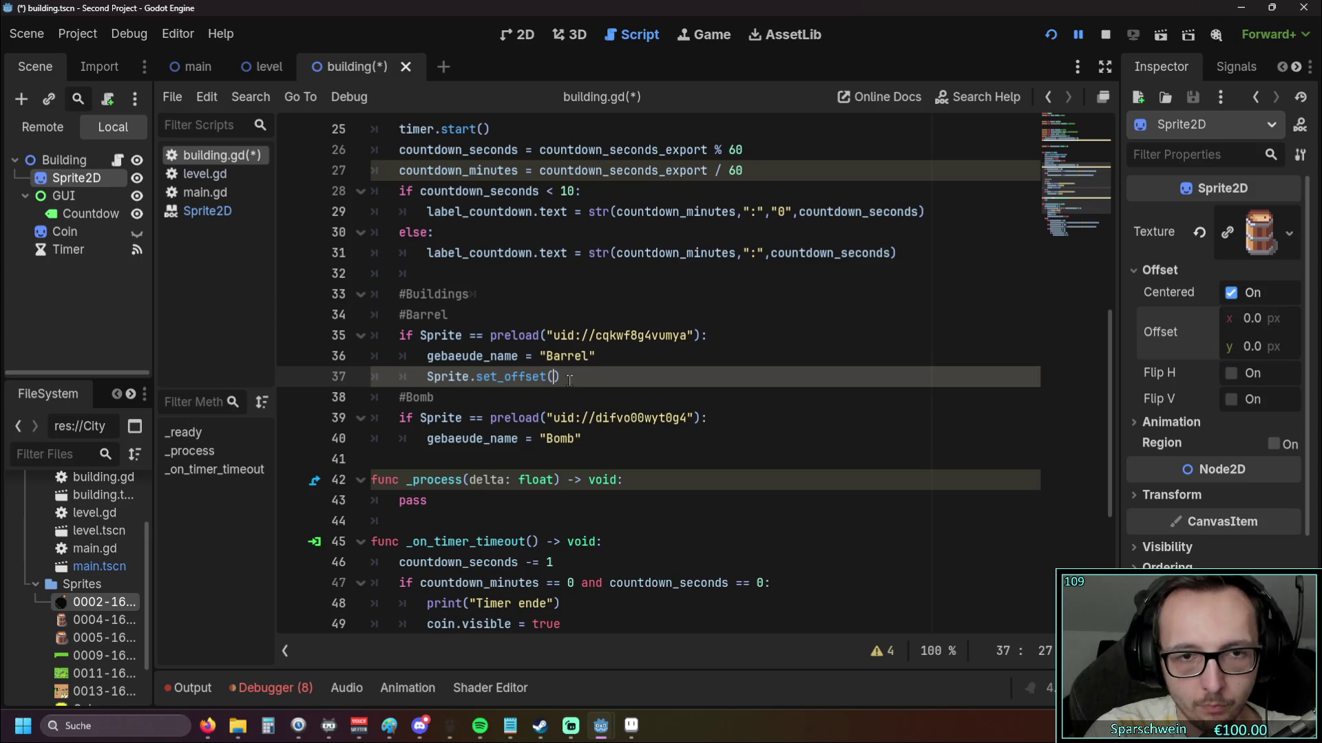
{"action": "type", "text": "Vector2"}
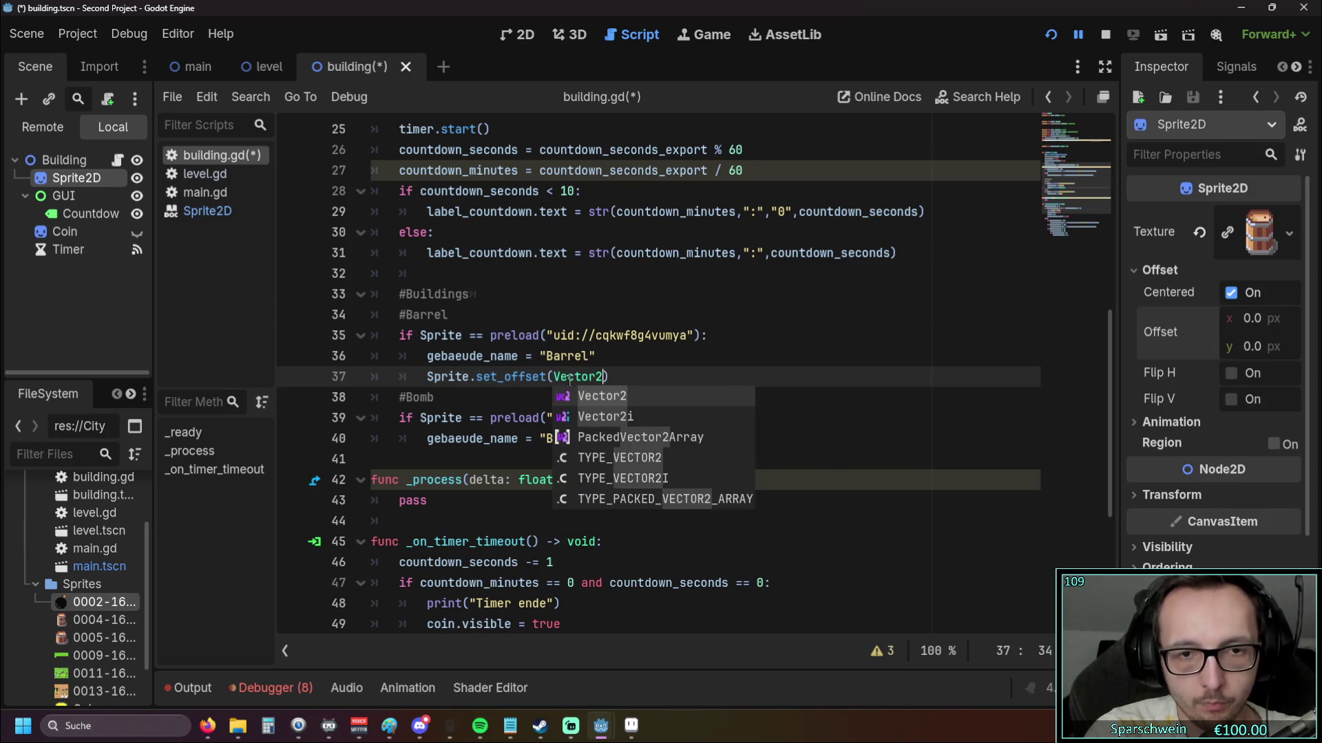
{"action": "type", "text": "("}
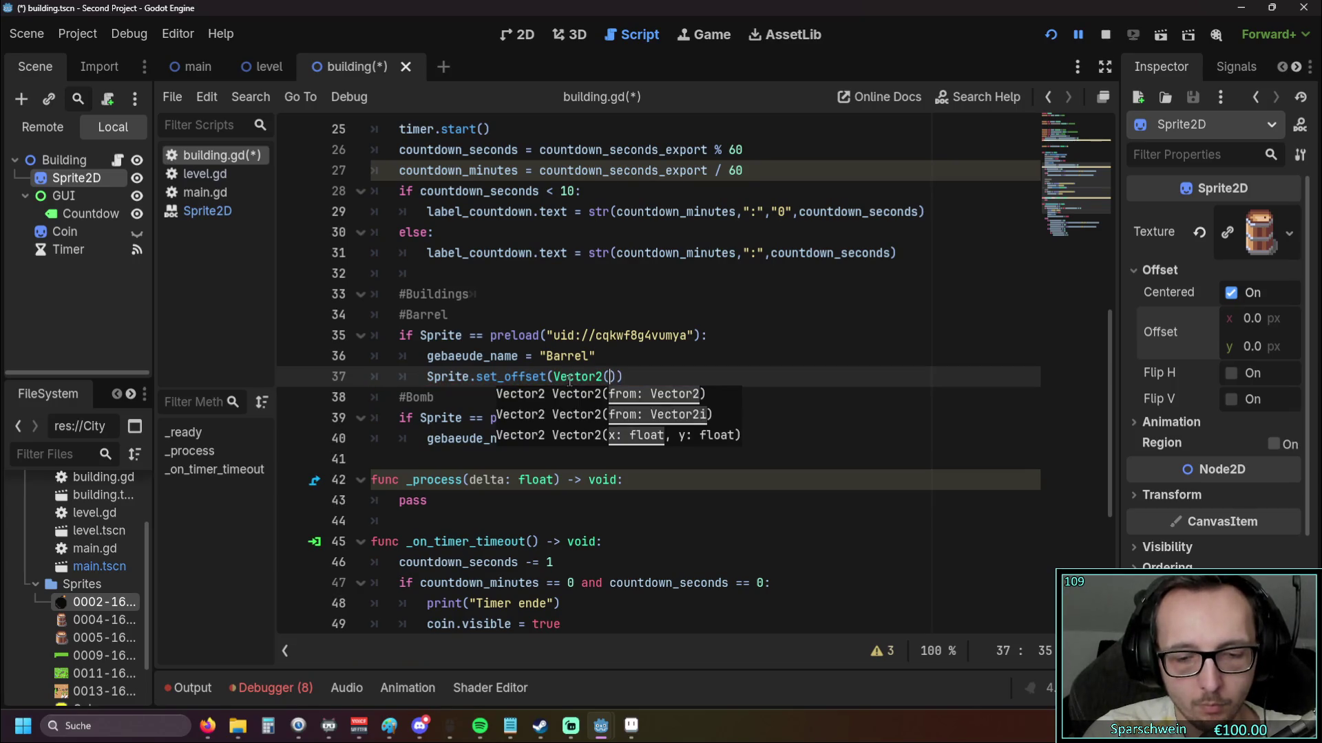
{"action": "type", "text": "0,-4"}
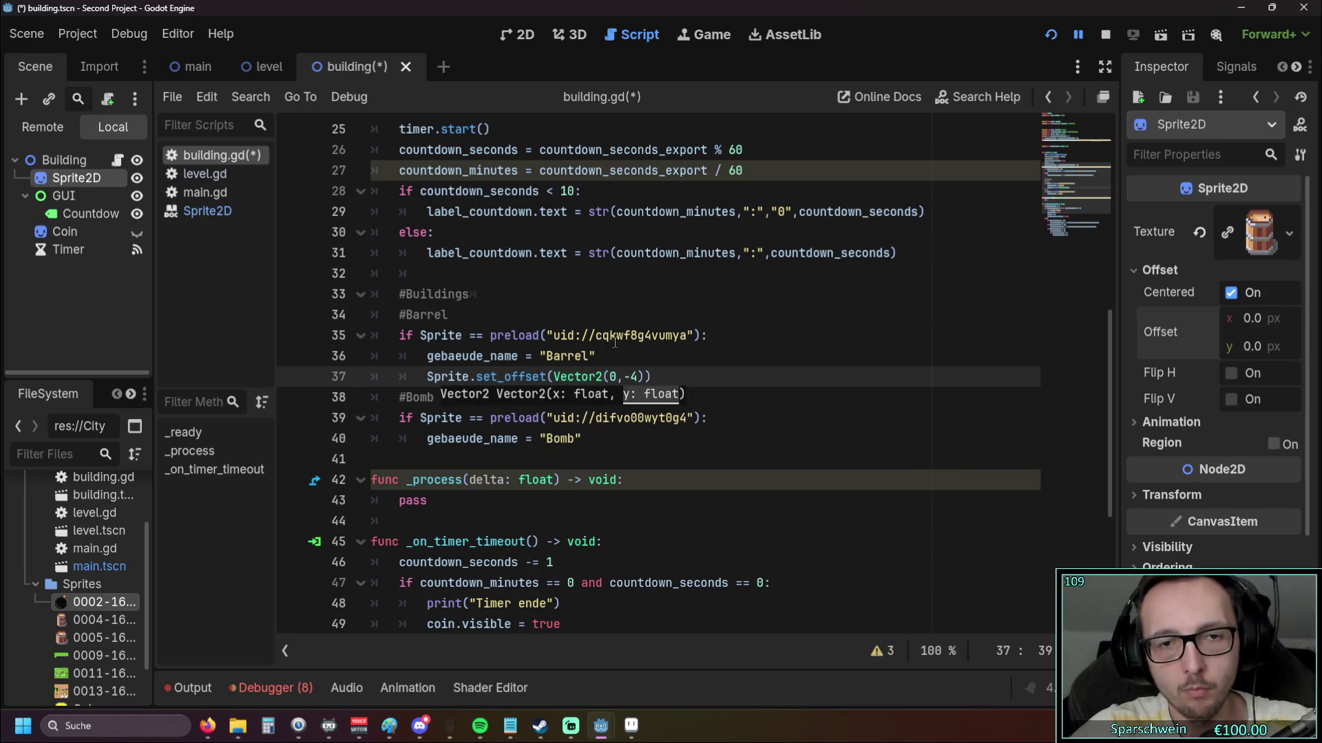
{"action": "left_click", "coordinate": [634, 405]}
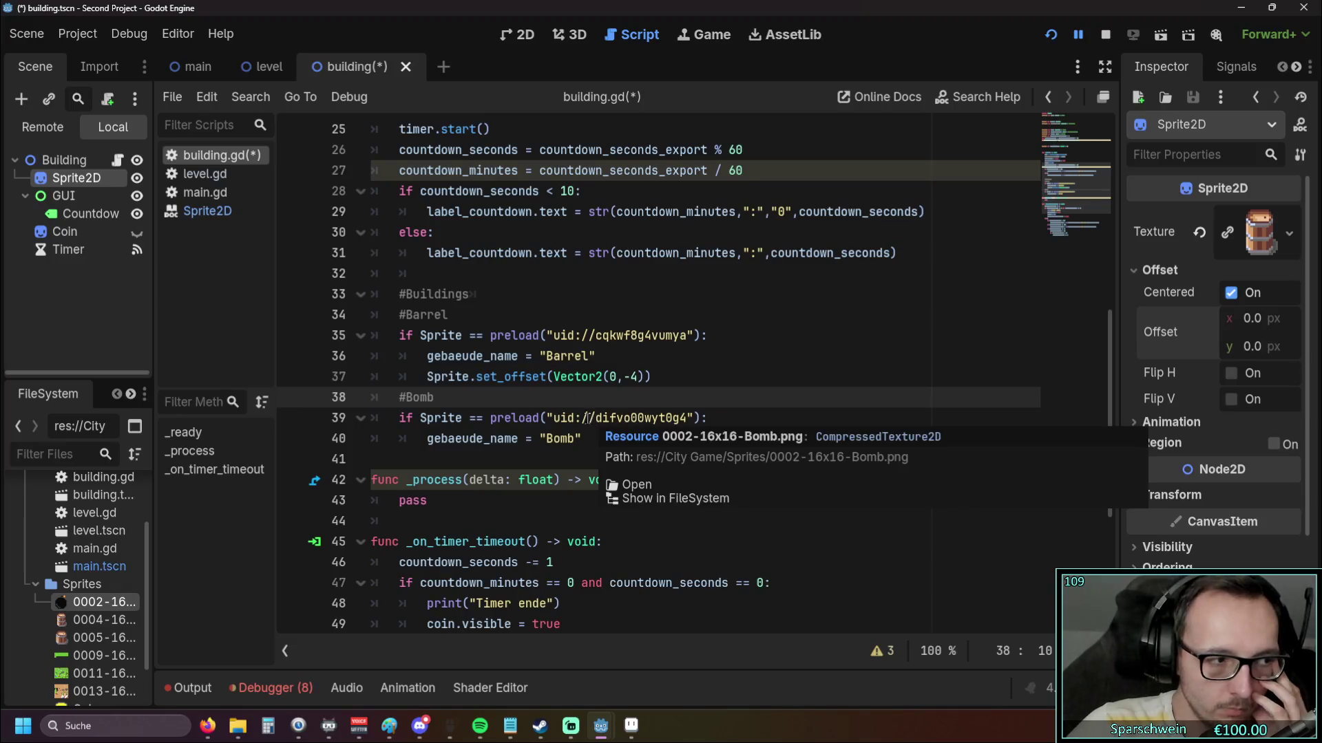
{"action": "mouse_move", "coordinate": [586, 418]}
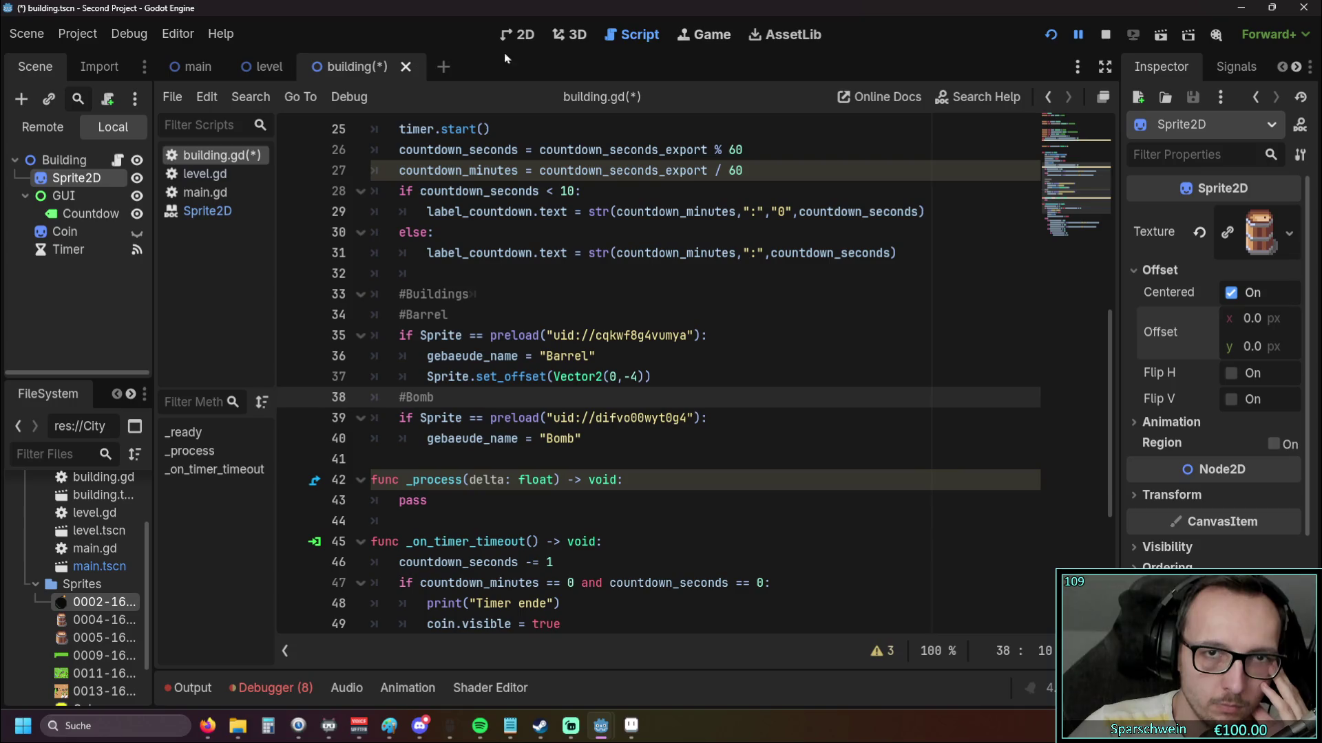
Run the game and place a building, hitting the line 37 set_offset error, then close the building scene
{"action": "left_click", "coordinate": [1053, 35]}
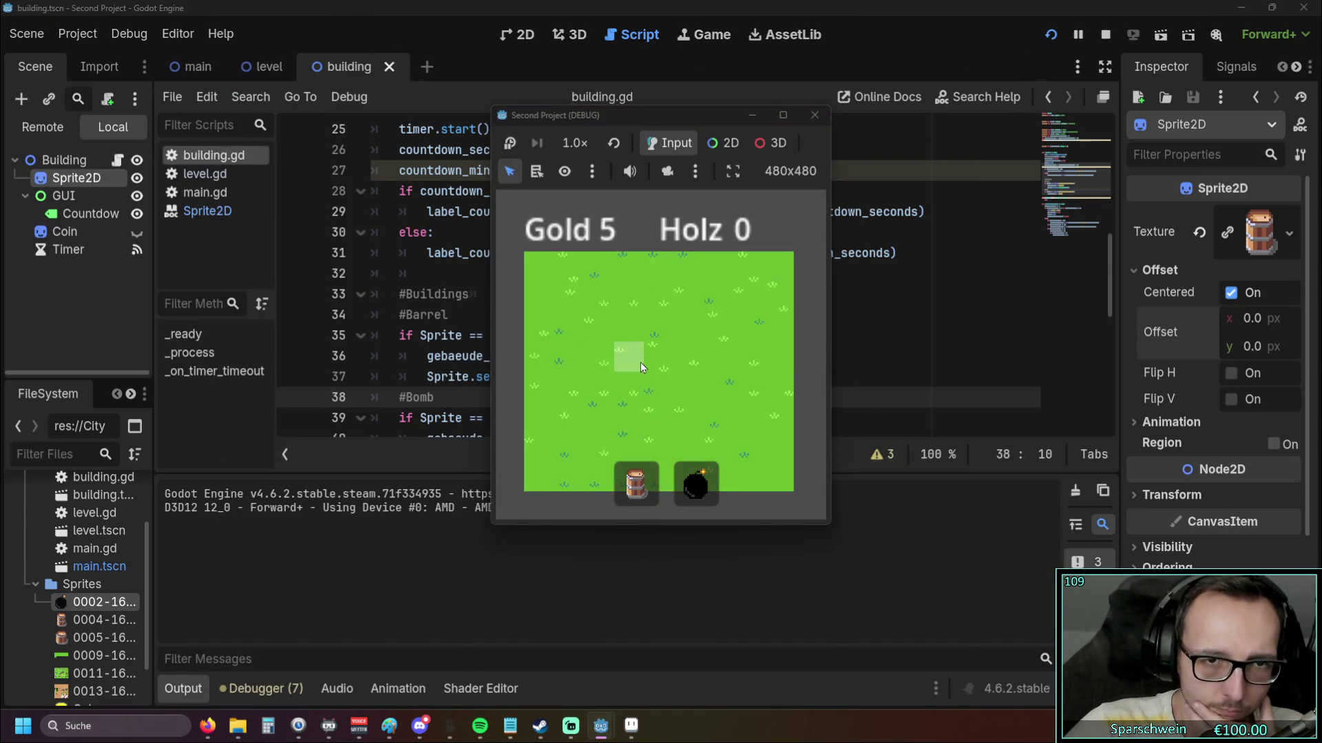
{"action": "left_click", "coordinate": [621, 351]}
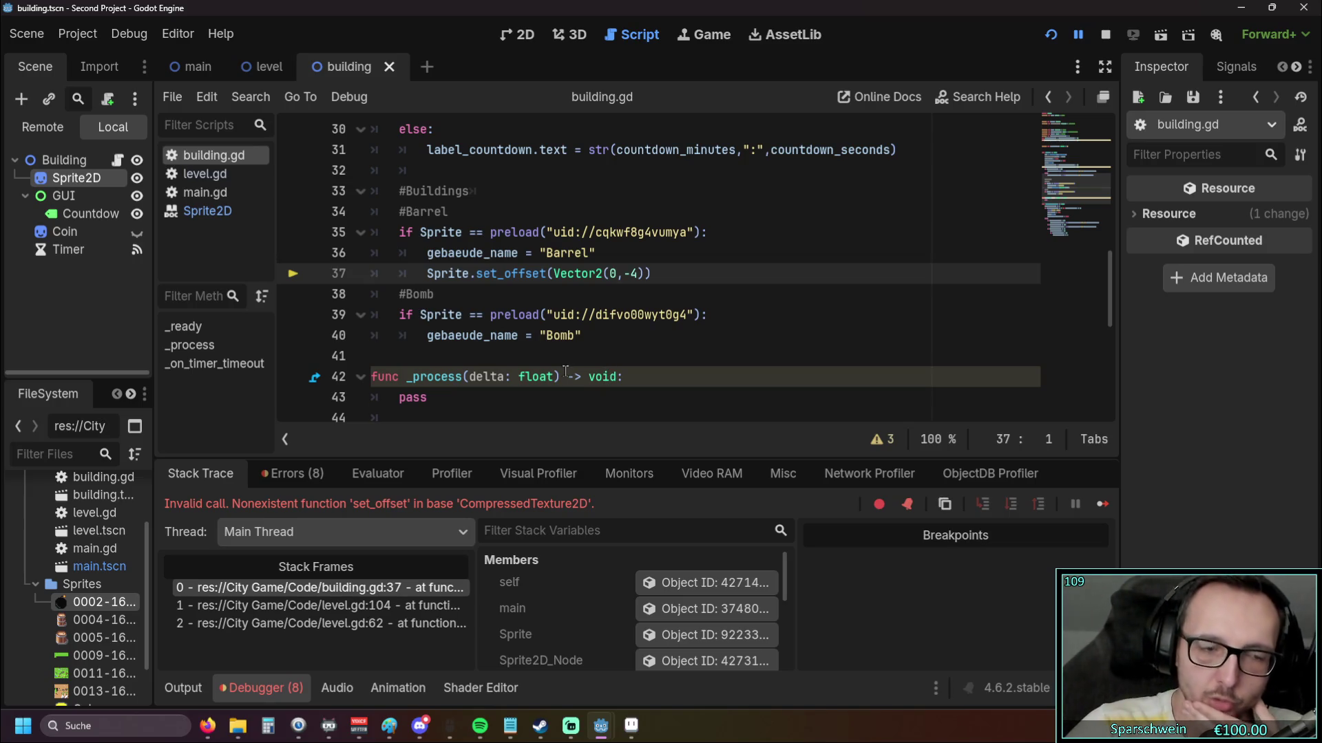
{"action": "left_click", "coordinate": [208, 212]}
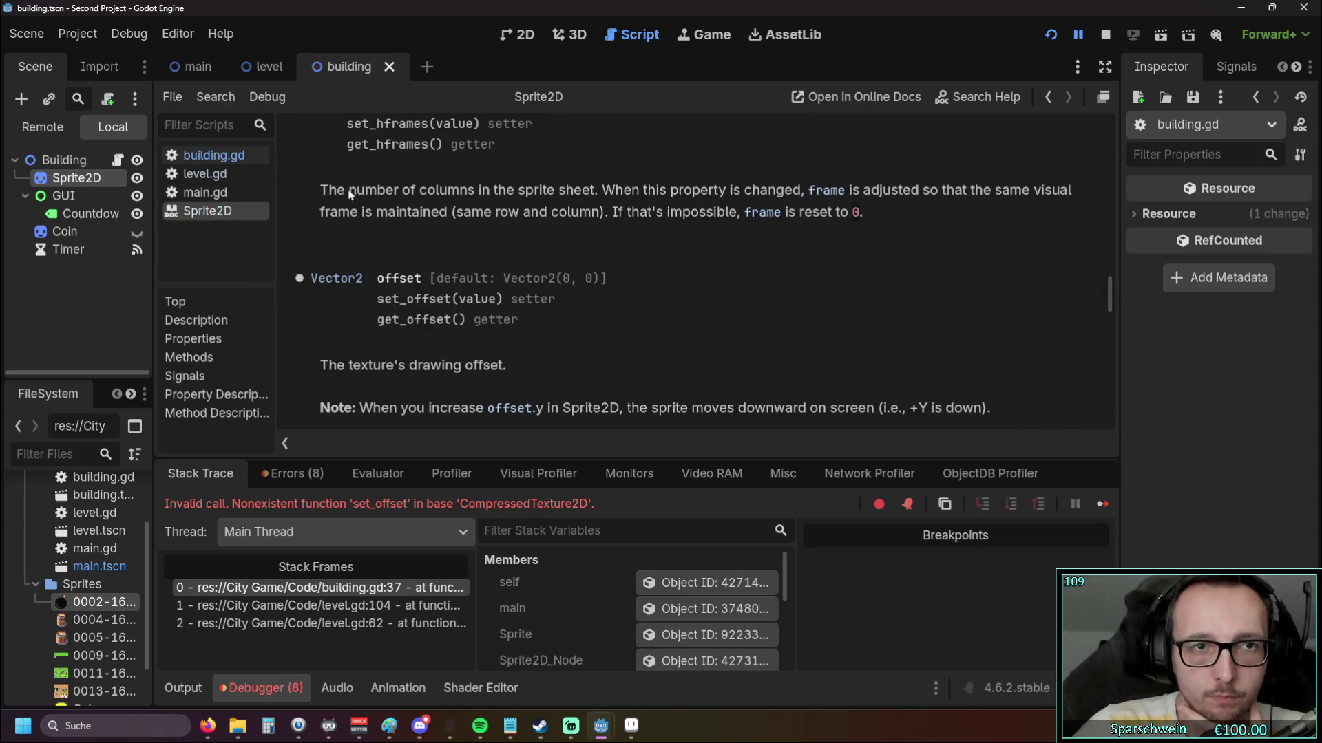
{"action": "scroll", "coordinate": [382, 220], "scroll_direction": "up", "scroll_amount": 5}
{"action": "left_click", "coordinate": [389, 66]}
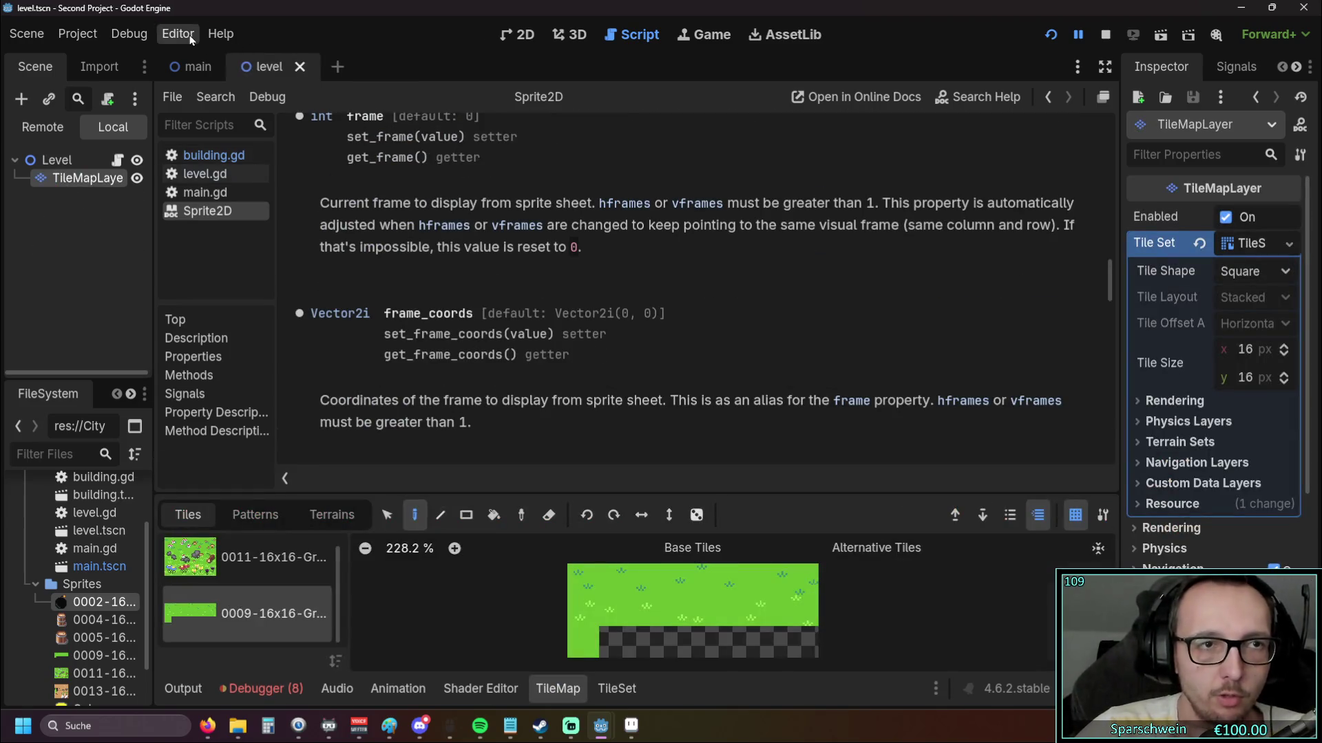
Open the documentation search and look up 'compres'
{"action": "left_click", "coordinate": [178, 33]}
{"action": "left_click", "coordinate": [221, 33]}
{"action": "left_click", "coordinate": [242, 61]}
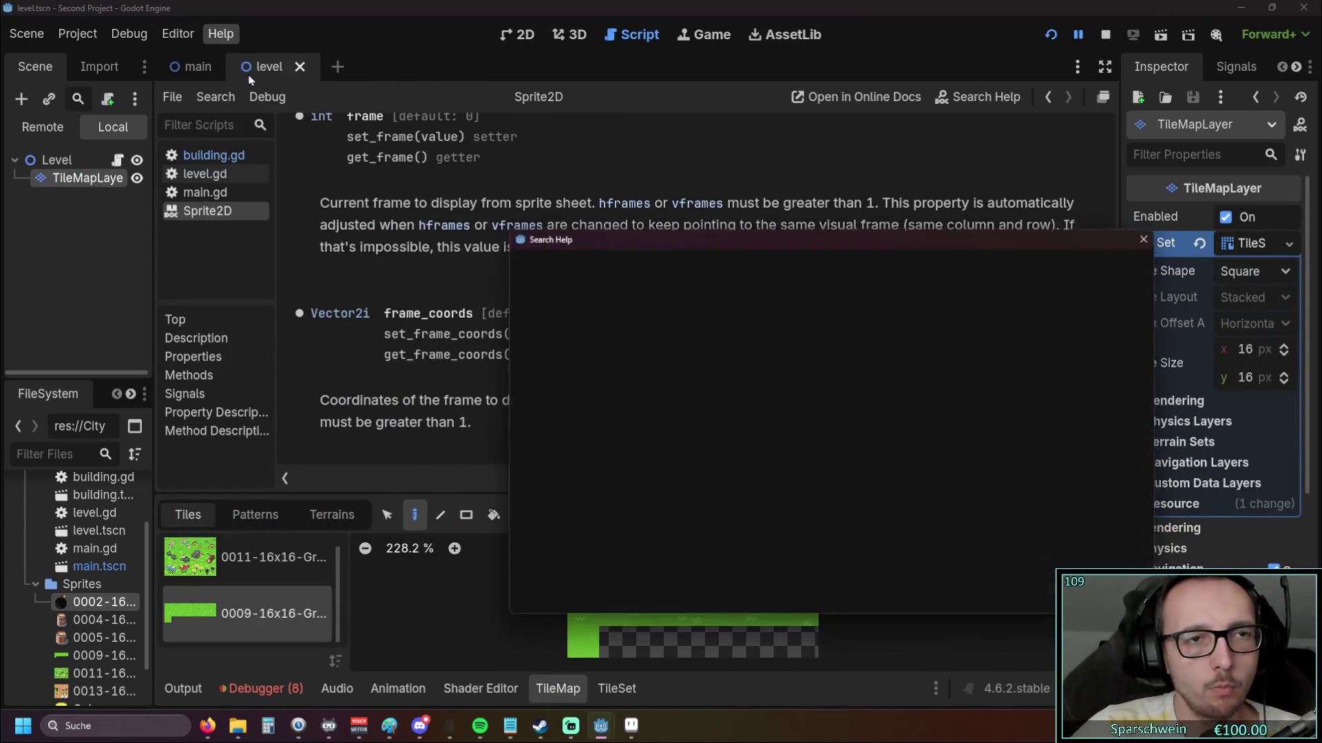
{"action": "type", "text": "compre"}
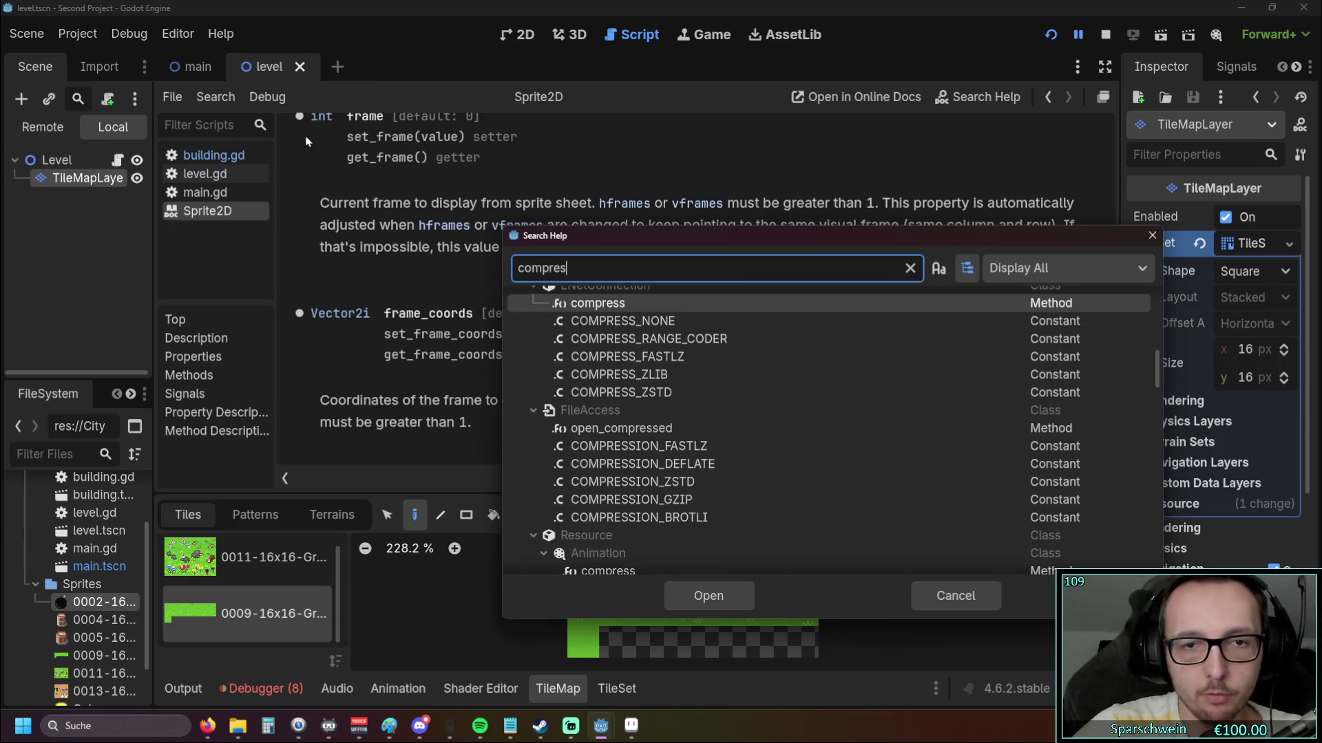
{"action": "type", "text": "s"}
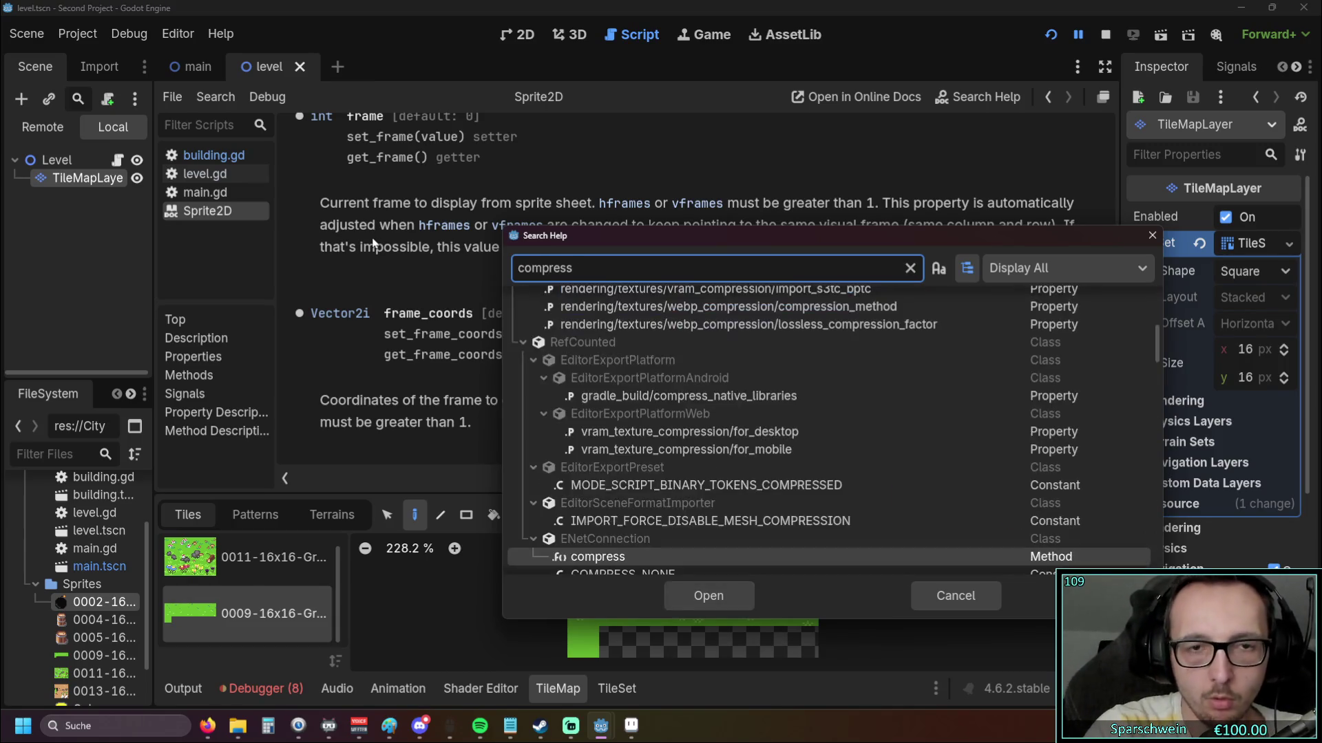
{"action": "scroll", "coordinate": [651, 349], "scroll_direction": "down", "scroll_amount": 10}
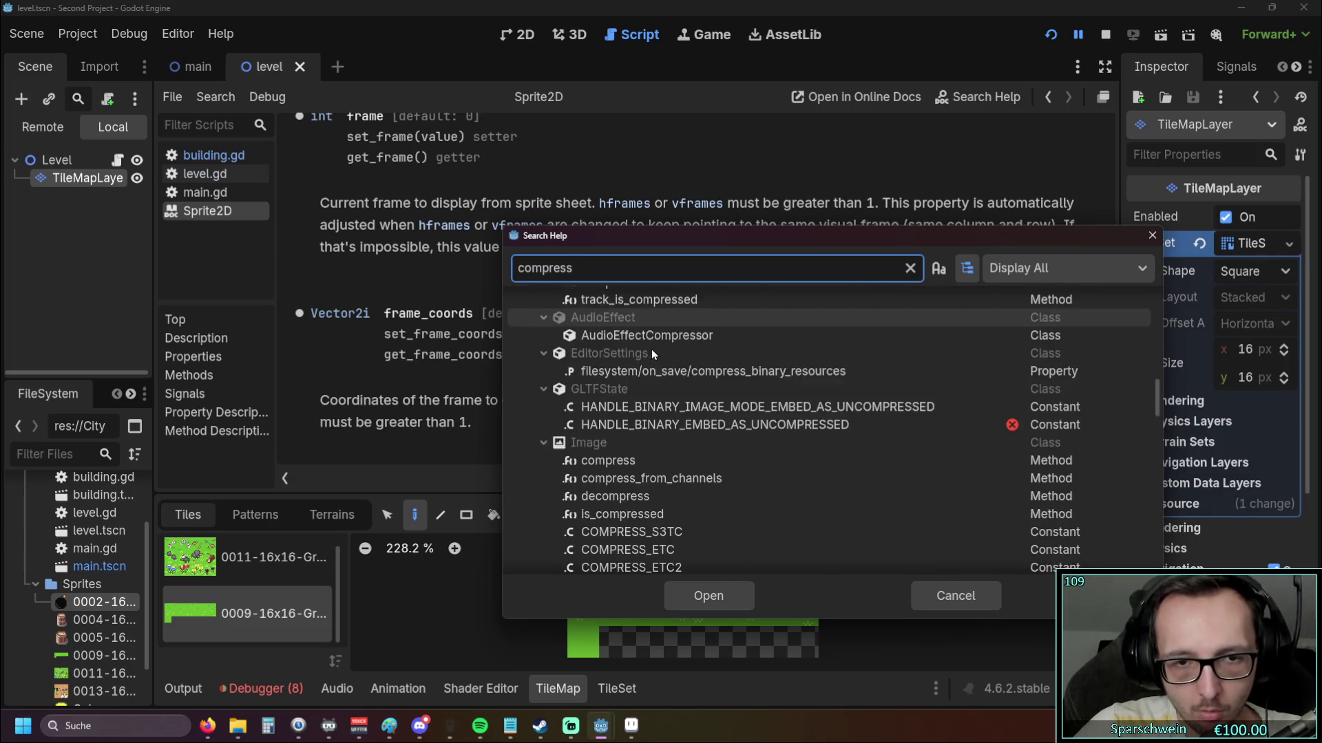
{"action": "scroll", "coordinate": [652, 352], "scroll_direction": "up", "scroll_amount": 5}
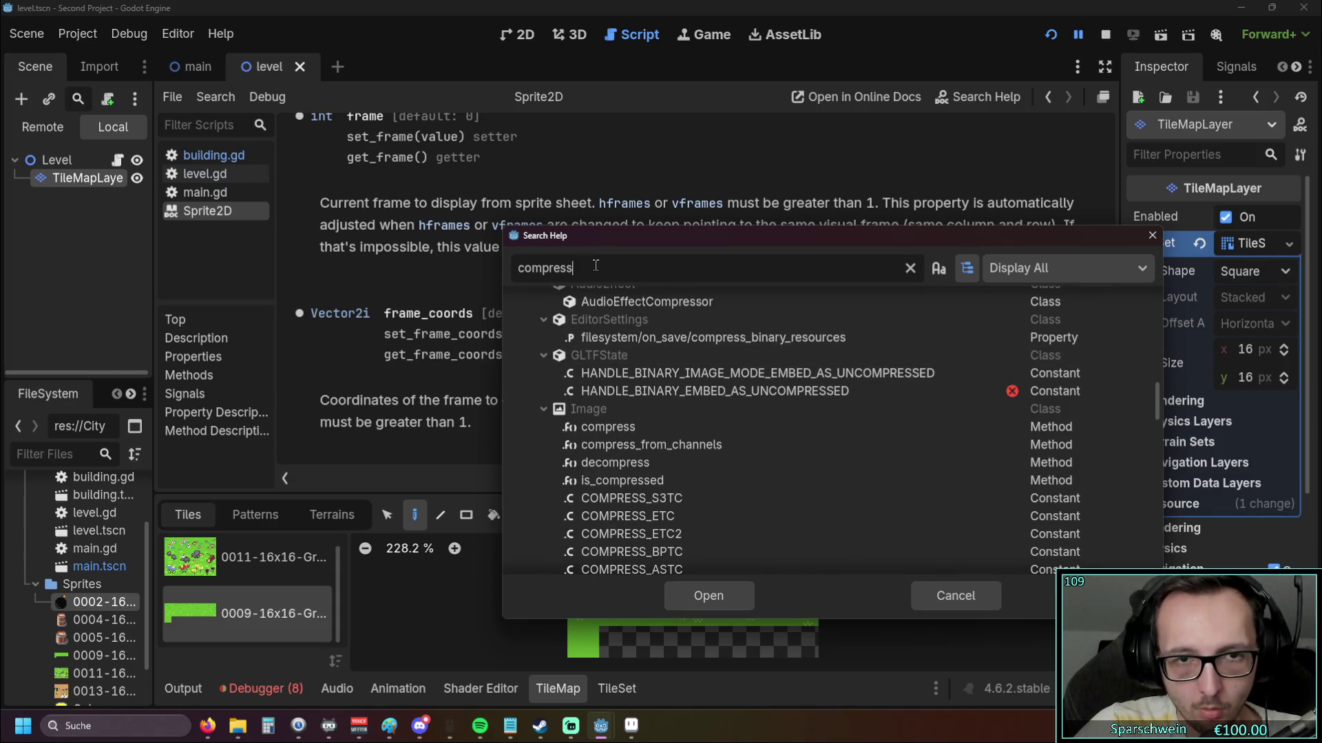
Change the search to 'texture2', read the CompressedTexture2D reference, and close the level scene
{"action": "left_click_drag", "start_coordinate": [590, 267], "coordinate": [497, 272]}
{"action": "type", "text": "texture2"}
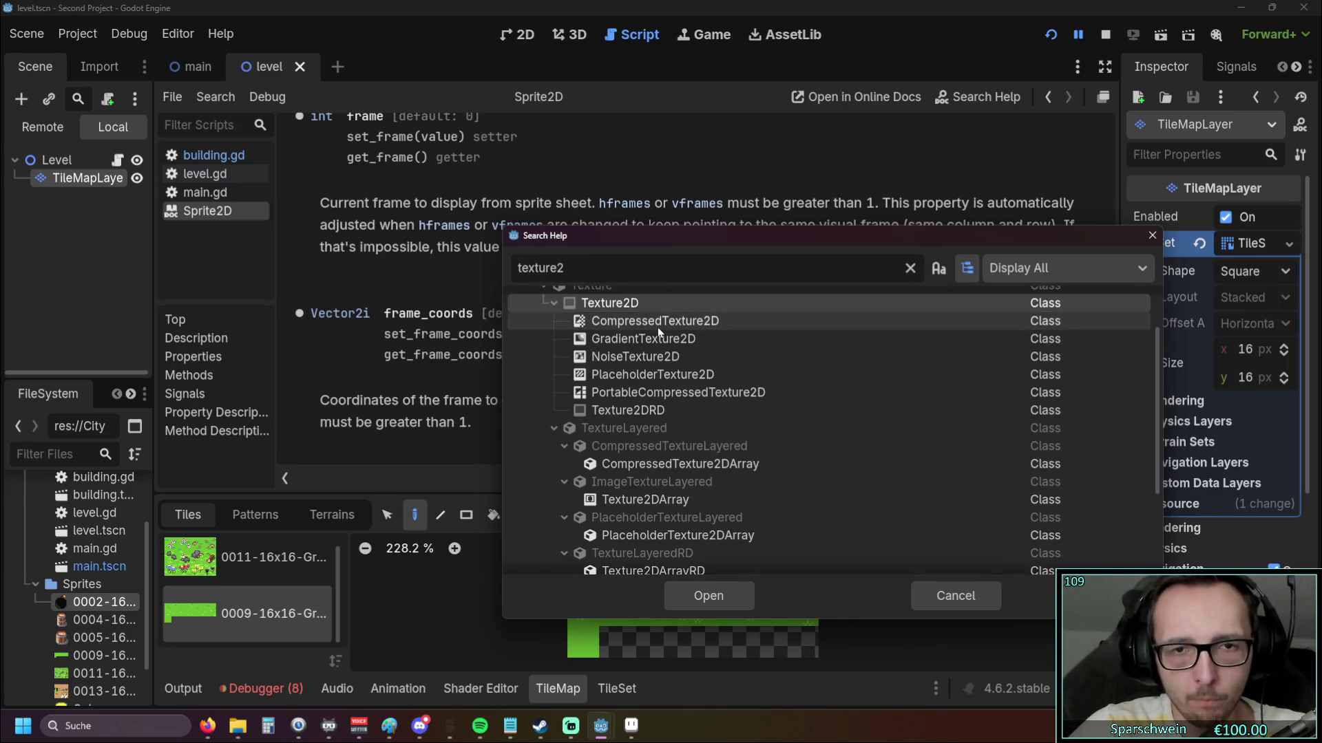
{"action": "double_click", "coordinate": [658, 328]}
{"action": "scroll", "coordinate": [609, 333], "scroll_direction": "down", "scroll_amount": 10}
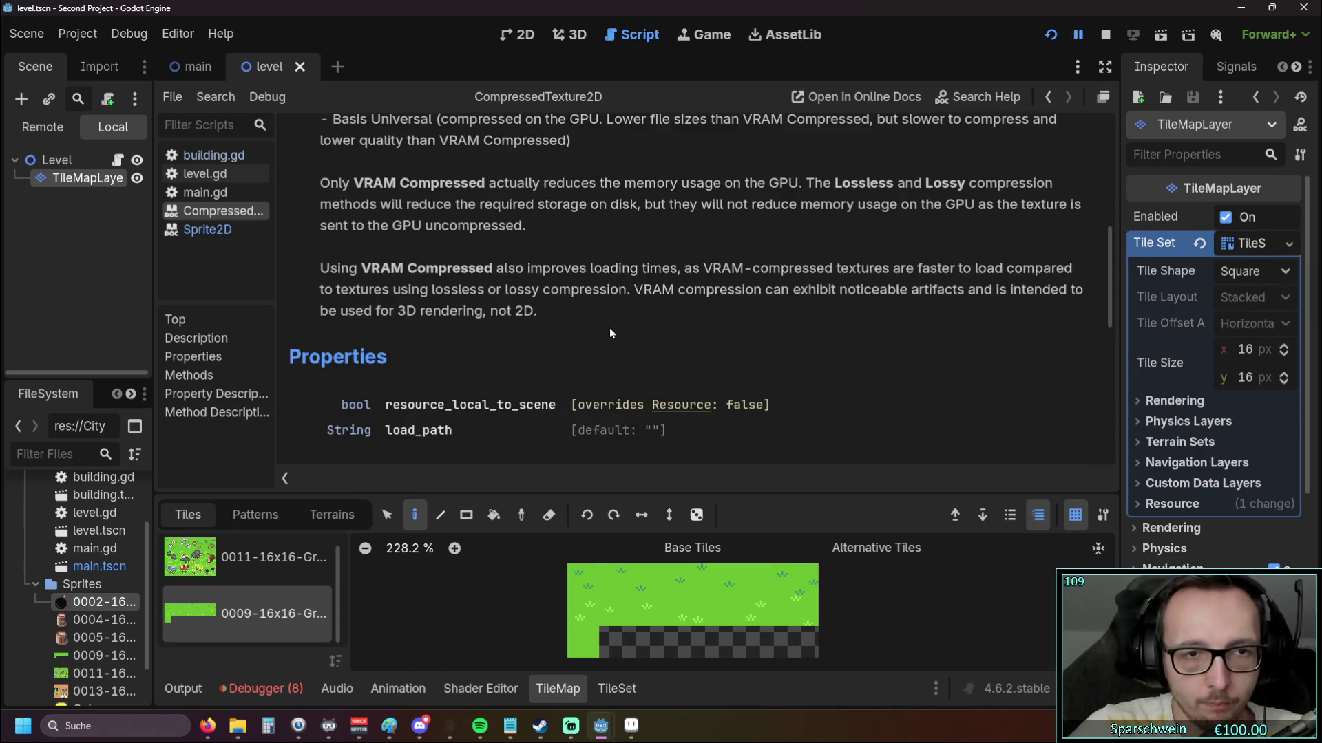
{"action": "scroll", "coordinate": [592, 331], "scroll_direction": "down", "scroll_amount": 8}
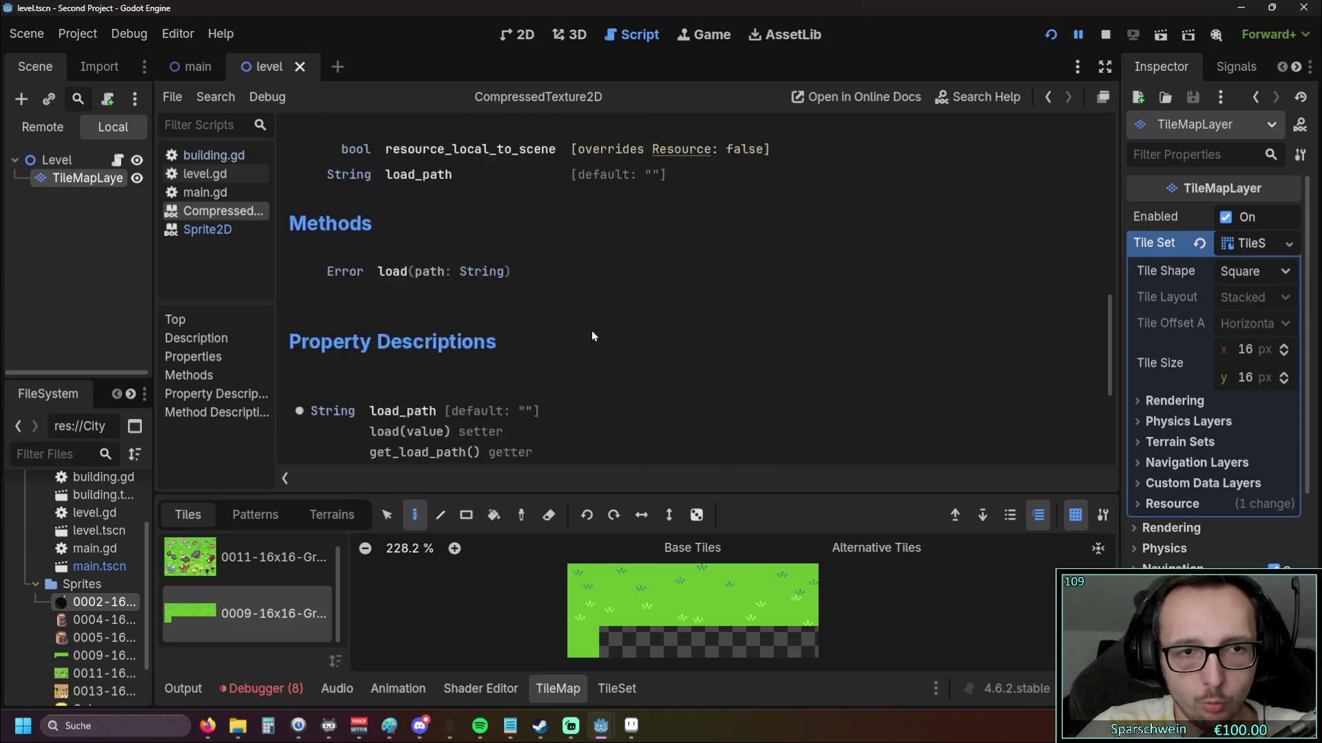
{"action": "scroll", "coordinate": [578, 332], "scroll_direction": "up", "scroll_amount": 15}
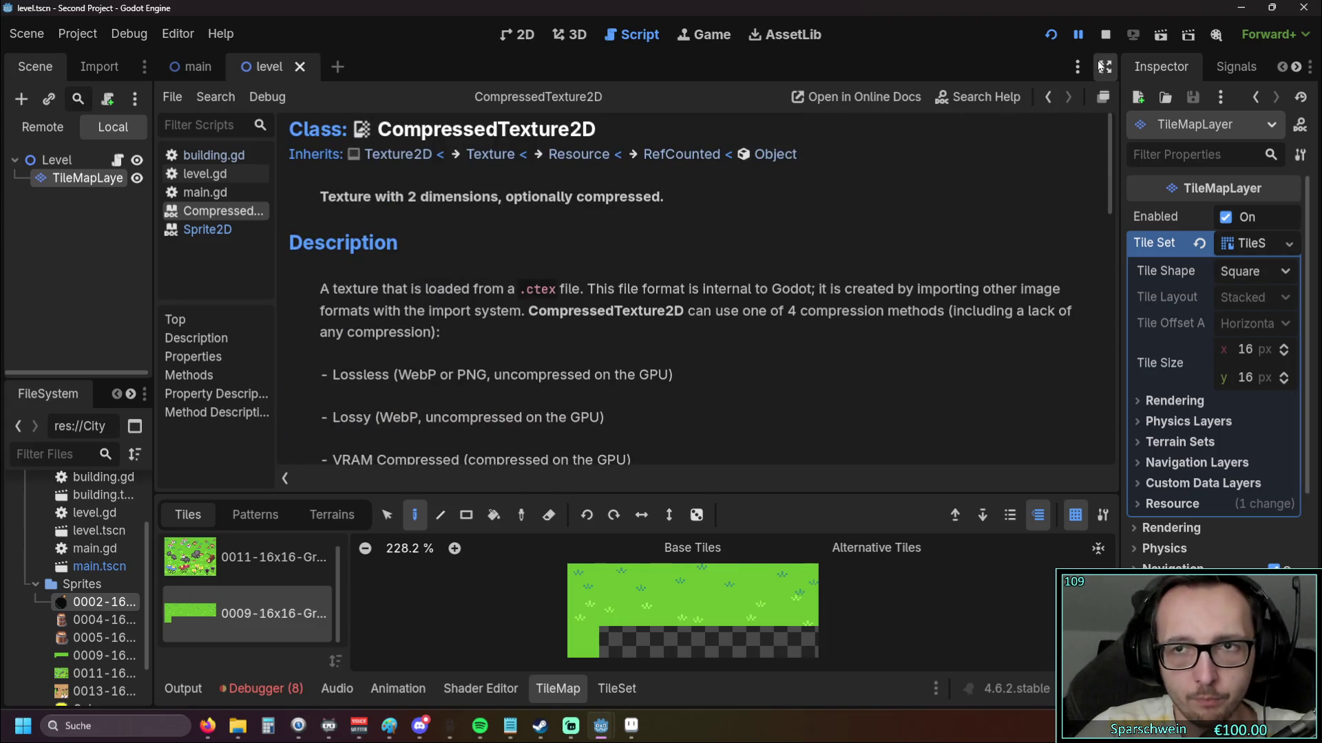
{"action": "left_click", "coordinate": [299, 66]}
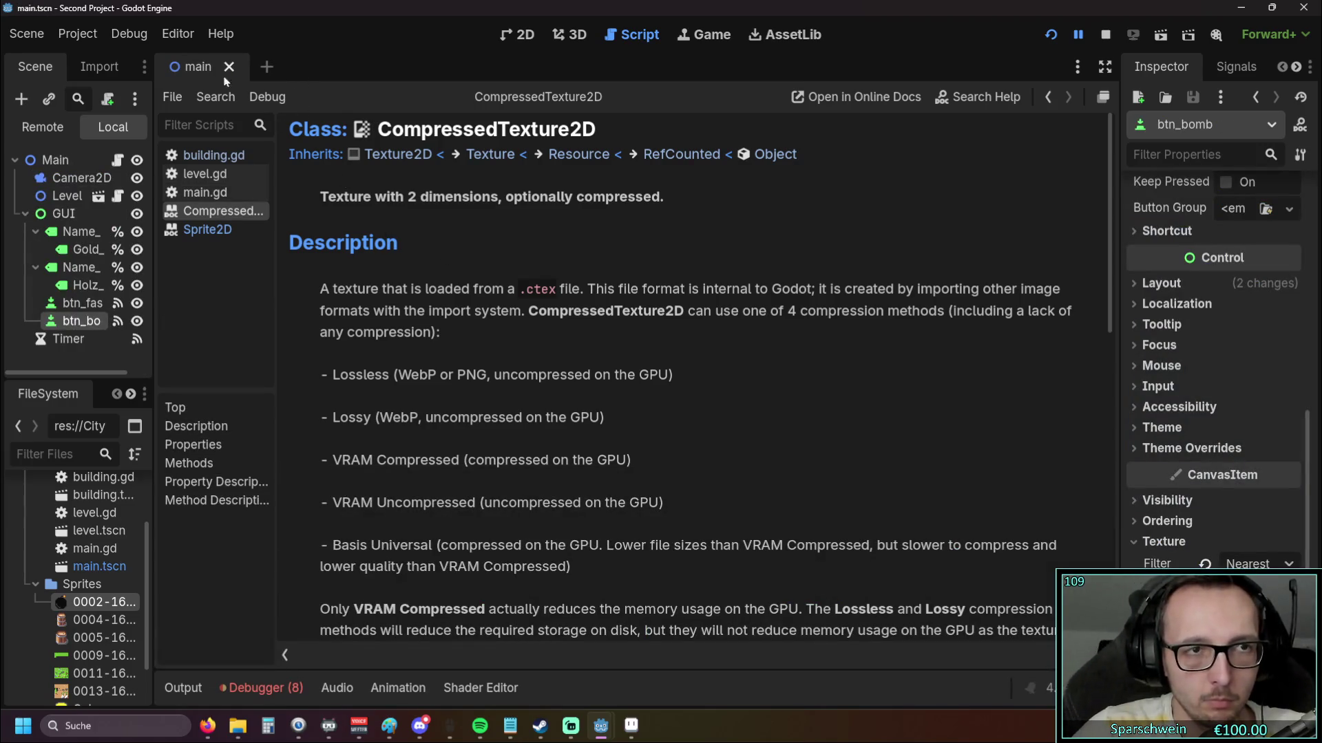
Close the Sprite2D and CompressedTexture2D documentation pages in the script list
{"action": "left_click", "coordinate": [200, 230]}
{"action": "right_click", "coordinate": [203, 234]}
{"action": "left_click", "coordinate": [238, 251]}
{"action": "right_click", "coordinate": [209, 212]}
{"action": "left_click", "coordinate": [229, 232]}
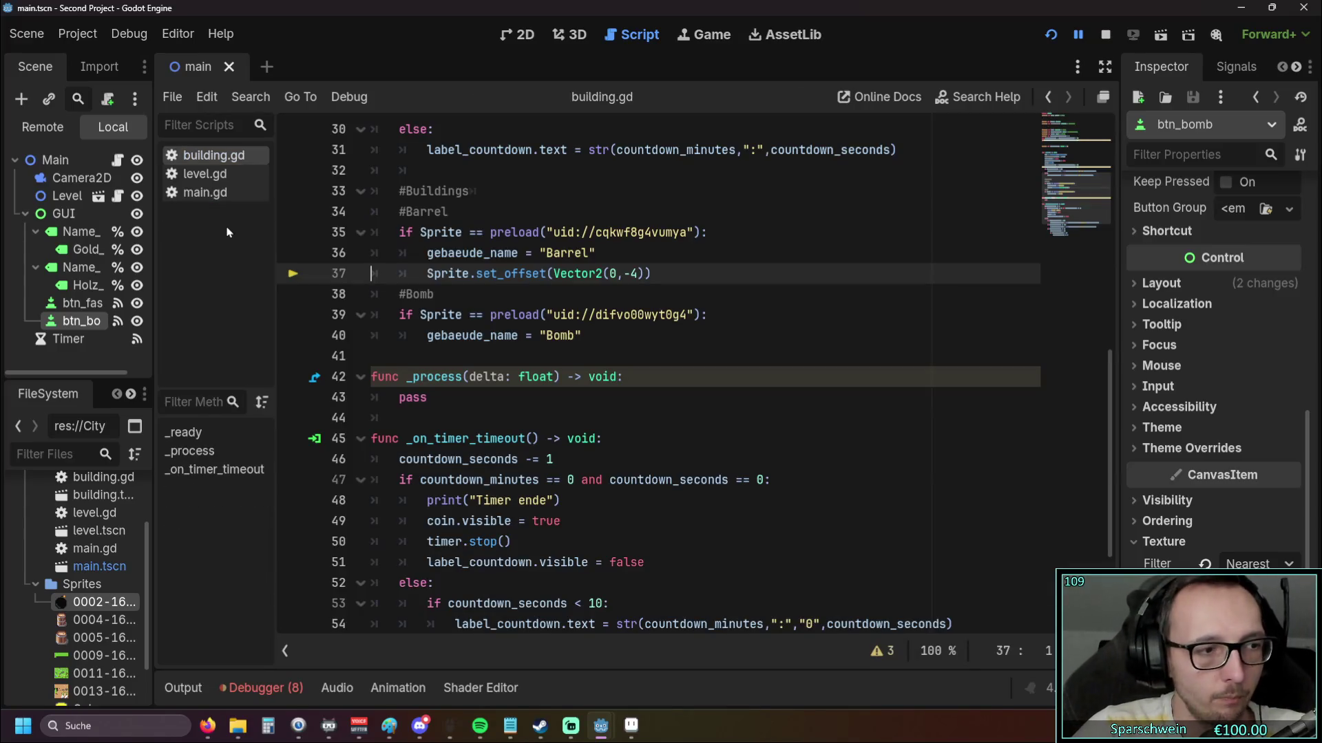
Look over level.gd and main.gd, switch between 2D and Script views, and discard a new empty scene
{"action": "left_click", "coordinate": [200, 173]}
{"action": "left_click", "coordinate": [205, 192]}
{"action": "left_click", "coordinate": [514, 36]}
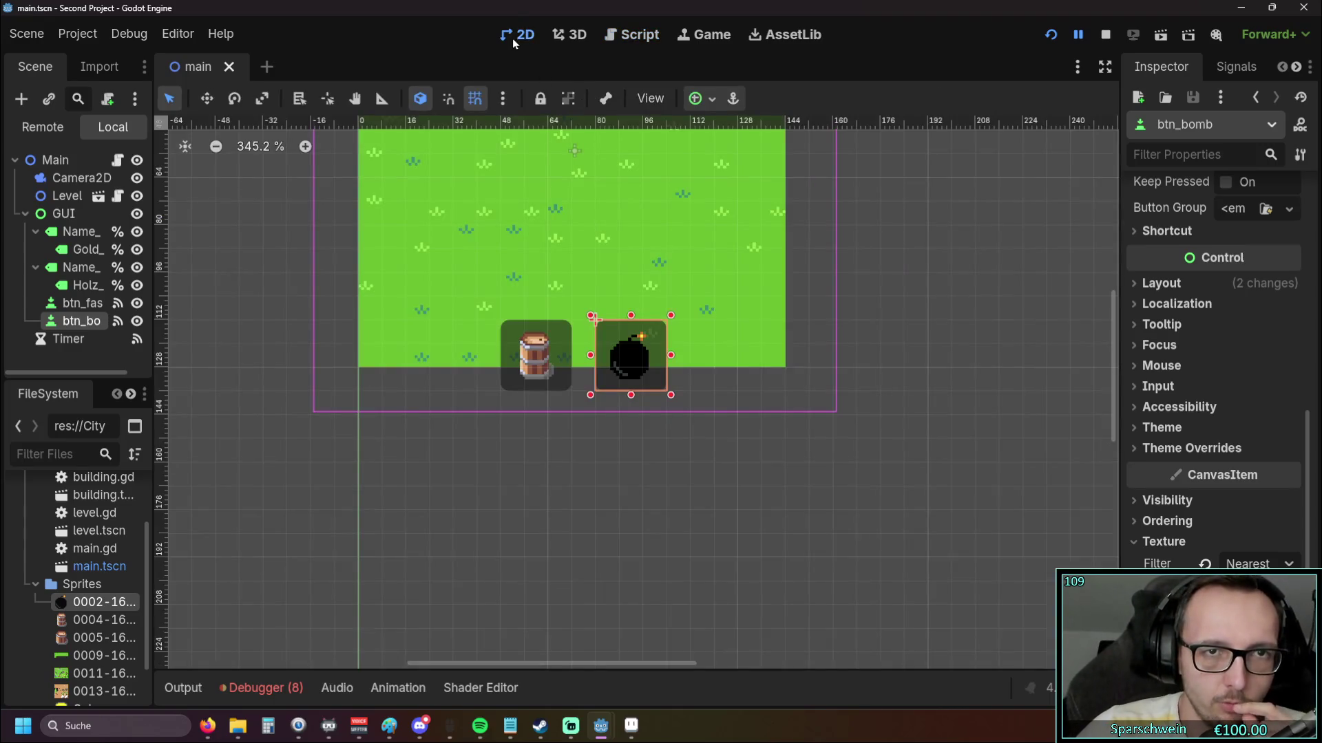
{"action": "left_click", "coordinate": [633, 34]}
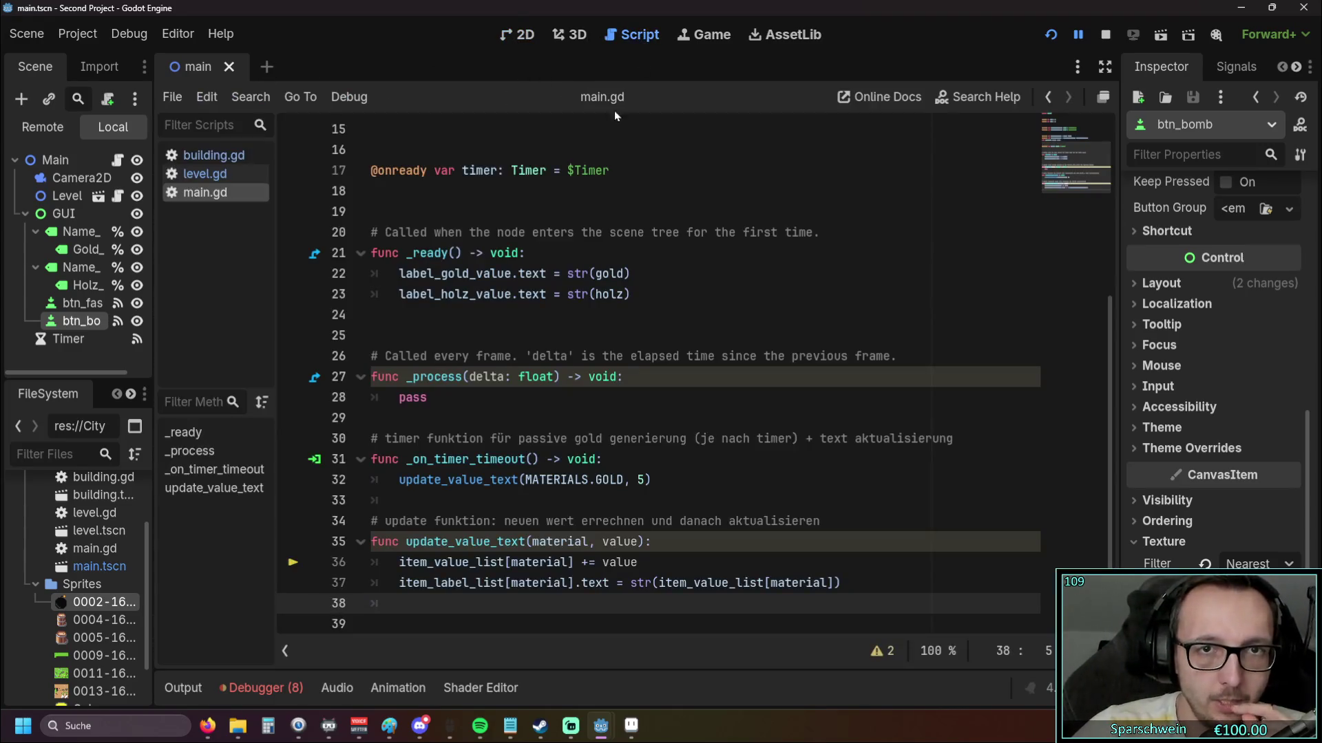
{"action": "left_click", "coordinate": [526, 35]}
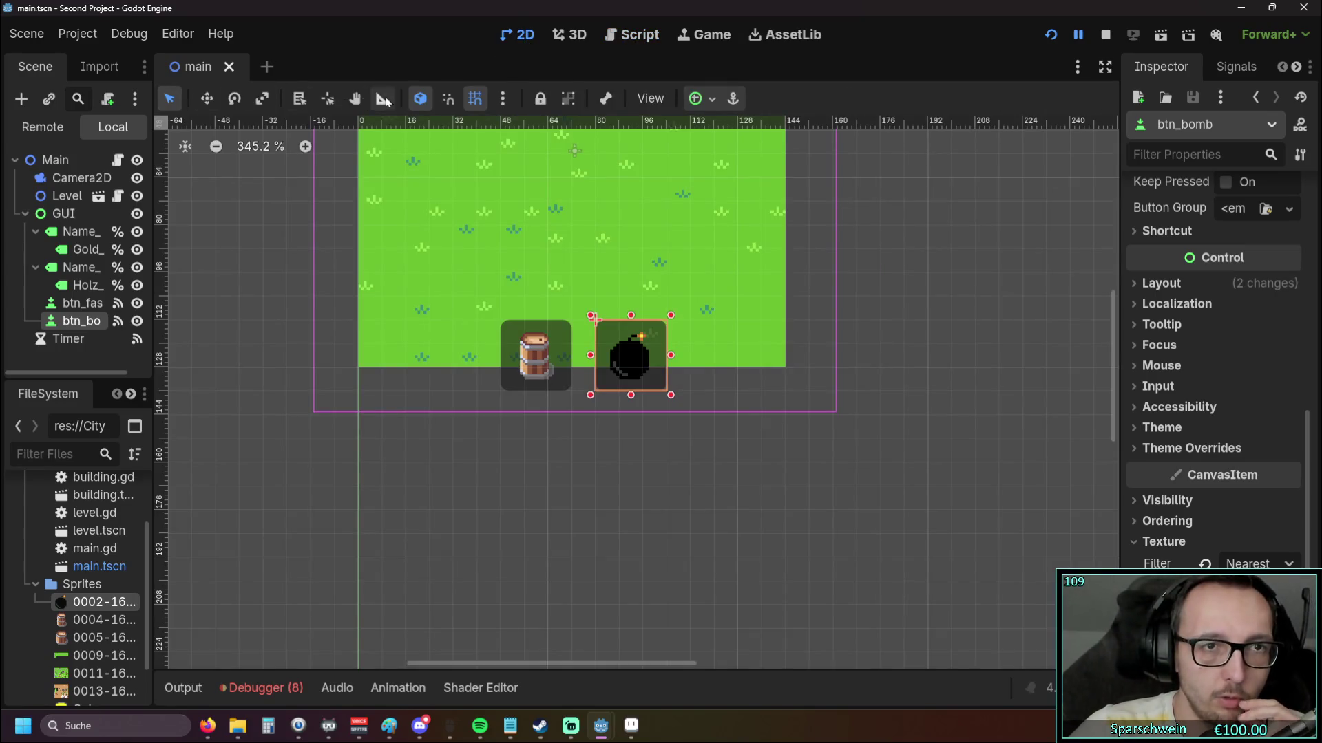
{"action": "scroll", "coordinate": [294, 218], "scroll_direction": "down", "scroll_amount": 4}
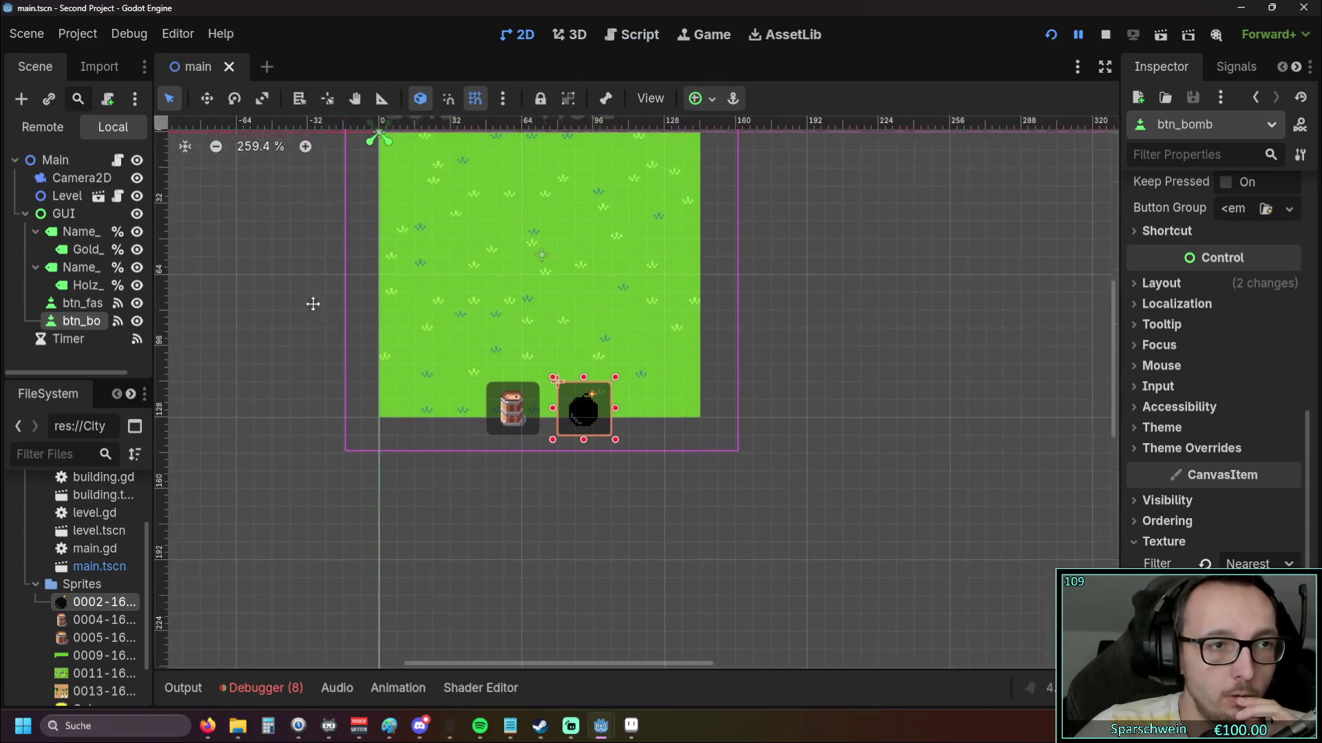
{"action": "left_click", "coordinate": [269, 67]}
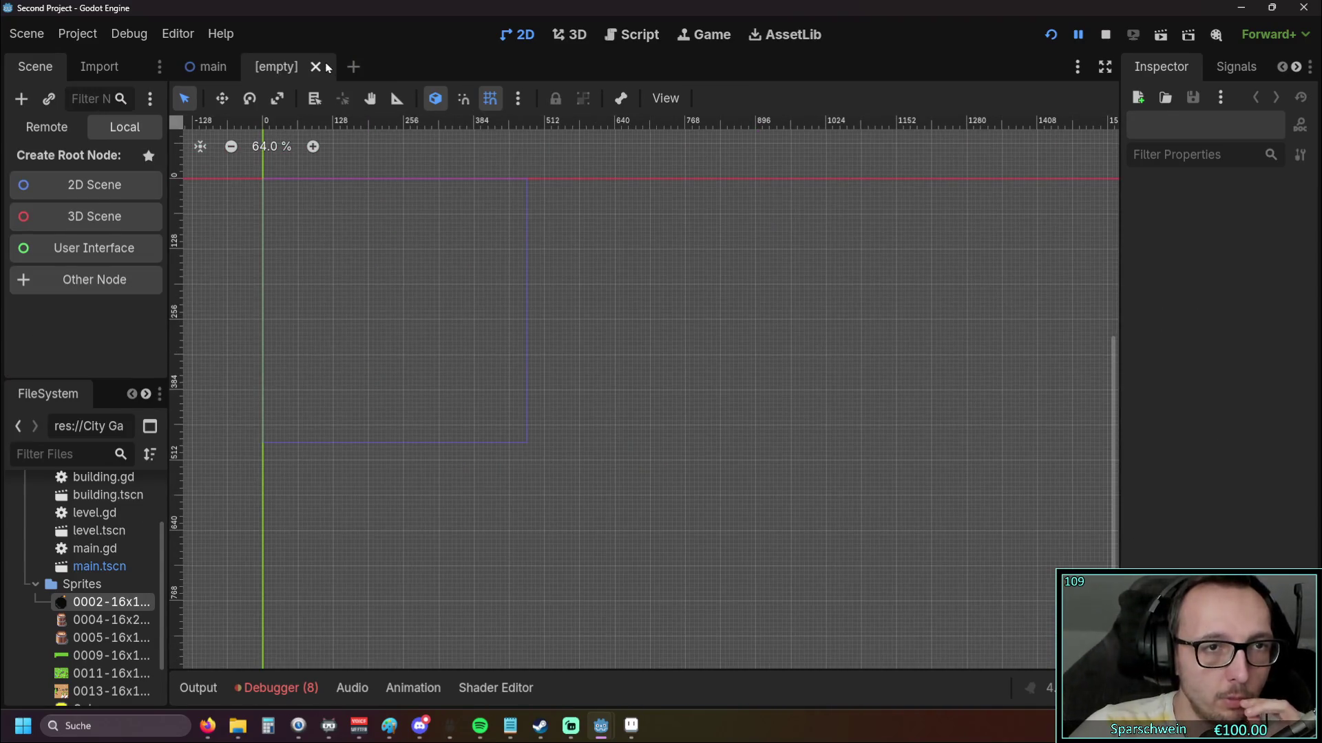
{"action": "left_click", "coordinate": [317, 66]}
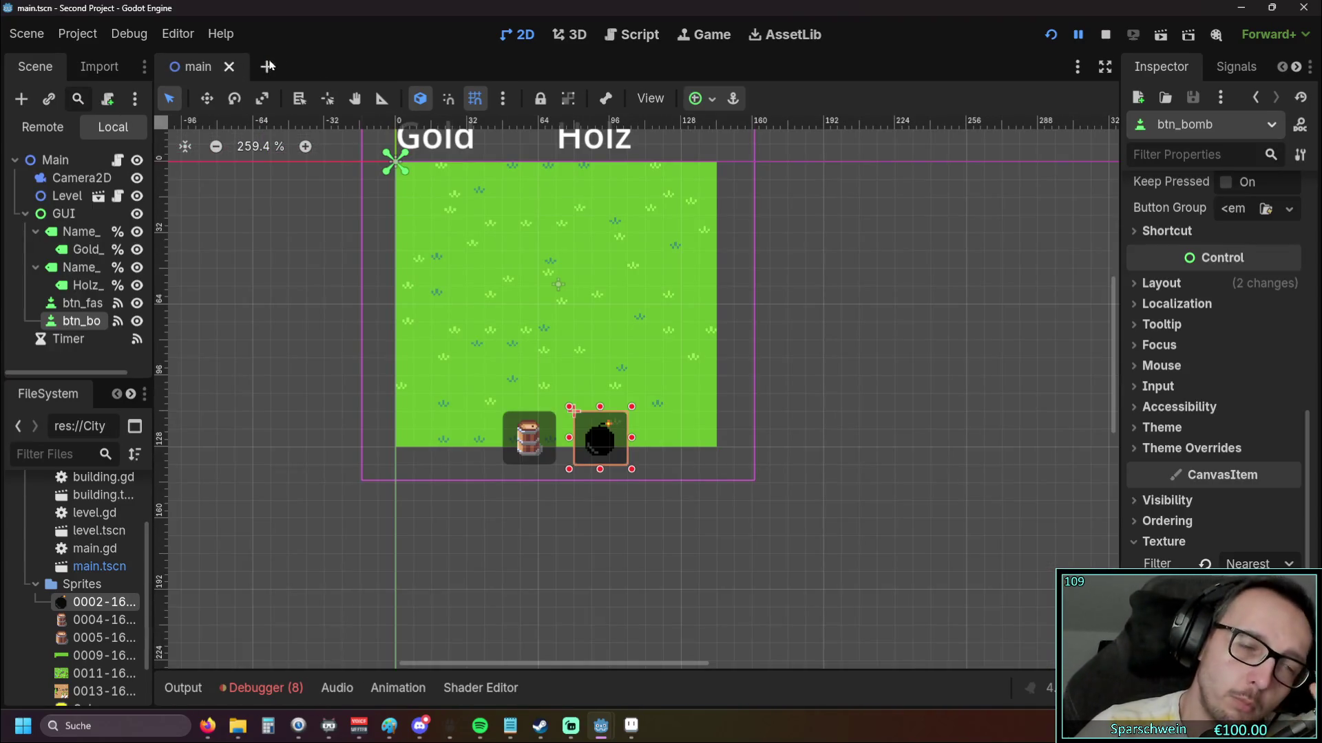
{"action": "scroll", "coordinate": [110, 532], "scroll_direction": "up", "scroll_amount": 1}
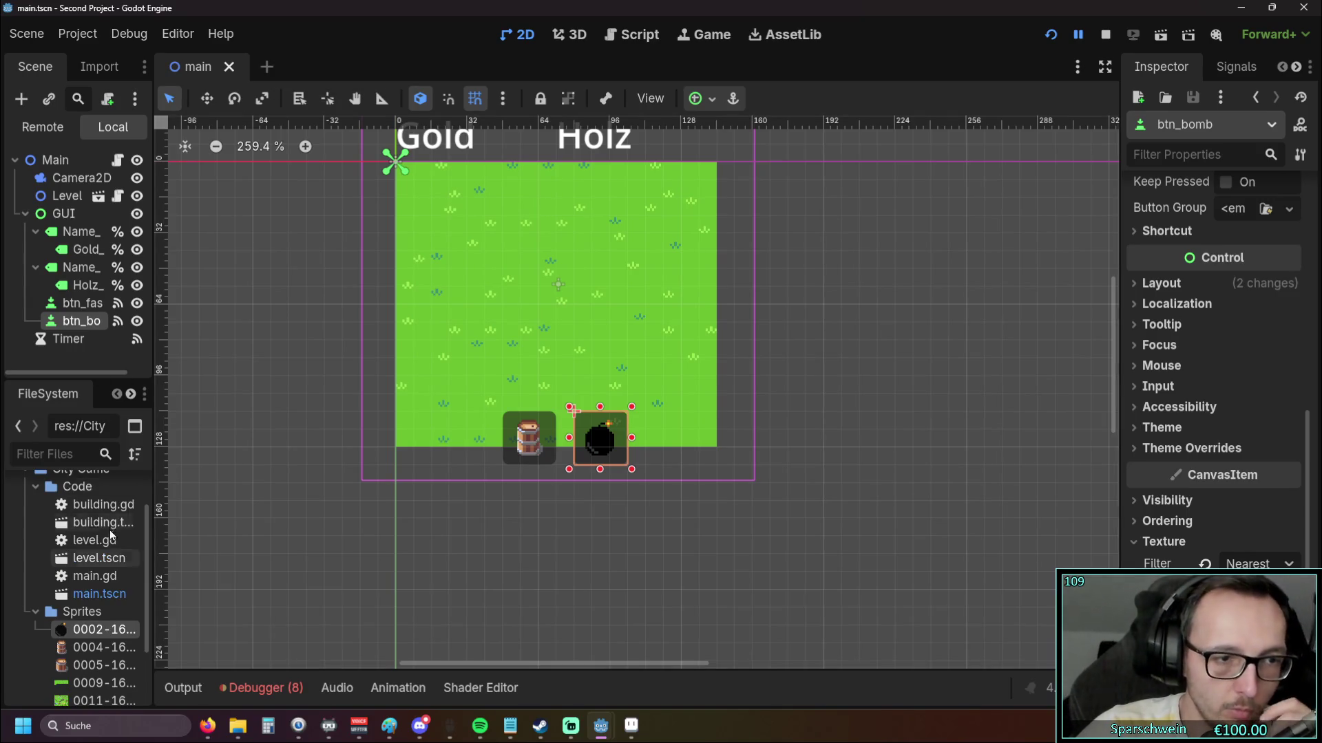
Open level.tscn and building.tscn, then centre the barrel sprite in the building scene
{"action": "double_click", "coordinate": [97, 559]}
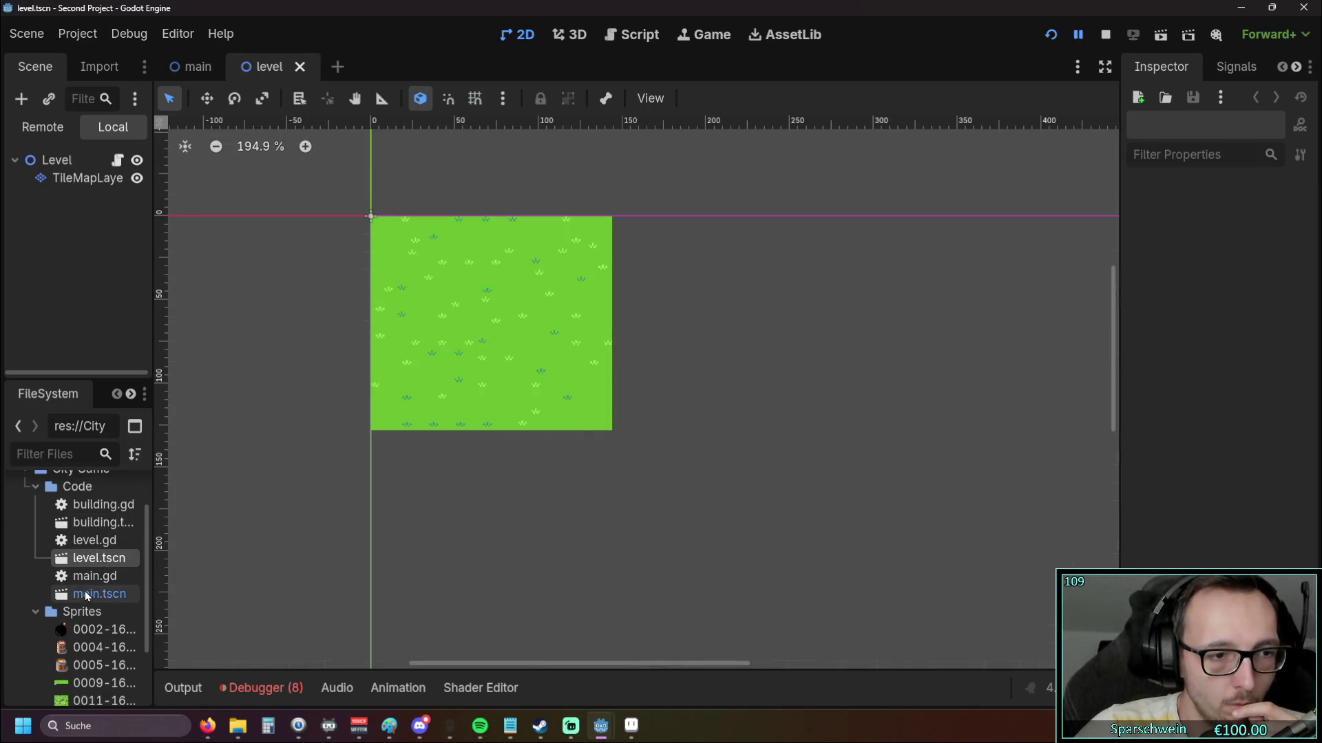
{"action": "double_click", "coordinate": [86, 596]}
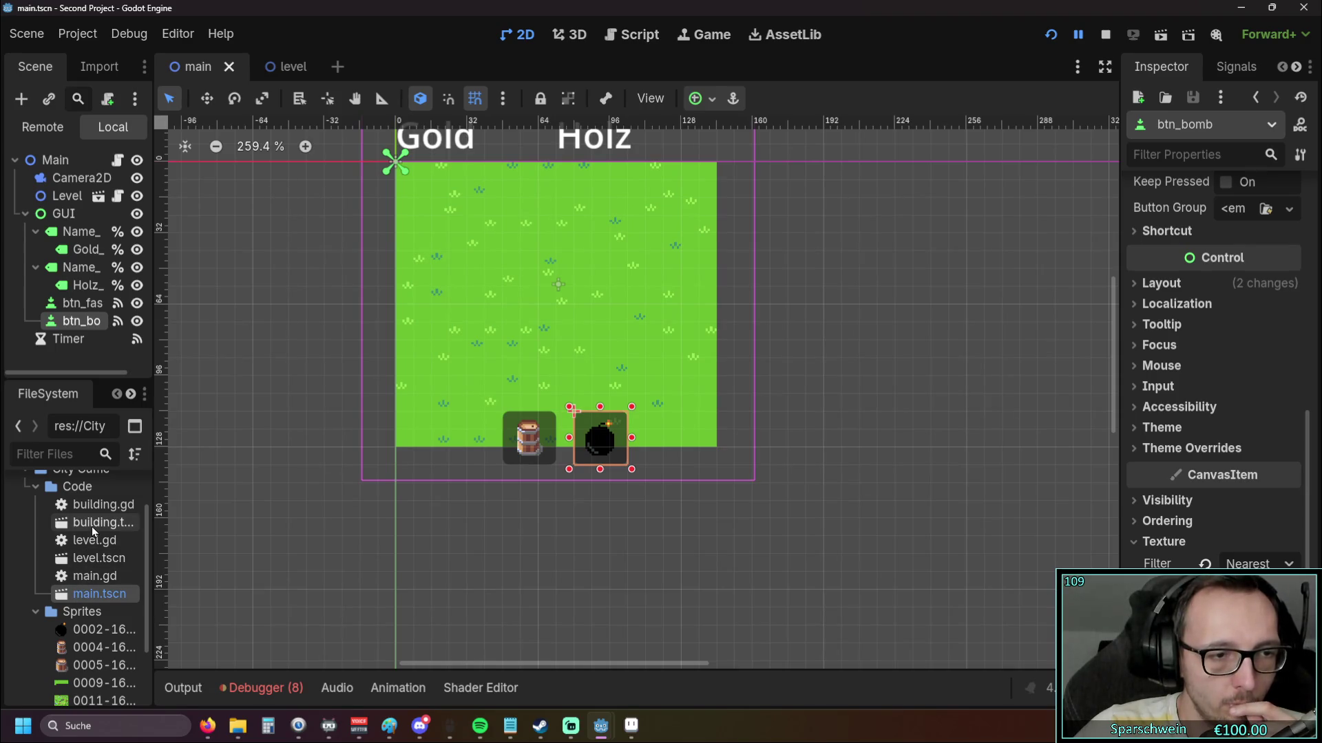
{"action": "double_click", "coordinate": [93, 526]}
{"action": "left_click", "coordinate": [265, 62]}
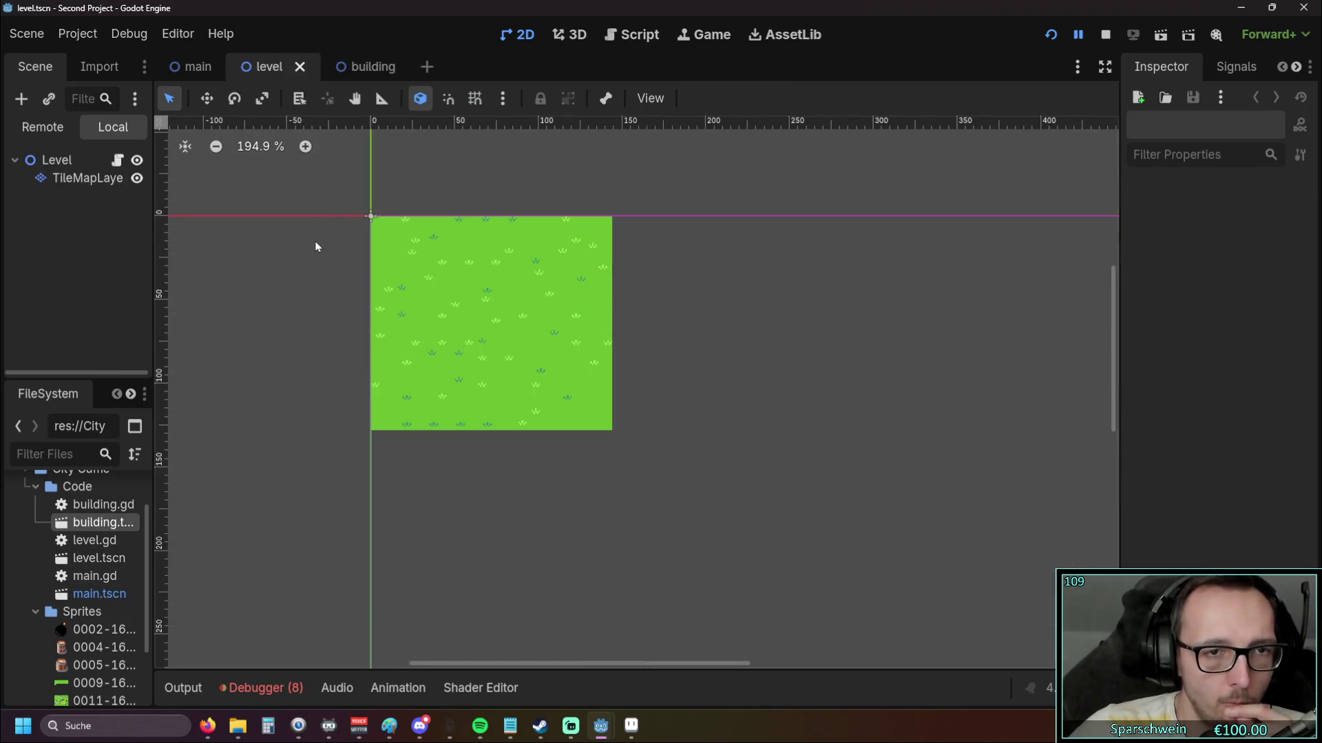
{"action": "scroll", "coordinate": [316, 246], "scroll_direction": "up", "scroll_amount": 4}
{"action": "key", "text": "ctrl+Tab"}
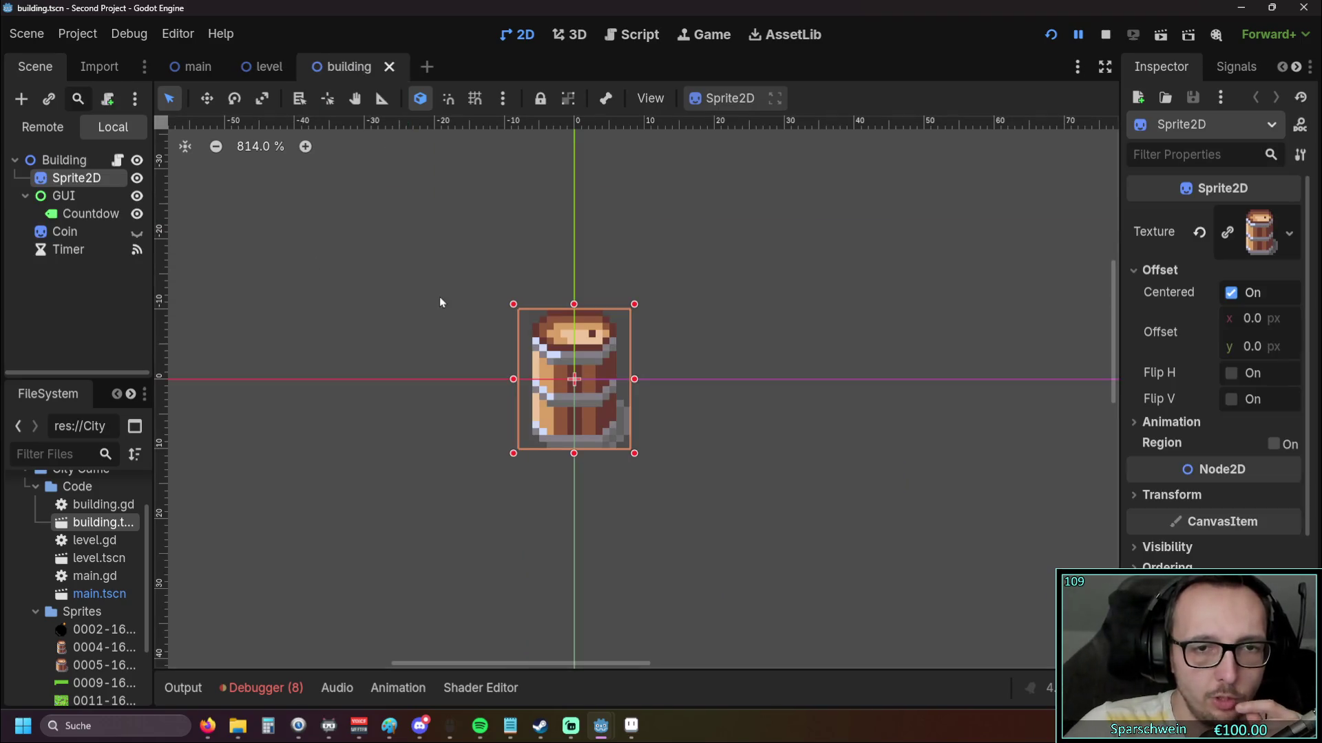
{"action": "scroll", "coordinate": [593, 400], "scroll_direction": "up", "scroll_amount": 3}
{"action": "mouse_move", "coordinate": [717, 381]}
{"action": "left_mouse_down"}
{"action": "mouse_move", "coordinate": [791, 363]}
{"action": "mouse_move", "coordinate": [812, 378]}
{"action": "left_mouse_up"}
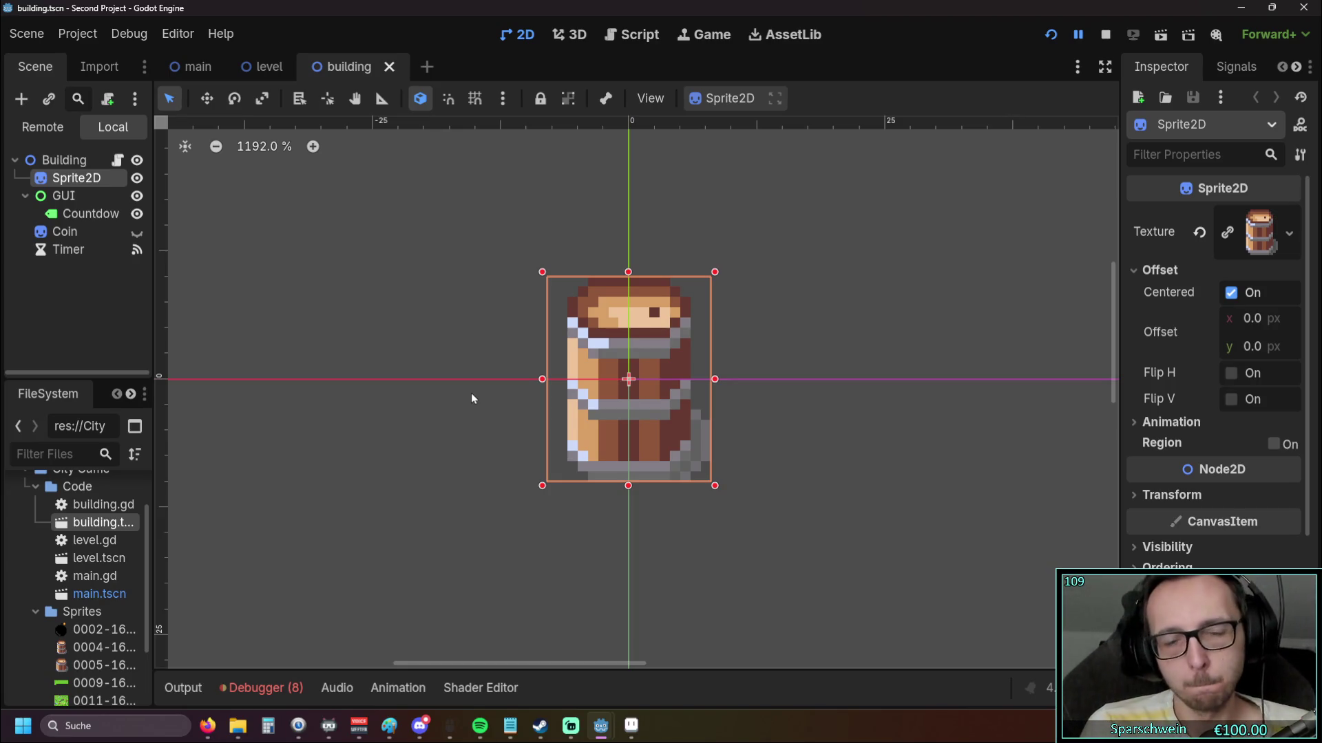
{"action": "left_click", "coordinate": [264, 67]}
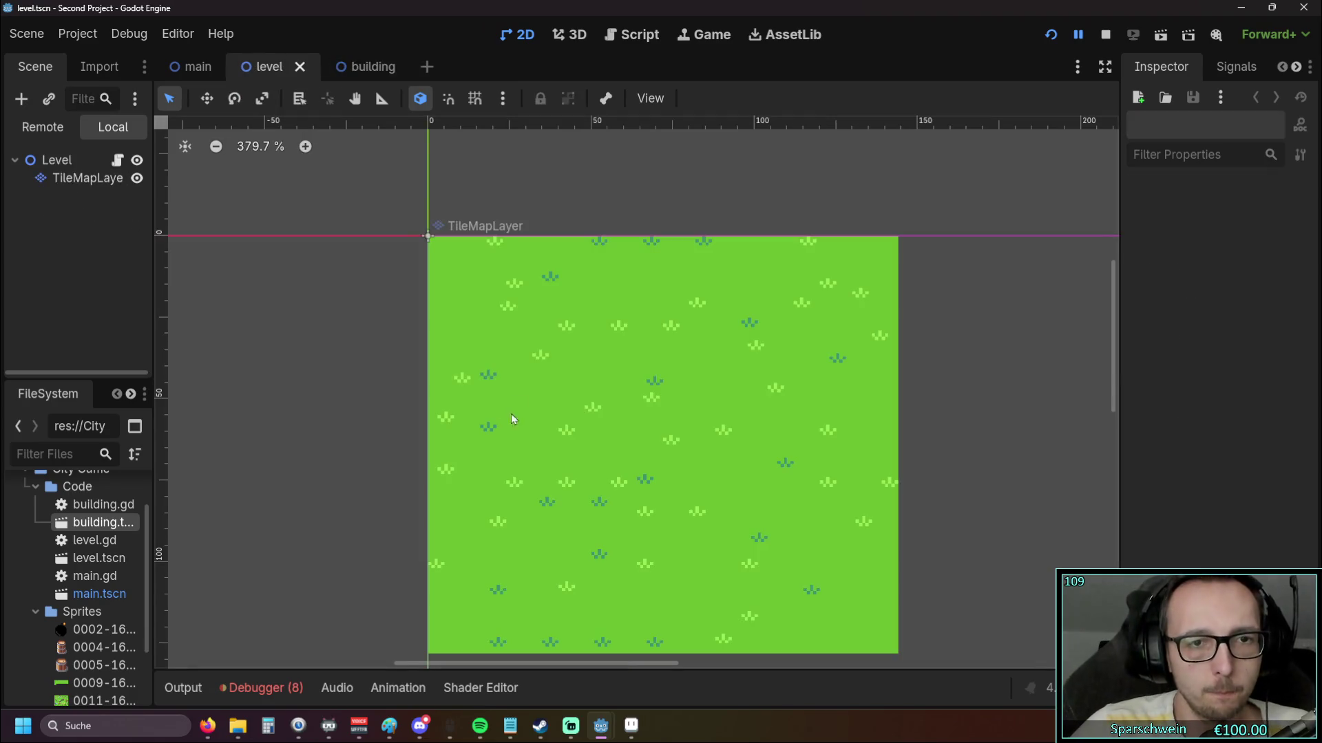
{"action": "left_click", "coordinate": [348, 67]}
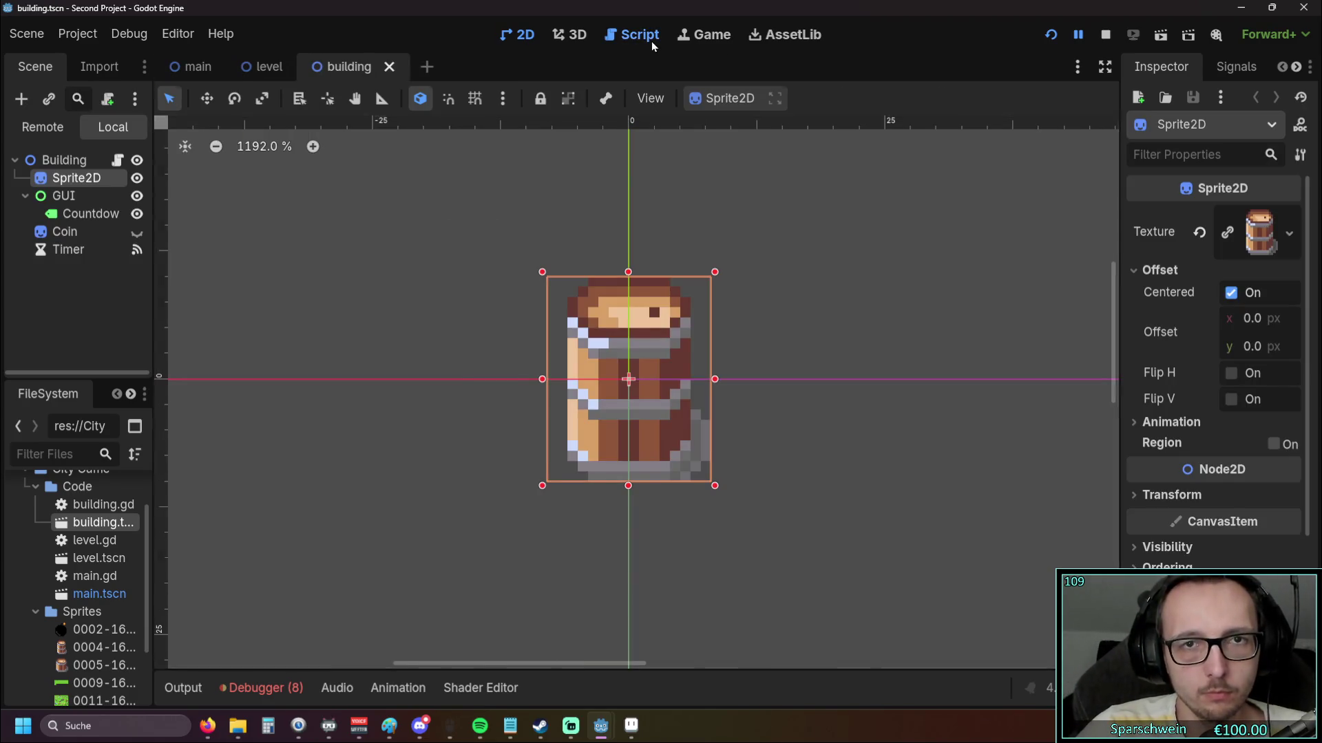
Open building.gd in the Script editor and scroll up to review its barrel and bomb code
{"action": "left_click", "coordinate": [632, 35]}
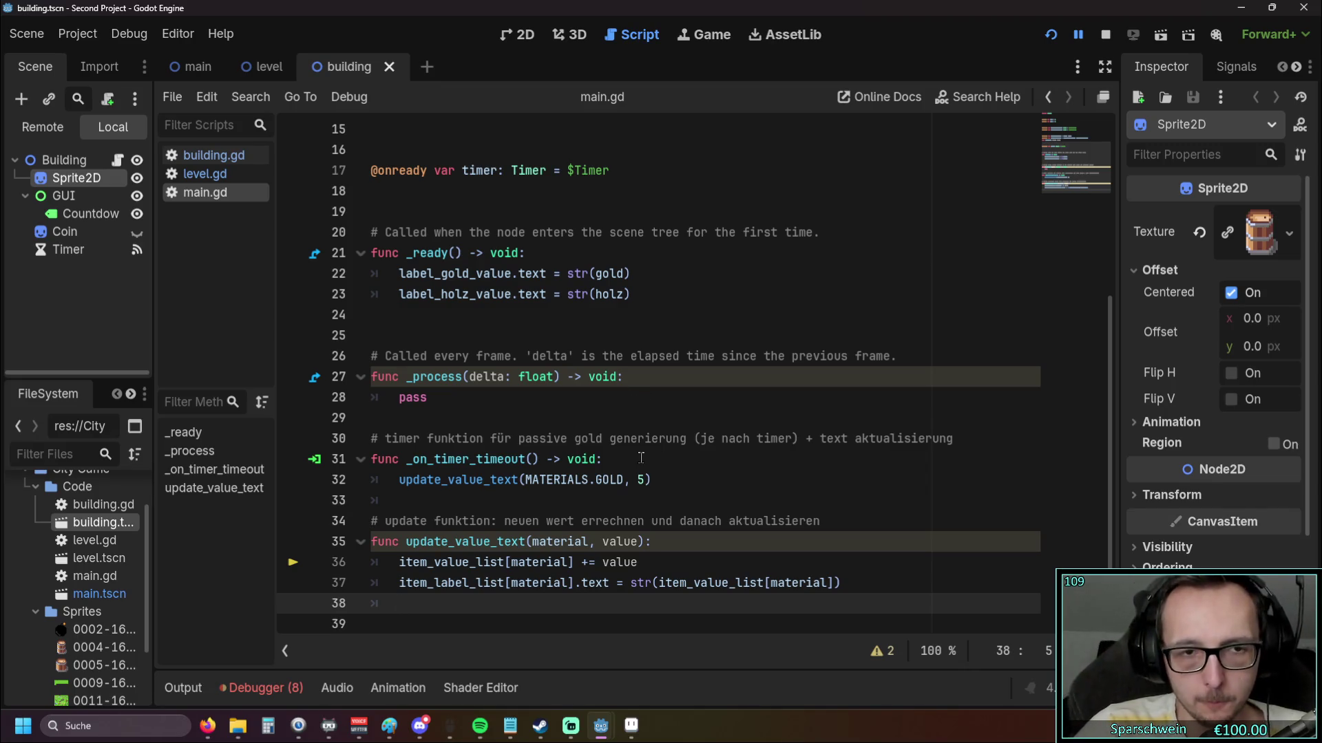
{"action": "scroll", "coordinate": [636, 448], "scroll_direction": "up", "scroll_amount": 1}
{"action": "left_click", "coordinate": [261, 66]}
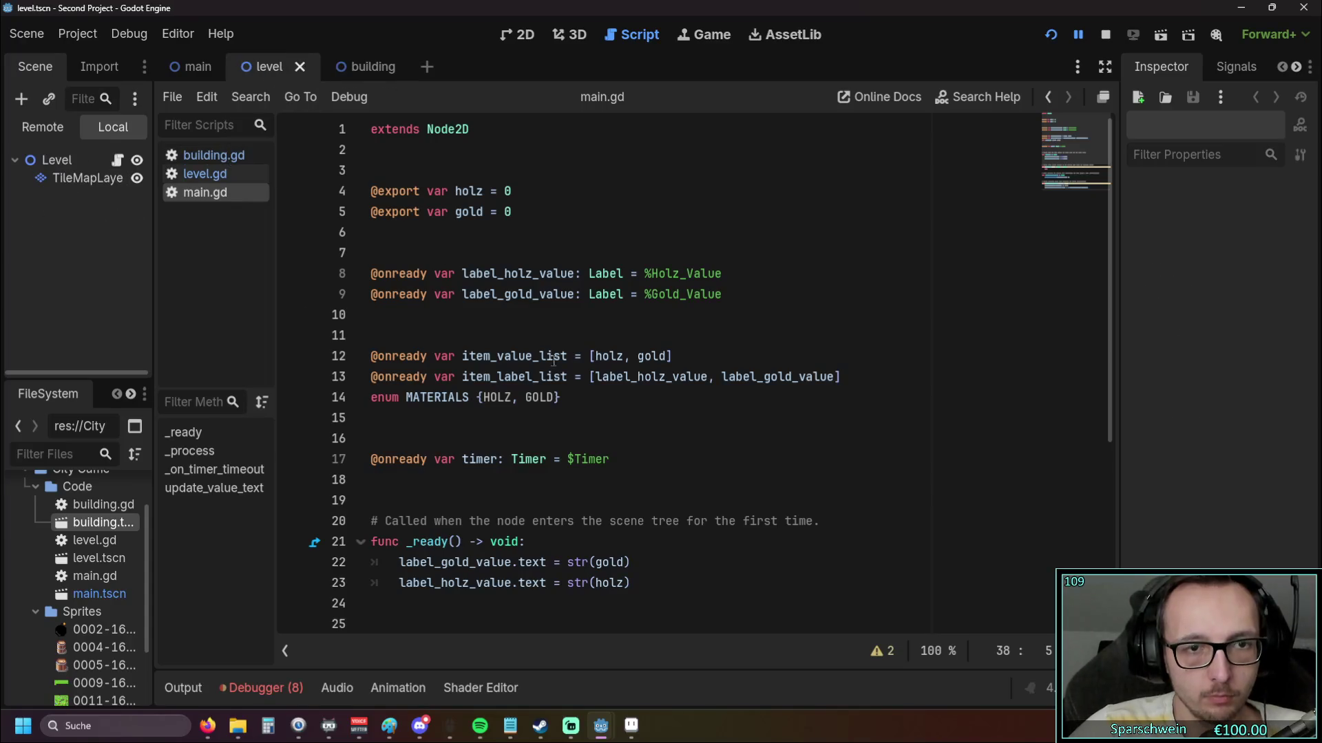
{"action": "scroll", "coordinate": [559, 370], "scroll_direction": "down", "scroll_amount": 1}
{"action": "scroll", "coordinate": [558, 370], "scroll_direction": "up", "scroll_amount": 1}
{"action": "left_click", "coordinate": [355, 66]}
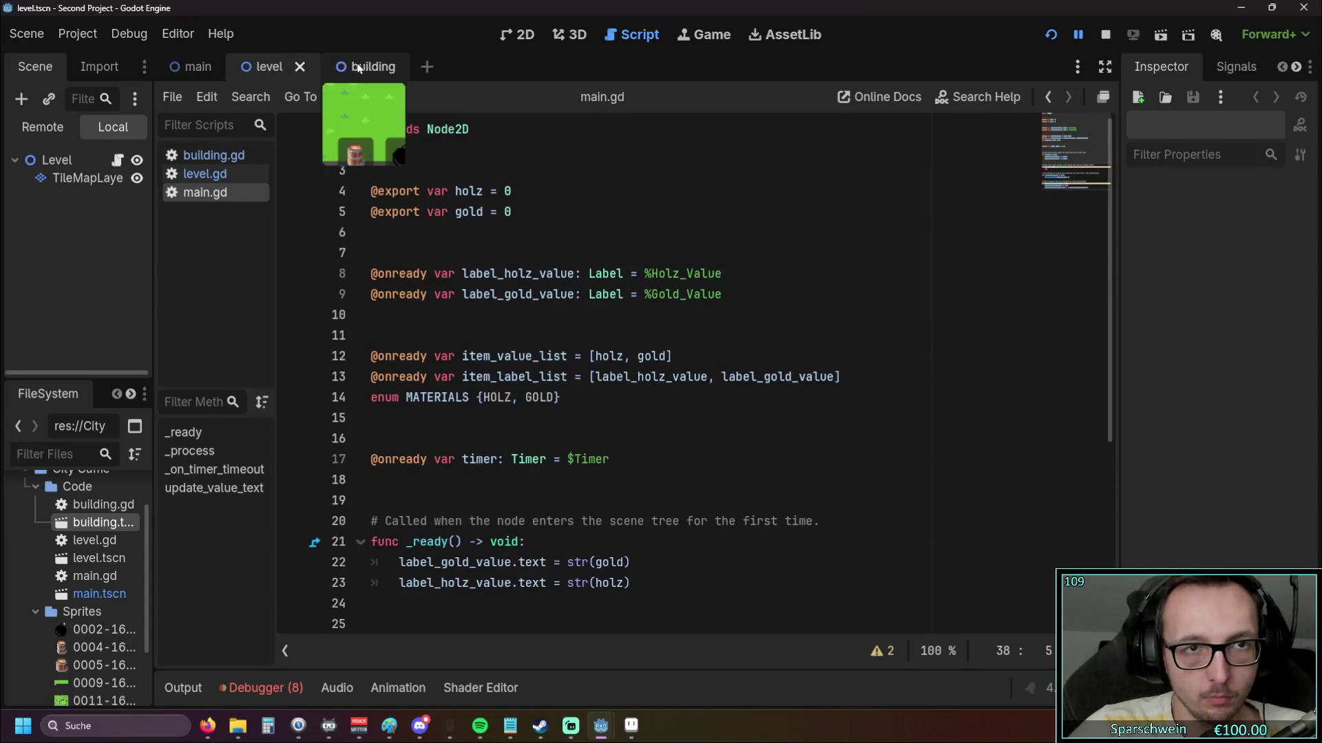
{"action": "left_click", "coordinate": [200, 174]}
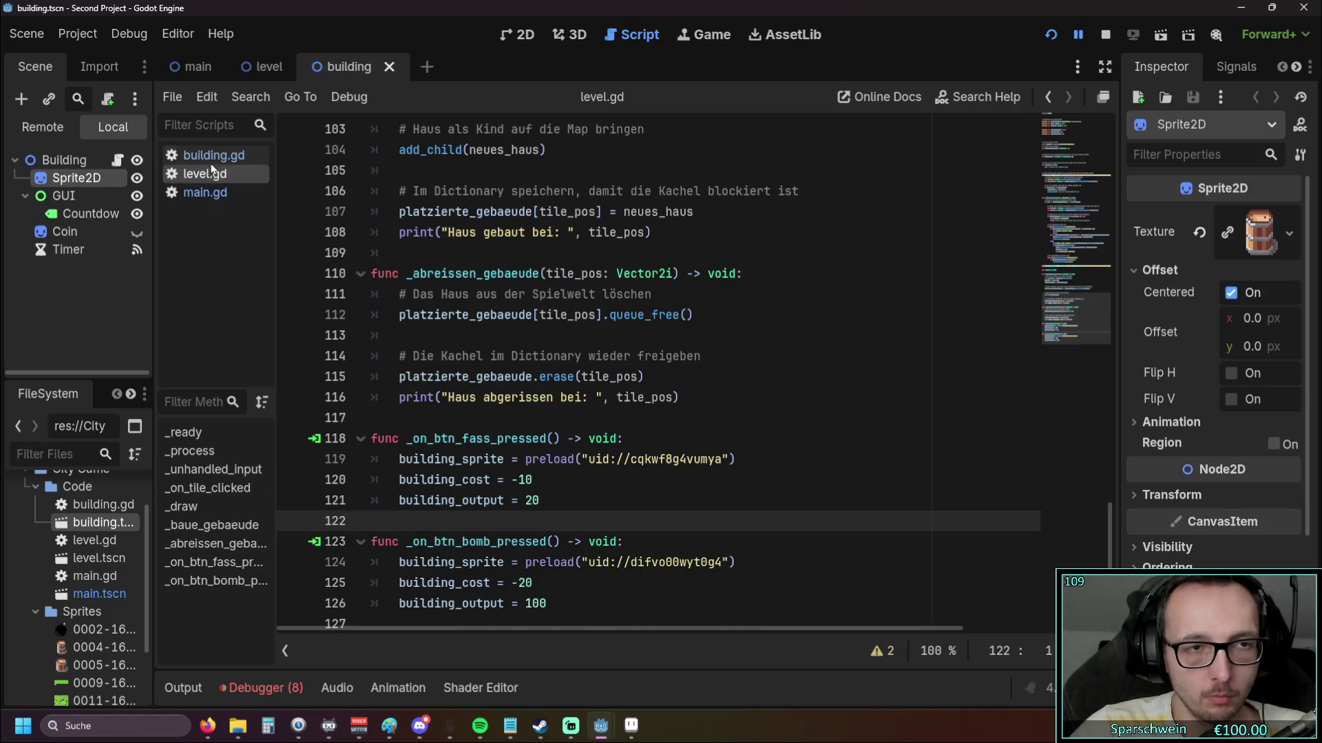
{"action": "left_click", "coordinate": [214, 161]}
{"action": "scroll", "coordinate": [602, 304], "scroll_direction": "up", "scroll_amount": 2}
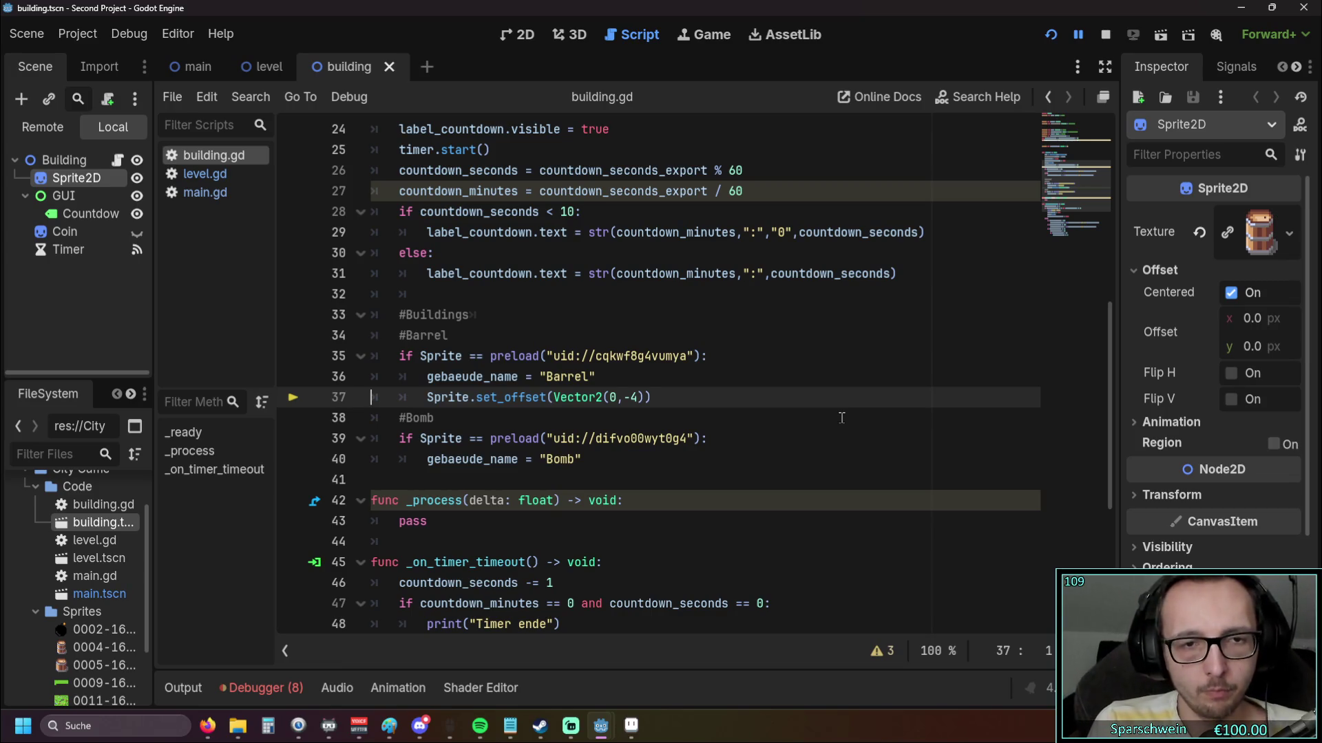
{"action": "mouse_move", "coordinate": [622, 359]}
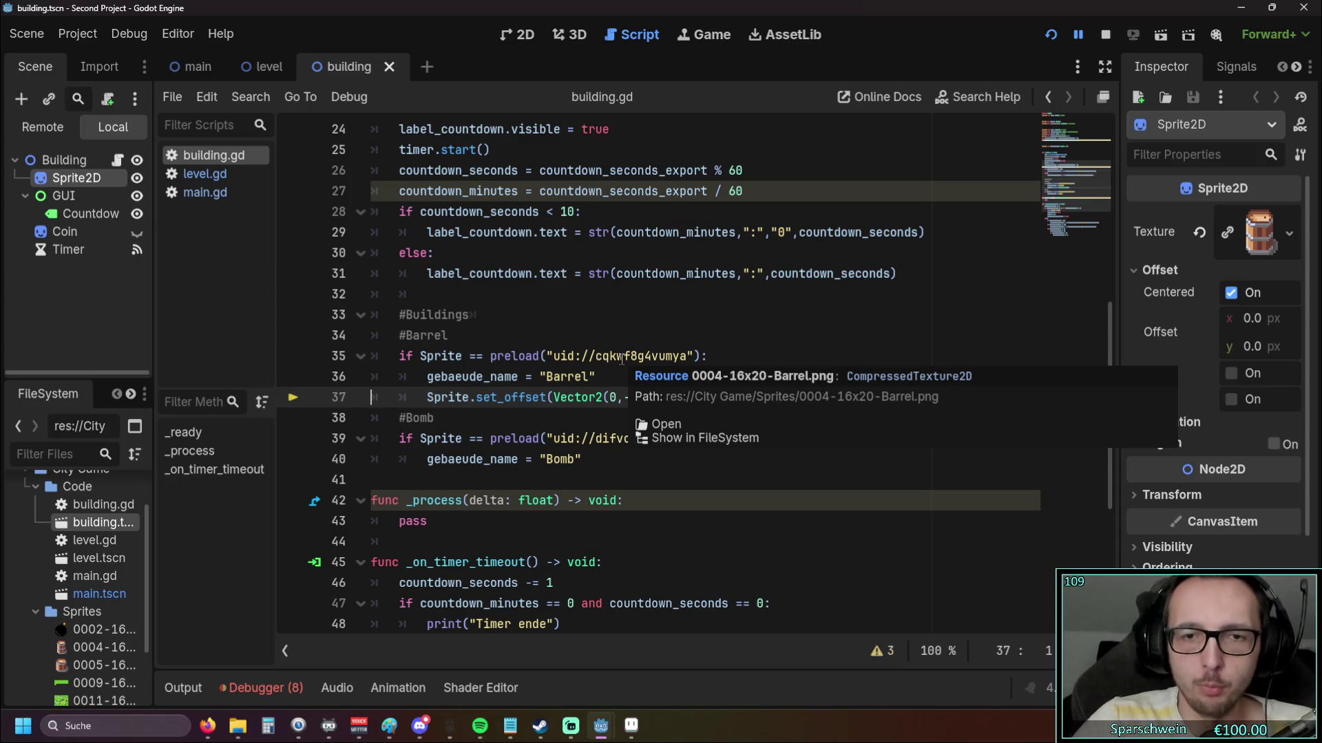
{"action": "scroll", "coordinate": [515, 355], "scroll_direction": "up", "scroll_amount": 4}
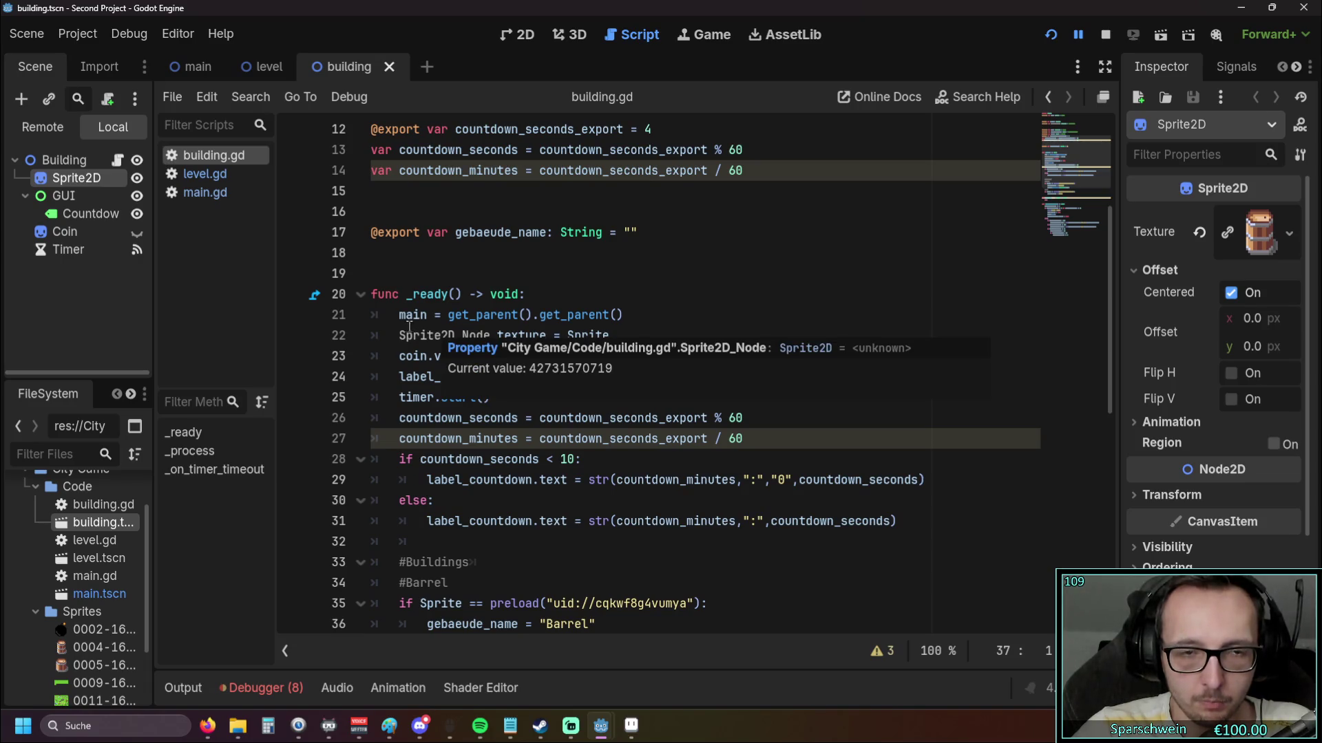
{"action": "scroll", "coordinate": [427, 334], "scroll_direction": "up", "scroll_amount": 4}
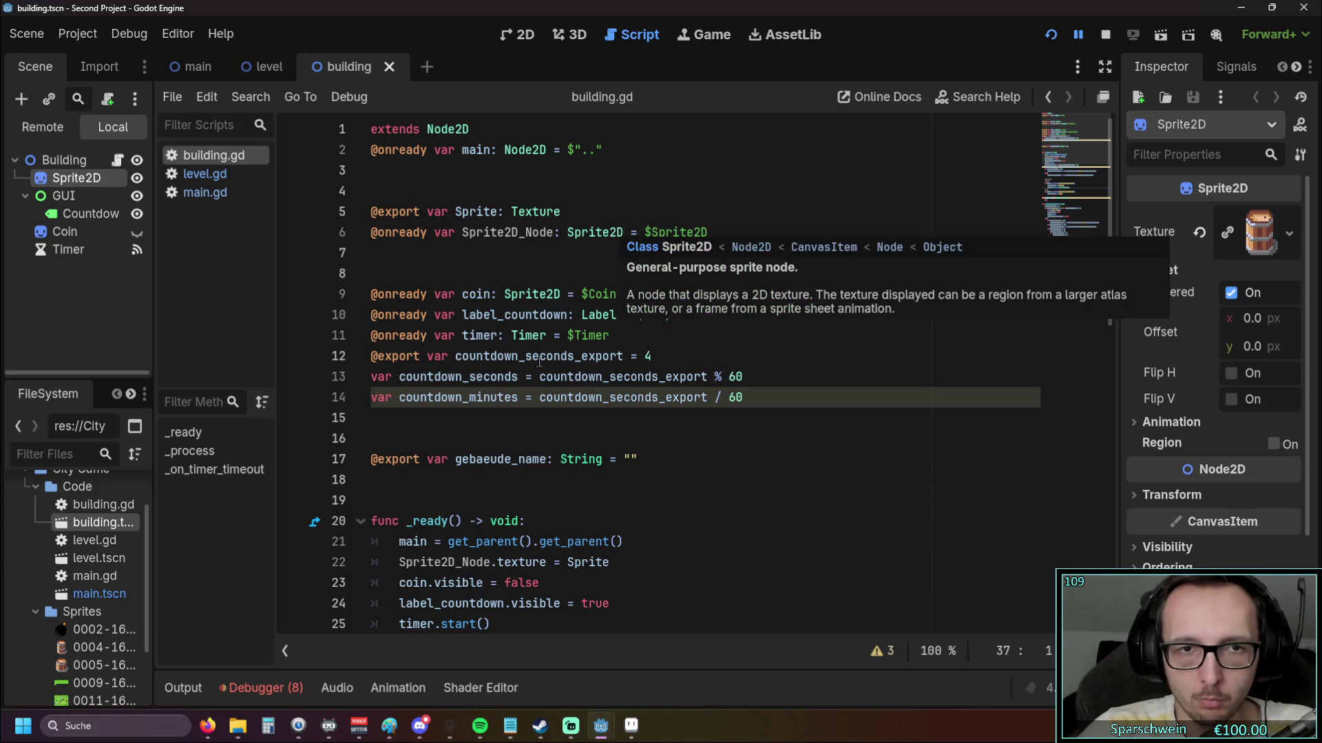
Change line 37 to Sprite2D_Node.set_offset(Vector2(0,-4)) by appending 2D_Node to Sprite
{"action": "scroll", "coordinate": [530, 365], "scroll_direction": "down", "scroll_amount": 5}
{"action": "scroll", "coordinate": [530, 368], "scroll_direction": "down", "scroll_amount": 4}
{"action": "scroll", "coordinate": [528, 382], "scroll_direction": "up", "scroll_amount": 1}
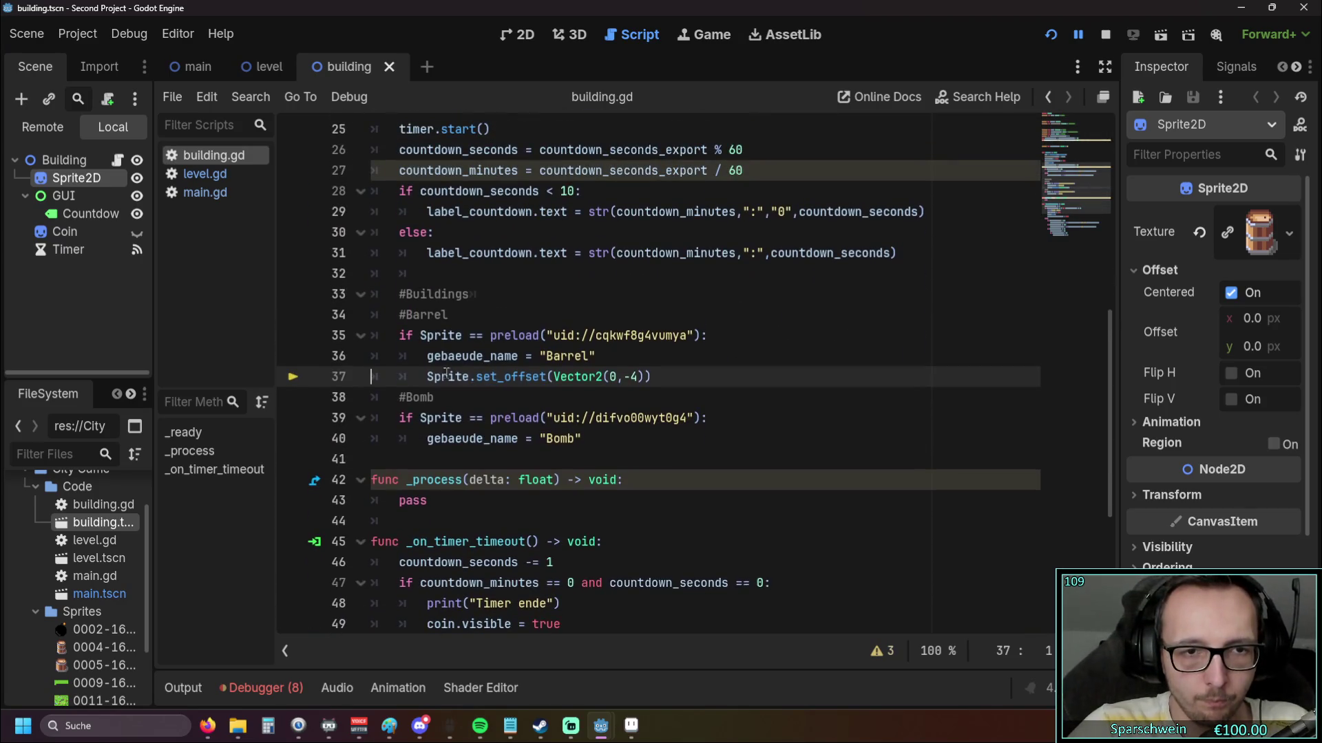
{"action": "double_click", "coordinate": [434, 377]}
{"action": "scroll", "coordinate": [497, 373], "scroll_direction": "up", "scroll_amount": 1}
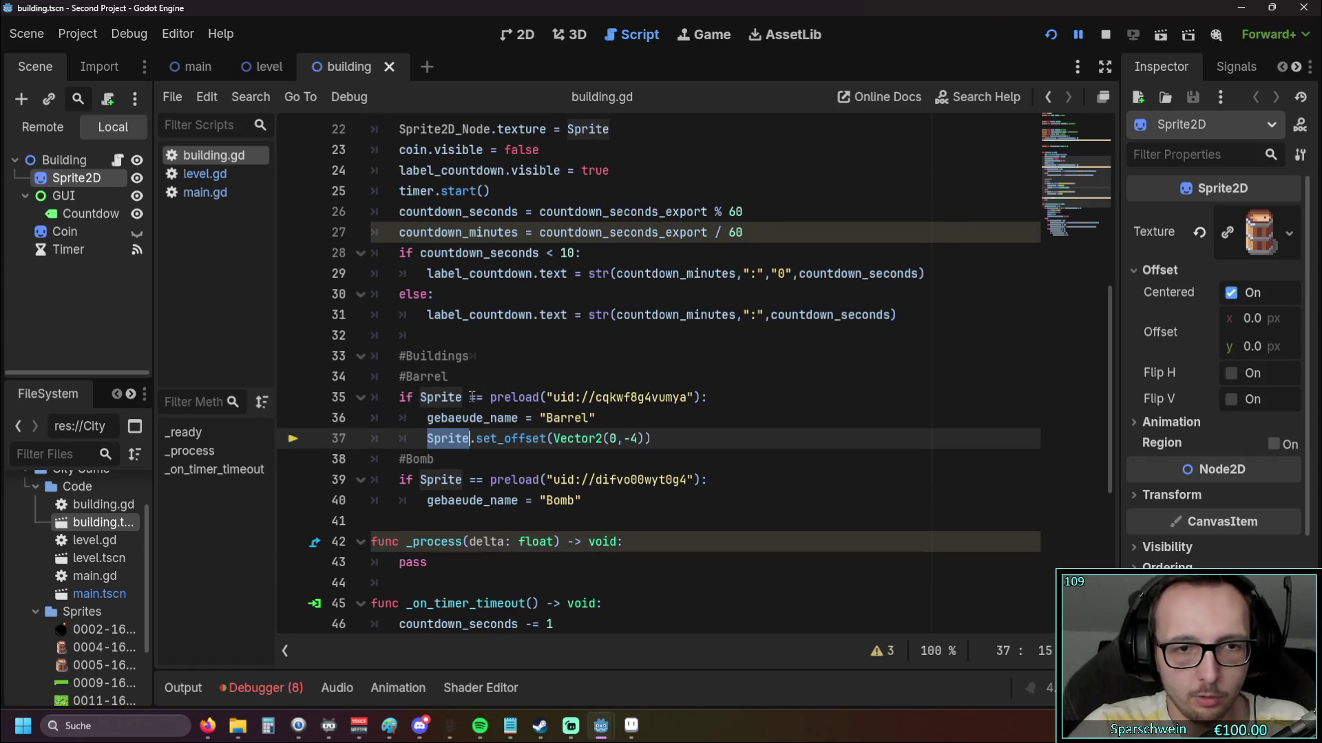
{"action": "left_click", "coordinate": [483, 439]}
{"action": "mouse_move", "coordinate": [506, 488]}
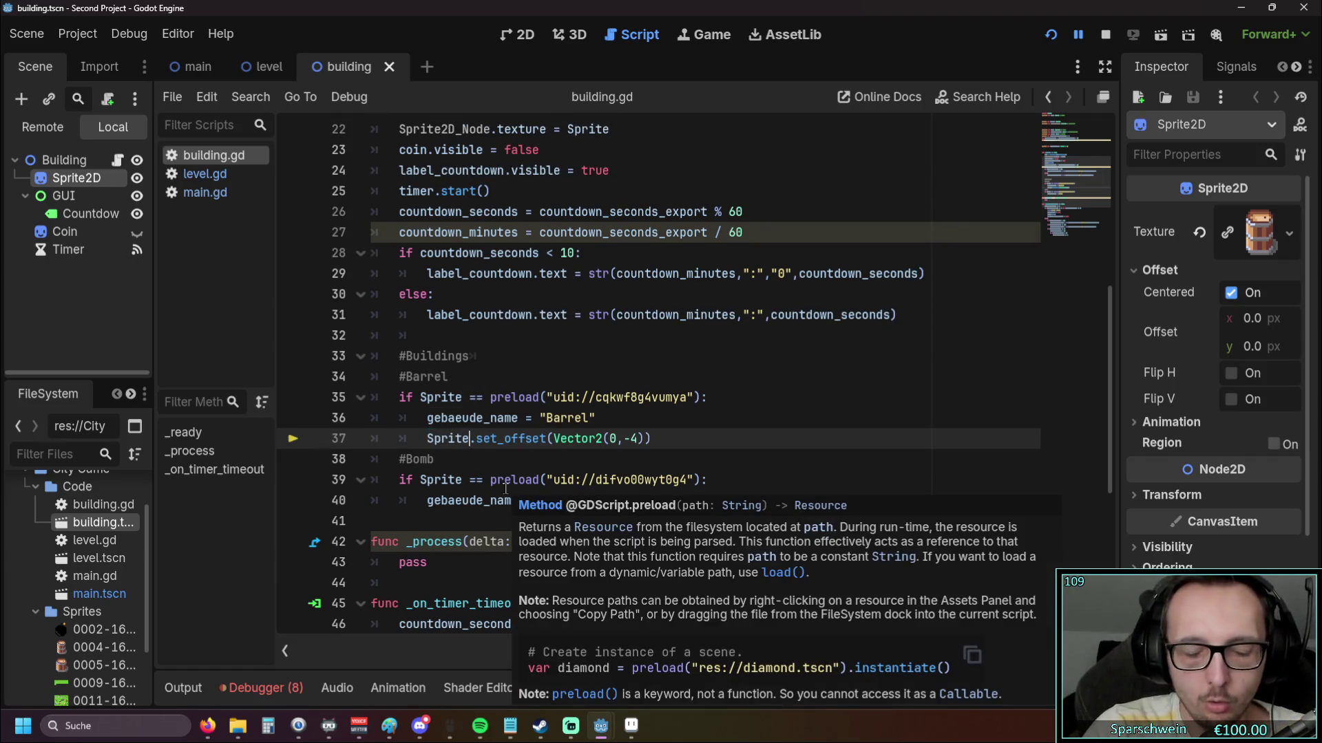
{"action": "type", "text": "2D"}
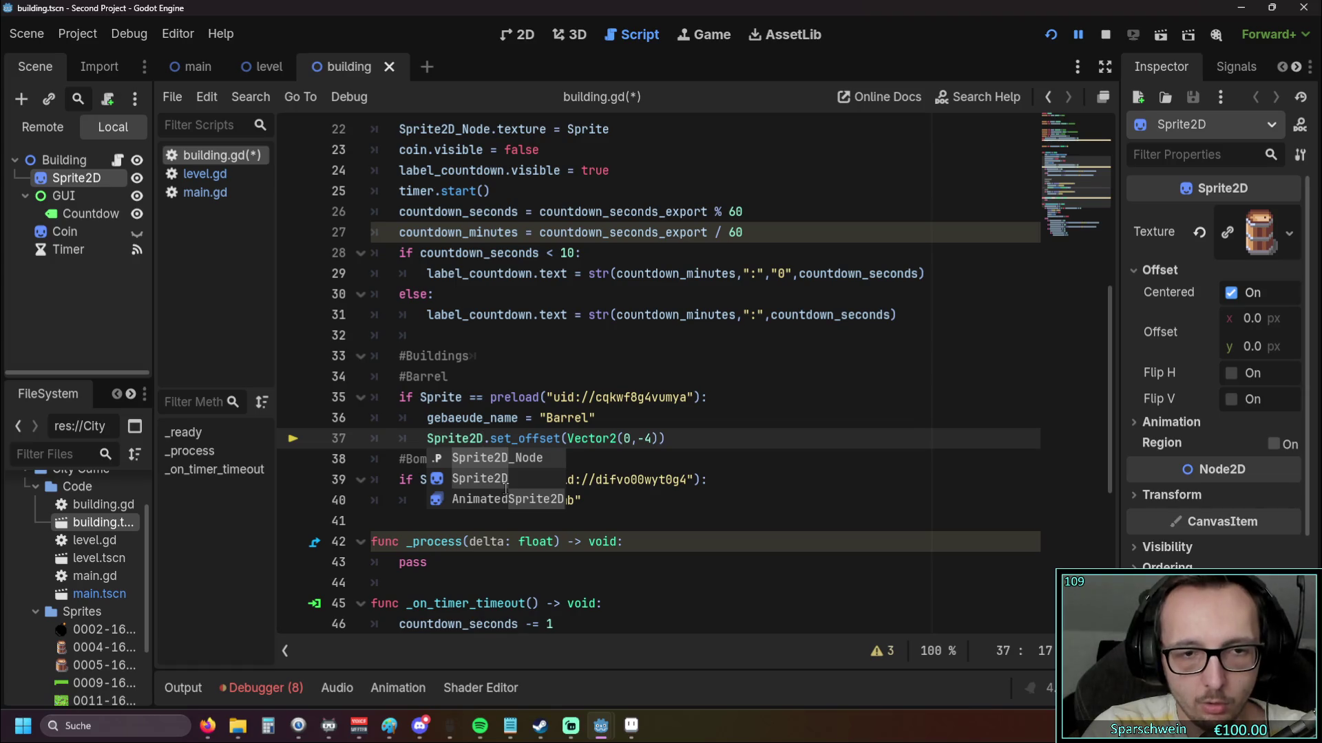
{"action": "type", "text": "_Node"}
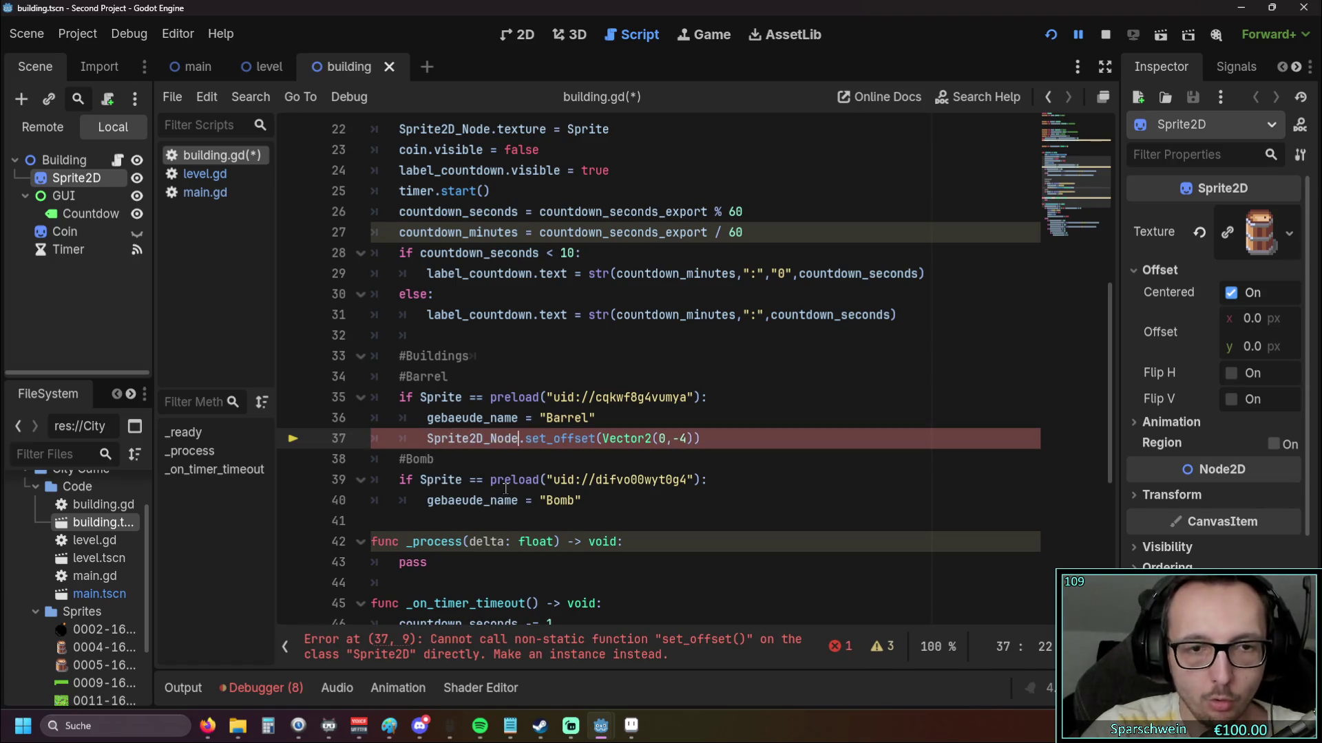
{"action": "left_click", "coordinate": [592, 458]}
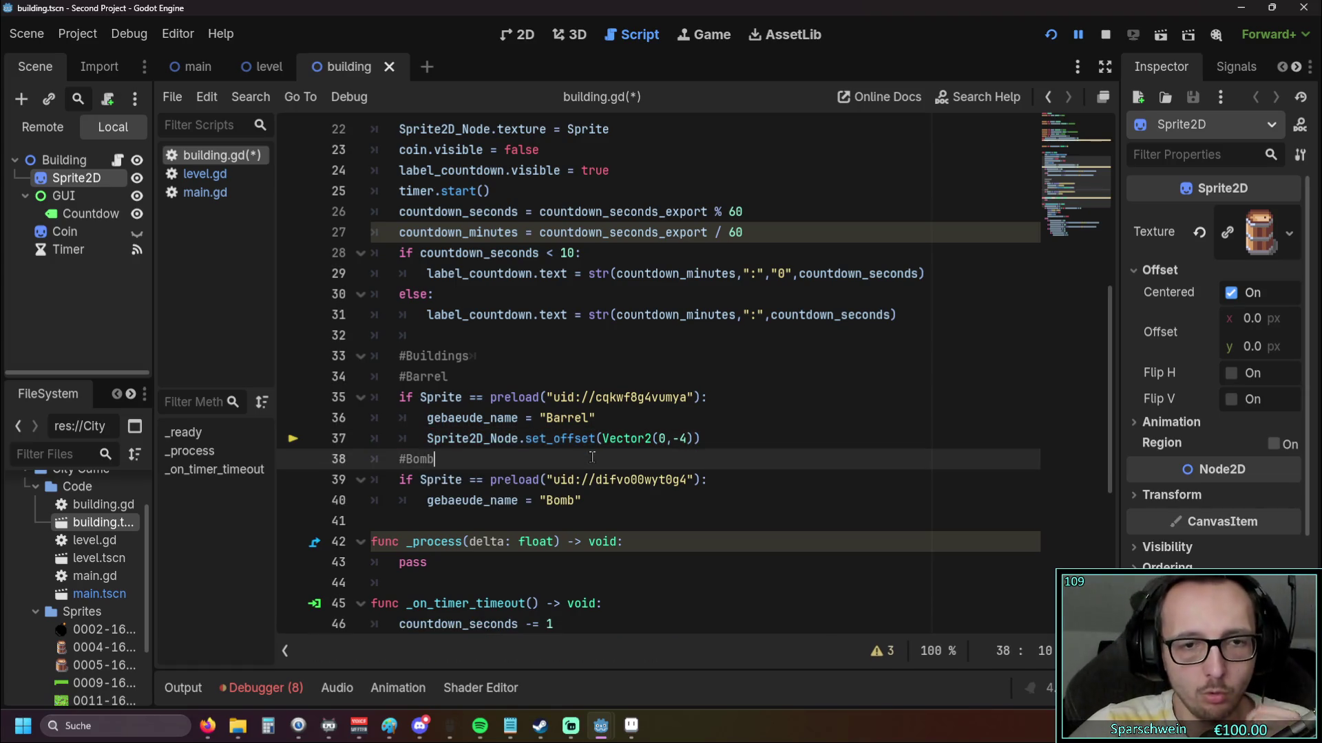
Run the project, place a barrel and then a bomb on the grass, and stop the game
{"action": "left_click", "coordinate": [1051, 34]}
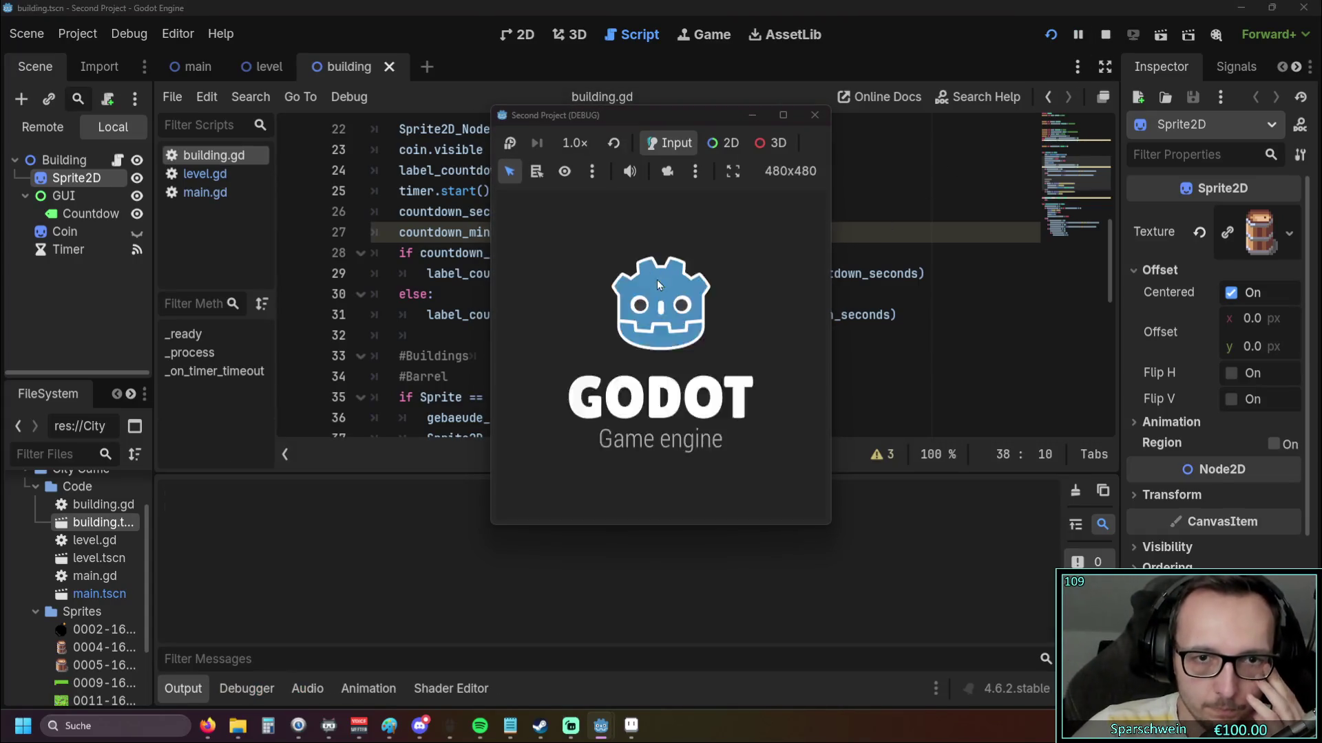
{"action": "left_click", "coordinate": [640, 477]}
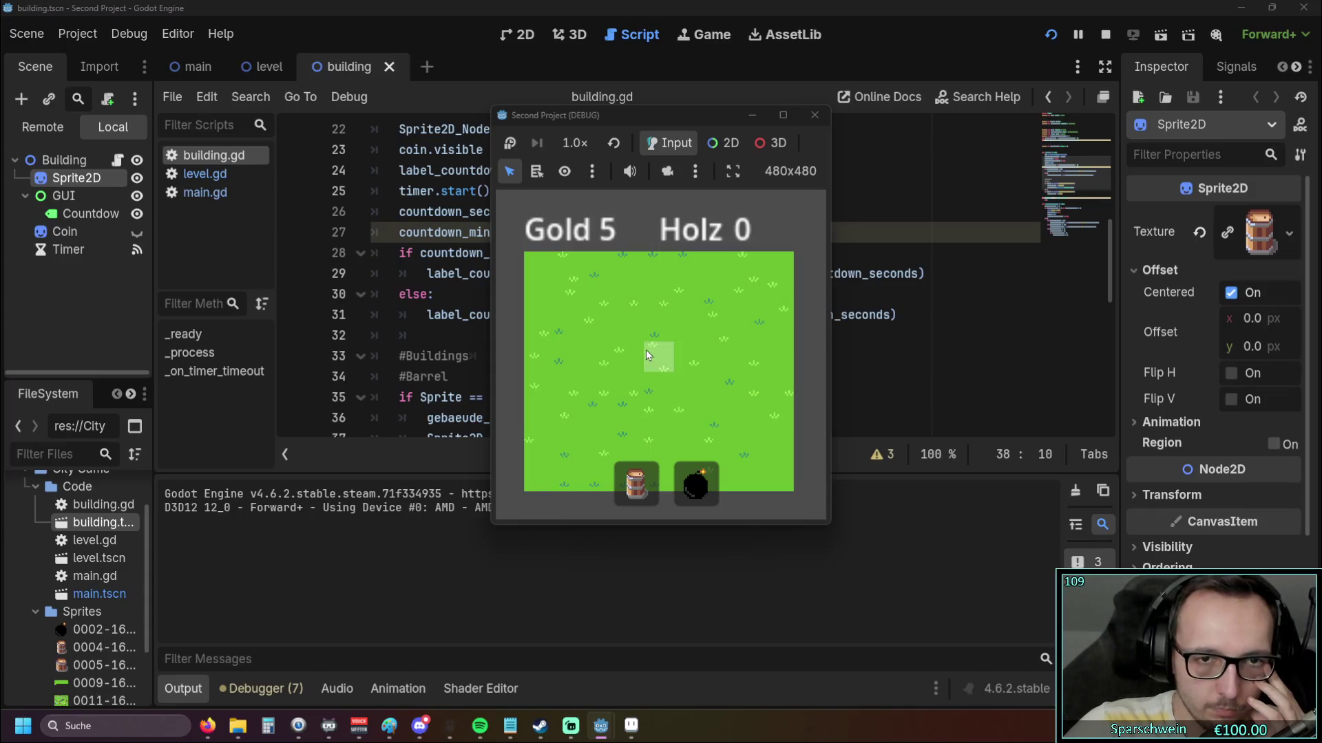
{"action": "left_click", "coordinate": [629, 350]}
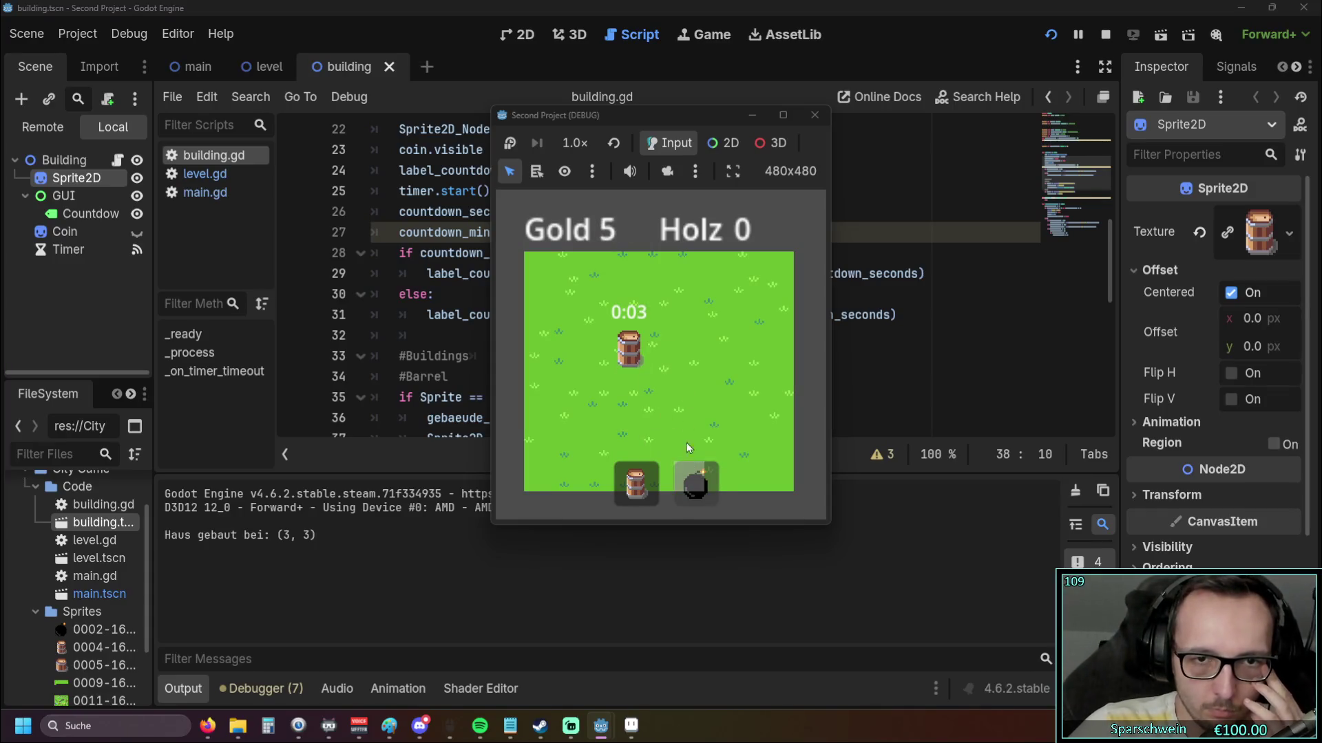
{"action": "left_click", "coordinate": [665, 363]}
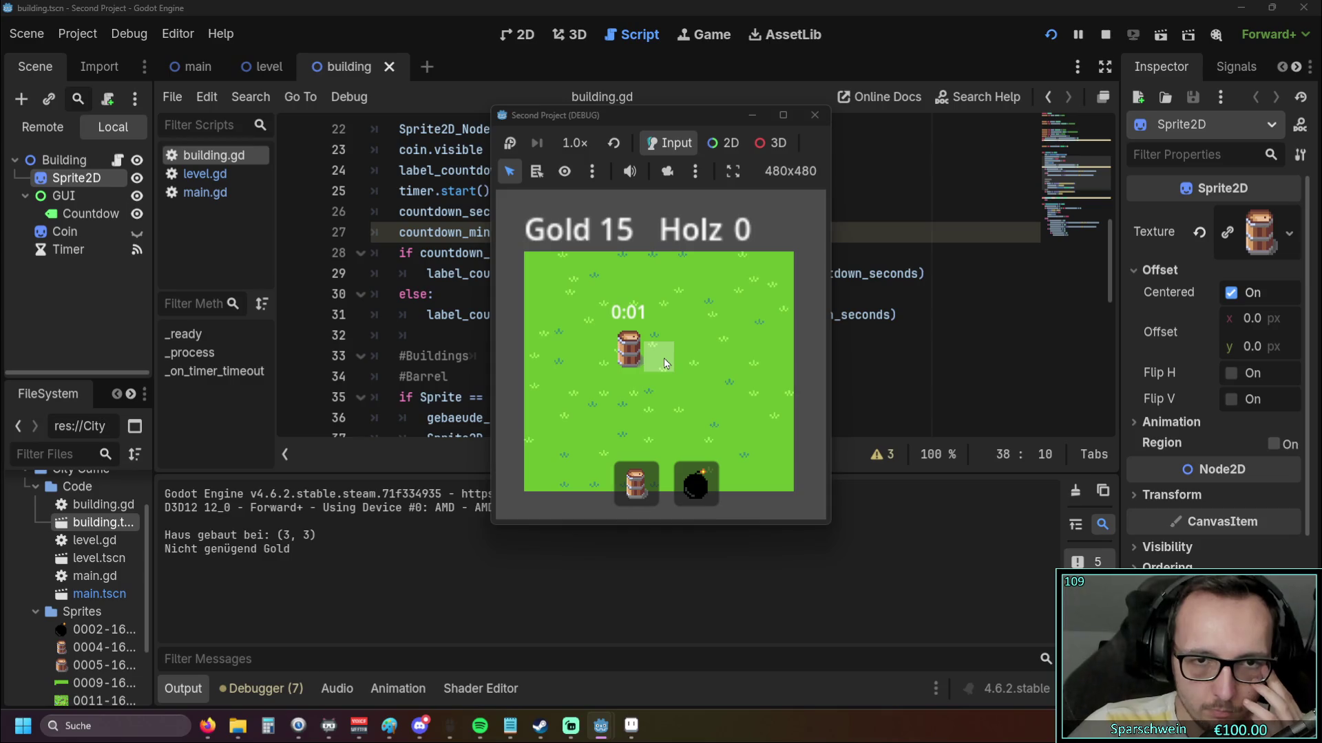
{"action": "left_click", "coordinate": [658, 365]}
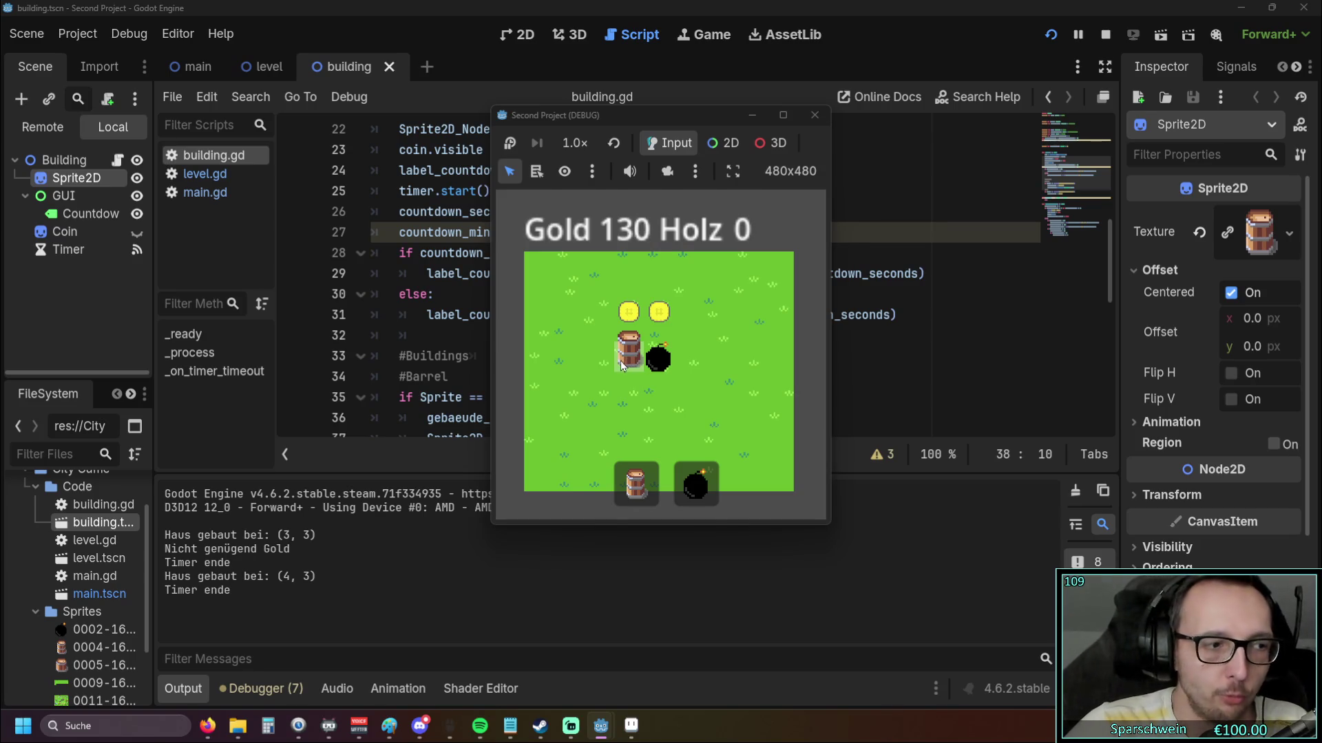
{"action": "left_click", "coordinate": [814, 115]}
{"action": "scroll", "coordinate": [624, 317], "scroll_direction": "down", "scroll_amount": 3}
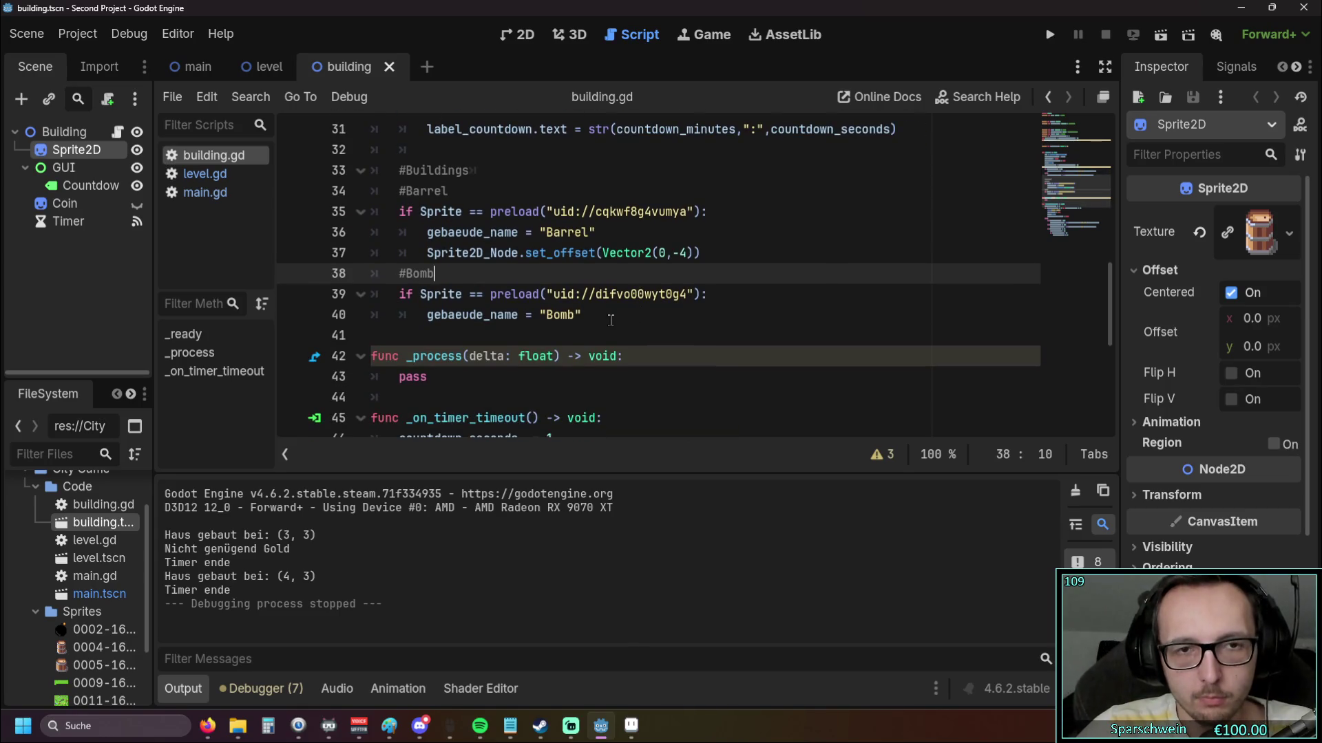
Copy the Barrel's set_offset line into a new line 41 under the Bomb branch, with corrected indentation
{"action": "left_click_drag", "start_coordinate": [711, 252], "coordinate": [372, 253]}
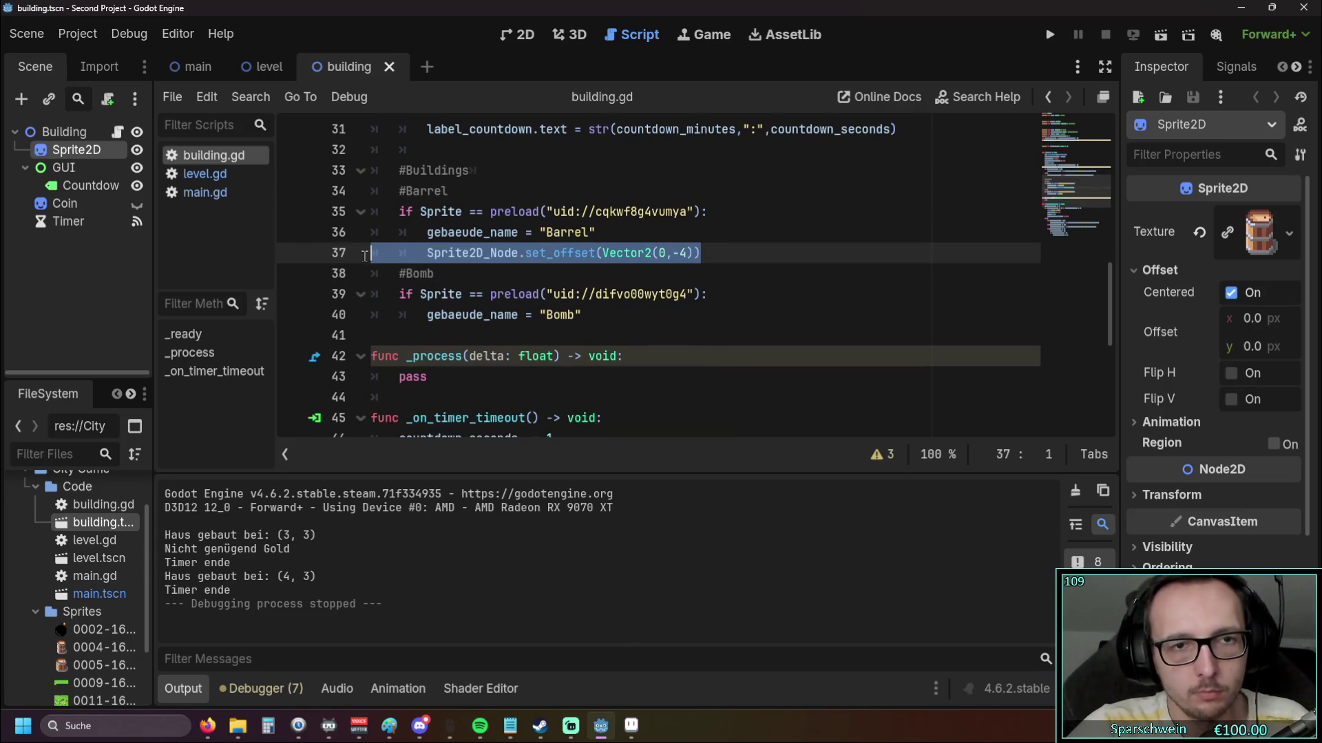
{"action": "key", "text": "ctrl+c"}
{"action": "left_click", "coordinate": [589, 320]}
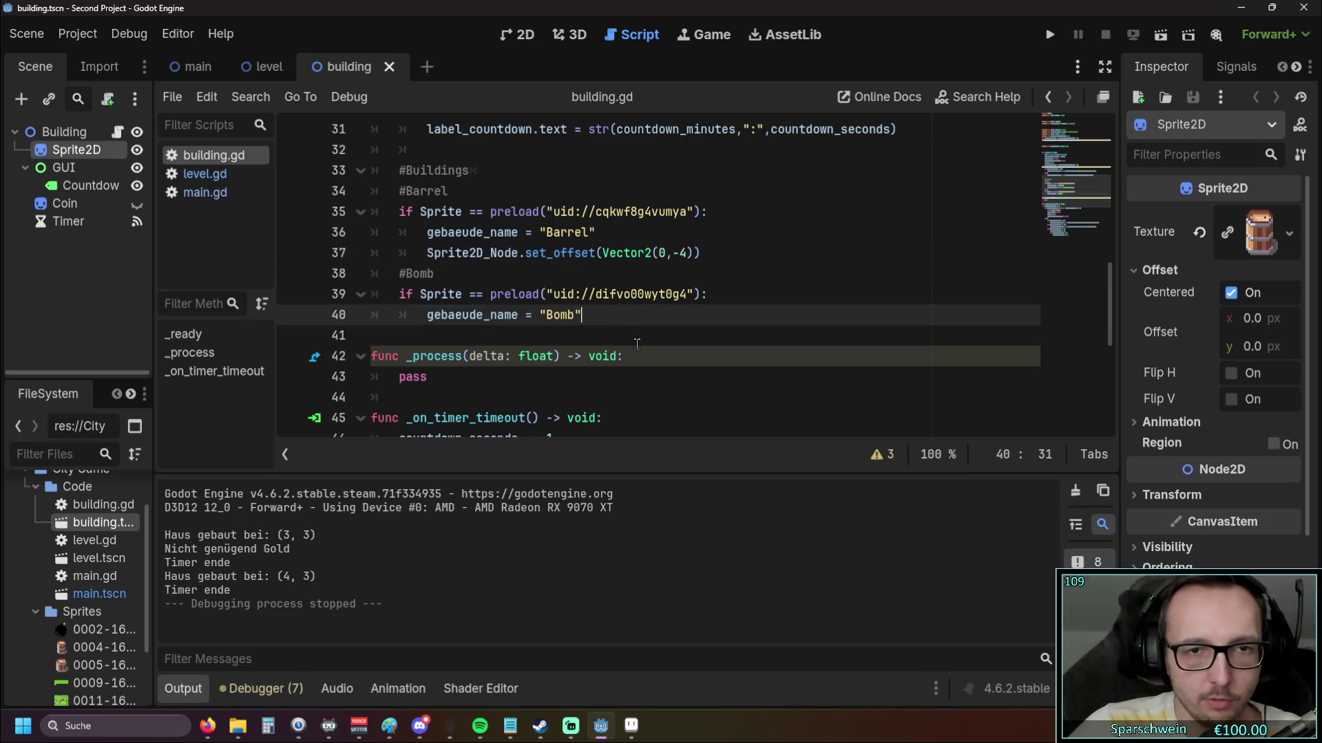
{"action": "key", "text": "Return"}
{"action": "key", "text": "ctrl+v"}
{"action": "key", "text": "Home"}
{"action": "key", "text": "BackSpace"}
{"action": "key", "text": "BackSpace"}
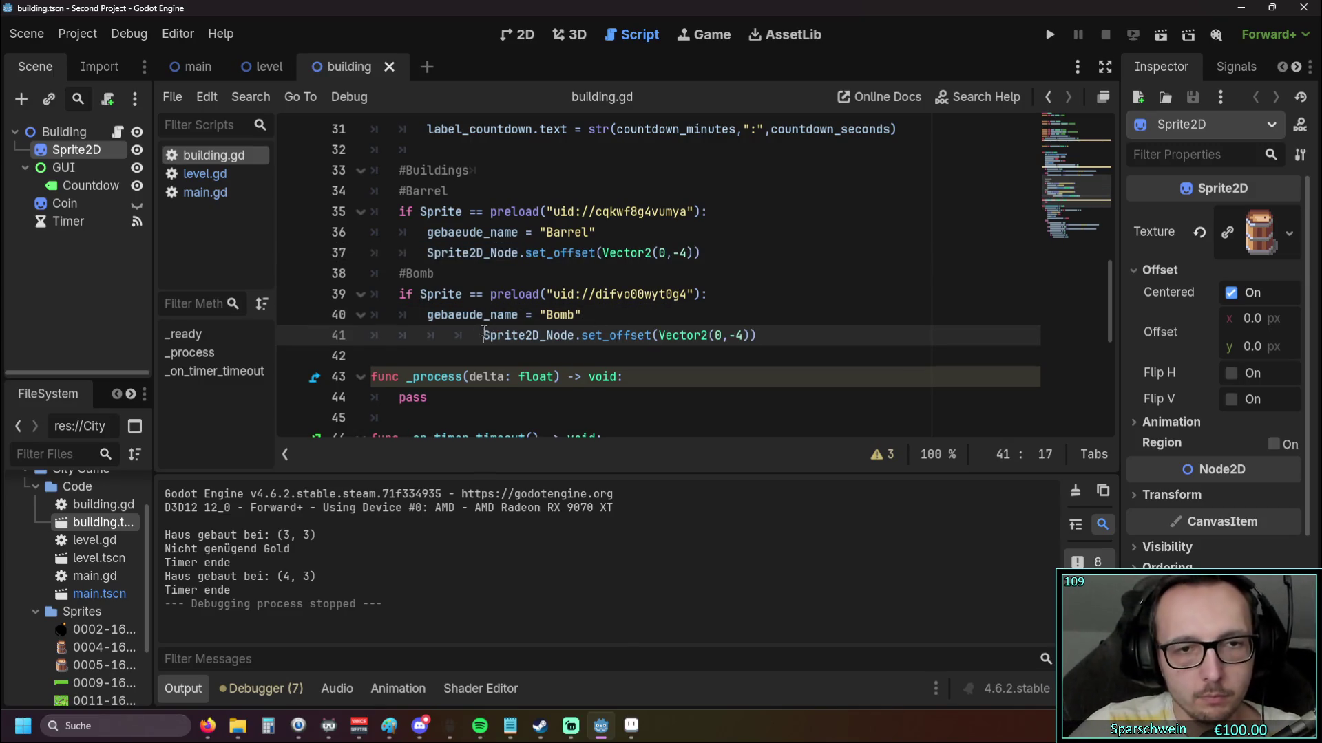
Change the Bomb offset to Vector2(0.5,0) and start a debug run
{"action": "double_click", "coordinate": [662, 335]}
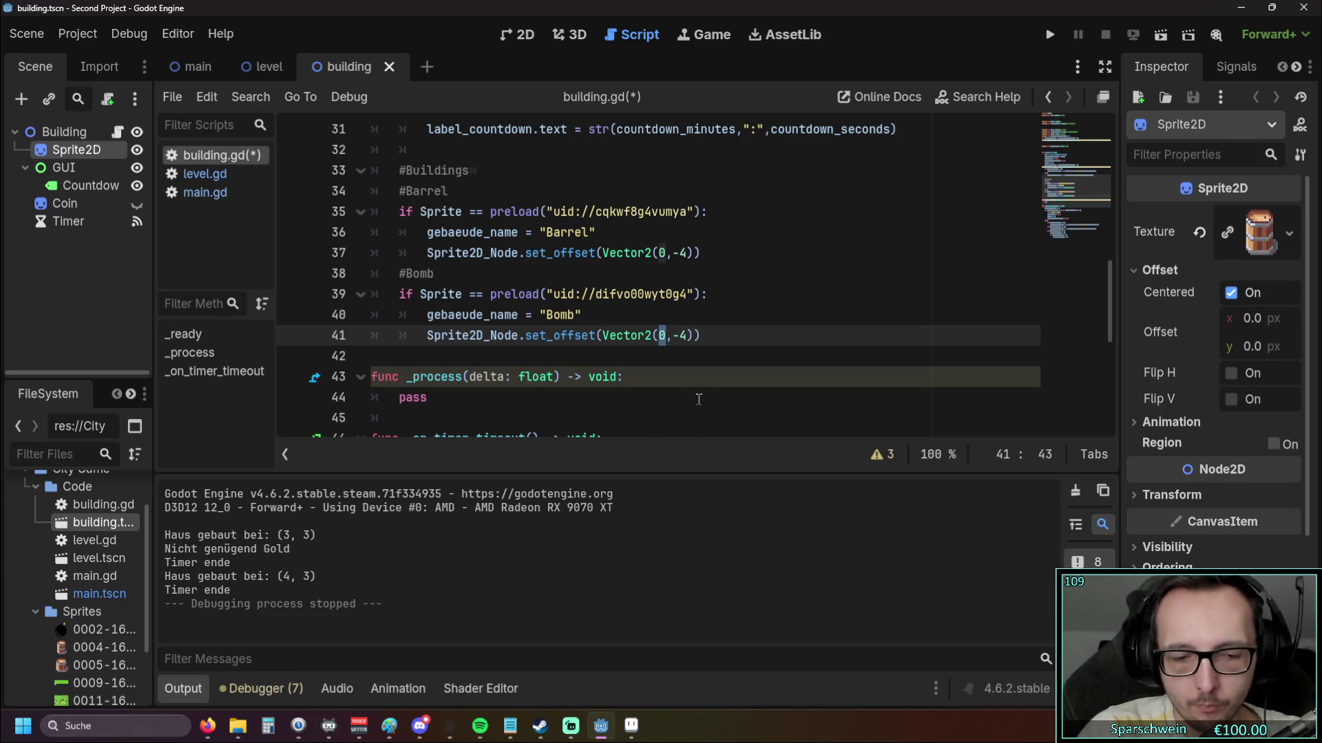
{"action": "type", "text": "0.5"}
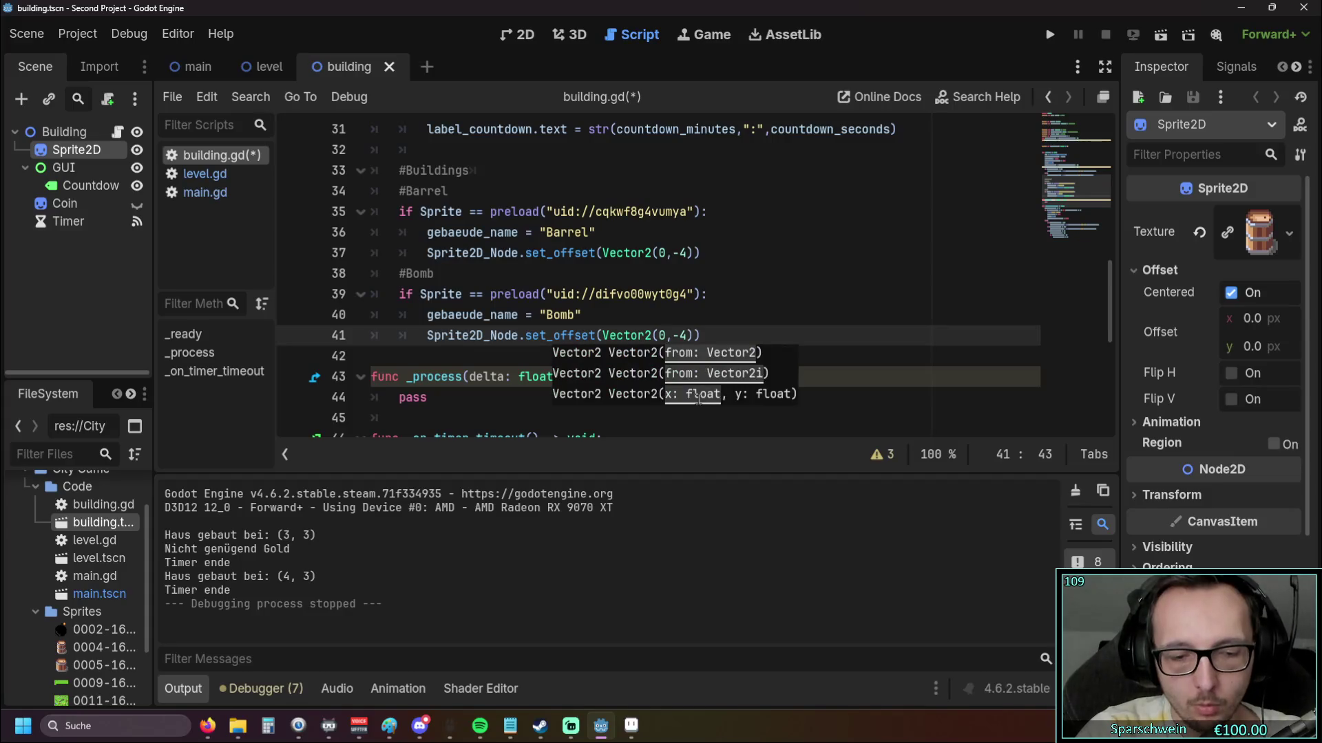
{"action": "key", "text": "Right"}
{"action": "key", "text": "Delete"}
{"action": "key", "text": "Delete"}
{"action": "type", "text": "0"}
{"action": "left_click", "coordinate": [697, 358]}
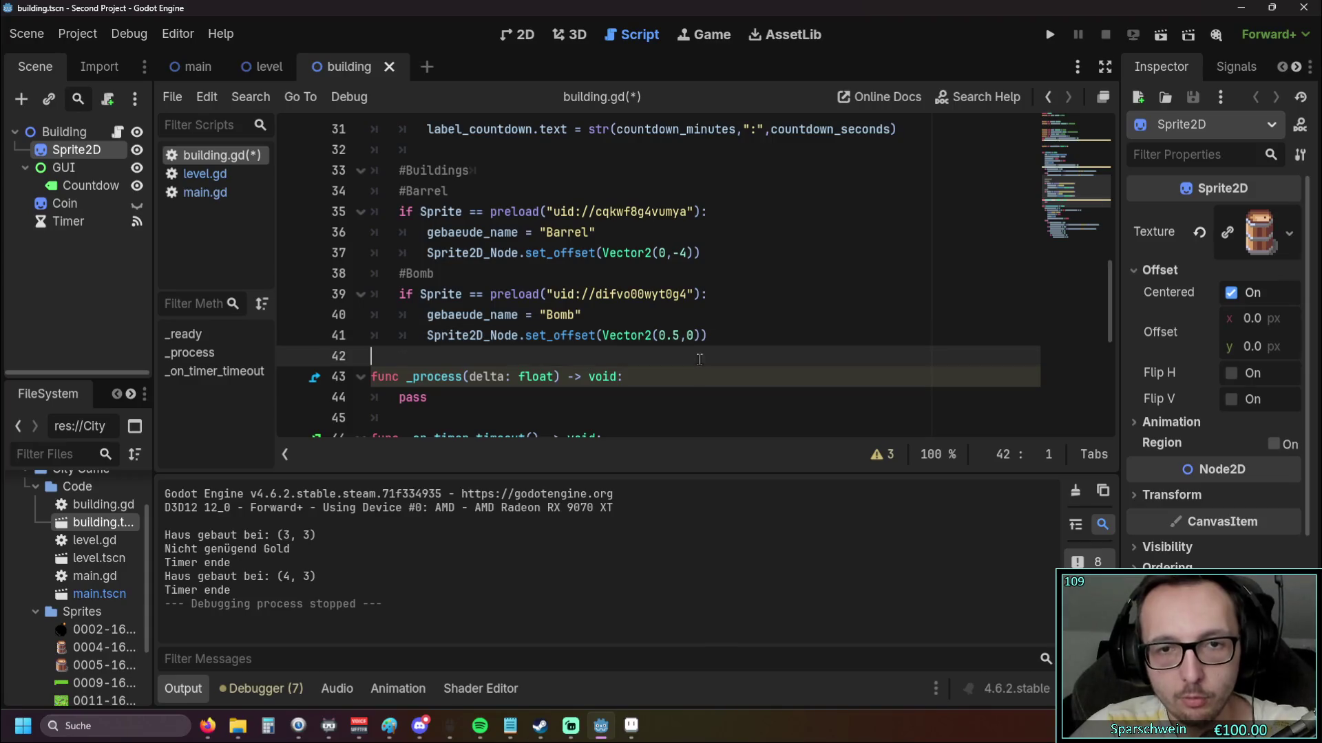
{"action": "left_click", "coordinate": [1047, 40]}
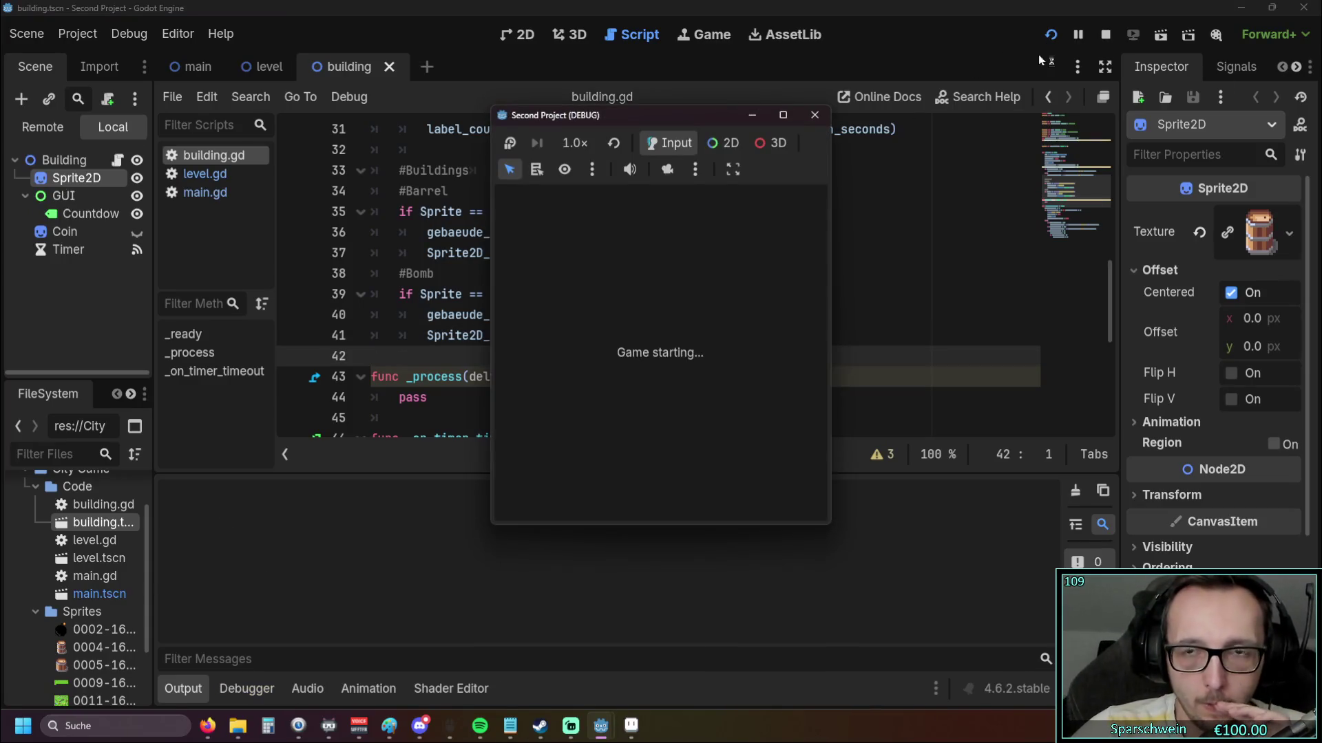
Place a barrel at (3, 3) and a bomb at (5, 3) on the grass, then stop the game
{"action": "left_click", "coordinate": [636, 482]}
{"action": "left_click", "coordinate": [628, 352]}
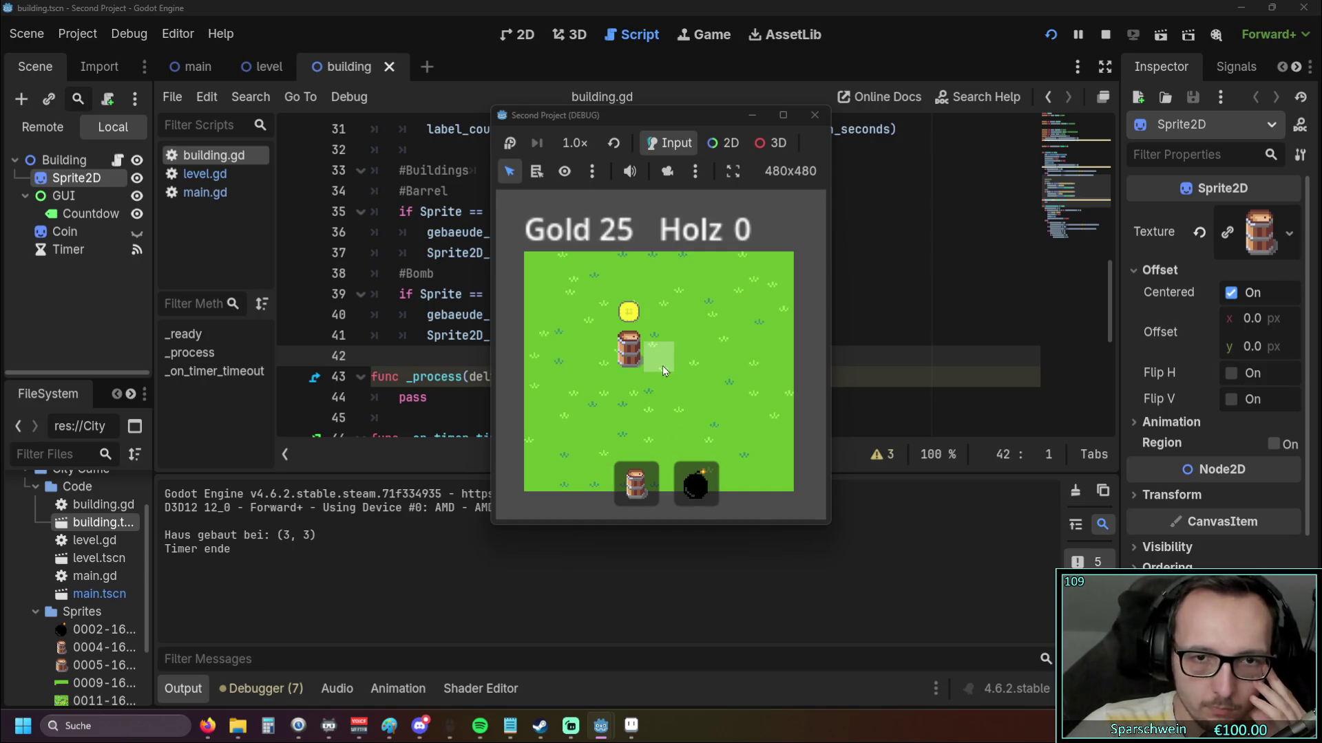
{"action": "left_click", "coordinate": [695, 484]}
{"action": "left_click", "coordinate": [688, 358]}
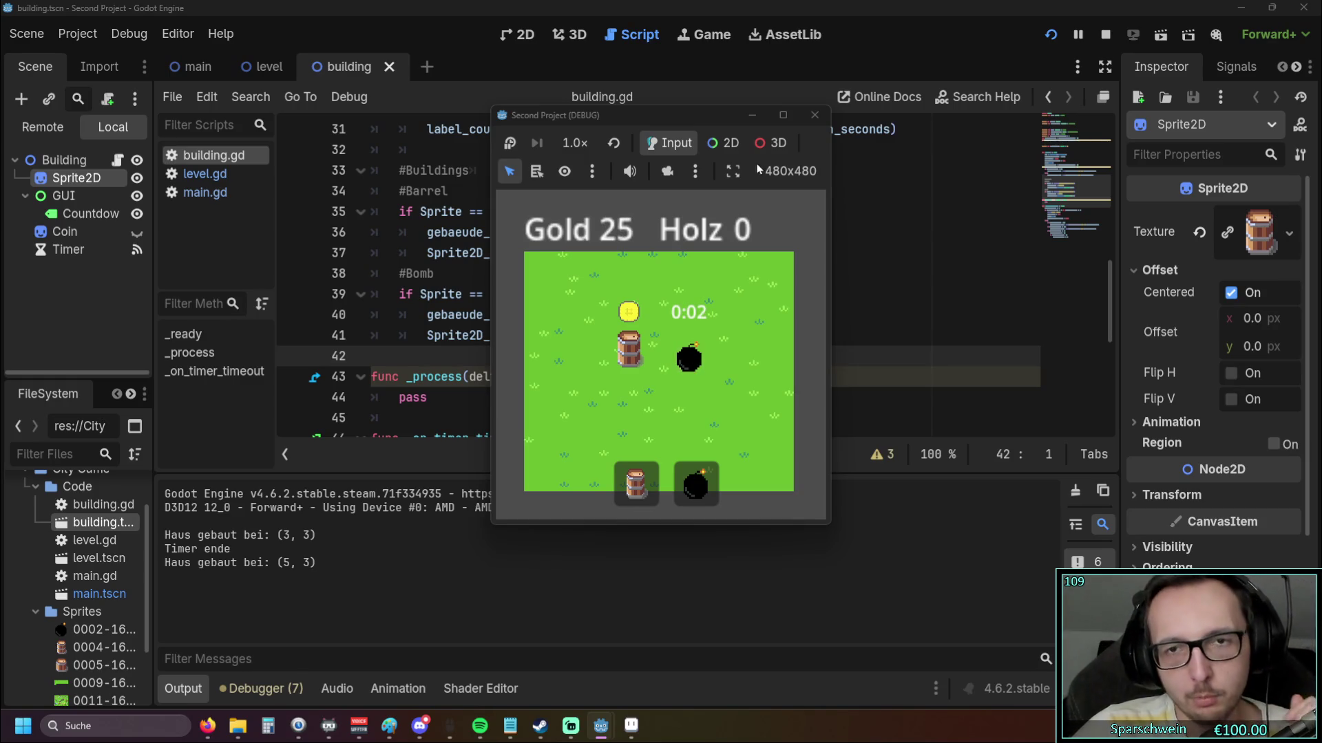
{"action": "left_click", "coordinate": [814, 115]}
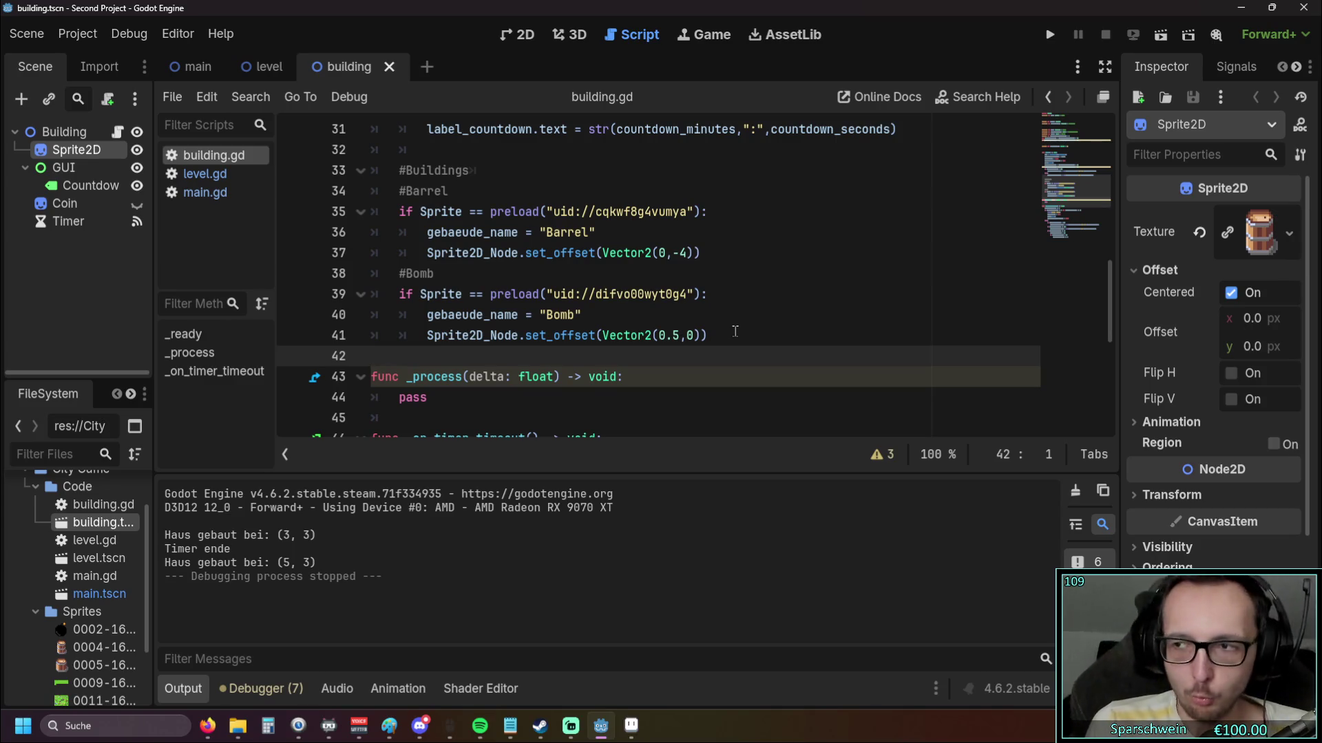
Review building.gd, switching to the level scene and back to the building scene
{"action": "scroll", "coordinate": [599, 349], "scroll_direction": "up", "scroll_amount": 1}
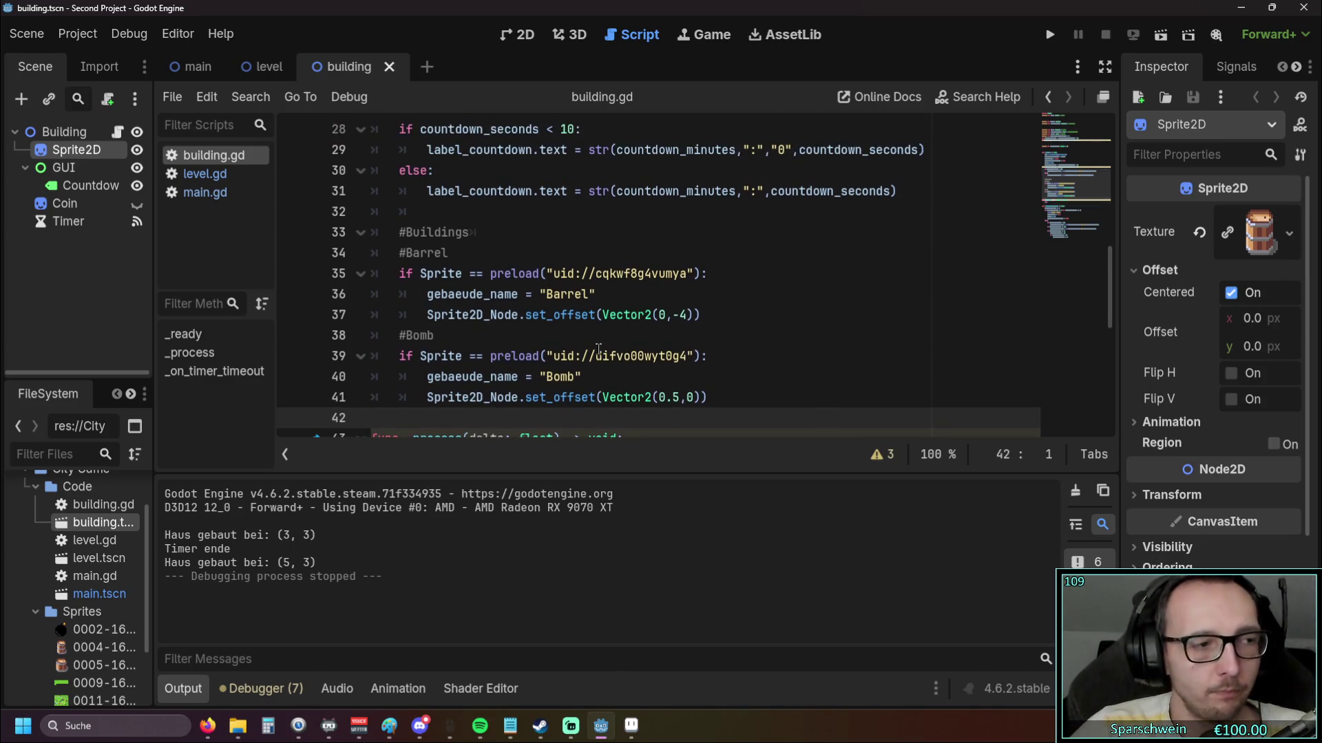
{"action": "mouse_move", "coordinate": [598, 349]}
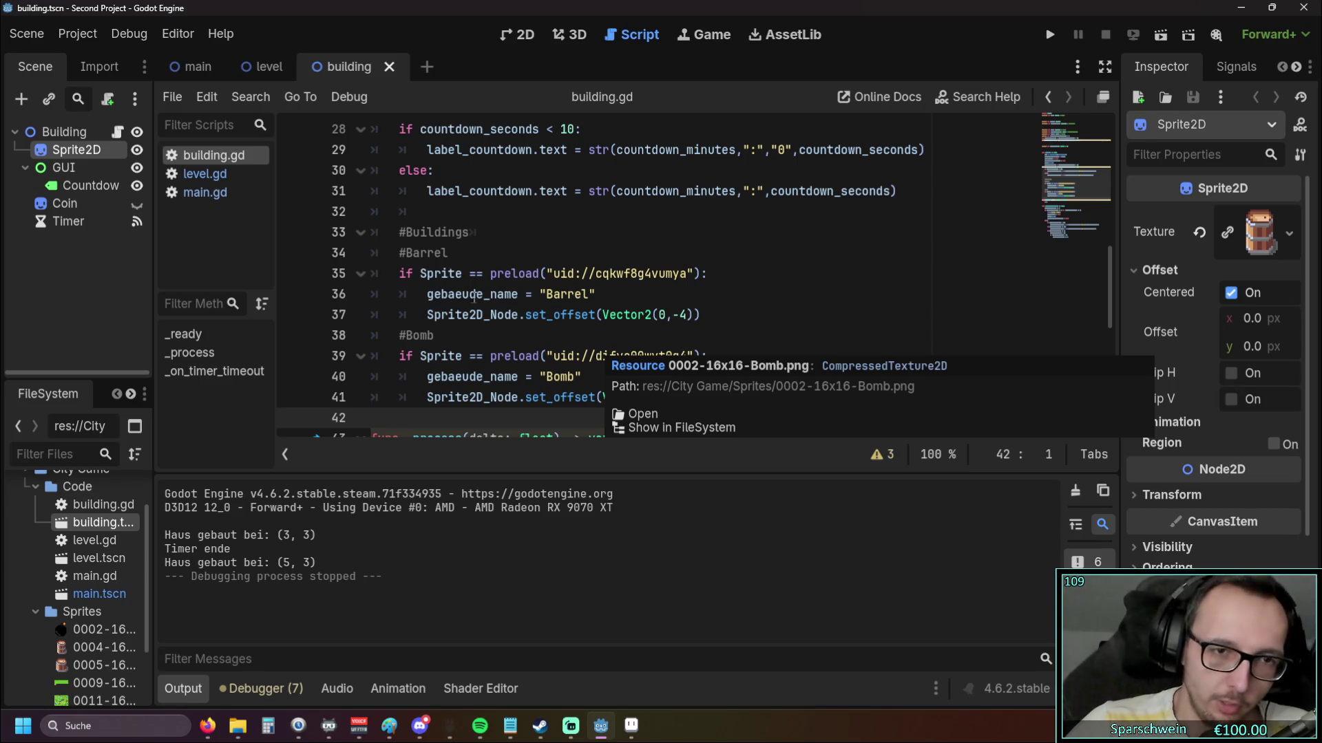
{"action": "scroll", "coordinate": [508, 310], "scroll_direction": "down", "scroll_amount": 3}
{"action": "scroll", "coordinate": [503, 310], "scroll_direction": "up", "scroll_amount": 3}
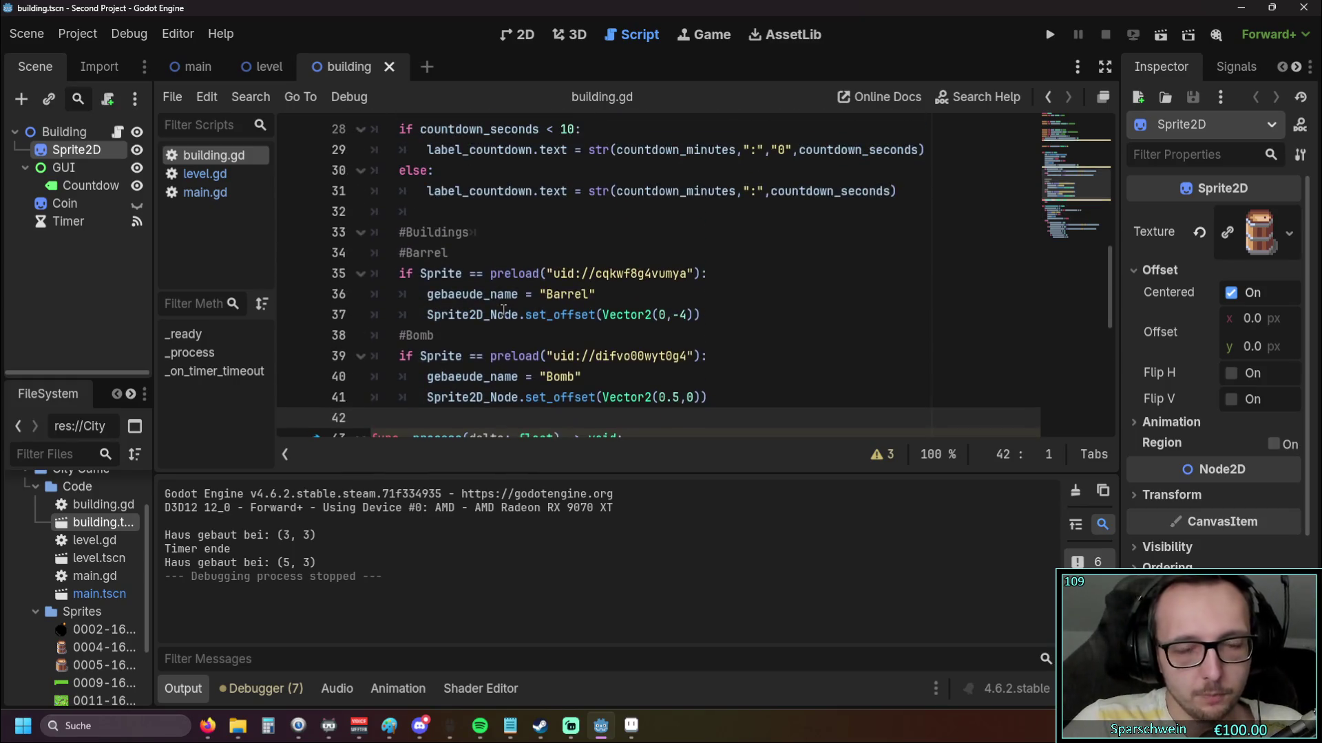
{"action": "left_click", "coordinate": [265, 66]}
{"action": "scroll", "coordinate": [493, 278], "scroll_direction": "down", "scroll_amount": 5}
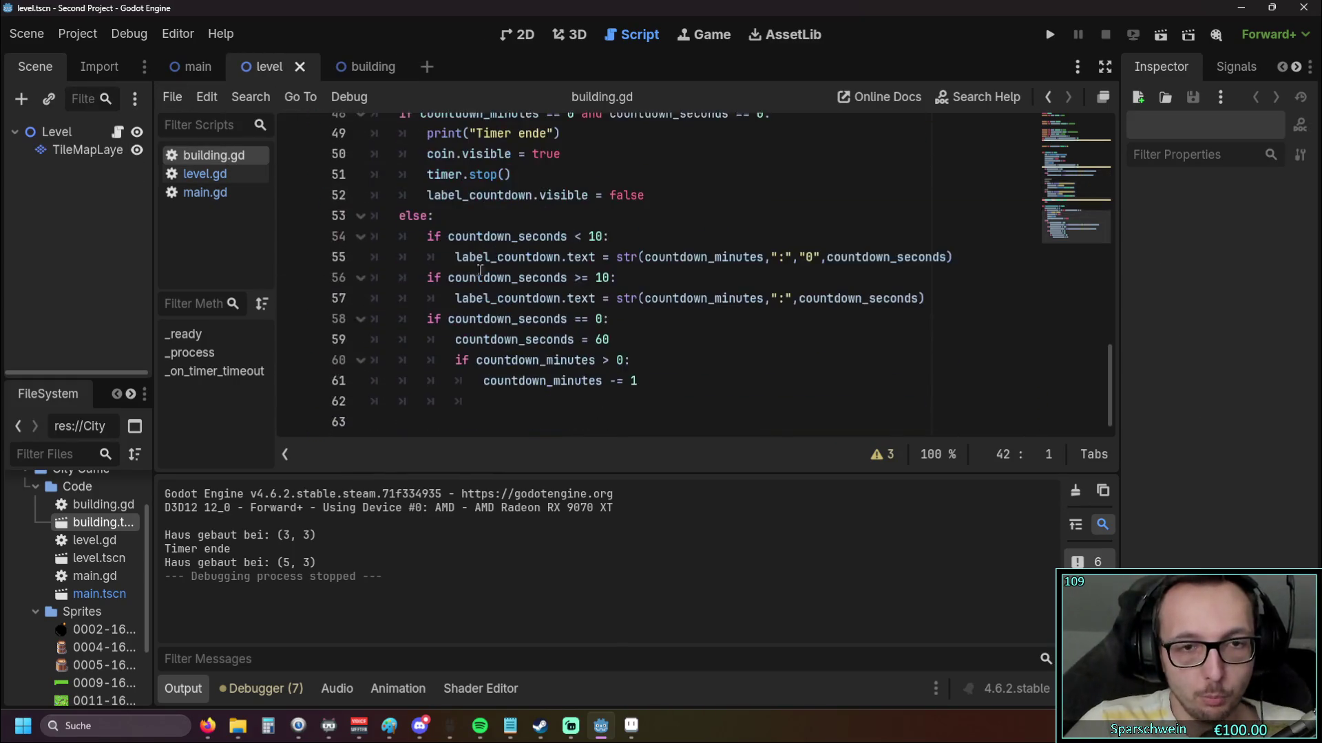
{"action": "left_click", "coordinate": [351, 66]}
Open level.gd at the barrel button handler with building_cost -10 and building_output 20
{"action": "scroll", "coordinate": [509, 198], "scroll_direction": "up", "scroll_amount": 5}
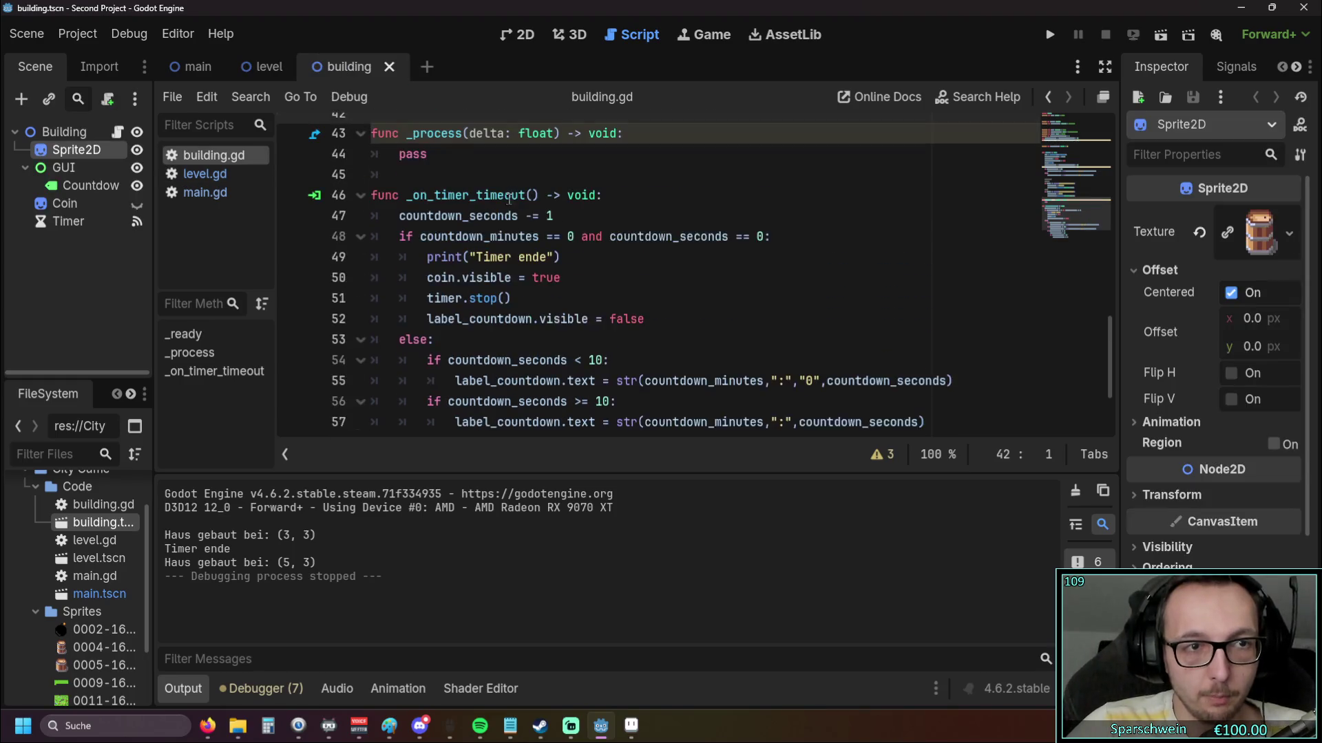
{"action": "scroll", "coordinate": [509, 198], "scroll_direction": "up", "scroll_amount": 1}
{"action": "left_click", "coordinate": [204, 173]}
{"action": "scroll", "coordinate": [451, 275], "scroll_direction": "down", "scroll_amount": 5}
{"action": "left_click", "coordinate": [551, 294]}
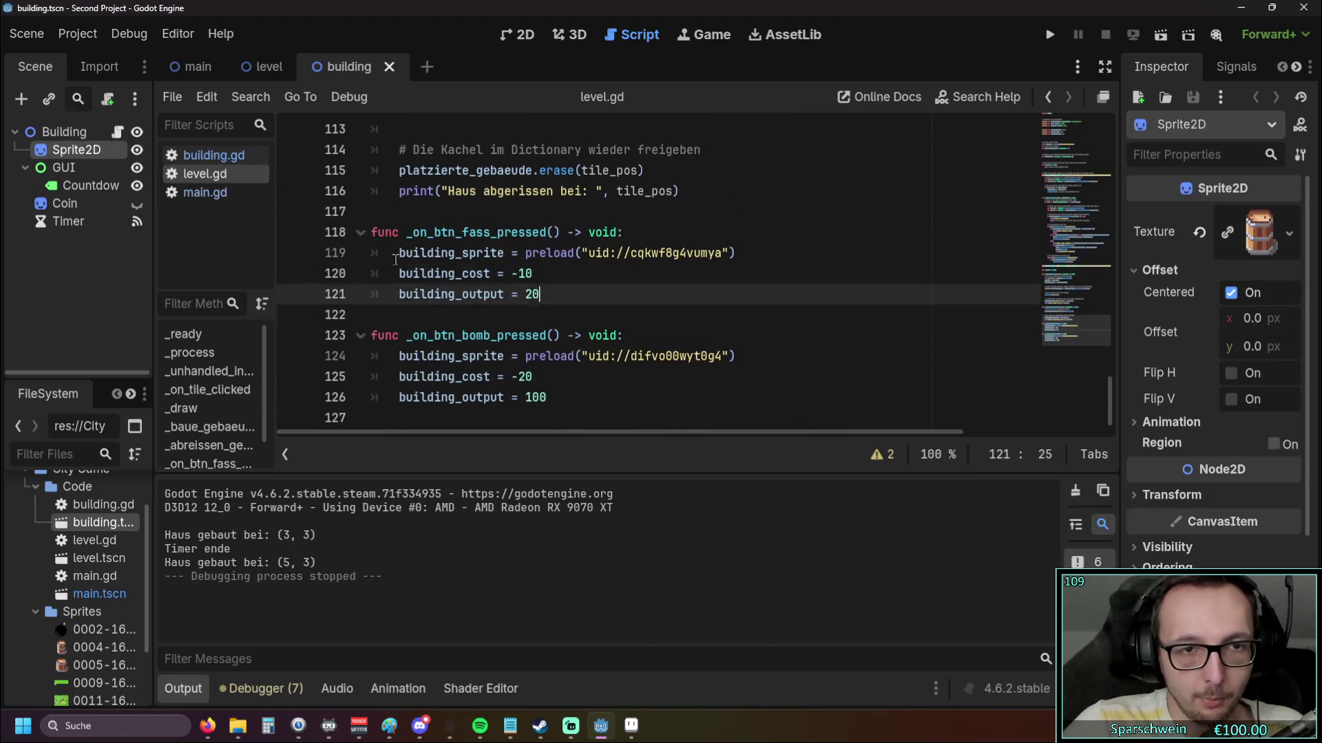
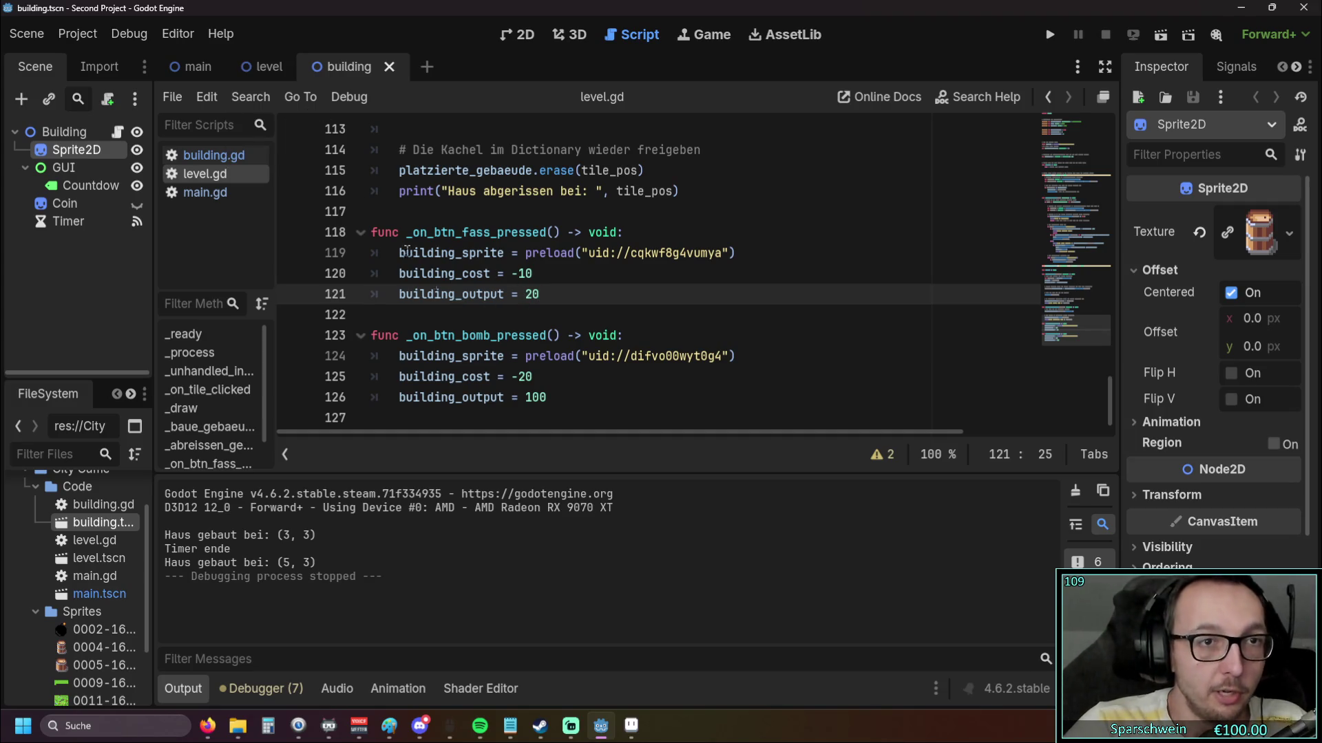
Open building.gd and read through its Barrel and Bomb texture checks
{"action": "left_click", "coordinate": [263, 68]}
{"action": "left_click", "coordinate": [363, 66]}
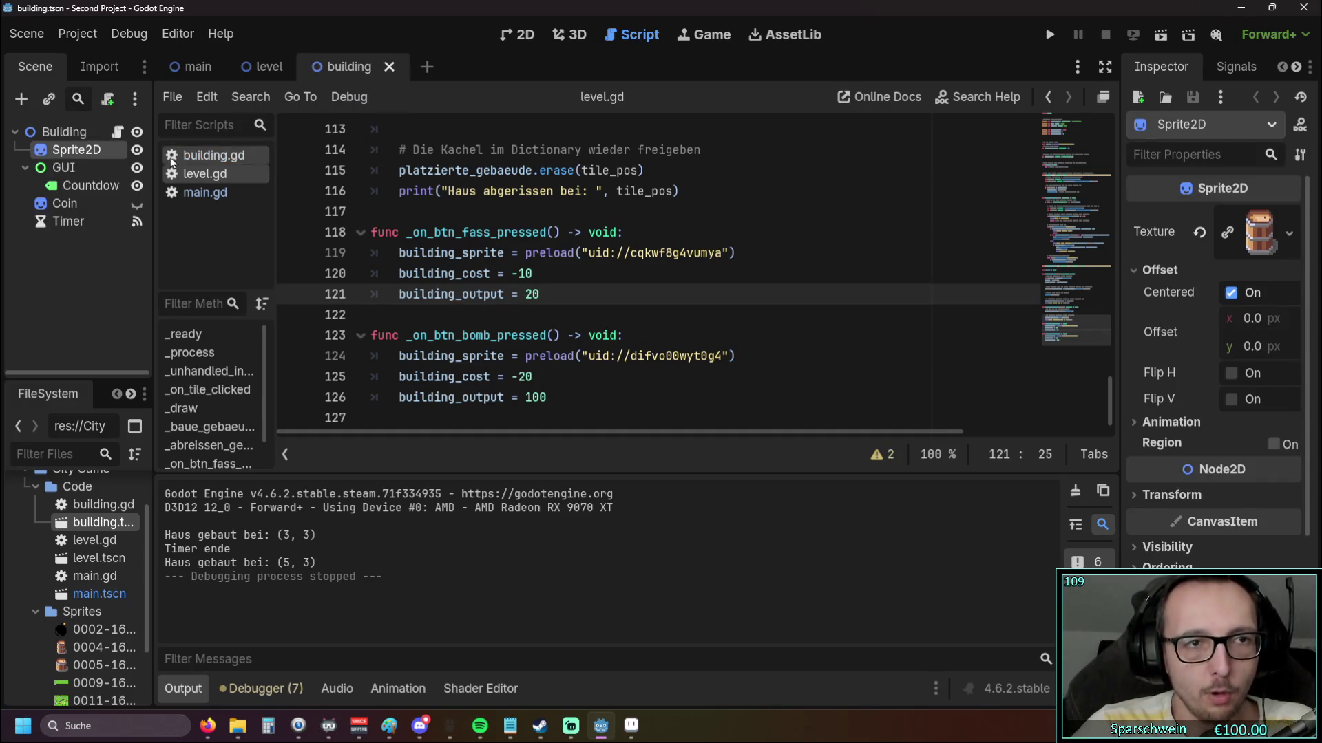
{"action": "left_click", "coordinate": [213, 155]}
{"action": "scroll", "coordinate": [568, 247], "scroll_direction": "up", "scroll_amount": 12}
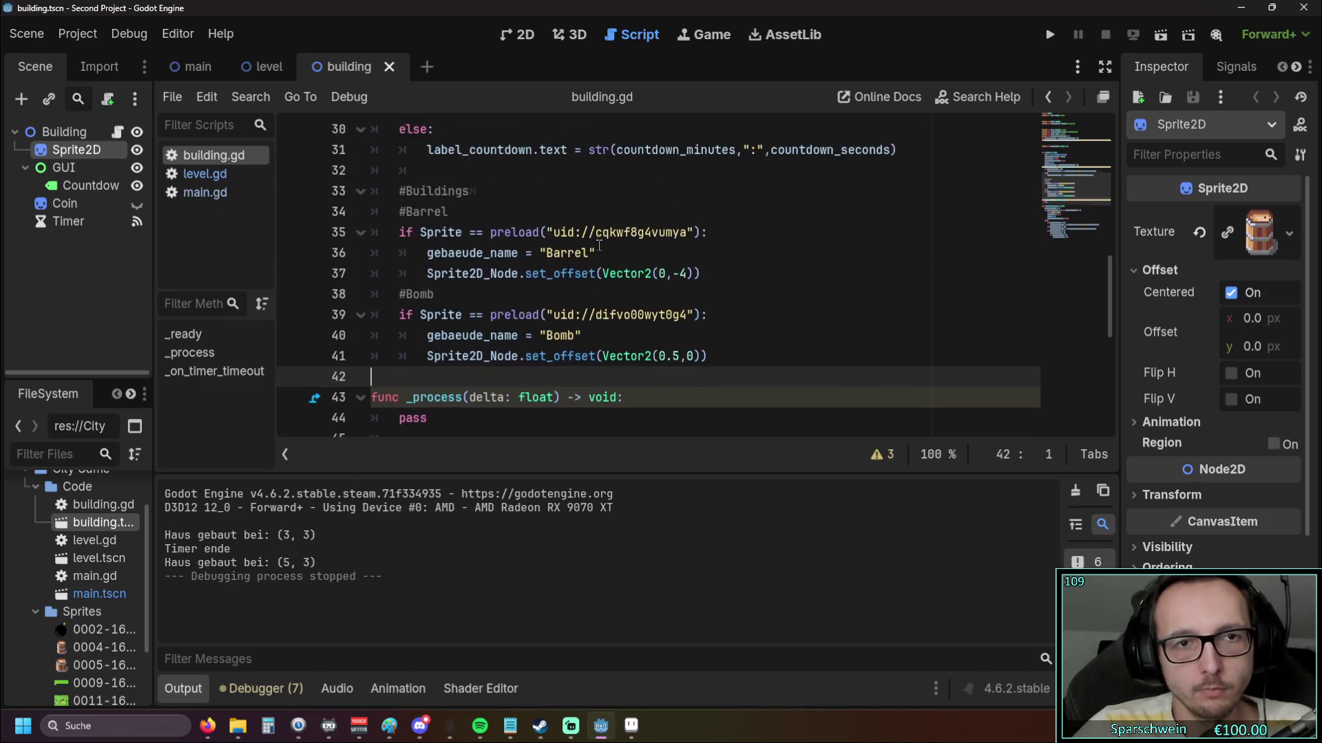
{"action": "scroll", "coordinate": [604, 253], "scroll_direction": "down", "scroll_amount": 11}
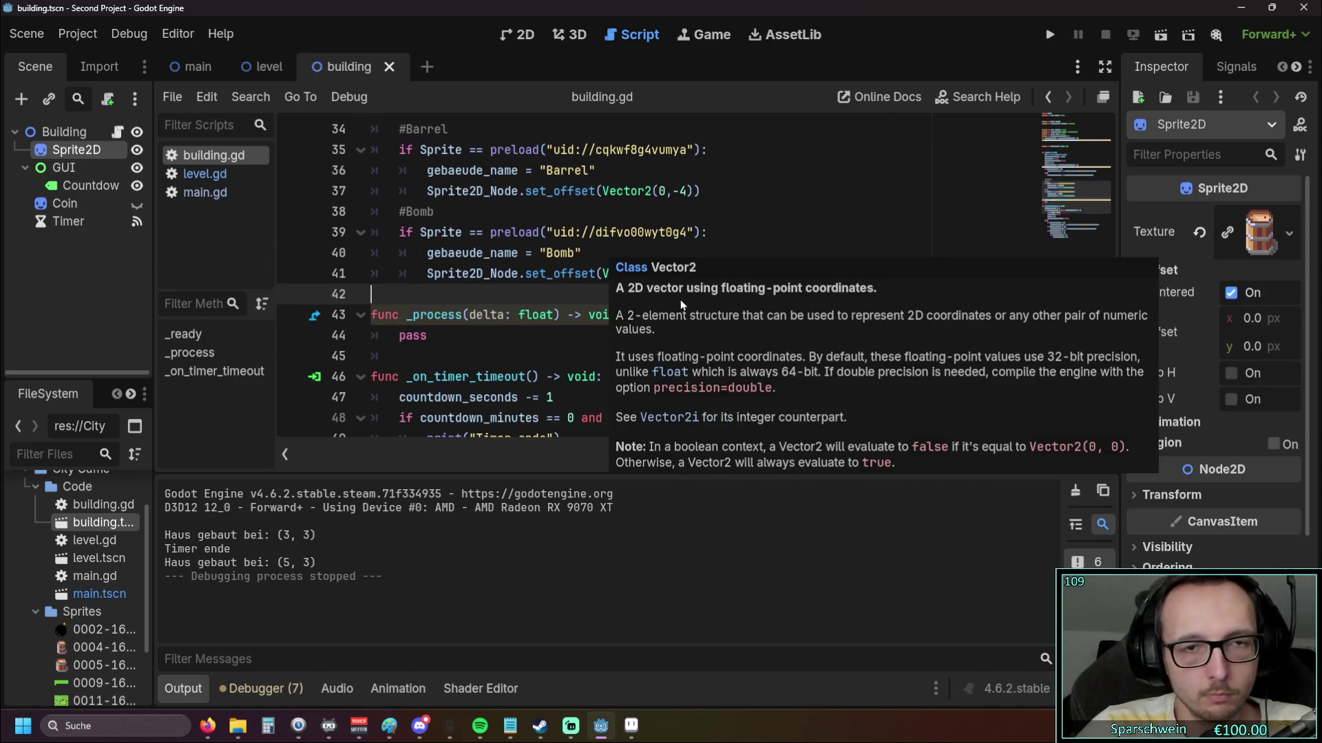
{"action": "scroll", "coordinate": [642, 311], "scroll_direction": "up", "scroll_amount": 1}
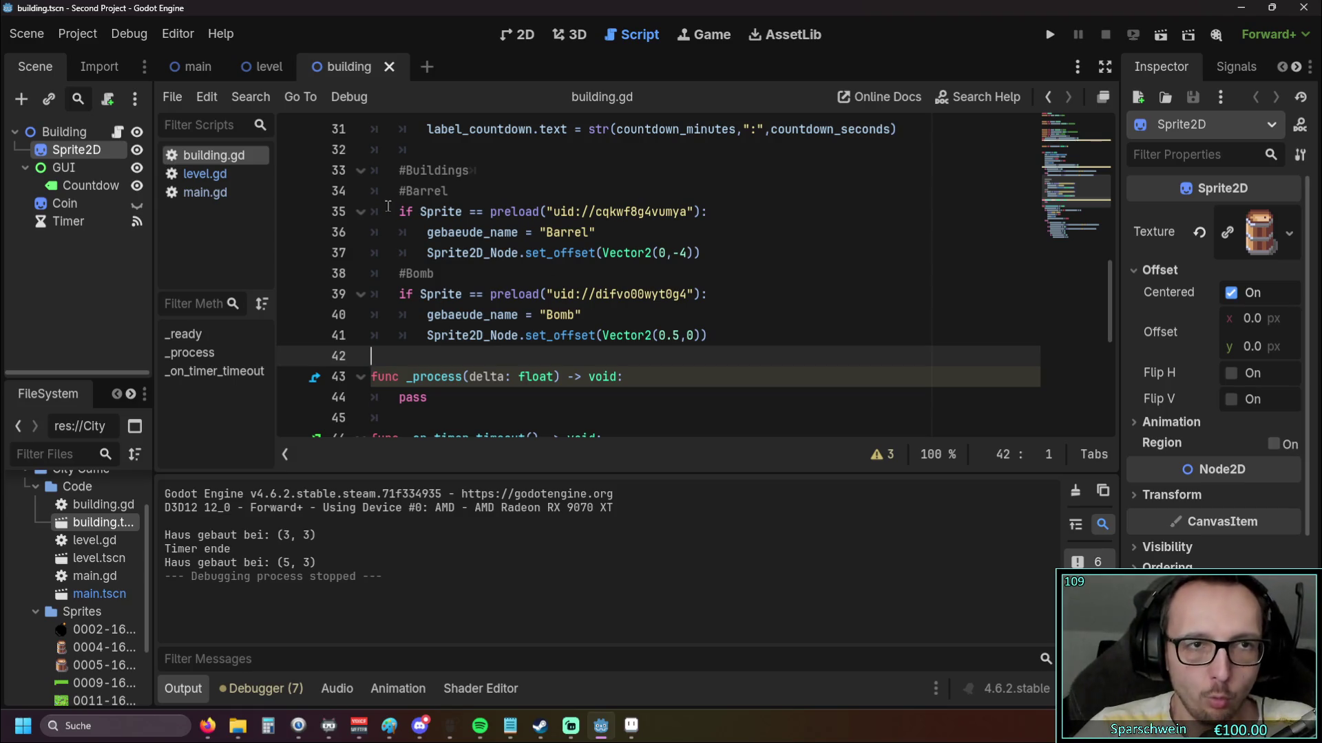
{"action": "scroll", "coordinate": [442, 205], "scroll_direction": "up", "scroll_amount": 4}
{"action": "scroll", "coordinate": [446, 204], "scroll_direction": "down", "scroll_amount": 5}
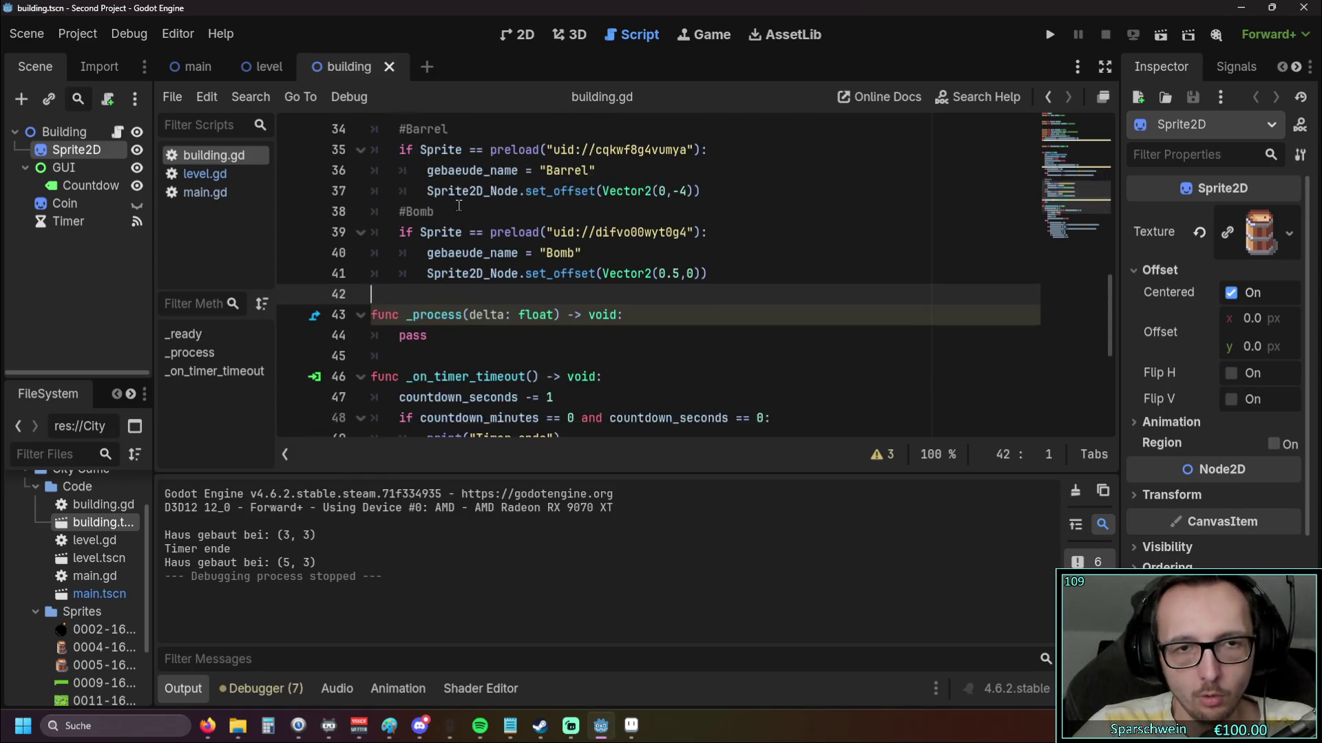
{"action": "scroll", "coordinate": [448, 207], "scroll_direction": "up", "scroll_amount": 1}
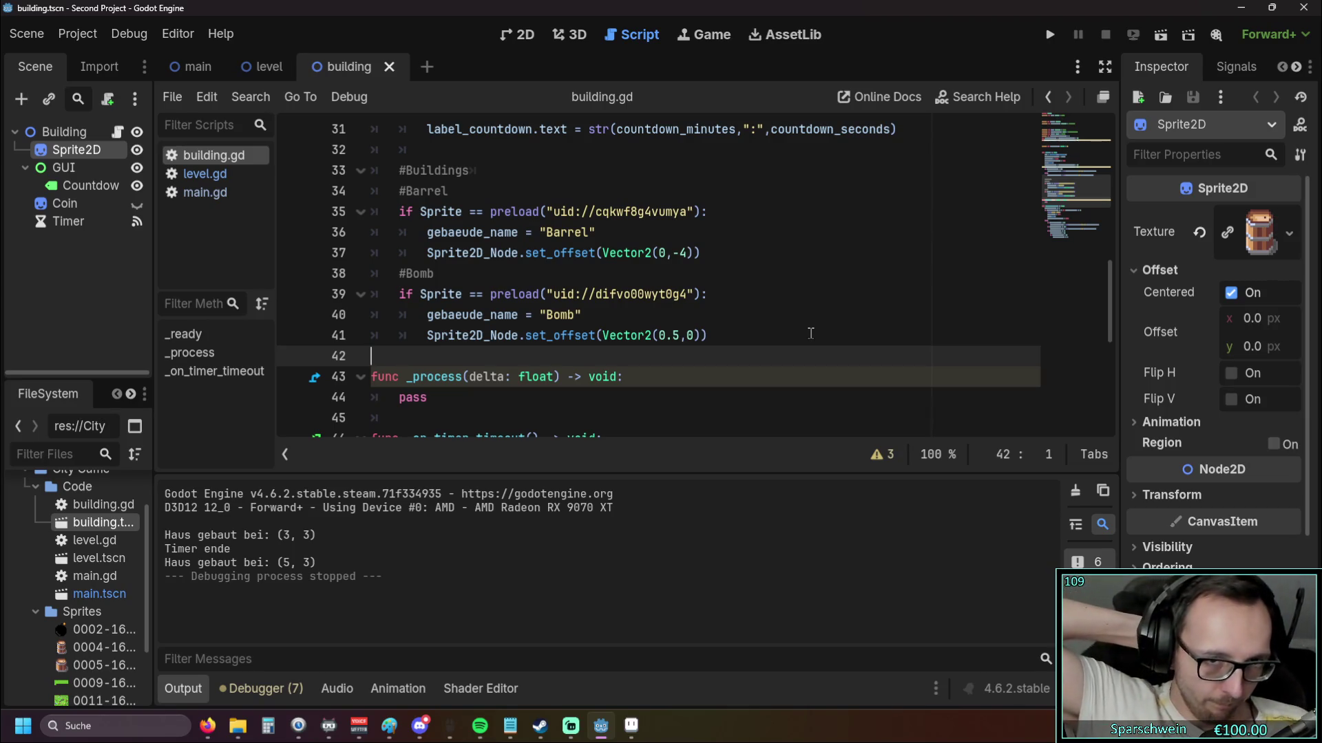
Inspect the Bomb sprite's 0.5 offset on line 41 and the variable declarations
{"action": "left_click_drag", "start_coordinate": [603, 337], "coordinate": [696, 337]}
{"action": "left_click", "coordinate": [768, 314]}
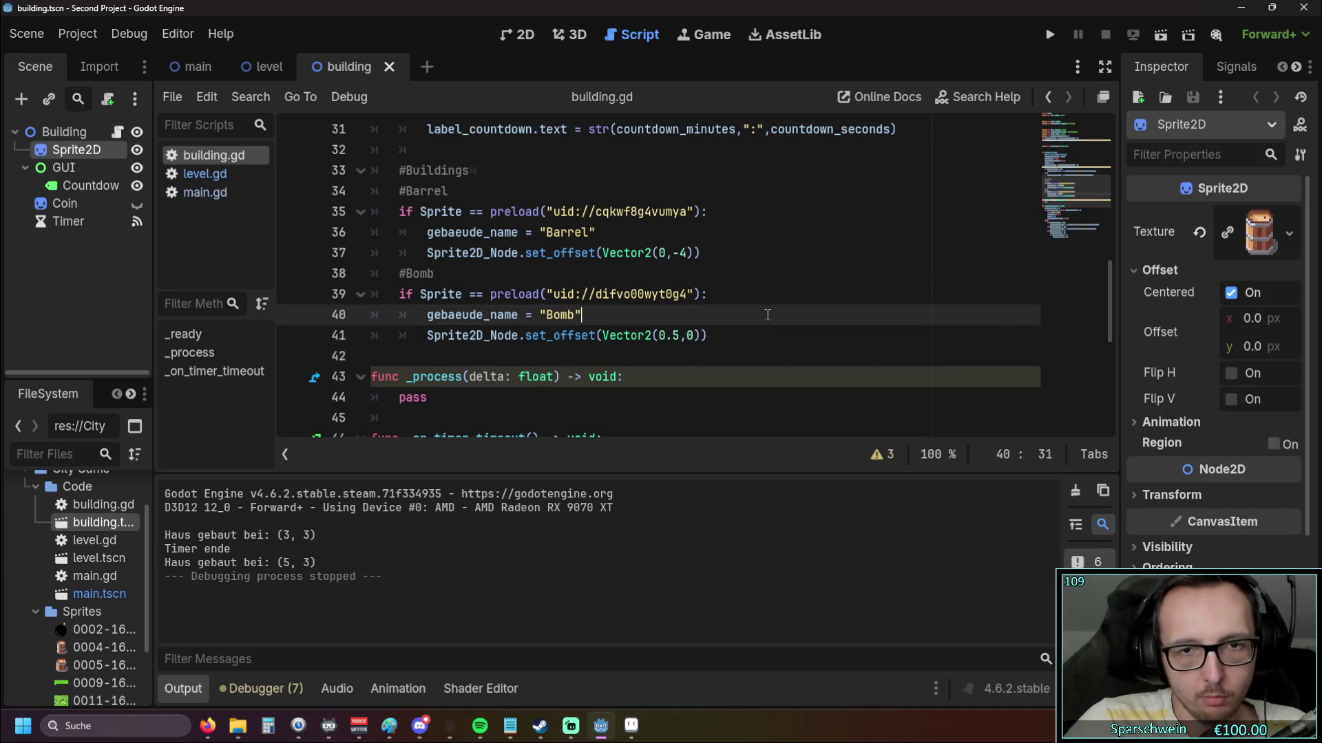
{"action": "double_click", "coordinate": [670, 338]}
{"action": "left_click", "coordinate": [820, 311]}
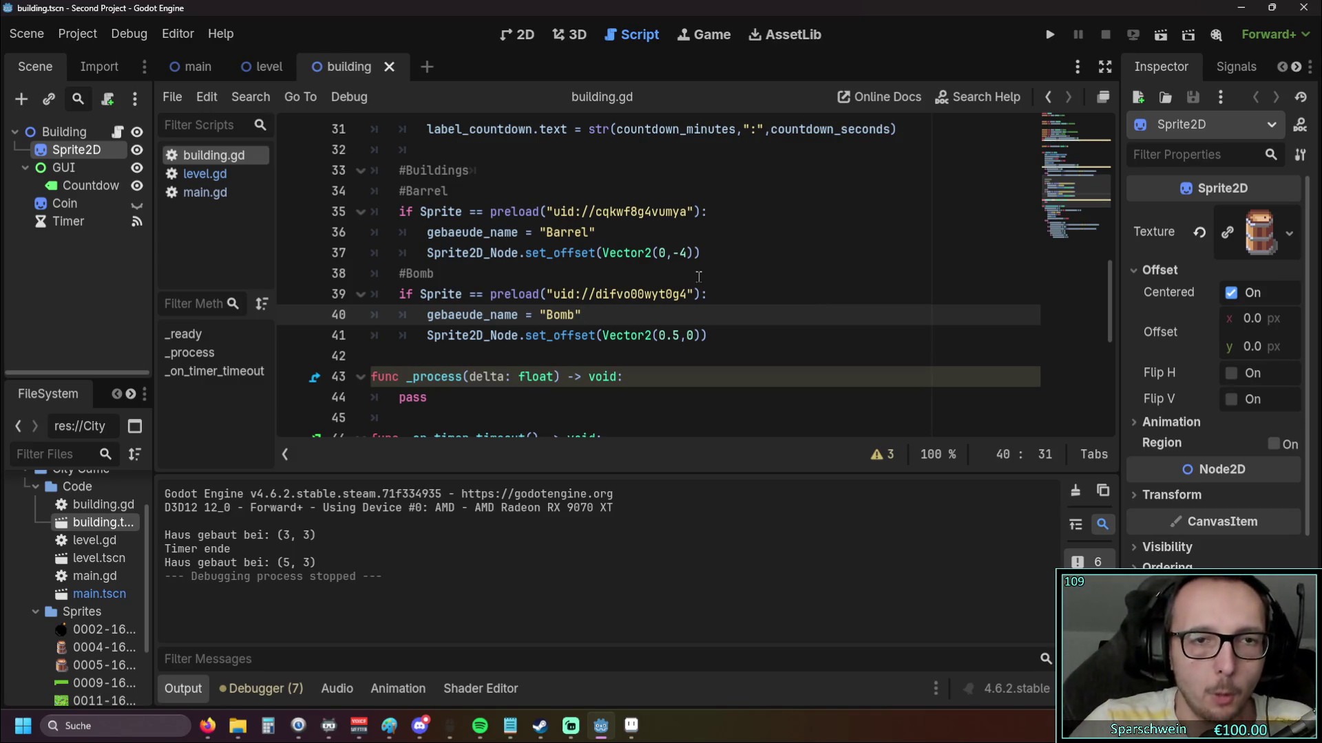
{"action": "scroll", "coordinate": [716, 282], "scroll_direction": "up", "scroll_amount": 2}
{"action": "scroll", "coordinate": [594, 242], "scroll_direction": "down", "scroll_amount": 2}
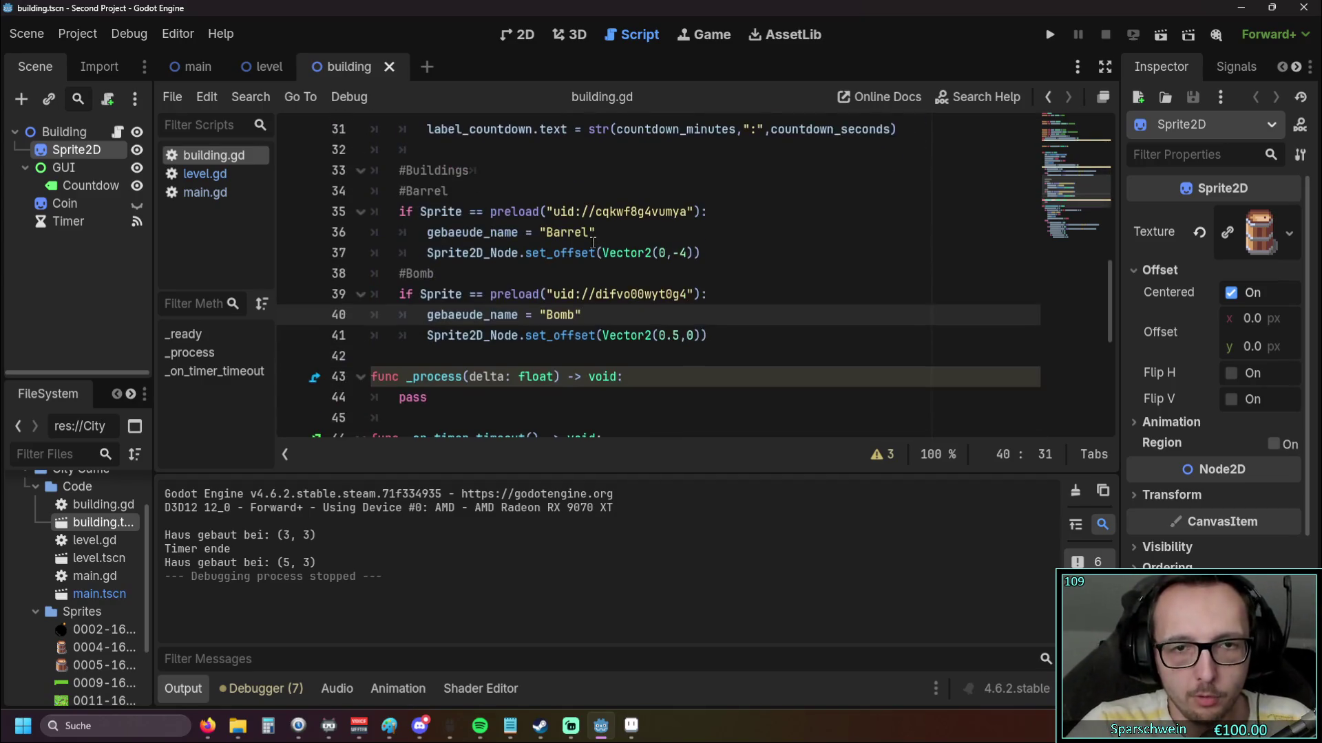
{"action": "scroll", "coordinate": [606, 245], "scroll_direction": "up", "scroll_amount": 10}
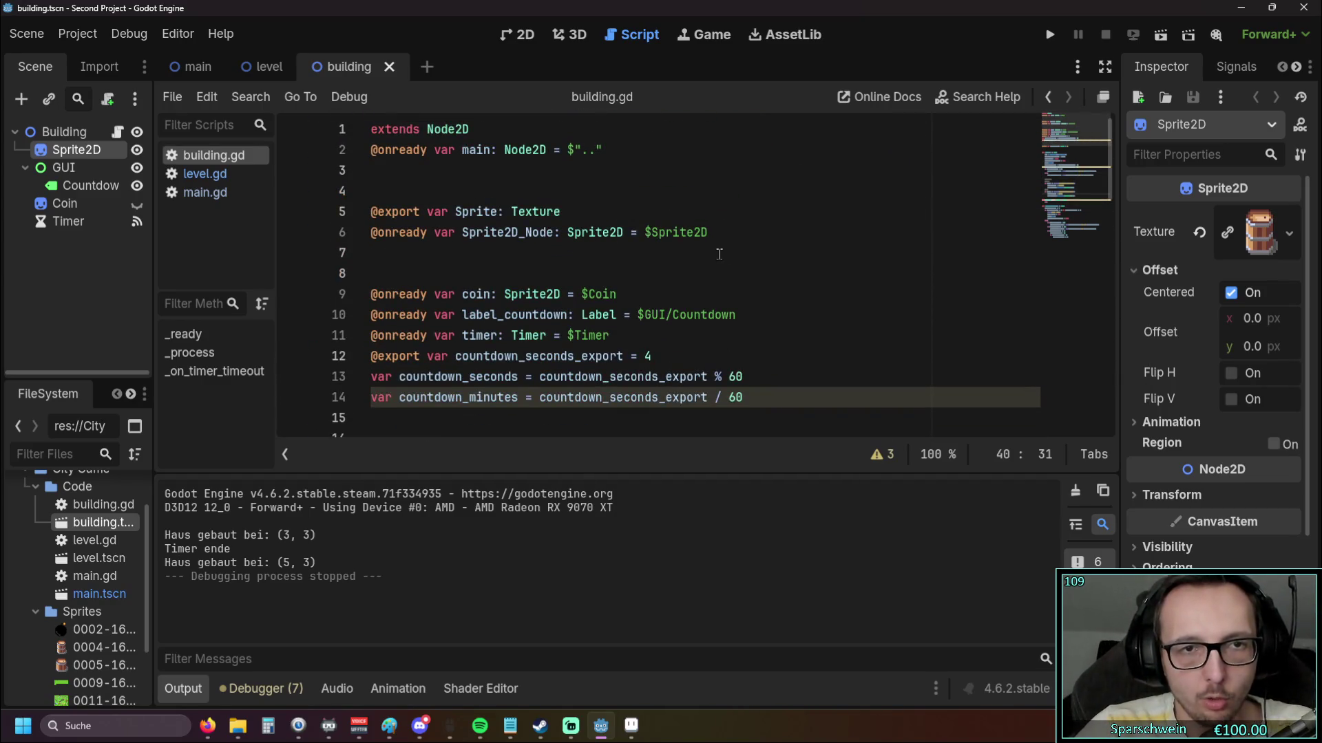
{"action": "mouse_move", "coordinate": [686, 244]}
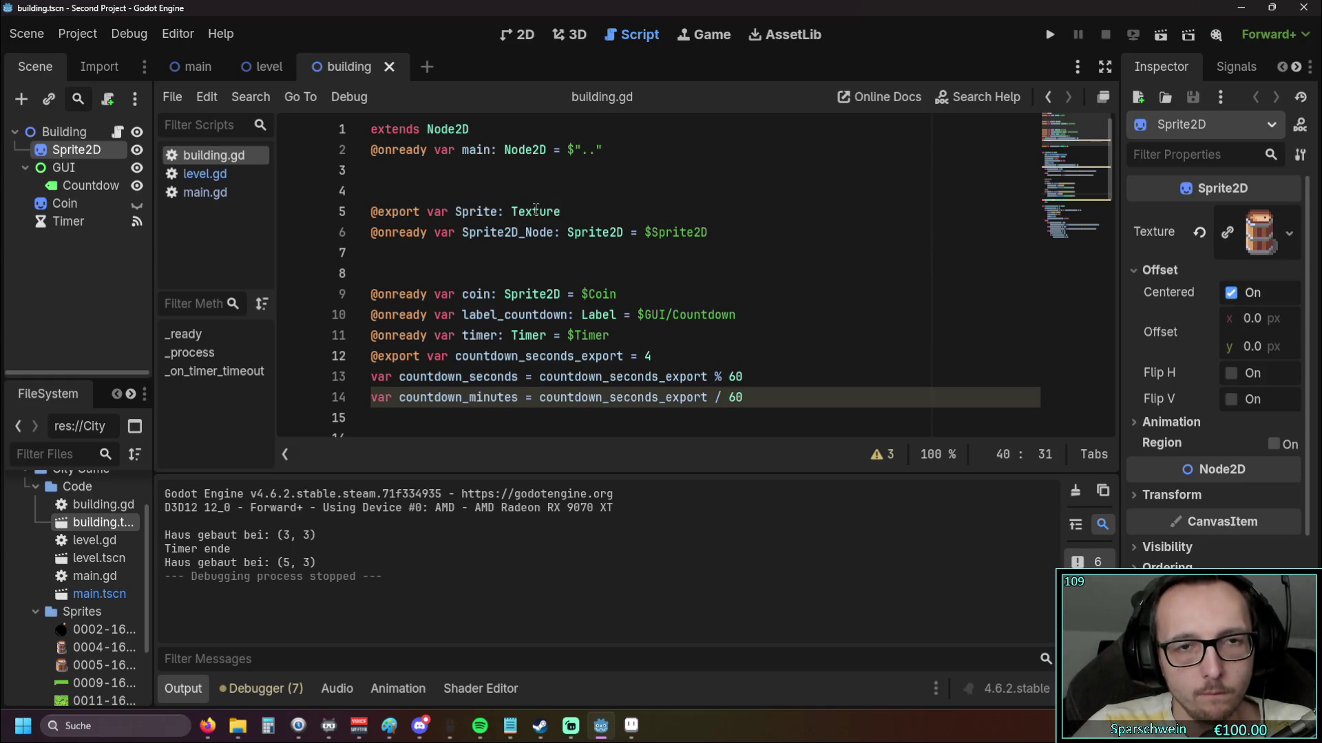
{"action": "mouse_move", "coordinate": [536, 210]}
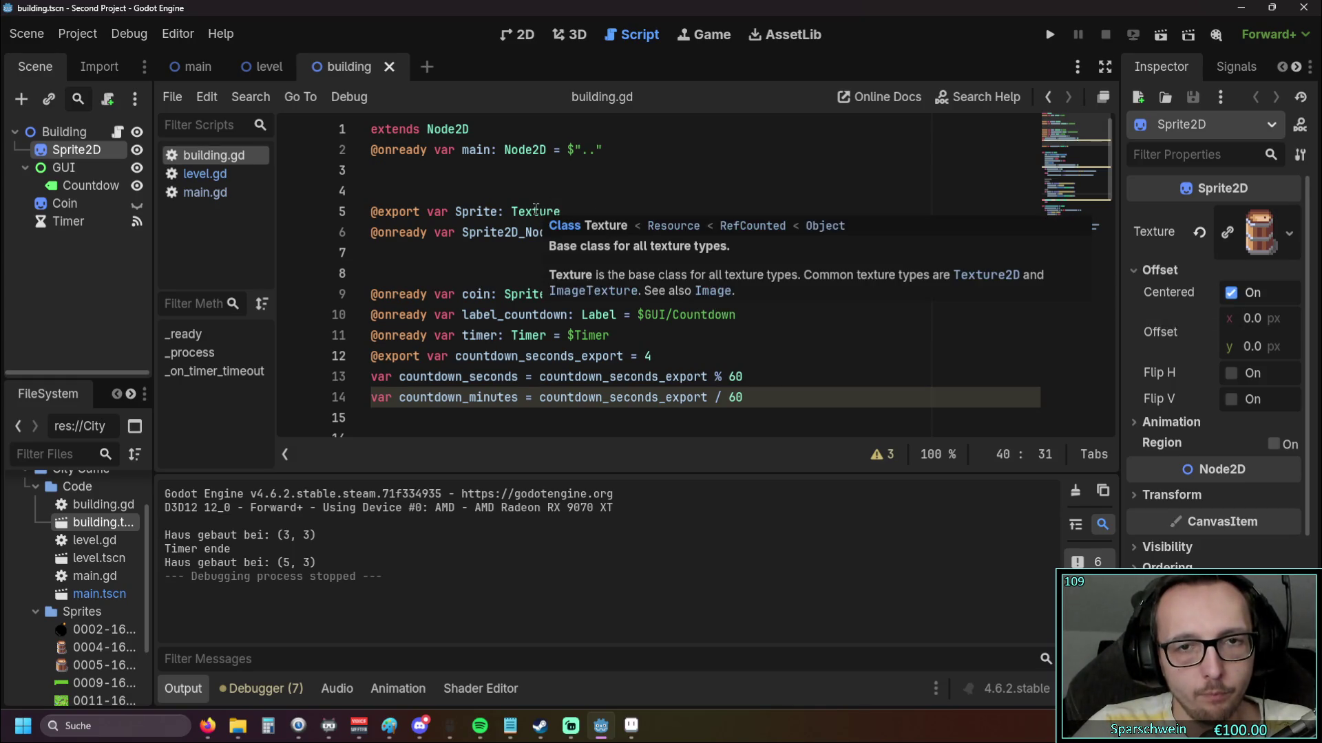
{"action": "left_click", "coordinate": [272, 67]}
{"action": "left_click", "coordinate": [364, 67]}
{"action": "left_click", "coordinate": [205, 173]}
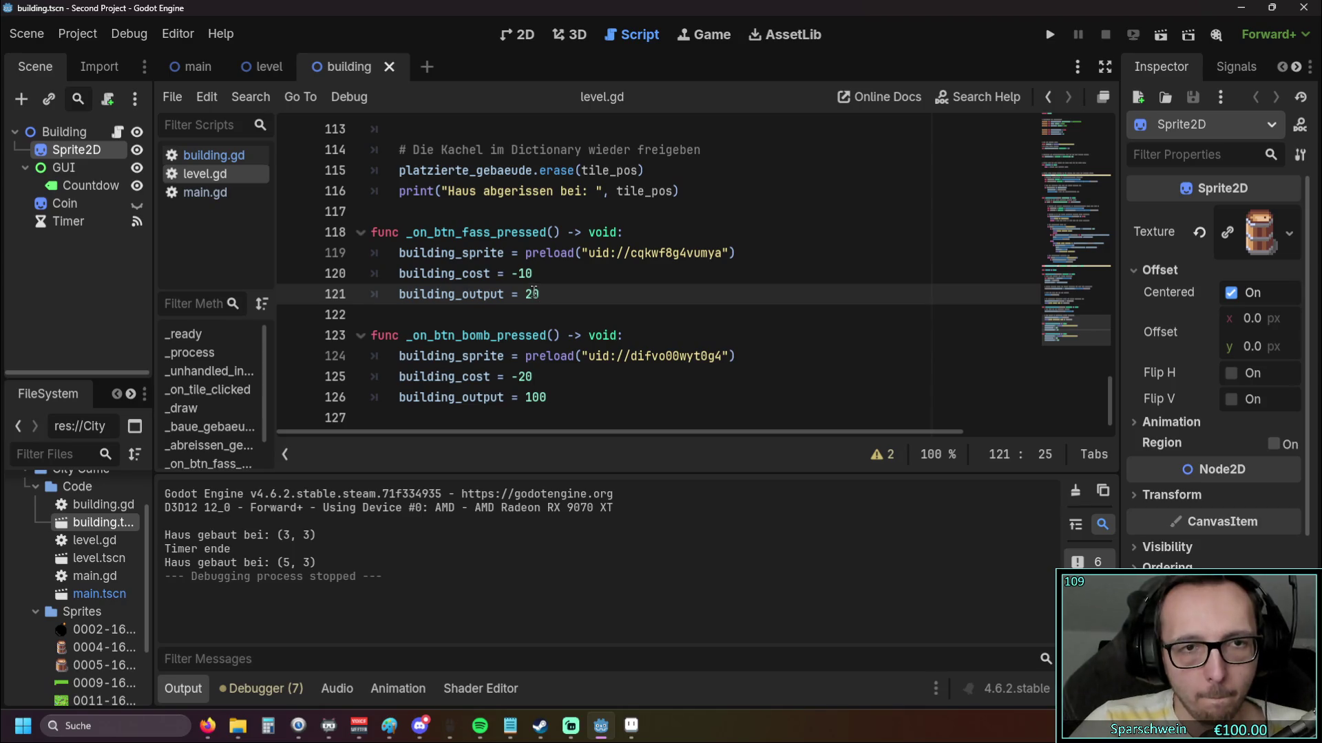
{"action": "scroll", "coordinate": [536, 283], "scroll_direction": "up", "scroll_amount": 5}
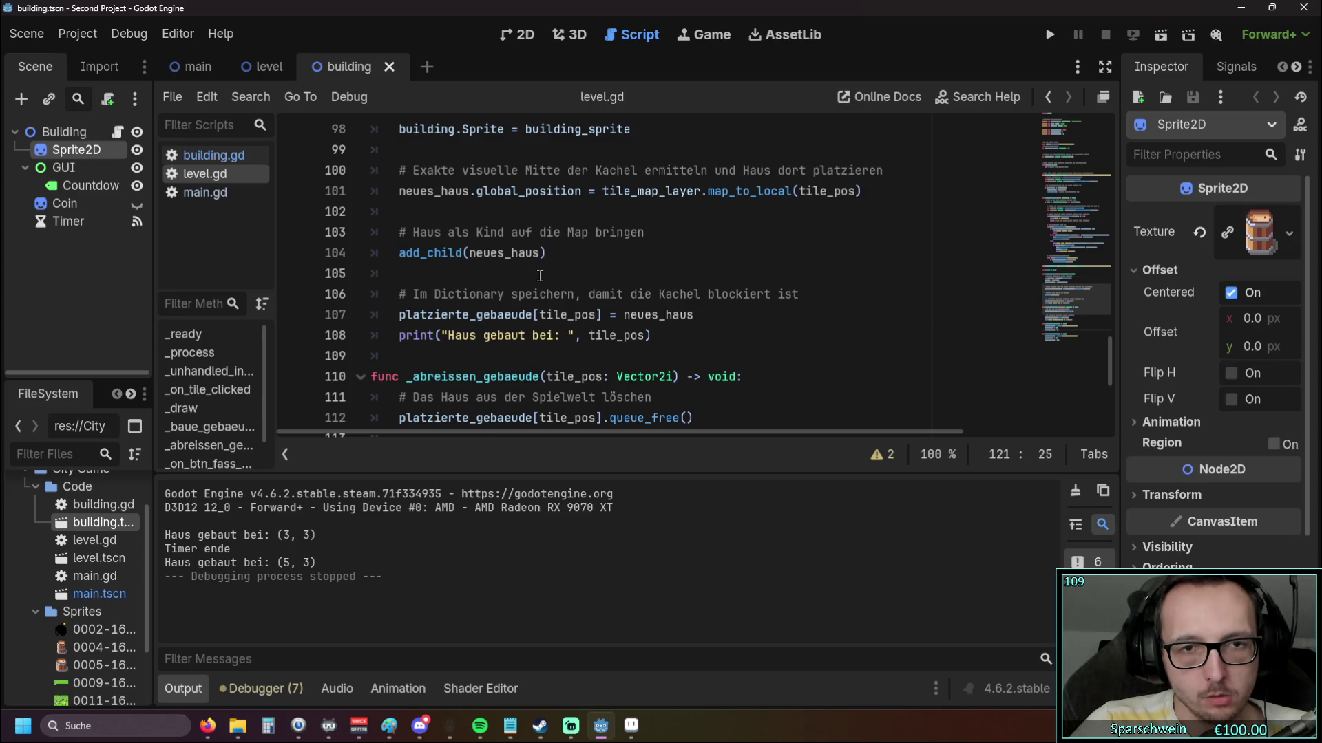
{"action": "scroll", "coordinate": [539, 276], "scroll_direction": "down", "scroll_amount": 1}
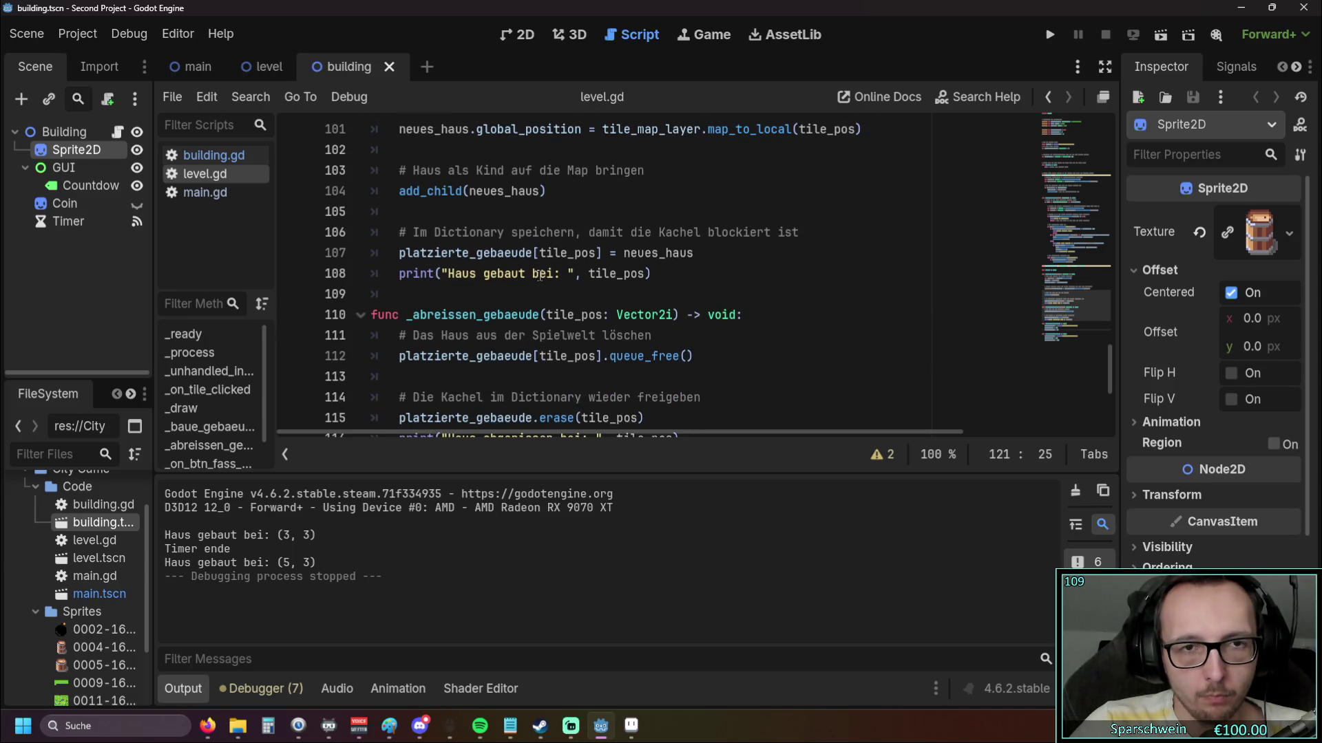
{"action": "scroll", "coordinate": [540, 275], "scroll_direction": "up", "scroll_amount": 20}
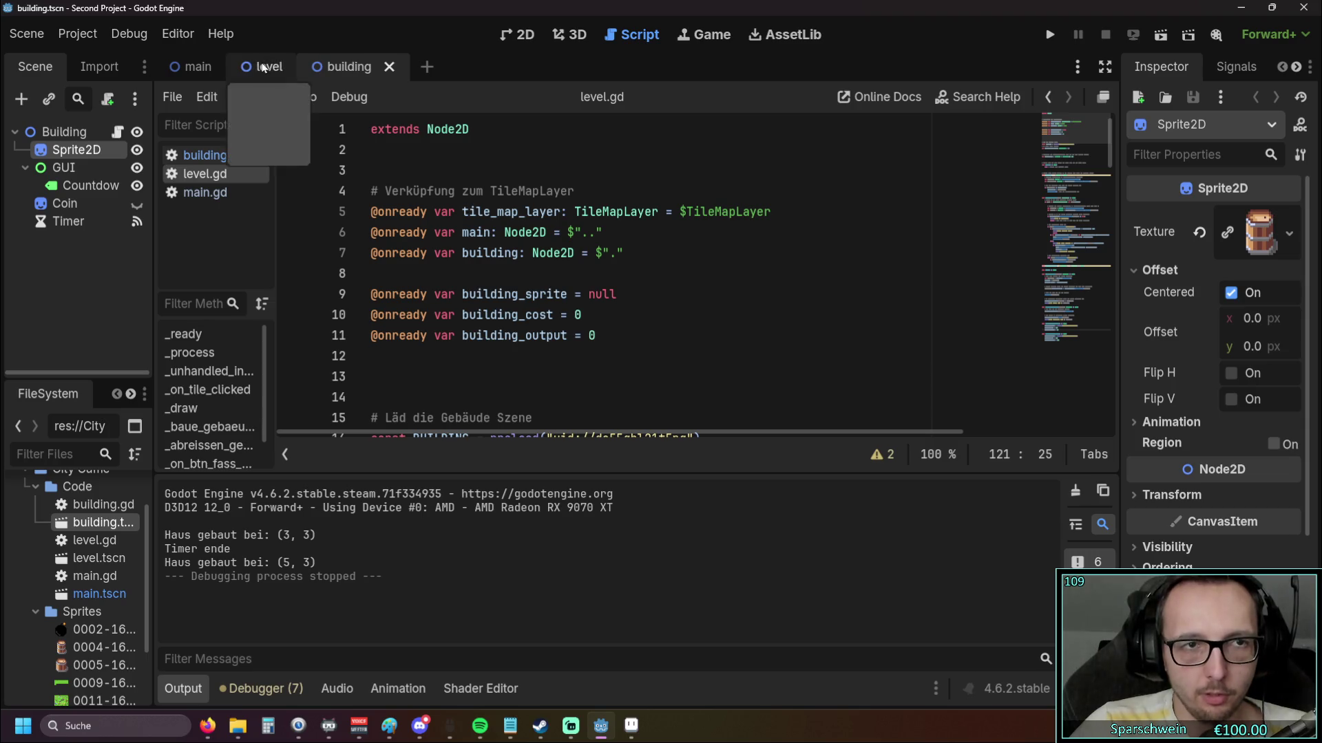
{"action": "left_click", "coordinate": [225, 162]}
{"action": "scroll", "coordinate": [482, 200], "scroll_direction": "down", "scroll_amount": 1}
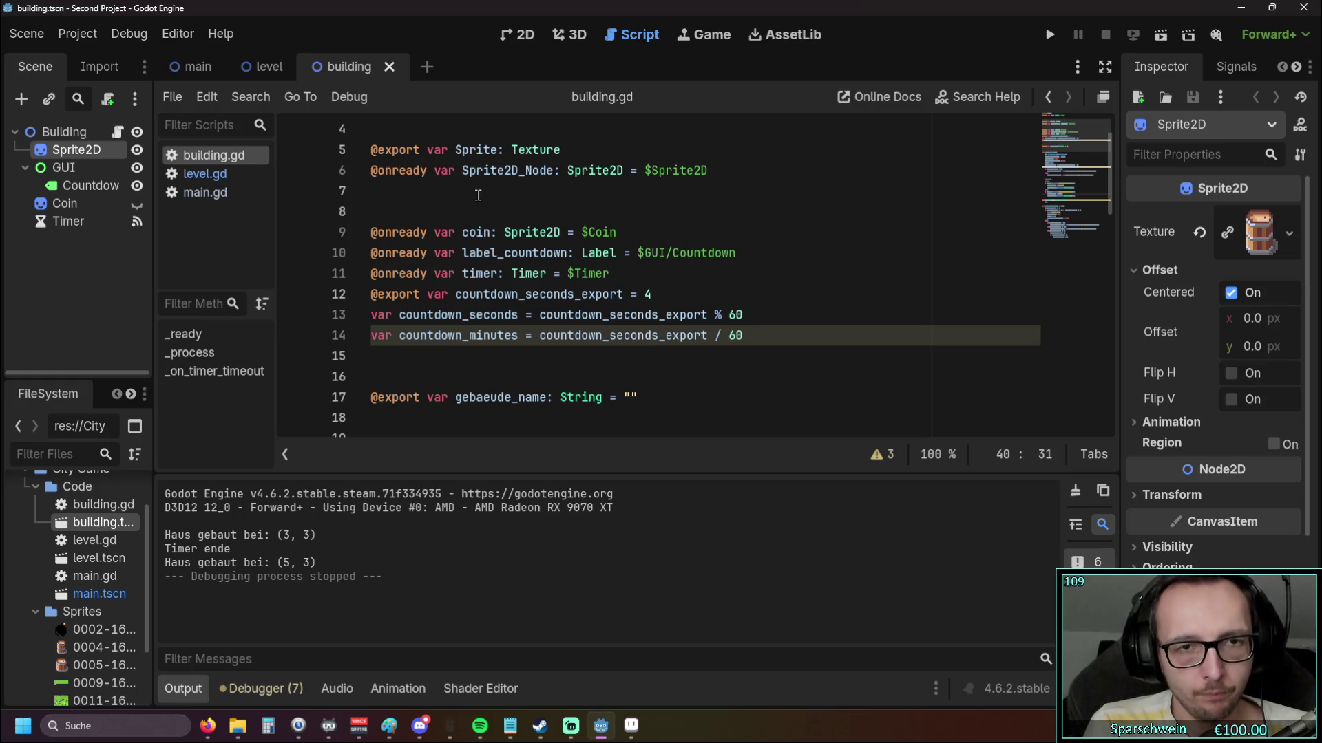
{"action": "scroll", "coordinate": [482, 190], "scroll_direction": "up", "scroll_amount": 1}
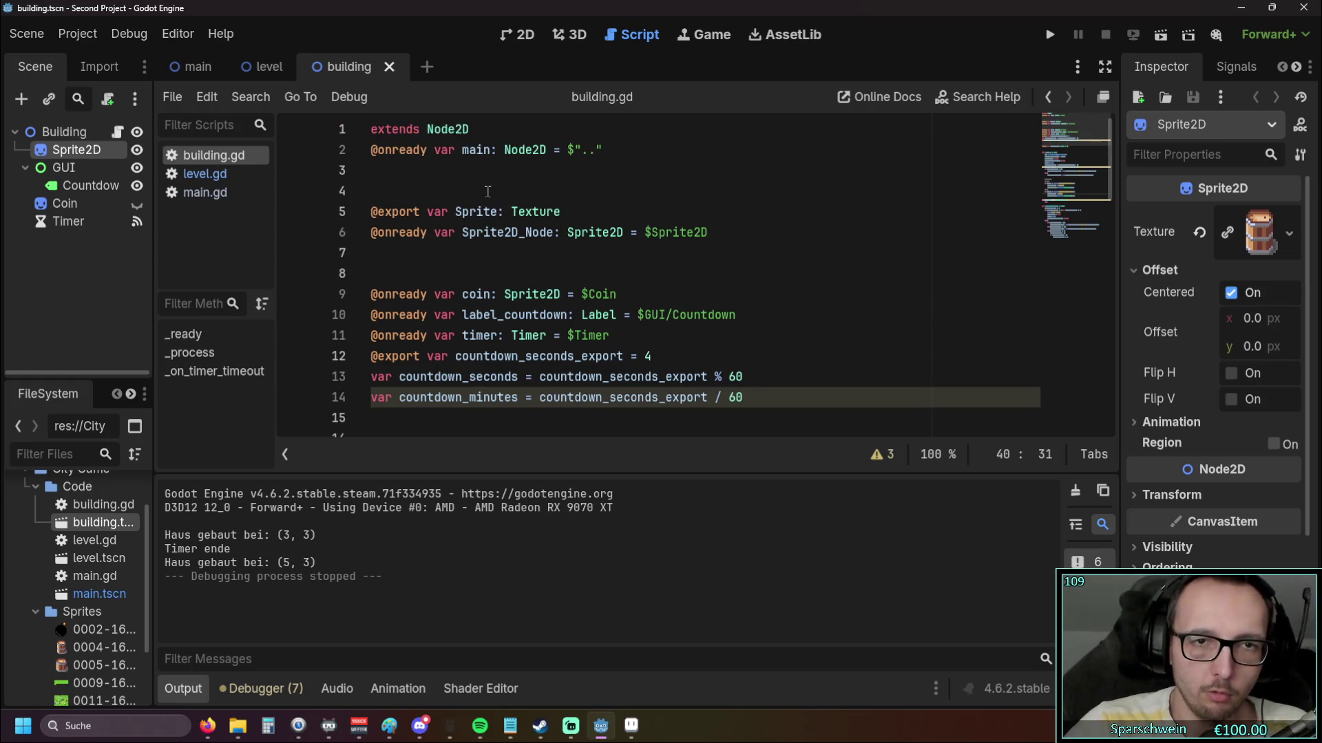
{"action": "left_click", "coordinate": [265, 76]}
{"action": "left_click", "coordinate": [351, 67]}
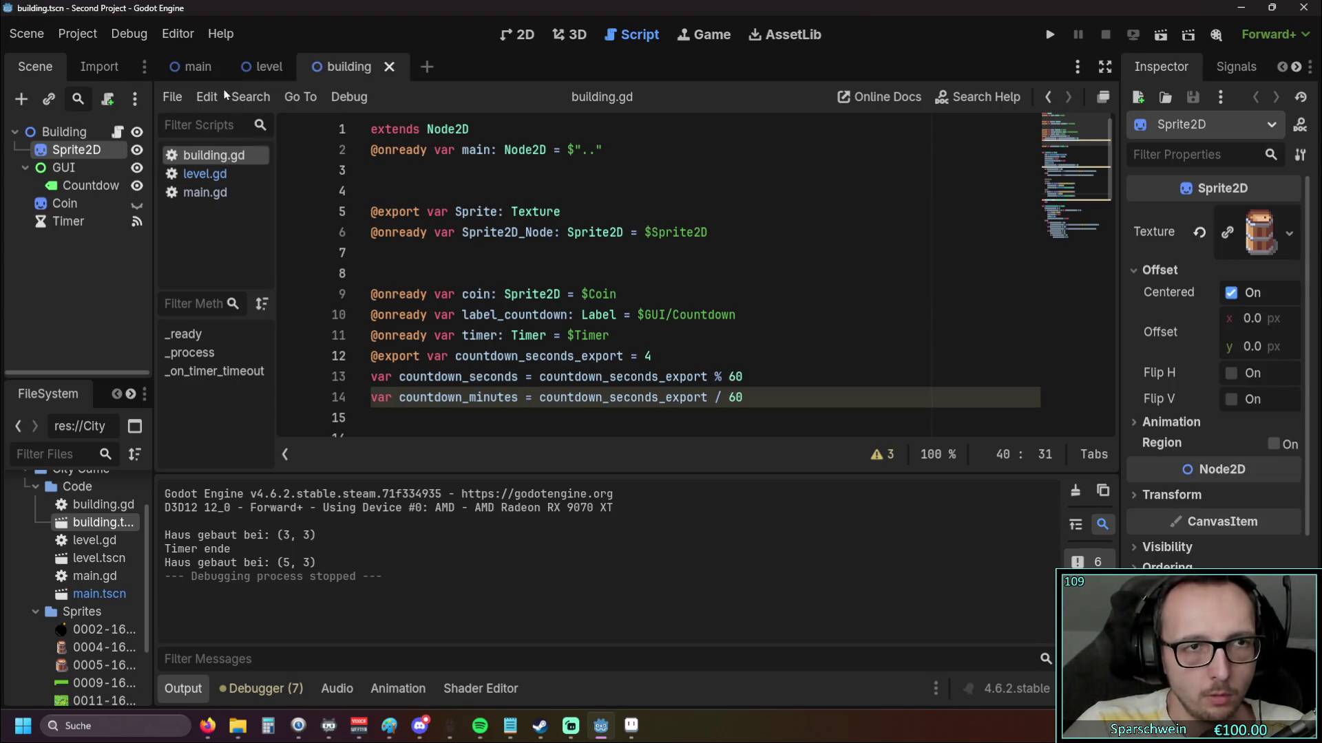
Open level.gd and scroll through its code in the docked script editor
{"action": "left_click", "coordinate": [213, 176]}
{"action": "scroll", "coordinate": [554, 275], "scroll_direction": "down", "scroll_amount": 10}
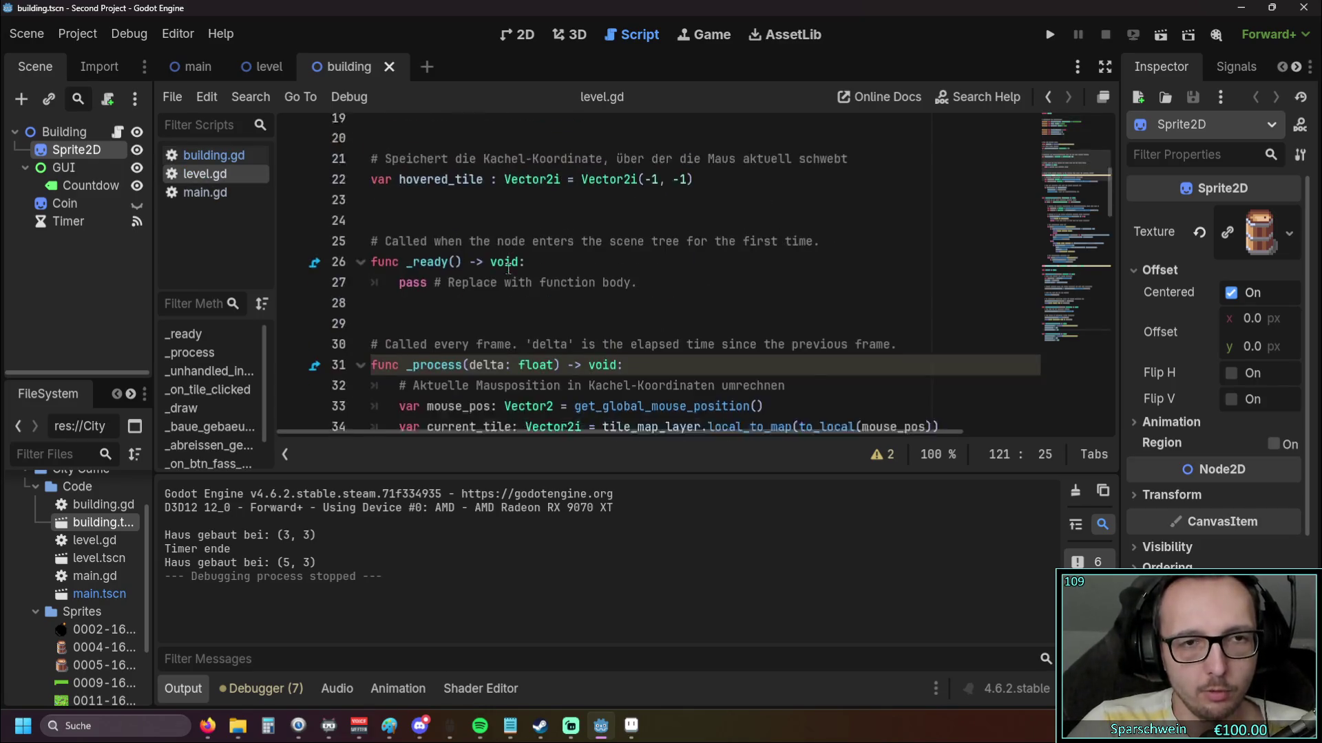
{"action": "scroll", "coordinate": [554, 275], "scroll_direction": "up", "scroll_amount": 5}
{"action": "scroll", "coordinate": [554, 275], "scroll_direction": "up", "scroll_amount": 3}
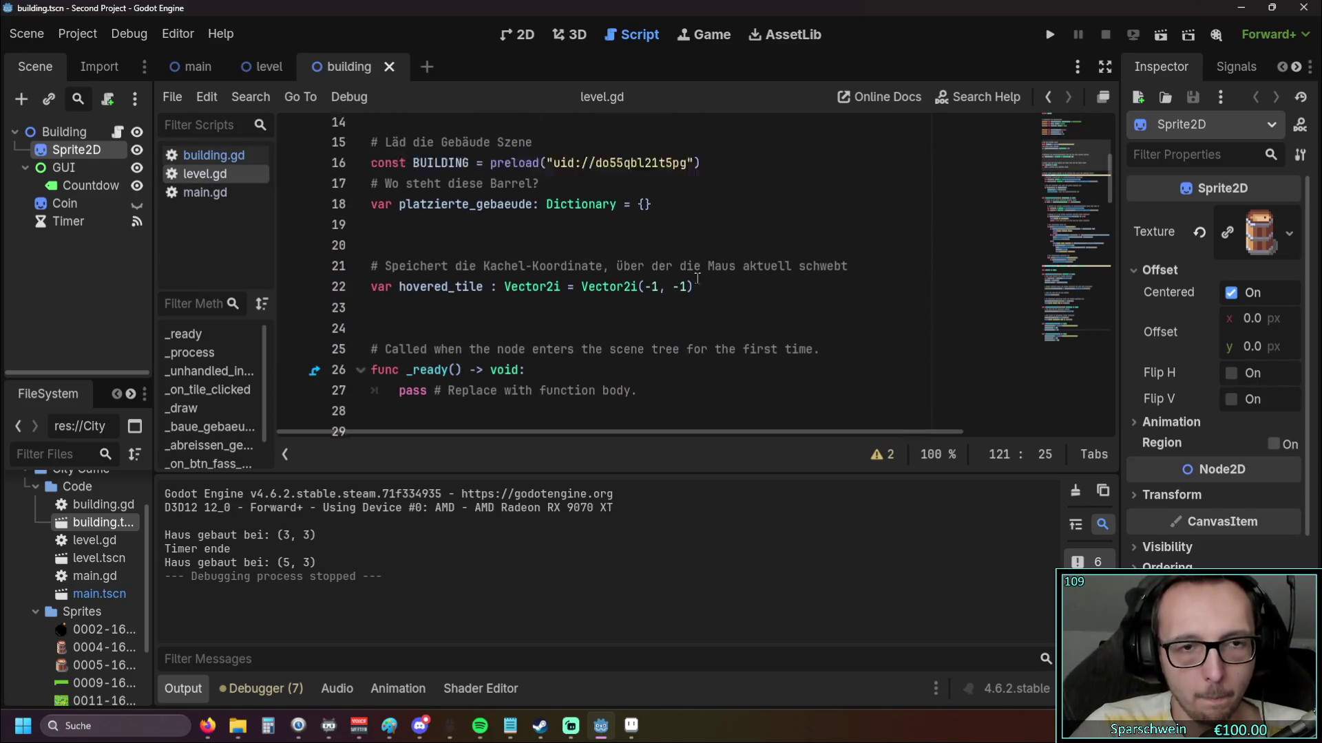
{"action": "scroll", "coordinate": [574, 256], "scroll_direction": "up", "scroll_amount": 1}
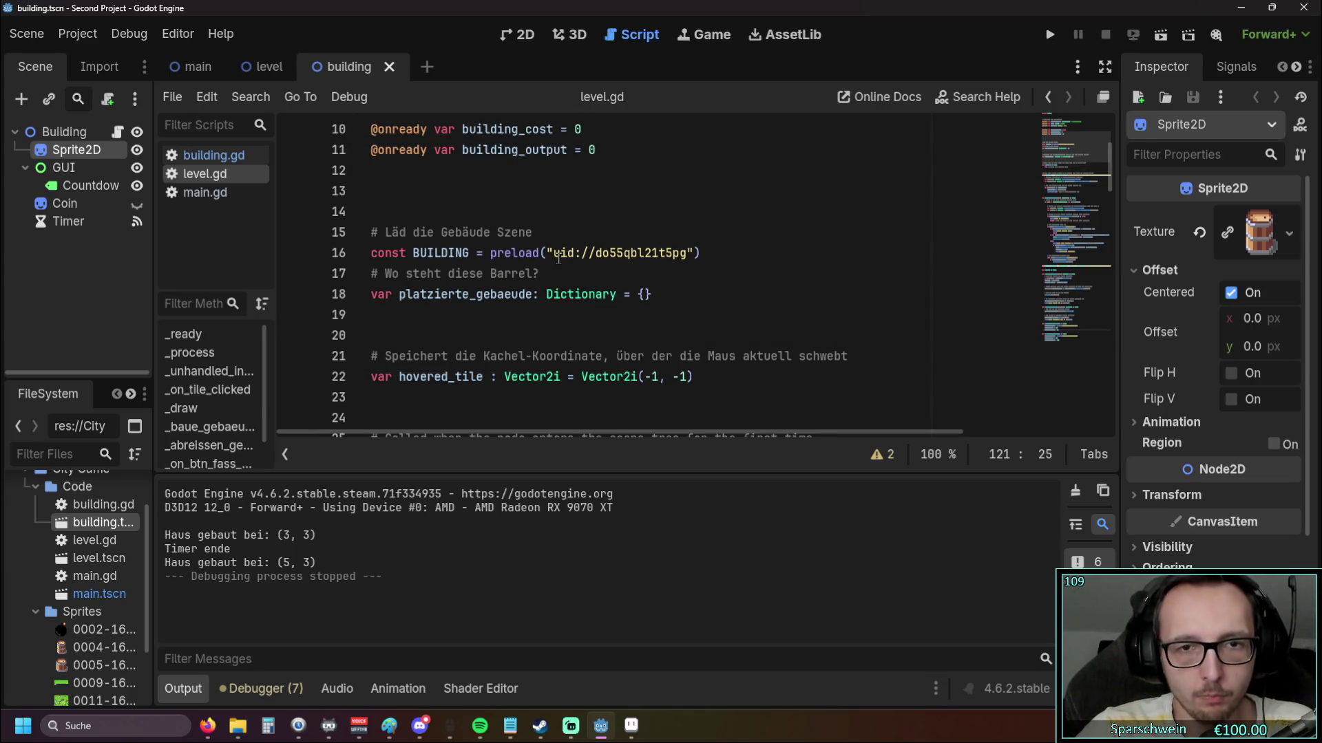
{"action": "mouse_move", "coordinate": [558, 257]}
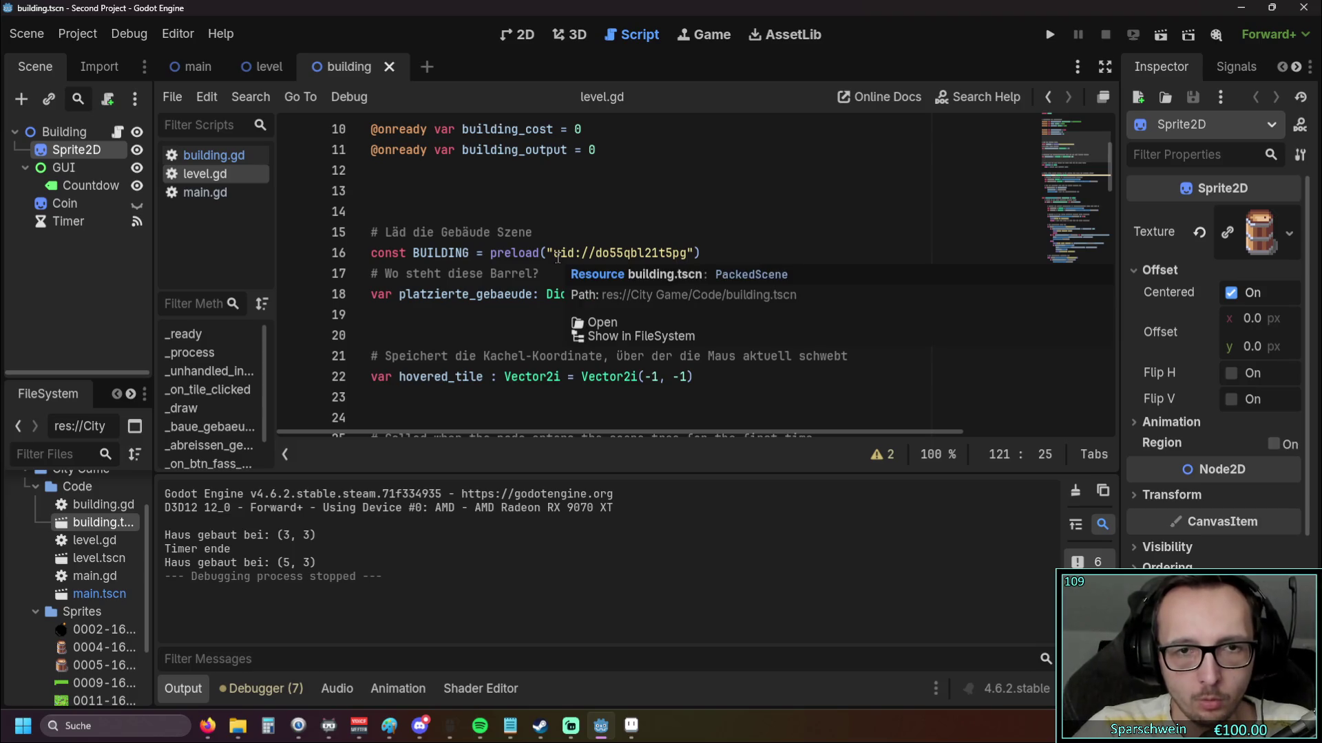
{"action": "scroll", "coordinate": [548, 287], "scroll_direction": "up", "scroll_amount": 3}
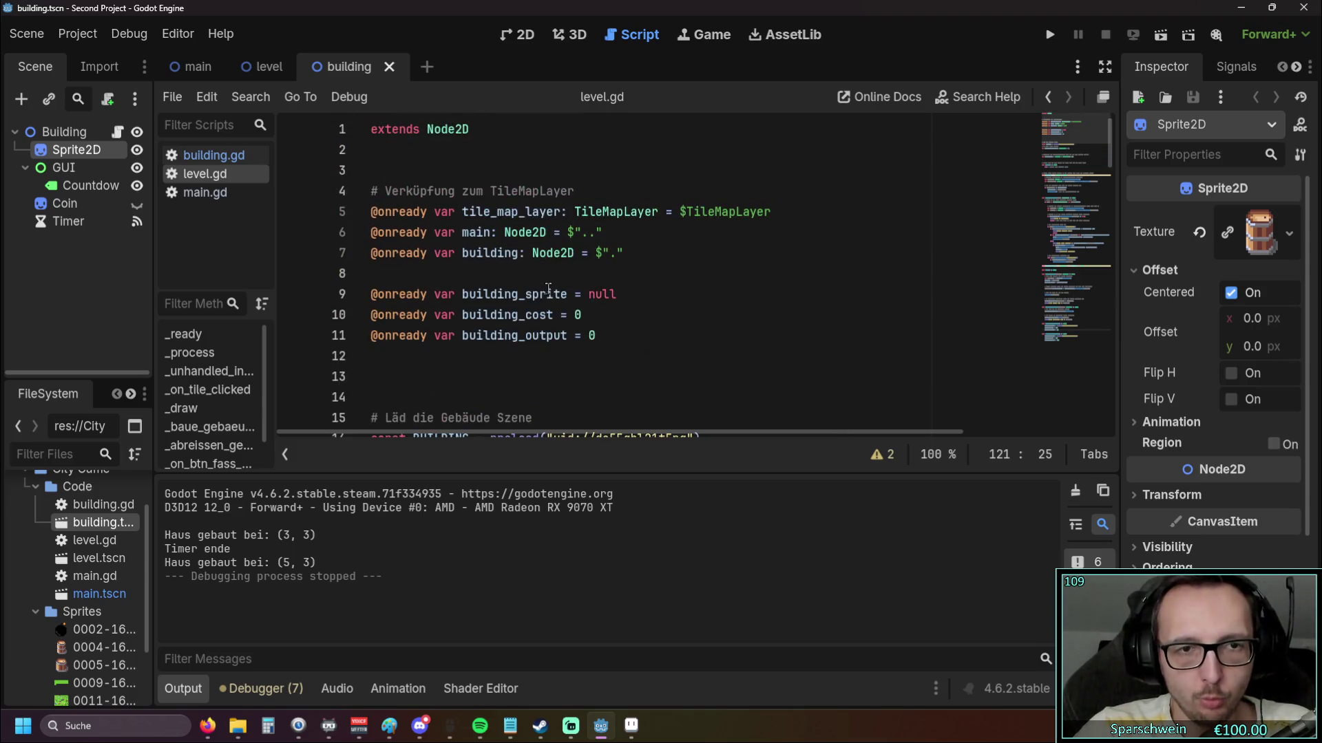
{"action": "scroll", "coordinate": [549, 287], "scroll_direction": "down", "scroll_amount": 2}
{"action": "scroll", "coordinate": [523, 296], "scroll_direction": "up", "scroll_amount": 2}
{"action": "scroll", "coordinate": [494, 310], "scroll_direction": "down", "scroll_amount": 2}
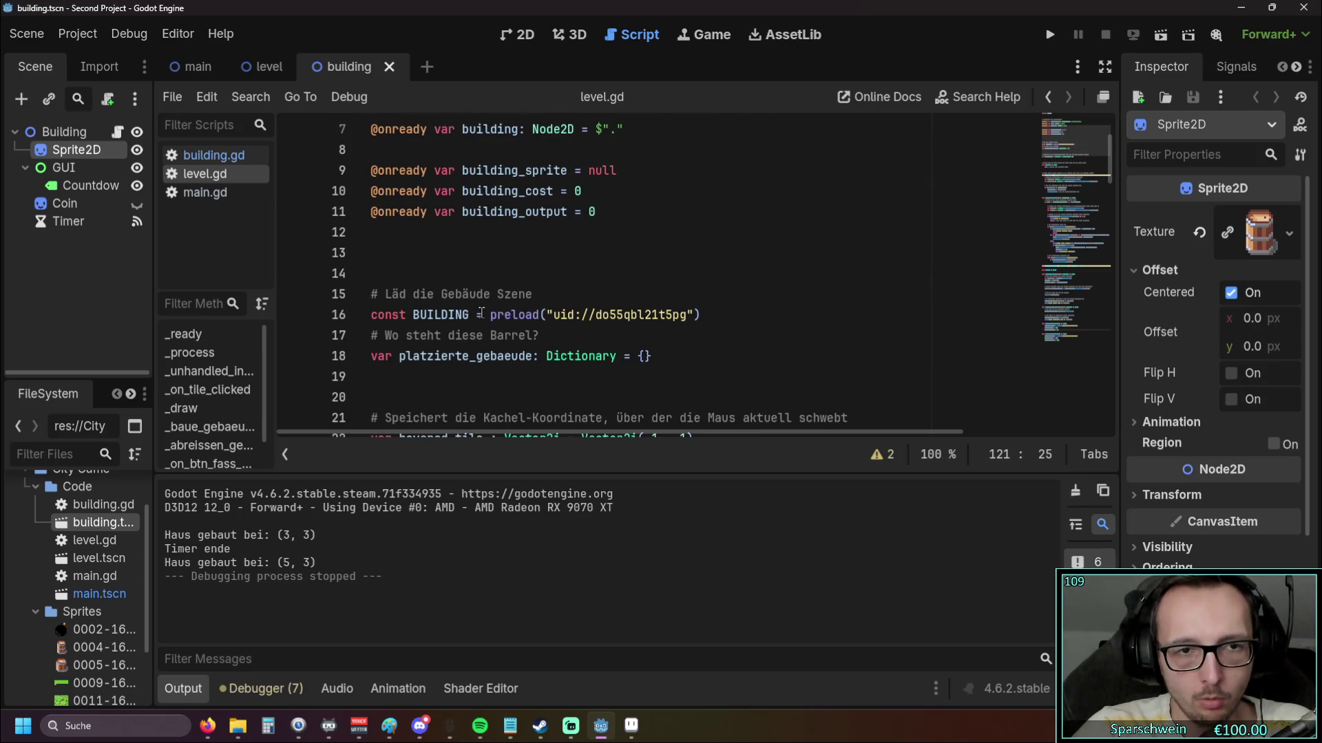
{"action": "scroll", "coordinate": [550, 274], "scroll_direction": "up", "scroll_amount": 2}
{"action": "scroll", "coordinate": [550, 275], "scroll_direction": "down", "scroll_amount": 3}
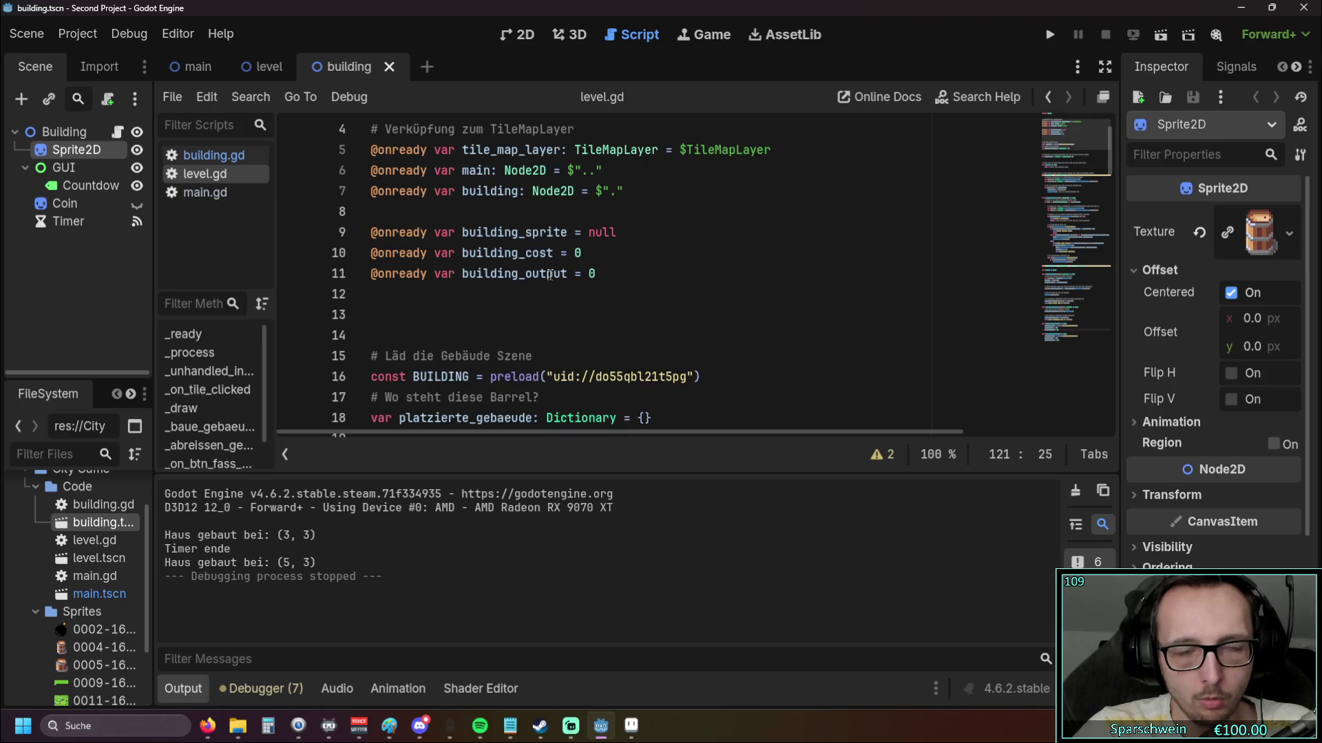
{"action": "scroll", "coordinate": [550, 275], "scroll_direction": "up", "scroll_amount": 2}
{"action": "scroll", "coordinate": [550, 274], "scroll_direction": "down", "scroll_amount": 1}
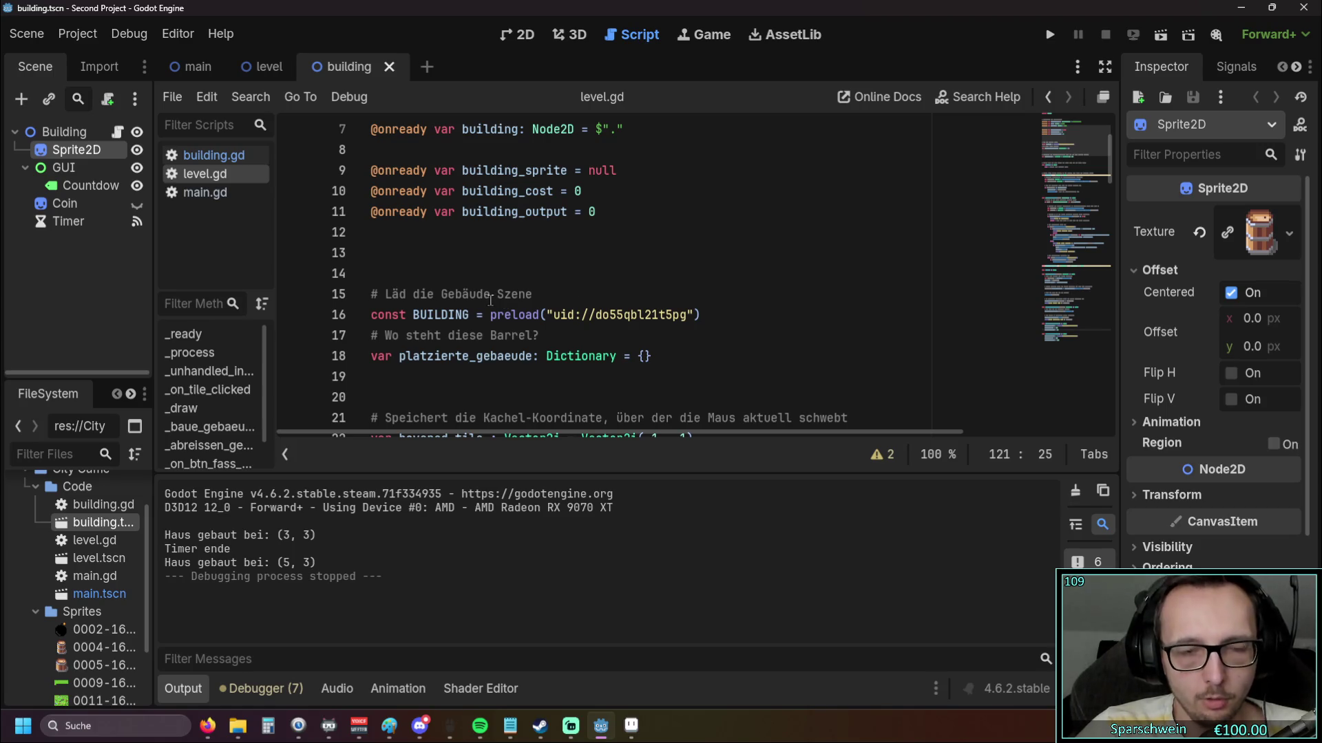
{"action": "scroll", "coordinate": [490, 303], "scroll_direction": "down", "scroll_amount": 1}
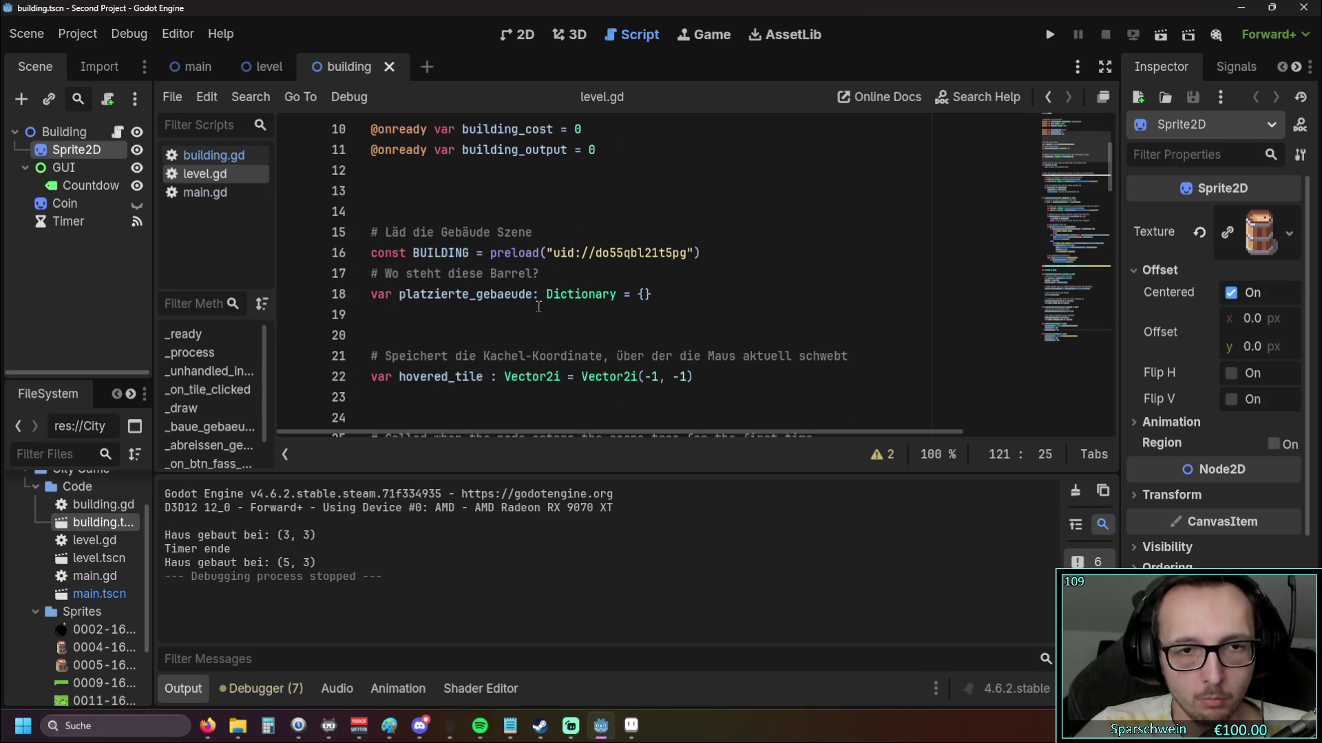
{"action": "scroll", "coordinate": [539, 307], "scroll_direction": "down", "scroll_amount": 2}
{"action": "scroll", "coordinate": [594, 306], "scroll_direction": "up", "scroll_amount": 2}
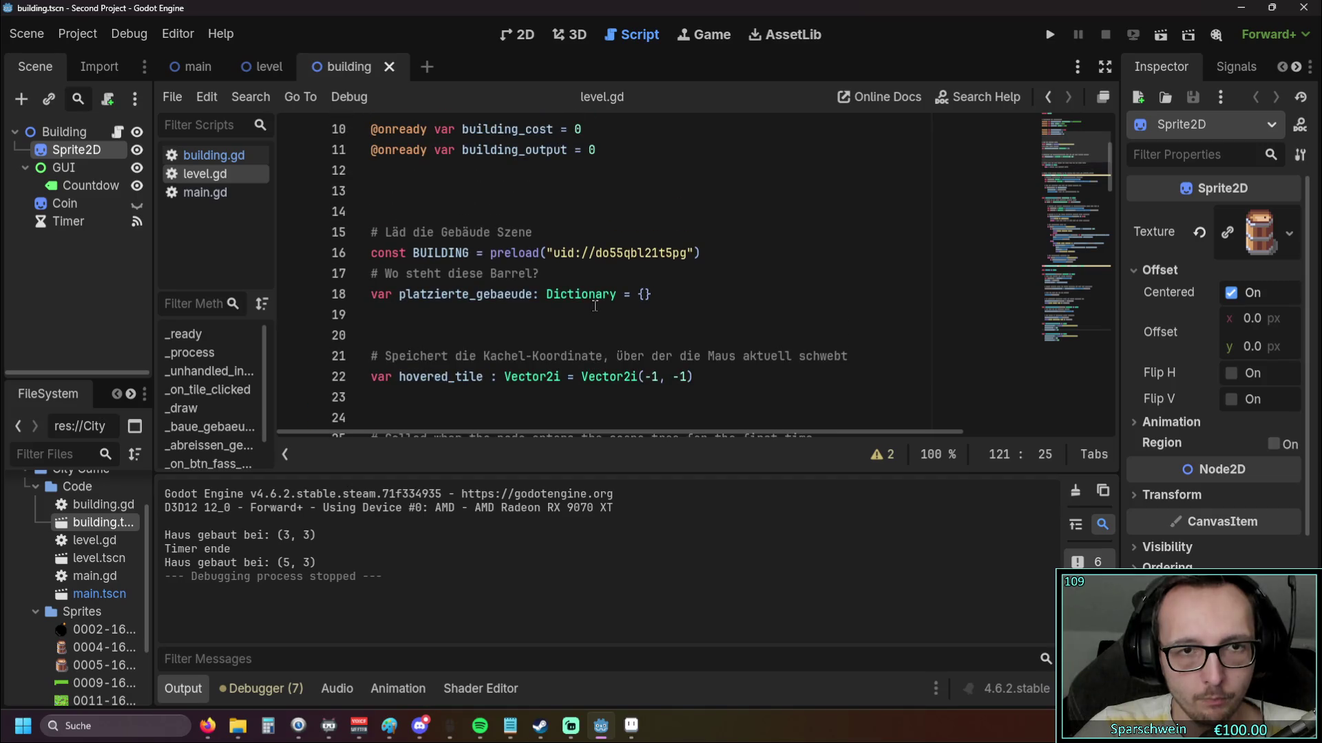
{"action": "scroll", "coordinate": [595, 306], "scroll_direction": "up", "scroll_amount": 3}
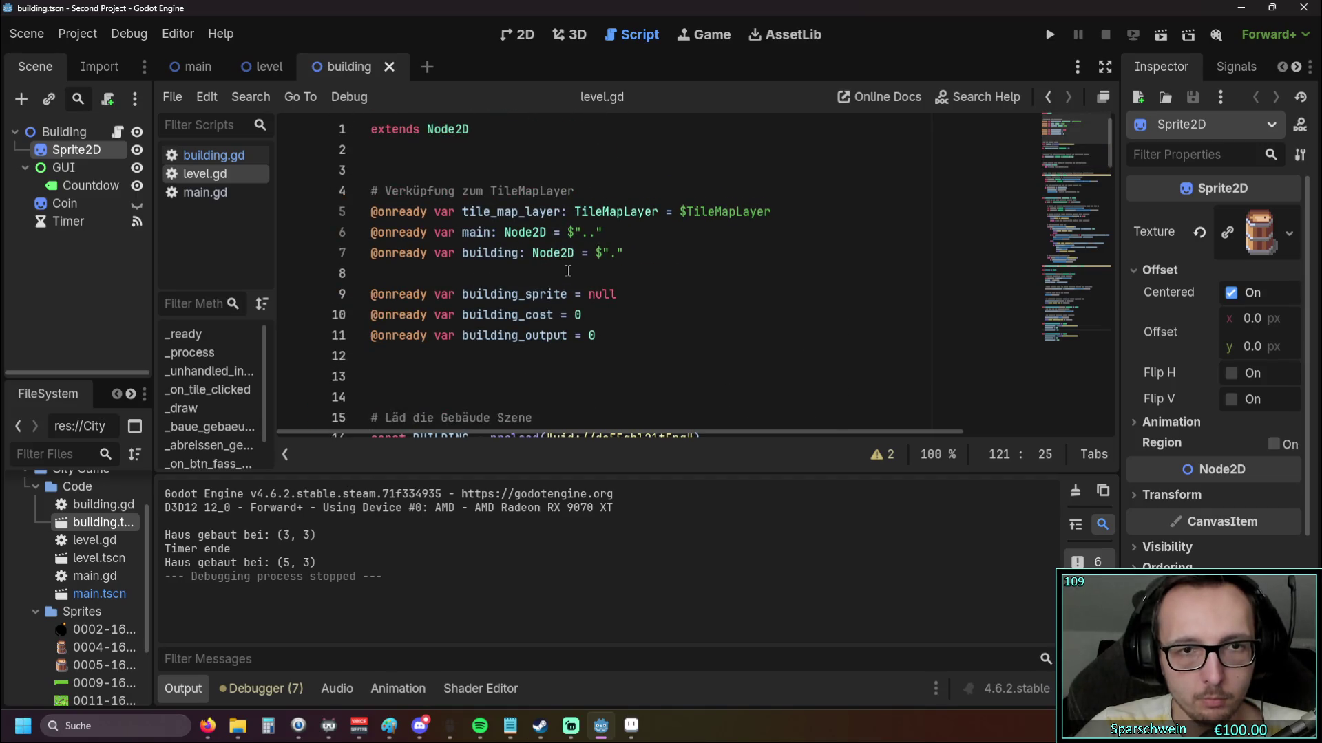
{"action": "scroll", "coordinate": [477, 256], "scroll_direction": "down", "scroll_amount": 1}
{"action": "scroll", "coordinate": [477, 255], "scroll_direction": "up", "scroll_amount": 1}
{"action": "scroll", "coordinate": [545, 262], "scroll_direction": "down", "scroll_amount": 2}
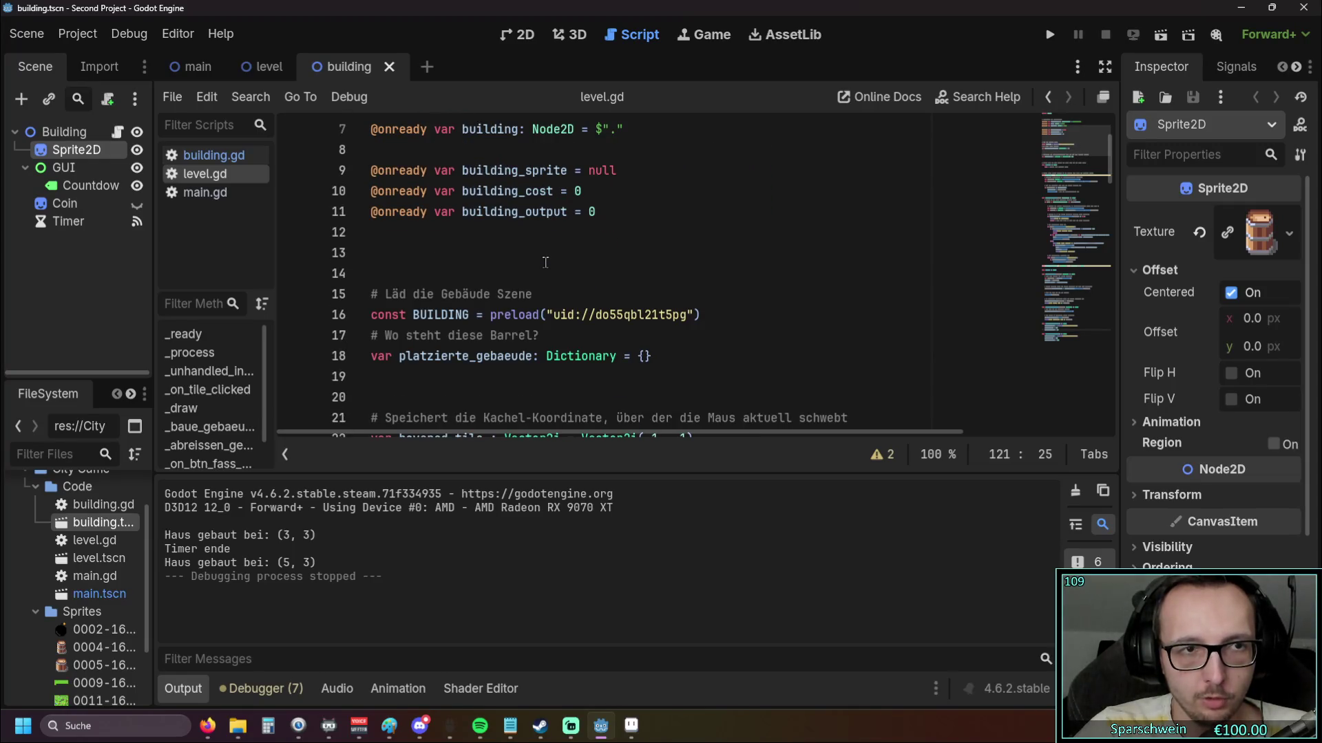
{"action": "scroll", "coordinate": [545, 262], "scroll_direction": "down", "scroll_amount": 2}
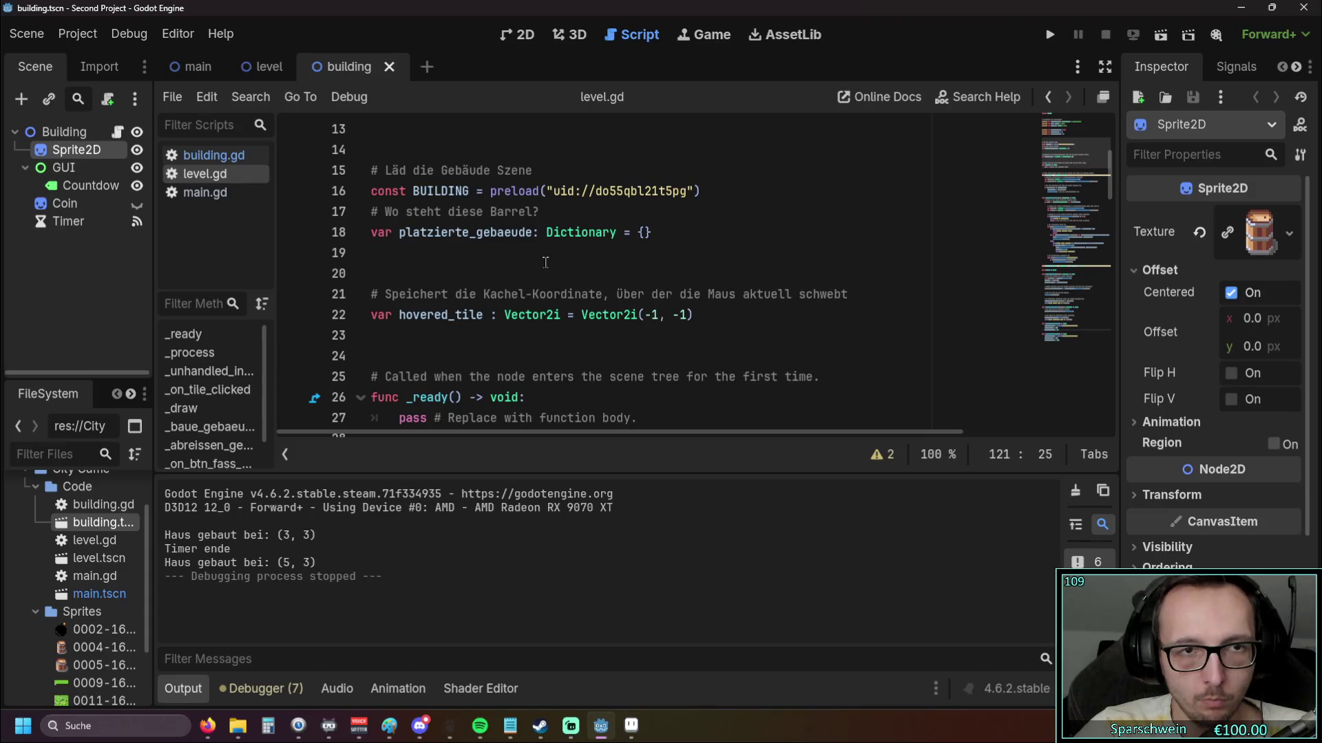
{"action": "mouse_move", "coordinate": [575, 193]}
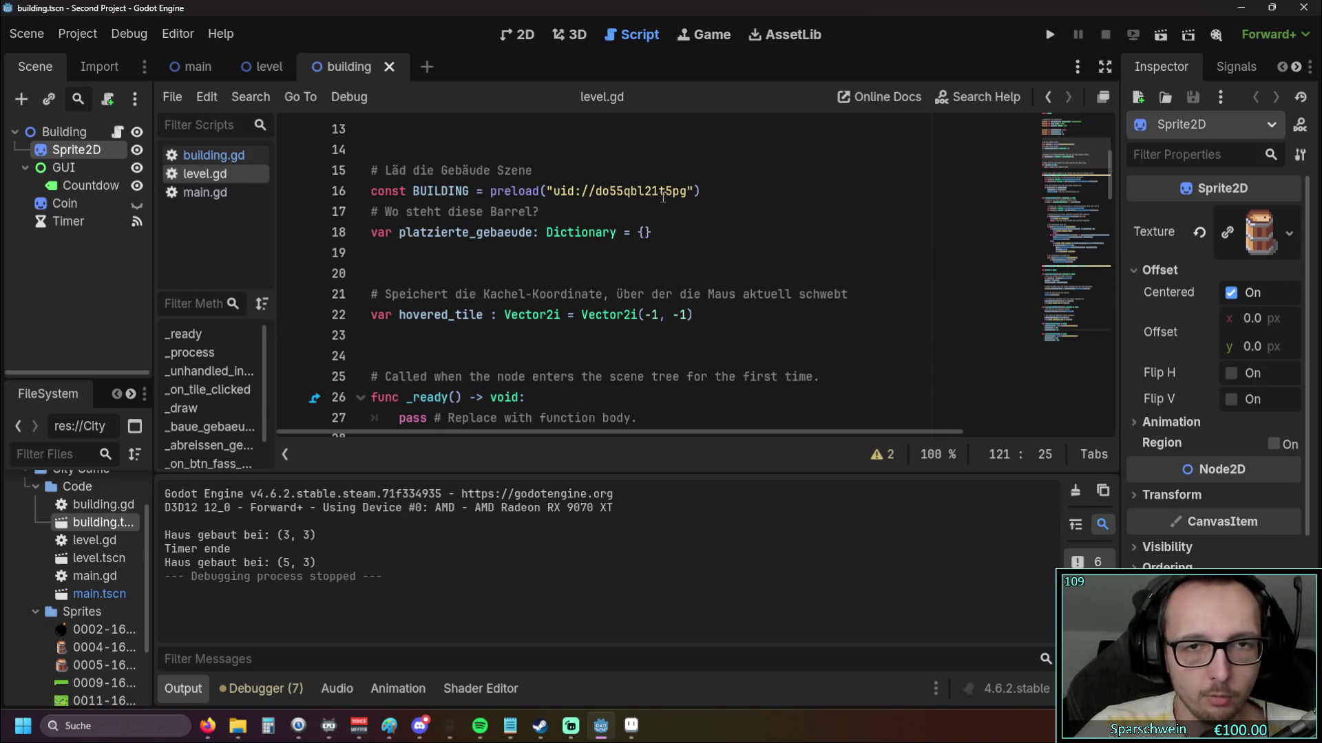
{"action": "mouse_move", "coordinate": [642, 191]}
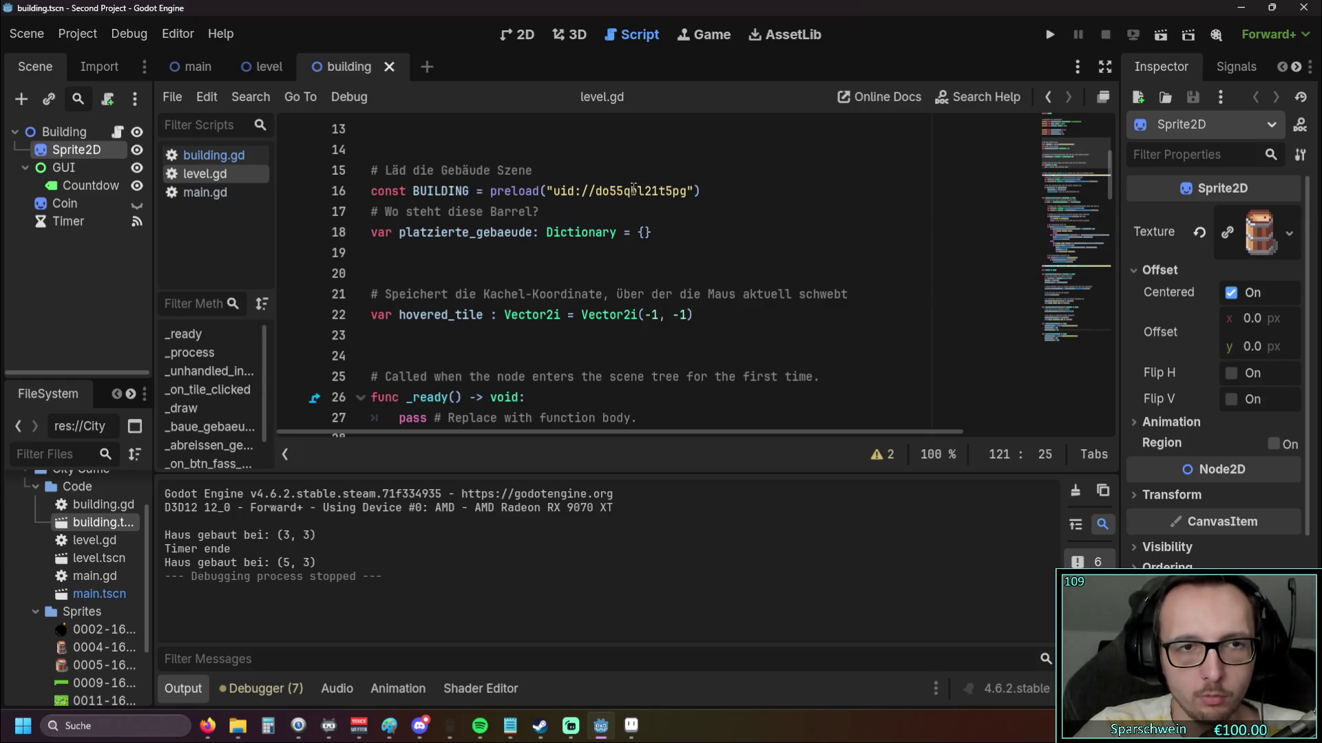
{"action": "scroll", "coordinate": [547, 201], "scroll_direction": "up", "scroll_amount": 1}
{"action": "scroll", "coordinate": [547, 200], "scroll_direction": "up", "scroll_amount": 3}
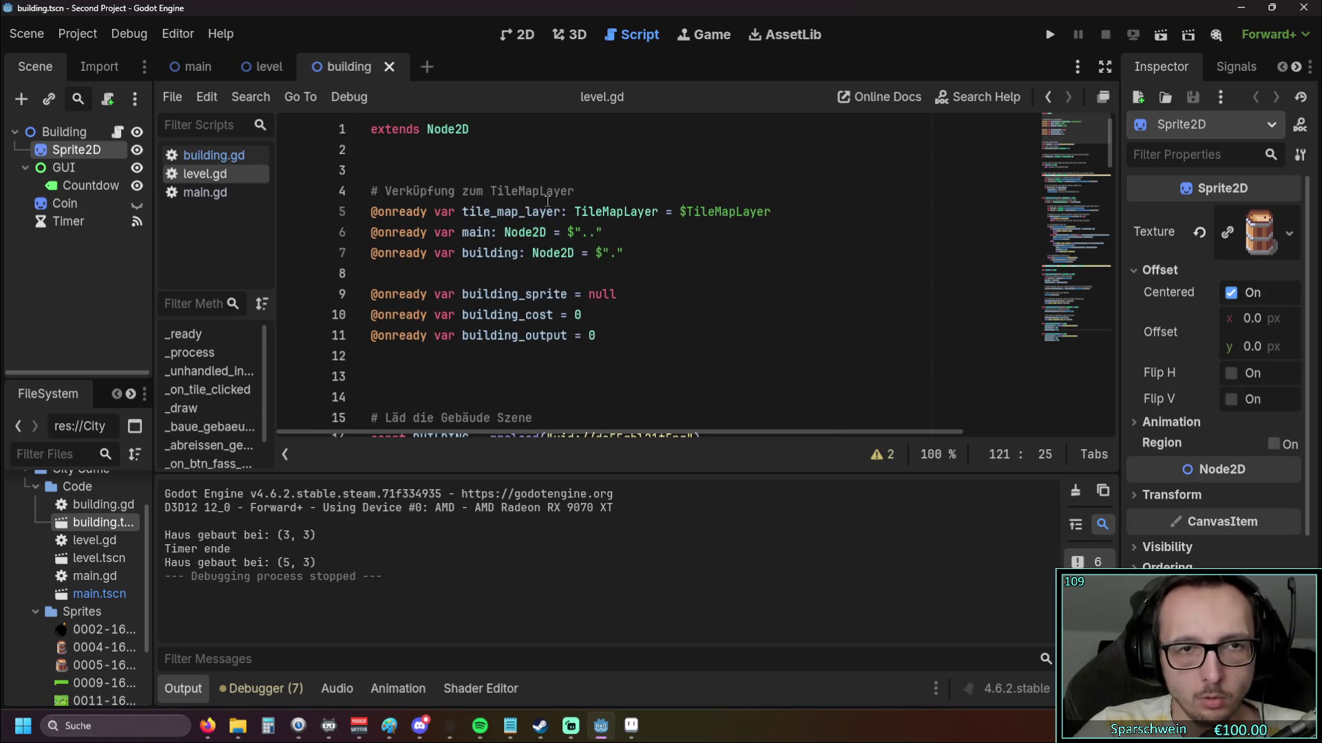
{"action": "scroll", "coordinate": [547, 201], "scroll_direction": "down", "scroll_amount": 7}
{"action": "scroll", "coordinate": [547, 201], "scroll_direction": "down", "scroll_amount": 3}
{"action": "scroll", "coordinate": [547, 200], "scroll_direction": "up", "scroll_amount": 10}
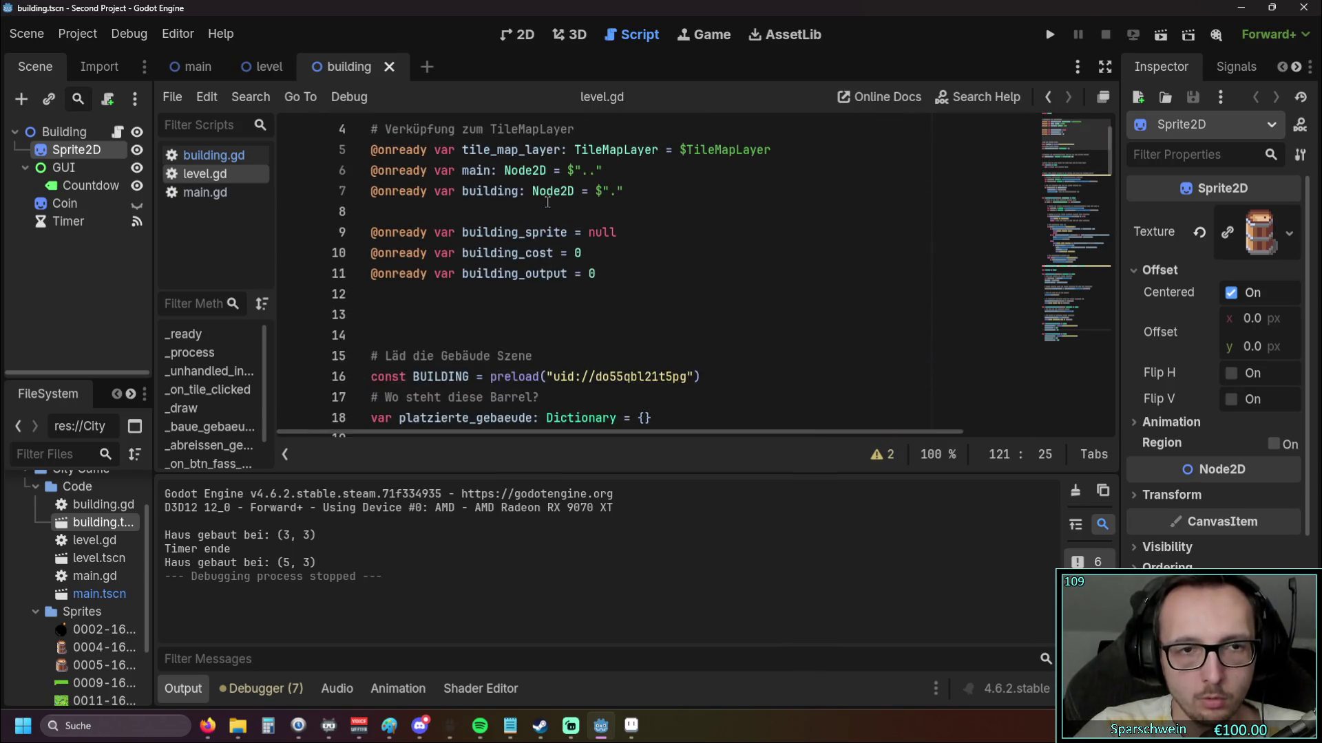
{"action": "scroll", "coordinate": [547, 200], "scroll_direction": "down", "scroll_amount": 2}
{"action": "scroll", "coordinate": [547, 200], "scroll_direction": "up", "scroll_amount": 2}
{"action": "scroll", "coordinate": [551, 207], "scroll_direction": "down", "scroll_amount": 2}
{"action": "scroll", "coordinate": [552, 208], "scroll_direction": "down", "scroll_amount": 4}
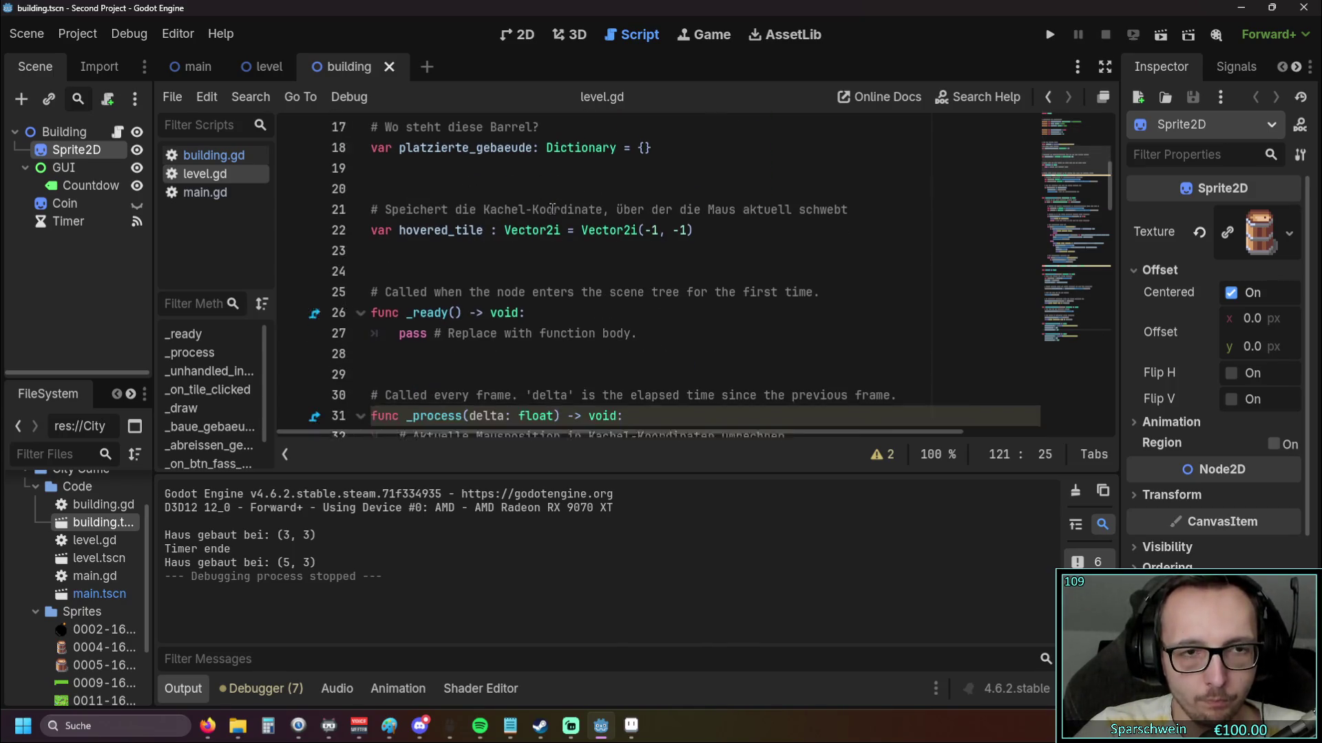
{"action": "scroll", "coordinate": [552, 209], "scroll_direction": "up", "scroll_amount": 4}
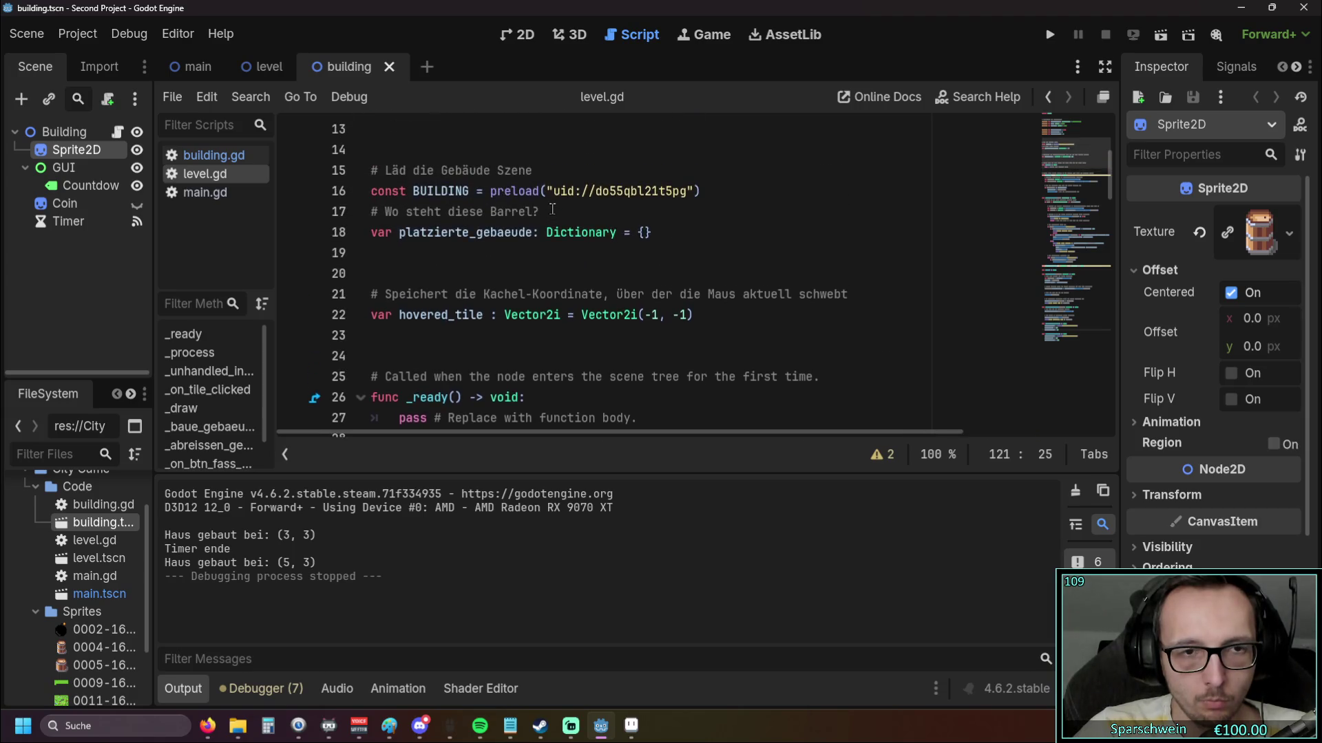
{"action": "scroll", "coordinate": [552, 208], "scroll_direction": "down", "scroll_amount": 1}
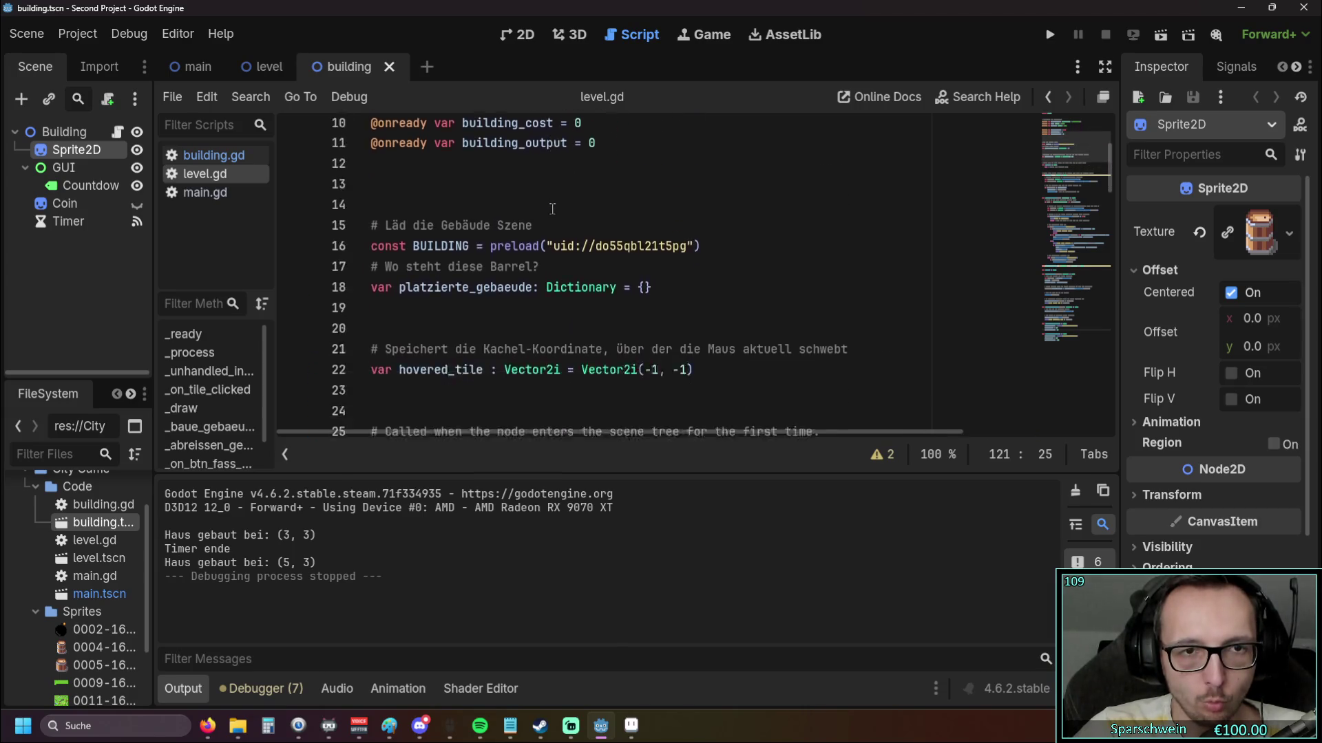
{"action": "scroll", "coordinate": [552, 209], "scroll_direction": "down", "scroll_amount": 8}
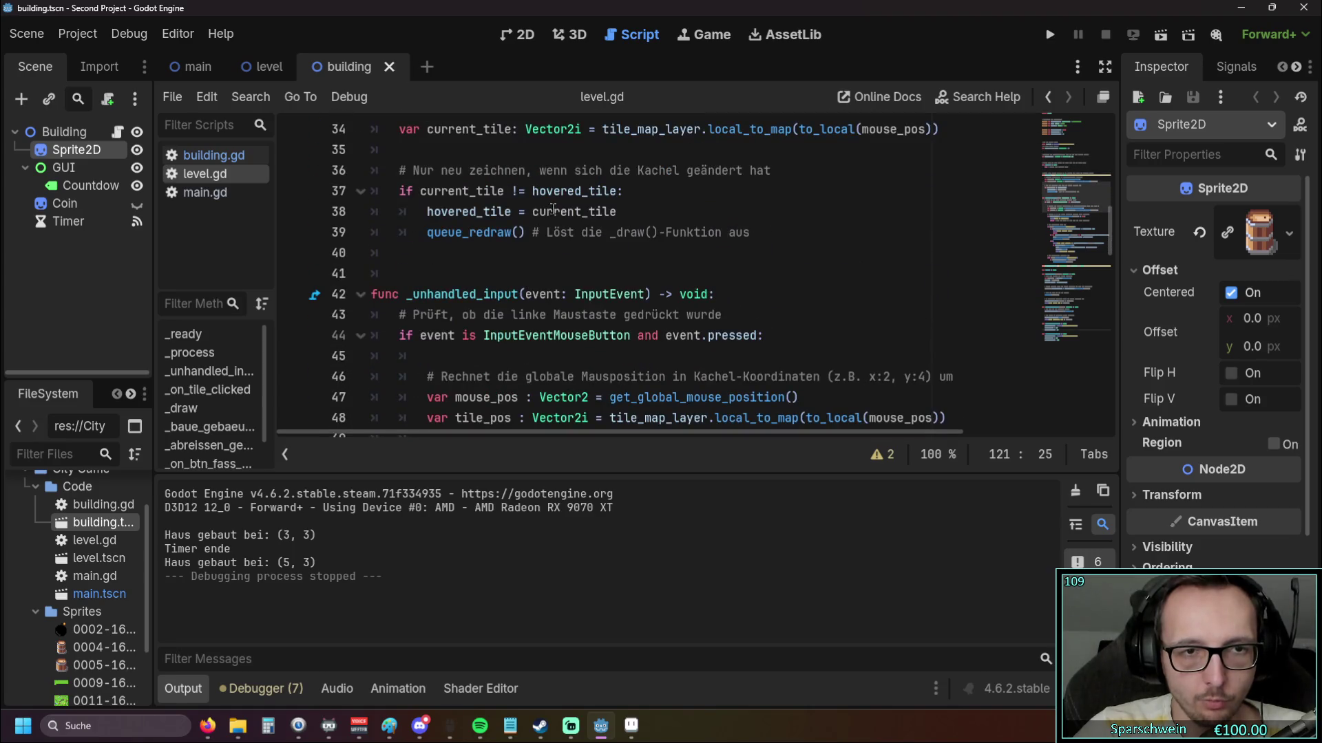
{"action": "scroll", "coordinate": [552, 208], "scroll_direction": "down", "scroll_amount": 2}
Detach the script editor into its own floating window and maximize it
{"action": "left_click", "coordinate": [1102, 97]}
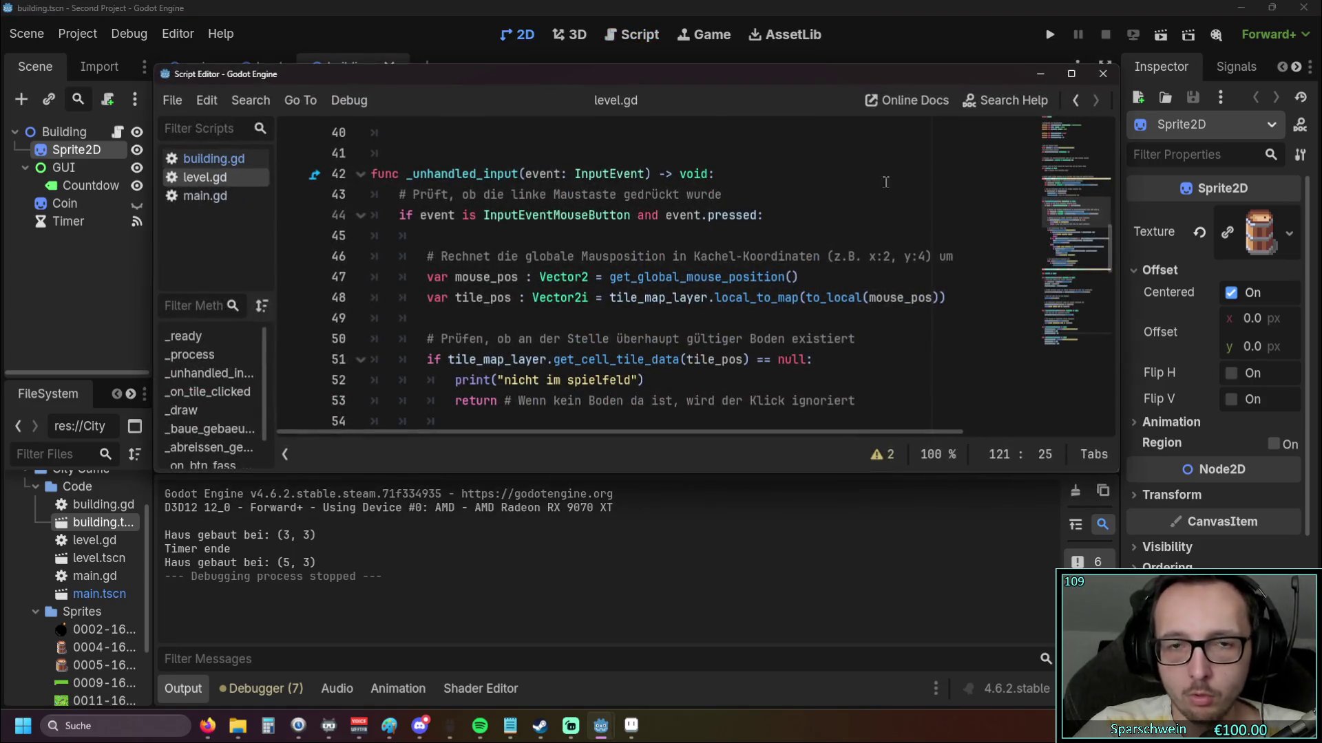
{"action": "double_click", "coordinate": [694, 81]}
{"action": "scroll", "coordinate": [669, 236], "scroll_direction": "down", "scroll_amount": 5}
{"action": "scroll", "coordinate": [670, 236], "scroll_direction": "up", "scroll_amount": 12}
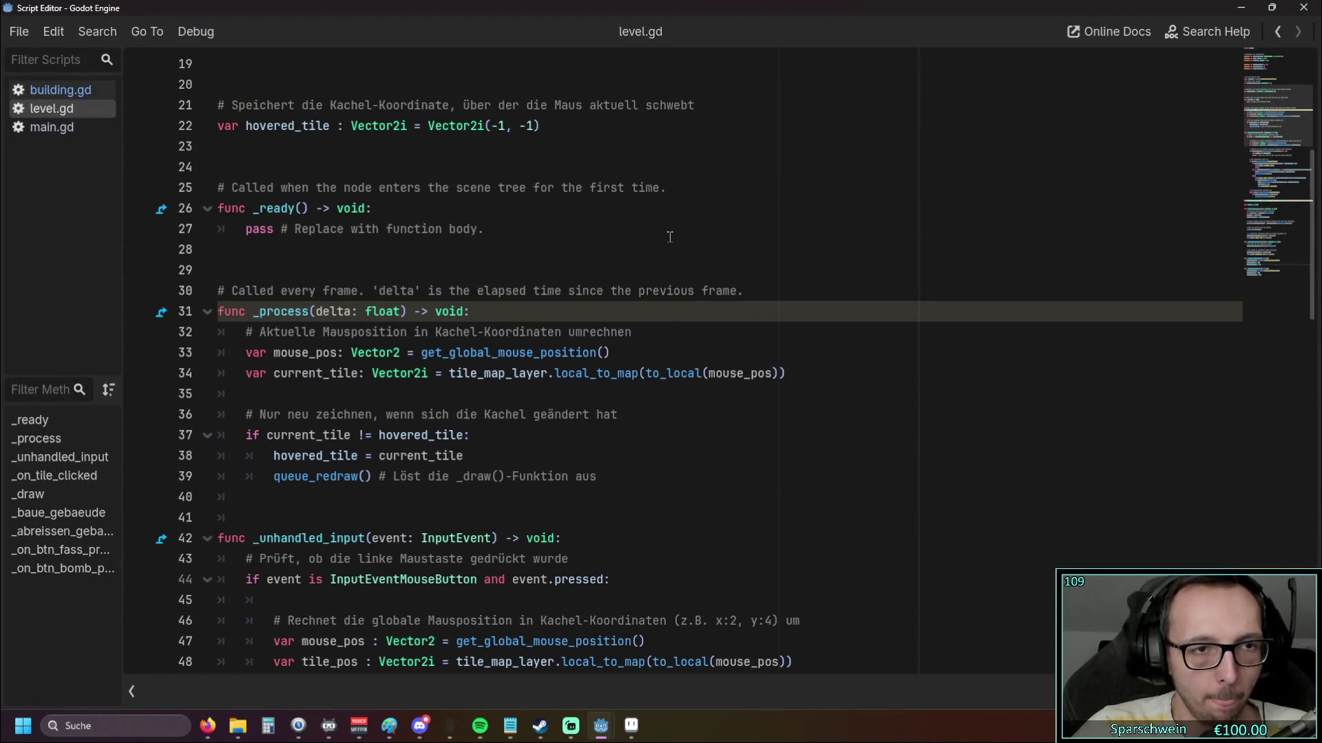
{"action": "scroll", "coordinate": [666, 237], "scroll_direction": "up", "scroll_amount": 3}
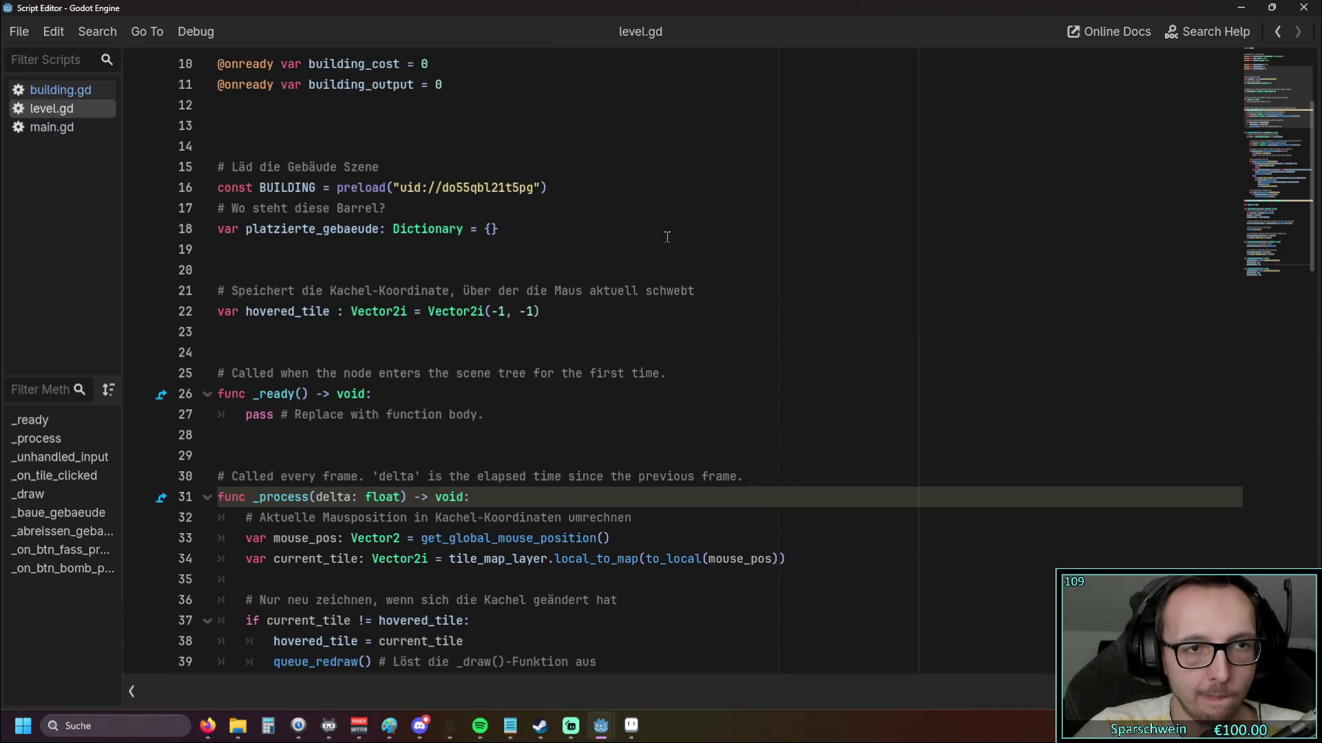
{"action": "scroll", "coordinate": [667, 237], "scroll_direction": "down", "scroll_amount": 15}
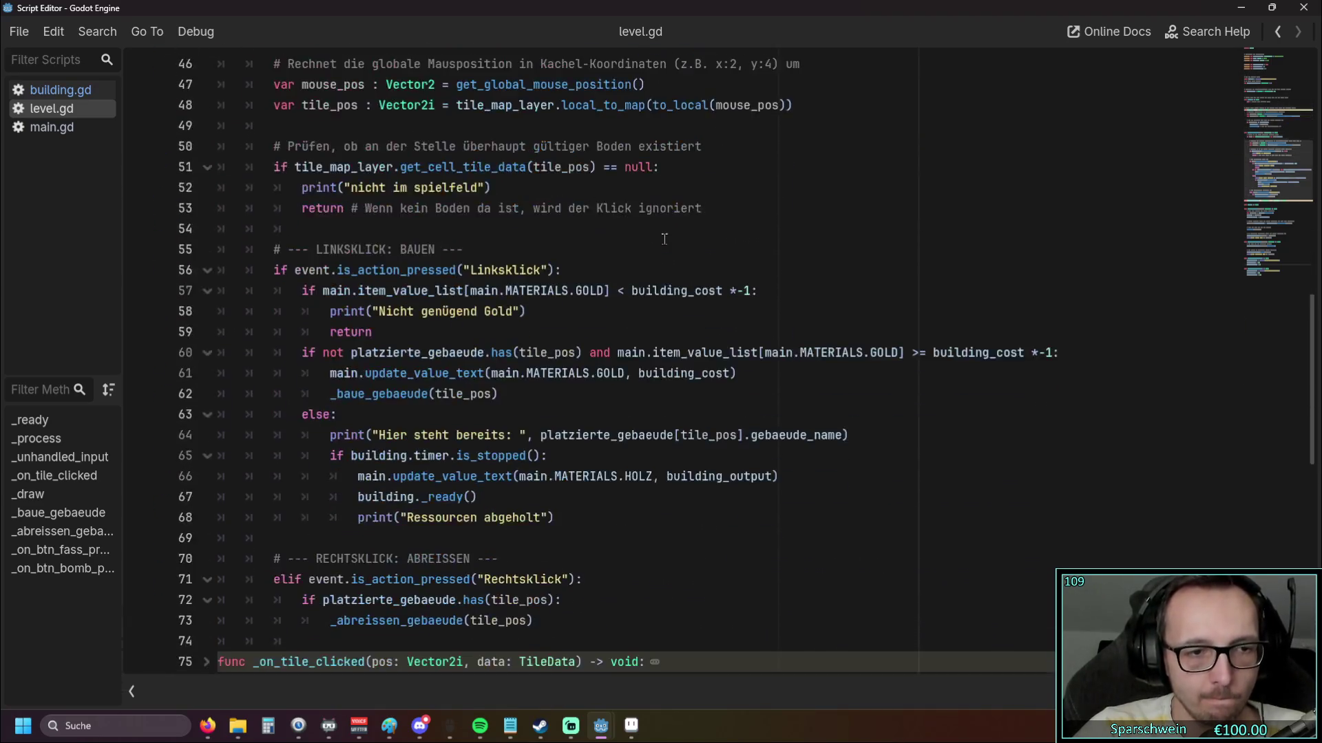
{"action": "scroll", "coordinate": [664, 238], "scroll_direction": "down", "scroll_amount": 4}
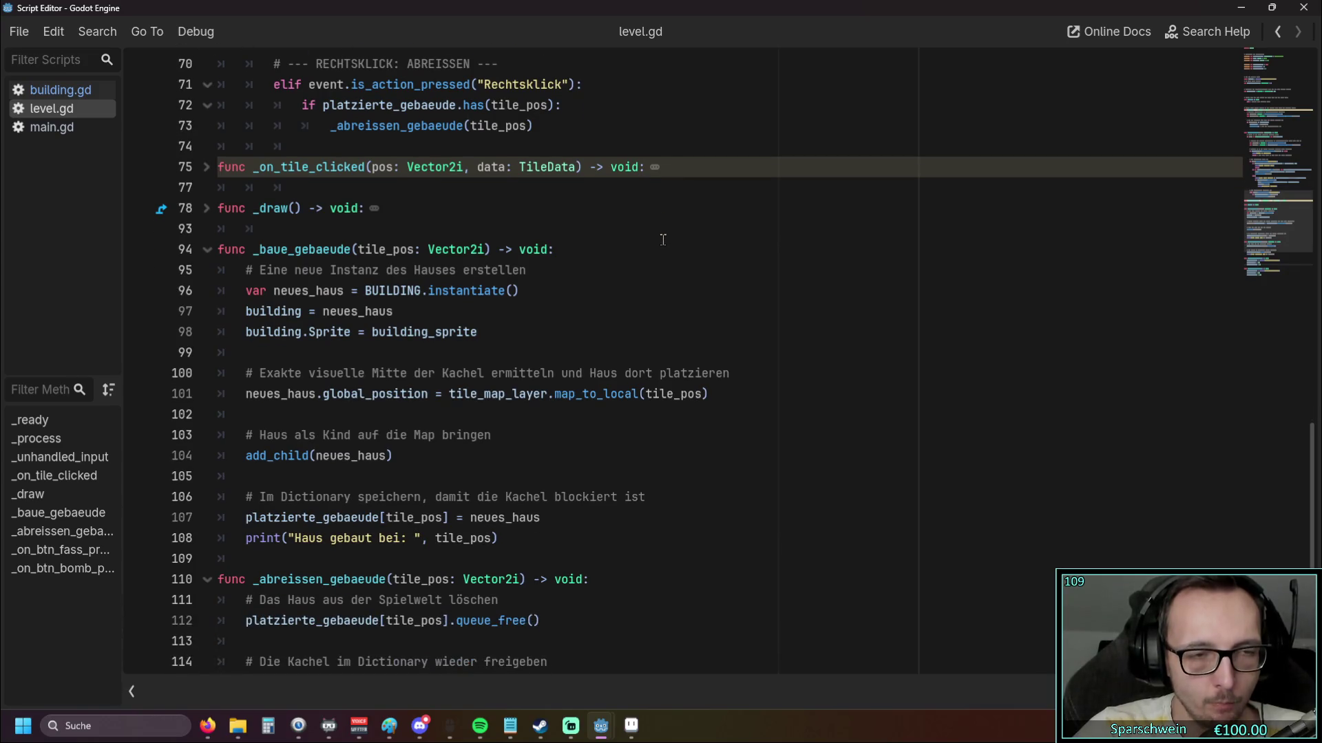
{"action": "scroll", "coordinate": [662, 239], "scroll_direction": "down", "scroll_amount": 1}
{"action": "scroll", "coordinate": [393, 246], "scroll_direction": "up", "scroll_amount": 17}
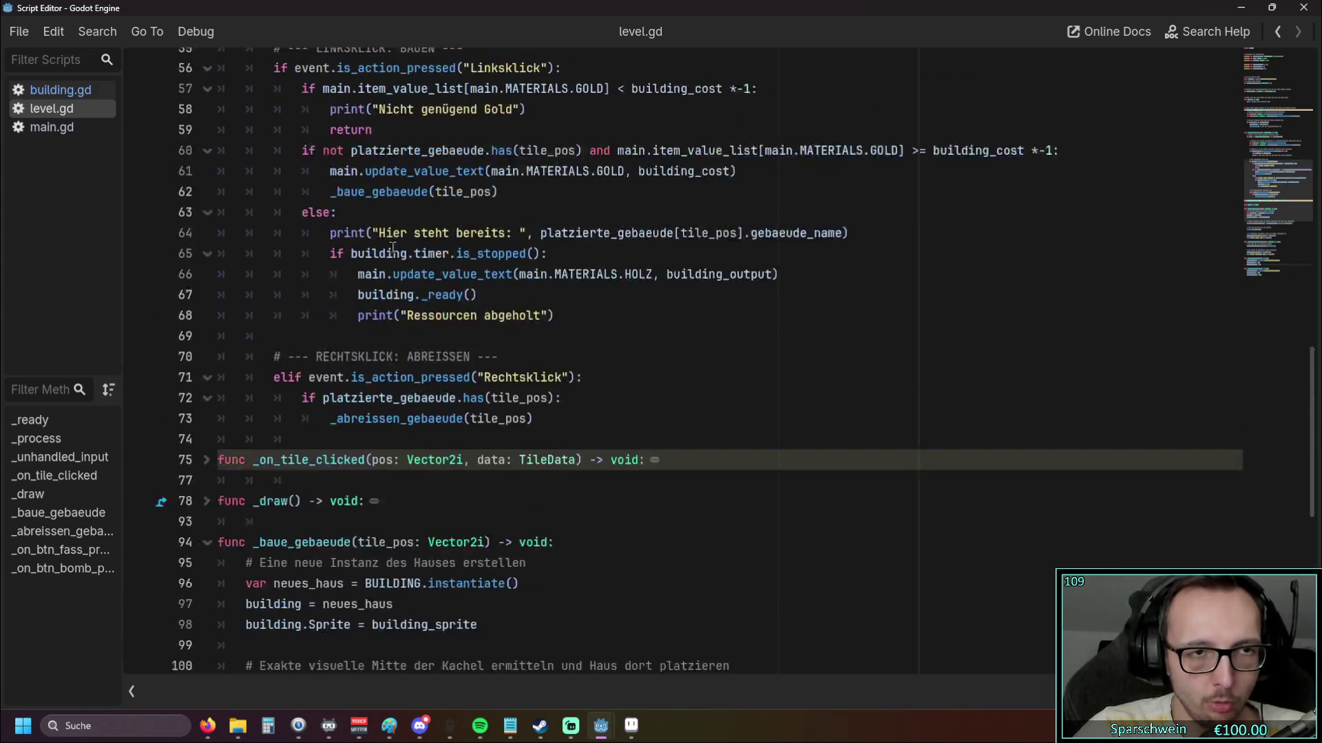
{"action": "scroll", "coordinate": [393, 246], "scroll_direction": "up", "scroll_amount": 3}
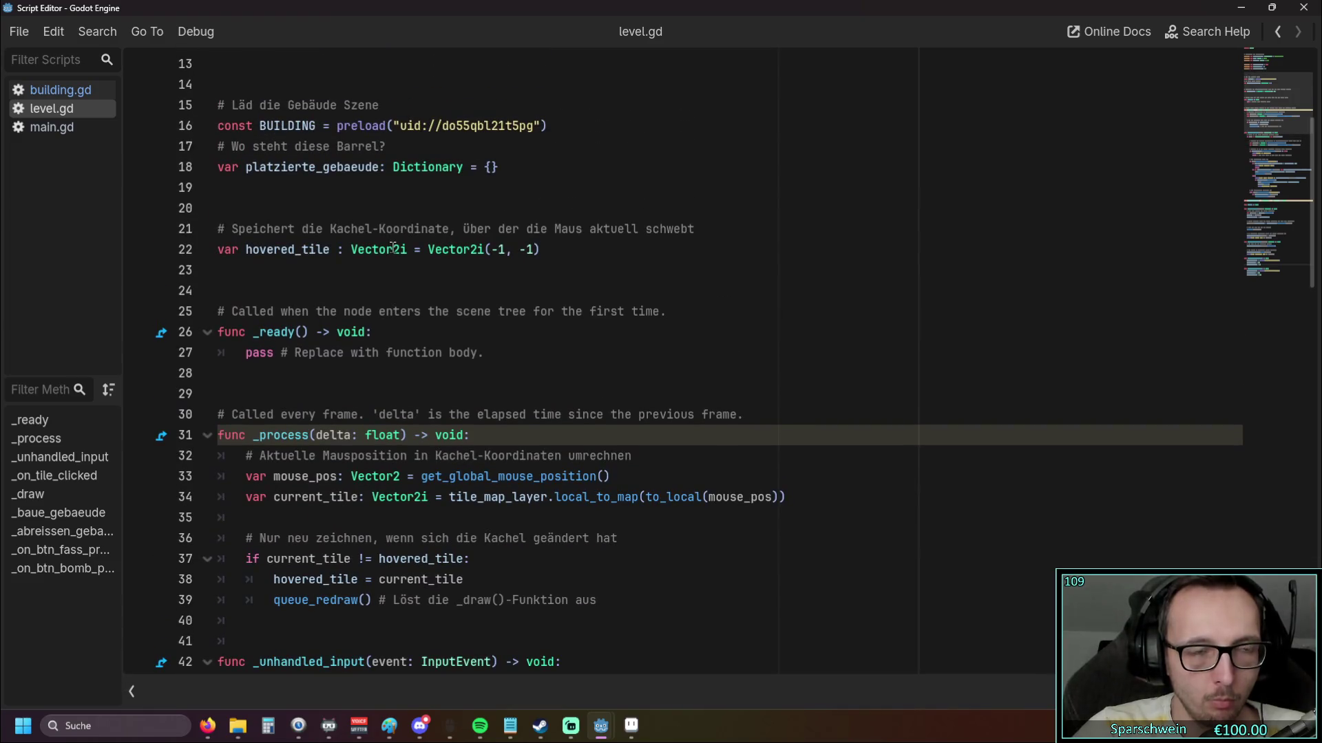
{"action": "scroll", "coordinate": [393, 248], "scroll_direction": "up", "scroll_amount": 1}
Review the line 25–26 comments and continue down to the _on_btn_fass_pressed barrel handler
{"action": "left_click_drag", "start_coordinate": [666, 373], "coordinate": [246, 374]}
{"action": "left_click", "coordinate": [566, 420]}
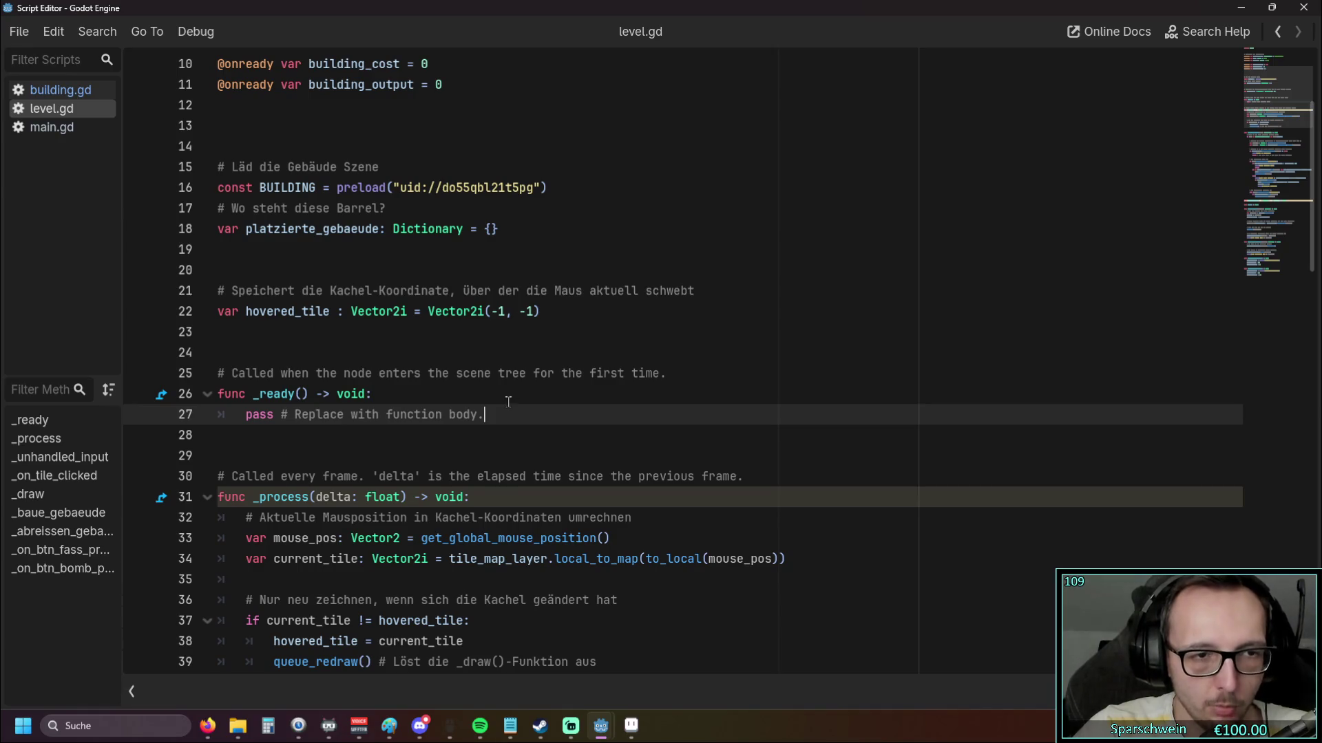
{"action": "left_click", "coordinate": [505, 400]}
{"action": "scroll", "coordinate": [504, 401], "scroll_direction": "up", "scroll_amount": 1}
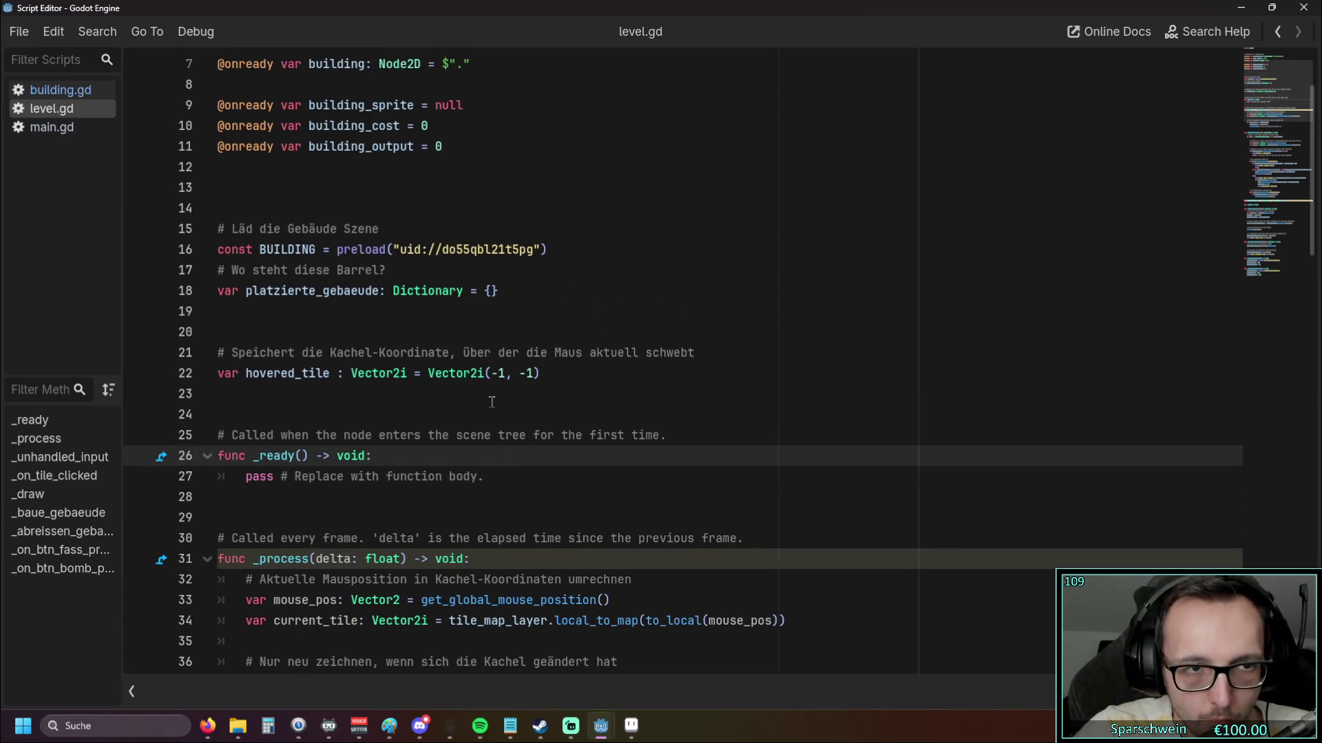
{"action": "scroll", "coordinate": [491, 402], "scroll_direction": "down", "scroll_amount": 20}
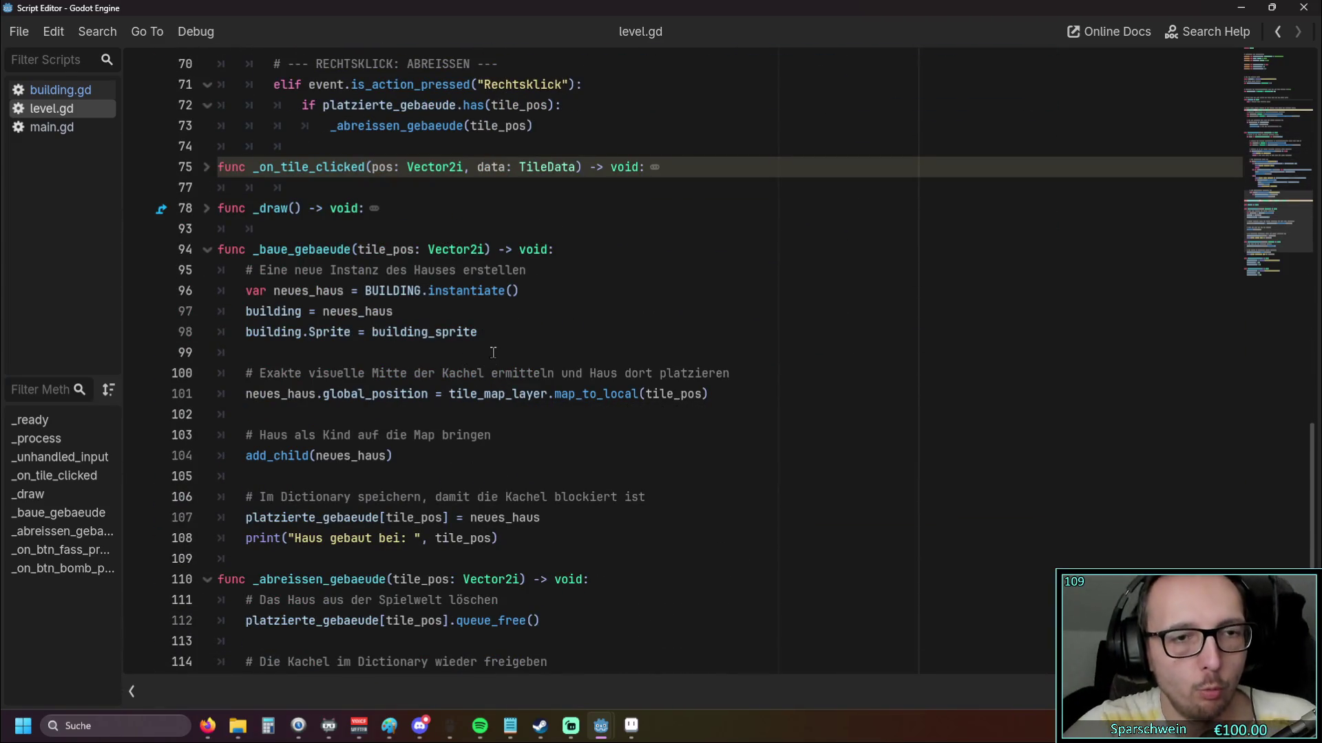
{"action": "scroll", "coordinate": [492, 352], "scroll_direction": "down", "scroll_amount": 1}
{"action": "scroll", "coordinate": [499, 354], "scroll_direction": "down", "scroll_amount": 1}
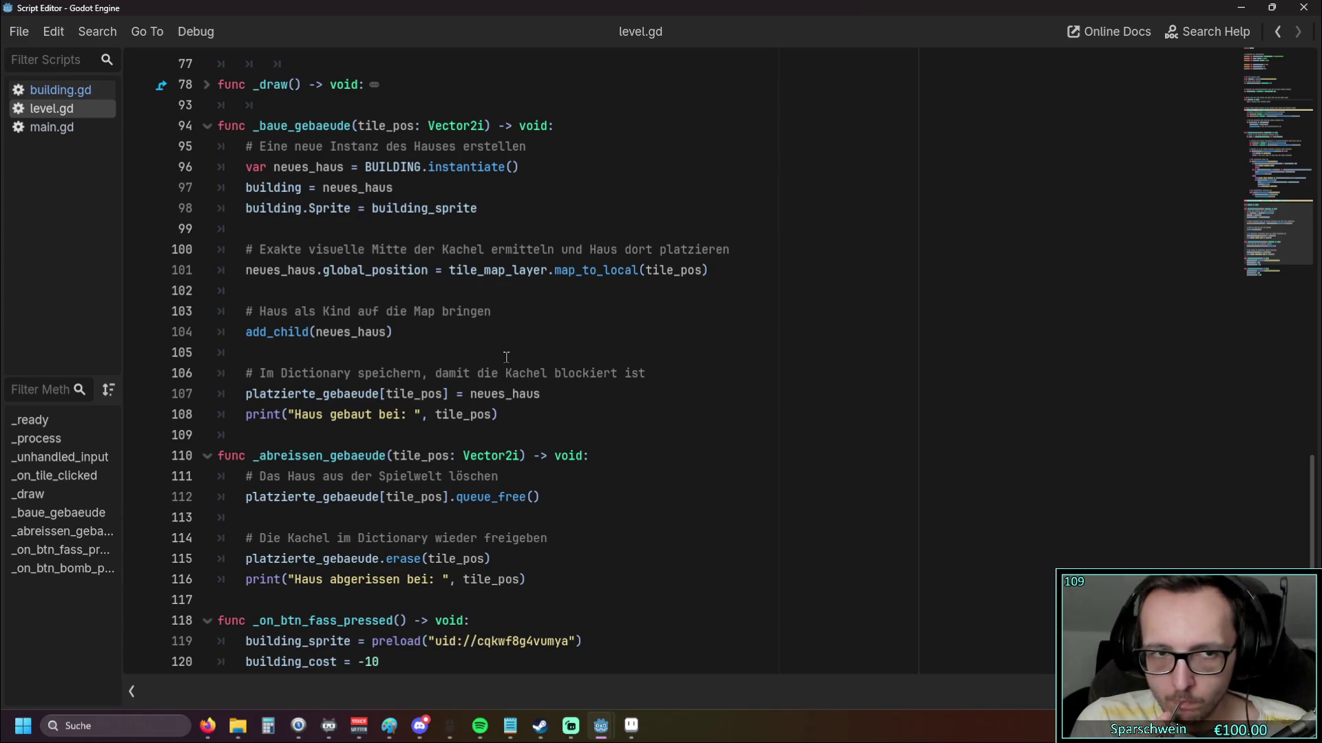
{"action": "scroll", "coordinate": [403, 252], "scroll_direction": "down", "scroll_amount": 1}
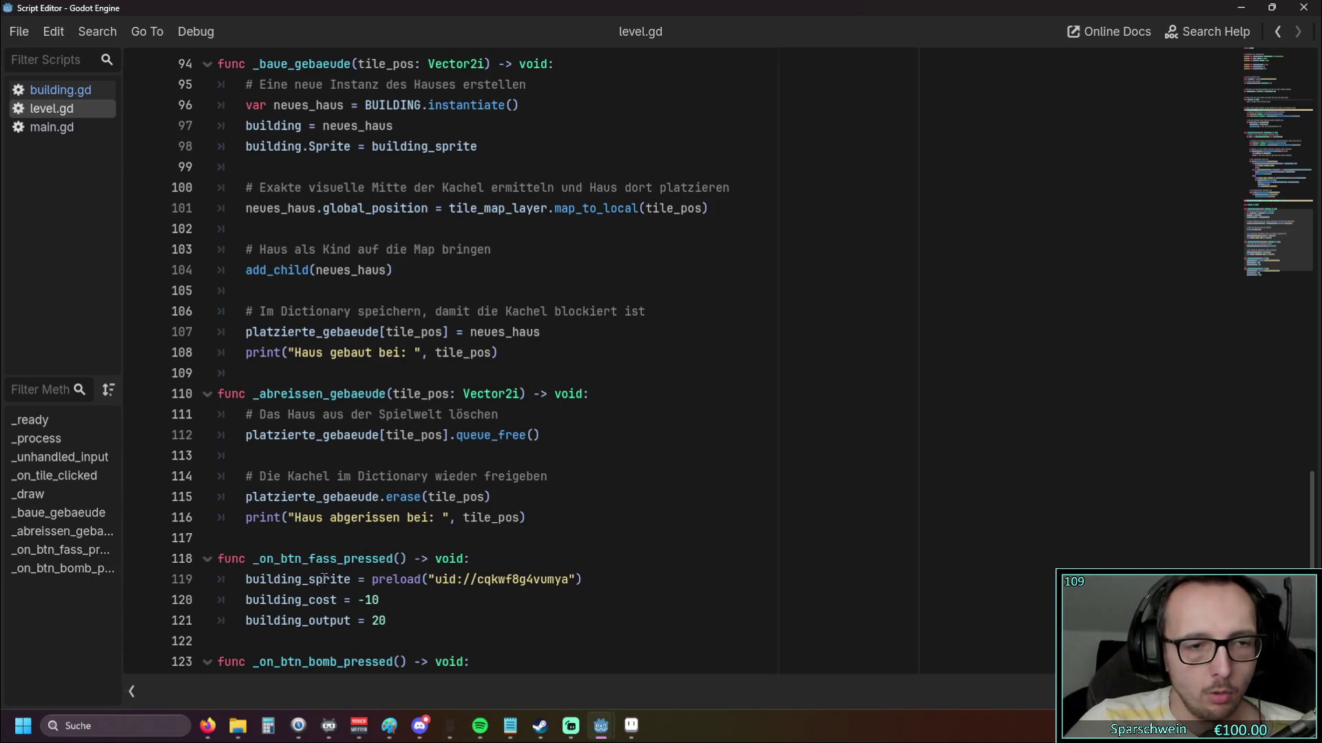
{"action": "mouse_move", "coordinate": [320, 582]}
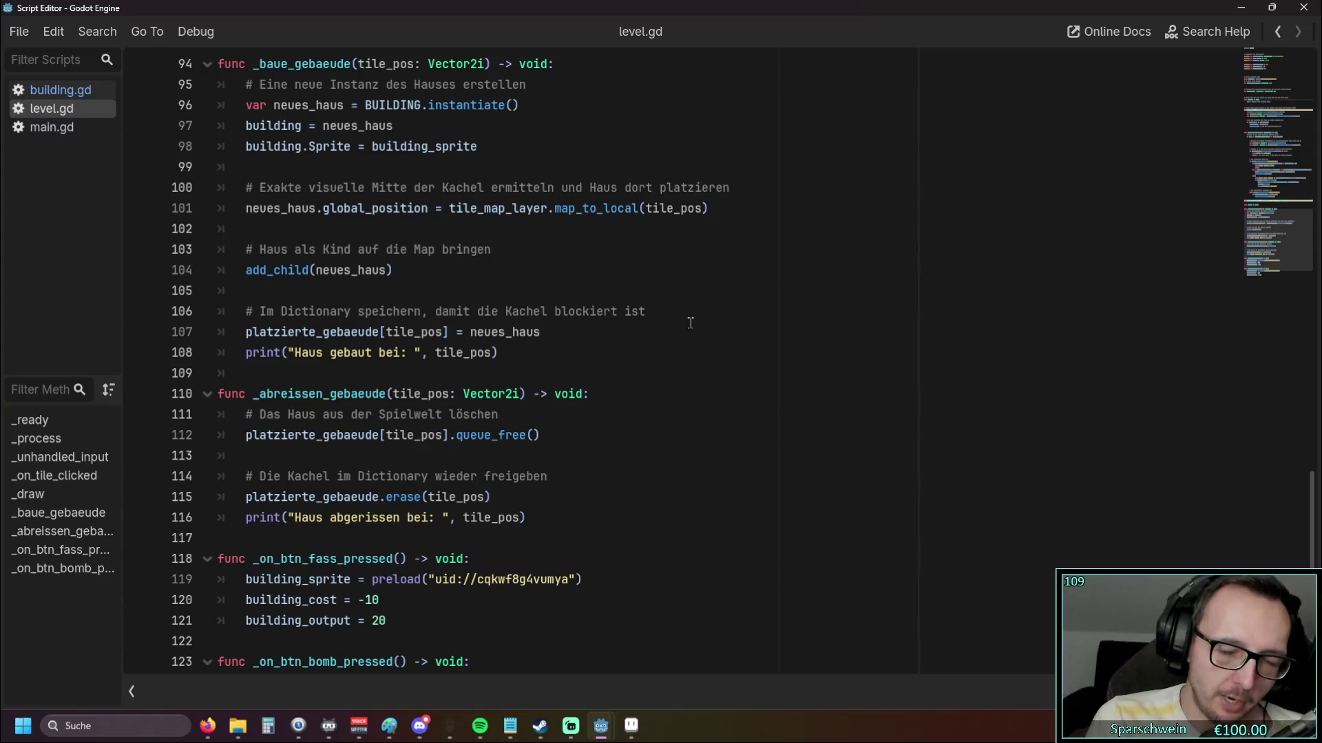
Open building.gd and highlight gebaeude_name on the Barrel name line to find its uses
{"action": "scroll", "coordinate": [690, 322], "scroll_direction": "down", "scroll_amount": 1}
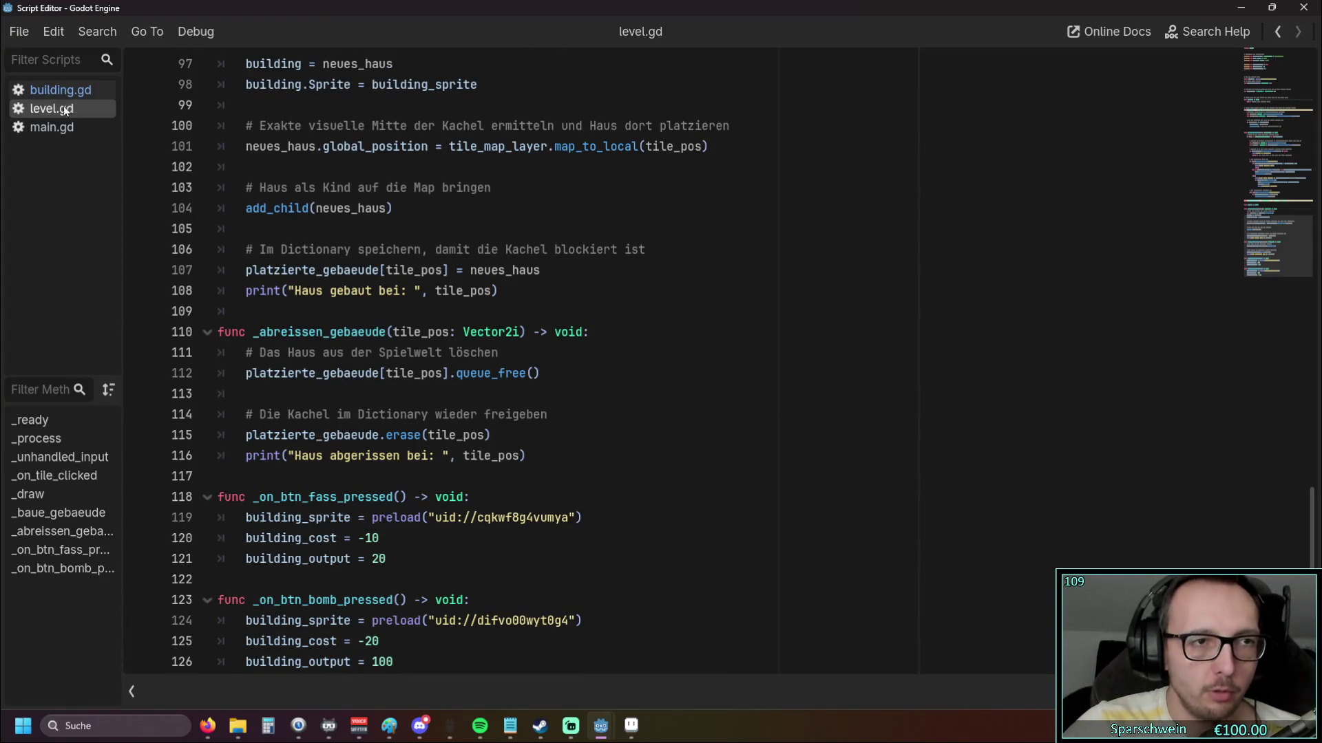
{"action": "left_click", "coordinate": [58, 93]}
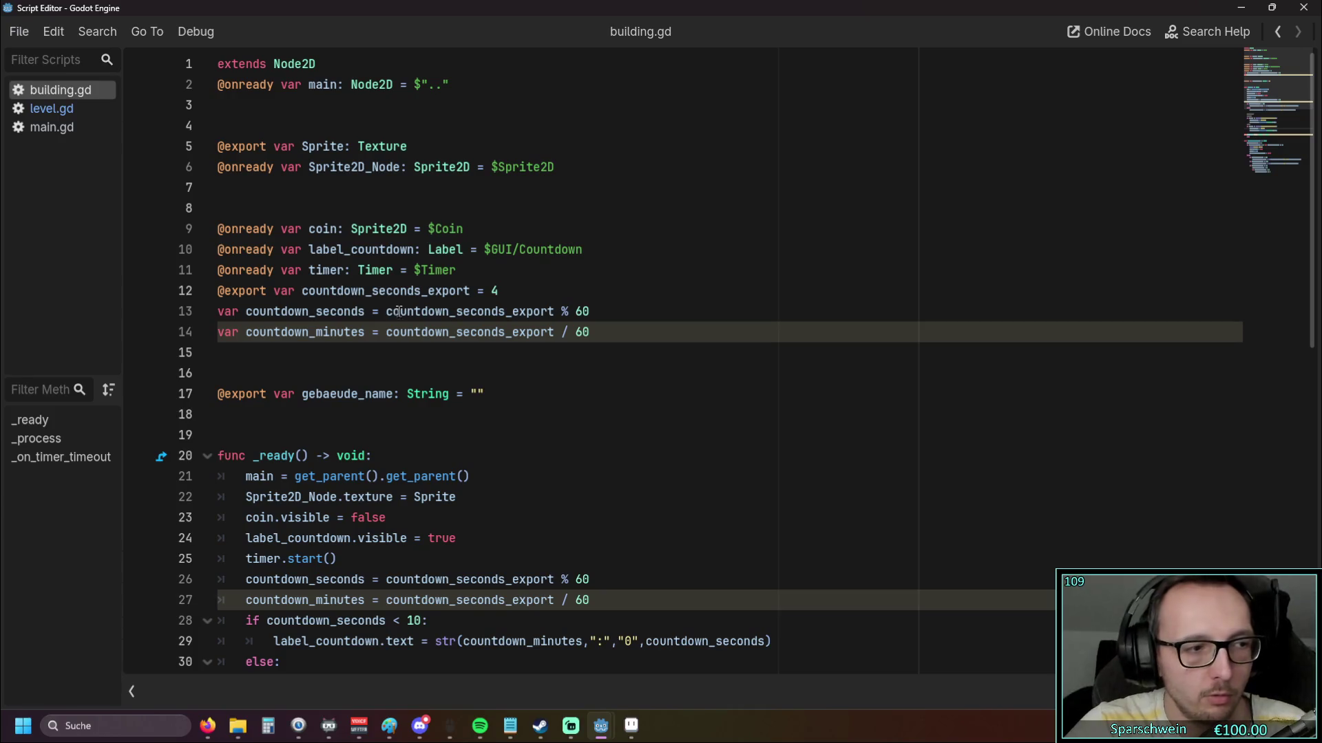
{"action": "scroll", "coordinate": [399, 313], "scroll_direction": "down", "scroll_amount": 4}
{"action": "scroll", "coordinate": [414, 365], "scroll_direction": "down", "scroll_amount": 2}
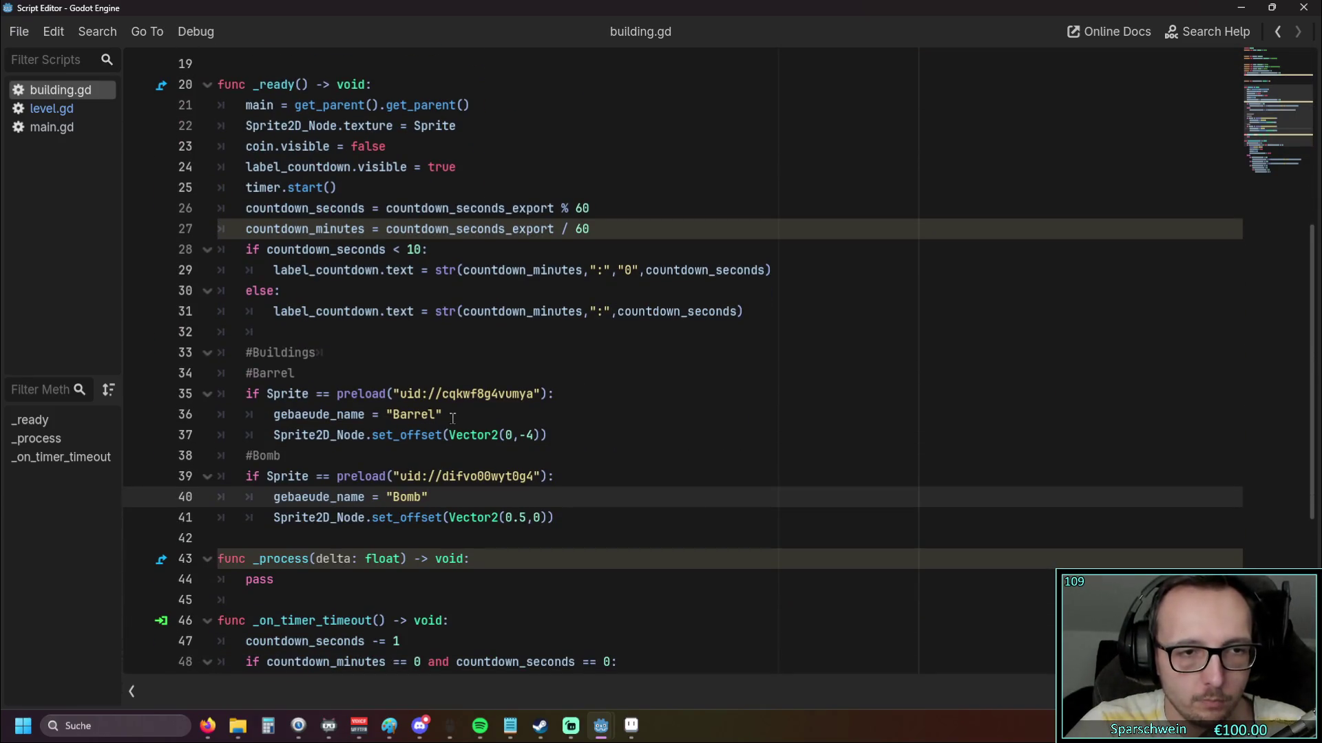
{"action": "left_click", "coordinate": [273, 414]}
{"action": "left_click_drag", "start_coordinate": [273, 414], "coordinate": [367, 416]}
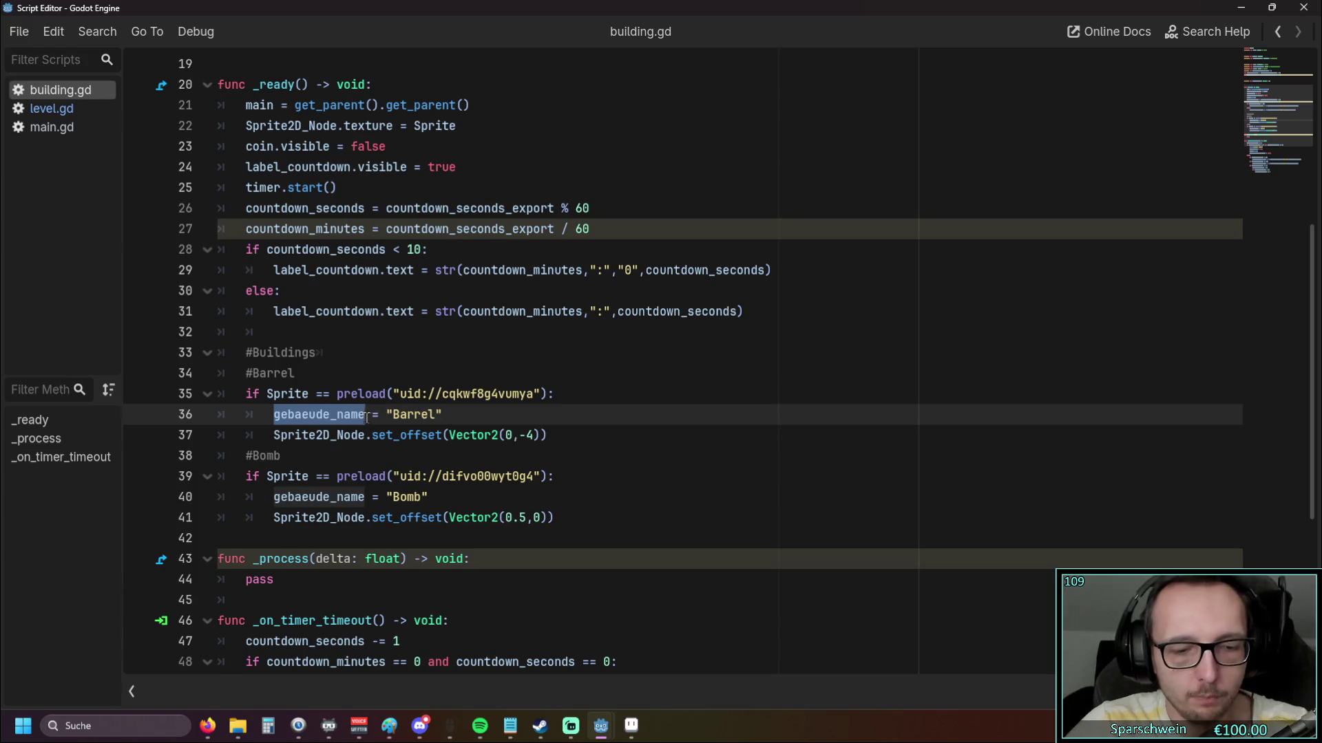
{"action": "scroll", "coordinate": [378, 377], "scroll_direction": "up", "scroll_amount": 6}
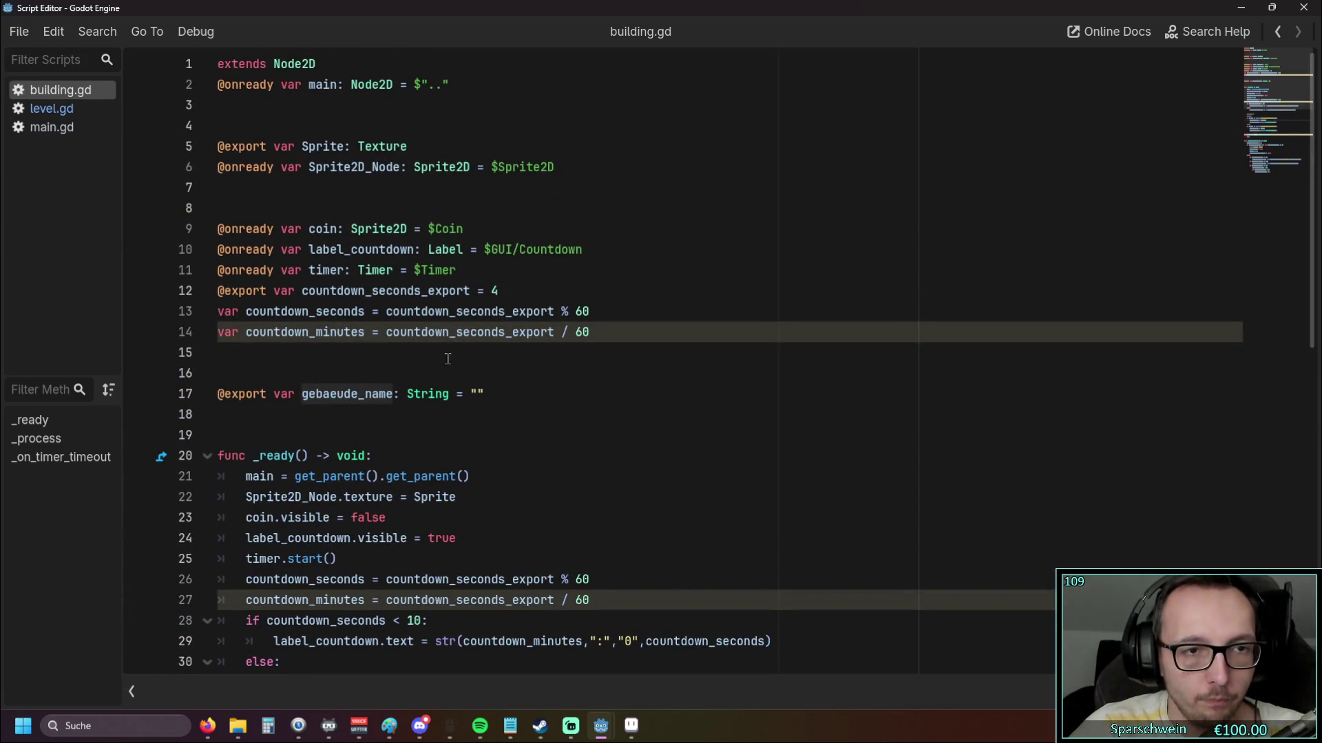
{"action": "scroll", "coordinate": [502, 351], "scroll_direction": "down", "scroll_amount": 2}
{"action": "left_click_drag", "start_coordinate": [361, 293], "coordinate": [147, 250]}
{"action": "key", "text": "BackSpace"}
{"action": "key", "text": "BackSpace"}
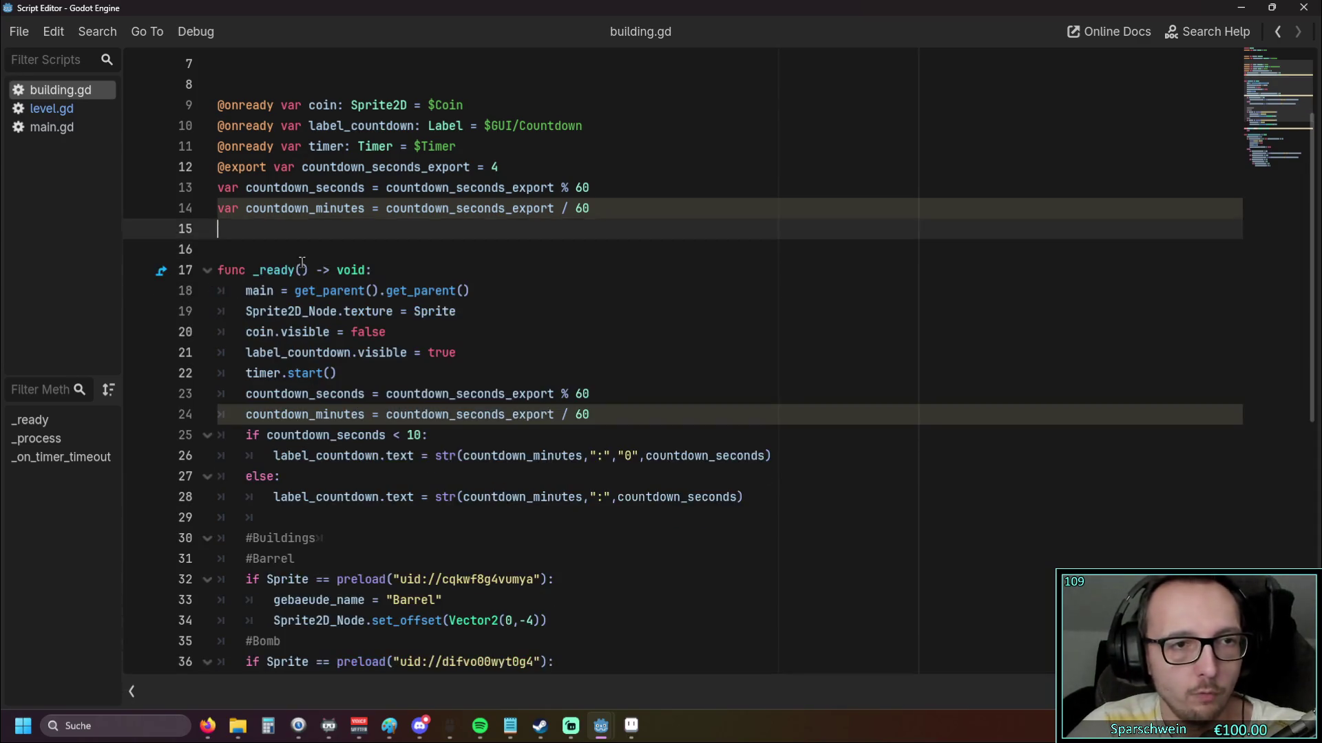
{"action": "scroll", "coordinate": [372, 354], "scroll_direction": "down", "scroll_amount": 4}
{"action": "left_click_drag", "start_coordinate": [274, 352], "coordinate": [444, 354]}
{"action": "key", "text": "ctrl+c"}
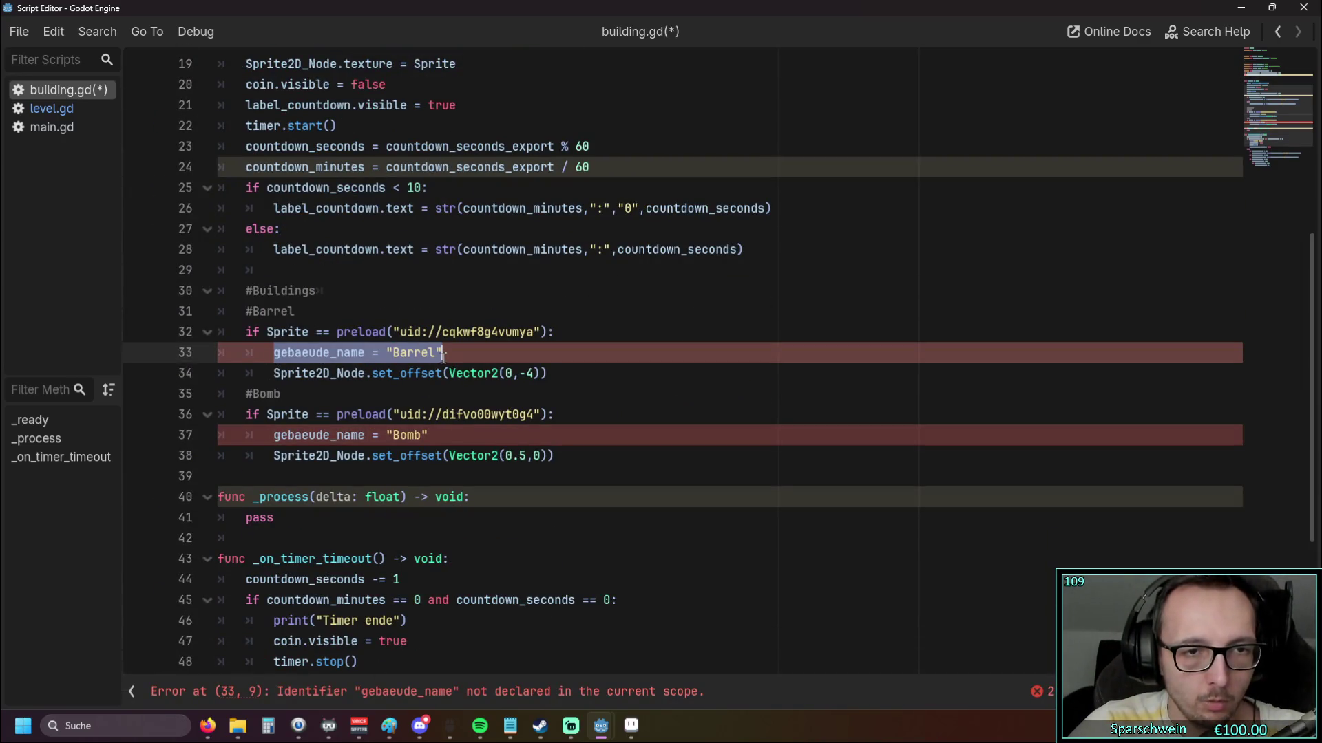
{"action": "key", "text": "BackSpace"}
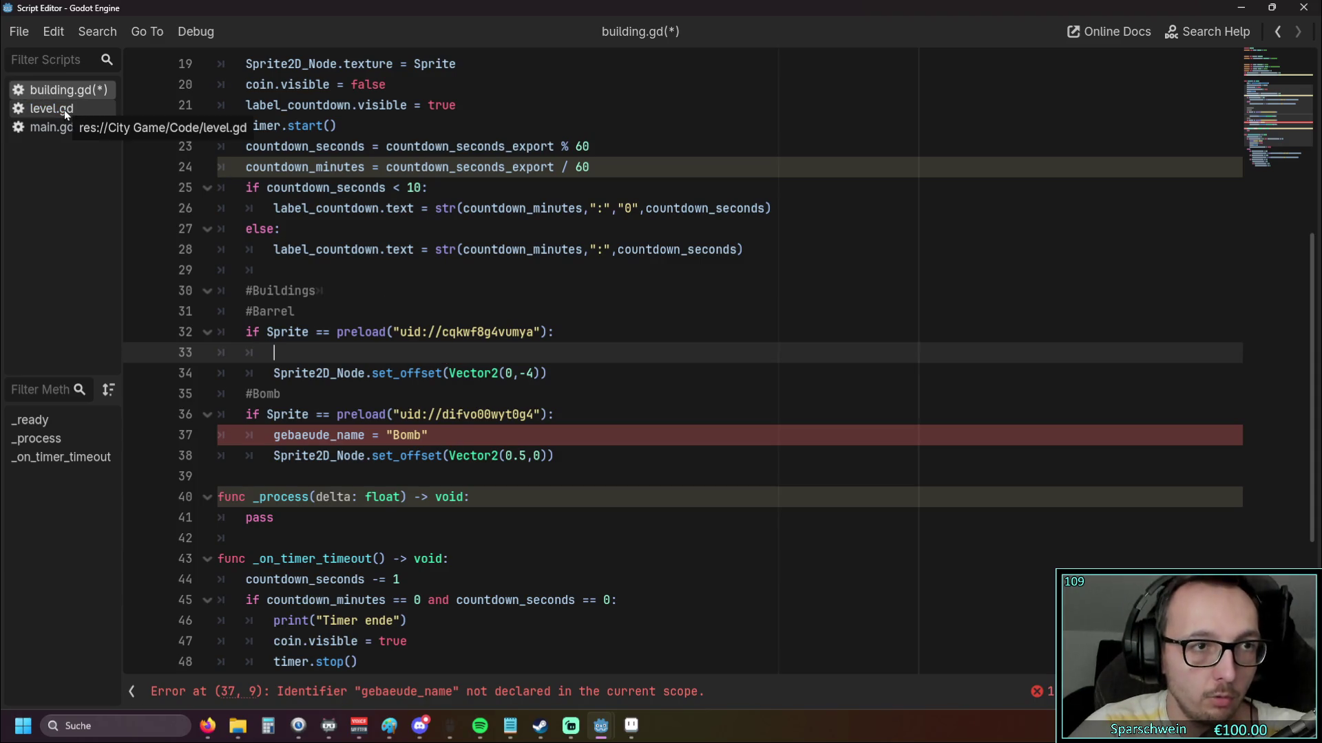
{"action": "left_click", "coordinate": [64, 110]}
{"action": "scroll", "coordinate": [417, 401], "scroll_direction": "down", "scroll_amount": 1}
Paste the Barrel name assignment into _on_btn_fass_pressed and rename it to building_name
{"action": "left_click", "coordinate": [507, 478]}
{"action": "key", "text": "Return"}
{"action": "key", "text": "ctrl+v"}
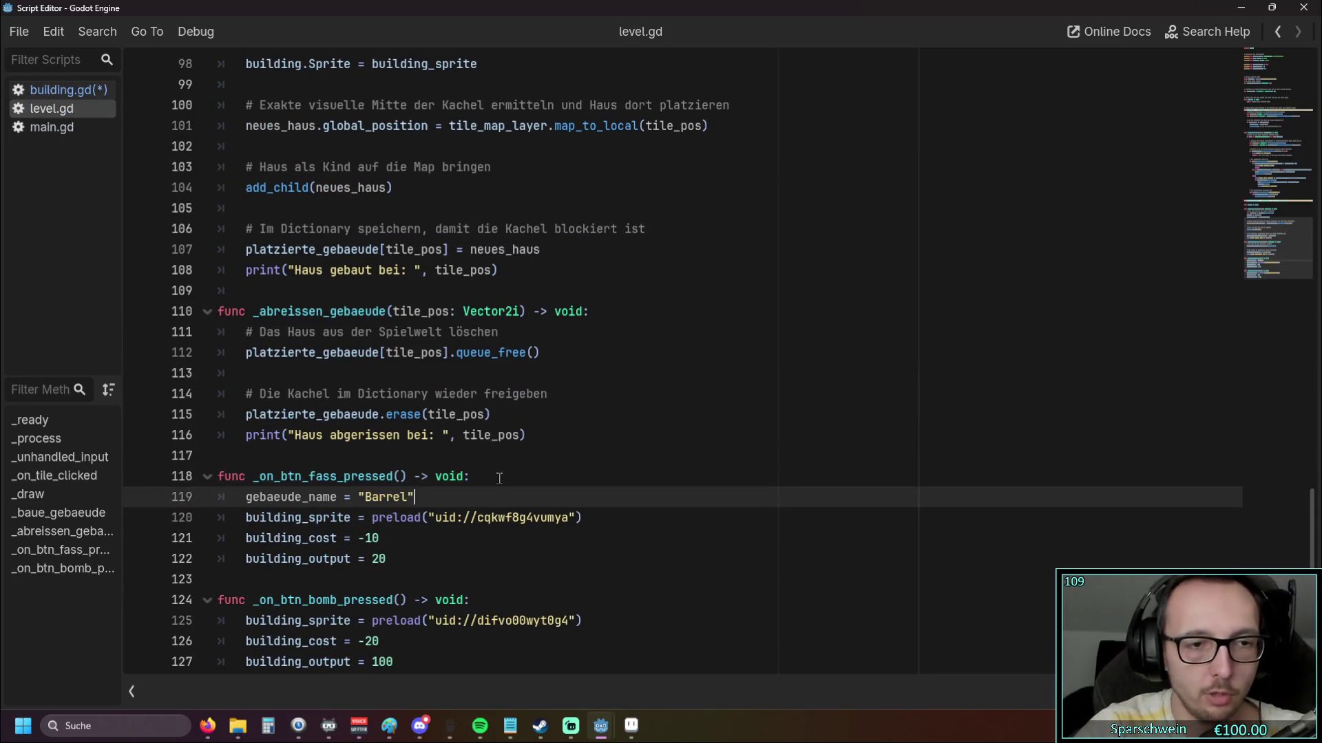
{"action": "left_click", "coordinate": [417, 545]}
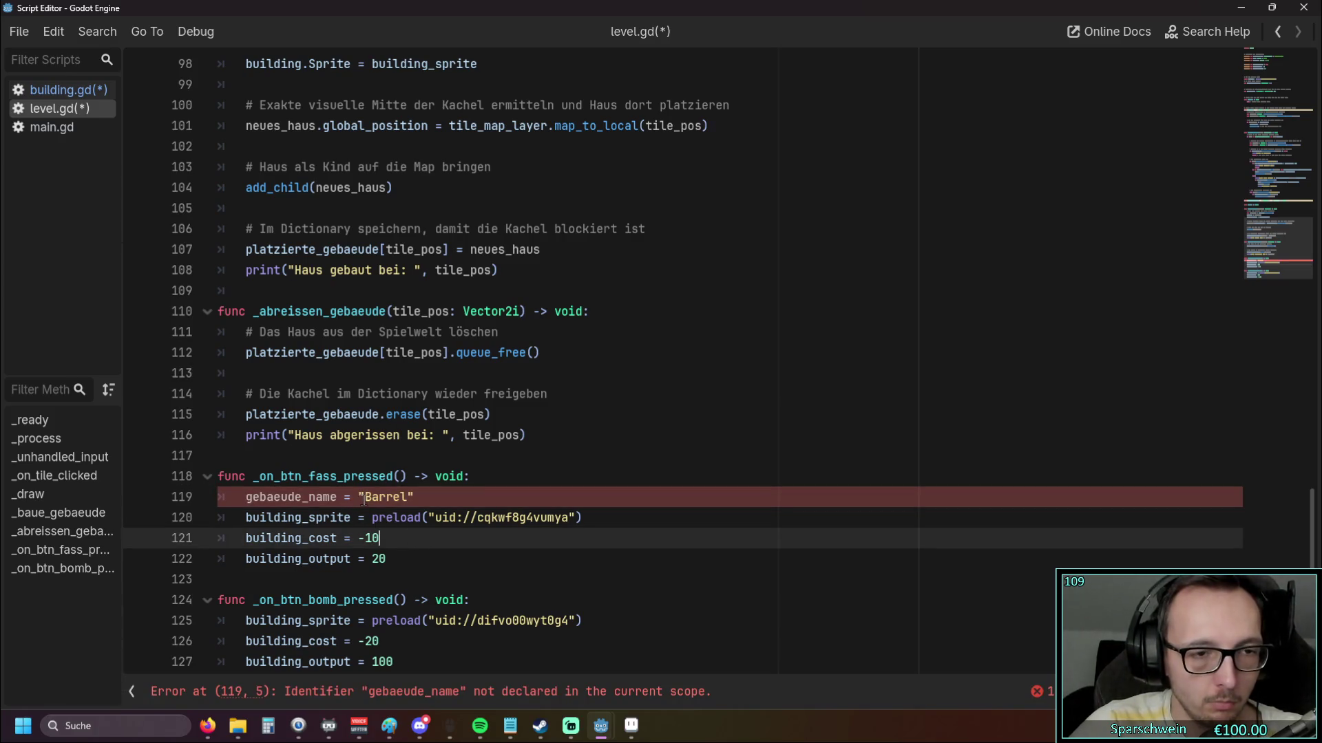
{"action": "left_click_drag", "start_coordinate": [245, 499], "coordinate": [304, 498]}
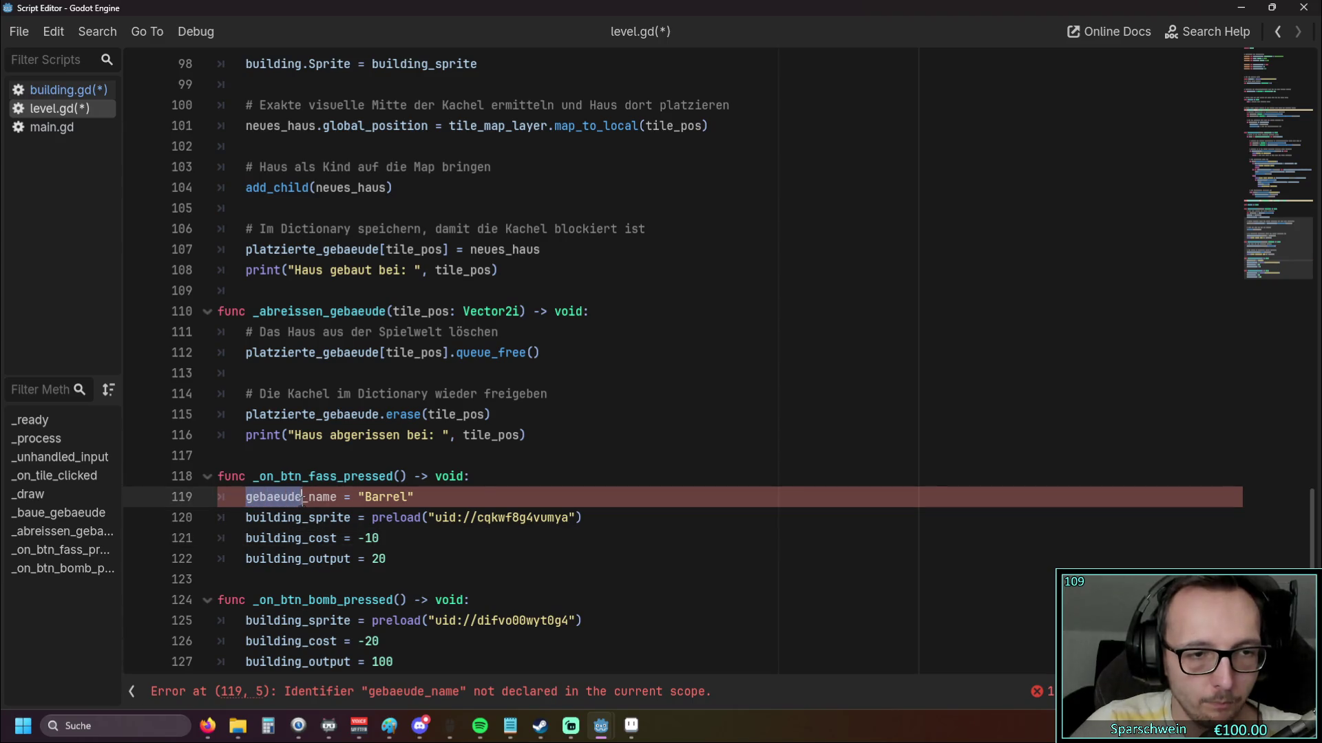
{"action": "type", "text": "building"}
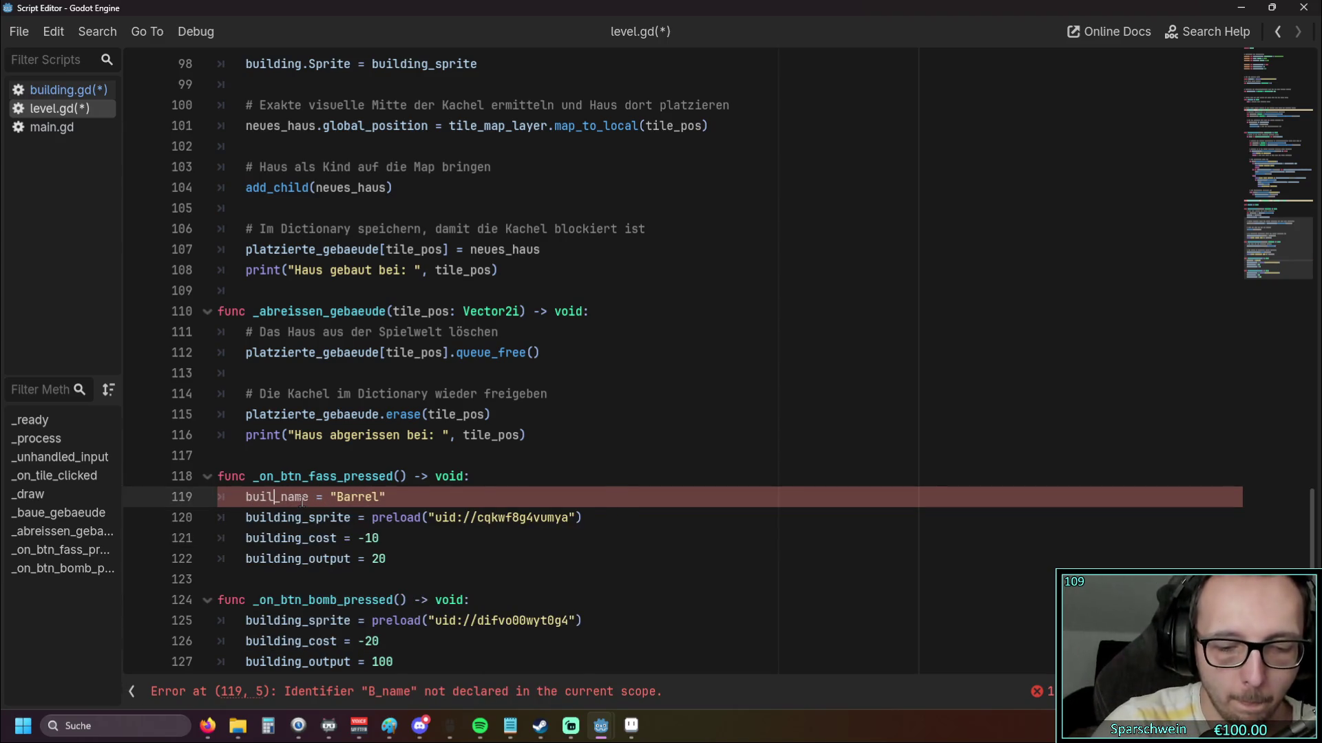
{"action": "left_click", "coordinate": [246, 497]}
Duplicate the building_sprite declaration onto a new line 9 near the top
{"action": "scroll", "coordinate": [334, 471], "scroll_direction": "up", "scroll_amount": 20}
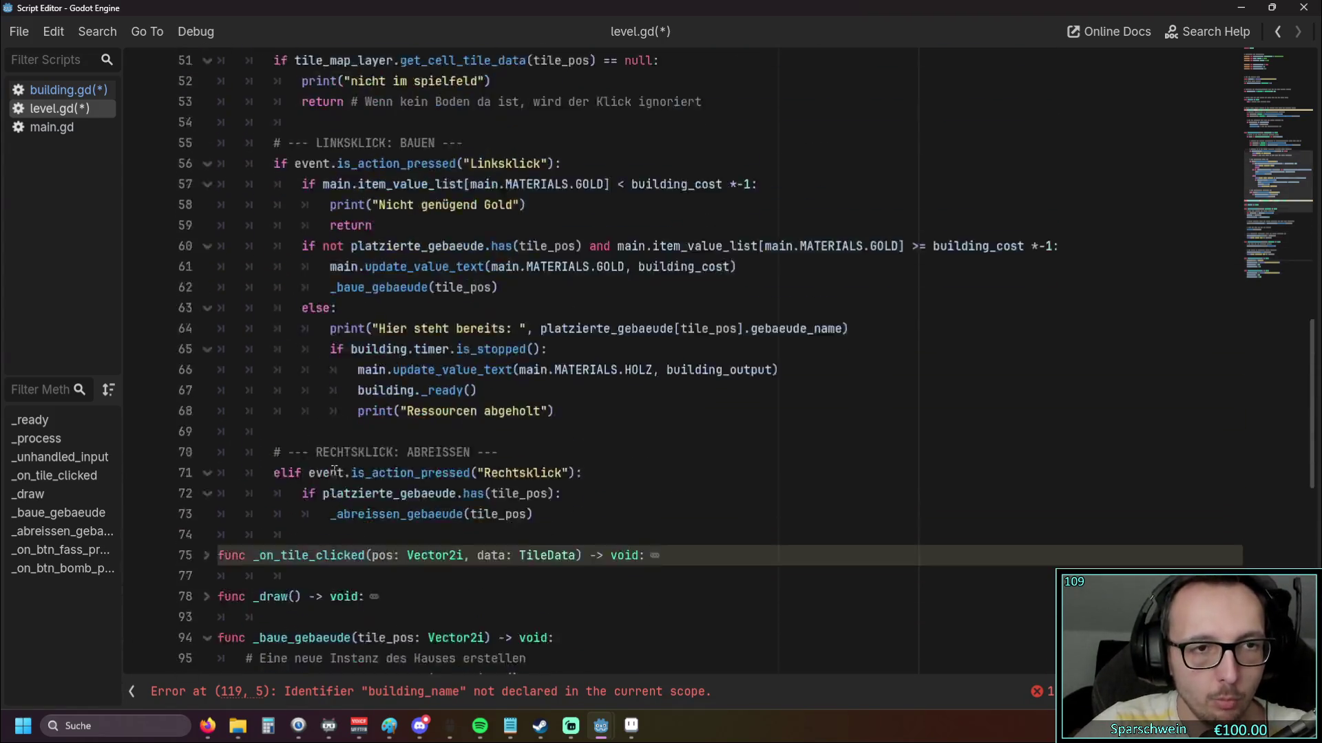
{"action": "scroll", "coordinate": [334, 471], "scroll_direction": "up", "scroll_amount": 4}
{"action": "left_click", "coordinate": [349, 312]}
{"action": "type", "text": "building_name"}
{"action": "left_click", "coordinate": [446, 210]}
{"action": "key", "text": "Return"}
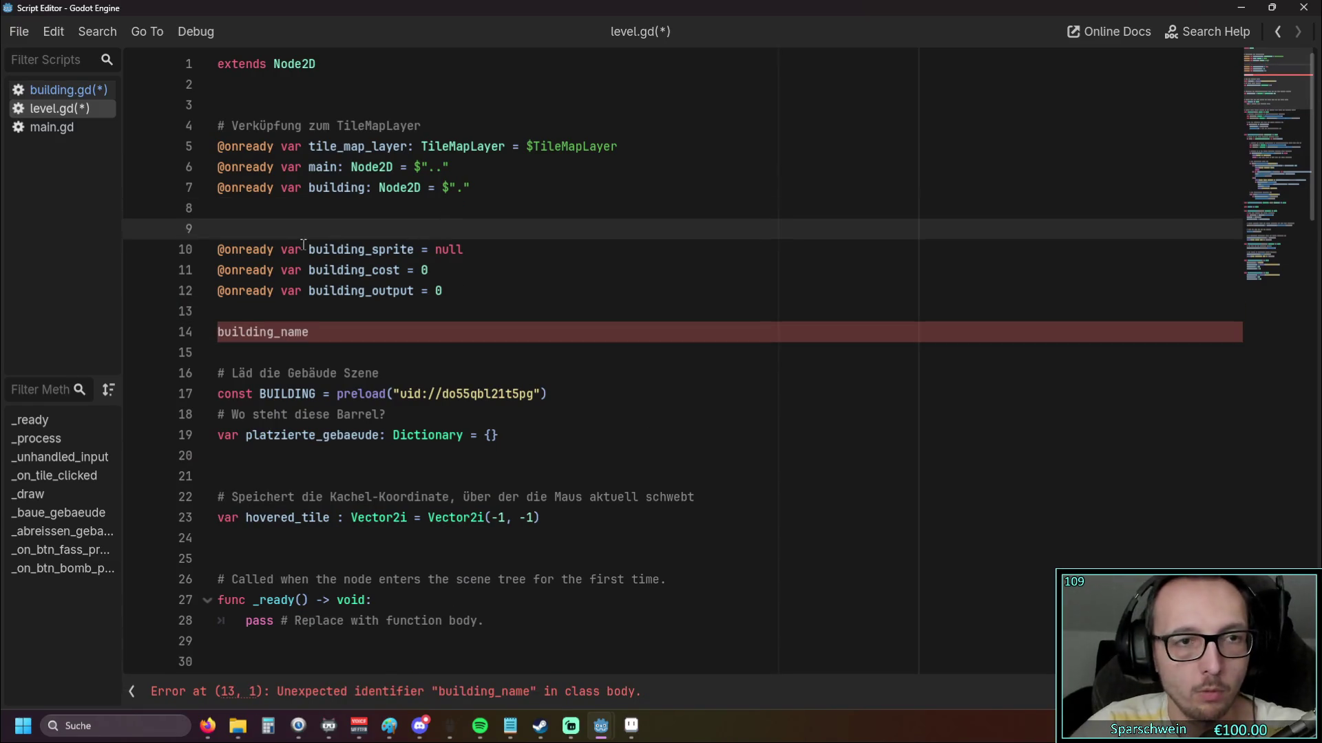
{"action": "left_click_drag", "start_coordinate": [219, 250], "coordinate": [464, 249]}
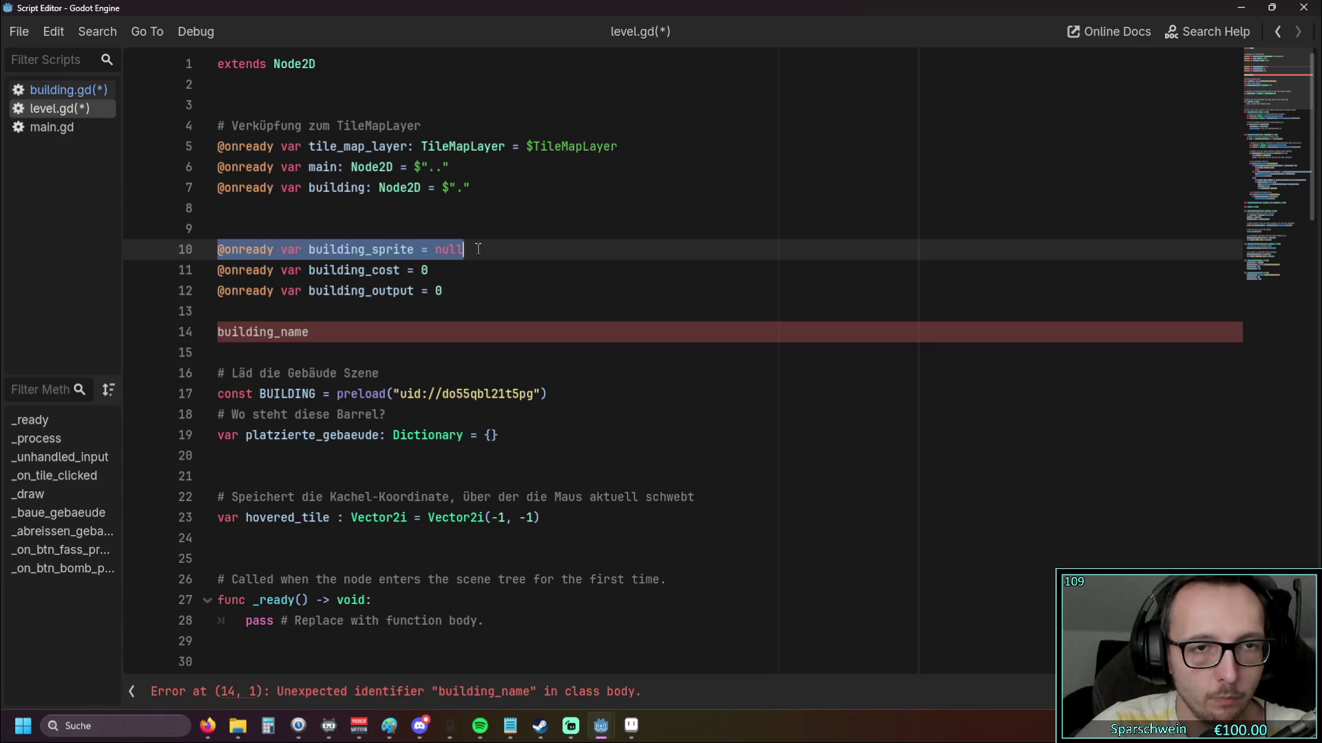
{"action": "key", "text": "ctrl+c"}
{"action": "left_click", "coordinate": [268, 236]}
{"action": "key", "text": "ctrl+v"}
{"action": "left_click_drag", "start_coordinate": [218, 332], "coordinate": [324, 334]}
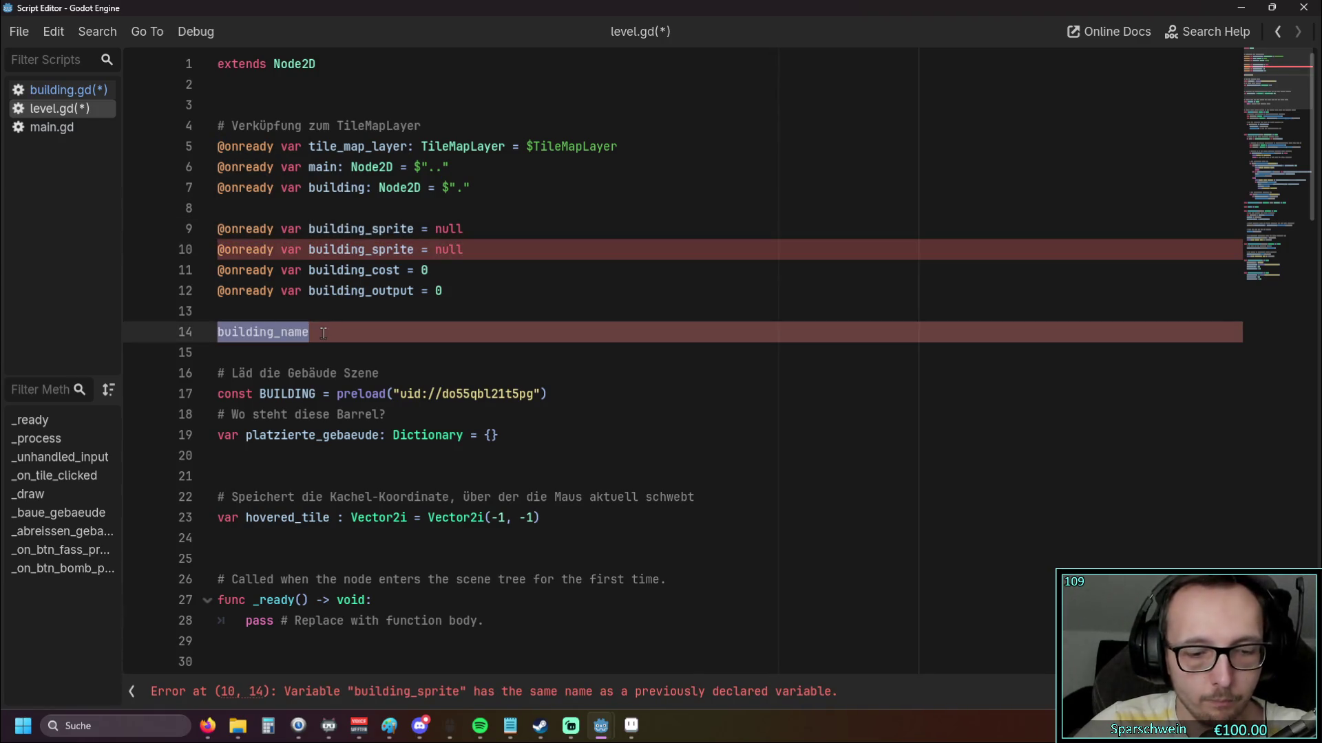
{"action": "left_click_drag", "start_coordinate": [308, 229], "coordinate": [454, 232]}
{"action": "key", "text": "ctrl+v"}
{"action": "type", "text": "\""}
{"action": "double_click", "coordinate": [275, 332]}
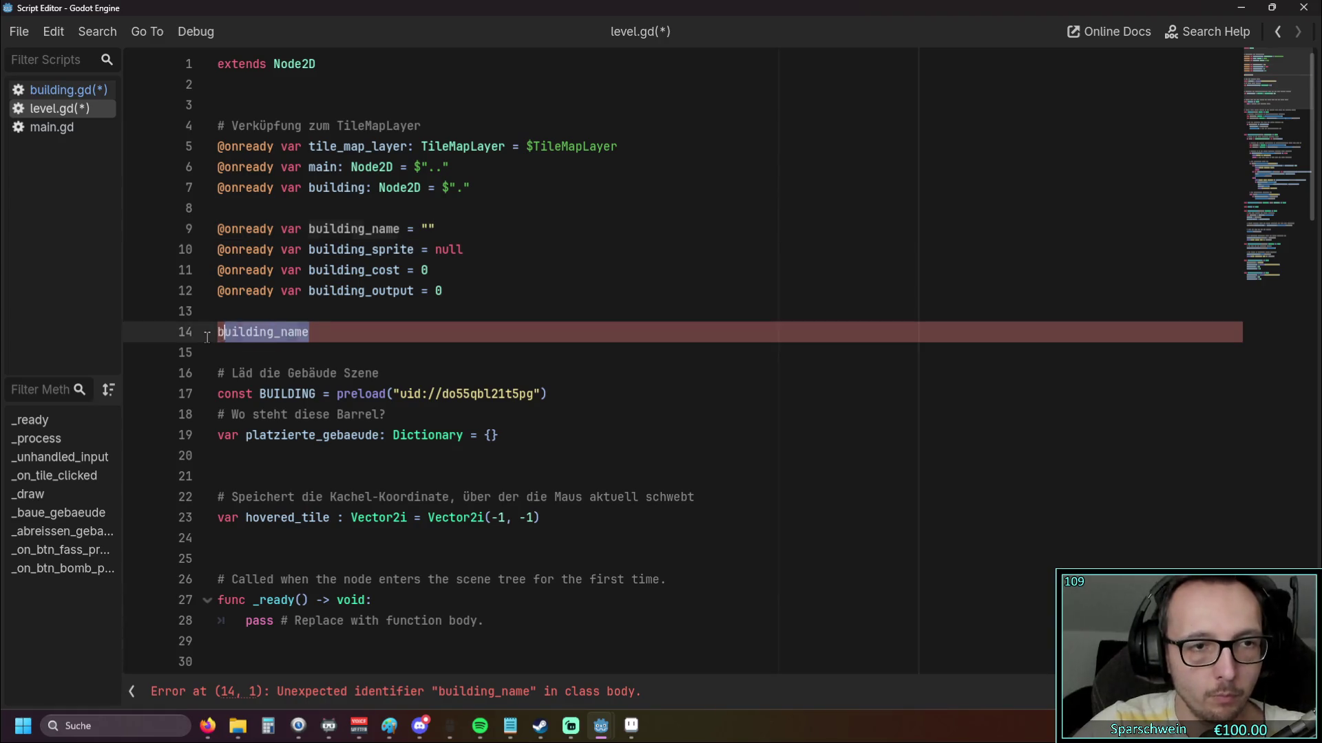
{"action": "key", "text": "BackSpace"}
Add building_name = "Bomb" to the _on_btn_bomb_pressed handler
{"action": "scroll", "coordinate": [402, 350], "scroll_direction": "down", "scroll_amount": 20}
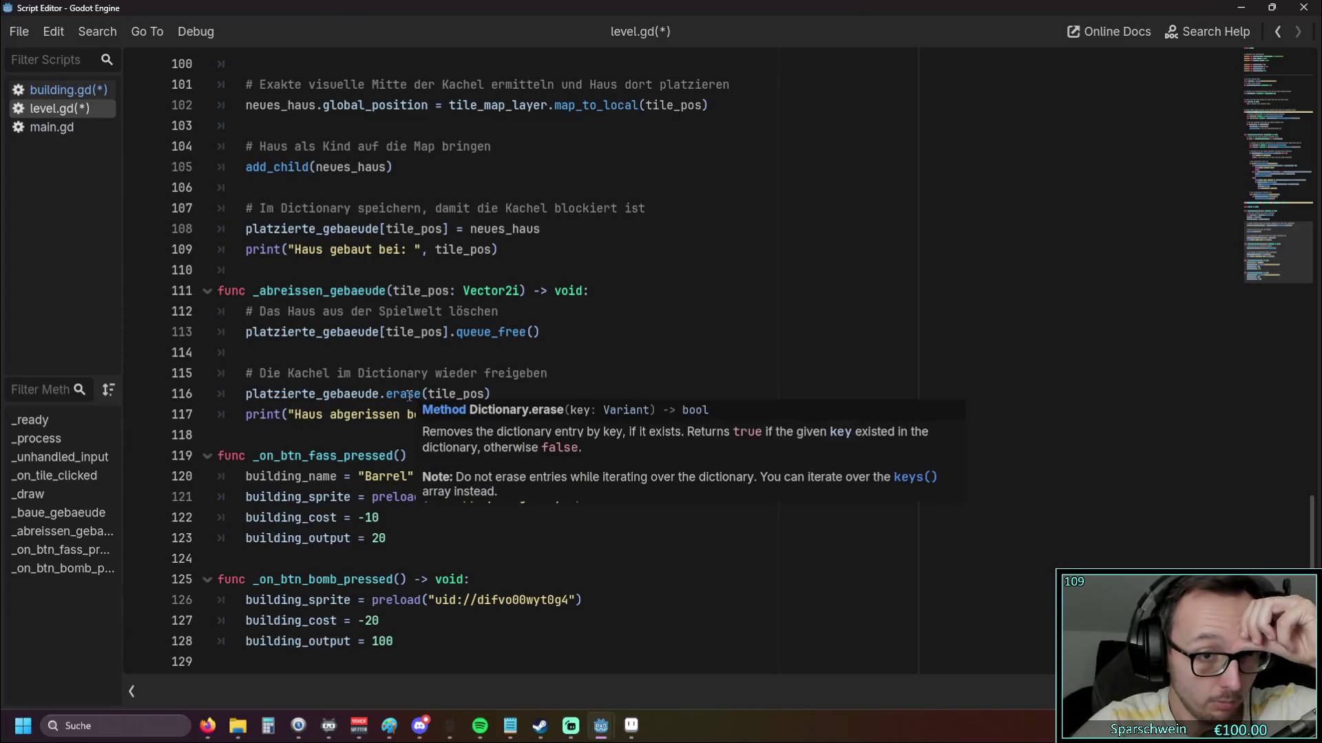
{"action": "left_click_drag", "start_coordinate": [367, 476], "coordinate": [245, 476]}
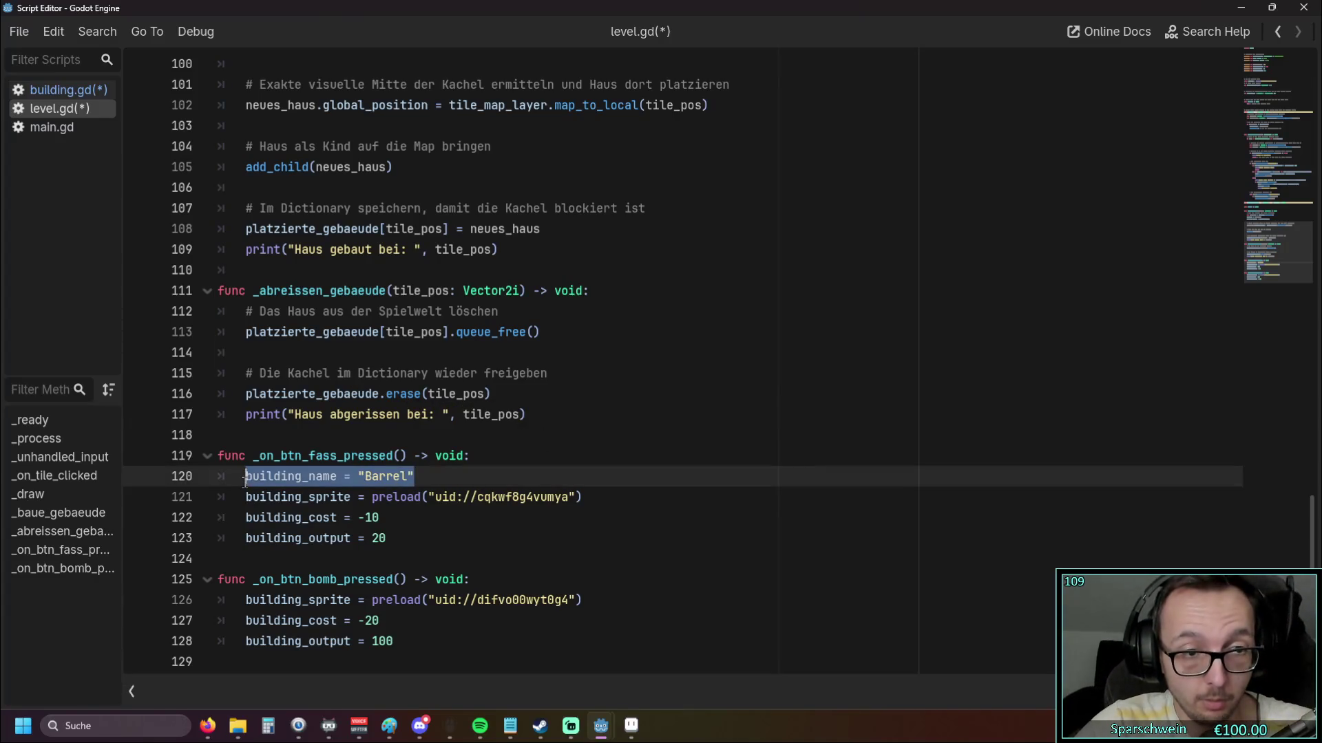
{"action": "left_click", "coordinate": [495, 582]}
{"action": "key", "text": "Return"}
{"action": "key", "text": "ctrl+v"}
{"action": "double_click", "coordinate": [365, 580]}
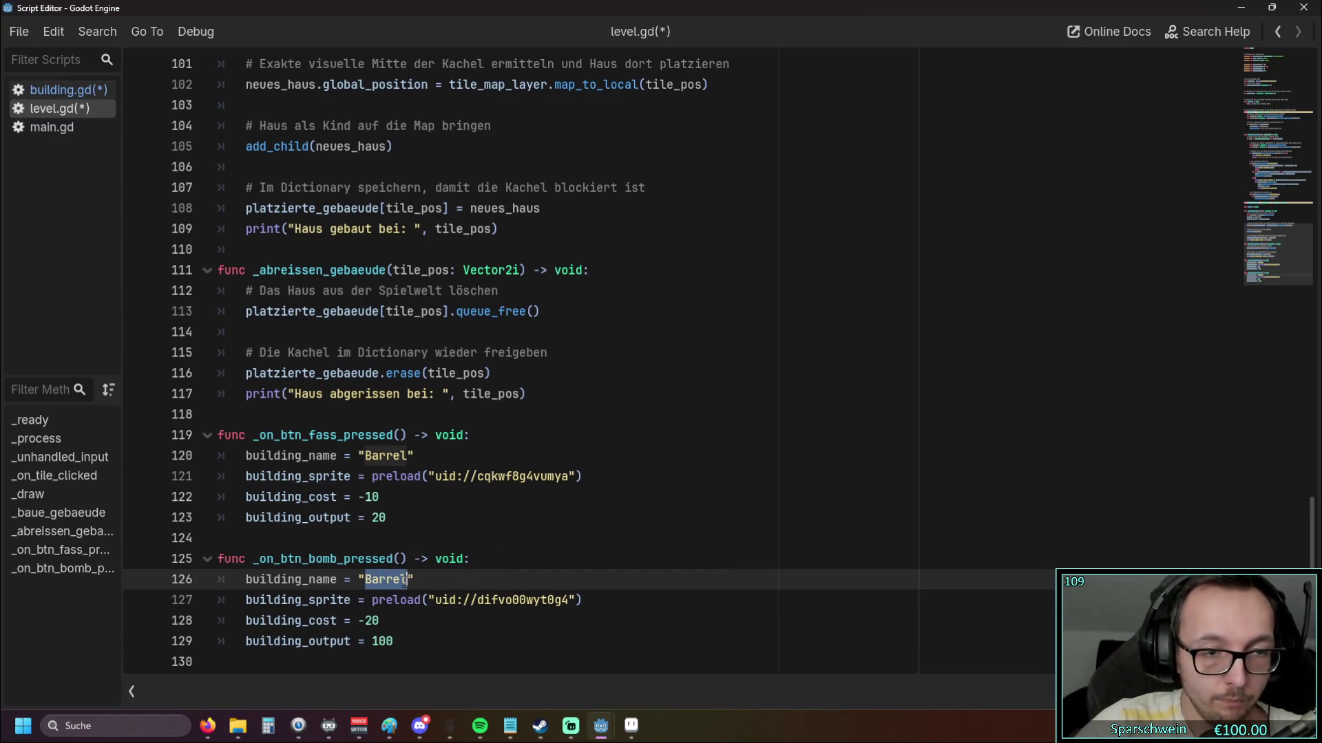
{"action": "type", "text": "Bomb"}
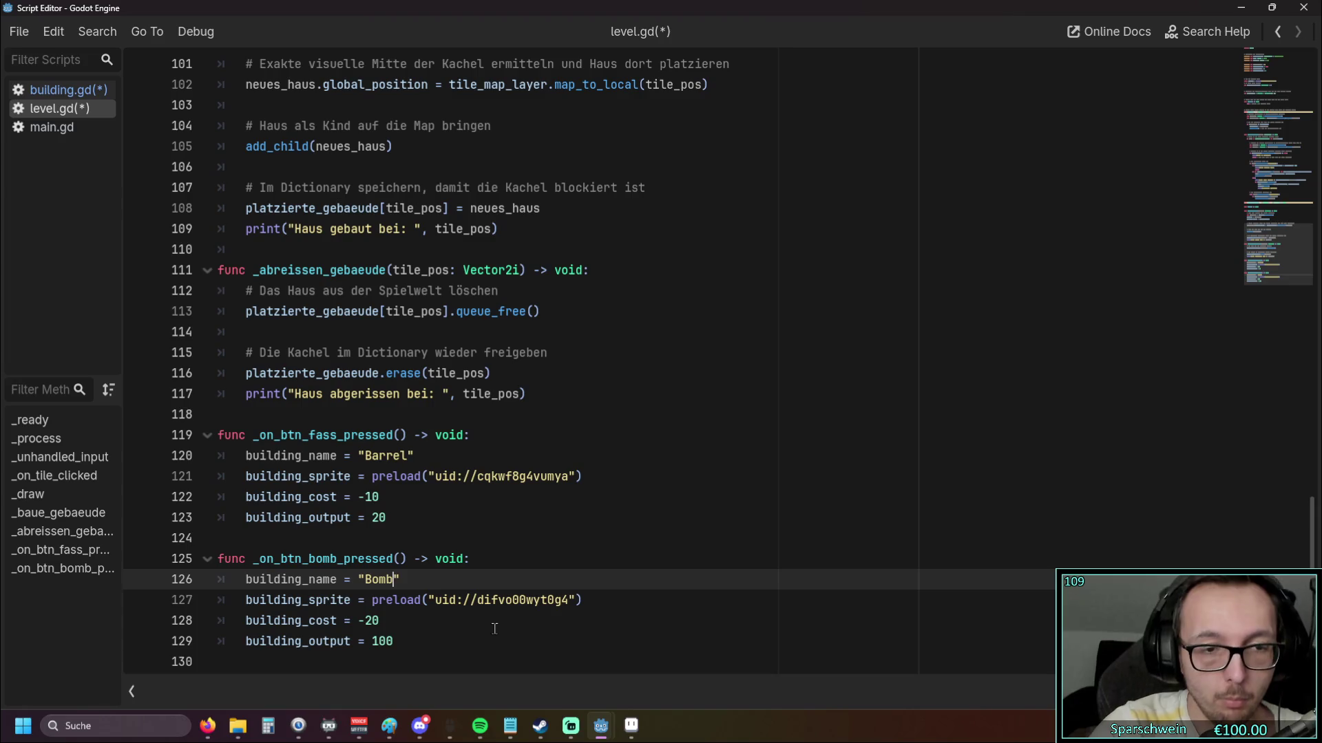
{"action": "left_click", "coordinate": [276, 501]}
{"action": "left_click_drag", "start_coordinate": [248, 456], "coordinate": [338, 458]}
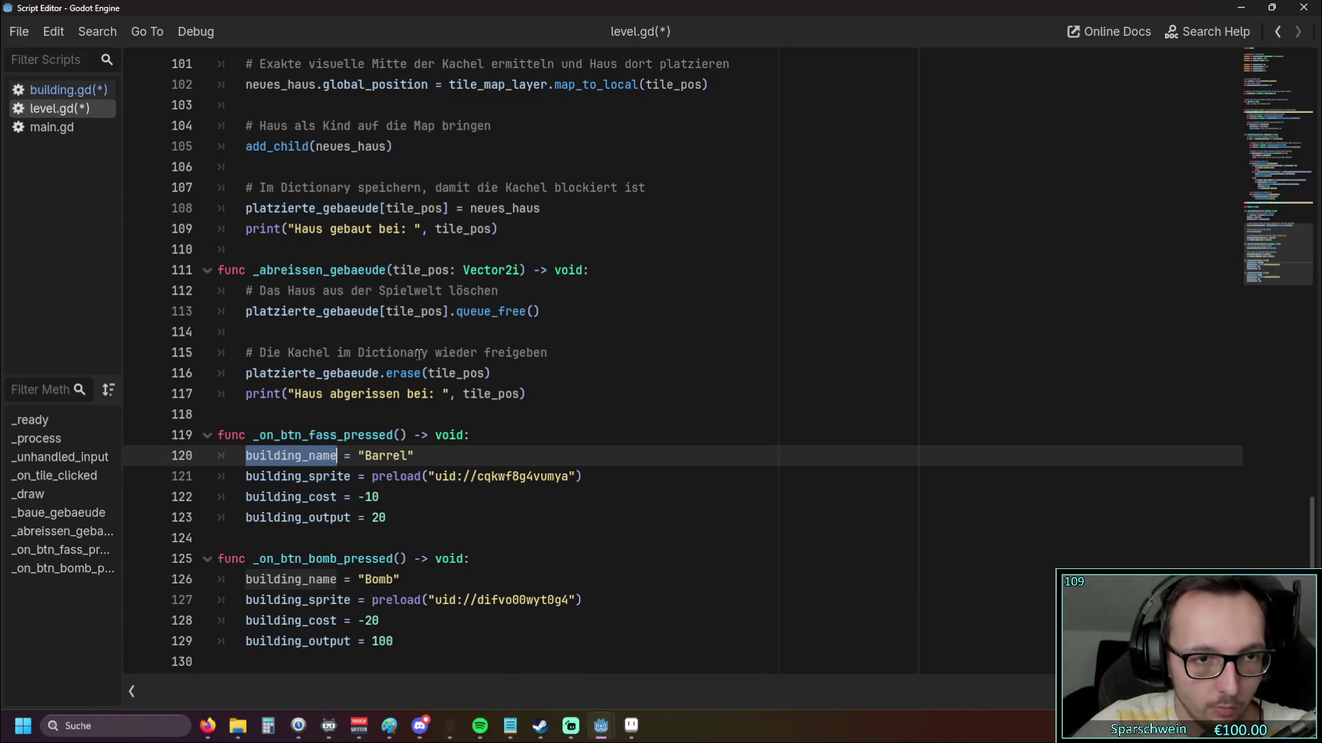
{"action": "scroll", "coordinate": [373, 372], "scroll_direction": "up", "scroll_amount": 3}
Replace "Haus" with building_name in the build message print on line 109
{"action": "double_click", "coordinate": [308, 475]}
{"action": "key", "text": "ctrl+v"}
{"action": "scroll", "coordinate": [291, 425], "scroll_direction": "down", "scroll_amount": 1}
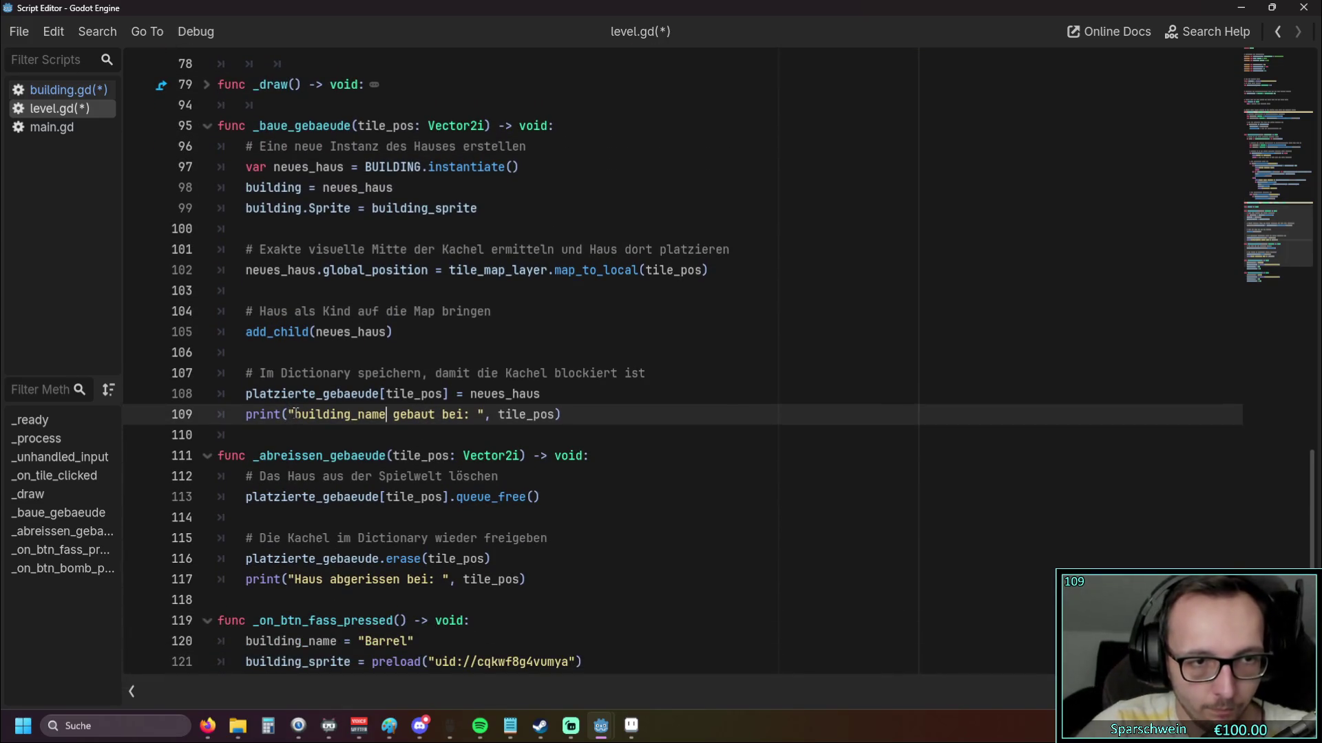
{"action": "scroll", "coordinate": [424, 420], "scroll_direction": "down", "scroll_amount": 1}
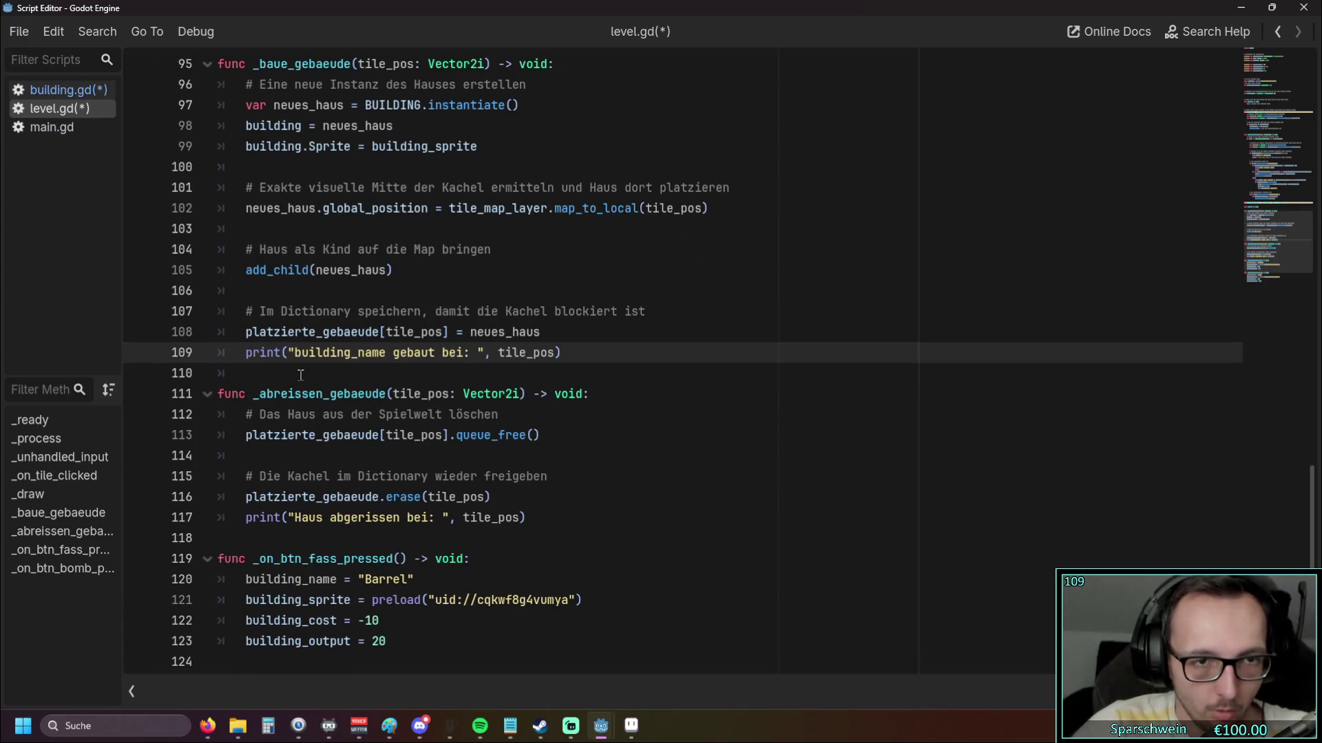
{"action": "key", "text": "ctrl+Left"}
{"action": "key", "text": "BackSpace"}
{"action": "left_click", "coordinate": [385, 358]}
{"action": "type", "text": "\""}
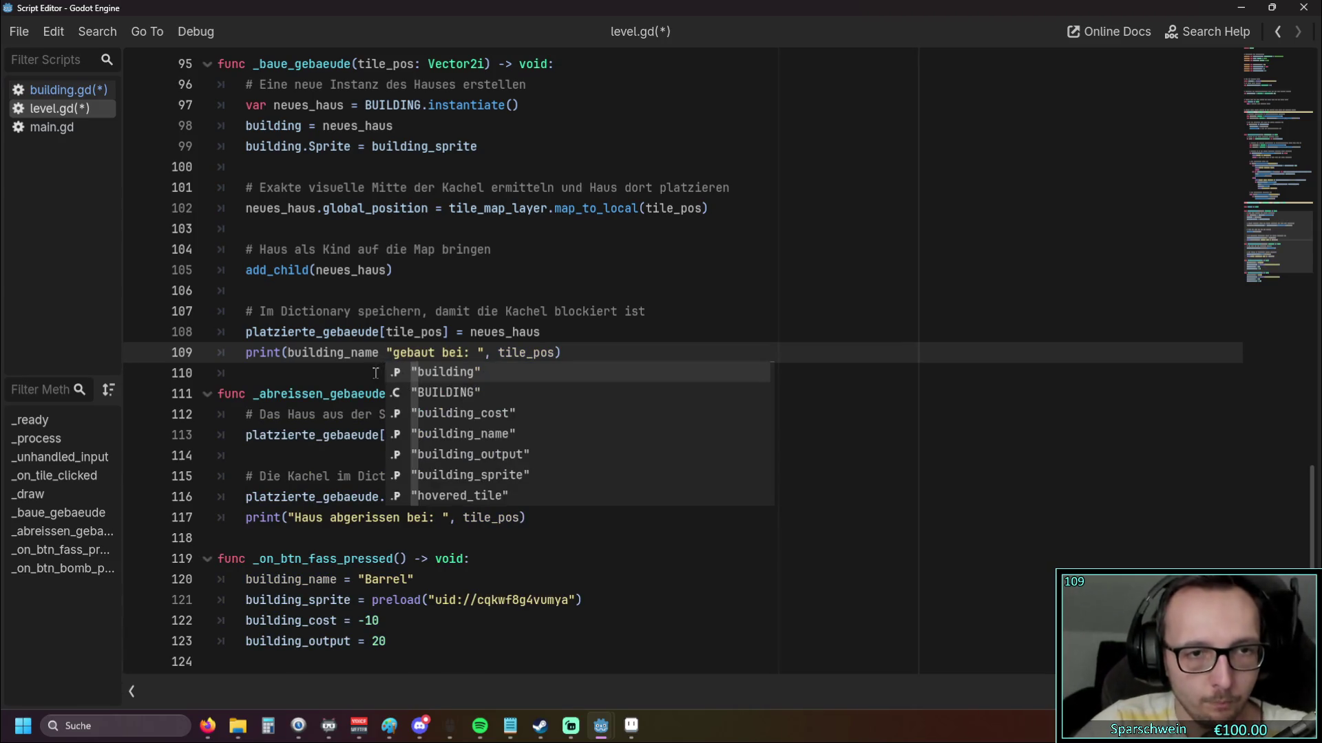
{"action": "left_click", "coordinate": [376, 373]}
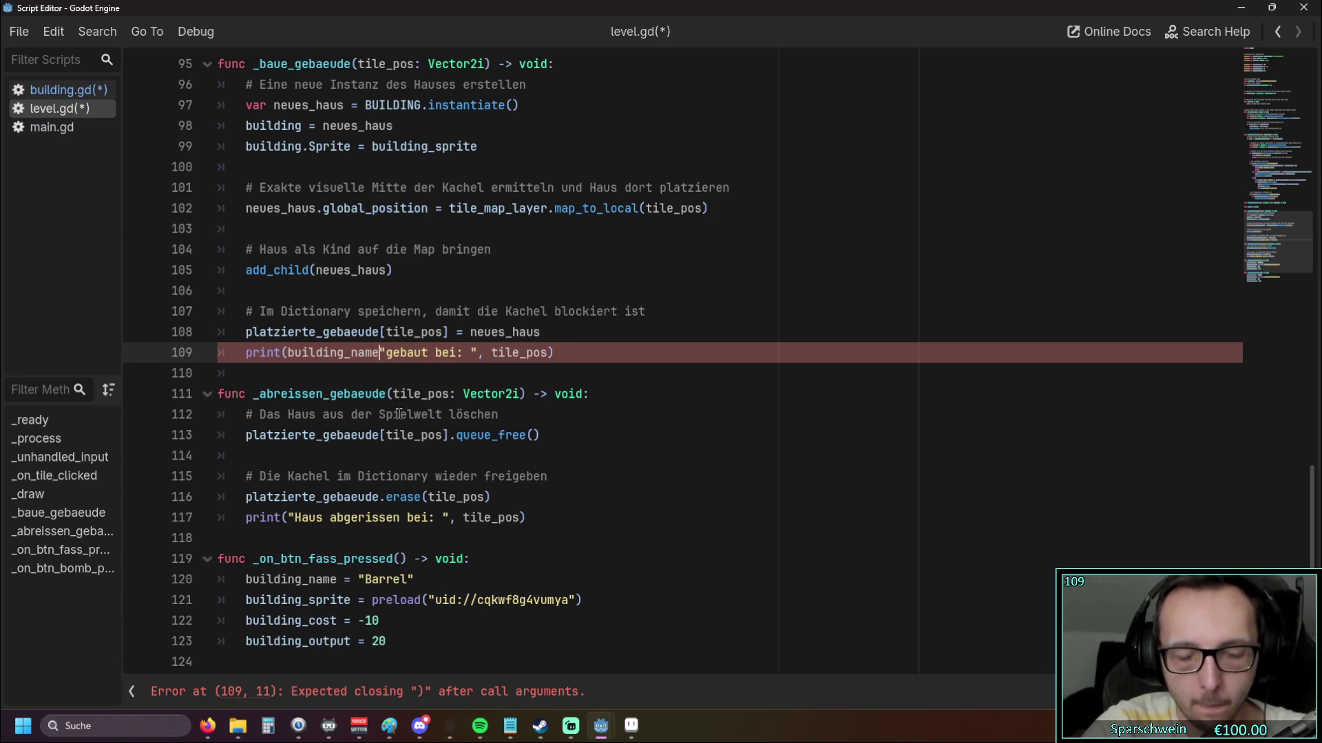
{"action": "type", "text": ","}
{"action": "key", "text": "Down"}
Put building_name into the demolish message on line 117, then close the floating Script Editor
{"action": "scroll", "coordinate": [324, 396], "scroll_direction": "down", "scroll_amount": 1}
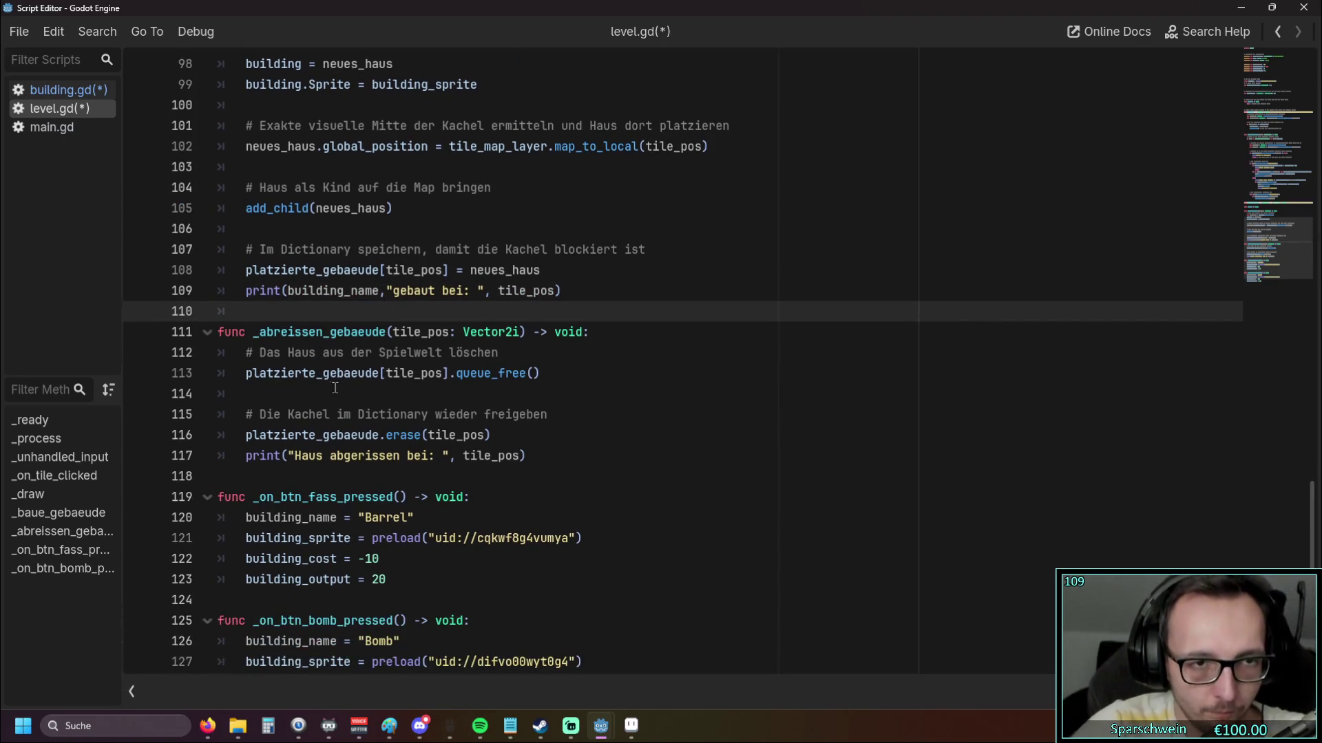
{"action": "double_click", "coordinate": [301, 455]}
{"action": "type", "text": "building_name"}
{"action": "left_click", "coordinate": [295, 456]}
{"action": "key", "text": "BackSpace"}
{"action": "key", "text": "ctrl+Right"}
{"action": "type", "text": ",\""}
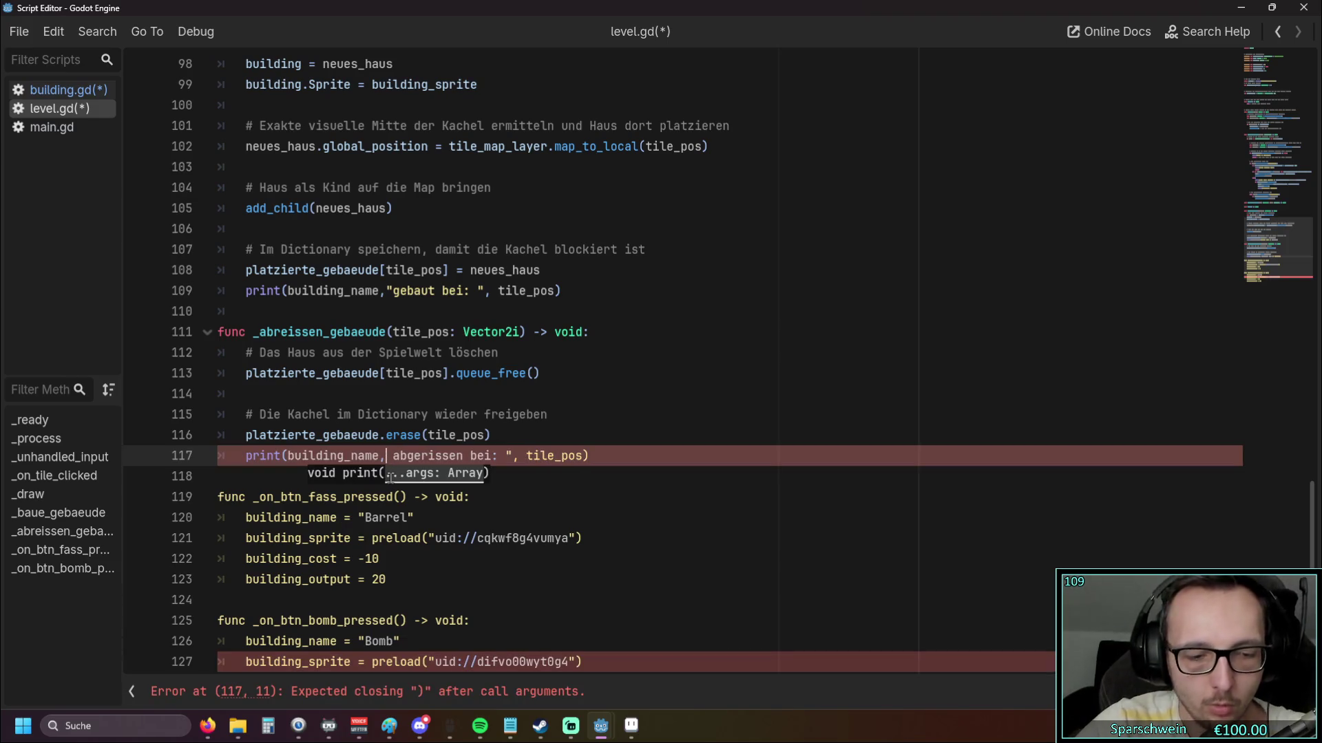
{"action": "key", "text": "Delete"}
{"action": "left_click", "coordinate": [537, 416]}
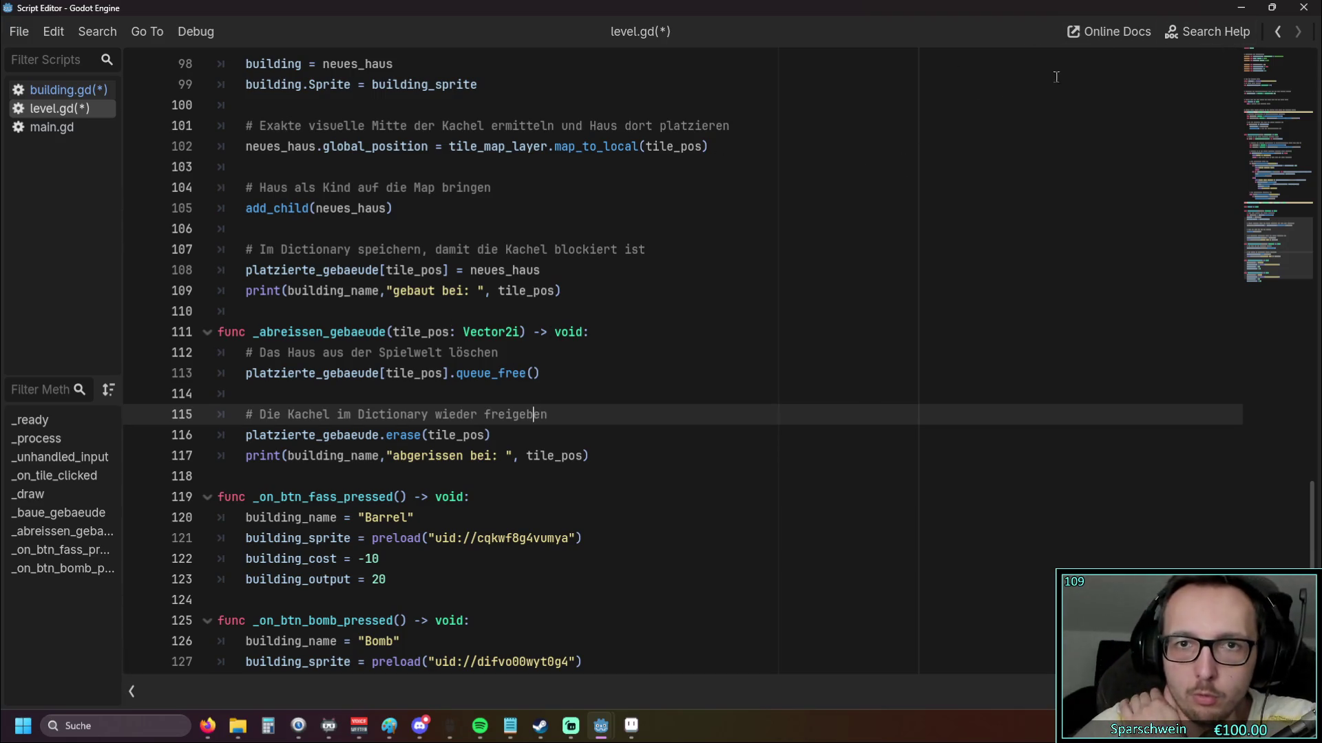
{"action": "left_click", "coordinate": [1303, 9]}
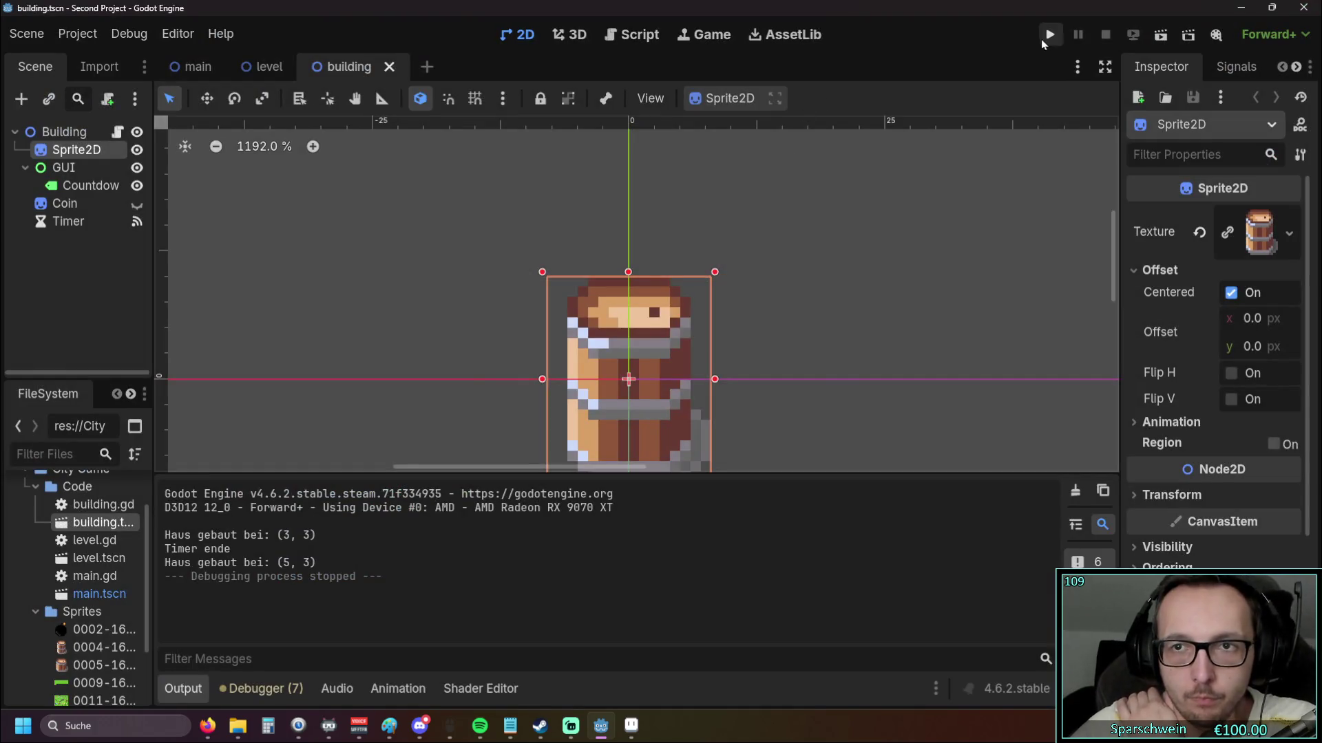
Run the game with F5 and search for building to locate the parse error
{"action": "left_click", "coordinate": [1047, 31]}
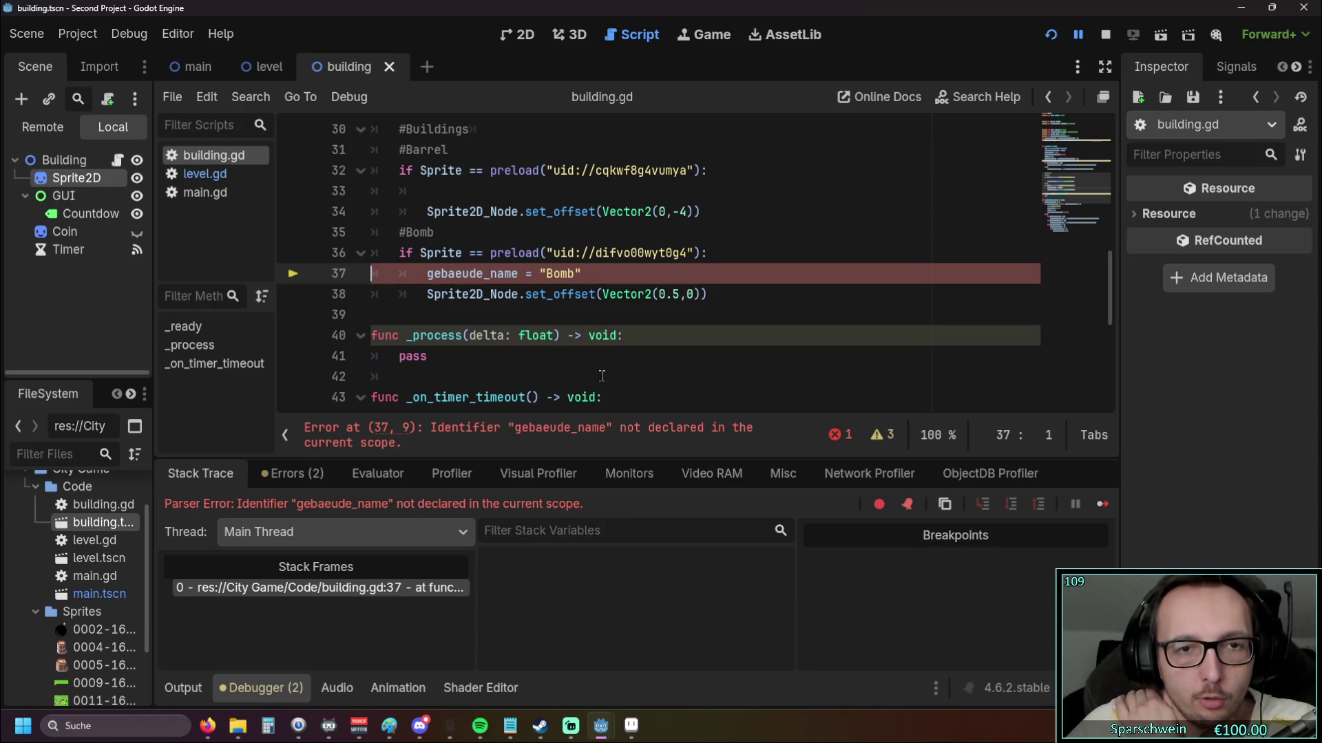
{"action": "scroll", "coordinate": [581, 372], "scroll_direction": "up", "scroll_amount": 1}
{"action": "left_click_drag", "start_coordinate": [427, 336], "coordinate": [486, 342]}
{"action": "type", "text": "building"}
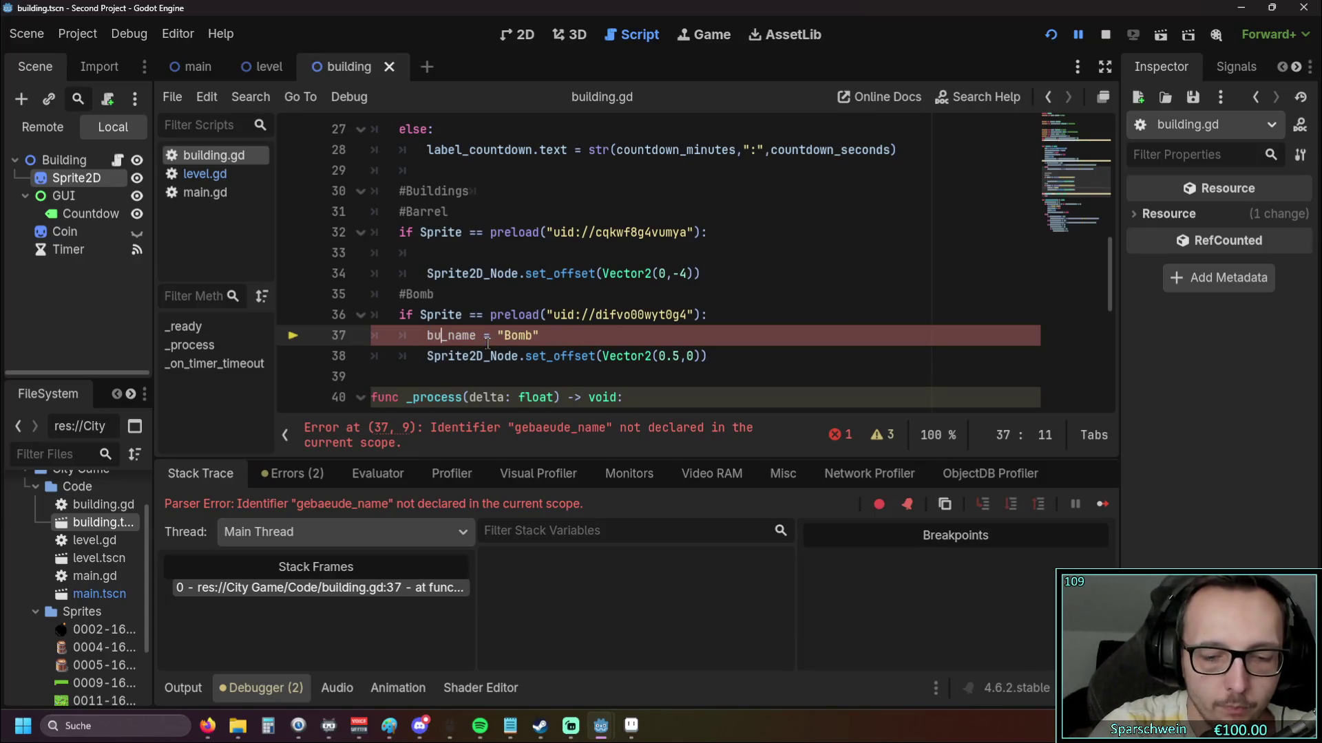
Delete the building_name = "Bomb" assignment from the Bomb branch in building.gd
{"action": "left_click", "coordinate": [596, 237]}
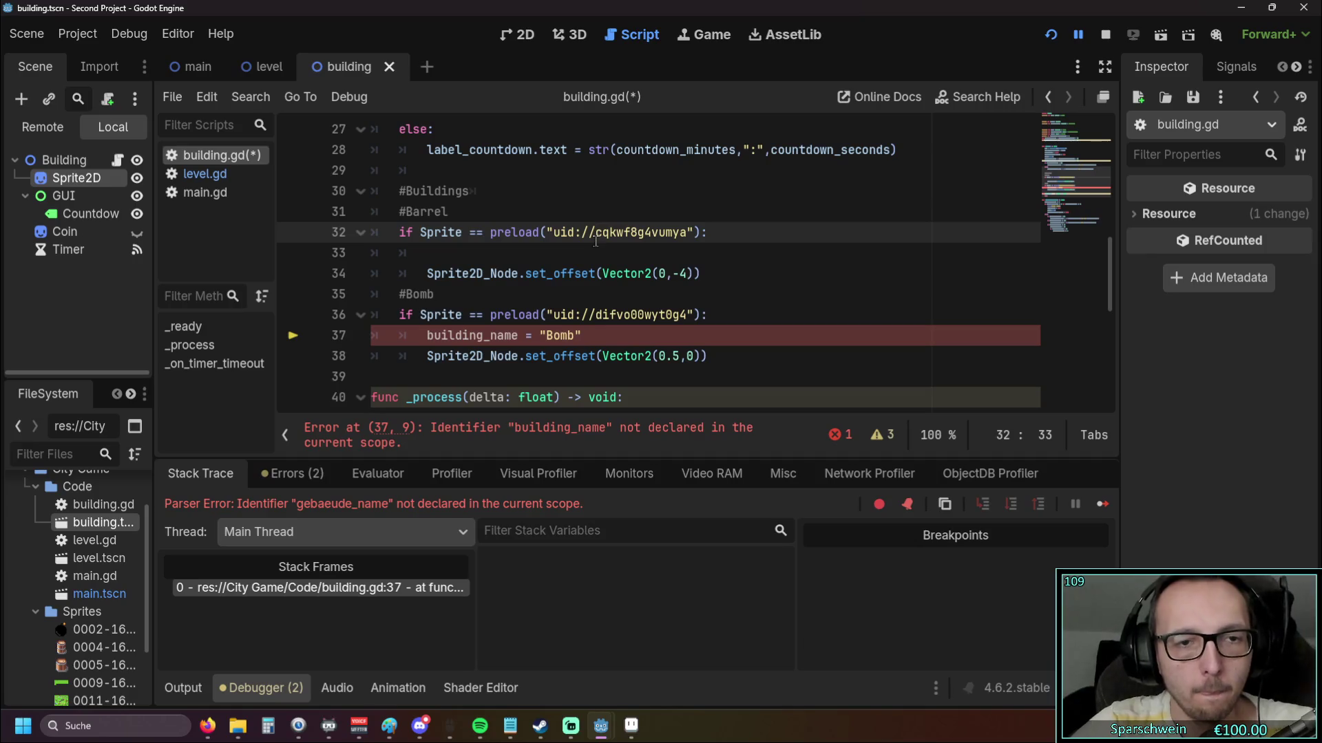
{"action": "scroll", "coordinate": [585, 262], "scroll_direction": "down", "scroll_amount": 2}
{"action": "scroll", "coordinate": [579, 283], "scroll_direction": "down", "scroll_amount": 1}
{"action": "scroll", "coordinate": [579, 282], "scroll_direction": "up", "scroll_amount": 2}
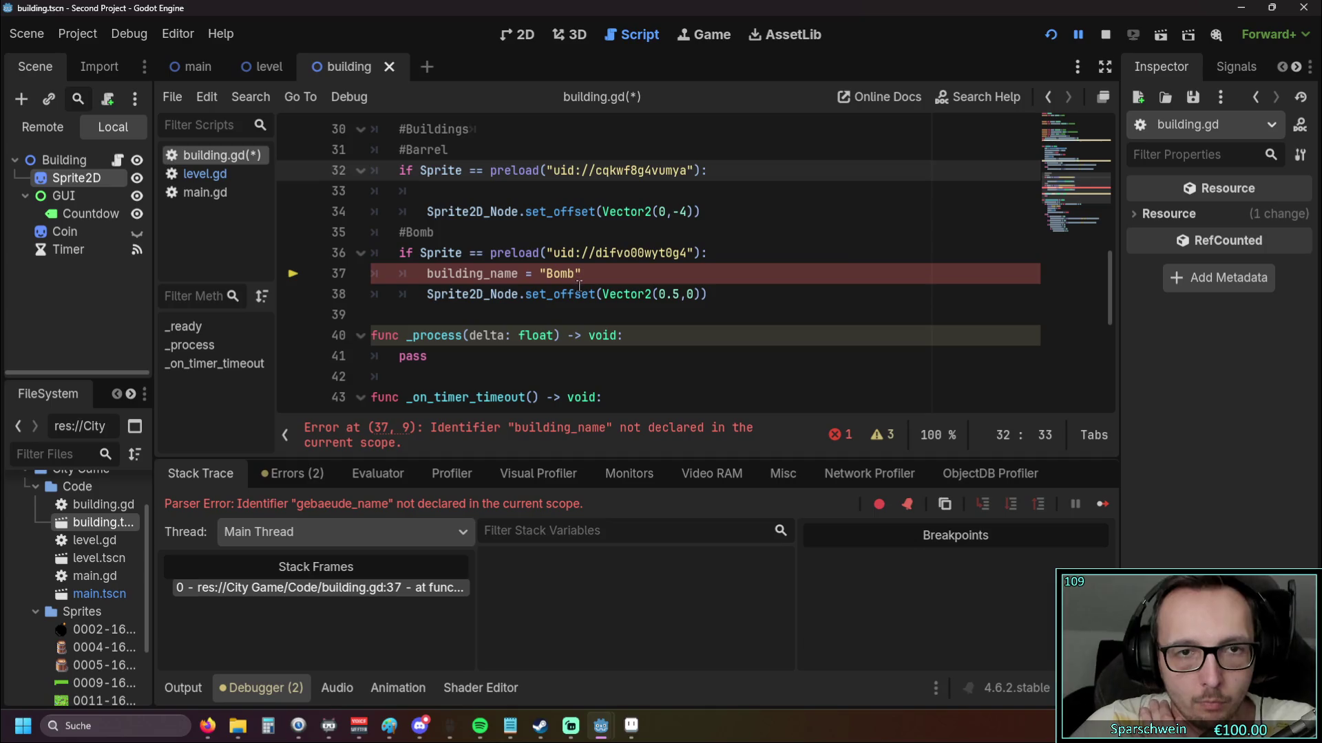
{"action": "scroll", "coordinate": [579, 286], "scroll_direction": "up", "scroll_amount": 1}
{"action": "left_click", "coordinate": [549, 377]}
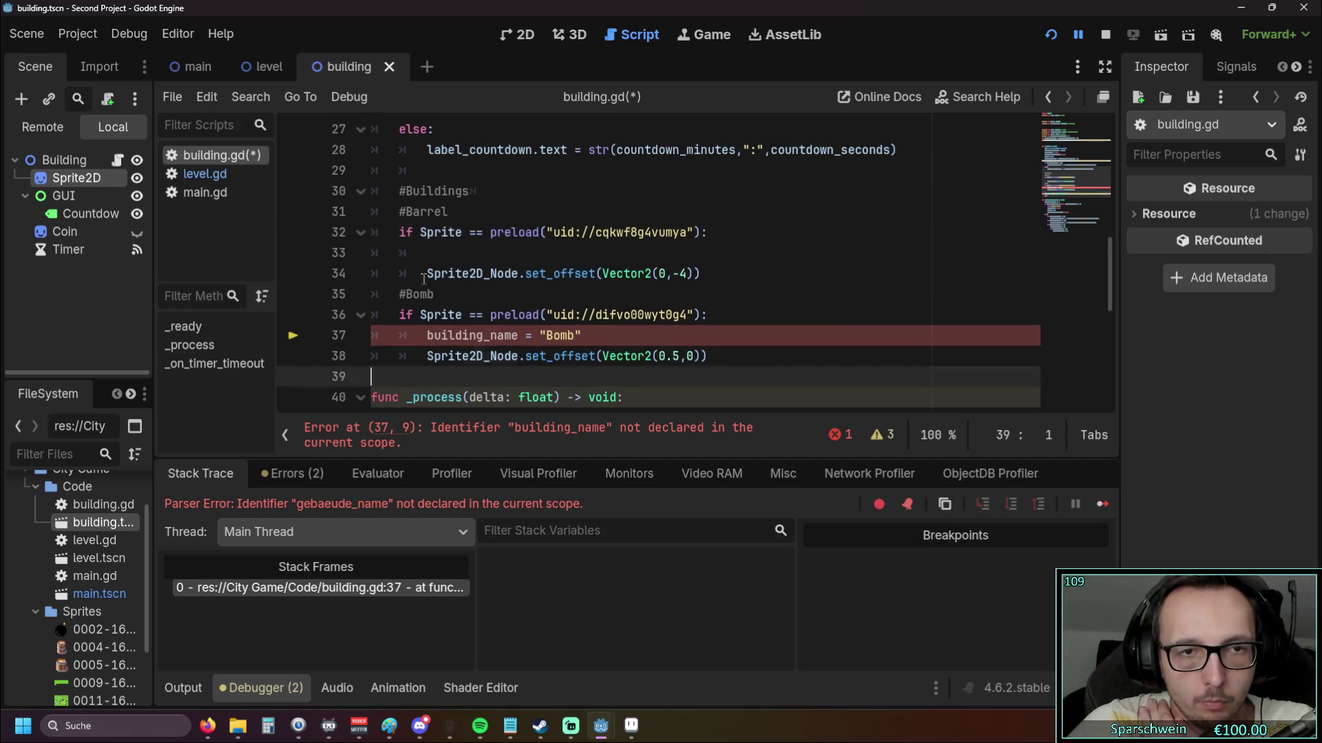
{"action": "left_click", "coordinate": [330, 238], "text": "shift"}
{"action": "left_click", "coordinate": [506, 337]}
{"action": "left_click_drag", "start_coordinate": [610, 337], "coordinate": [284, 337]}
{"action": "key", "text": "BackSpace"}
Remove the empty line in the Barrel branch and run the game again
{"action": "key", "text": "BackSpace"}
{"action": "left_click", "coordinate": [533, 298]}
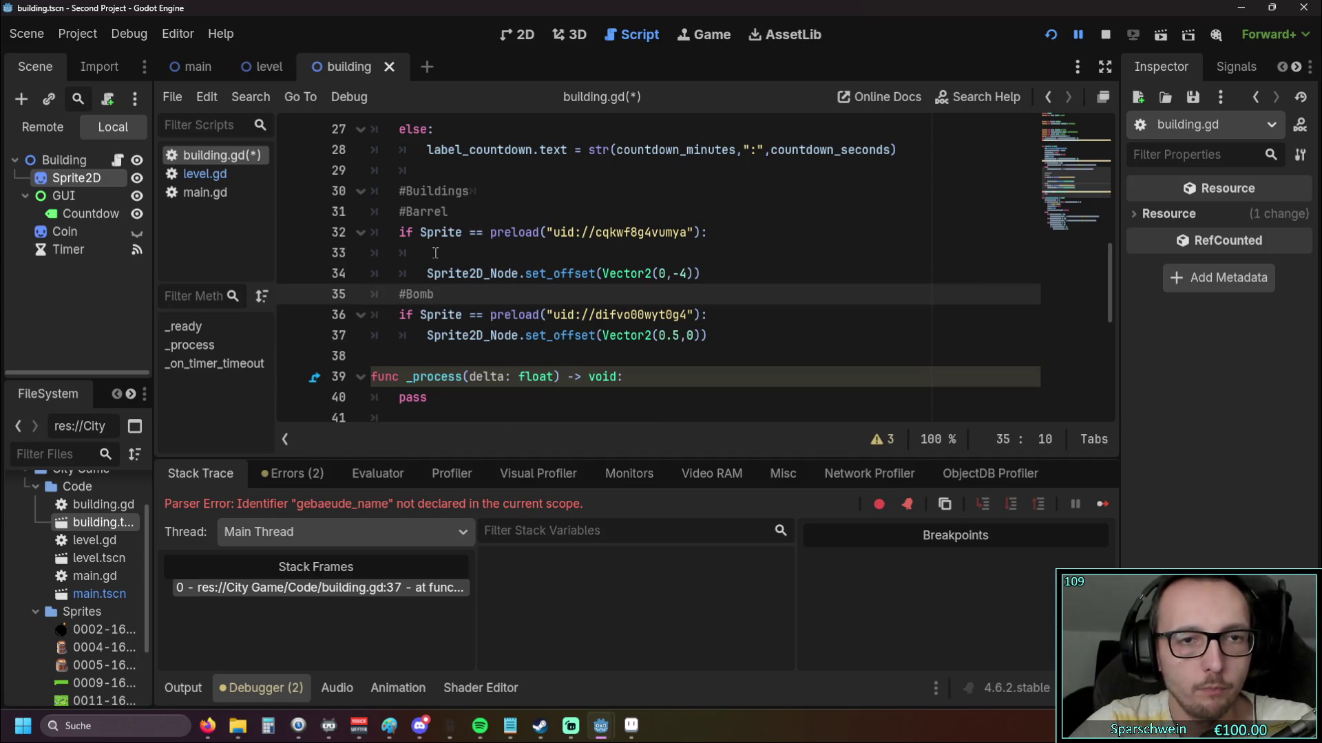
{"action": "left_click", "coordinate": [437, 254]}
{"action": "key", "text": "BackSpace"}
{"action": "key", "text": "BackSpace"}
{"action": "key", "text": "BackSpace"}
{"action": "left_click", "coordinate": [791, 272]}
{"action": "left_click", "coordinate": [1050, 35]}
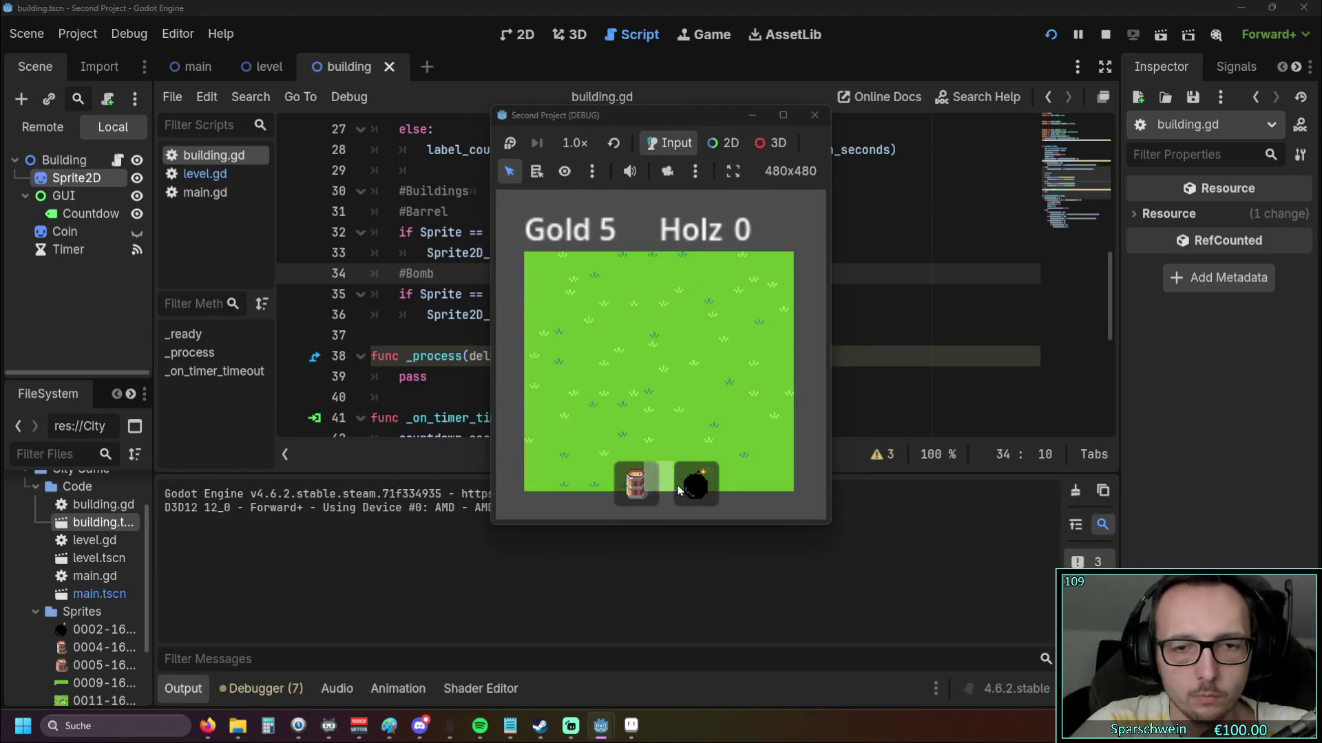
Build a barrel on a grass tile, logging "Barrelgebaut bei: (3, 3)", then close the game
{"action": "left_click", "coordinate": [631, 384]}
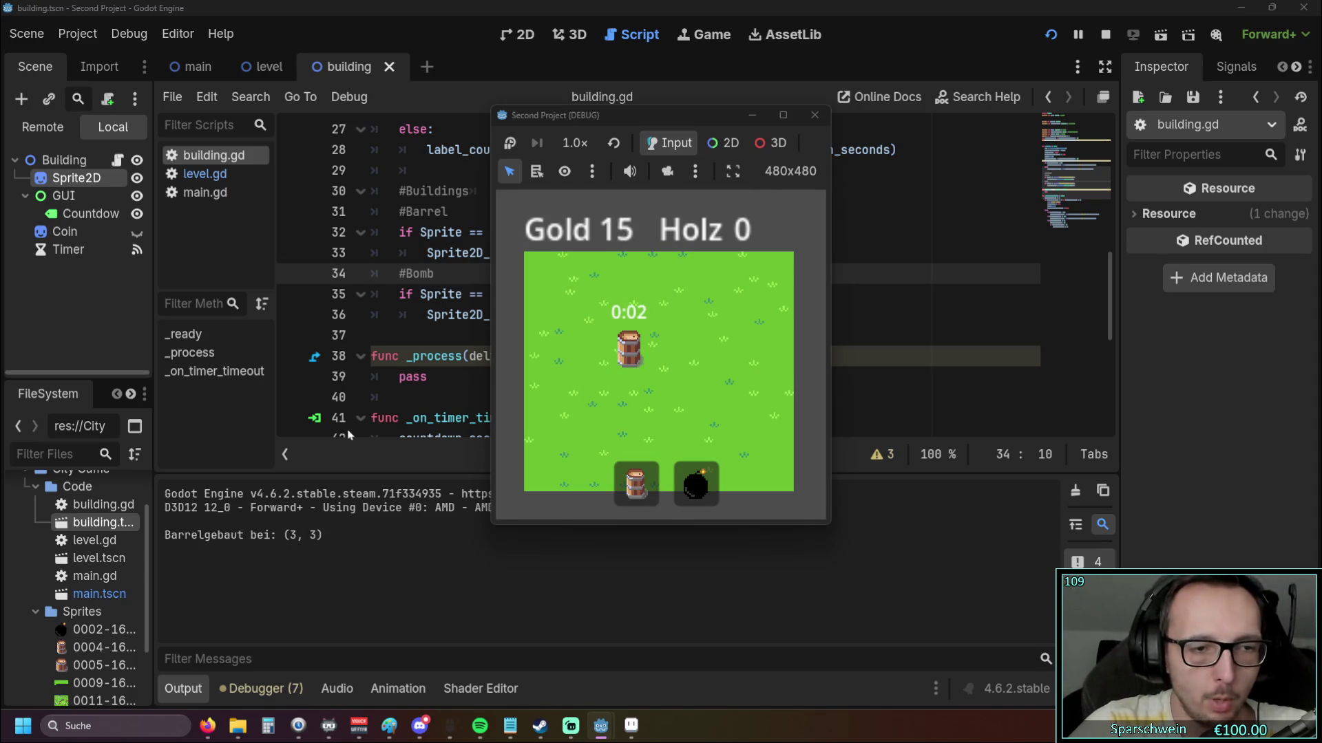
{"action": "left_click", "coordinate": [814, 115]}
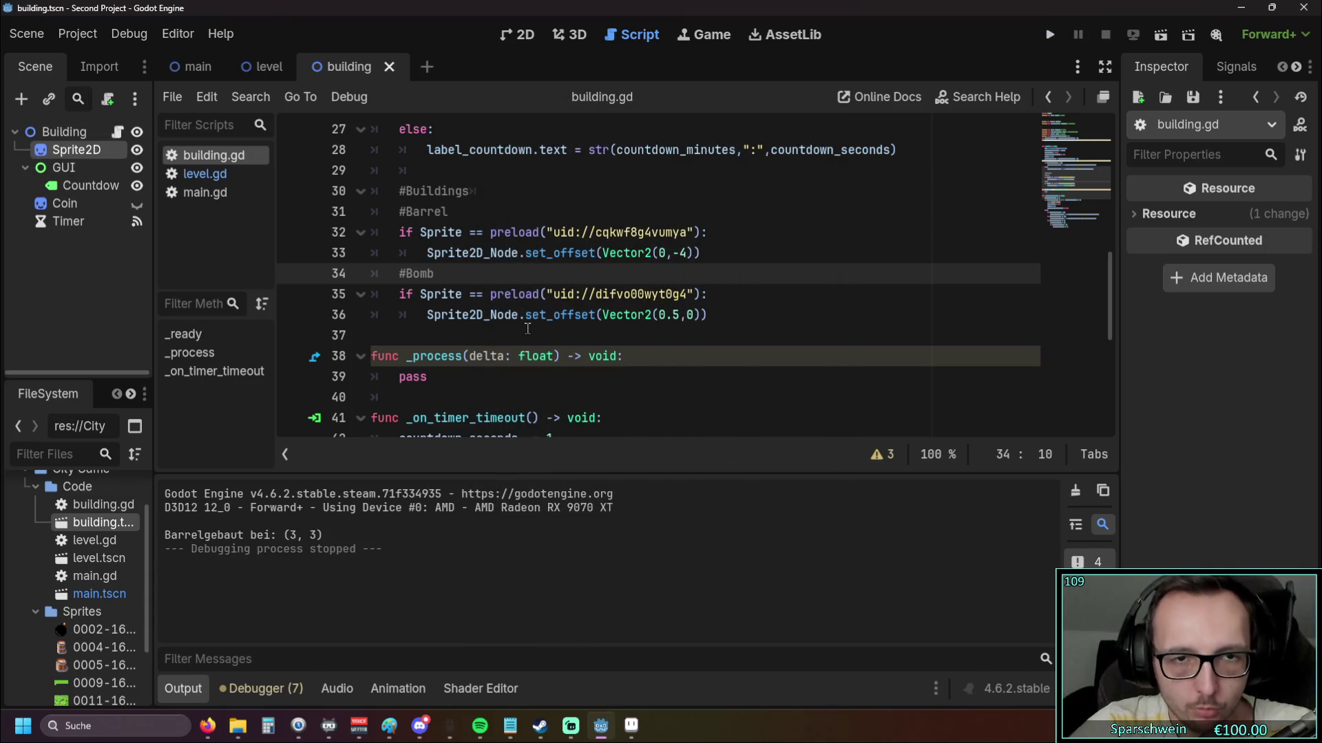
Fix the spacing around building_name in level.gd's build and demolish messages
{"action": "scroll", "coordinate": [526, 327], "scroll_direction": "up", "scroll_amount": 6}
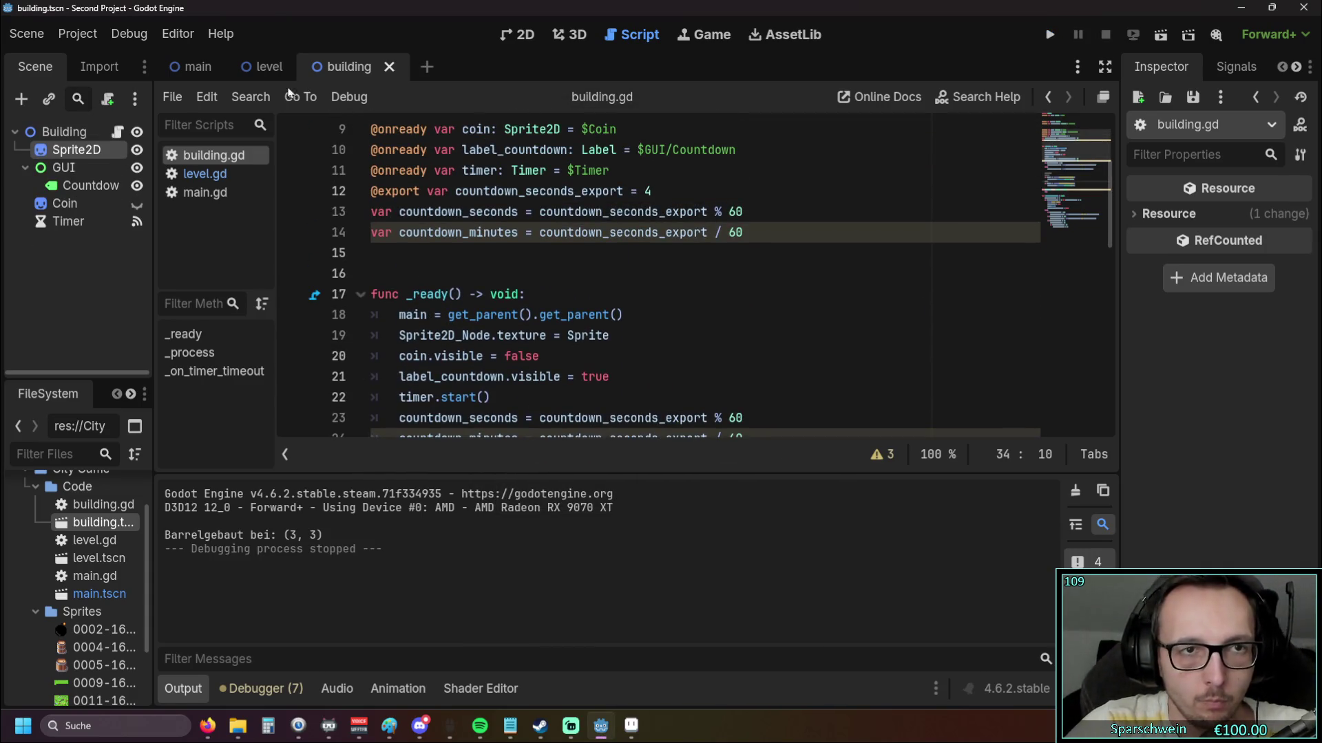
{"action": "left_click", "coordinate": [204, 174]}
{"action": "scroll", "coordinate": [545, 309], "scroll_direction": "down", "scroll_amount": 2}
{"action": "left_click", "coordinate": [539, 294]}
{"action": "scroll", "coordinate": [561, 303], "scroll_direction": "down", "scroll_amount": 1}
{"action": "key", "text": "BackSpace"}
{"action": "key", "text": "Right"}
{"action": "left_click", "coordinate": [547, 398]}
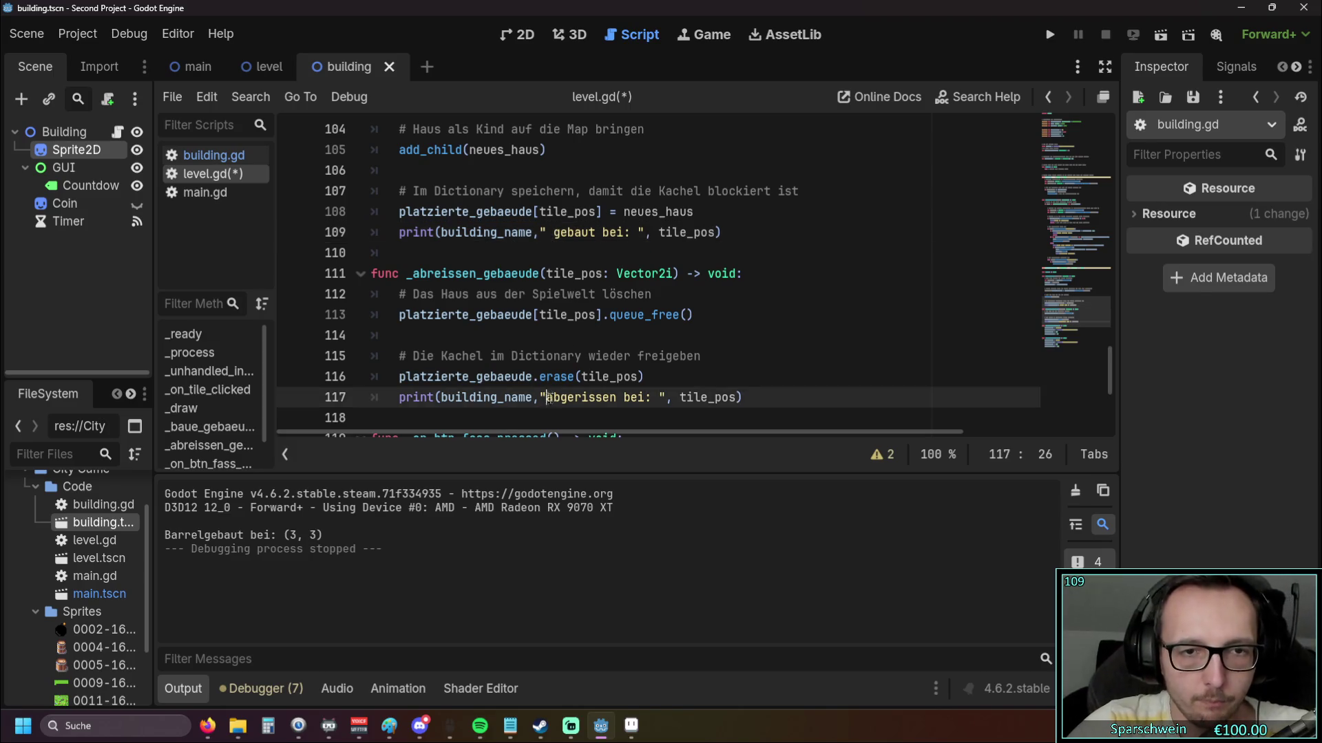
{"action": "left_click", "coordinate": [728, 352]}
{"action": "scroll", "coordinate": [755, 306], "scroll_direction": "down", "scroll_amount": 1}
{"action": "left_click", "coordinate": [778, 270]}
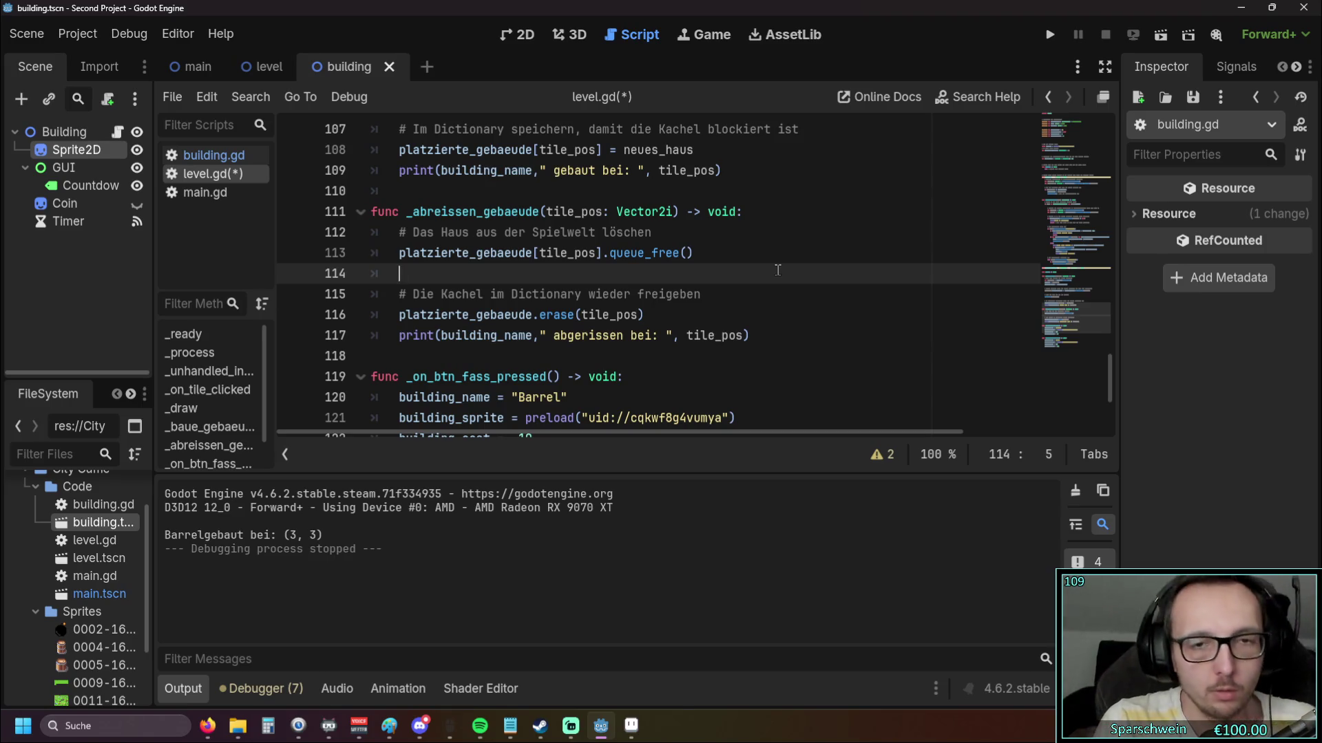
Compare the level scene with the barrel sprite's properties in the building scene
{"action": "scroll", "coordinate": [776, 272], "scroll_direction": "down", "scroll_amount": 1}
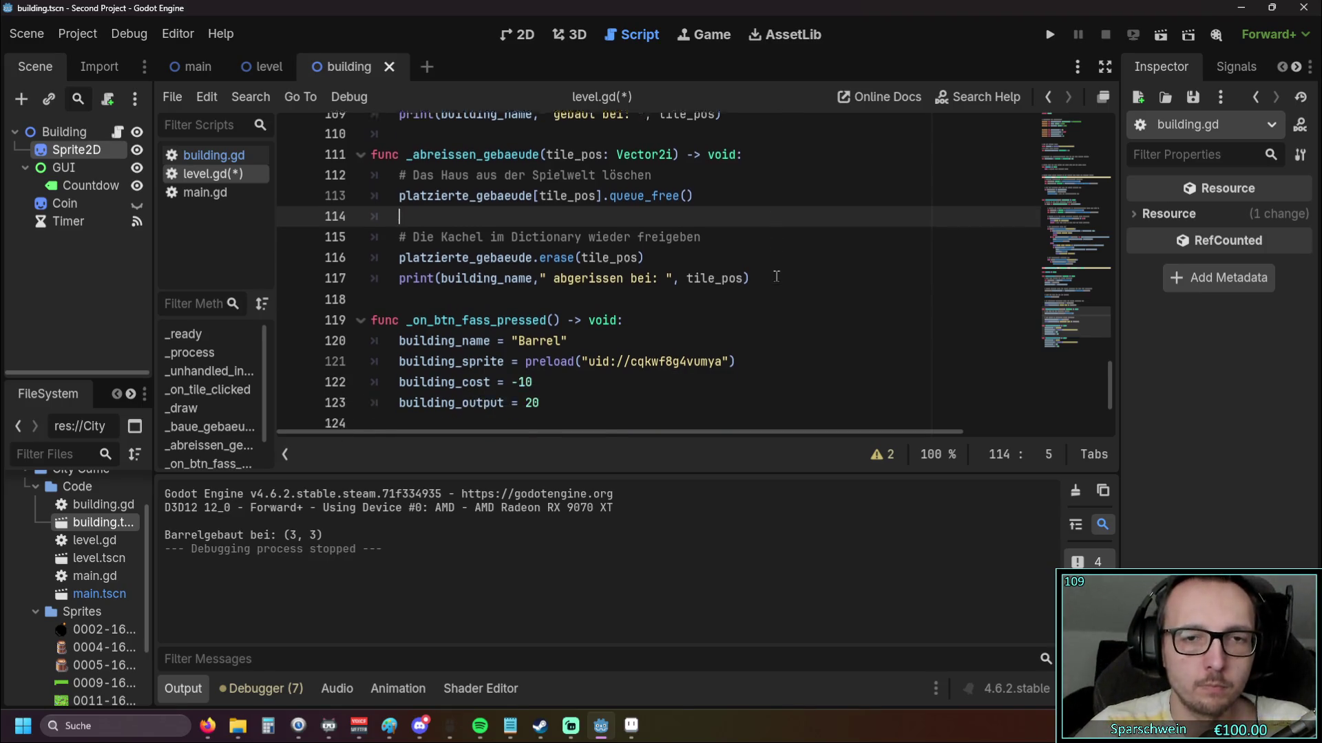
{"action": "scroll", "coordinate": [774, 274], "scroll_direction": "up", "scroll_amount": 2}
{"action": "scroll", "coordinate": [768, 280], "scroll_direction": "down", "scroll_amount": 1}
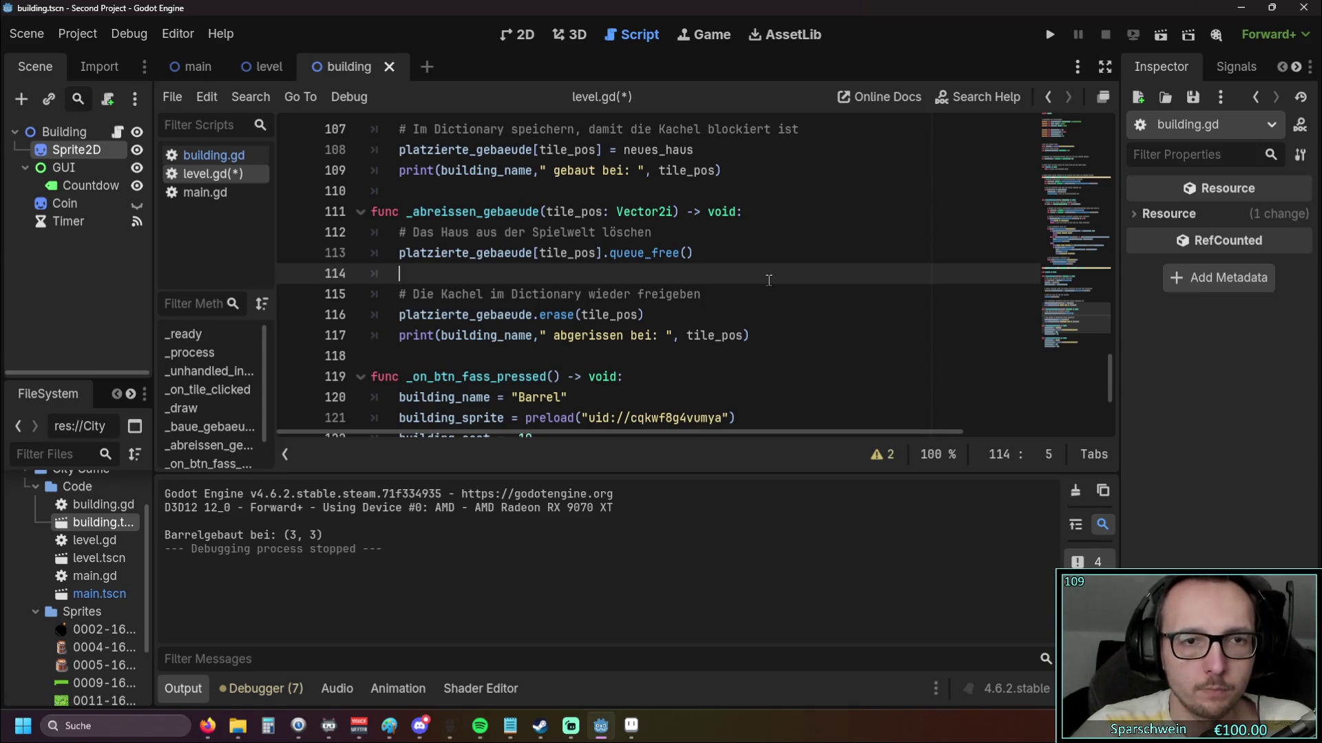
{"action": "scroll", "coordinate": [768, 280], "scroll_direction": "down", "scroll_amount": 3}
{"action": "scroll", "coordinate": [769, 281], "scroll_direction": "up", "scroll_amount": 1}
{"action": "scroll", "coordinate": [769, 282], "scroll_direction": "down", "scroll_amount": 1}
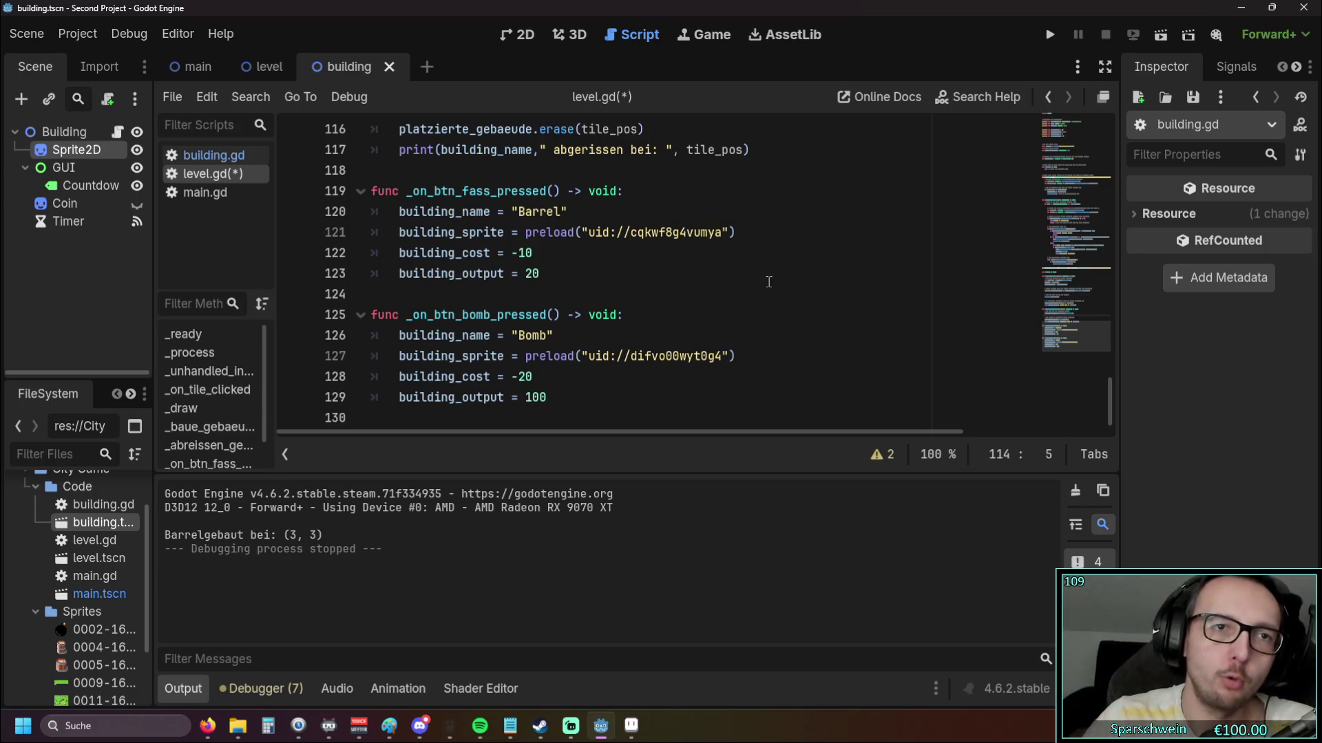
{"action": "left_click", "coordinate": [265, 67]}
{"action": "left_click", "coordinate": [347, 67]}
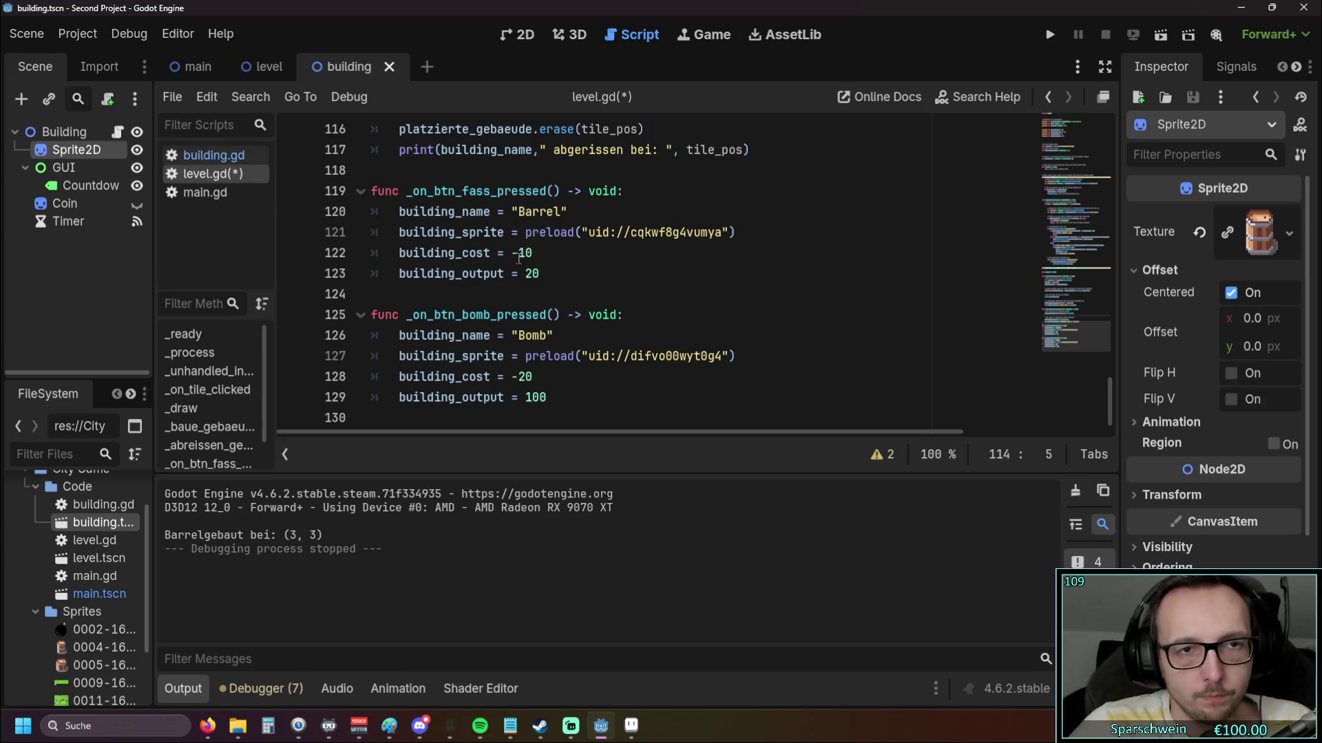
{"action": "scroll", "coordinate": [518, 260], "scroll_direction": "up", "scroll_amount": 20}
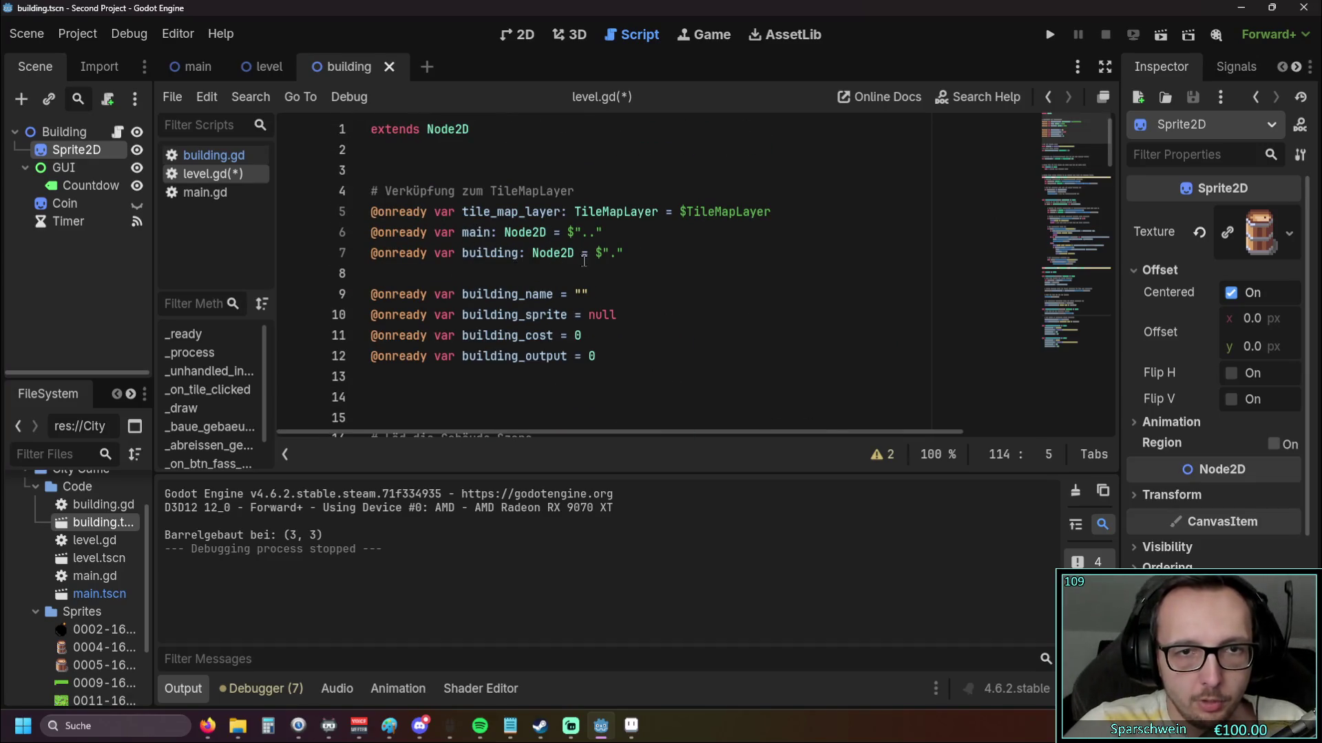
{"action": "scroll", "coordinate": [633, 273], "scroll_direction": "down", "scroll_amount": 20}
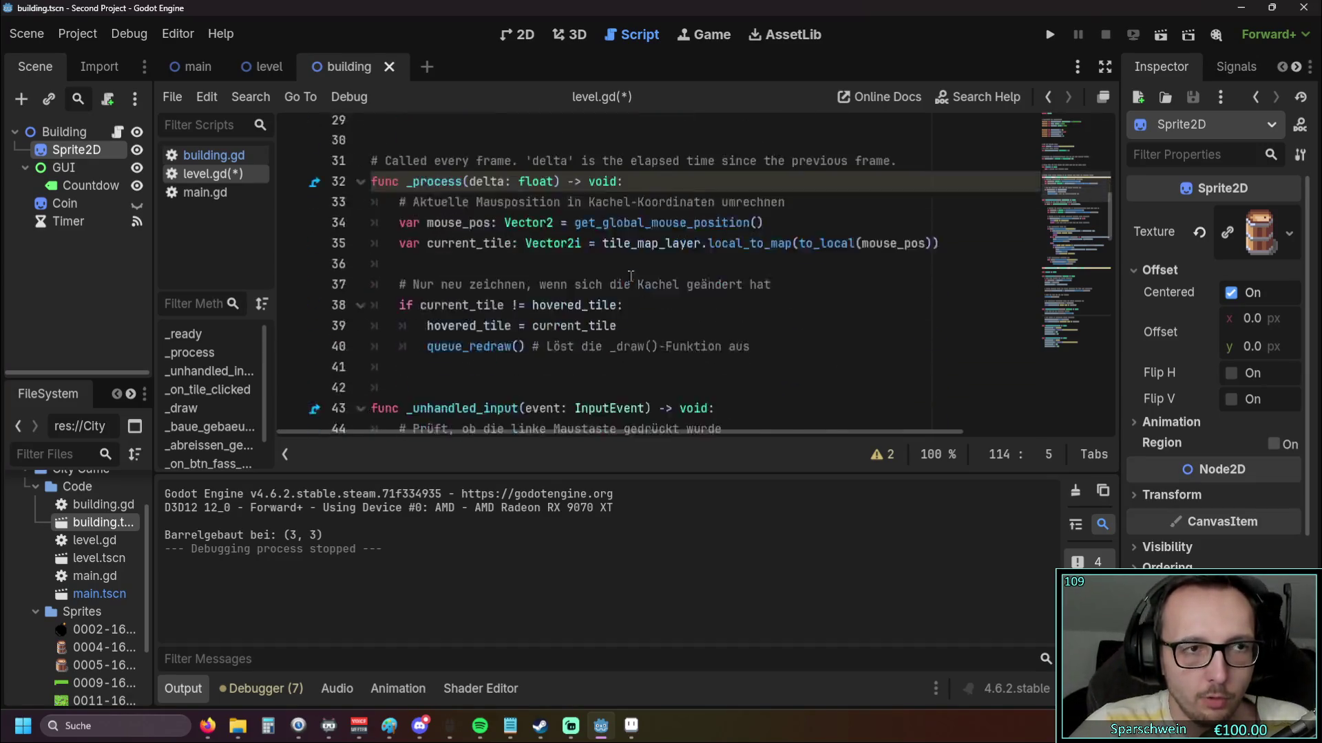
{"action": "scroll", "coordinate": [618, 273], "scroll_direction": "down", "scroll_amount": 2}
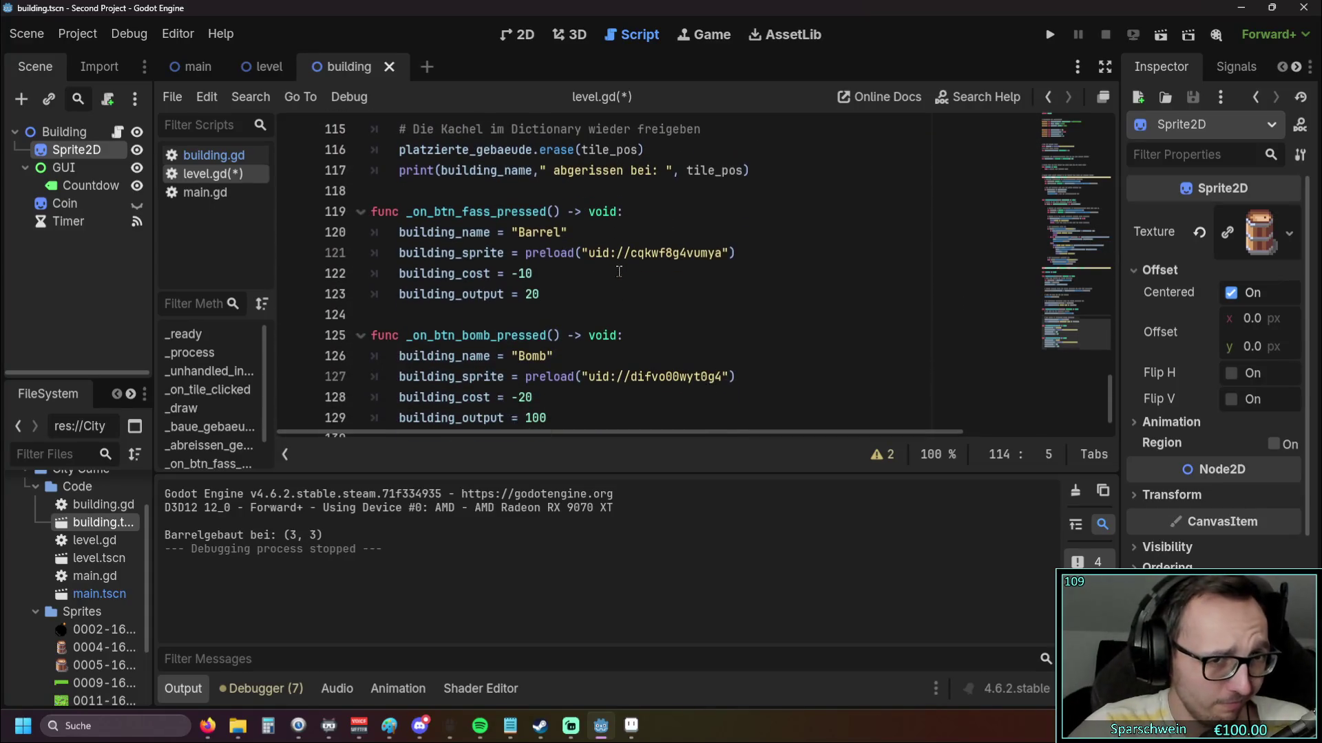
{"action": "left_click", "coordinate": [265, 67]}
{"action": "left_click", "coordinate": [389, 67]}
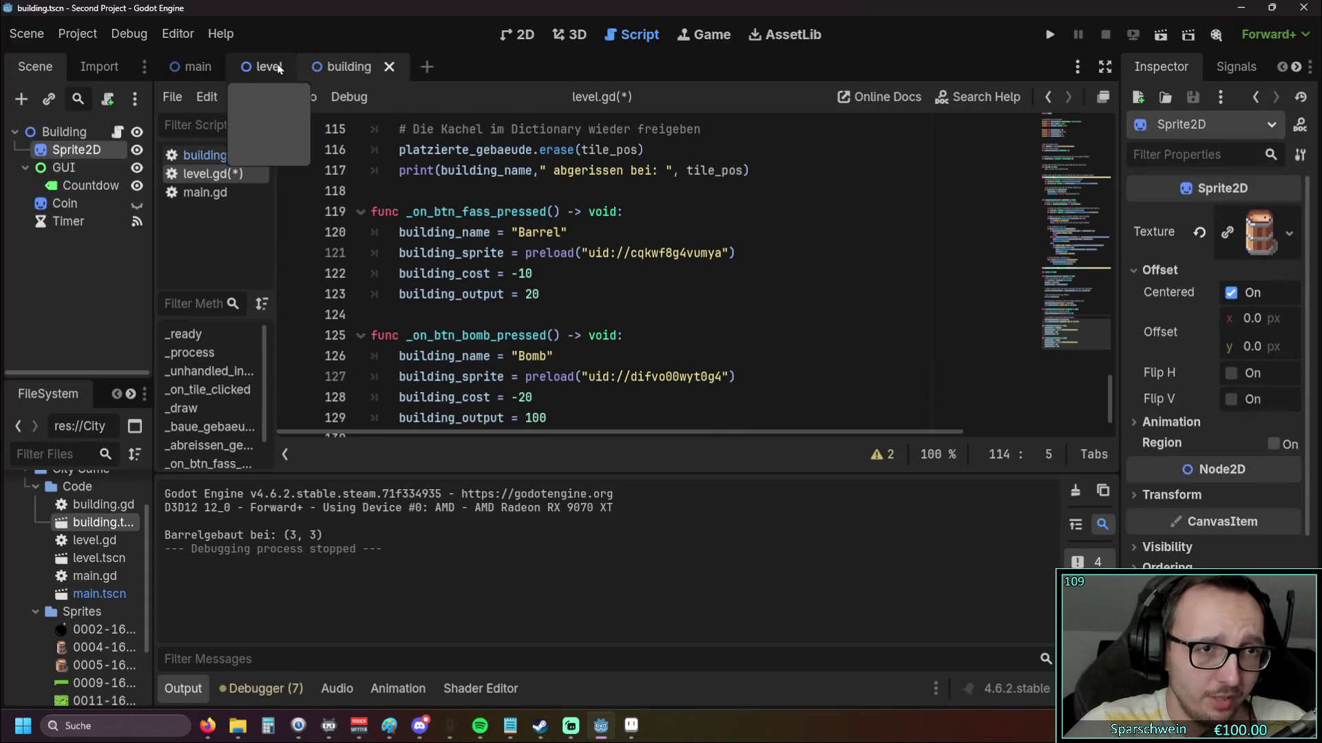
Open building.gd and select the barrel's Sprite2D_Node.set_offset statement on line 33
{"action": "left_click", "coordinate": [210, 154]}
{"action": "scroll", "coordinate": [485, 245], "scroll_direction": "up", "scroll_amount": 1}
{"action": "scroll", "coordinate": [510, 255], "scroll_direction": "down", "scroll_amount": 2}
{"action": "scroll", "coordinate": [609, 287], "scroll_direction": "down", "scroll_amount": 4}
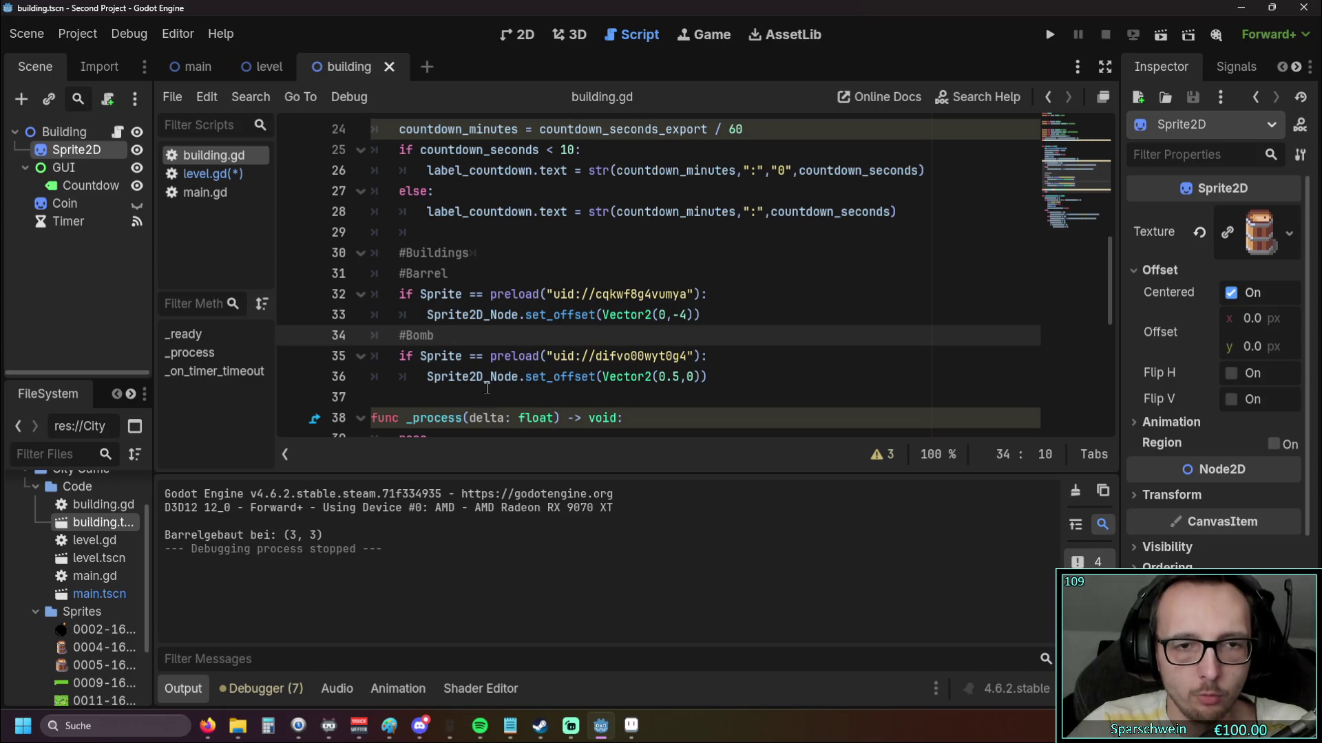
{"action": "mouse_move", "coordinate": [486, 386]}
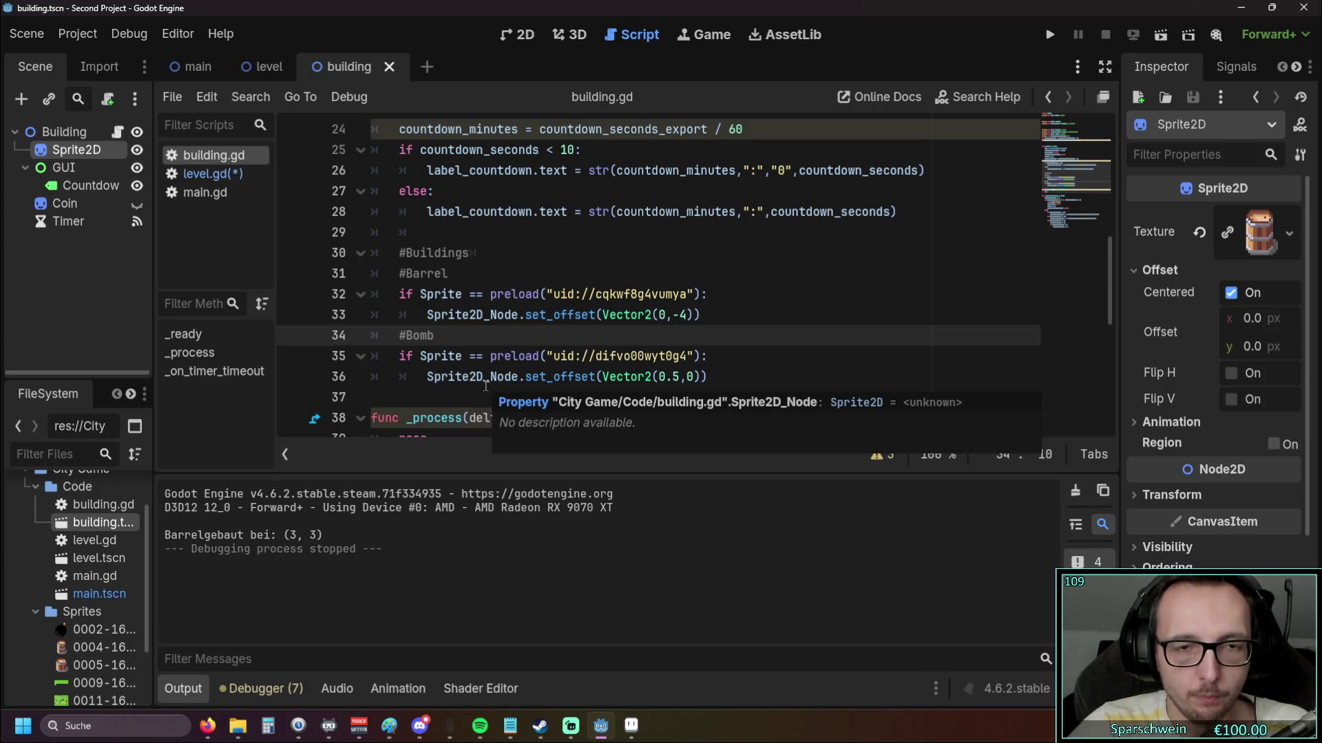
{"action": "mouse_move", "coordinate": [456, 318]}
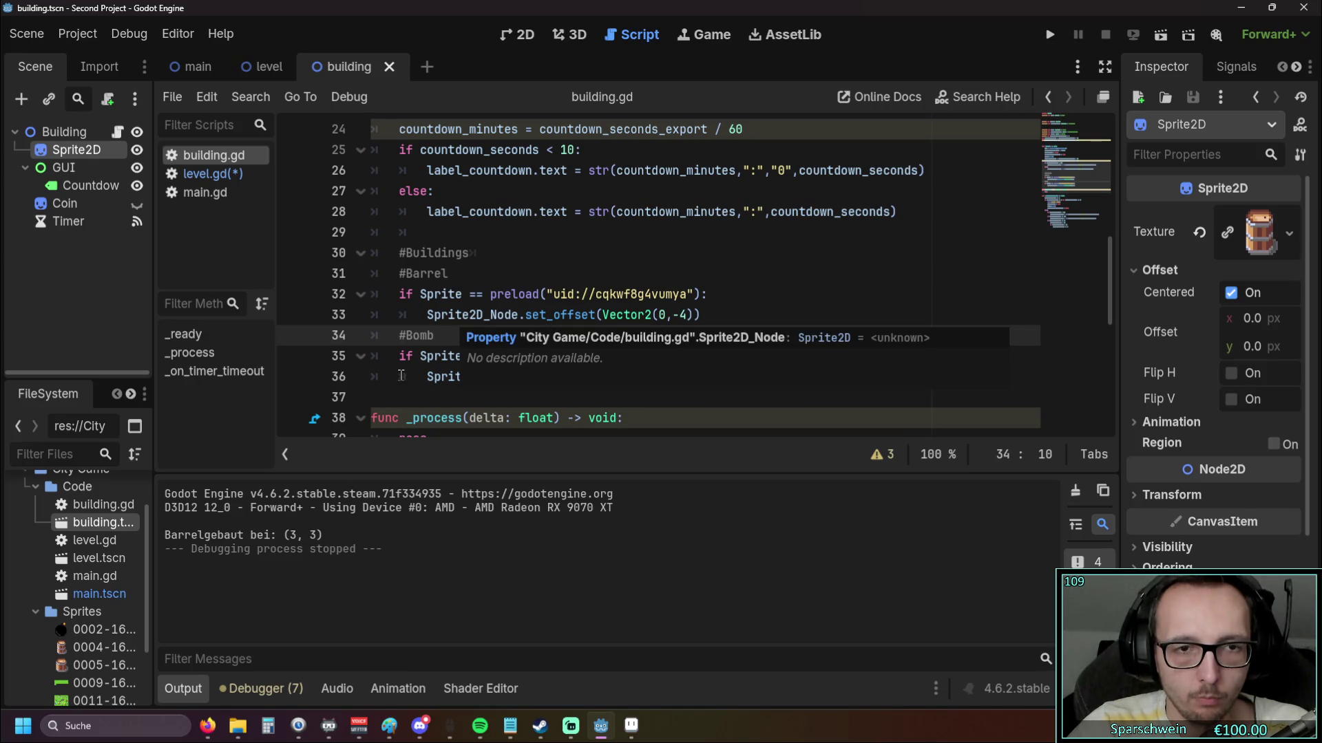
{"action": "left_click_drag", "start_coordinate": [427, 315], "coordinate": [700, 319]}
{"action": "key", "text": "ctrl+c"}
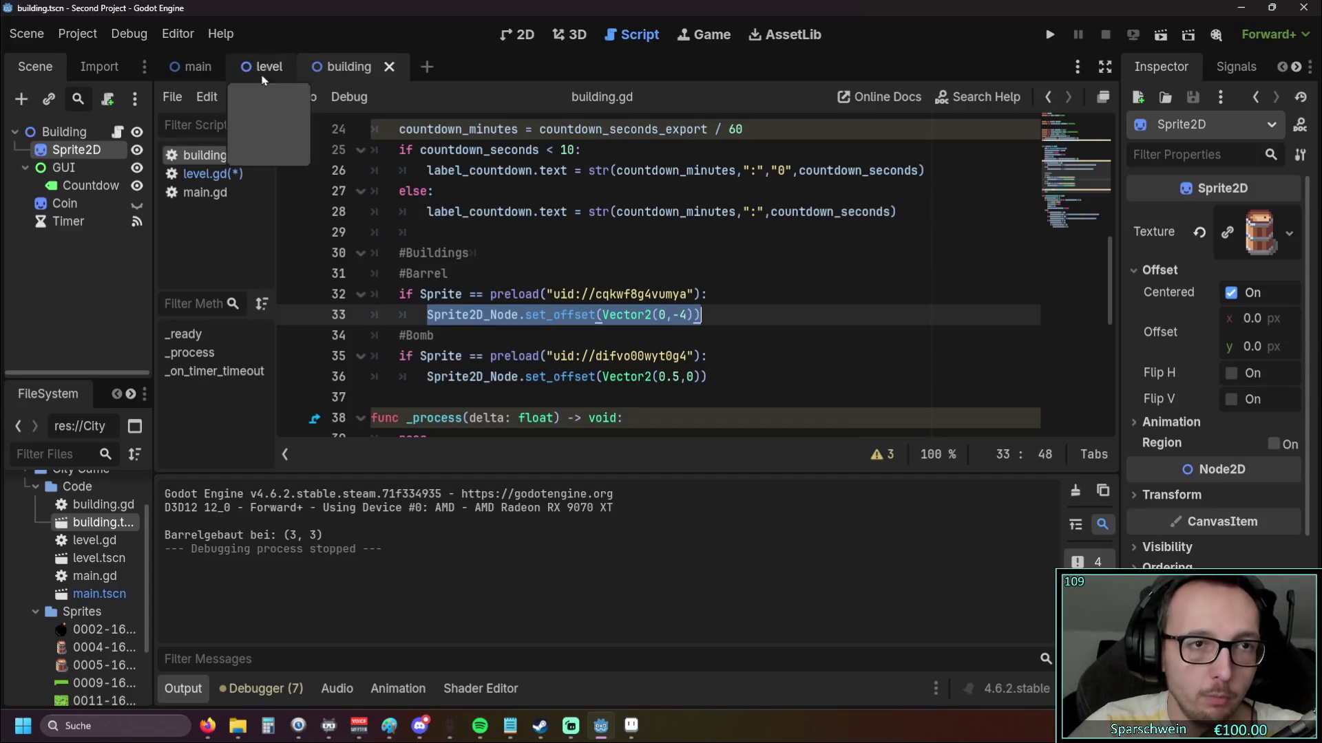
Paste the barrel offset statement into _on_btn_fass_pressed with a building. prefix
{"action": "left_click", "coordinate": [208, 173]}
{"action": "scroll", "coordinate": [449, 333], "scroll_direction": "down", "scroll_amount": 1}
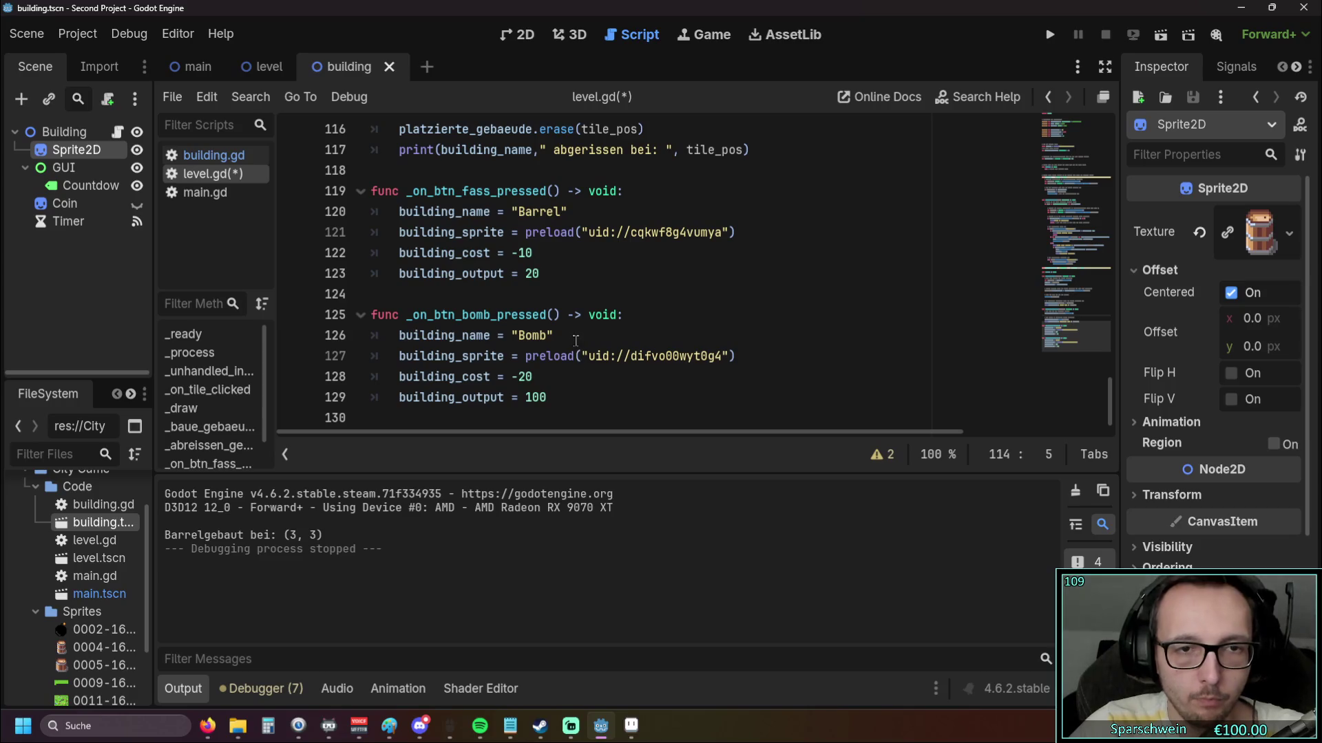
{"action": "left_click", "coordinate": [553, 273]}
{"action": "key", "text": "Return"}
{"action": "key", "text": "ctrl+v"}
{"action": "left_click", "coordinate": [402, 296]}
{"action": "type", "text": "building."}
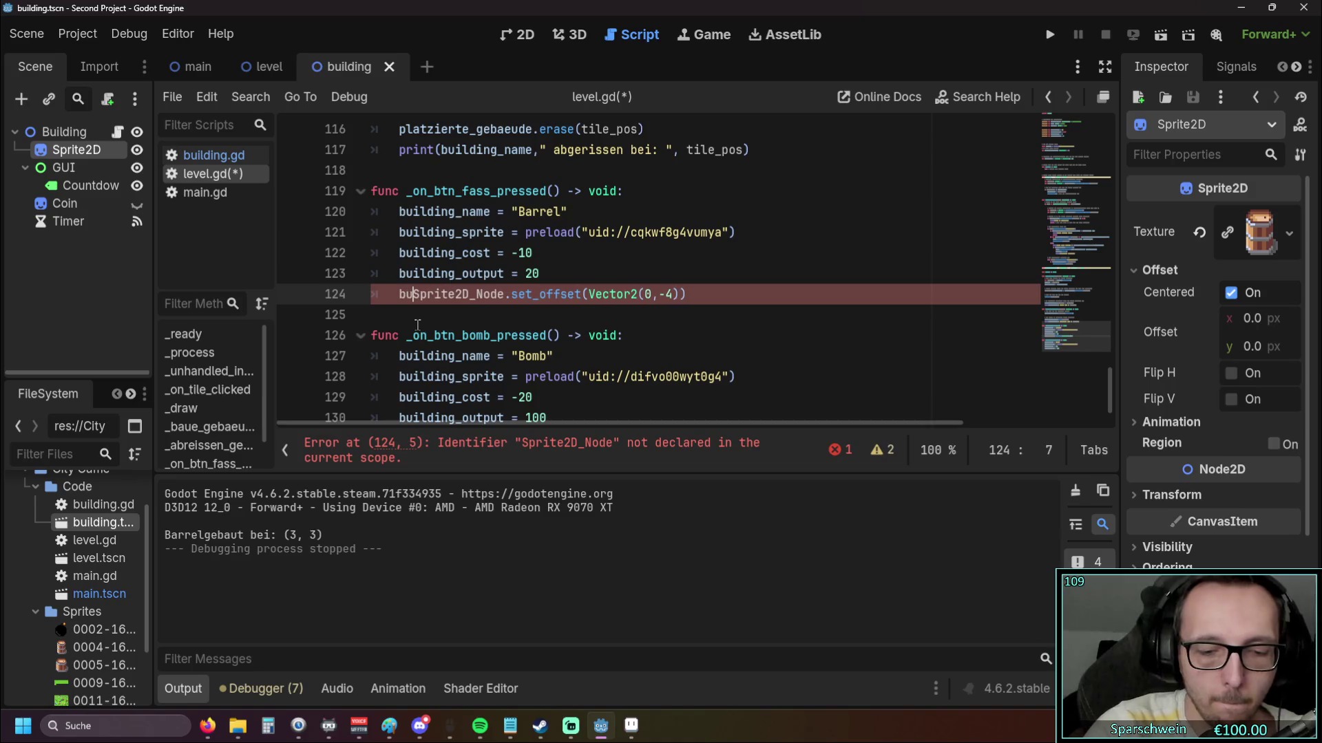
{"action": "left_click", "coordinate": [506, 314]}
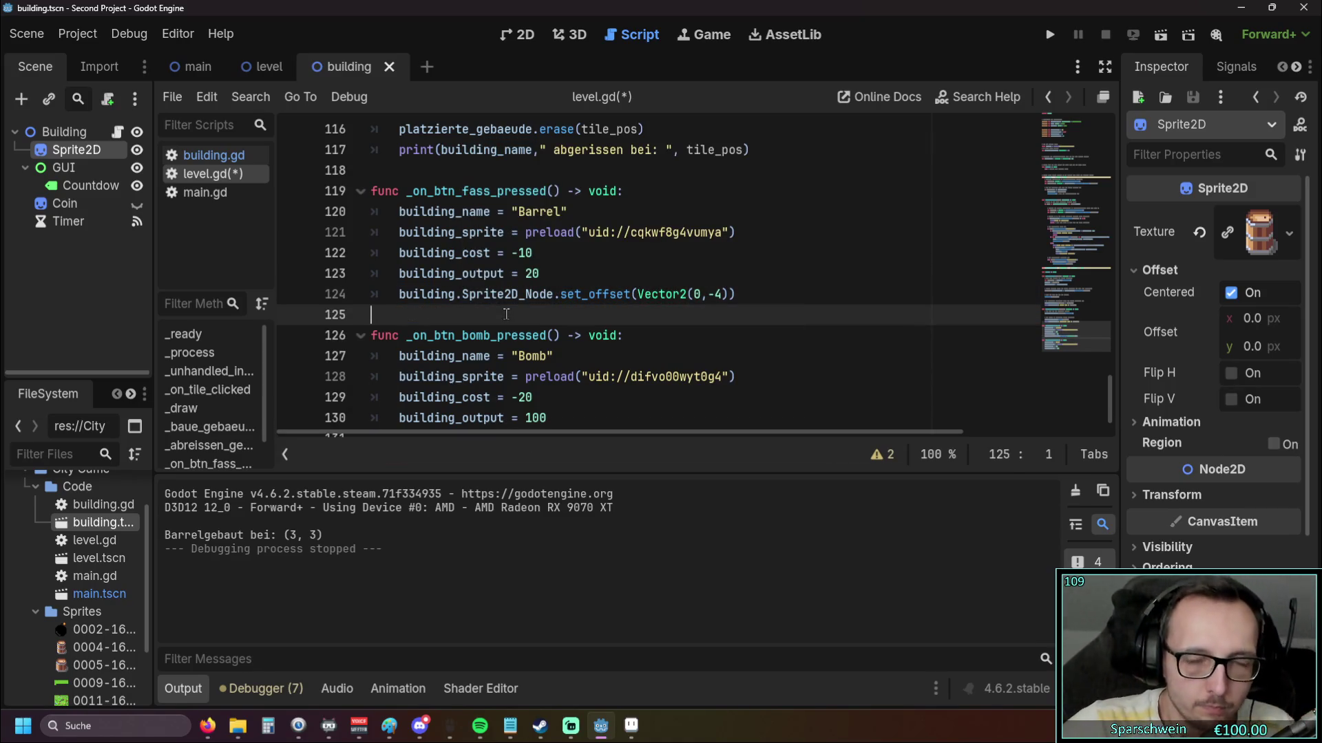
Copy the bomb offset statement into _on_btn_bomb_pressed with a building. prefix
{"action": "scroll", "coordinate": [490, 301], "scroll_direction": "down", "scroll_amount": 1}
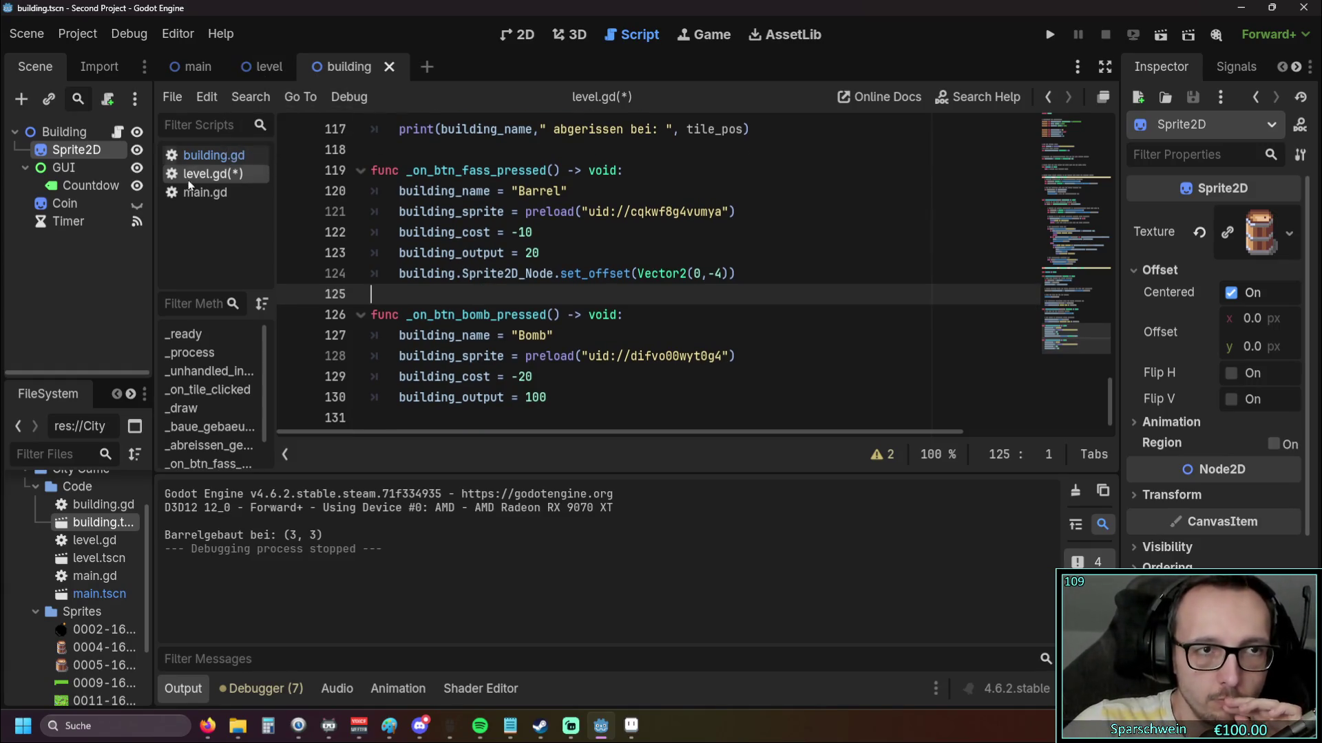
{"action": "left_click", "coordinate": [208, 157]}
{"action": "scroll", "coordinate": [537, 339], "scroll_direction": "down", "scroll_amount": 3}
{"action": "left_click_drag", "start_coordinate": [427, 315], "coordinate": [717, 317]}
{"action": "key", "text": "ctrl+c"}
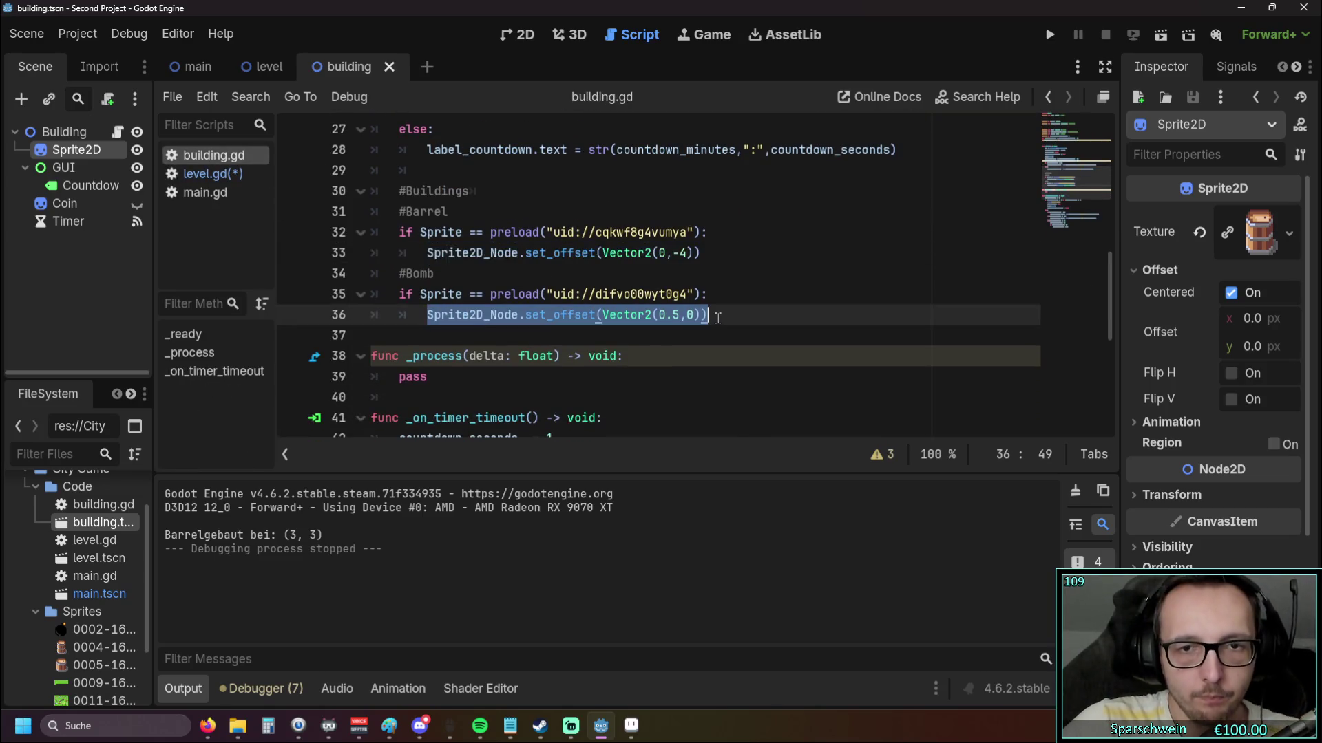
{"action": "left_click", "coordinate": [267, 65]}
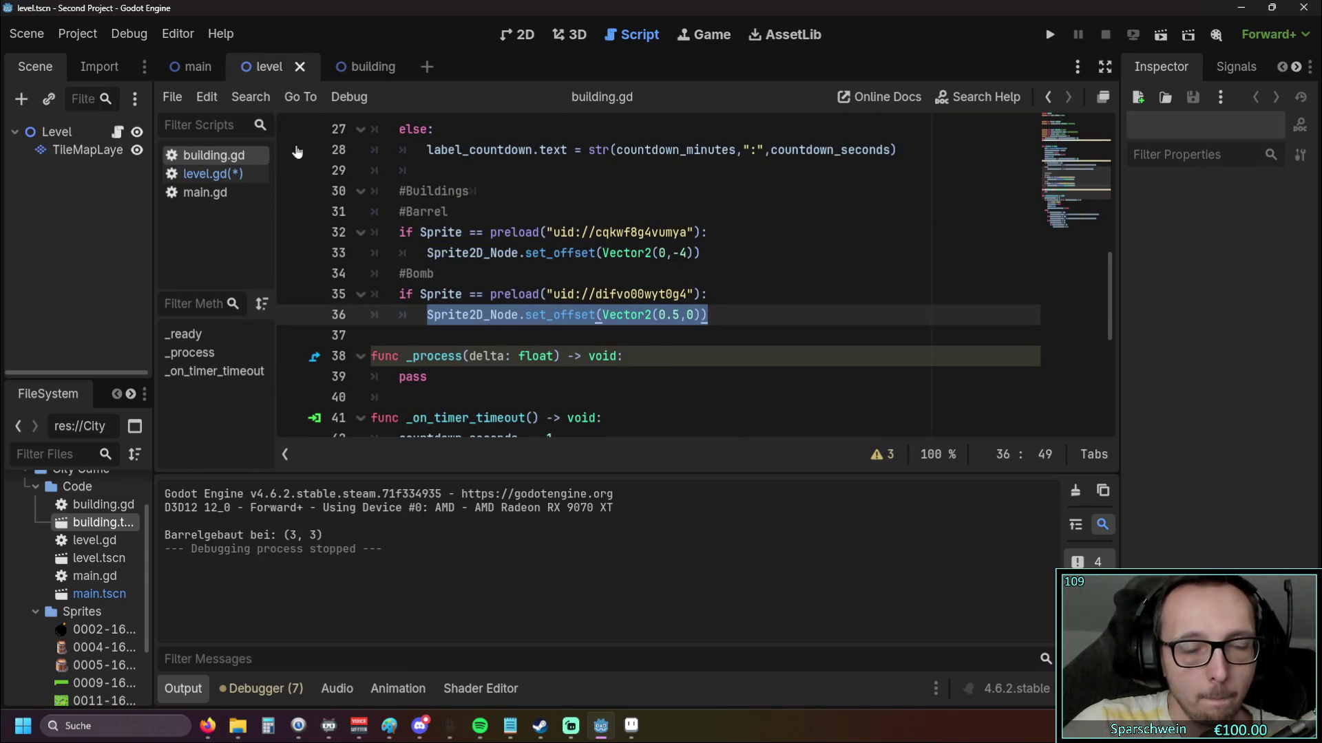
{"action": "left_click", "coordinate": [413, 413]}
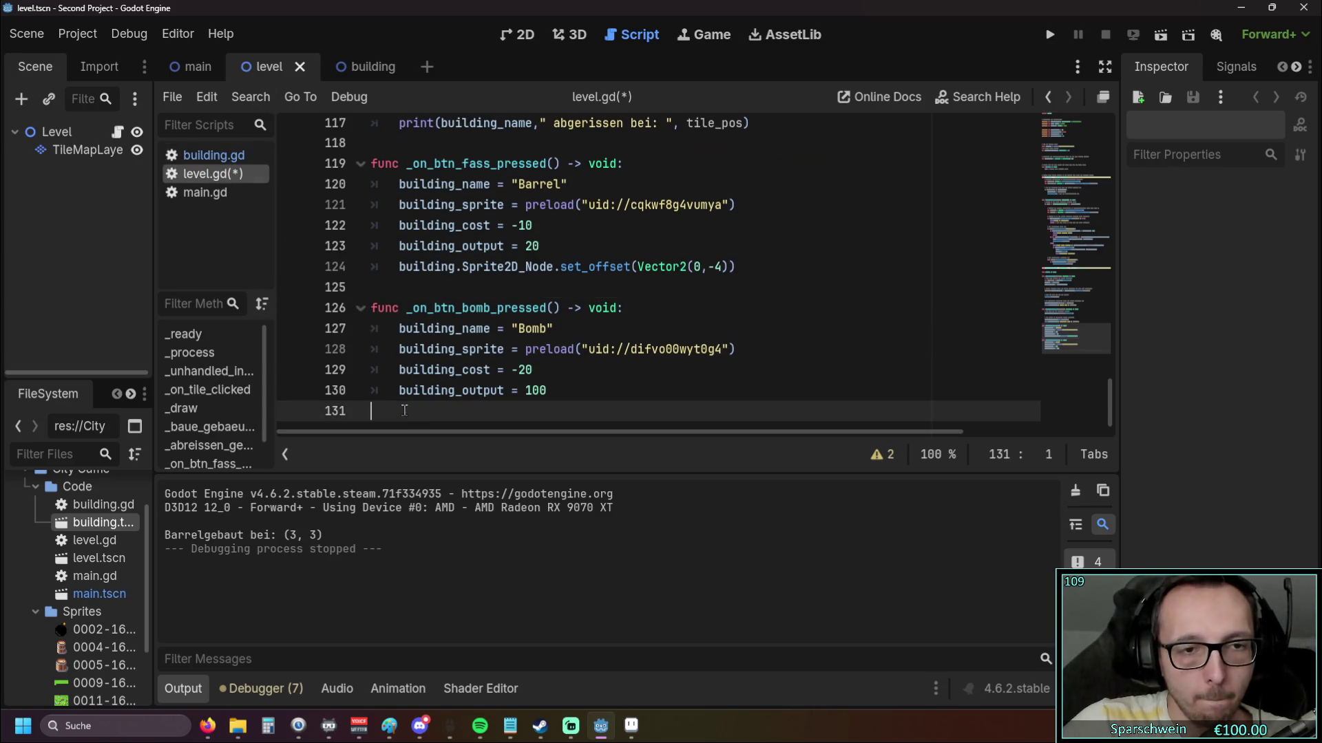
{"action": "key", "text": "ctrl+v"}
{"action": "key", "text": "Home"}
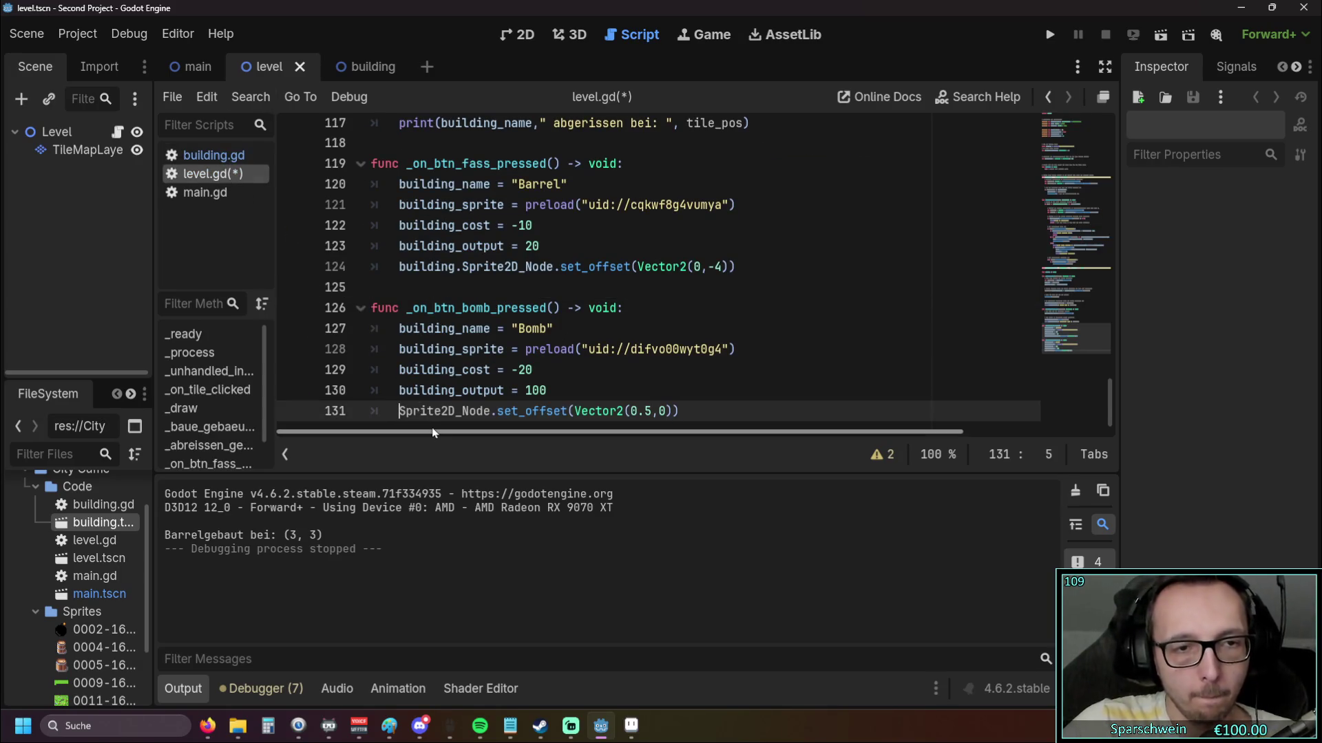
{"action": "type", "text": "building."}
{"action": "key", "text": "BackSpace"}
{"action": "key", "text": "BackSpace"}
{"action": "key", "text": "BackSpace"}
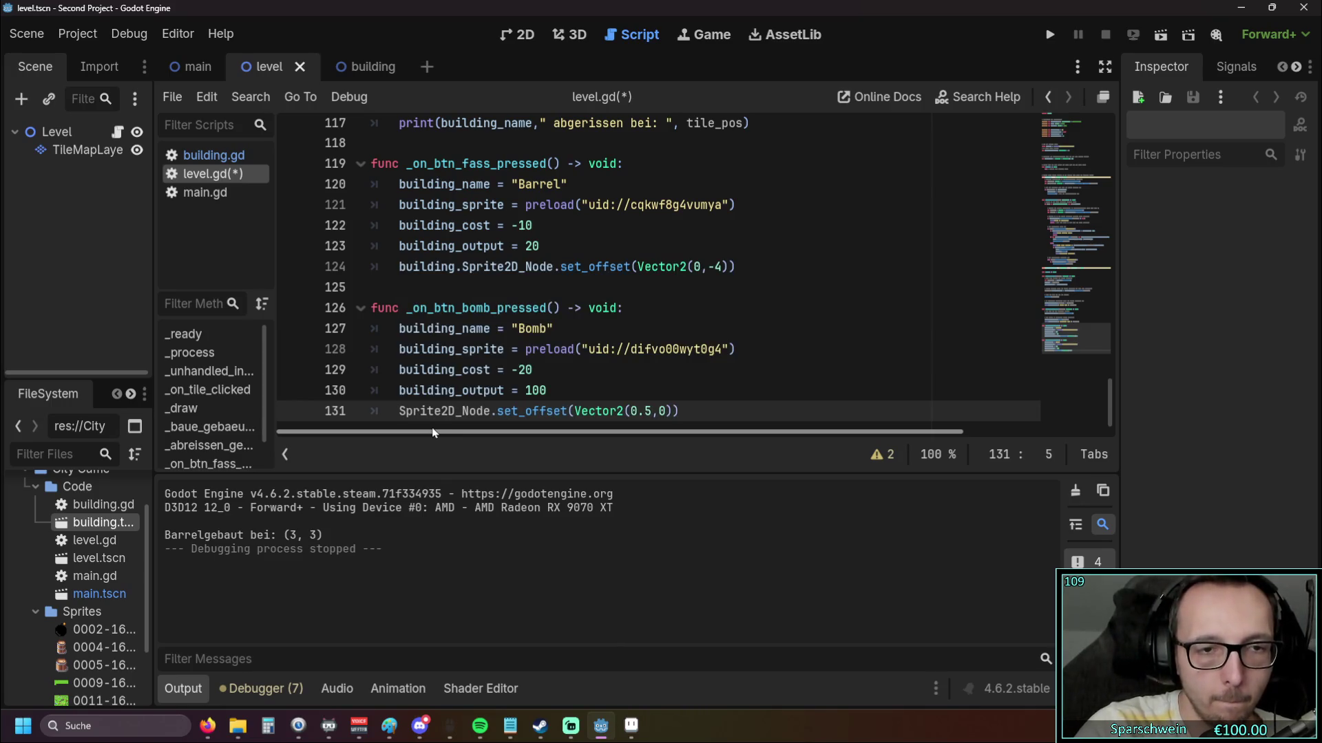
{"action": "type", "text": "building."}
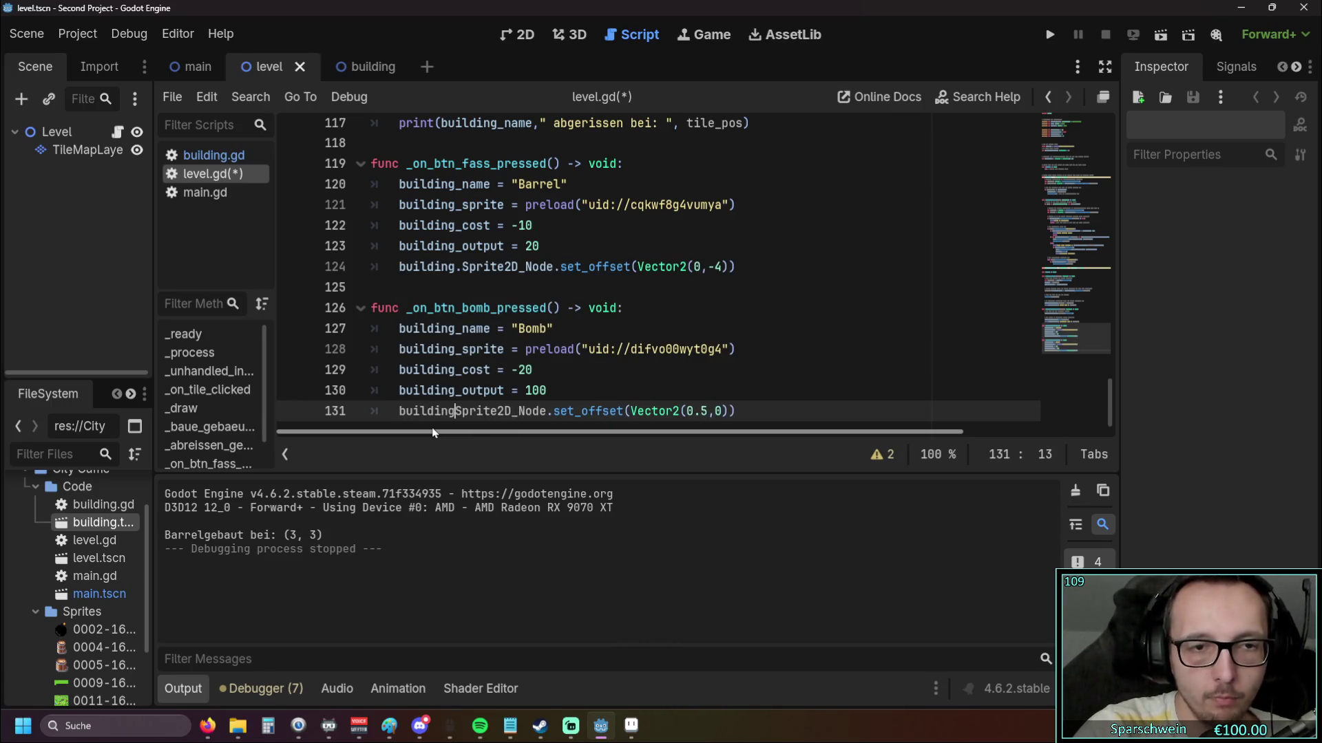
{"action": "left_click", "coordinate": [401, 329]}
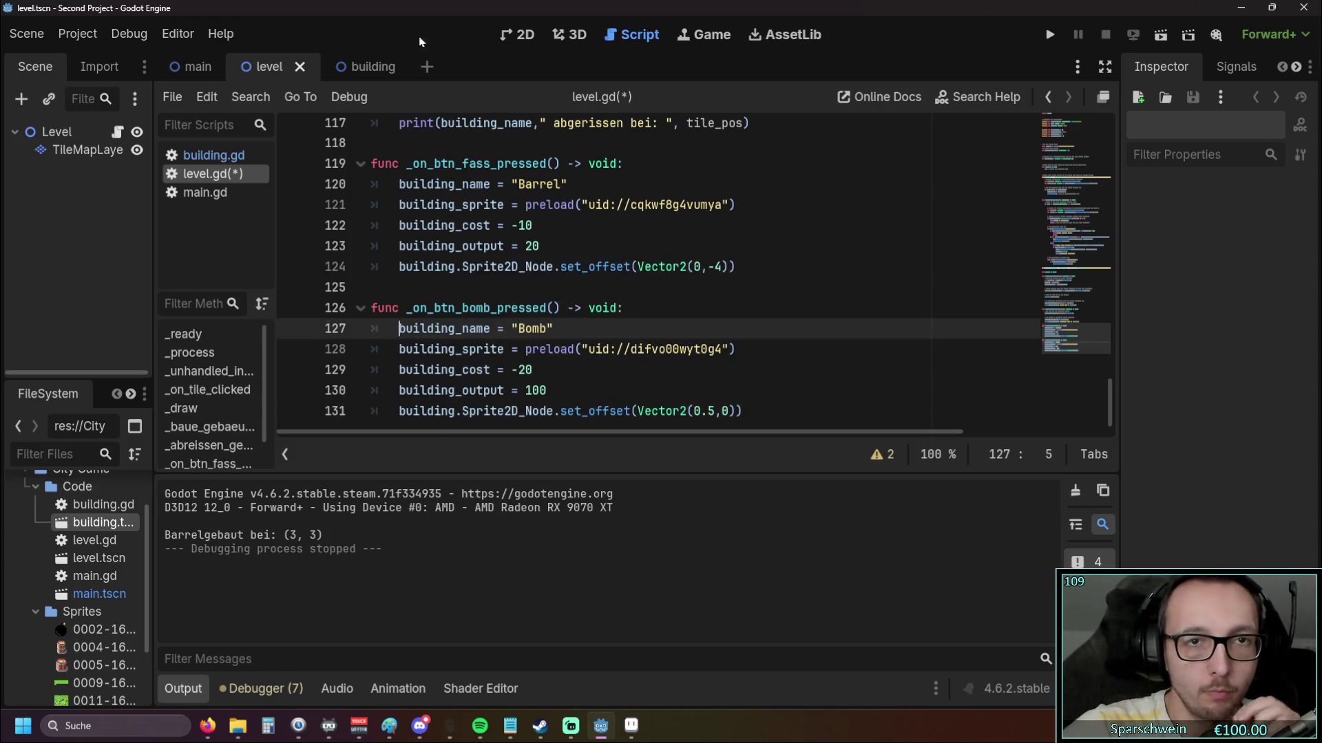
Delete the old #Buildings offset block from building.gd and launch the game
{"action": "left_click", "coordinate": [369, 66]}
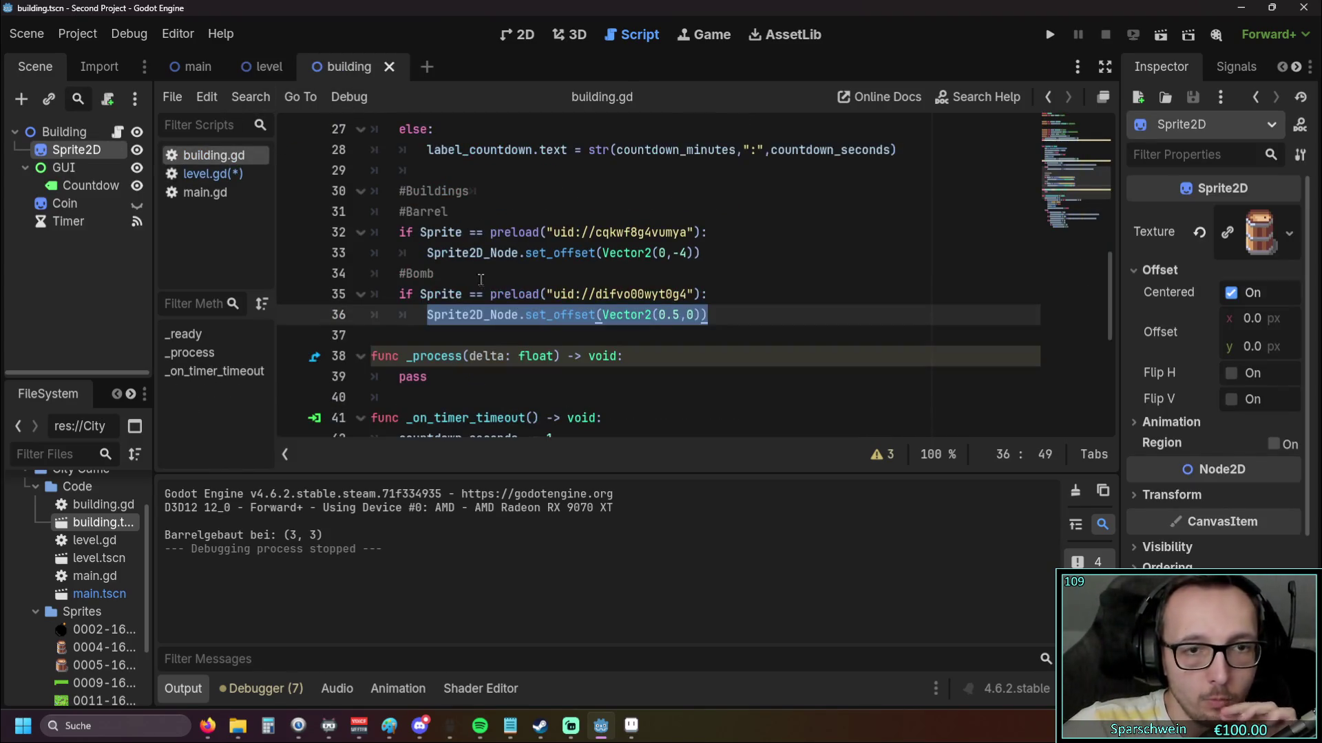
{"action": "scroll", "coordinate": [504, 389], "scroll_direction": "up", "scroll_amount": 1}
{"action": "left_click_drag", "start_coordinate": [505, 392], "coordinate": [327, 248]}
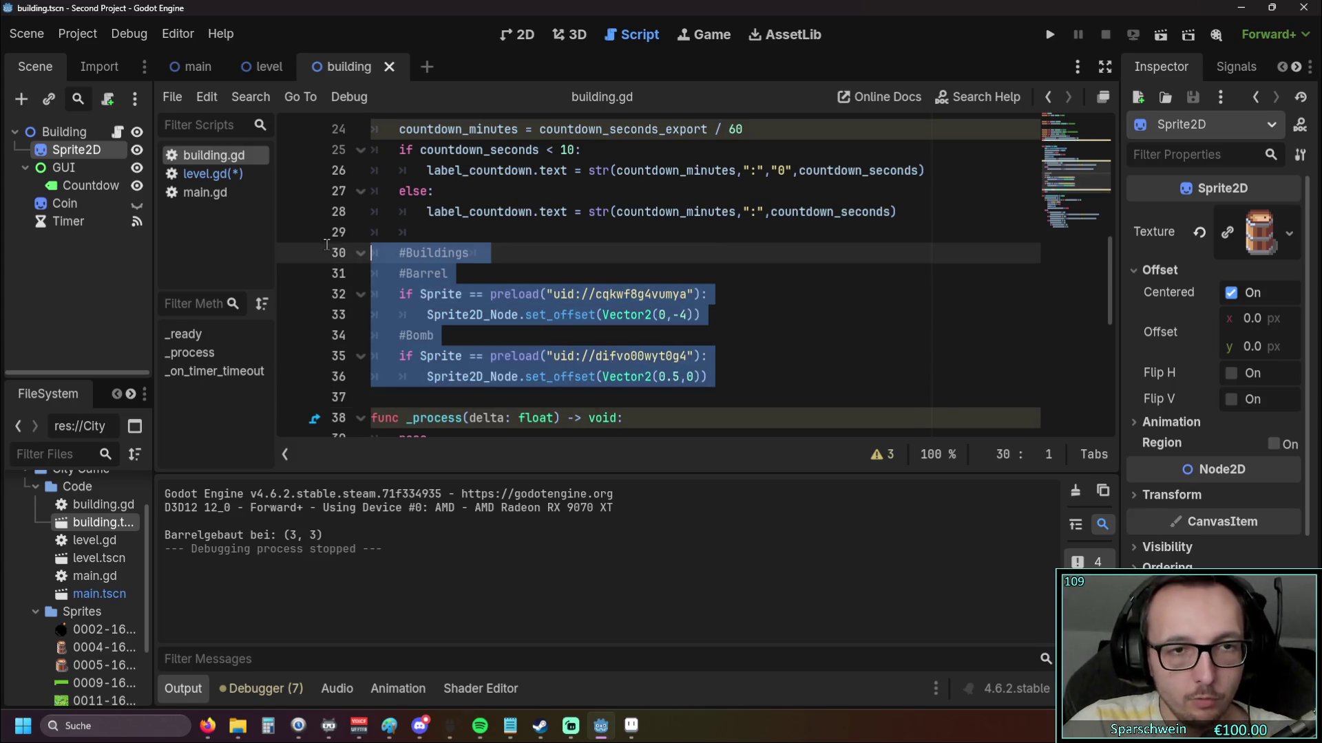
{"action": "key", "text": "Delete"}
{"action": "key", "text": "Delete"}
{"action": "left_click", "coordinate": [613, 266]}
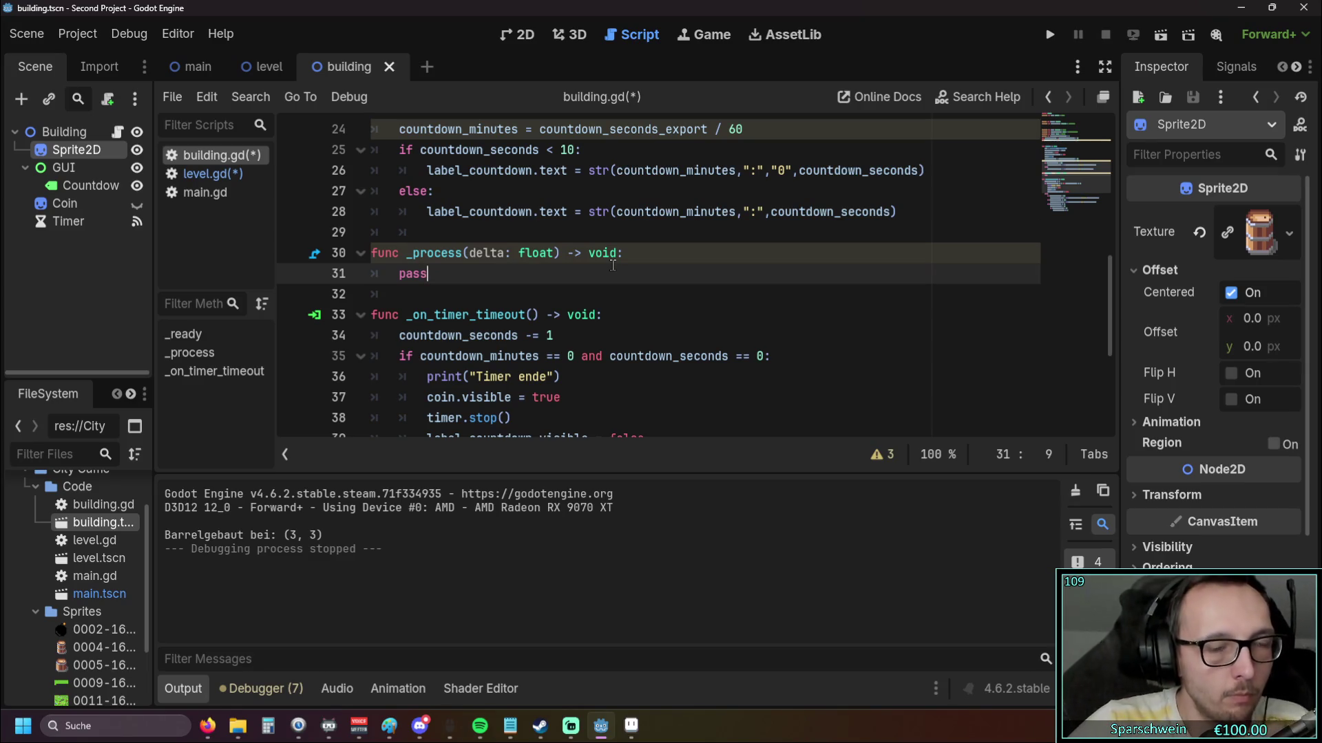
{"action": "left_click", "coordinate": [274, 62]}
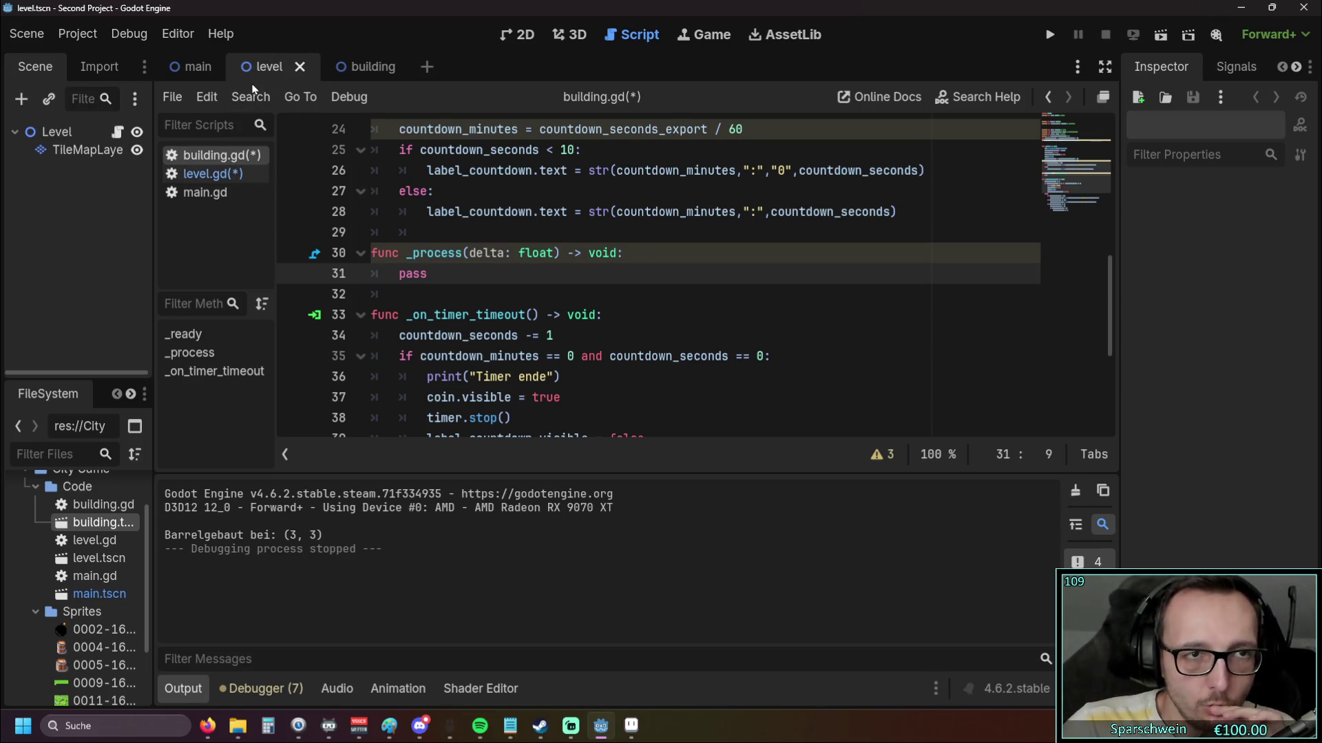
{"action": "left_click", "coordinate": [207, 173]}
{"action": "left_click", "coordinate": [1050, 35]}
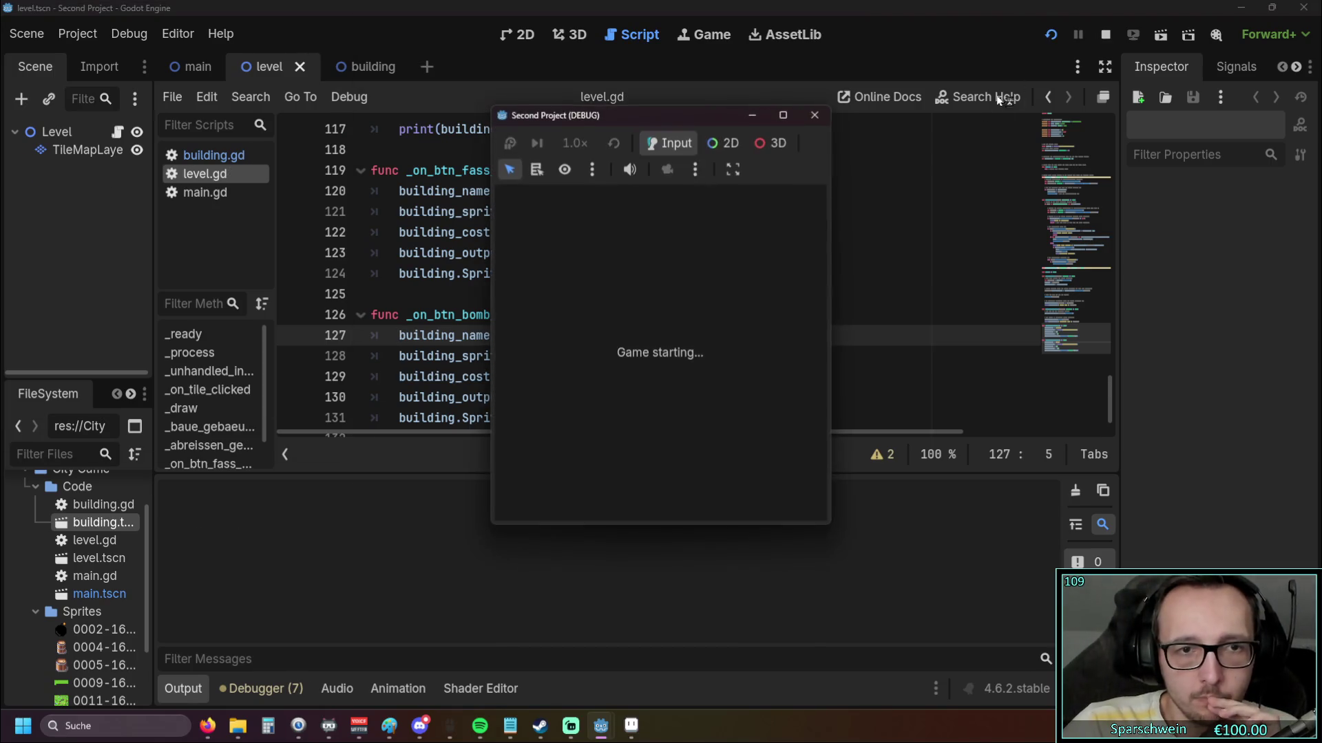
Pick the barrel in the running game and review the invalid-access error at level.gd line 124
{"action": "left_click", "coordinate": [632, 480]}
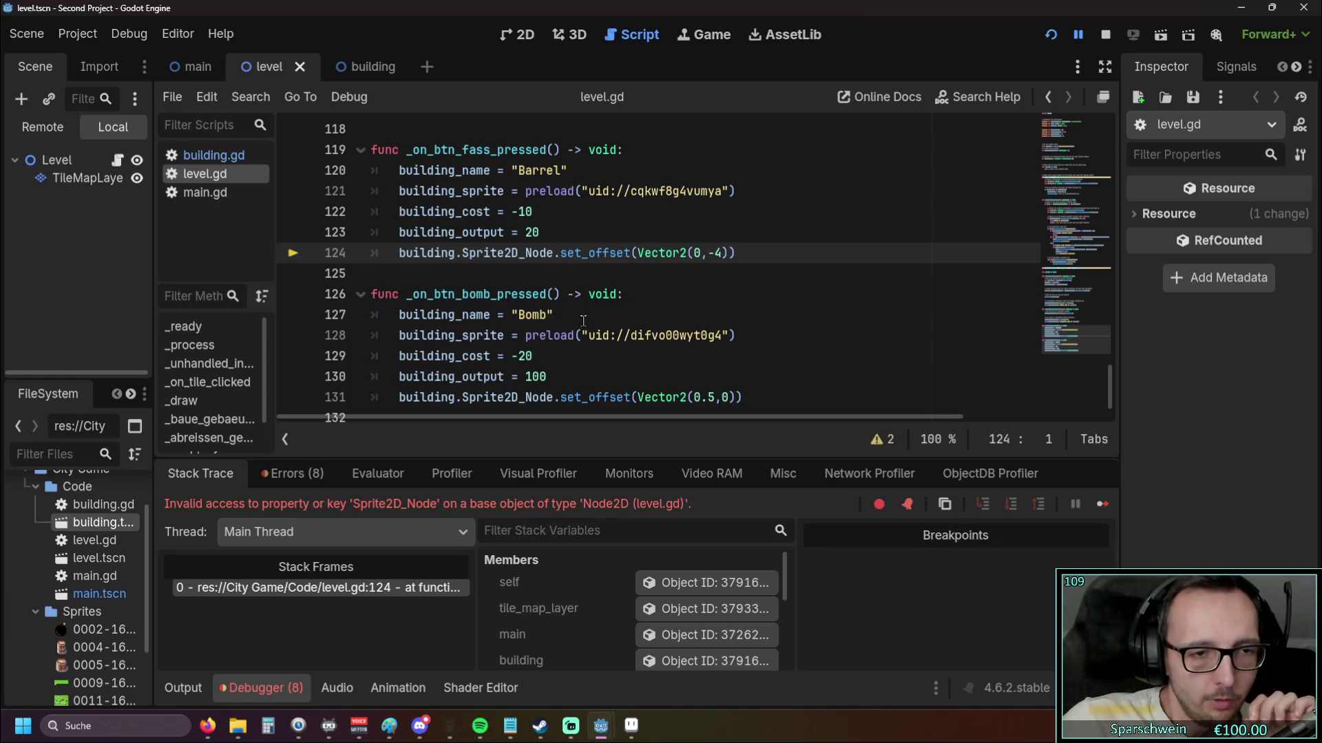
{"action": "scroll", "coordinate": [582, 321], "scroll_direction": "up", "scroll_amount": 2}
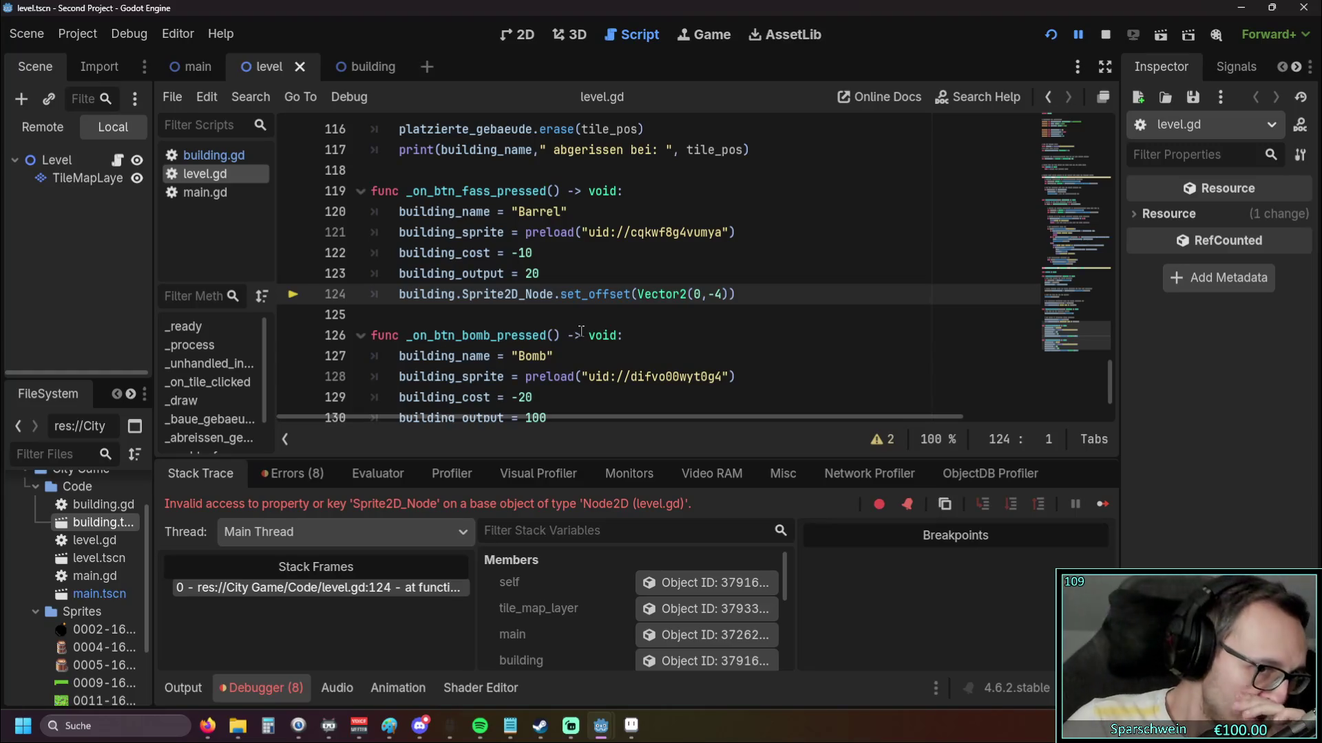
{"action": "scroll", "coordinate": [582, 331], "scroll_direction": "up", "scroll_amount": 1}
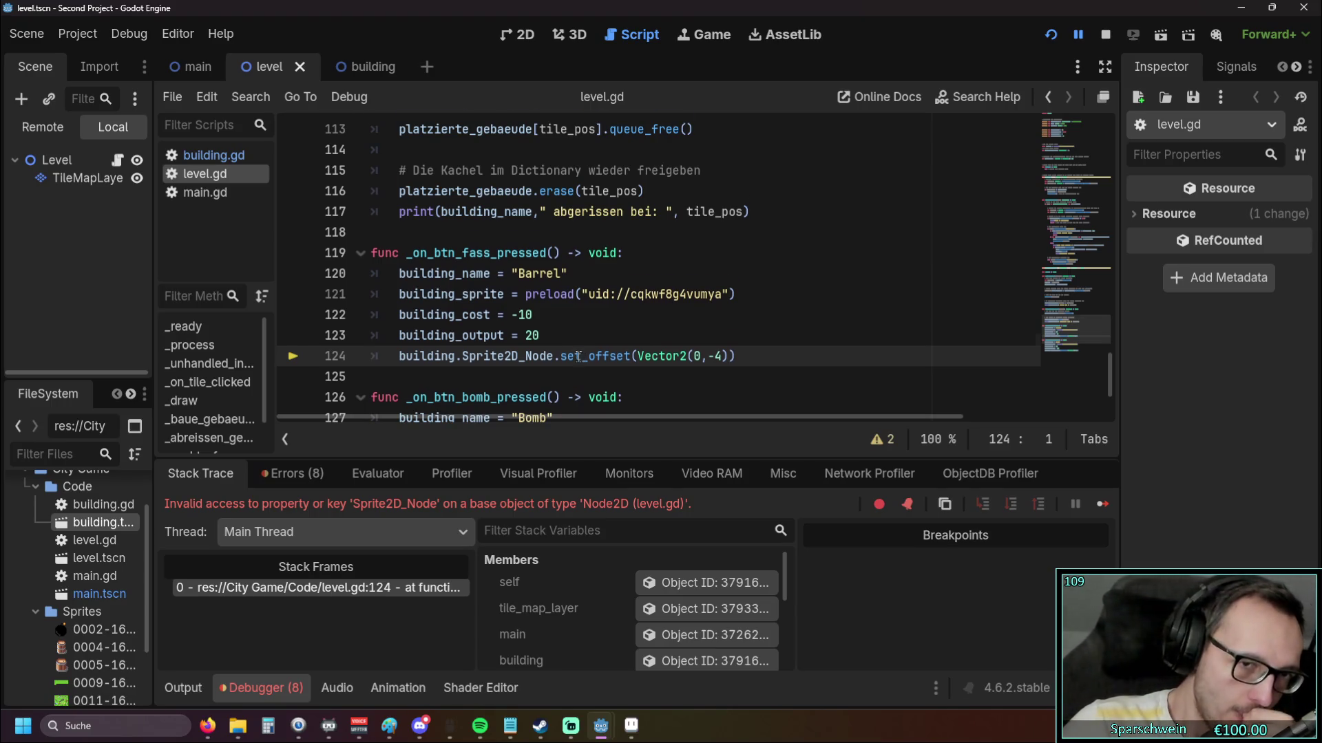
{"action": "scroll", "coordinate": [579, 356], "scroll_direction": "down", "scroll_amount": 1}
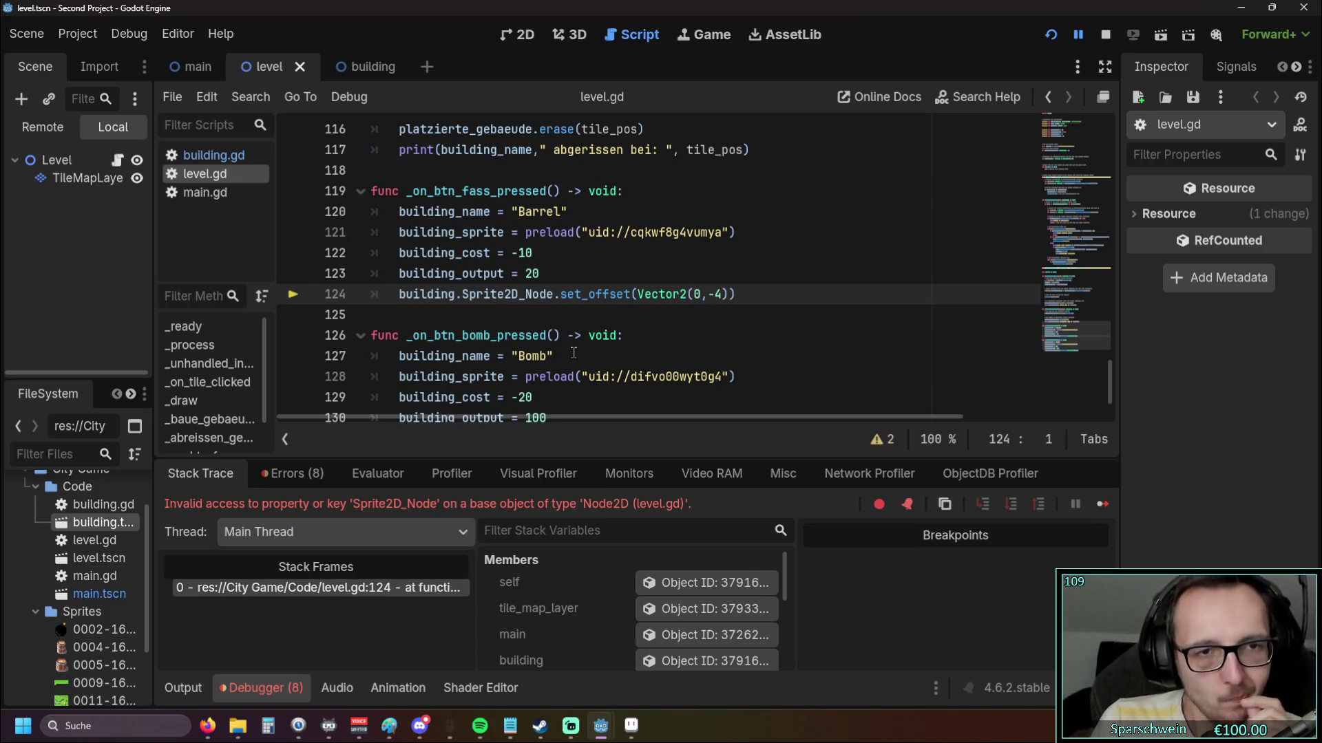
{"action": "scroll", "coordinate": [574, 354], "scroll_direction": "up", "scroll_amount": 3}
{"action": "scroll", "coordinate": [558, 341], "scroll_direction": "down", "scroll_amount": 3}
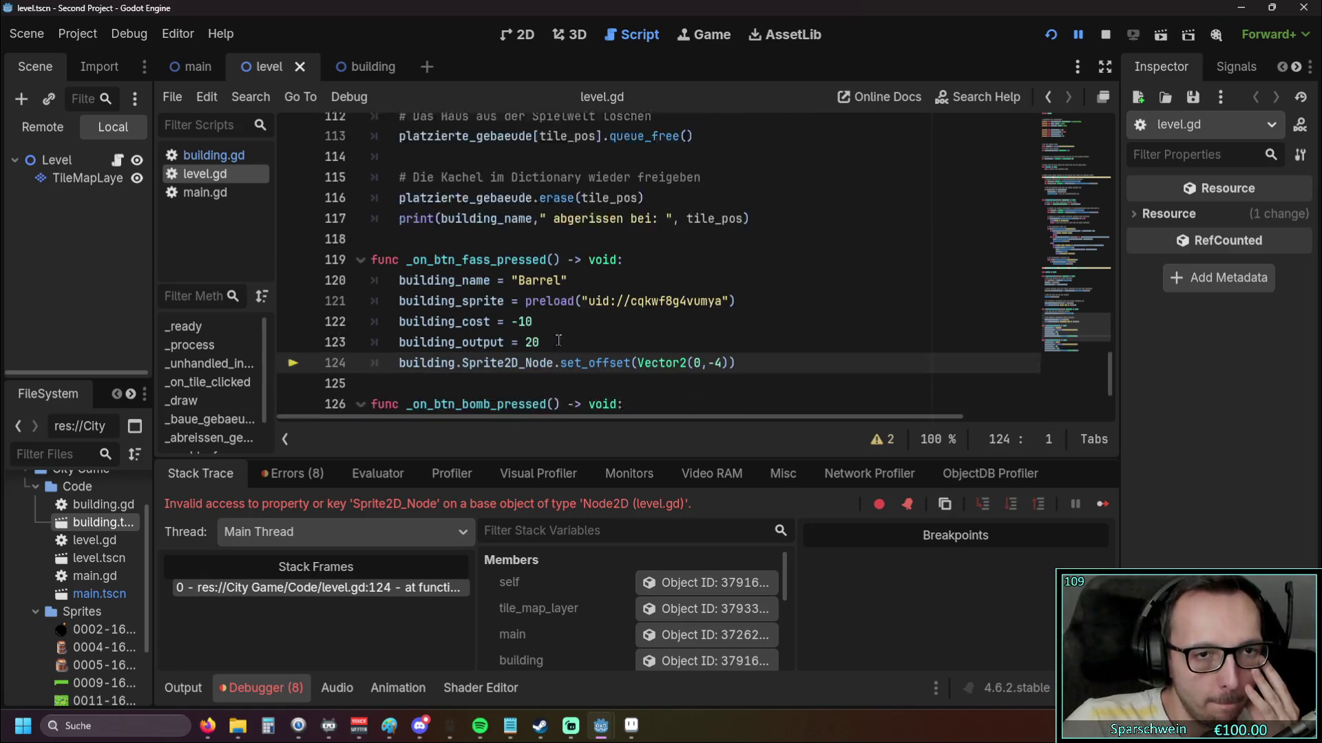
{"action": "scroll", "coordinate": [555, 337], "scroll_direction": "up", "scroll_amount": 8}
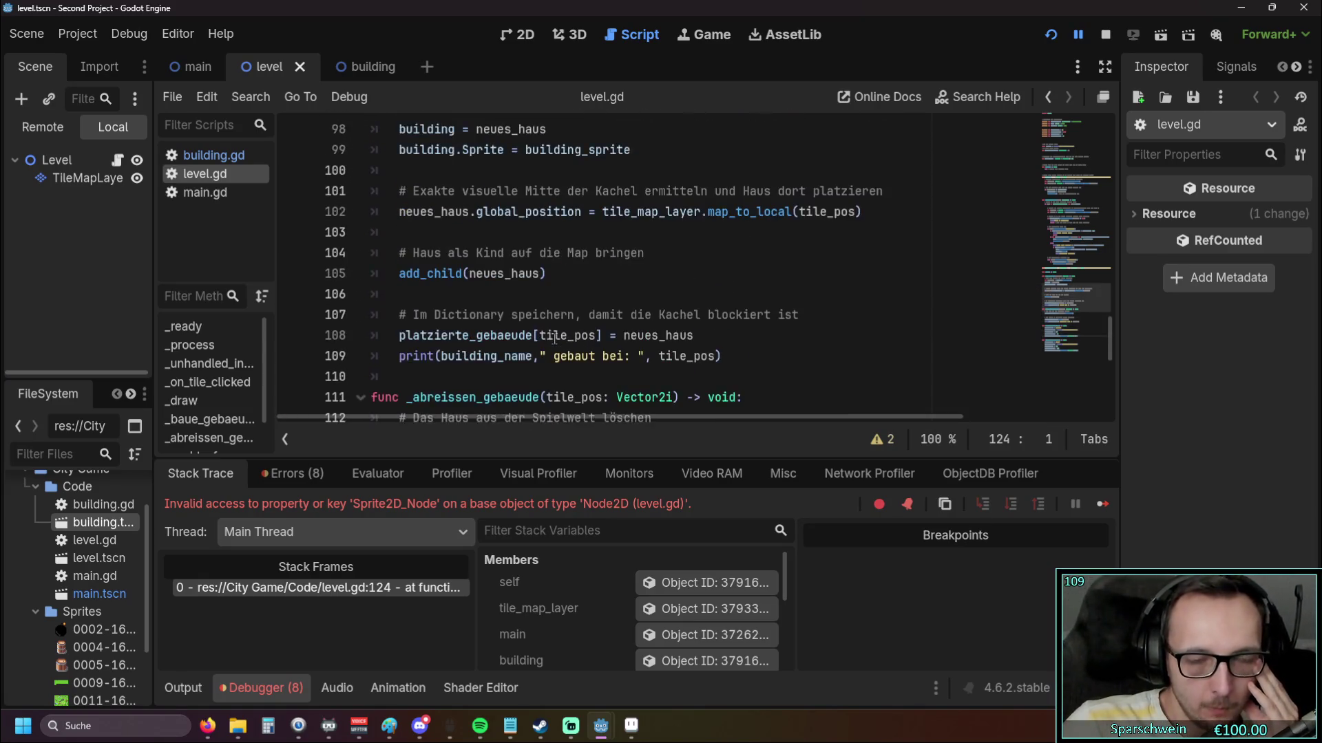
{"action": "scroll", "coordinate": [555, 337], "scroll_direction": "up", "scroll_amount": 1}
{"action": "scroll", "coordinate": [561, 309], "scroll_direction": "down", "scroll_amount": 2}
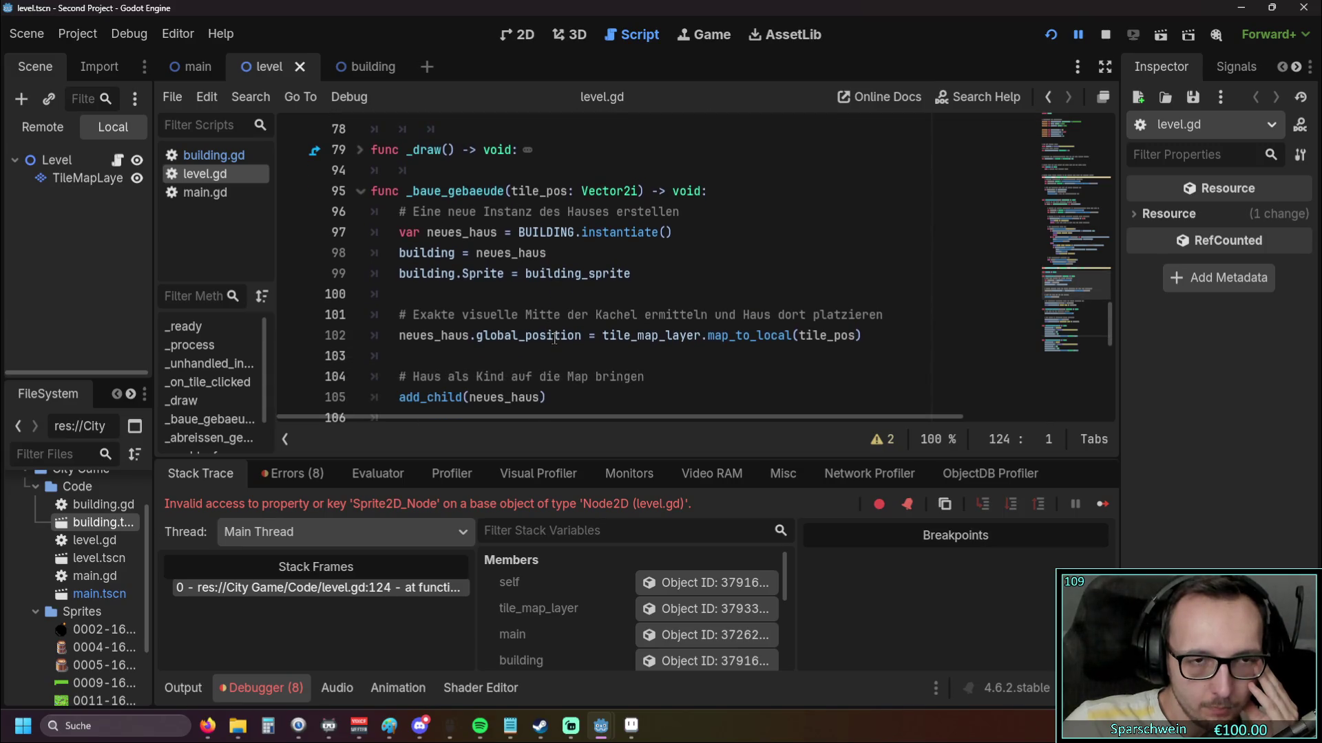
{"action": "scroll", "coordinate": [568, 275], "scroll_direction": "down", "scroll_amount": 2}
{"action": "mouse_move", "coordinate": [732, 296]}
{"action": "left_mouse_down"}
{"action": "mouse_move", "coordinate": [482, 274]}
{"action": "mouse_move", "coordinate": [413, 252]}
{"action": "left_mouse_up"}
{"action": "left_click", "coordinate": [776, 300]}
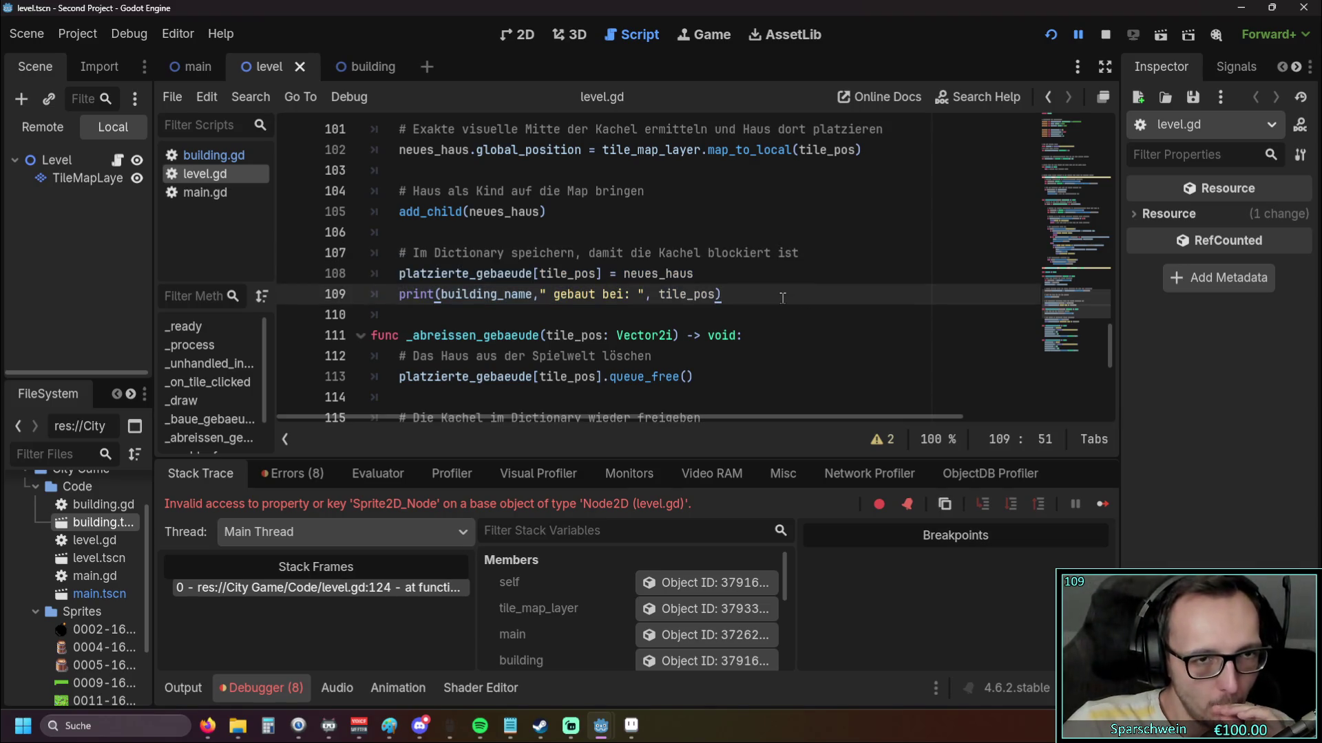
{"action": "scroll", "coordinate": [778, 298], "scroll_direction": "down", "scroll_amount": 6}
{"action": "scroll", "coordinate": [761, 297], "scroll_direction": "up", "scroll_amount": 1}
{"action": "scroll", "coordinate": [688, 298], "scroll_direction": "down", "scroll_amount": 1}
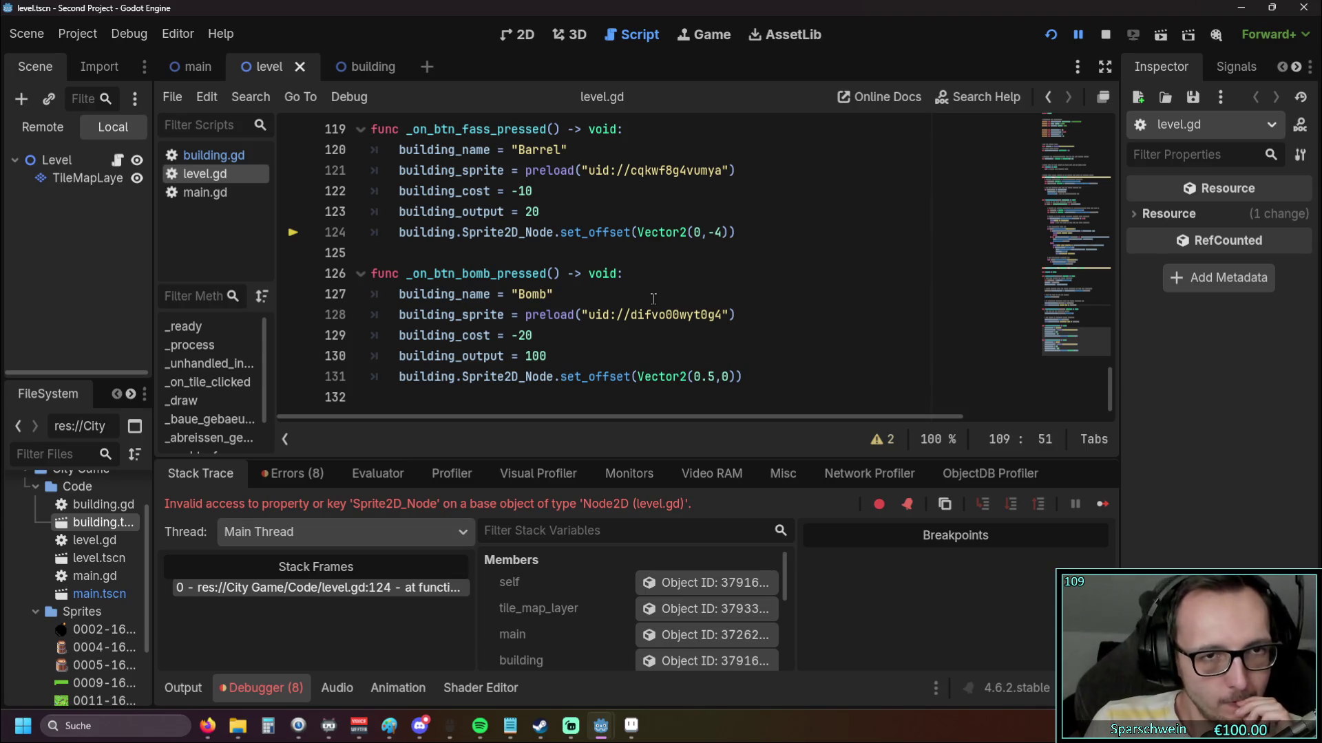
{"action": "scroll", "coordinate": [624, 290], "scroll_direction": "up", "scroll_amount": 1}
{"action": "scroll", "coordinate": [620, 290], "scroll_direction": "down", "scroll_amount": 1}
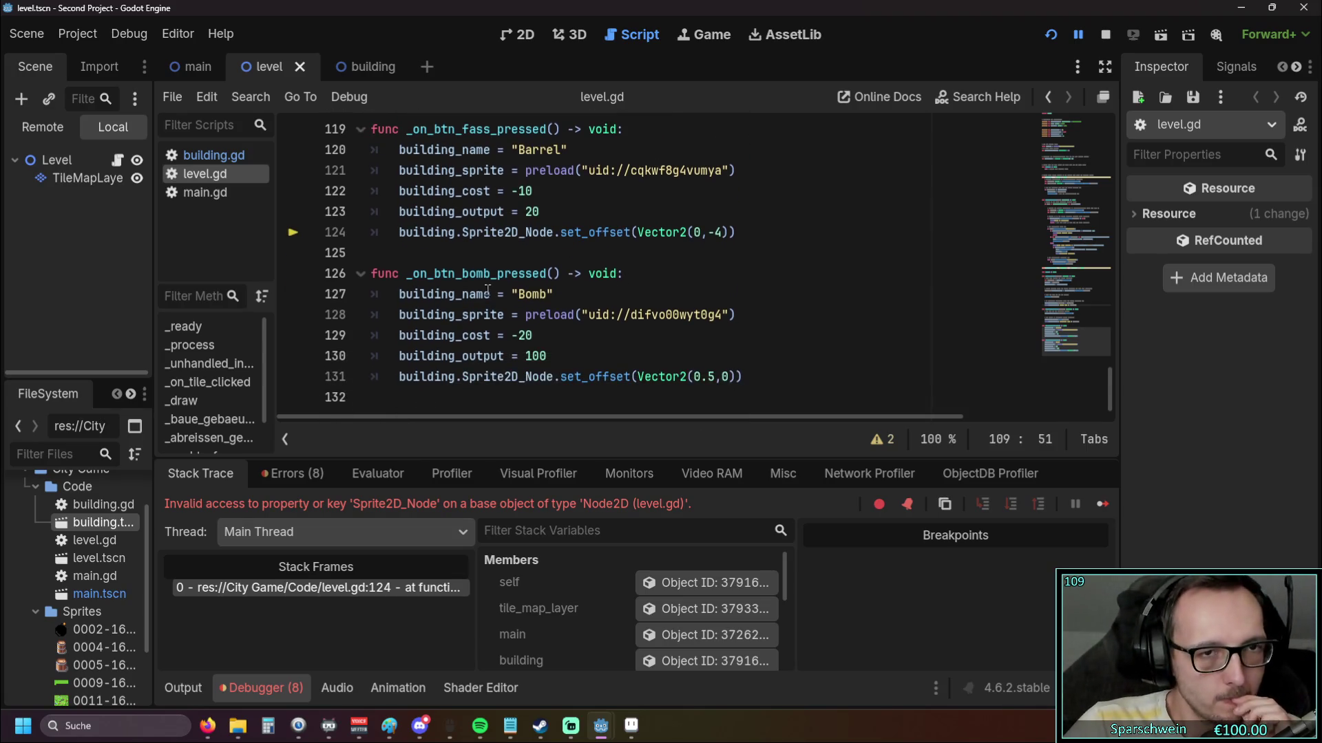
{"action": "left_click", "coordinate": [400, 232]}
{"action": "mouse_move", "coordinate": [451, 292]}
{"action": "type", "text": "var"}
{"action": "key", "text": "Down"}
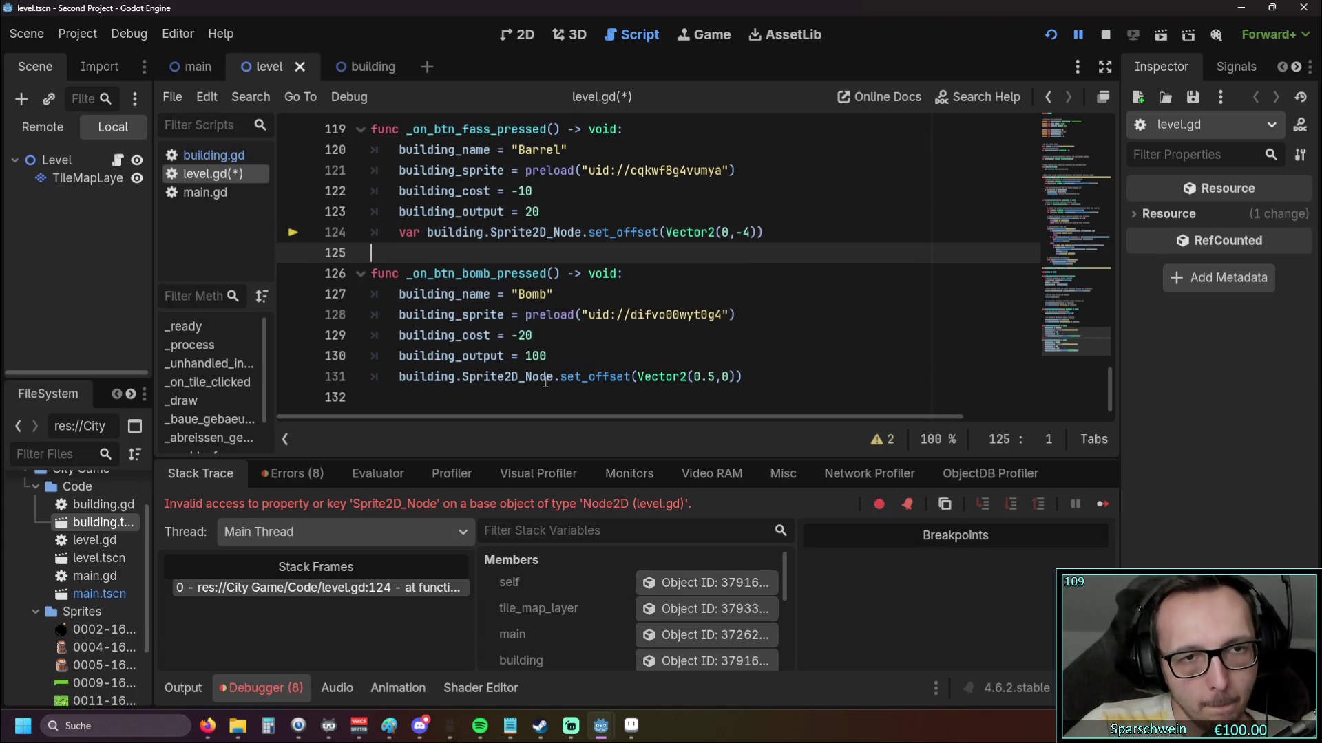
{"action": "scroll", "coordinate": [555, 344], "scroll_direction": "up", "scroll_amount": 1}
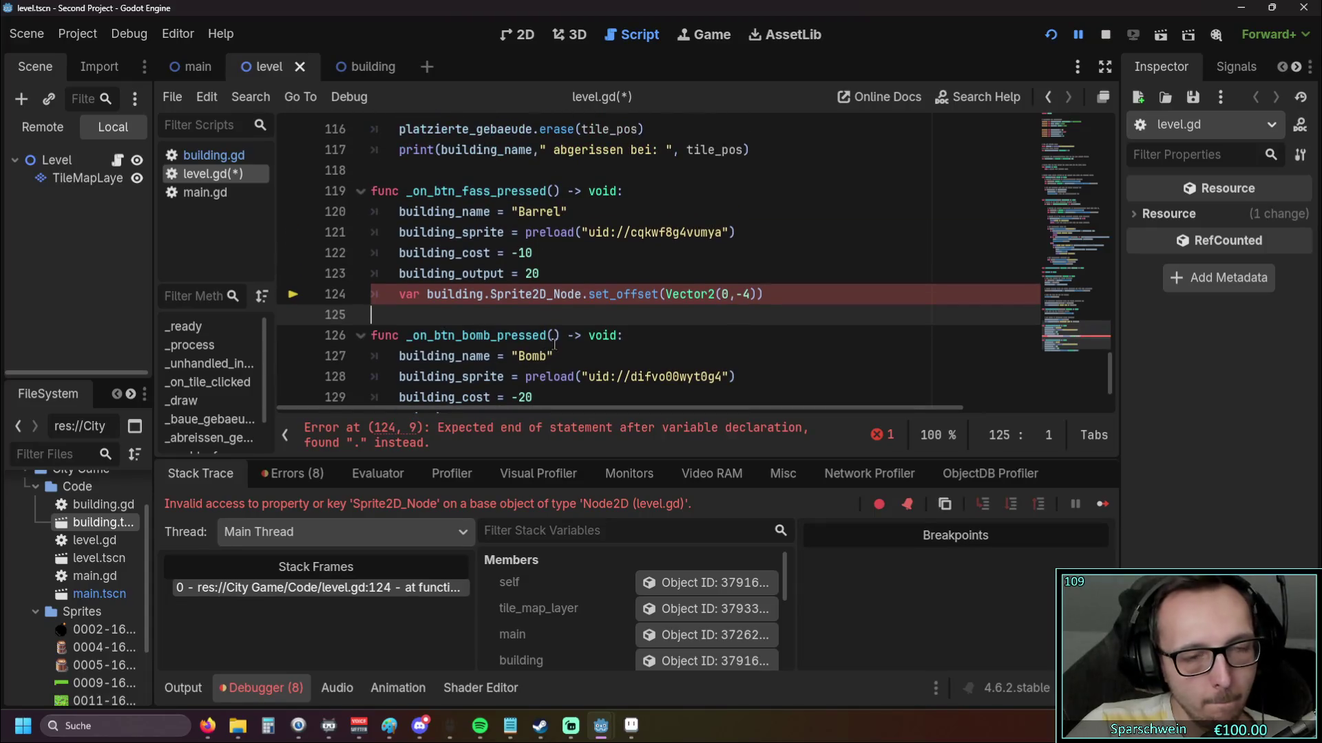
{"action": "left_click", "coordinate": [428, 294]}
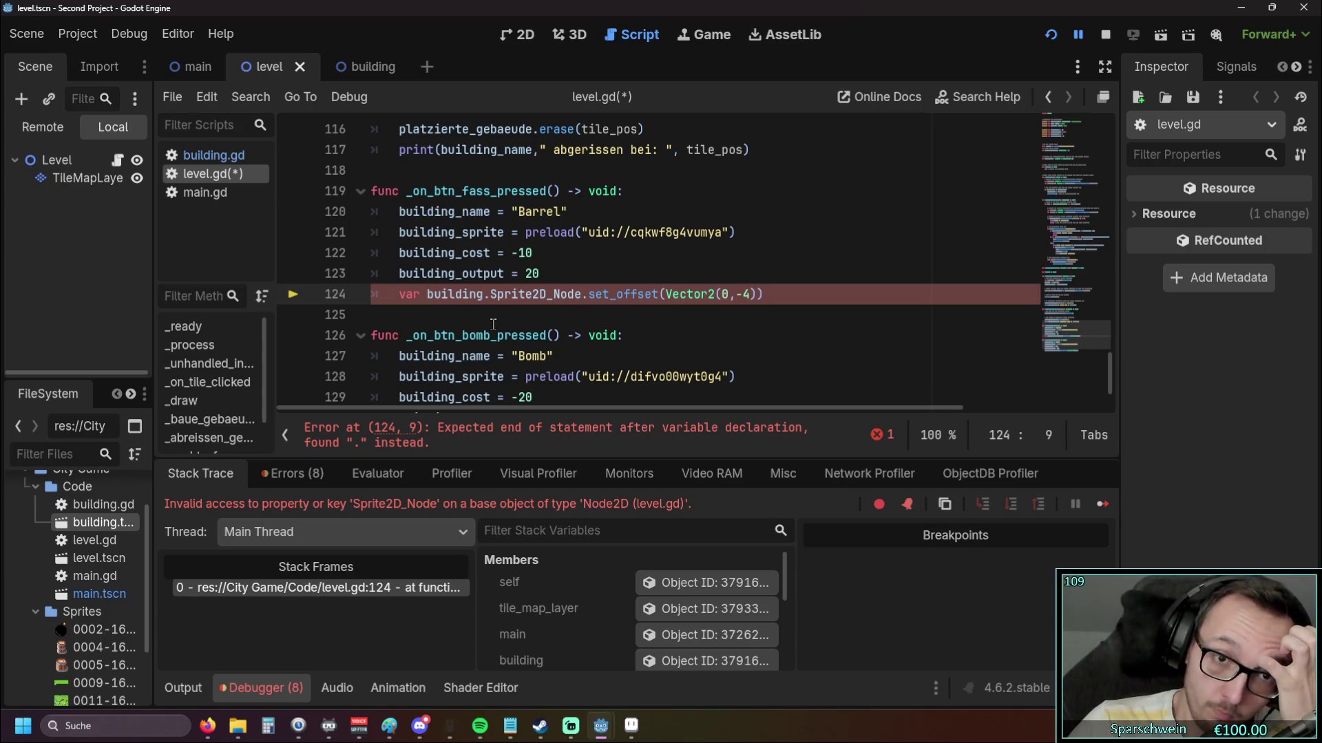
{"action": "key", "text": "BackSpace"}
{"action": "key", "text": "BackSpace"}
{"action": "key", "text": "BackSpace"}
{"action": "scroll", "coordinate": [521, 324], "scroll_direction": "up", "scroll_amount": 20}
Duplicate the building_output declaration on line 13 and rename the copy to building_sprite_offset
{"action": "scroll", "coordinate": [521, 325], "scroll_direction": "down", "scroll_amount": 18}
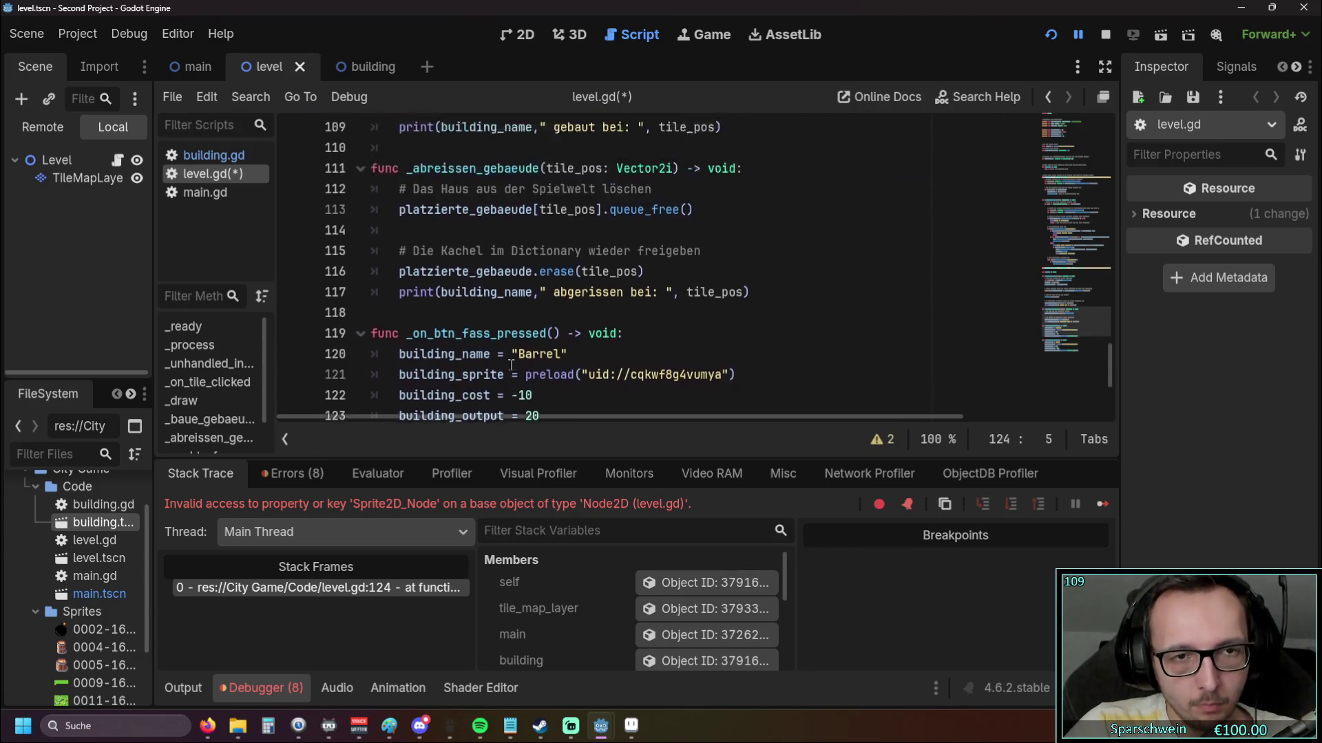
{"action": "scroll", "coordinate": [512, 363], "scroll_direction": "up", "scroll_amount": 20}
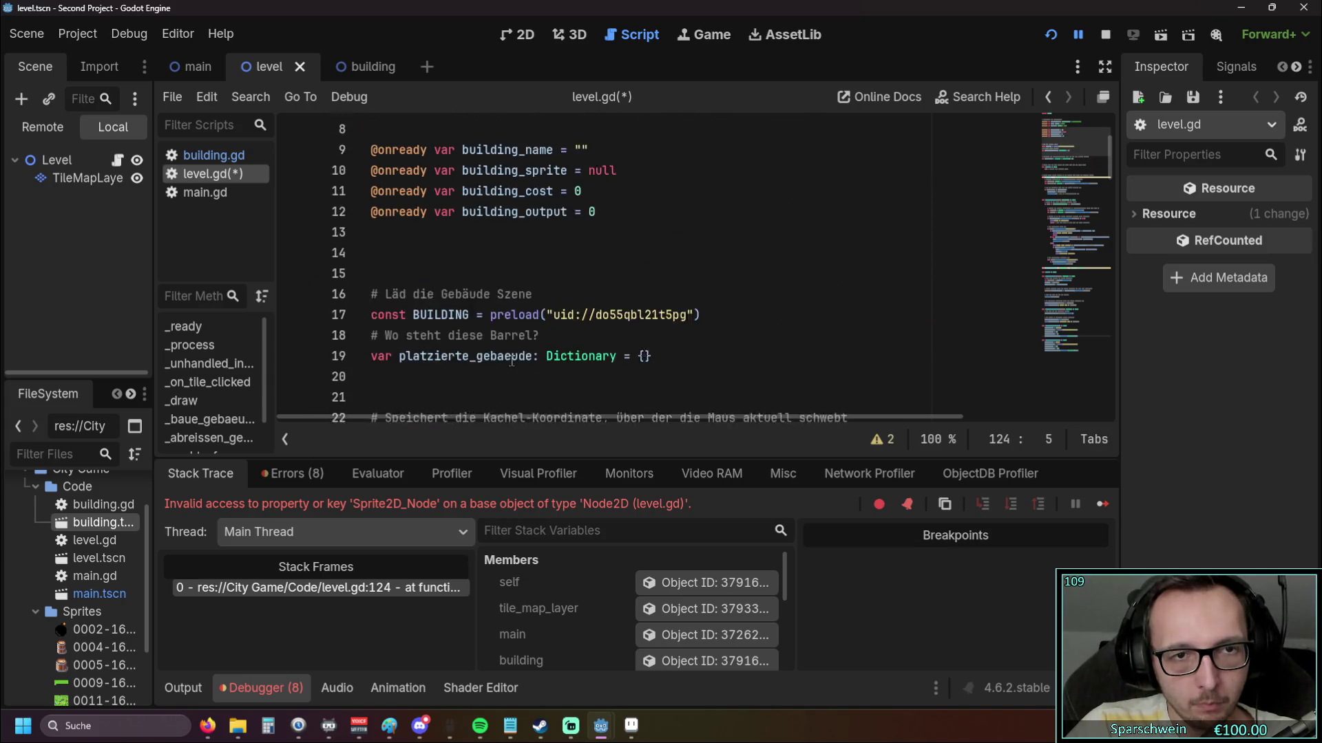
{"action": "scroll", "coordinate": [512, 361], "scroll_direction": "up", "scroll_amount": 2}
{"action": "left_click", "coordinate": [590, 335]}
{"action": "scroll", "coordinate": [649, 370], "scroll_direction": "up", "scroll_amount": 1}
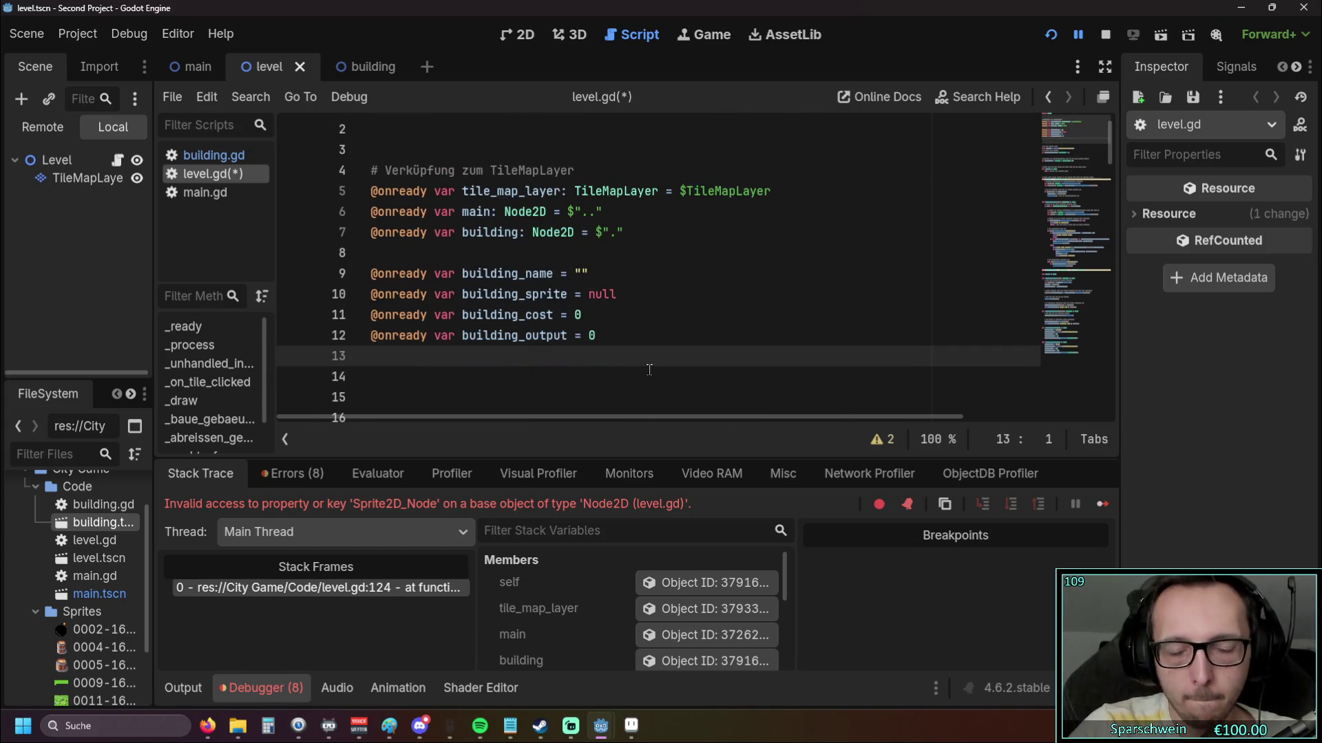
{"action": "left_click_drag", "start_coordinate": [372, 335], "coordinate": [637, 335]}
{"action": "key", "text": "ctrl+c"}
{"action": "left_click", "coordinate": [419, 354]}
{"action": "key", "text": "ctrl+v"}
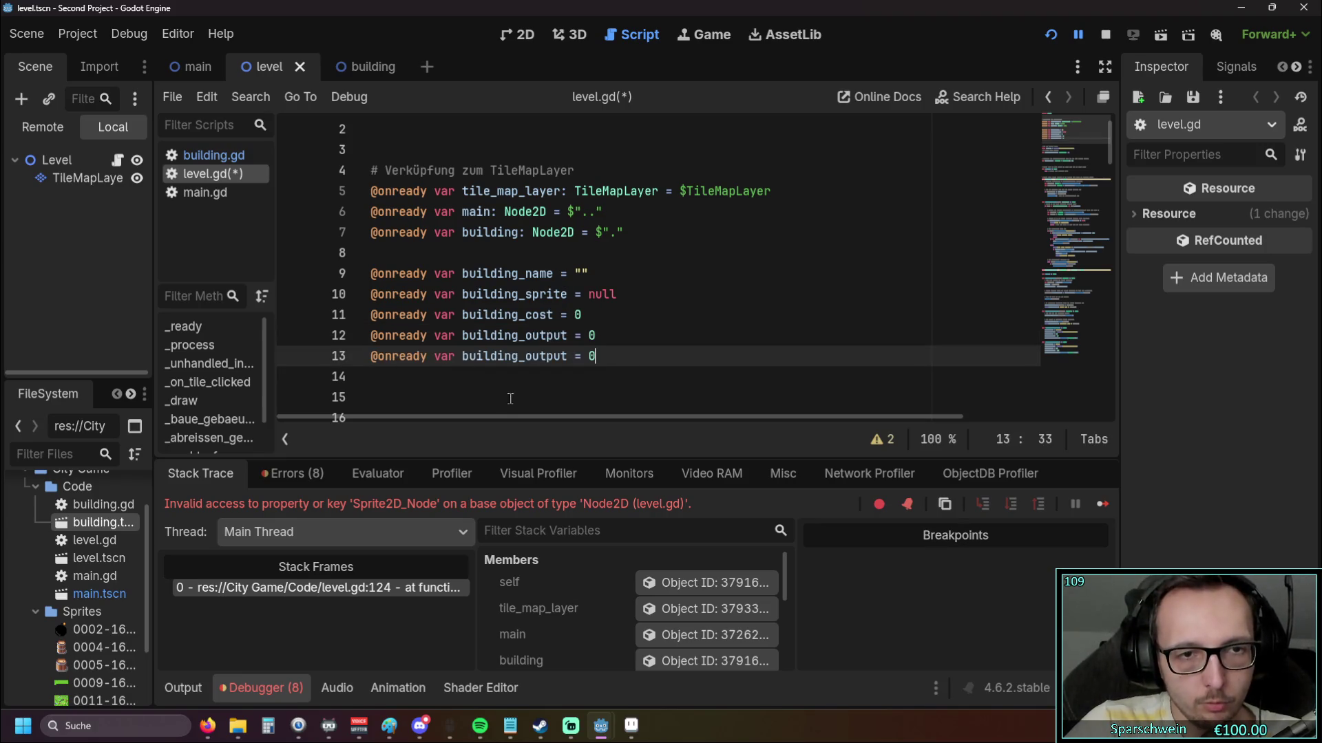
{"action": "left_click_drag", "start_coordinate": [525, 361], "coordinate": [580, 361]}
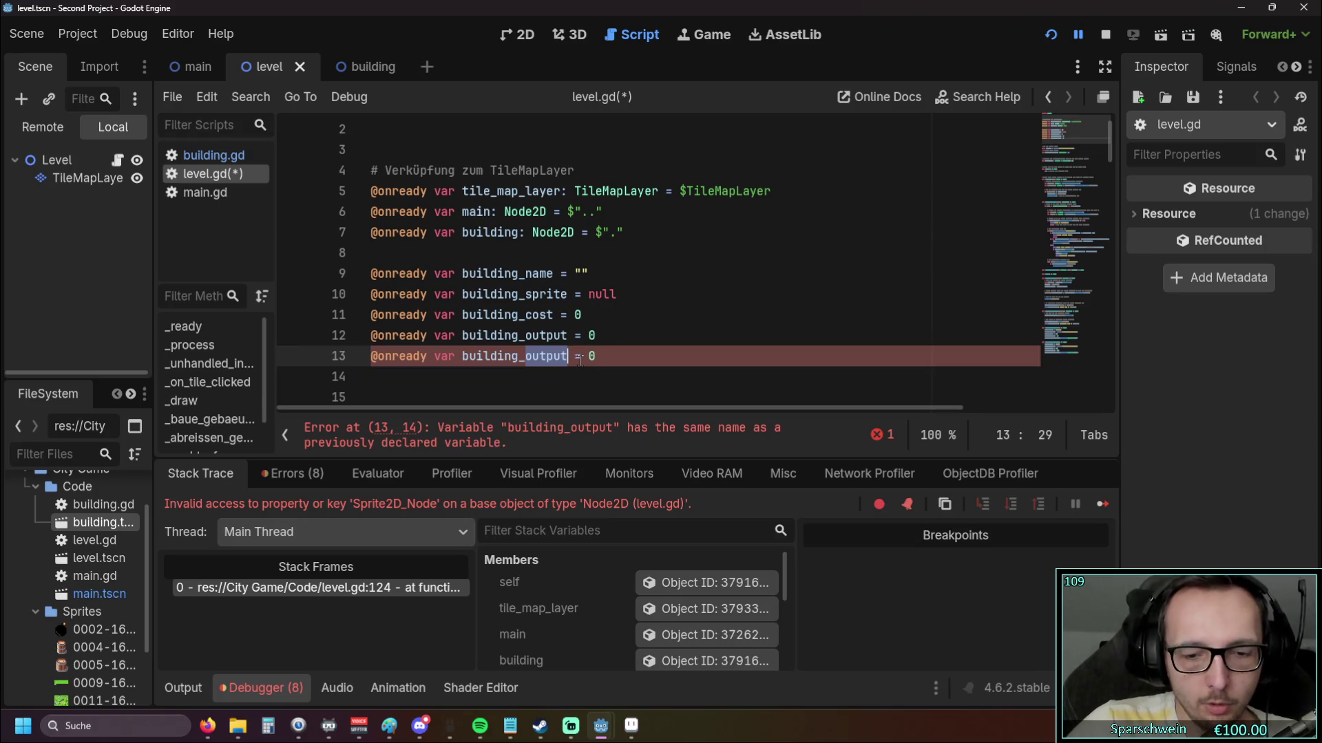
{"action": "type", "text": "sprite_off"}
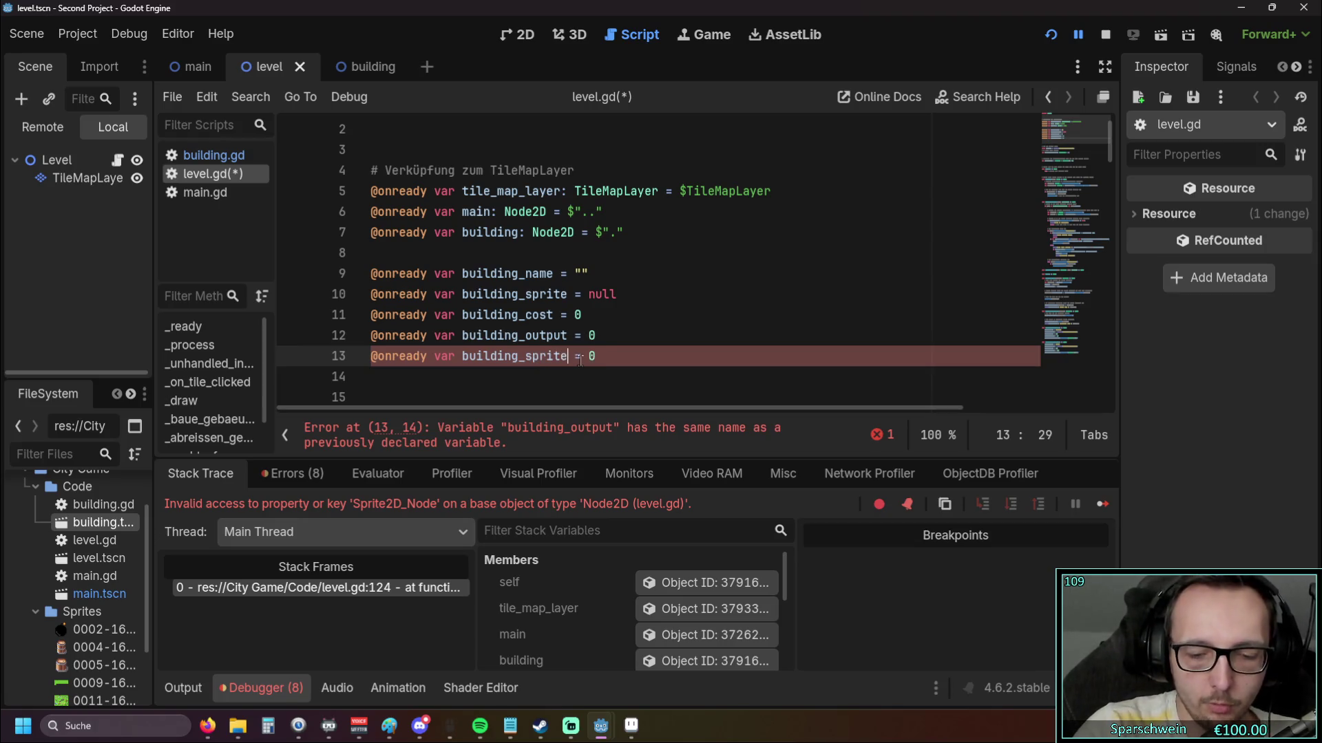
{"action": "type", "text": "set"}
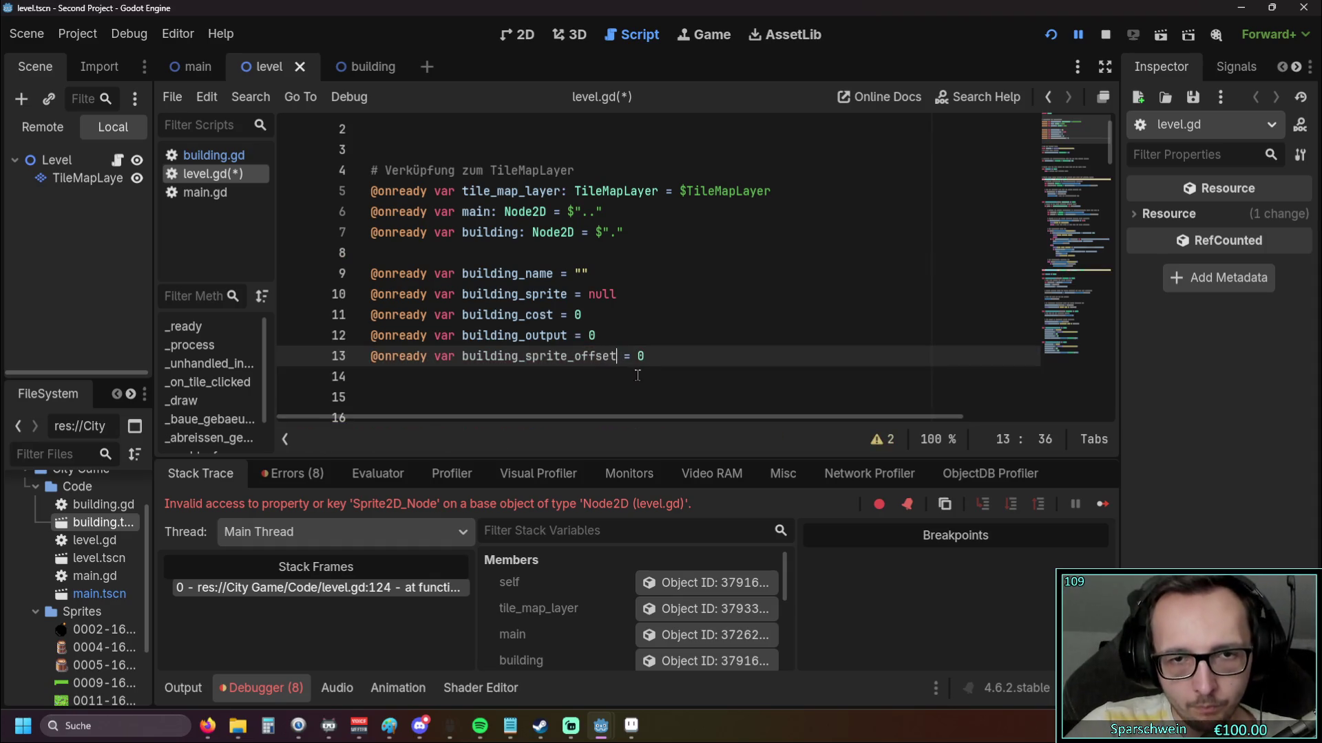
{"action": "key", "text": "Return"}
Give the new declaration a Vector2 type and a (0,0) value
{"action": "scroll", "coordinate": [664, 367], "scroll_direction": "up", "scroll_amount": 1}
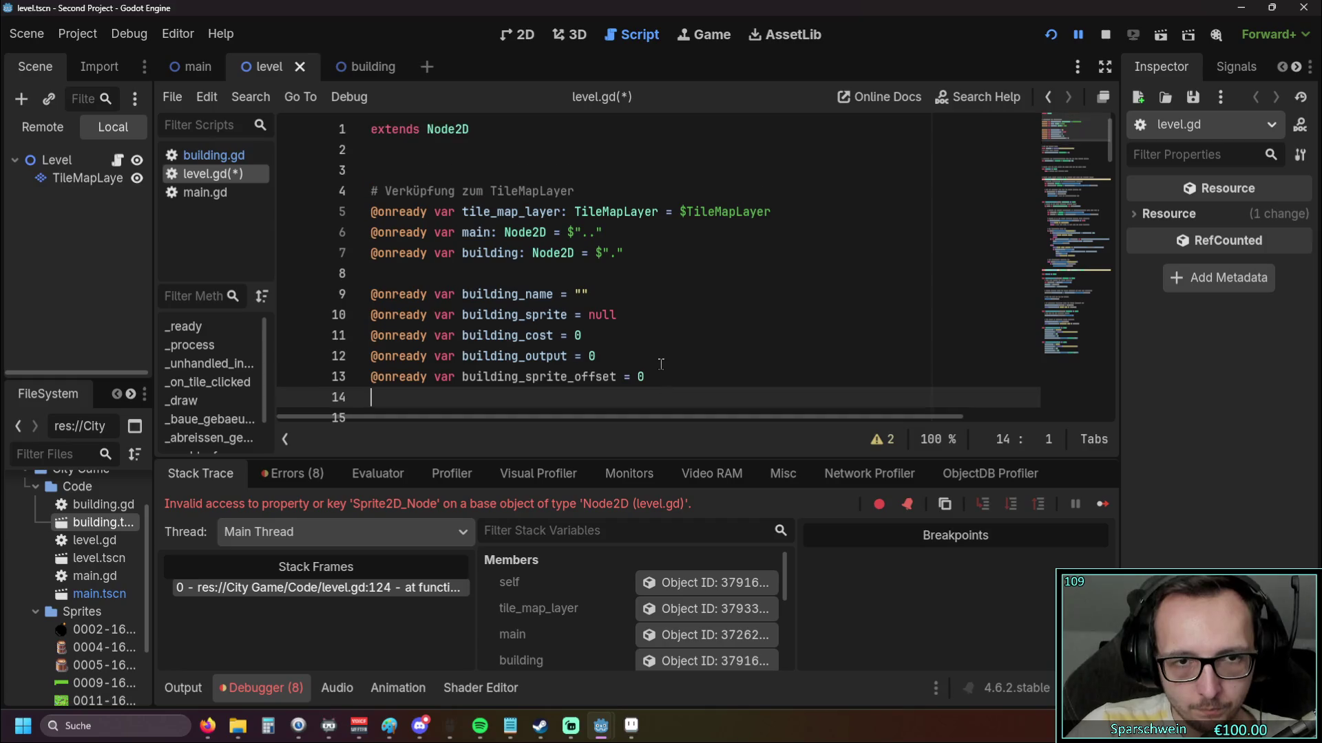
{"action": "scroll", "coordinate": [660, 363], "scroll_direction": "down", "scroll_amount": 1}
{"action": "left_click", "coordinate": [638, 315]}
{"action": "key", "text": "Left"}
{"action": "key", "text": "Left"}
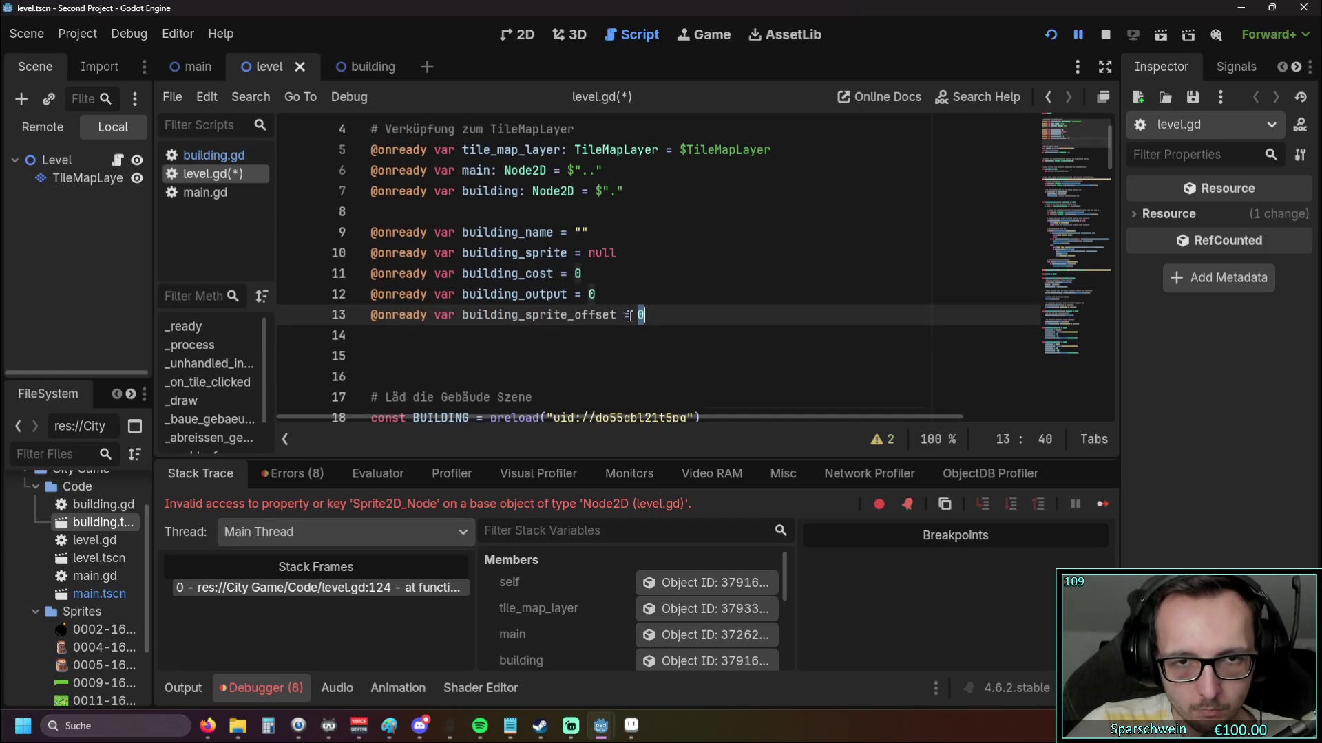
{"action": "key", "text": "BackSpace"}
{"action": "type", "text": ": vec"}
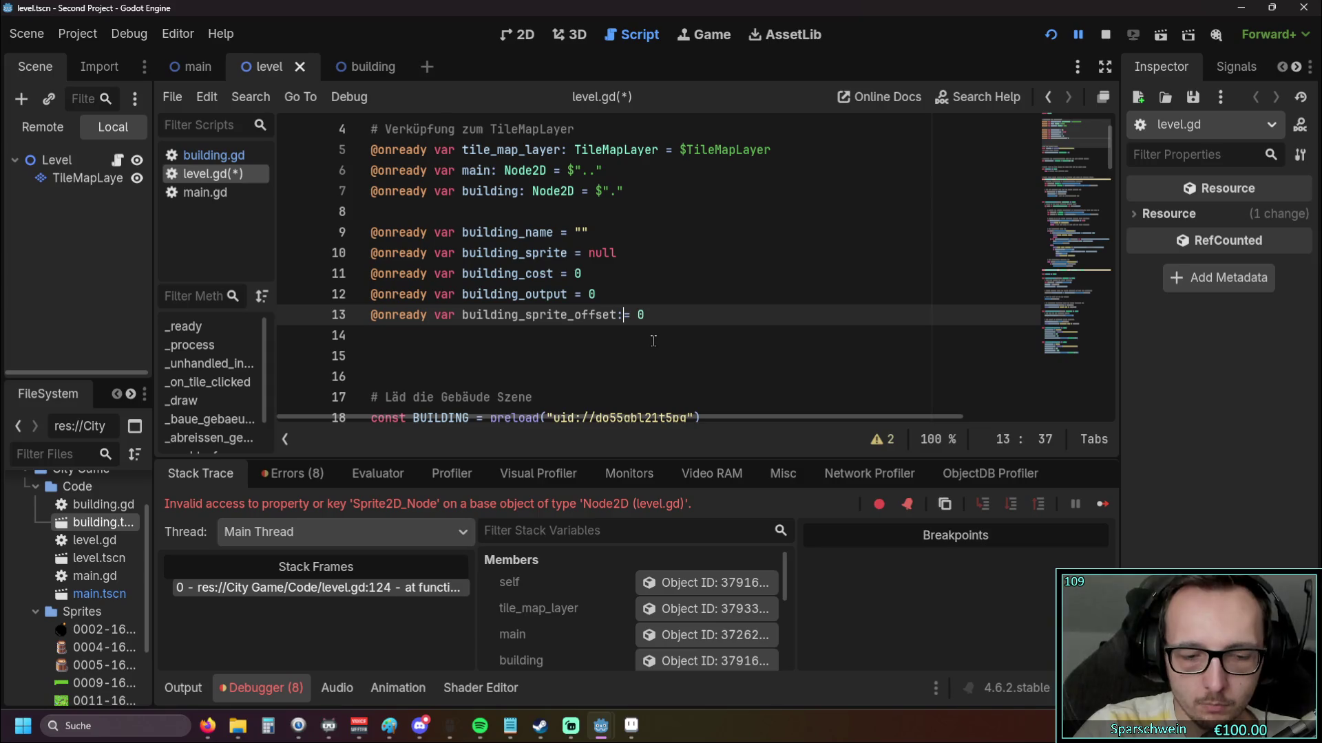
{"action": "key", "text": "BackSpace"}
{"action": "key", "text": "BackSpace"}
{"action": "key", "text": "BackSpace"}
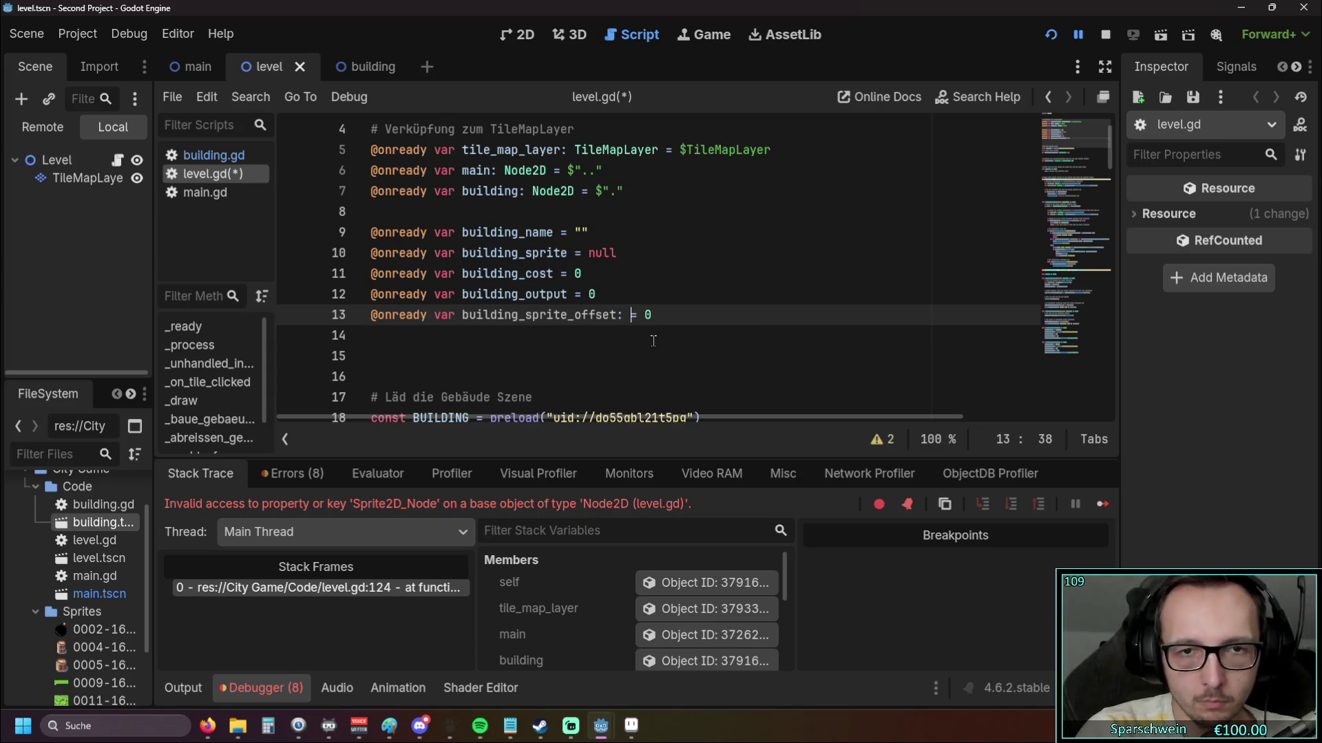
{"action": "type", "text": "Vector"}
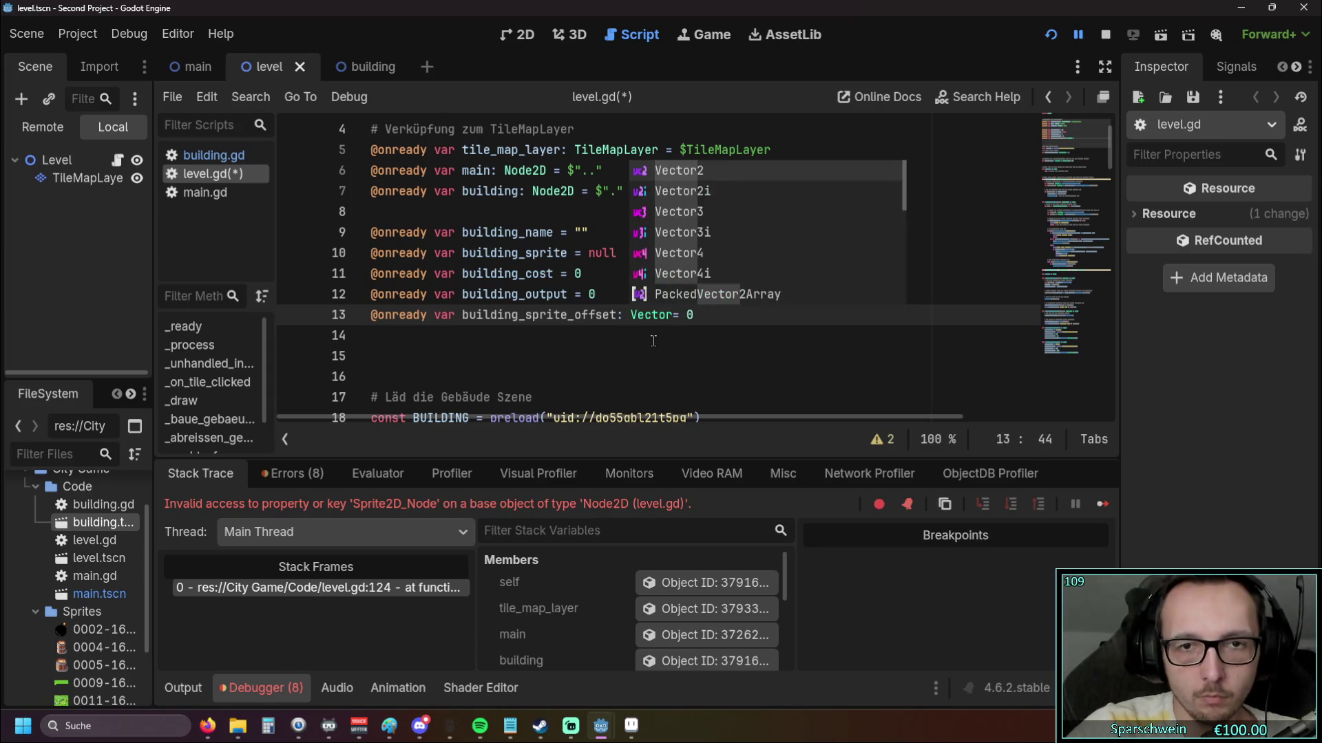
{"action": "key", "text": "Return"}
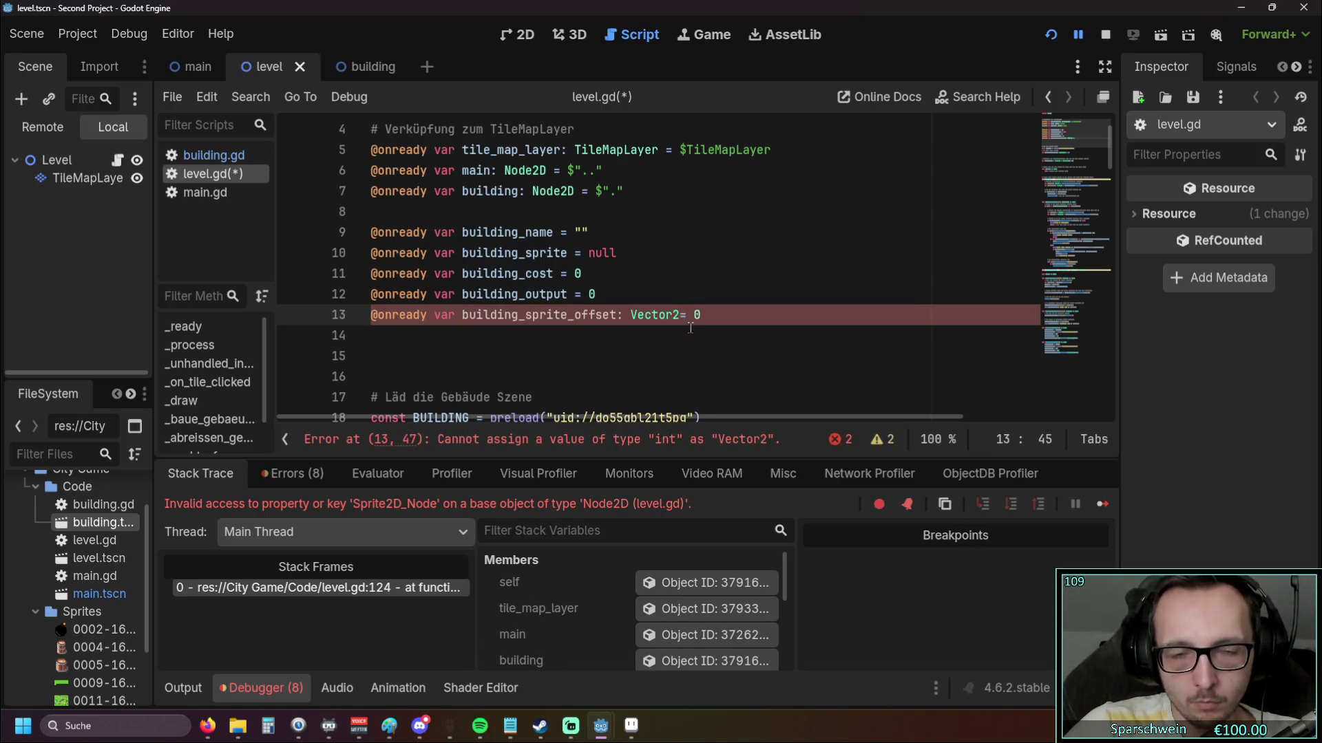
{"action": "type", "text": "D"}
{"action": "key", "text": "BackSpace"}
{"action": "left_click", "coordinate": [704, 334]}
{"action": "left_click", "coordinate": [705, 321]}
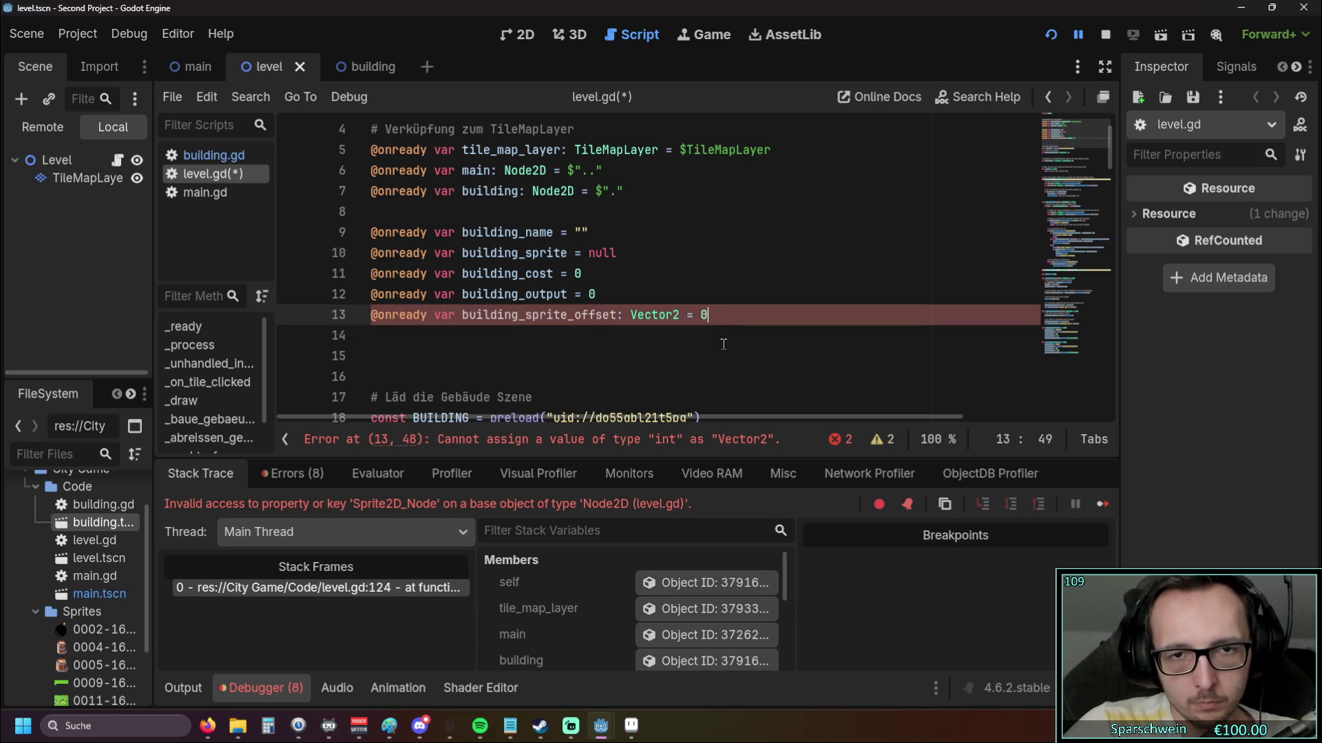
{"action": "type", "text": ",0"}
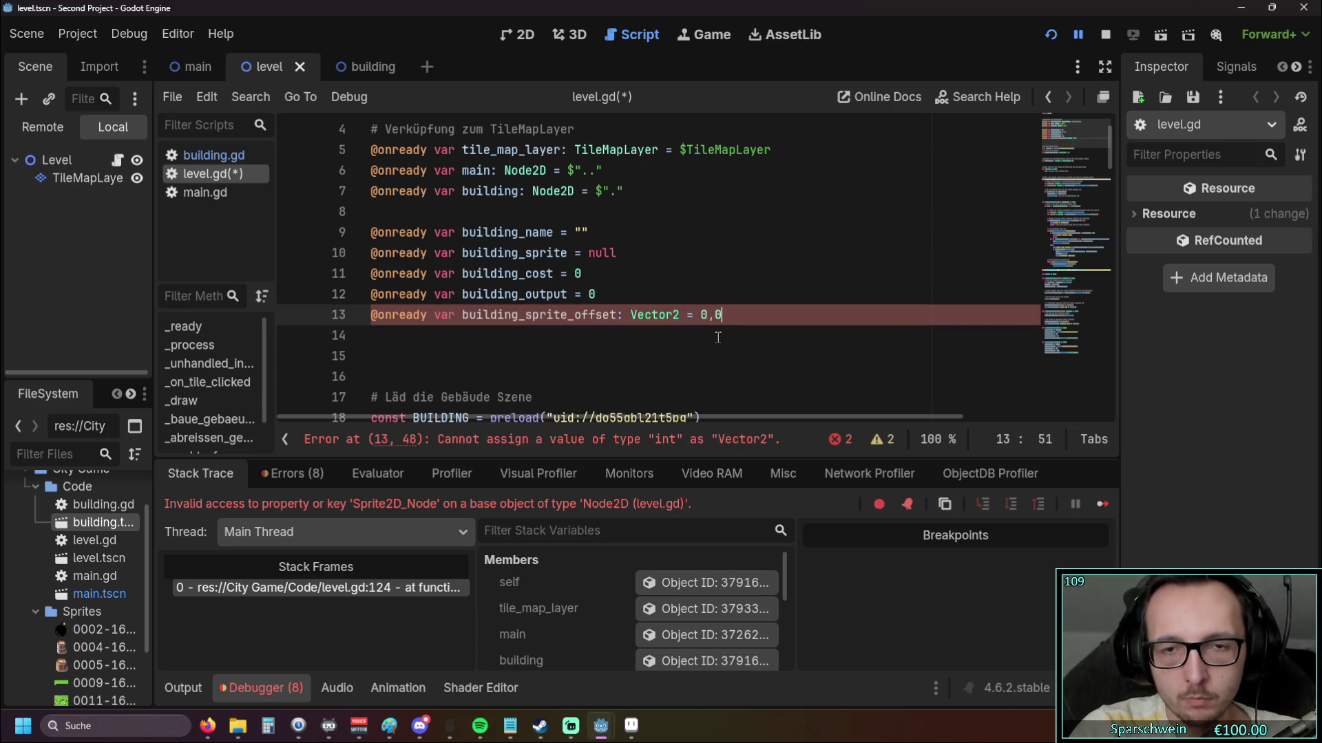
{"action": "key", "text": "Down"}
{"action": "left_click", "coordinate": [703, 315]}
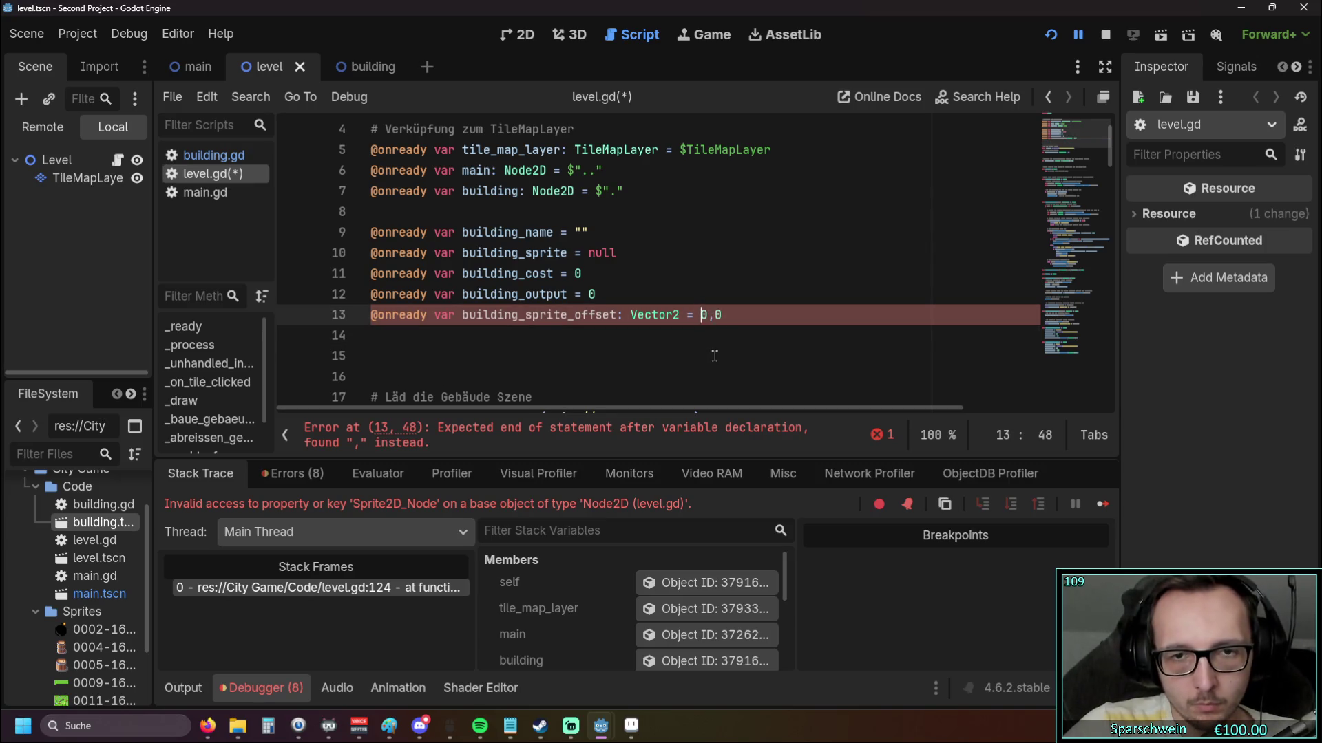
{"action": "type", "text": "("}
{"action": "key", "text": "End"}
{"action": "type", "text": ")"}
Rewrite the declaration as building_sprite_offset := Vector2(0,0), dropping the type annotation
{"action": "left_click_drag", "start_coordinate": [689, 315], "coordinate": [624, 315]}
{"action": "key", "text": "BackSpace"}
{"action": "left_click", "coordinate": [639, 315]}
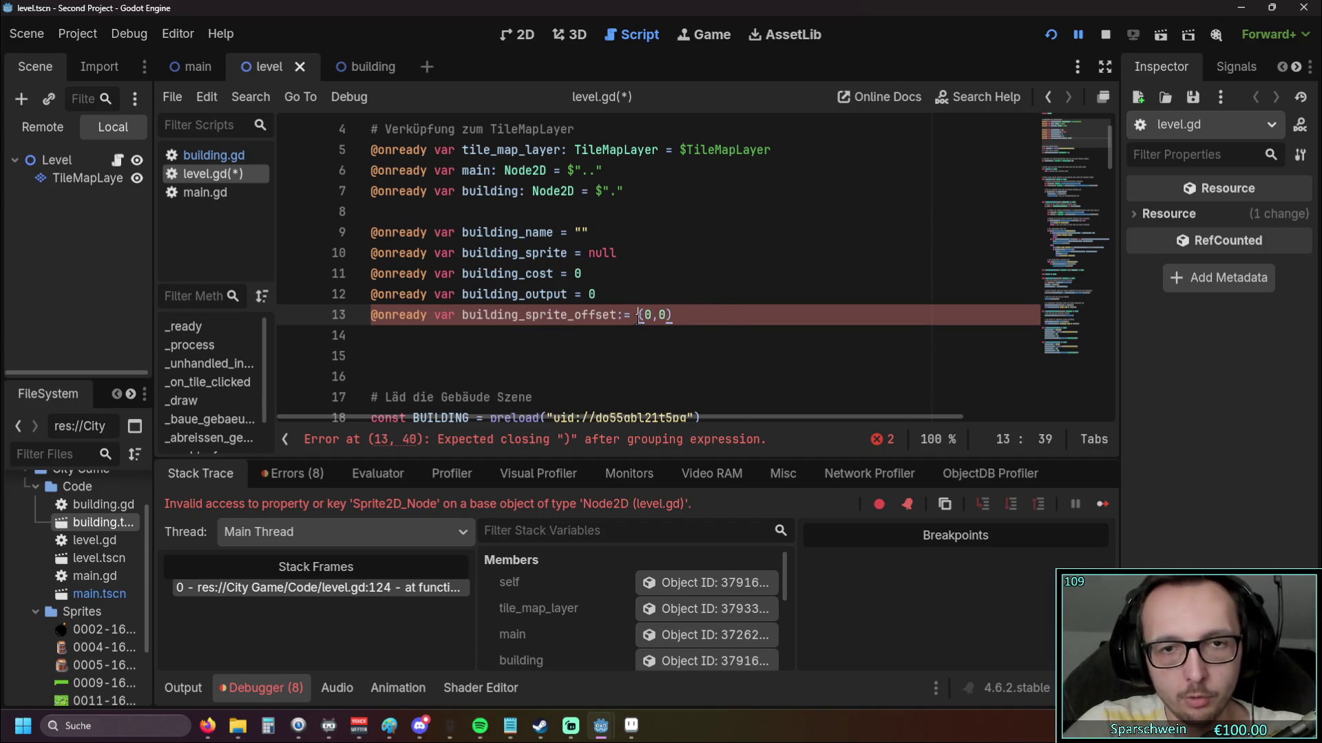
{"action": "type", "text": "Vector"}
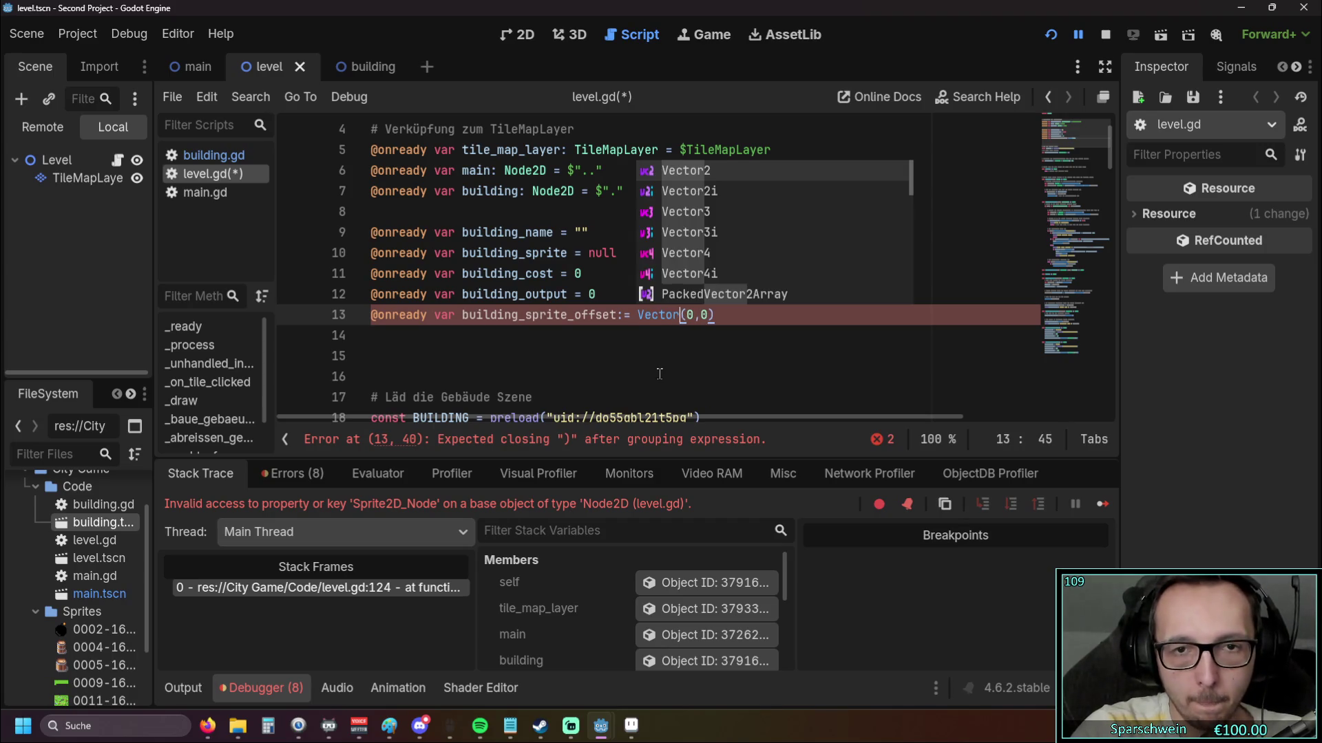
{"action": "type", "text": "2D"}
{"action": "left_click", "coordinate": [658, 374]}
{"action": "left_click", "coordinate": [694, 315]}
{"action": "key", "text": "BackSpace"}
{"action": "key", "text": "Down"}
{"action": "key", "text": "Down"}
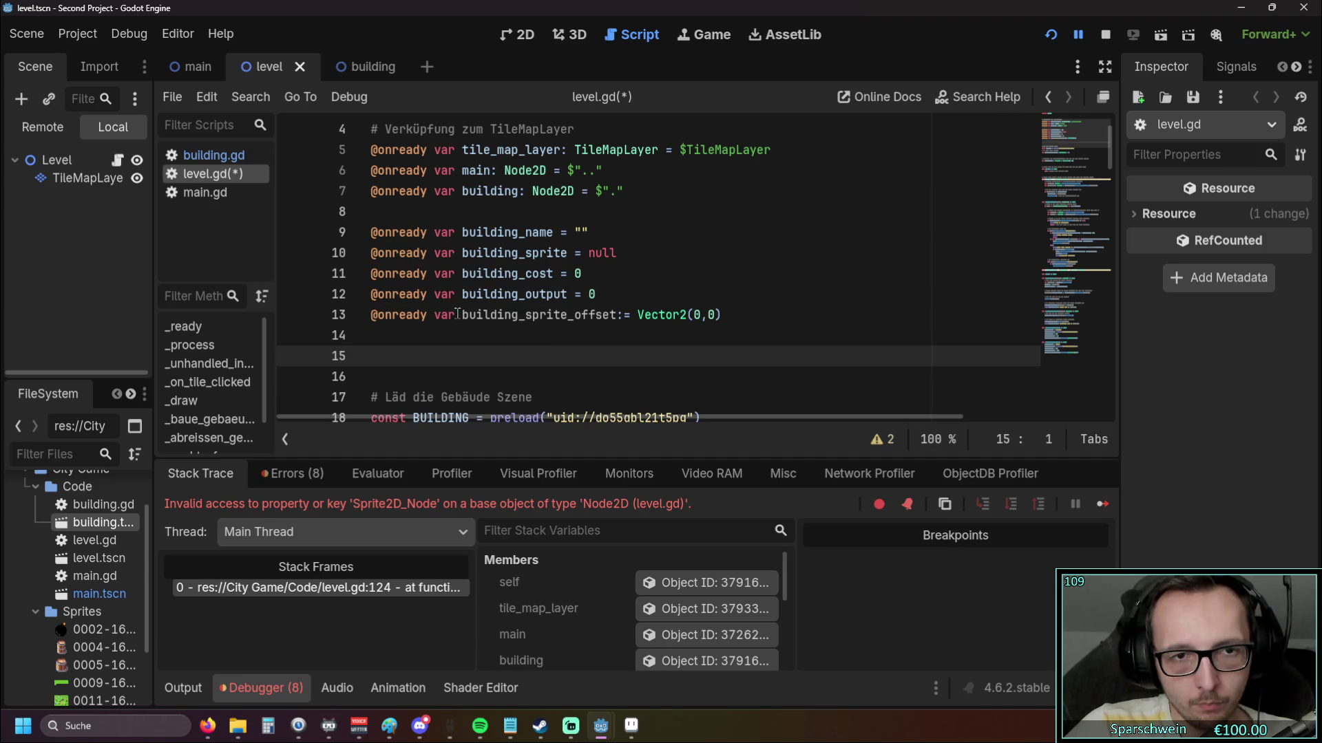
{"action": "left_click_drag", "start_coordinate": [638, 314], "coordinate": [774, 314]}
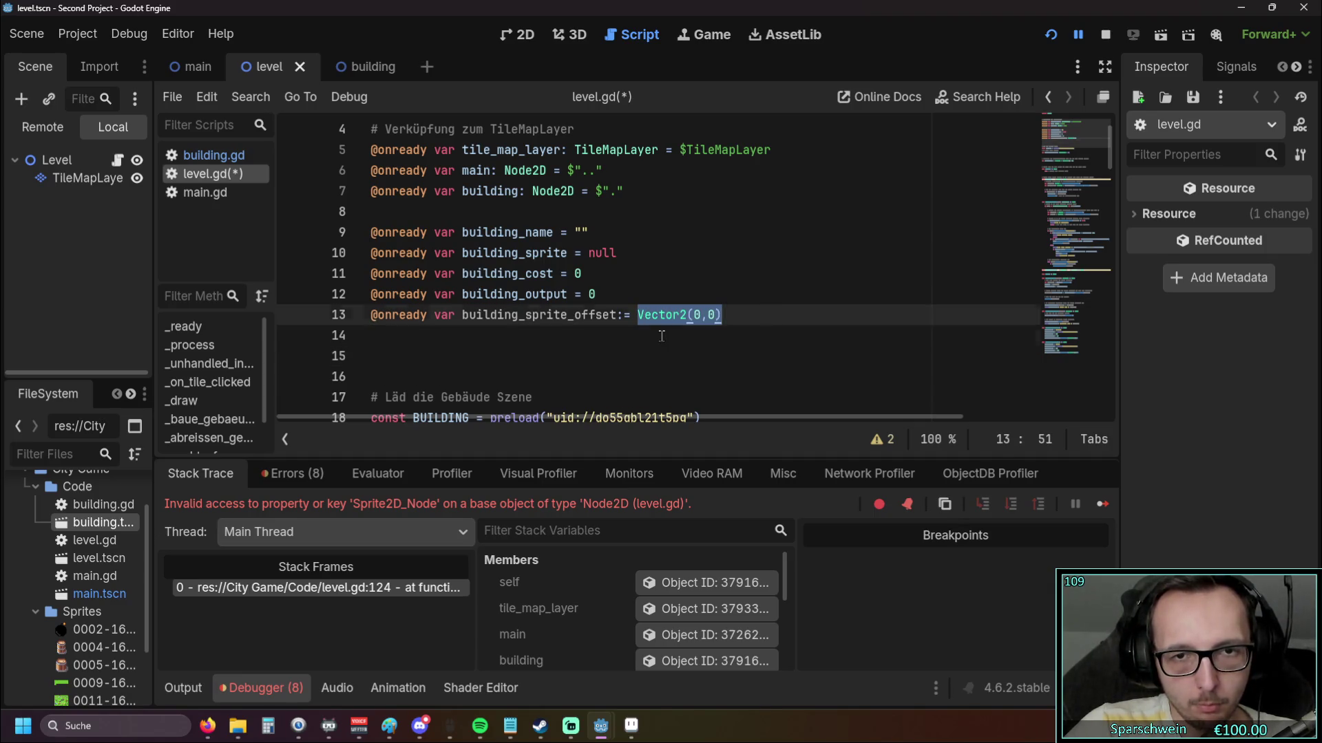
{"action": "left_click", "coordinate": [638, 329]}
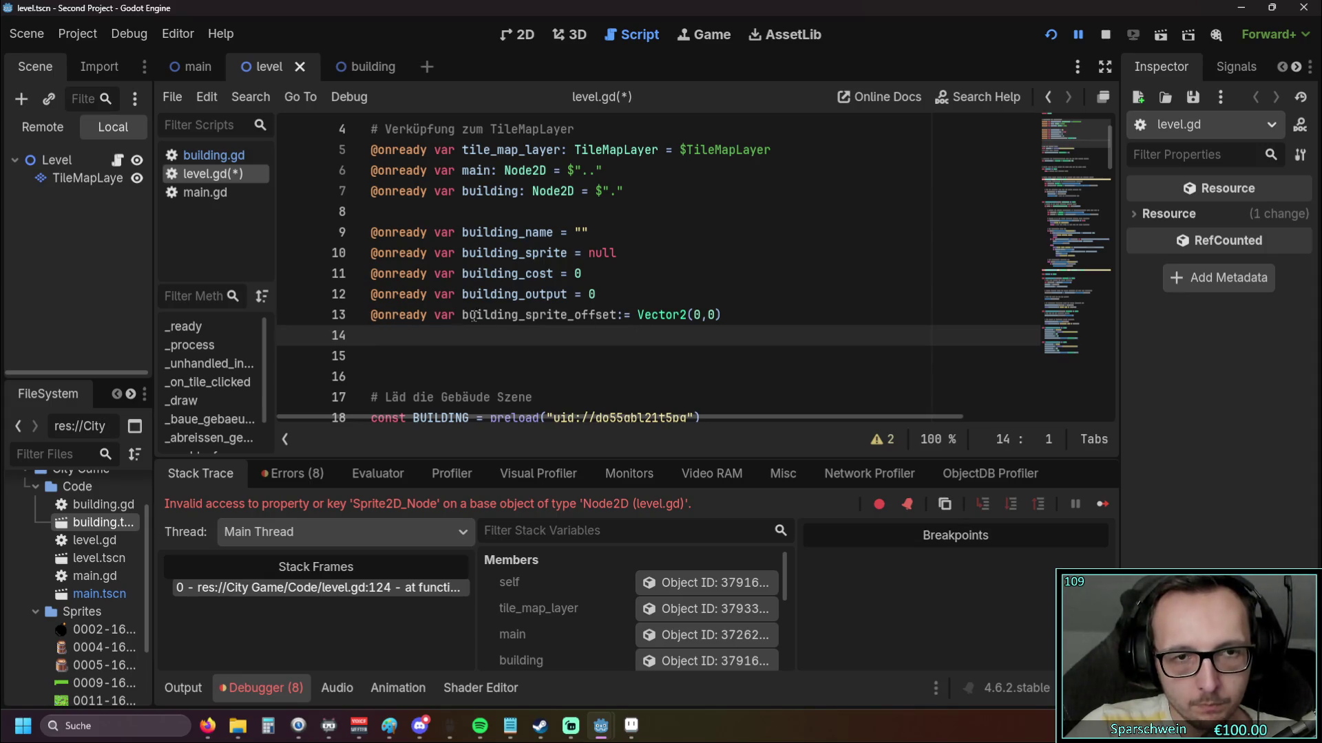
In the Barrel handler, replace set_offset(Vector2(0,-4)) with building_sprite_offset = Vector2(0,-4)
{"action": "scroll", "coordinate": [464, 316], "scroll_direction": "down", "scroll_amount": 20}
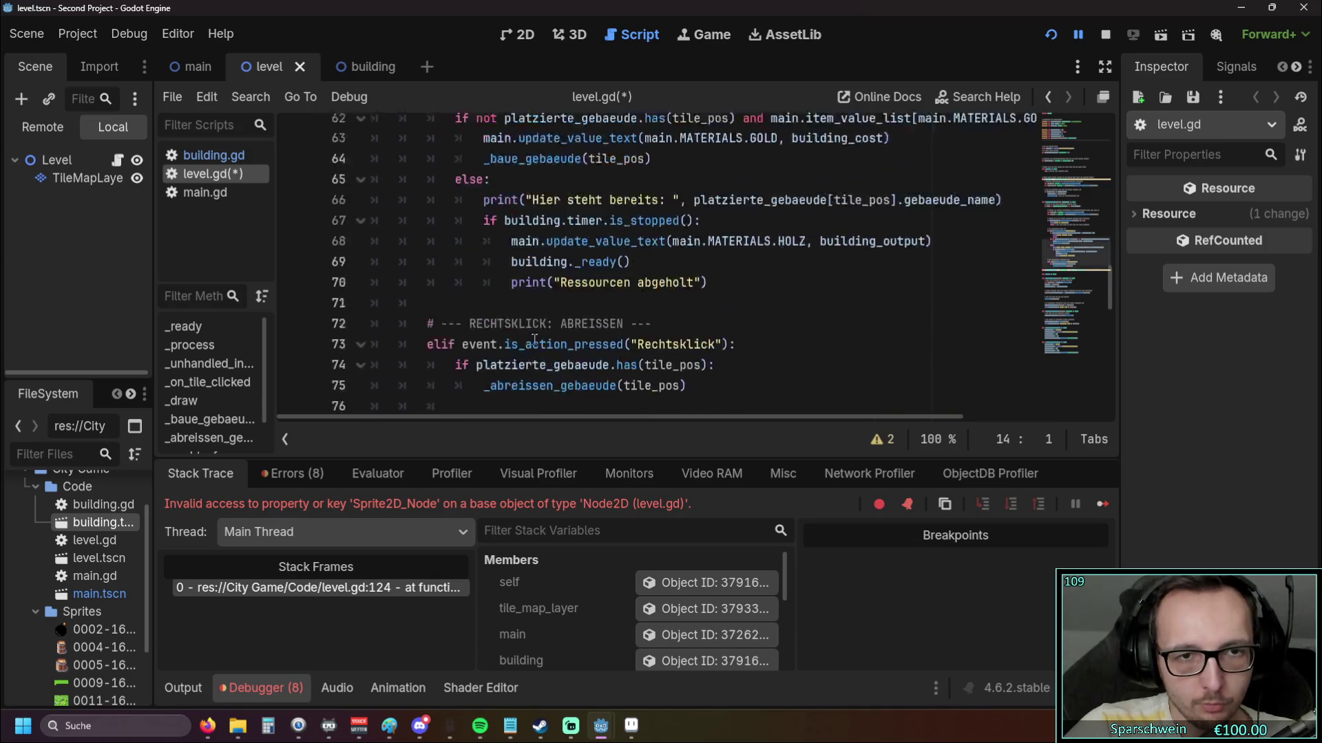
{"action": "scroll", "coordinate": [535, 338], "scroll_direction": "down", "scroll_amount": 5}
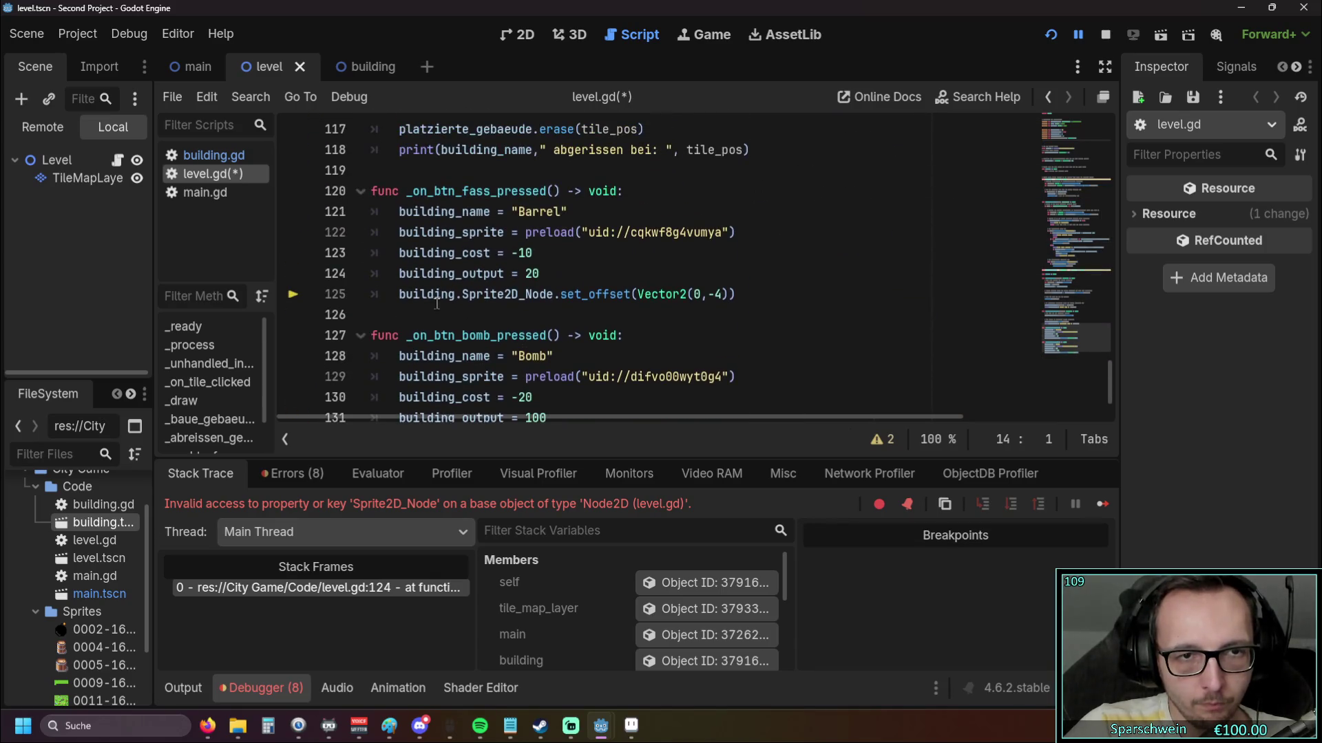
{"action": "left_click", "coordinate": [405, 297]}
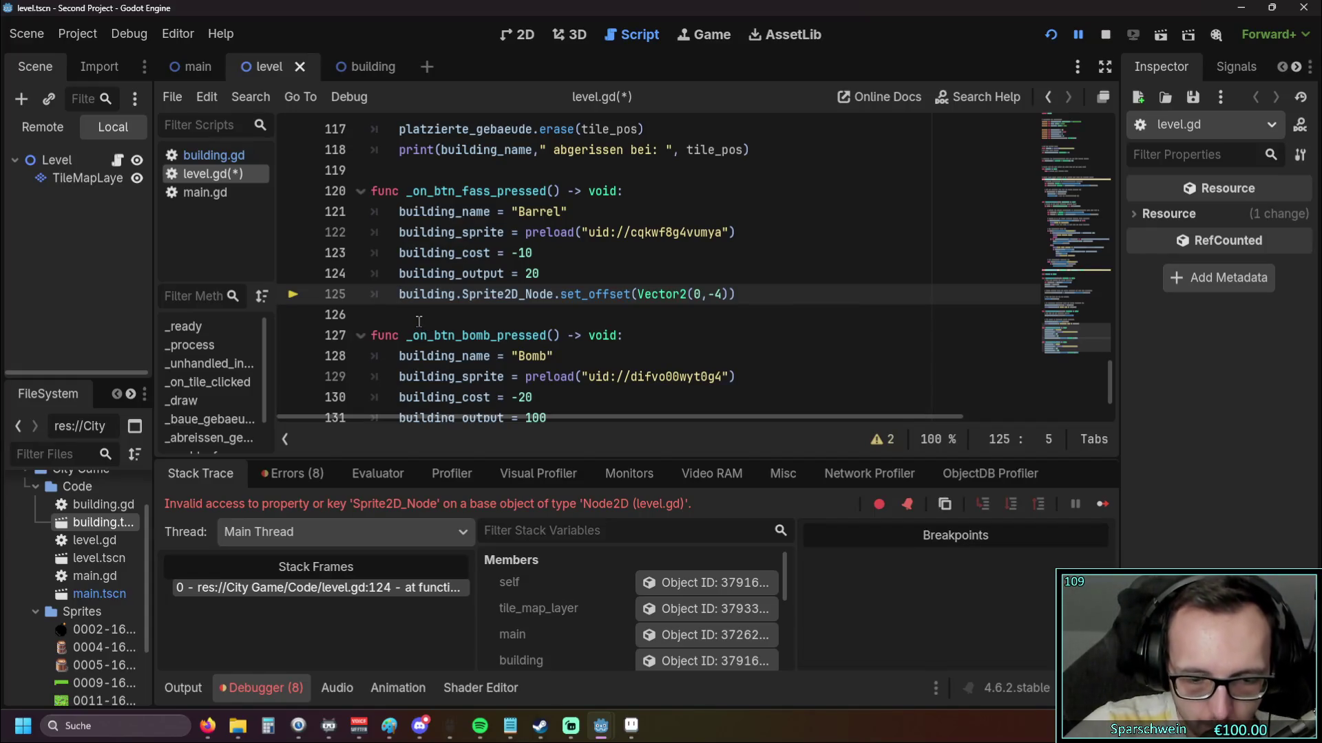
{"action": "type", "text": "building"}
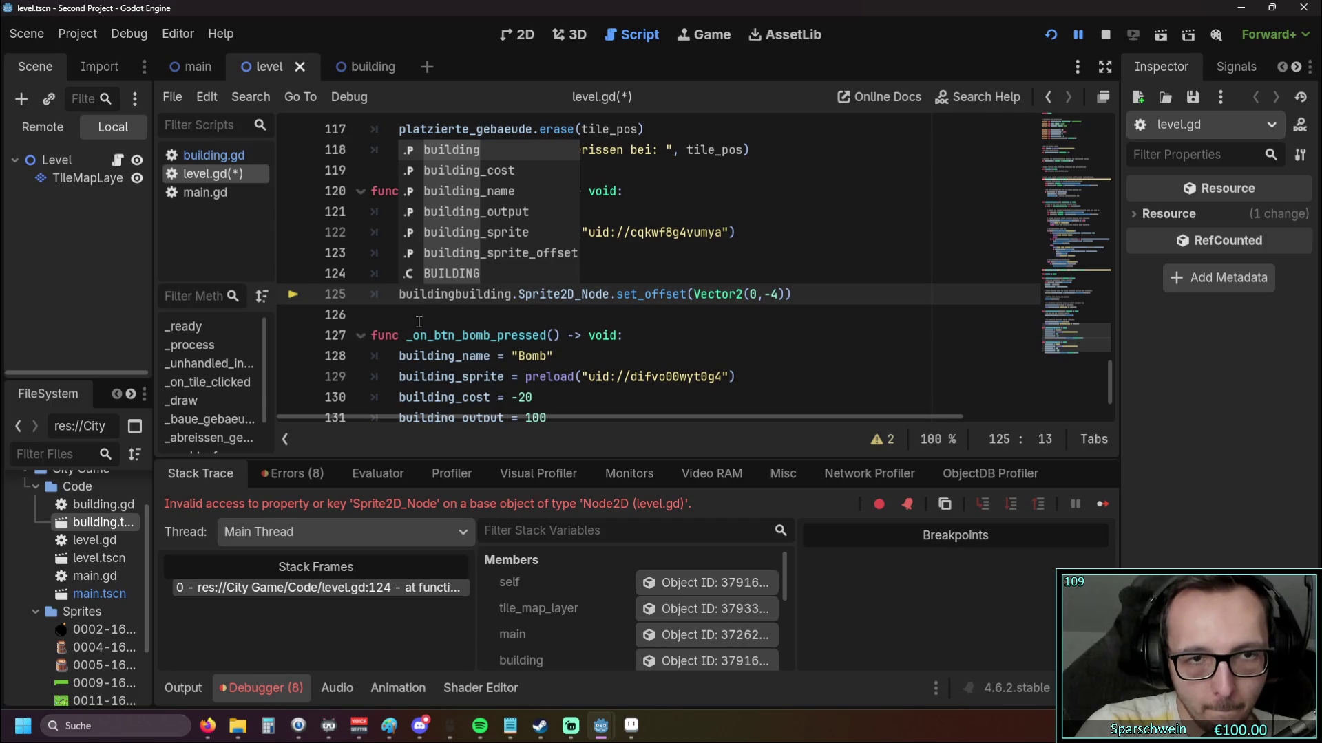
{"action": "left_click", "coordinate": [495, 253]}
{"action": "type", "text": "="}
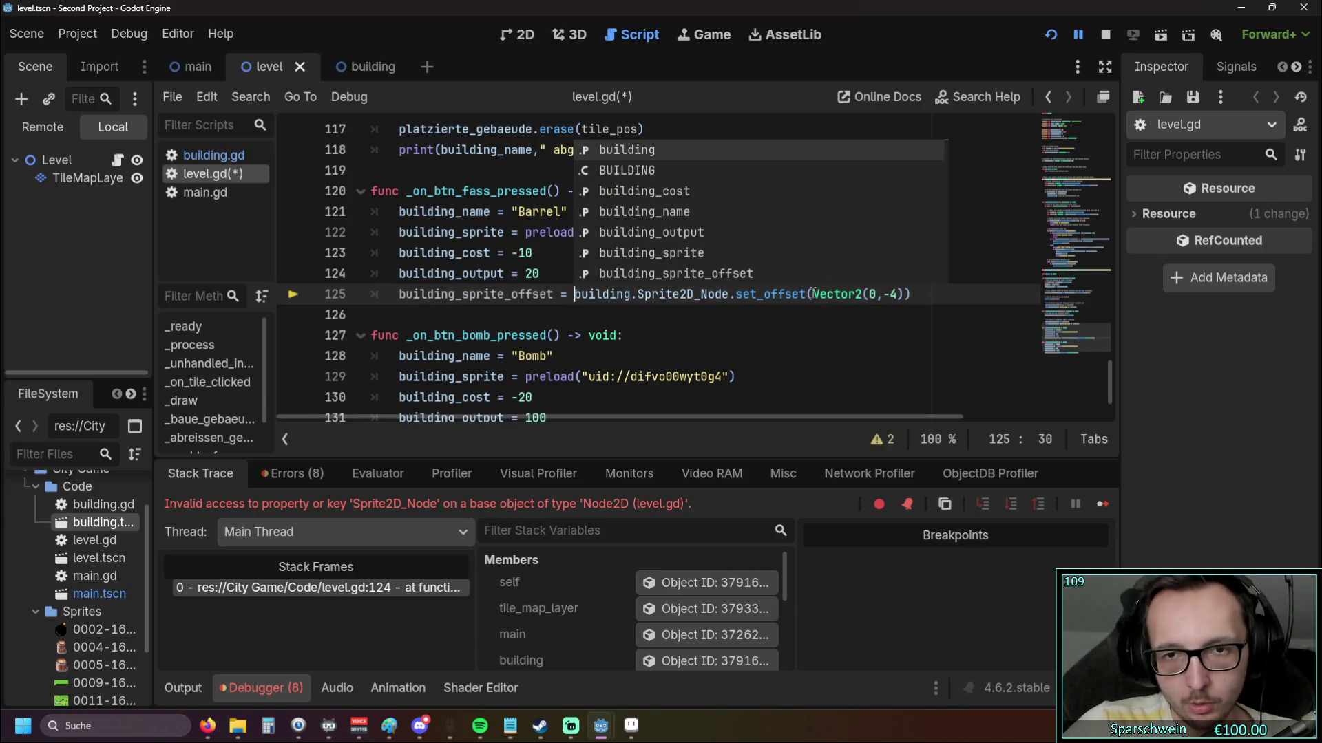
{"action": "left_click", "coordinate": [834, 320]}
{"action": "left_click_drag", "start_coordinate": [812, 294], "coordinate": [899, 296]}
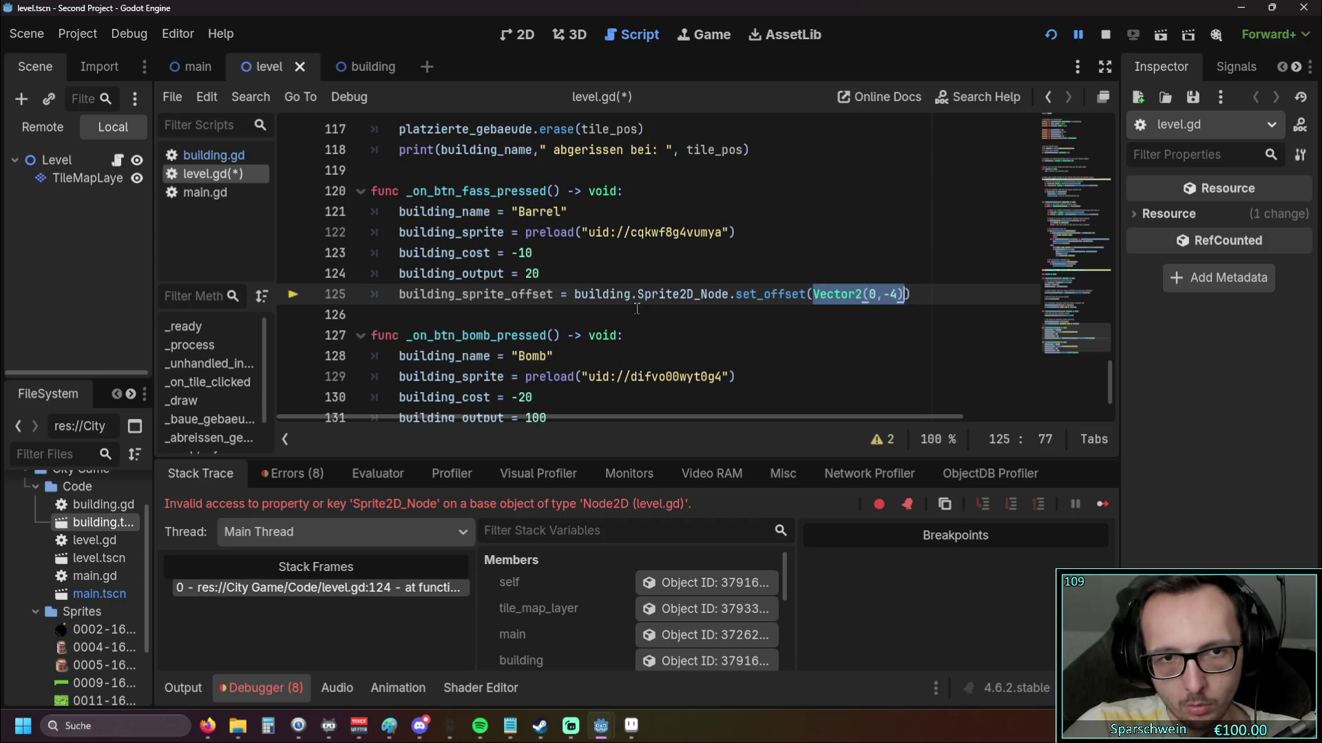
{"action": "key", "text": "ctrl+x"}
{"action": "left_click", "coordinate": [575, 297]}
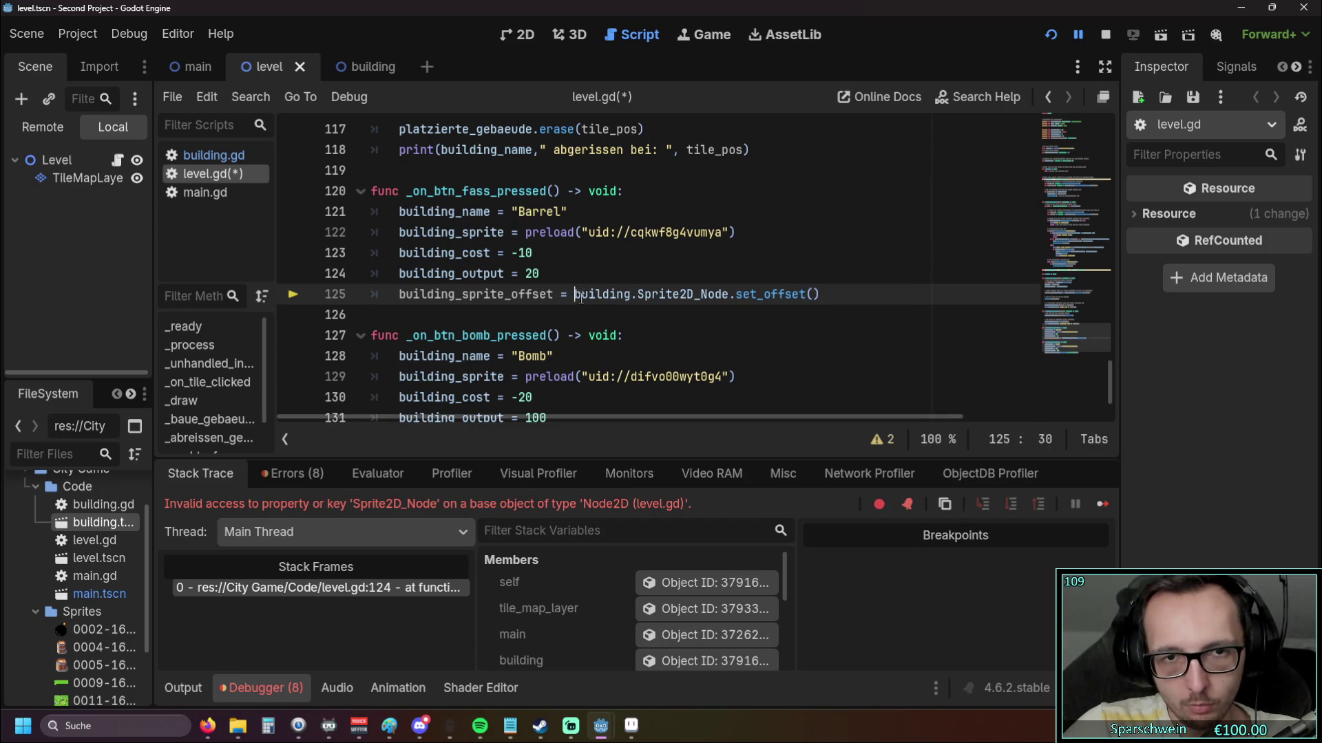
{"action": "key", "text": "ctrl+v"}
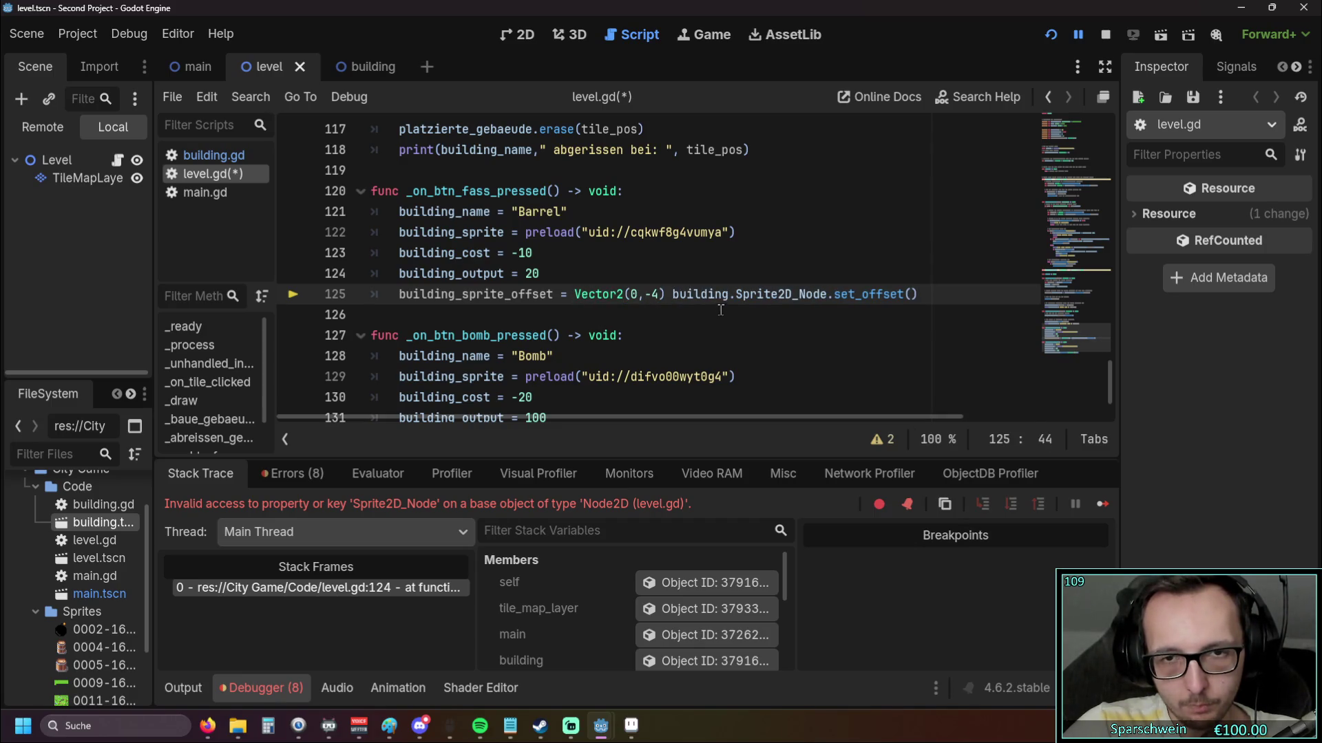
{"action": "left_click_drag", "start_coordinate": [673, 298], "coordinate": [925, 297]}
{"action": "key", "text": "BackSpace"}
Make line 101 in _baue_gebaeude call set_offset(building_sprite_offset)
{"action": "scroll", "coordinate": [688, 275], "scroll_direction": "up", "scroll_amount": 8}
{"action": "left_click", "coordinate": [637, 295]}
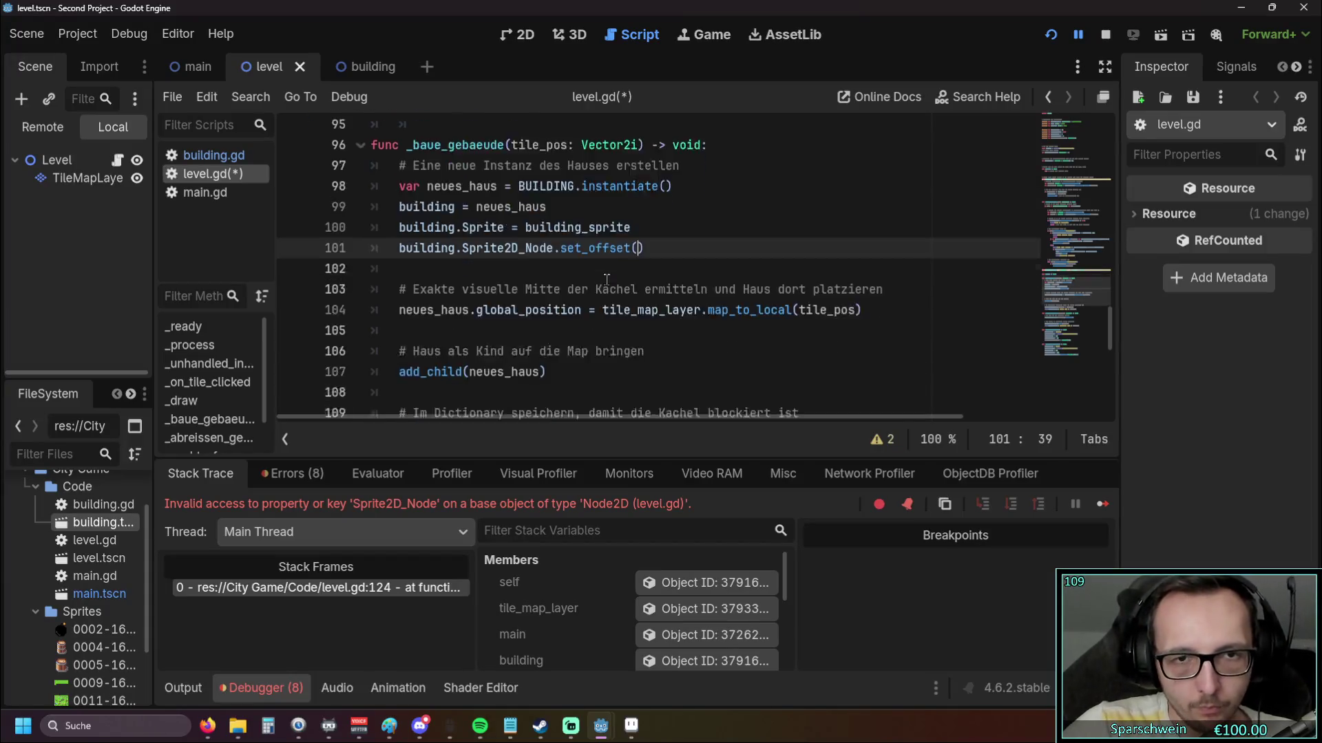
{"action": "scroll", "coordinate": [633, 319], "scroll_direction": "down", "scroll_amount": 10}
{"action": "left_click_drag", "start_coordinate": [400, 254], "coordinate": [554, 253]}
{"action": "scroll", "coordinate": [571, 265], "scroll_direction": "up", "scroll_amount": 7}
{"action": "scroll", "coordinate": [572, 267], "scroll_direction": "up", "scroll_amount": 8}
{"action": "left_click", "coordinate": [633, 356]}
{"action": "key", "text": "ctrl+v"}
{"action": "left_click", "coordinate": [624, 376]}
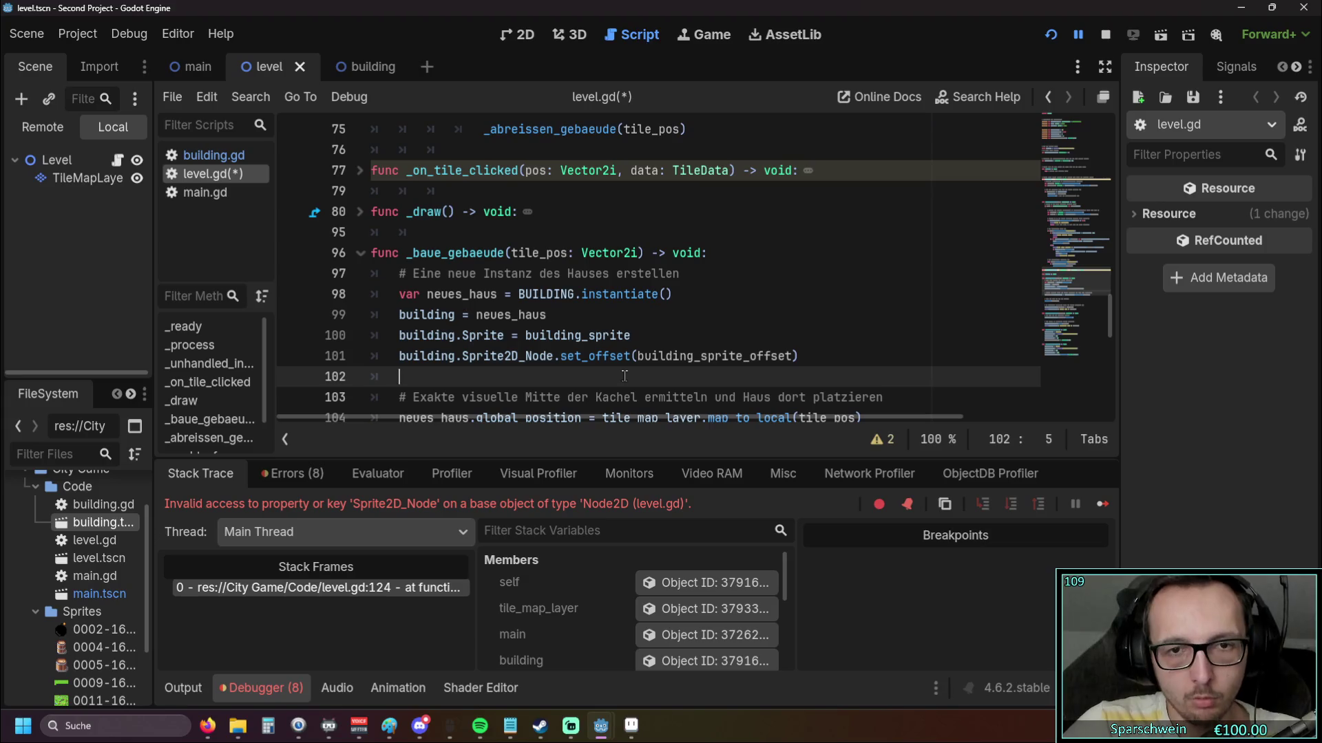
Change the Bomb handler to assign building_sprite_offset = Vector2(0.5,0), then save and run the game
{"action": "scroll", "coordinate": [619, 368], "scroll_direction": "down", "scroll_amount": 2}
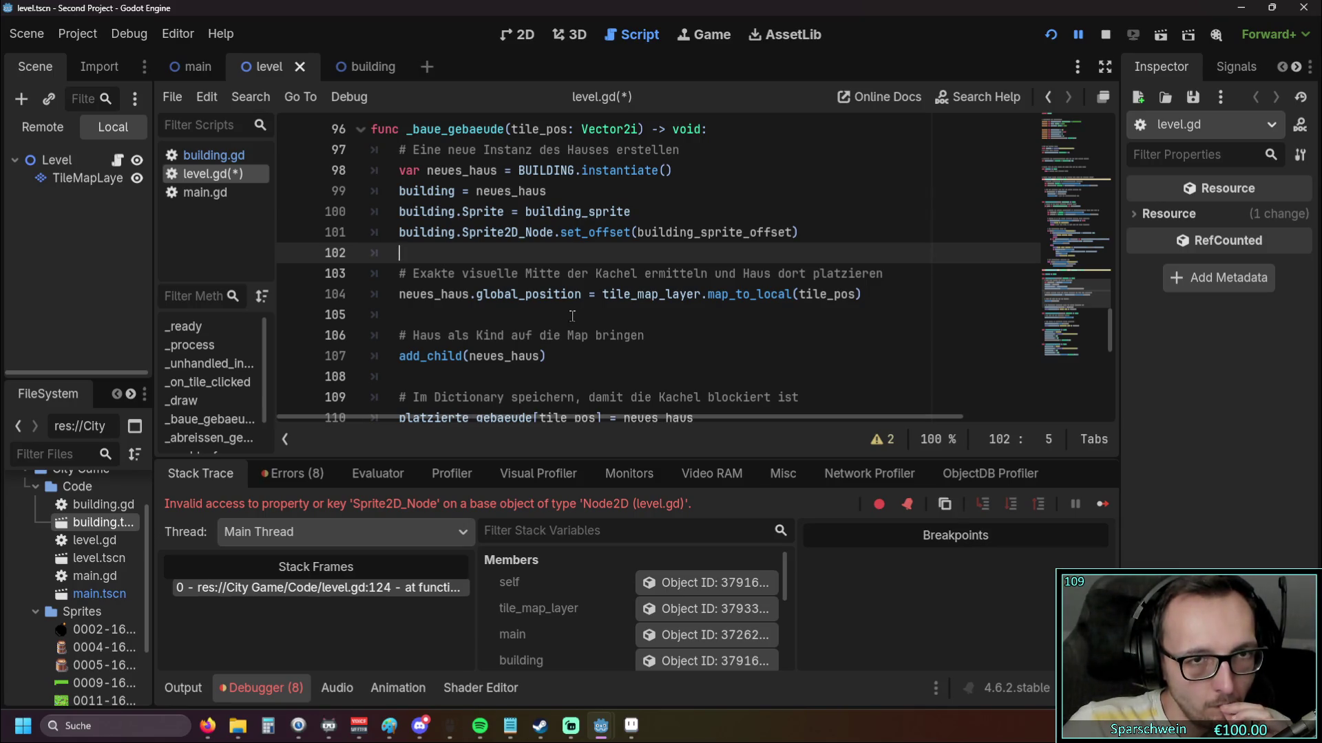
{"action": "scroll", "coordinate": [572, 316], "scroll_direction": "down", "scroll_amount": 8}
{"action": "scroll", "coordinate": [572, 316], "scroll_direction": "down", "scroll_amount": 1}
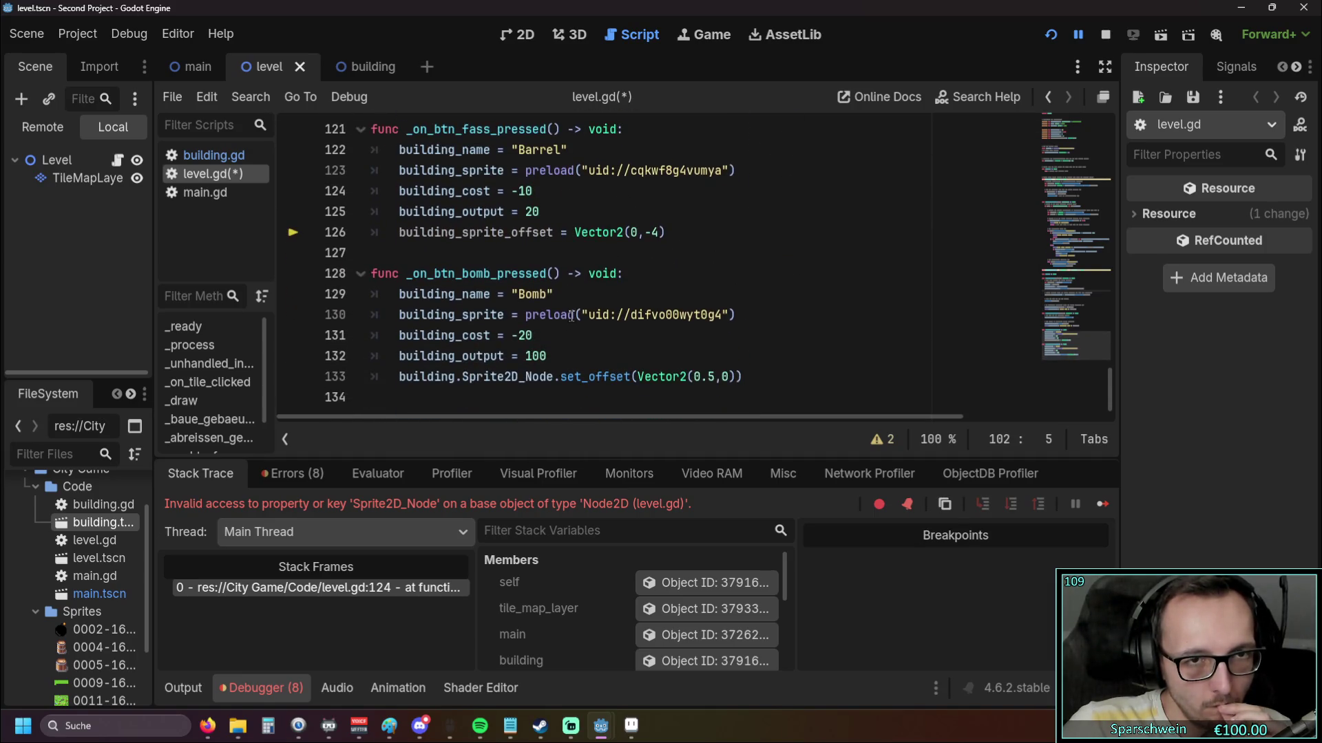
{"action": "left_click_drag", "start_coordinate": [400, 235], "coordinate": [570, 236]}
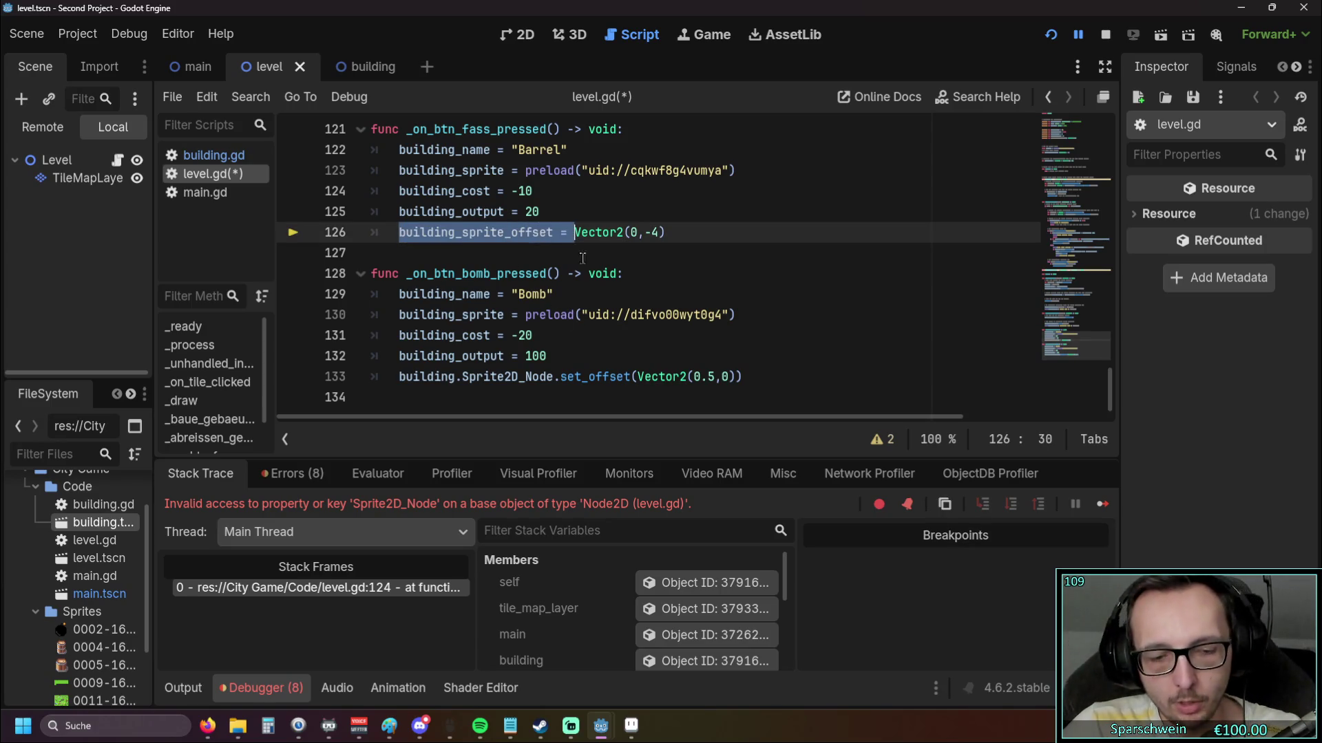
{"action": "left_click", "coordinate": [638, 377]}
{"action": "left_click_drag", "start_coordinate": [639, 377], "coordinate": [400, 378]}
{"action": "key", "text": "ctrl+v"}
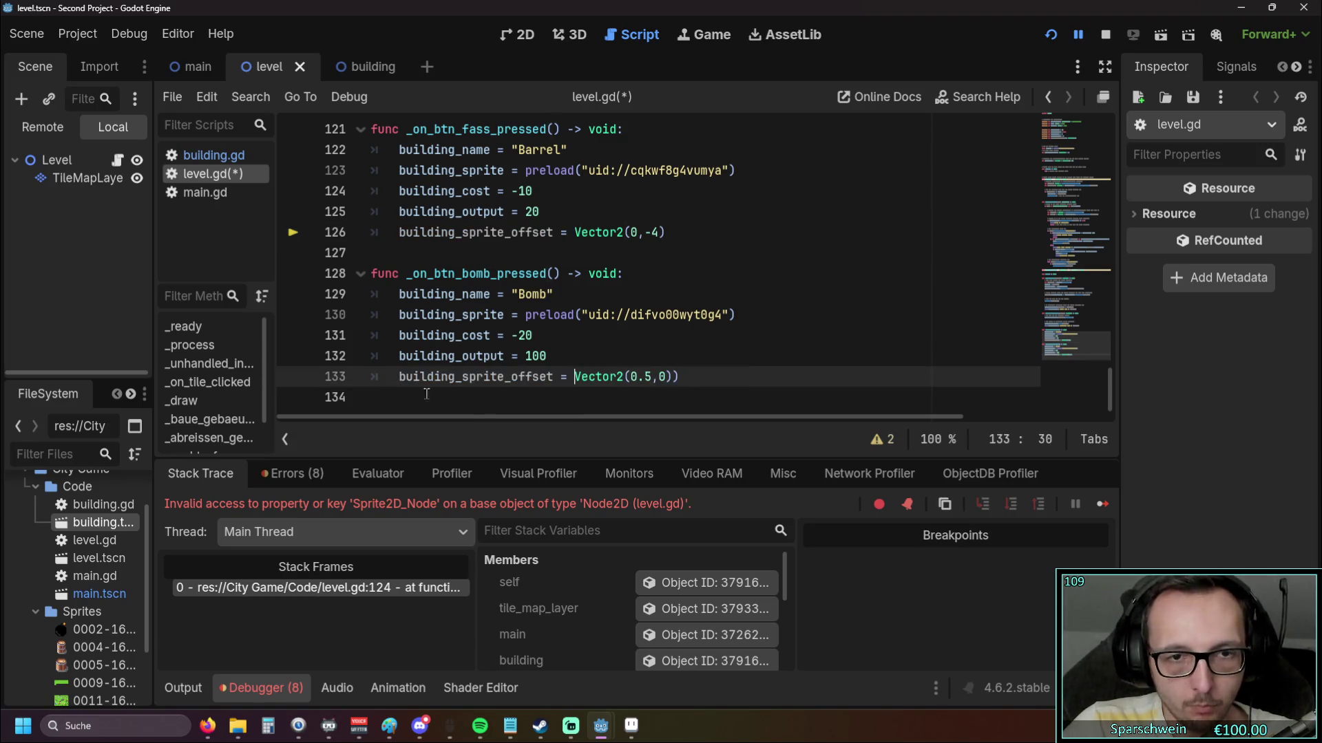
{"action": "left_click", "coordinate": [685, 377]}
{"action": "key", "text": "BackSpace"}
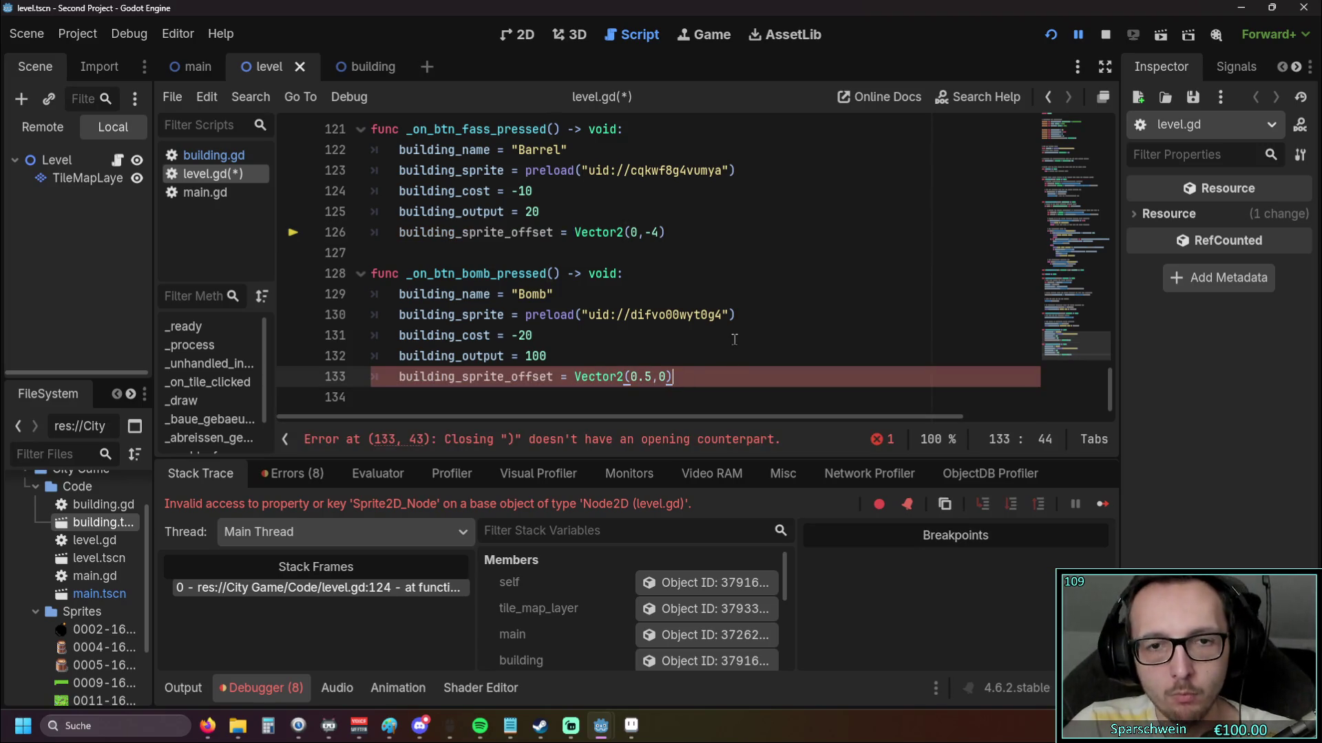
{"action": "left_click", "coordinate": [729, 338]}
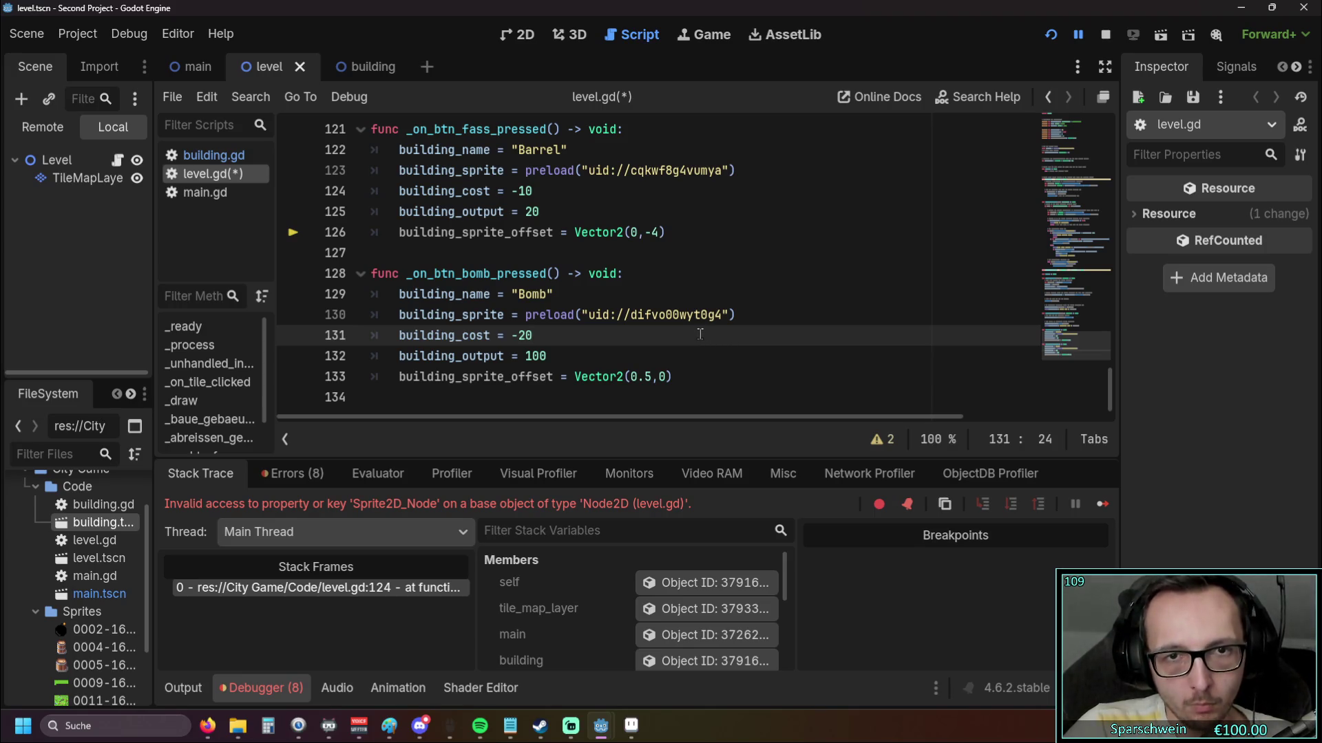
{"action": "left_click", "coordinate": [1054, 40]}
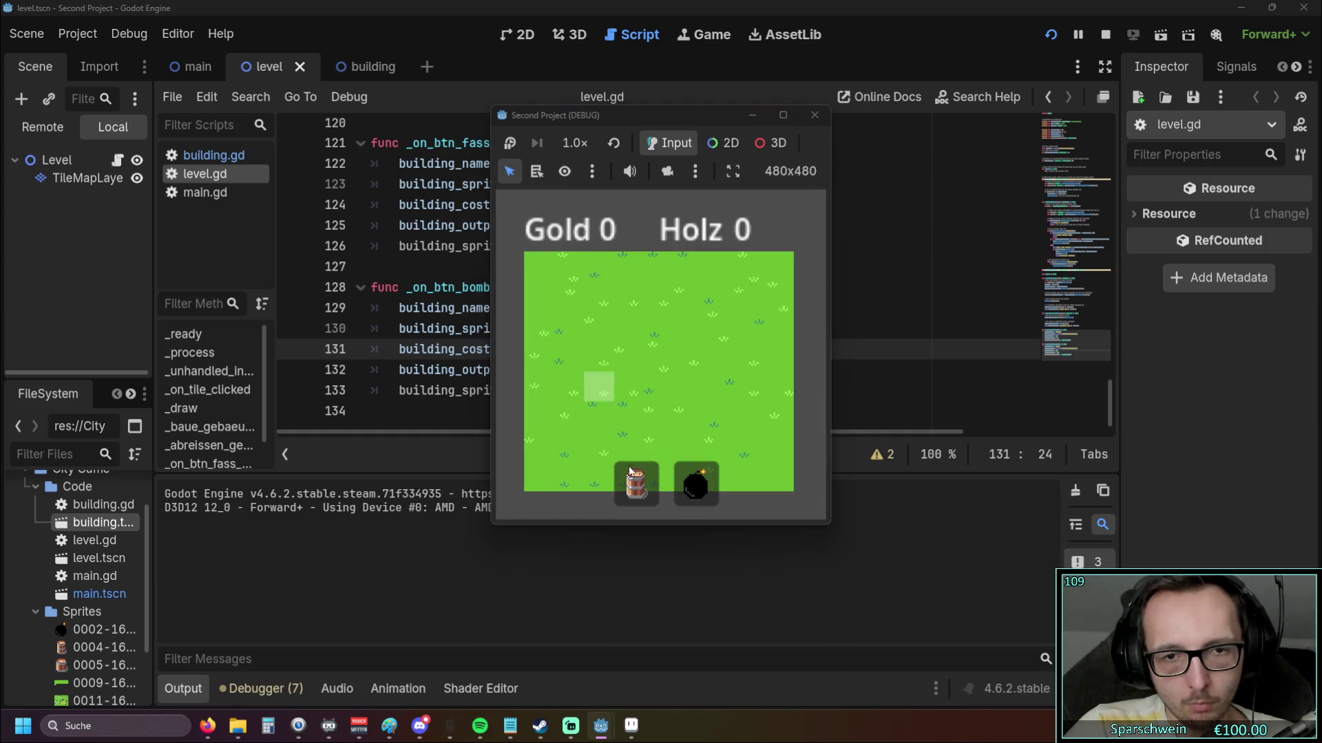
Place a building on the grass, triggering the "Nonexistent function 'set_offset' in base 'Nil'" error
{"action": "left_click", "coordinate": [630, 360]}
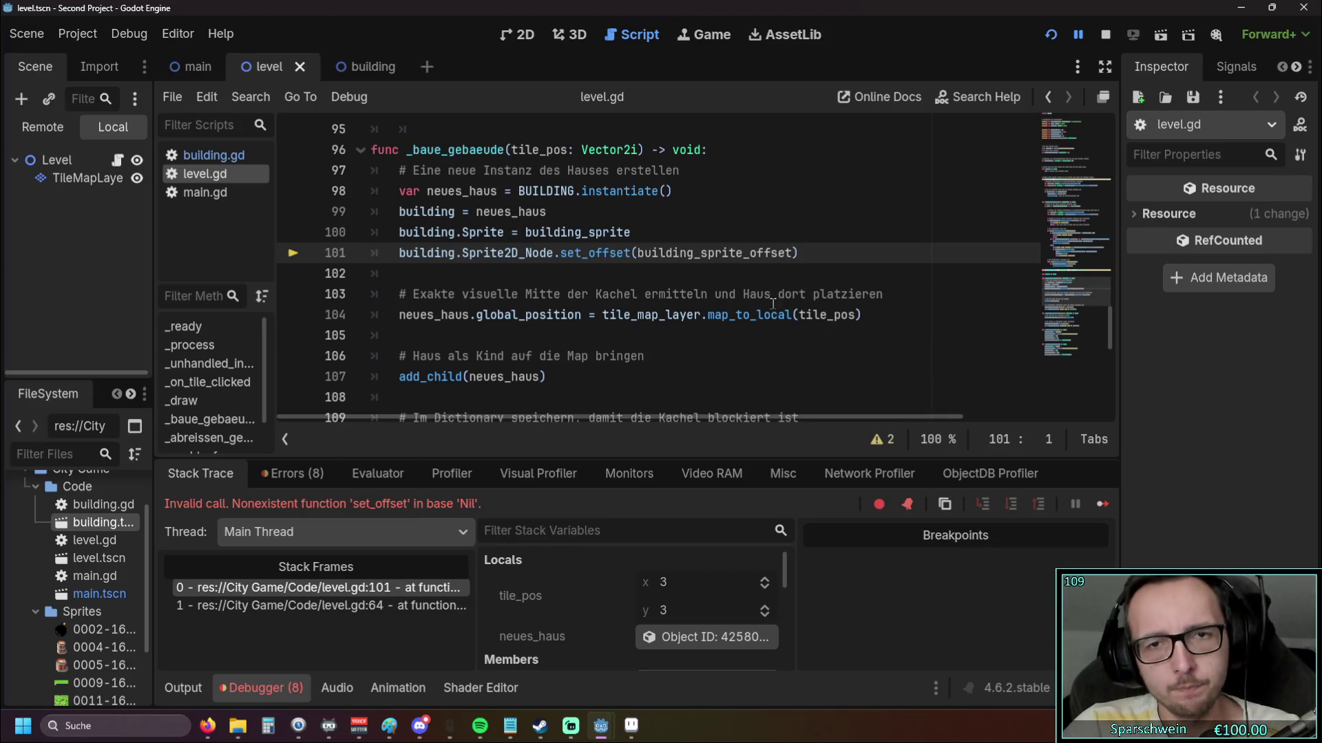
{"action": "scroll", "coordinate": [736, 262], "scroll_direction": "down", "scroll_amount": 2}
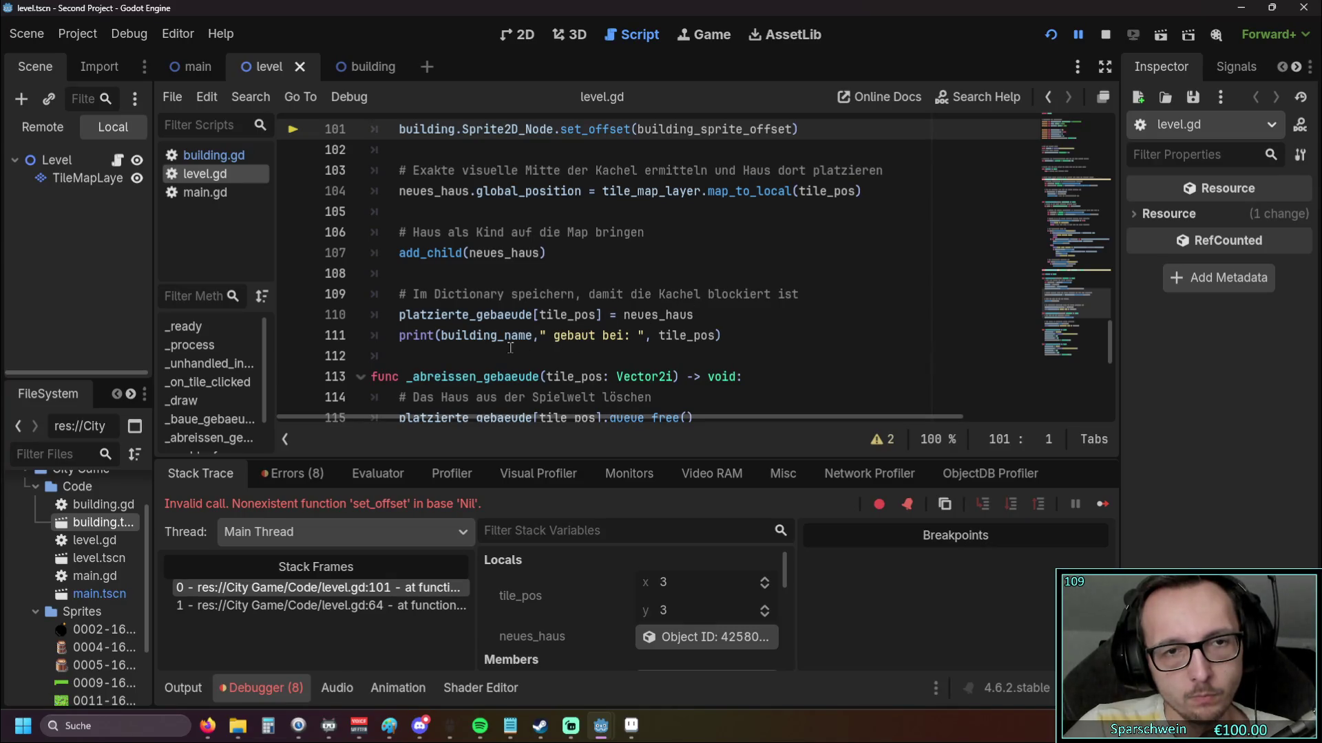
{"action": "scroll", "coordinate": [510, 346], "scroll_direction": "up", "scroll_amount": 1}
Move the set_offset call from line 101 to line 111, below the dictionary entry, with correct indentation
{"action": "triple_click", "coordinate": [814, 200]}
{"action": "key", "text": "ctrl+c"}
{"action": "key", "text": "BackSpace"}
{"action": "scroll", "coordinate": [703, 314], "scroll_direction": "down", "scroll_amount": 1}
{"action": "left_click", "coordinate": [703, 314]}
{"action": "key", "text": "Return"}
{"action": "key", "text": "ctrl+v"}
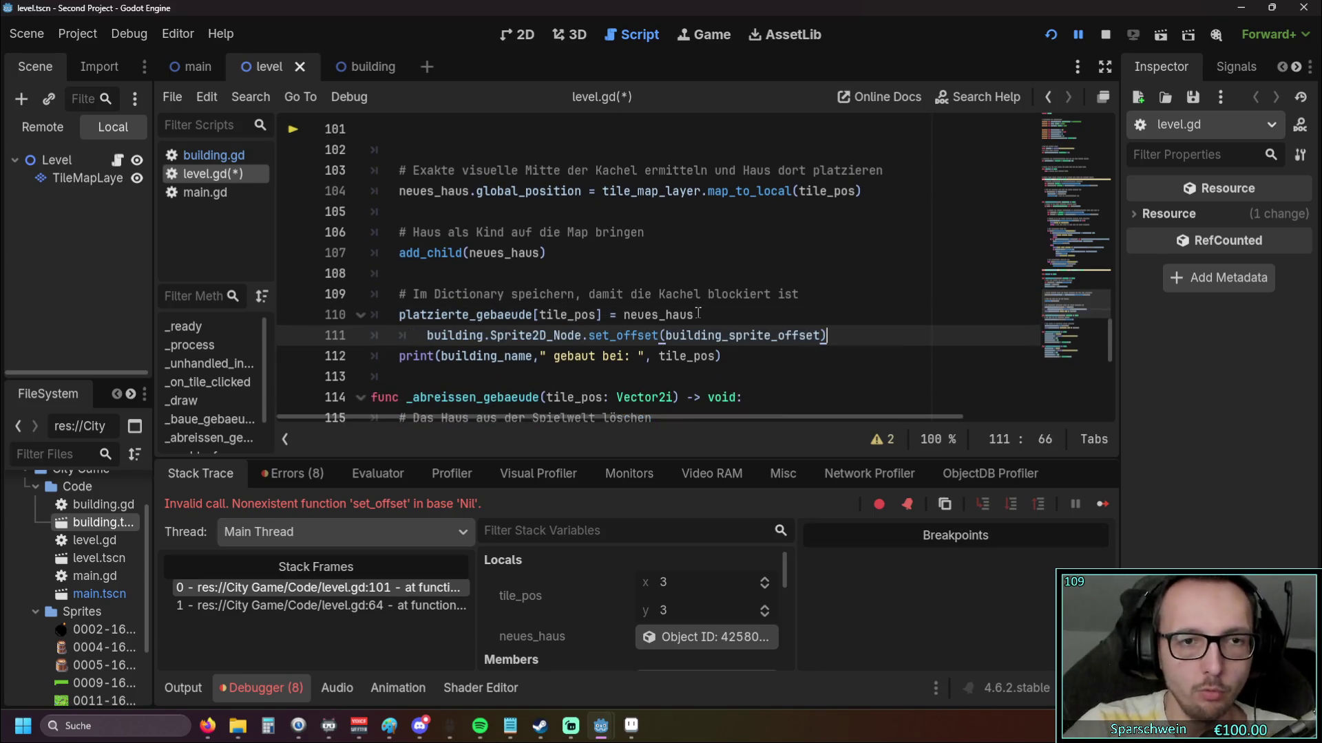
{"action": "key", "text": "Home"}
{"action": "key", "text": "BackSpace"}
{"action": "left_click", "coordinate": [551, 253]}
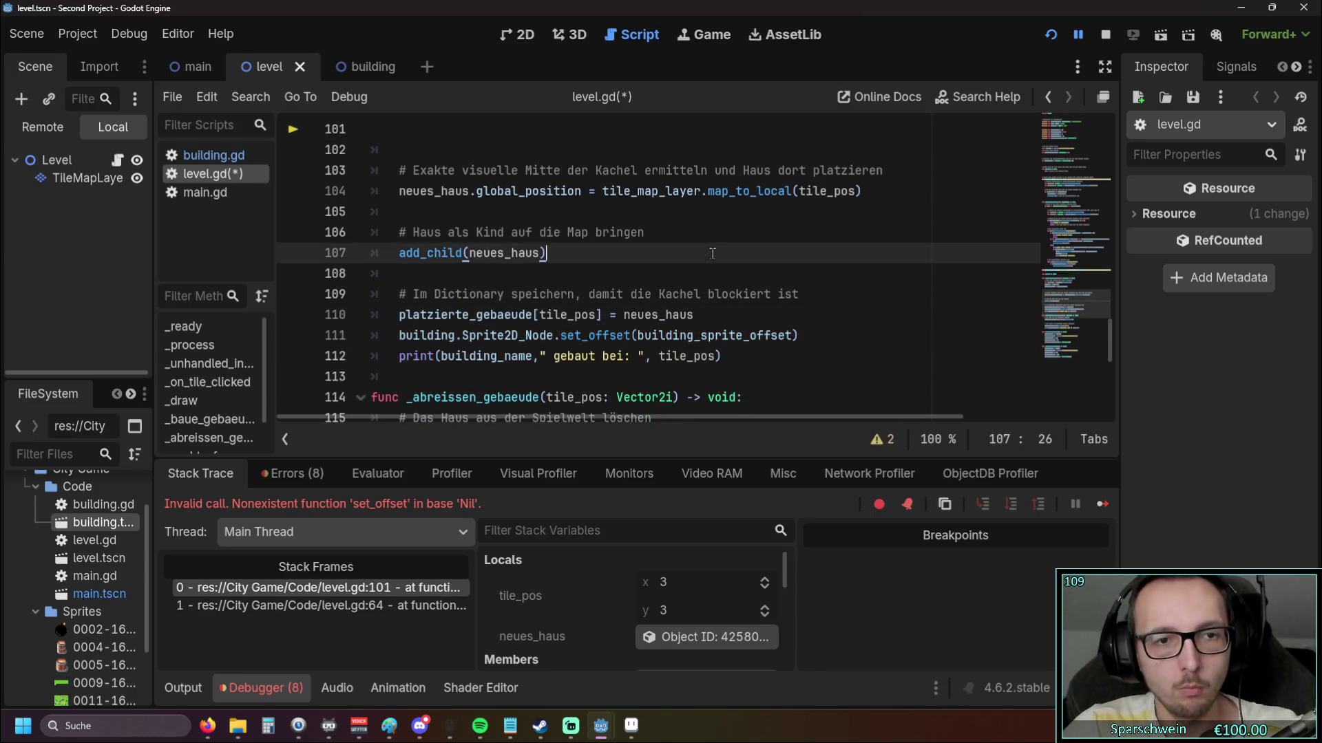
Run the game, build a barrel at (3, 3) and a bomb at (5, 3), then stop it
{"action": "left_click", "coordinate": [1052, 40]}
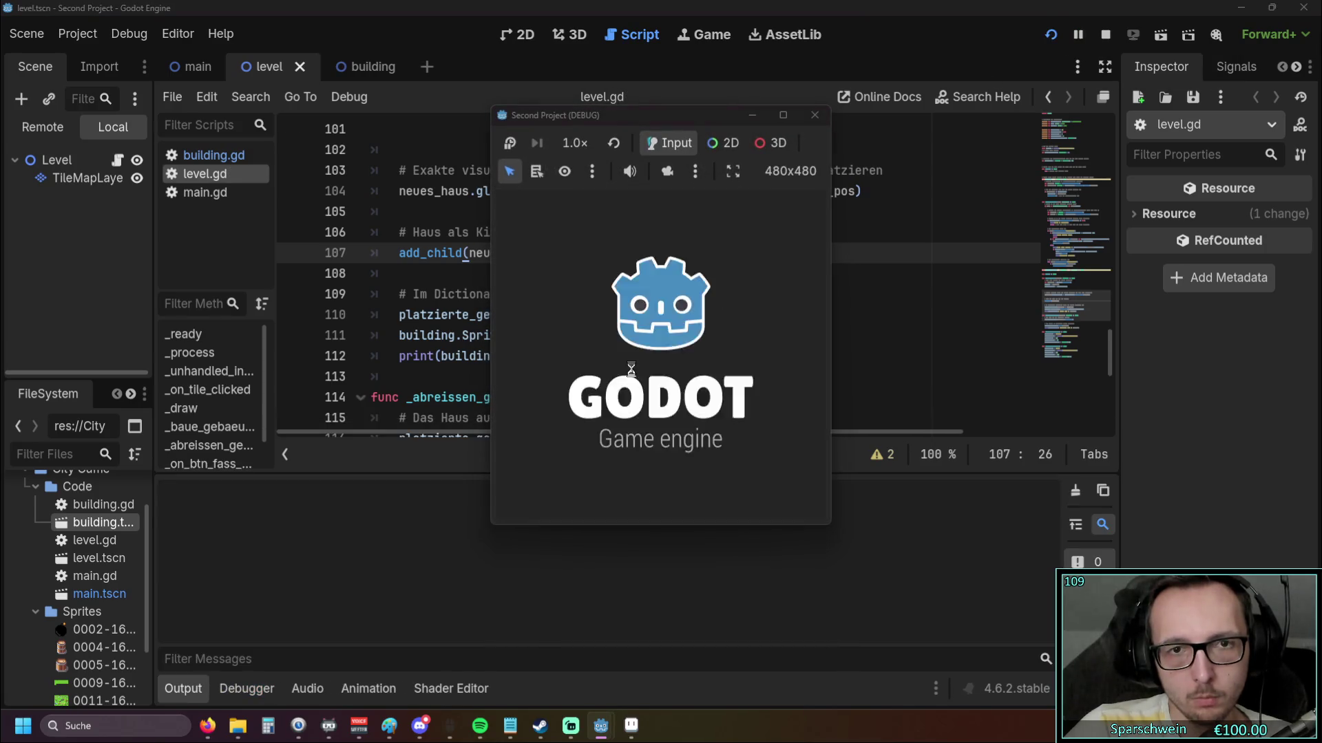
{"action": "left_click", "coordinate": [625, 485]}
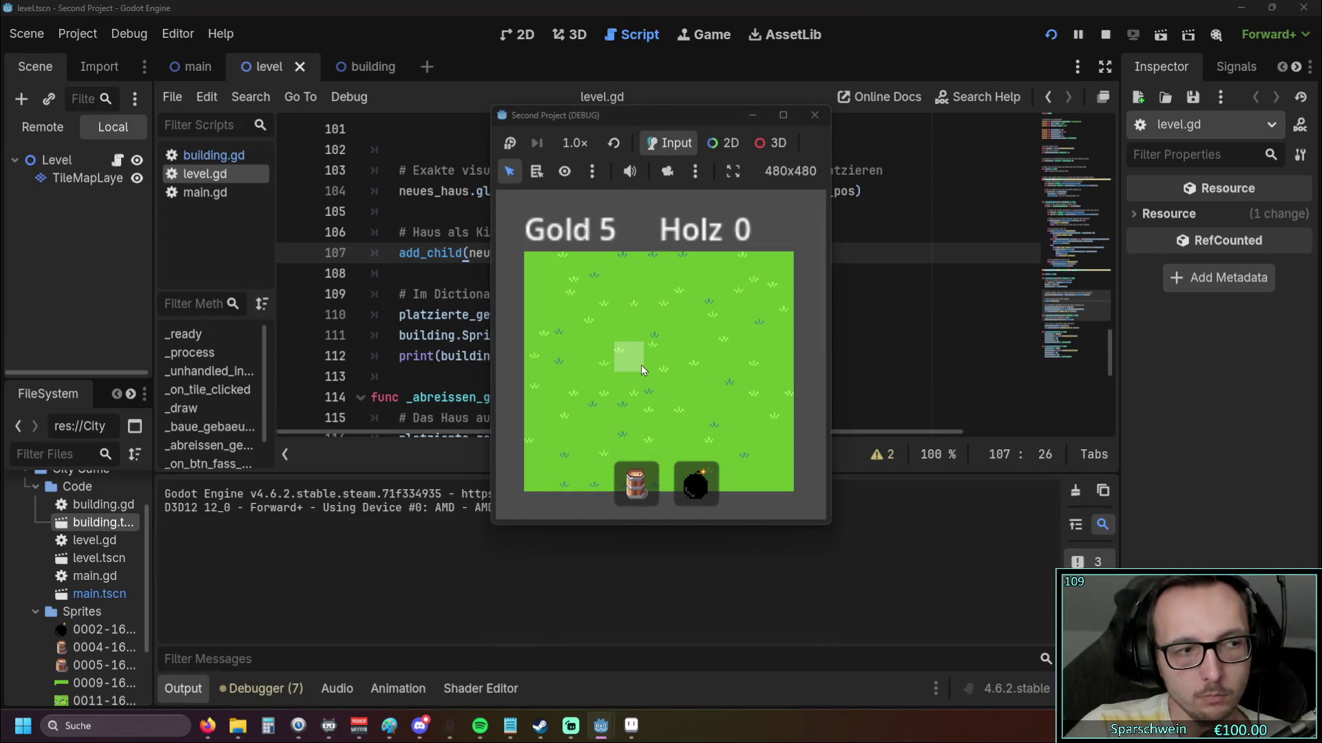
{"action": "left_click", "coordinate": [636, 363]}
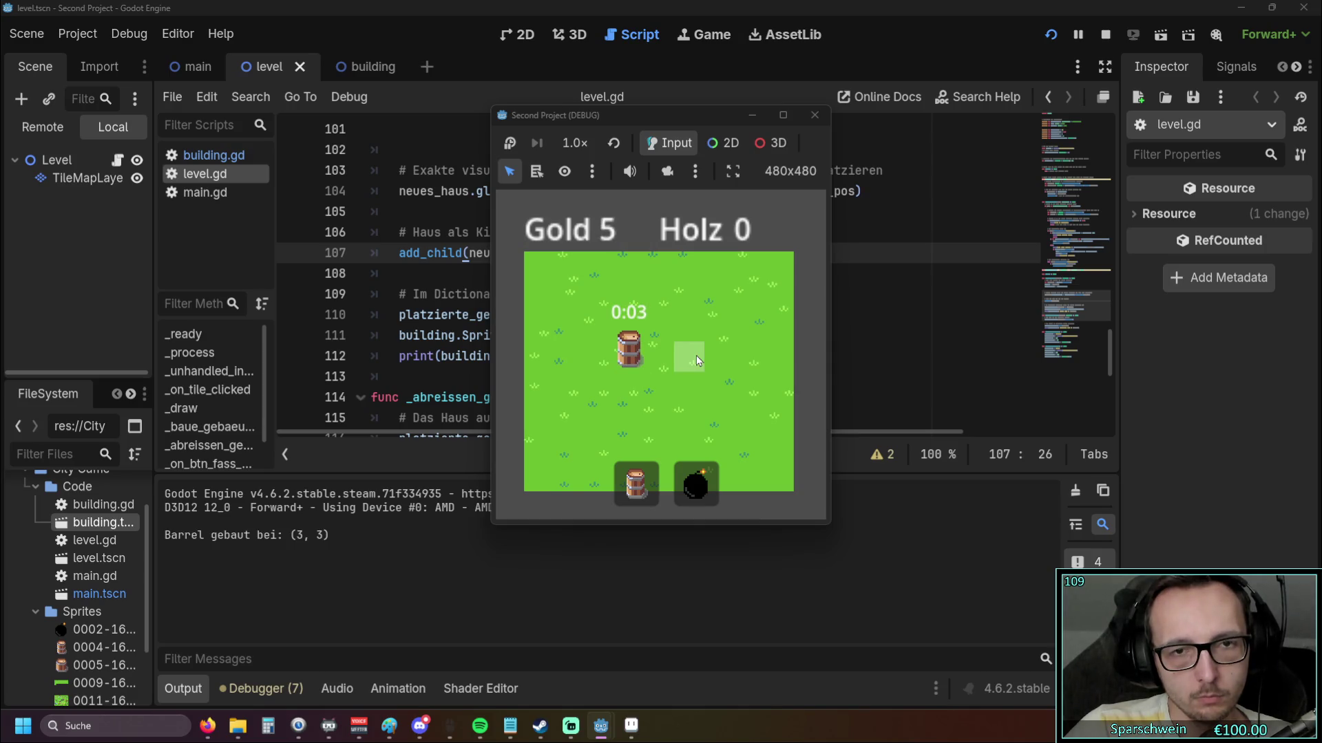
{"action": "left_click", "coordinate": [705, 502]}
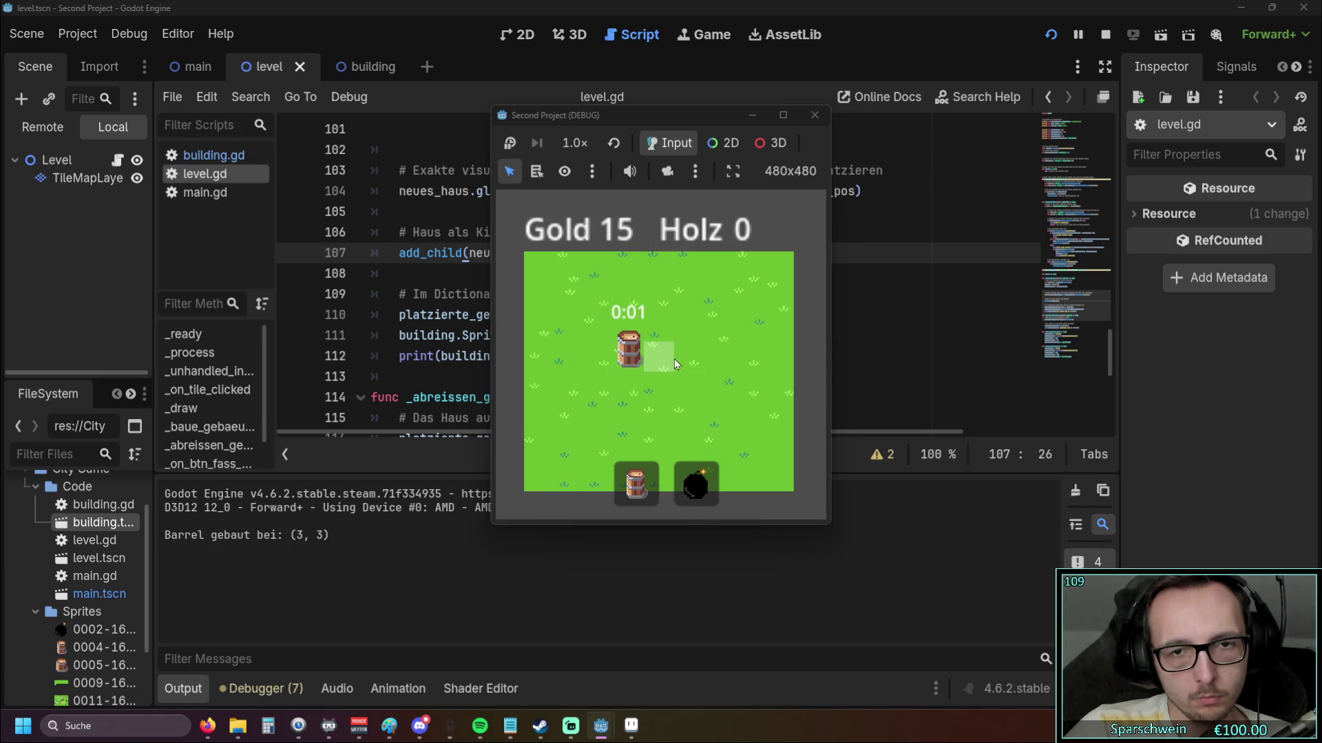
{"action": "left_click", "coordinate": [689, 357]}
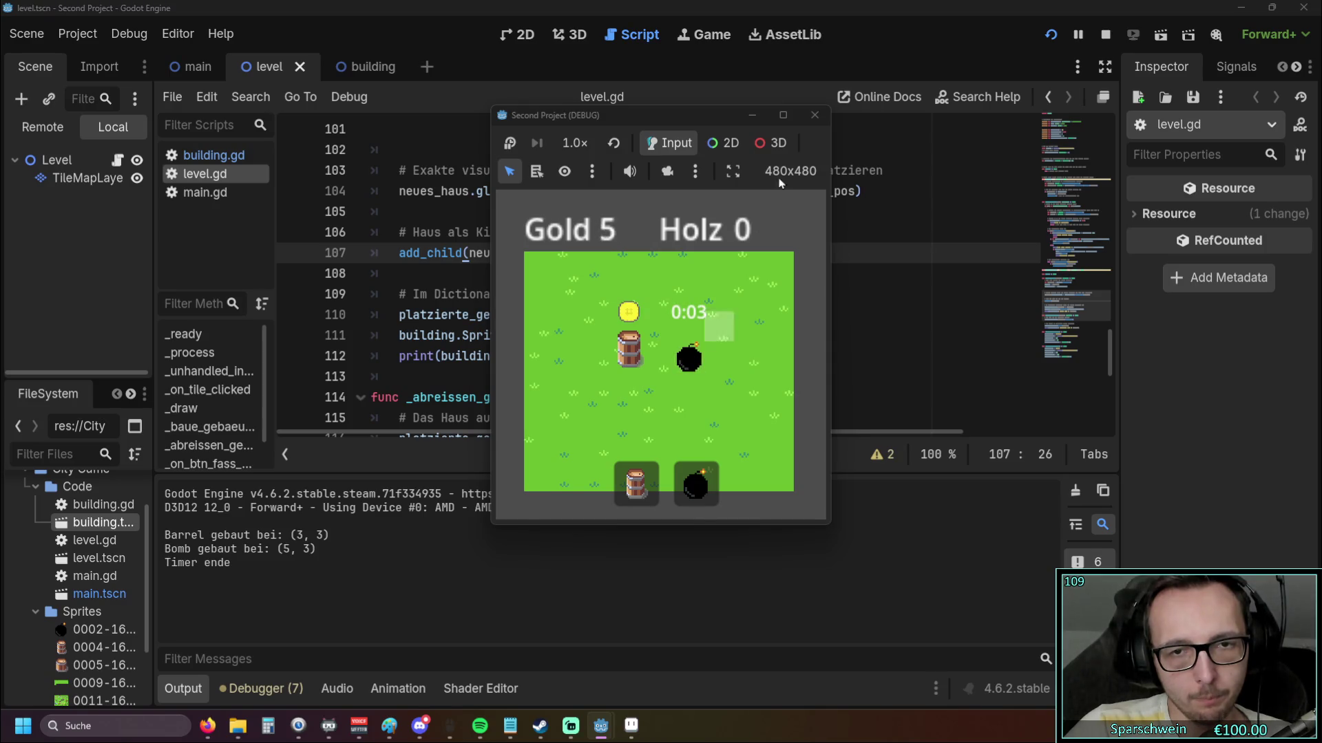
{"action": "key", "text": "F8"}
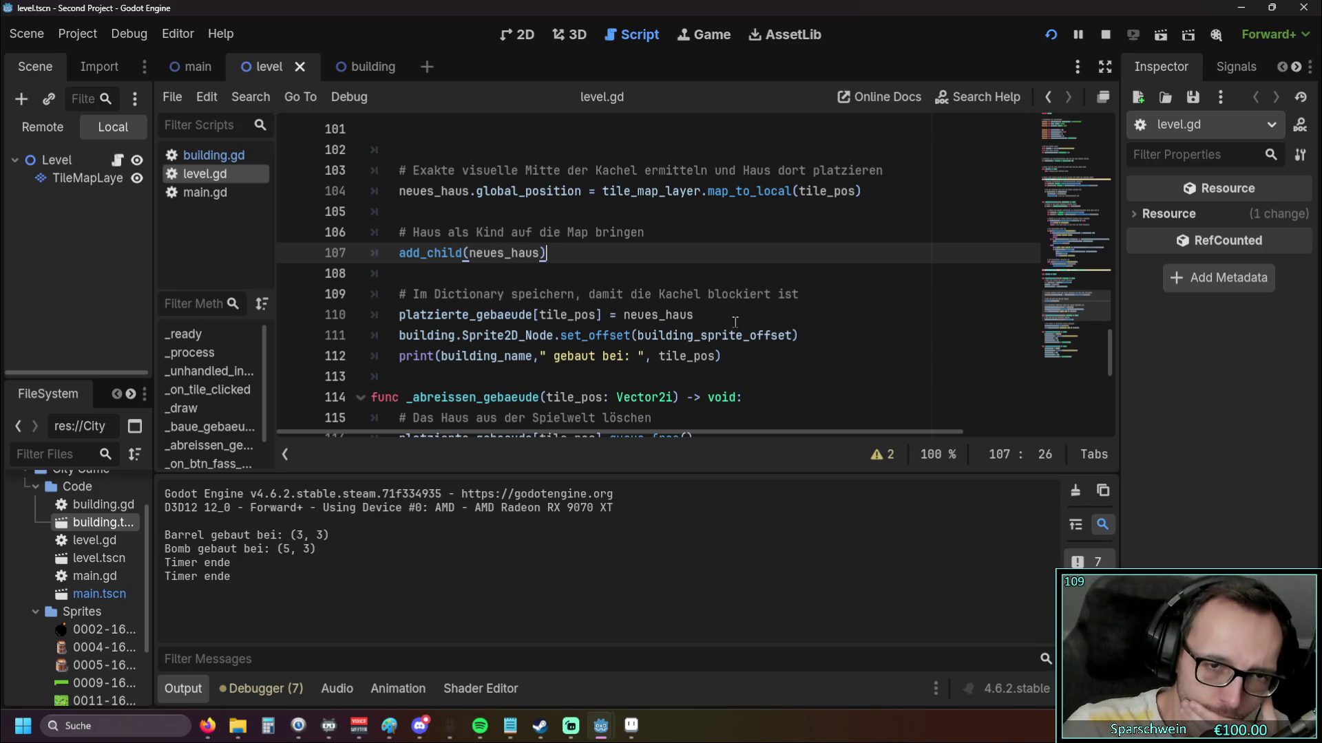
Move the set_offset call directly below add_child and remove the blank line above print
{"action": "scroll", "coordinate": [704, 318], "scroll_direction": "up", "scroll_amount": 1}
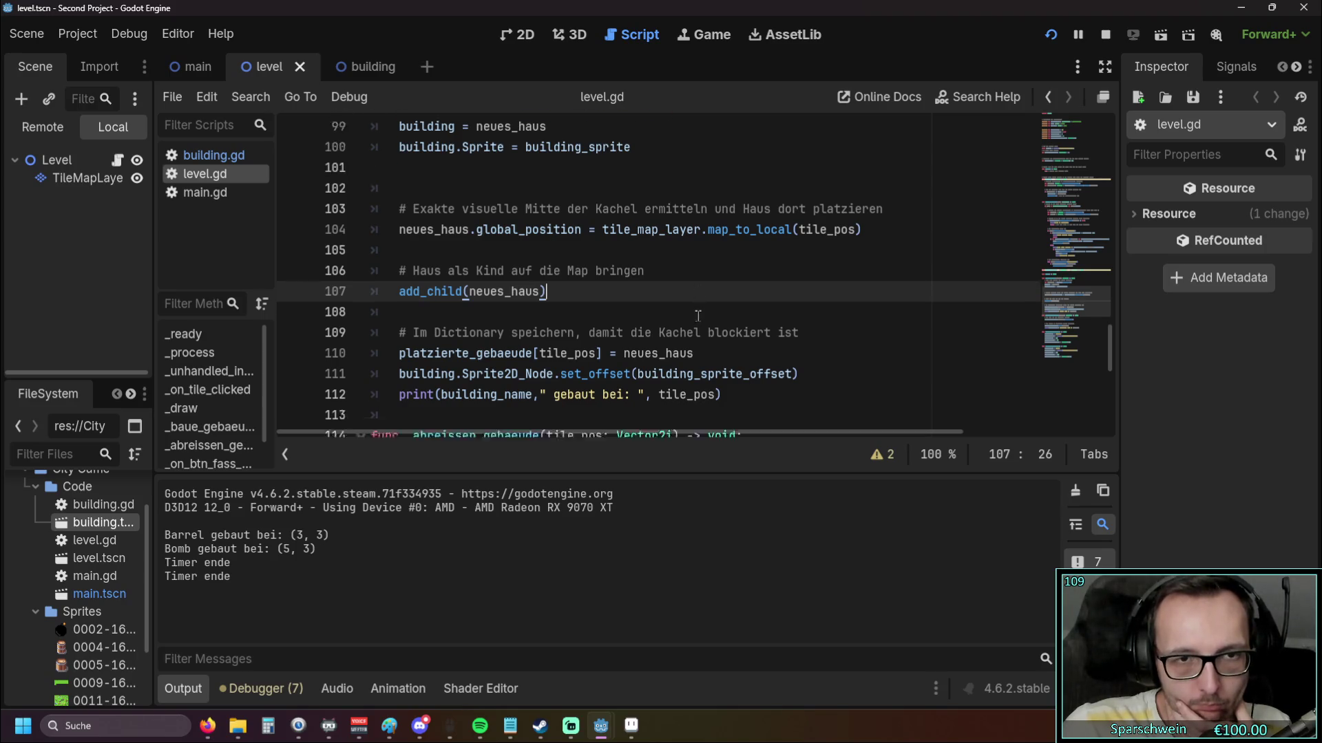
{"action": "scroll", "coordinate": [492, 262], "scroll_direction": "down", "scroll_amount": 1}
{"action": "triple_click", "coordinate": [398, 252]}
{"action": "left_click", "coordinate": [681, 294]}
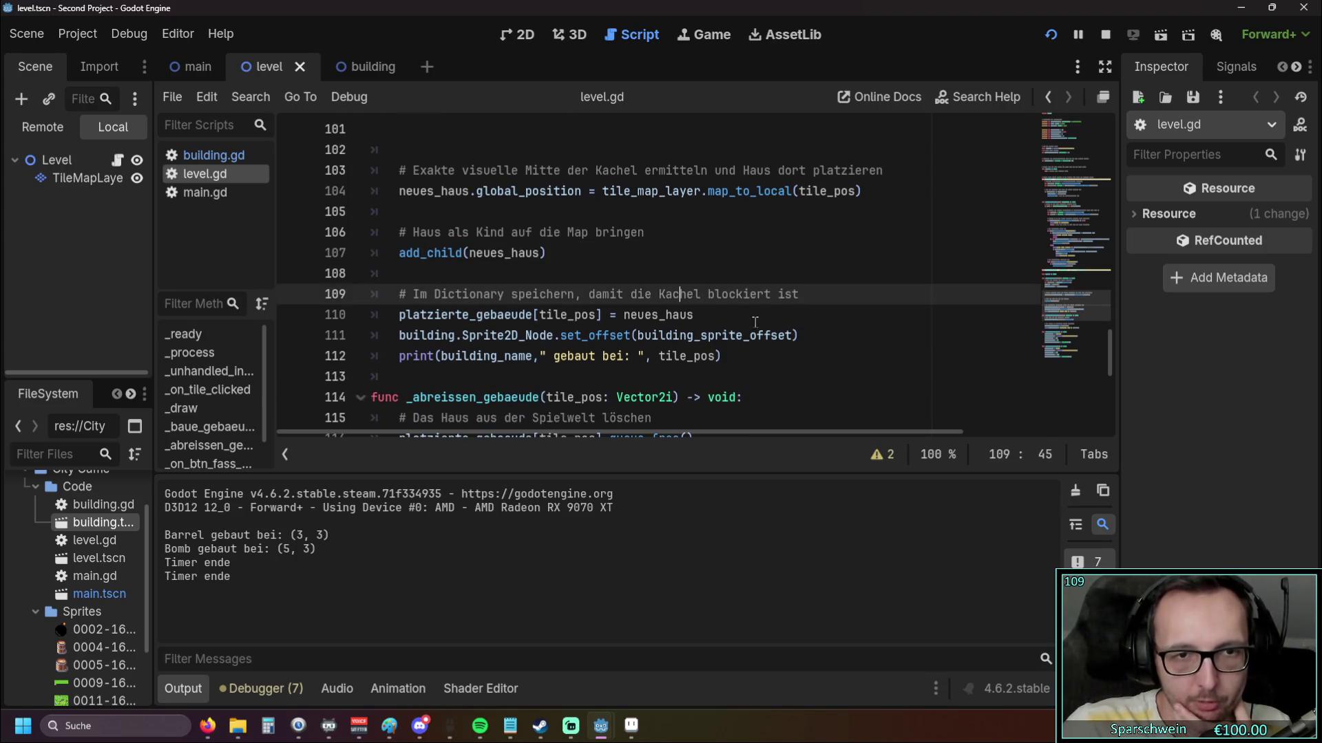
{"action": "left_click", "coordinate": [337, 335]}
{"action": "key", "text": "ctrl+x"}
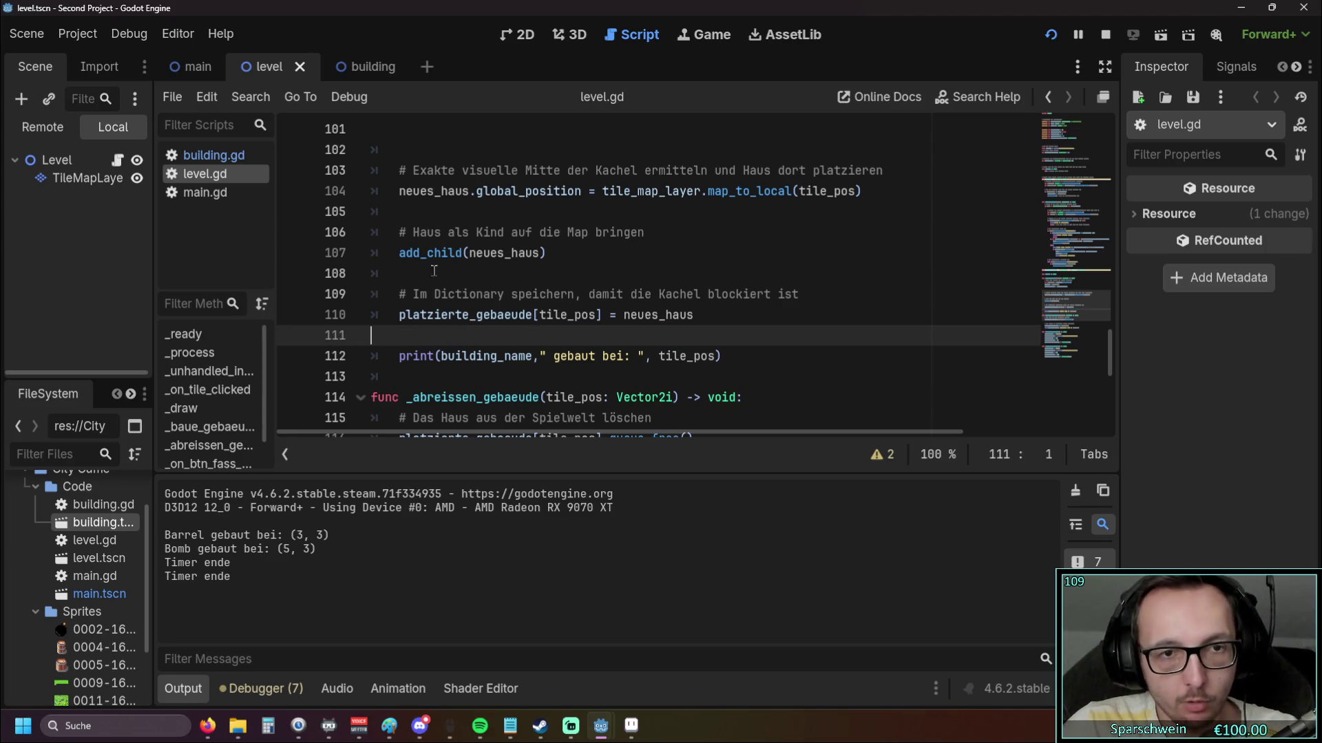
{"action": "left_click", "coordinate": [456, 274]}
{"action": "key", "text": "ctrl+v"}
{"action": "key", "text": "shift+Tab"}
{"action": "key", "text": "Return"}
{"action": "left_click", "coordinate": [842, 347]}
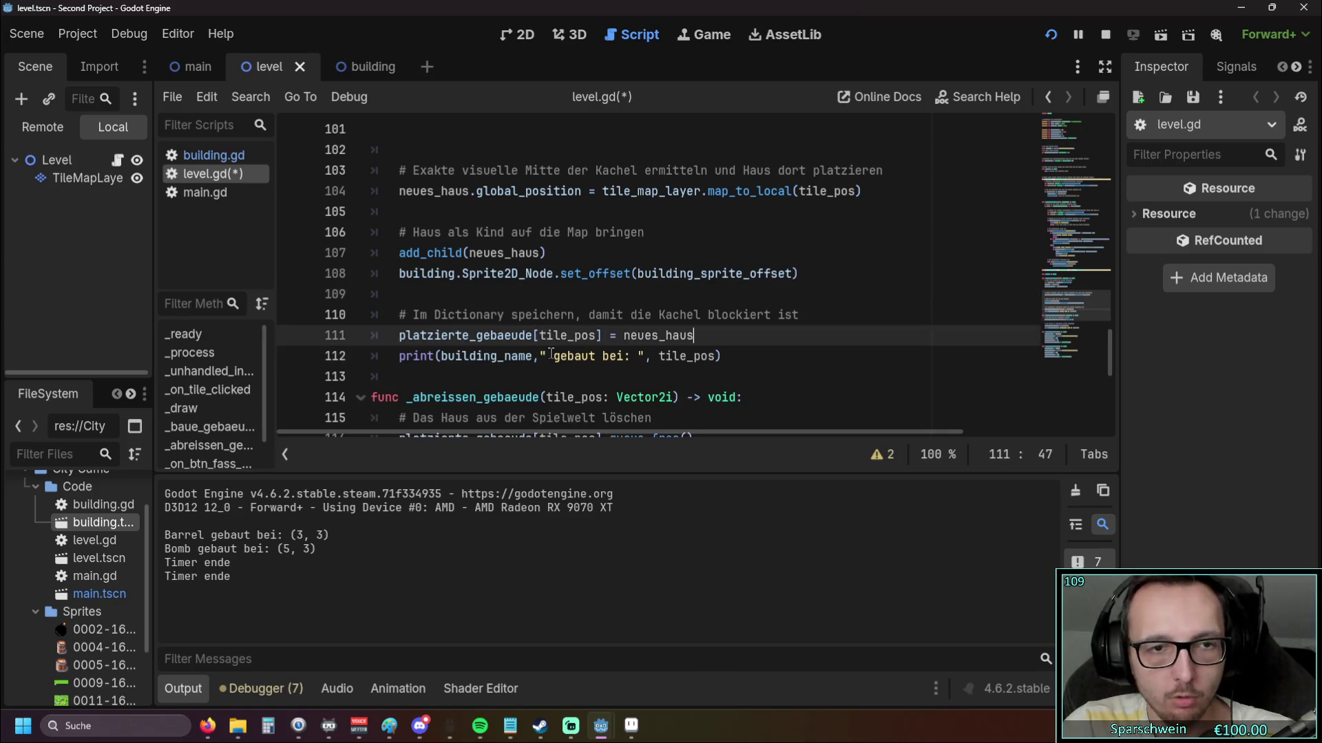
{"action": "key", "text": "BackSpace"}
{"action": "left_click", "coordinate": [842, 348]}
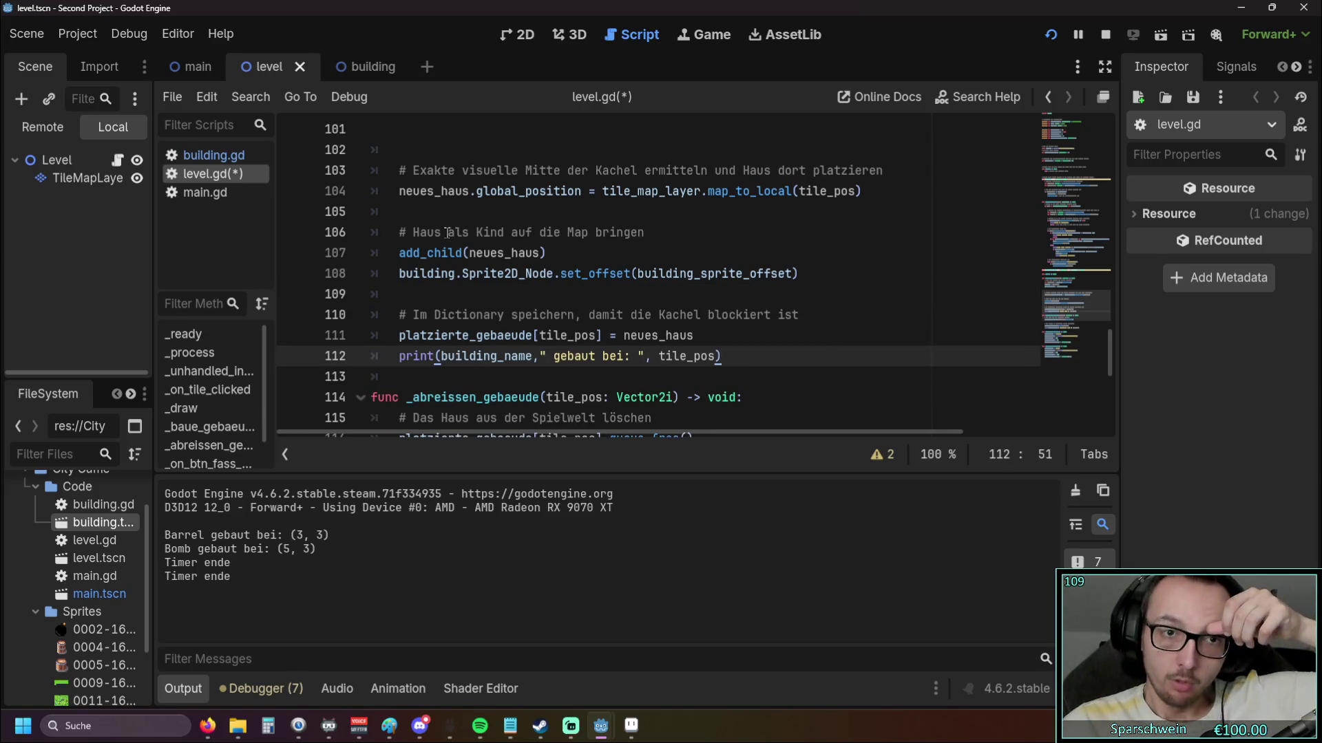
Extend the line 106 comment to end with "und Sprite Offset anpassen"
{"action": "left_click_drag", "start_coordinate": [448, 232], "coordinate": [597, 232]}
{"action": "left_click", "coordinate": [680, 233]}
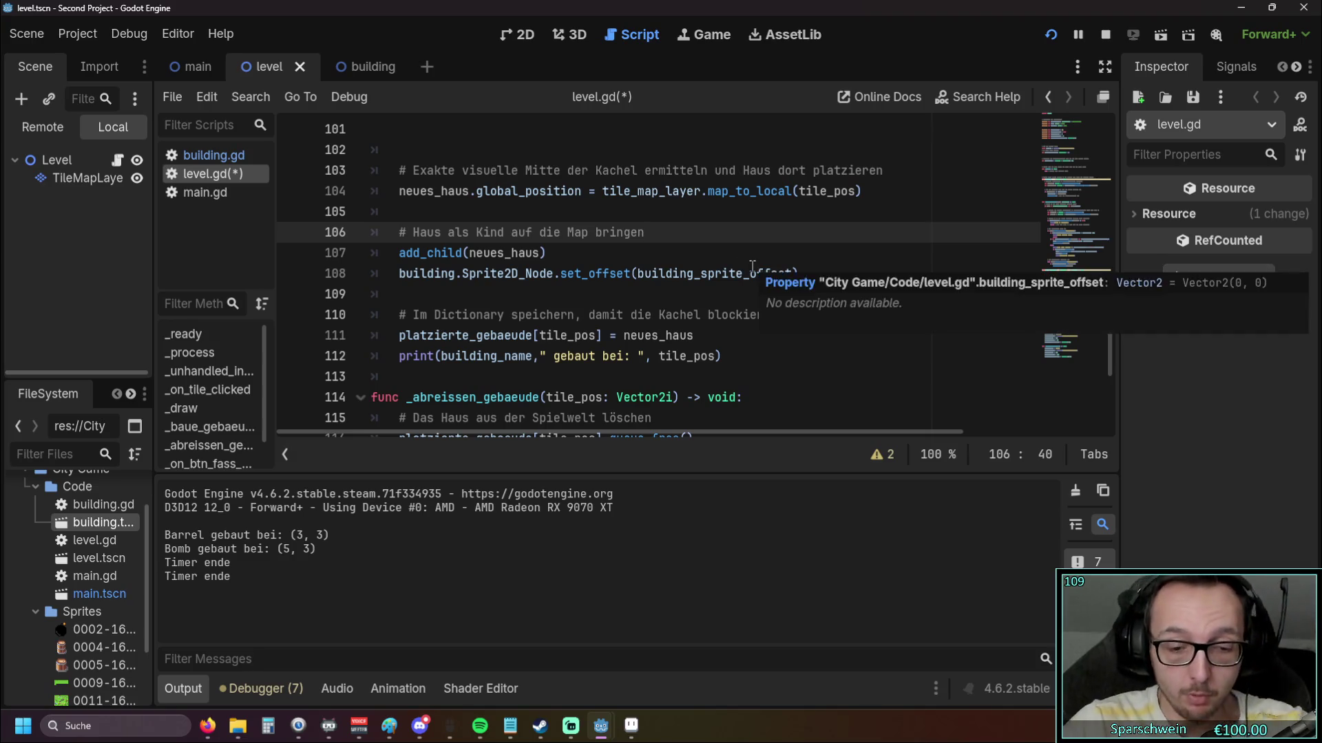
{"action": "type", "text": " und Sprite "}
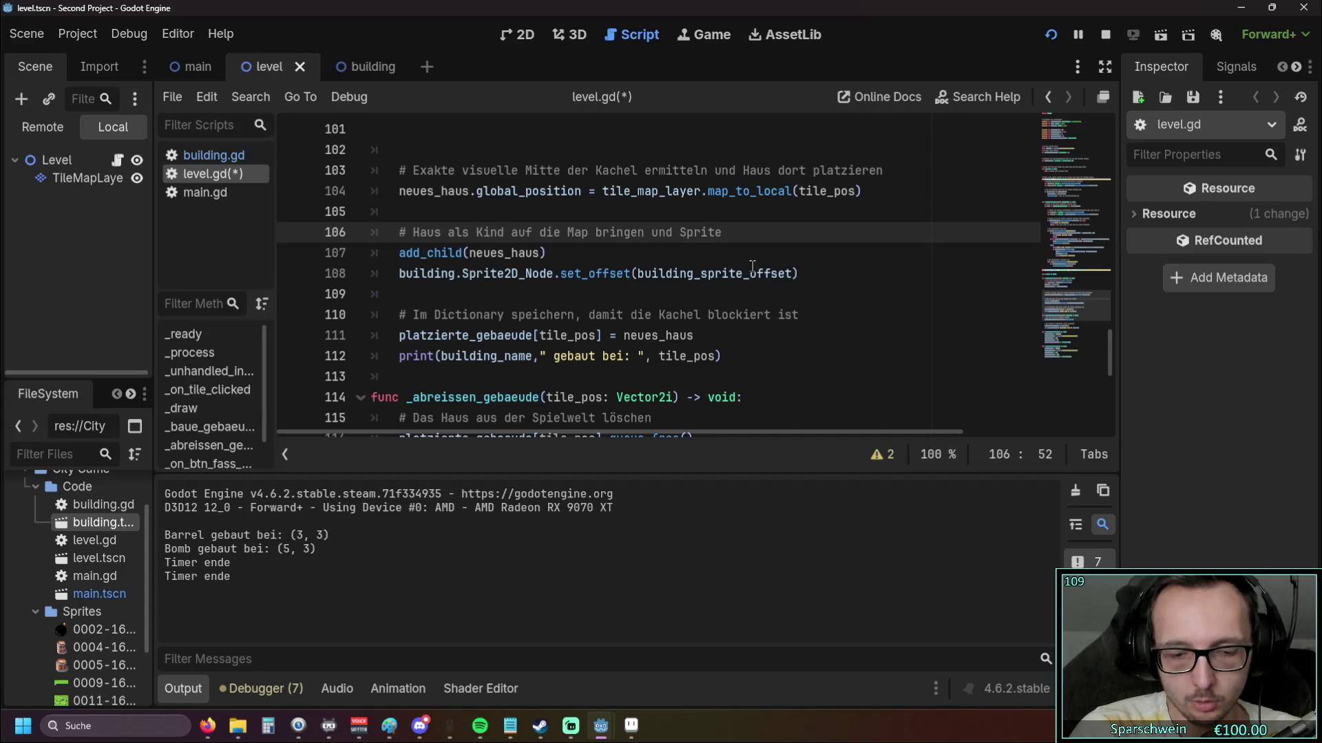
{"action": "type", "text": "anpassen"}
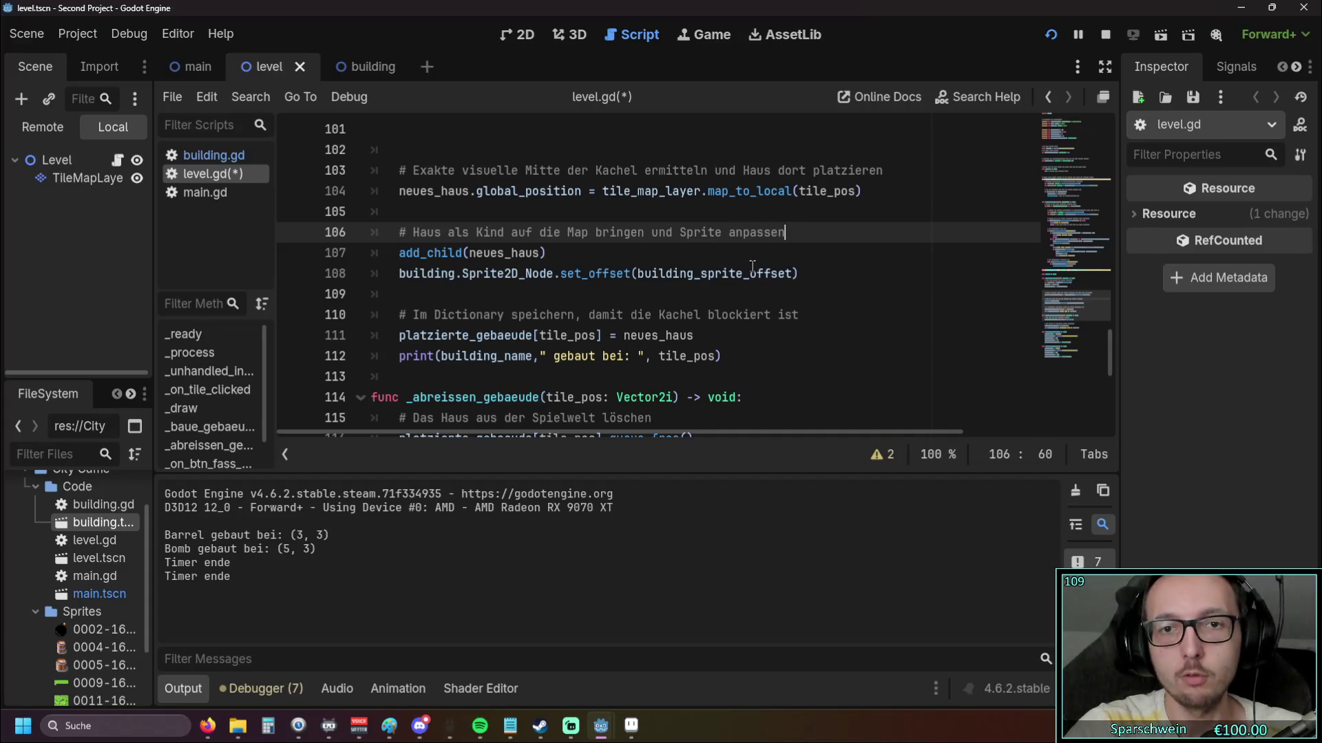
{"action": "left_click", "coordinate": [638, 303]}
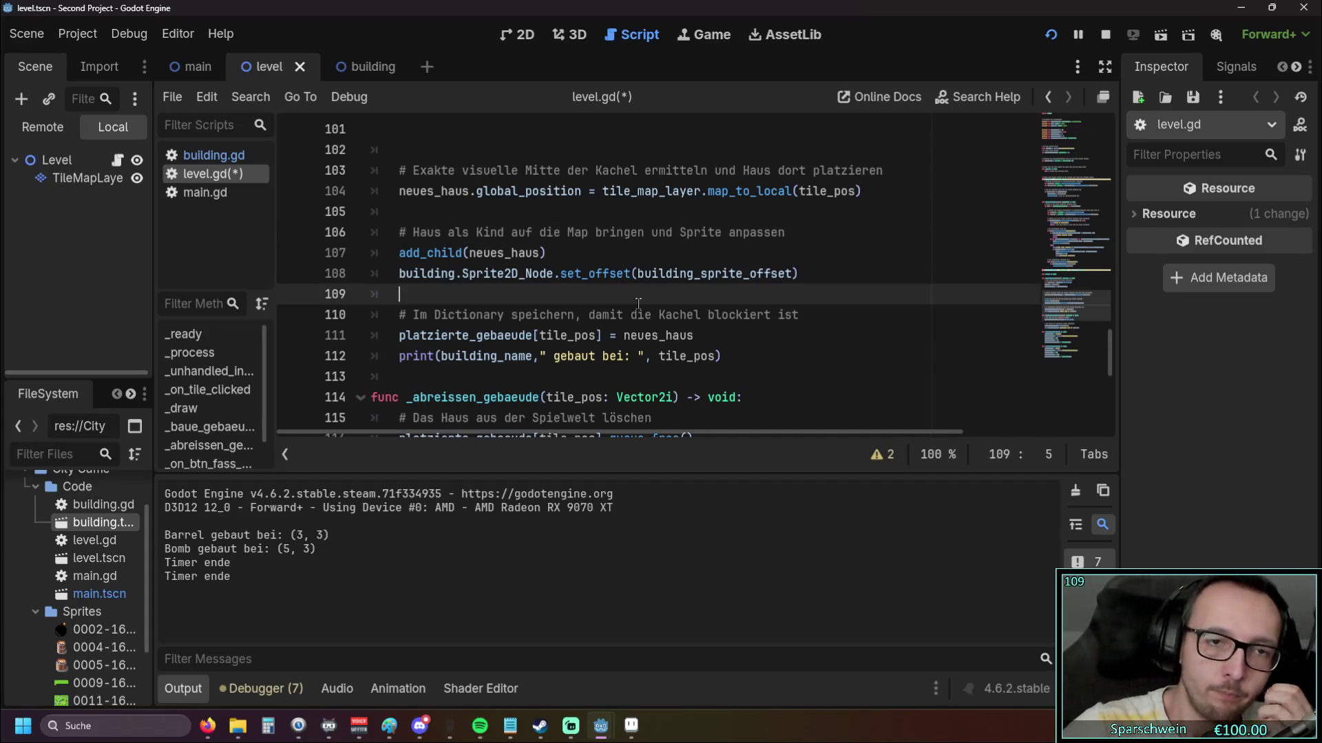
{"action": "left_click", "coordinate": [721, 231]}
{"action": "type", "text": "Offset"}
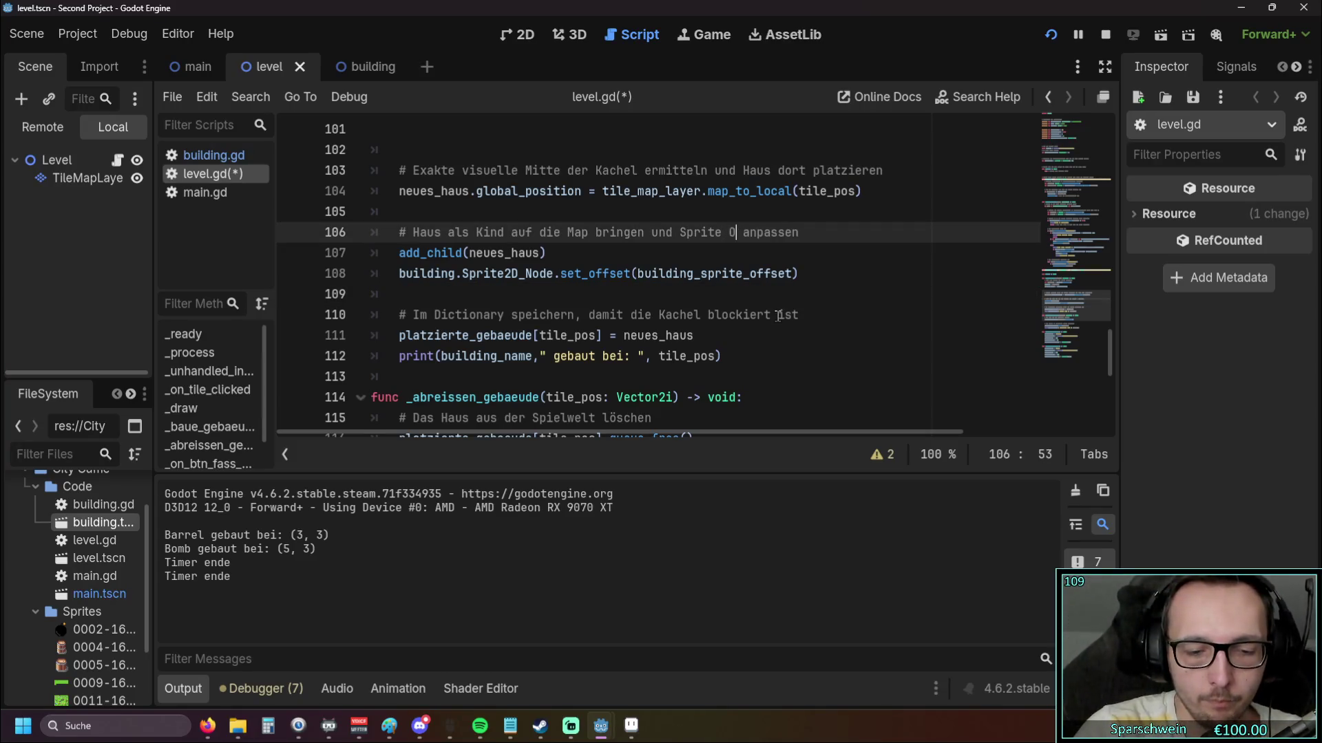
{"action": "left_click", "coordinate": [737, 231]}
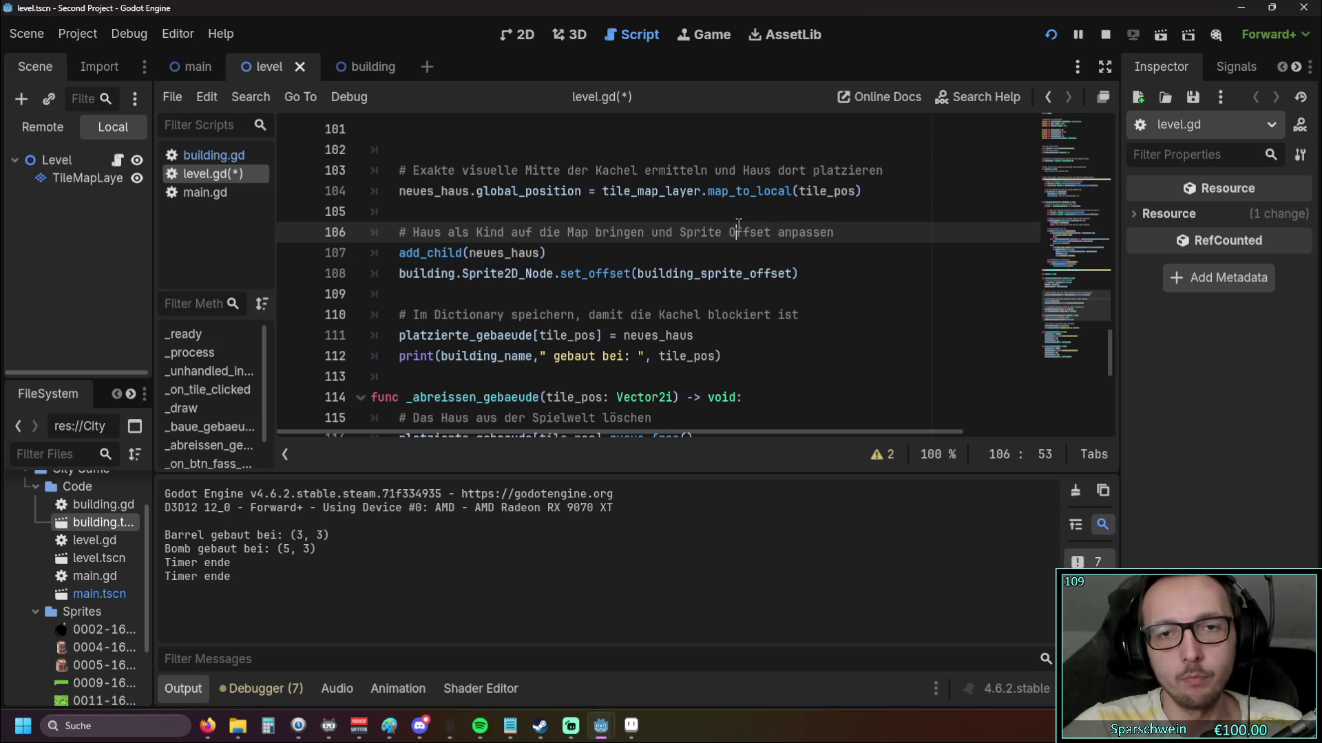
{"action": "key", "text": "BackSpace"}
{"action": "type", "text": "O"}
{"action": "left_click", "coordinate": [659, 301]}
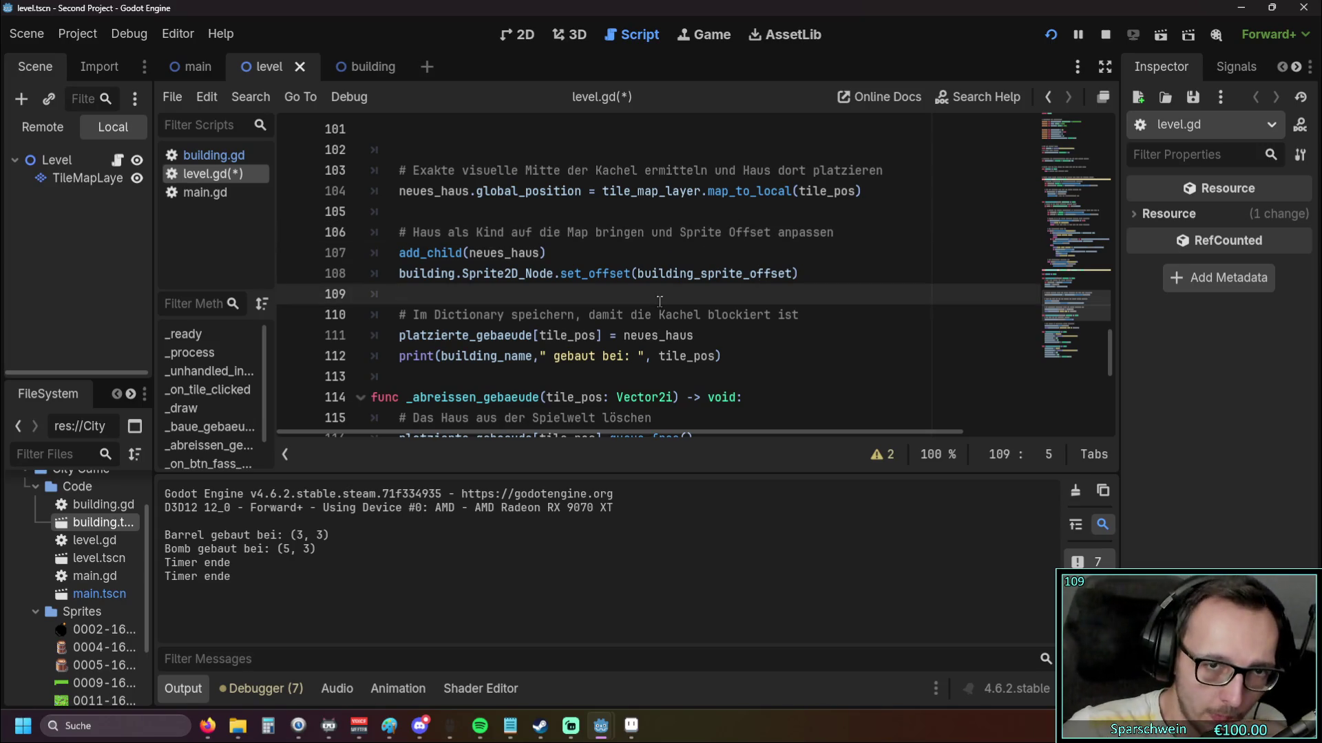
{"action": "scroll", "coordinate": [692, 295], "scroll_direction": "down", "scroll_amount": 7}
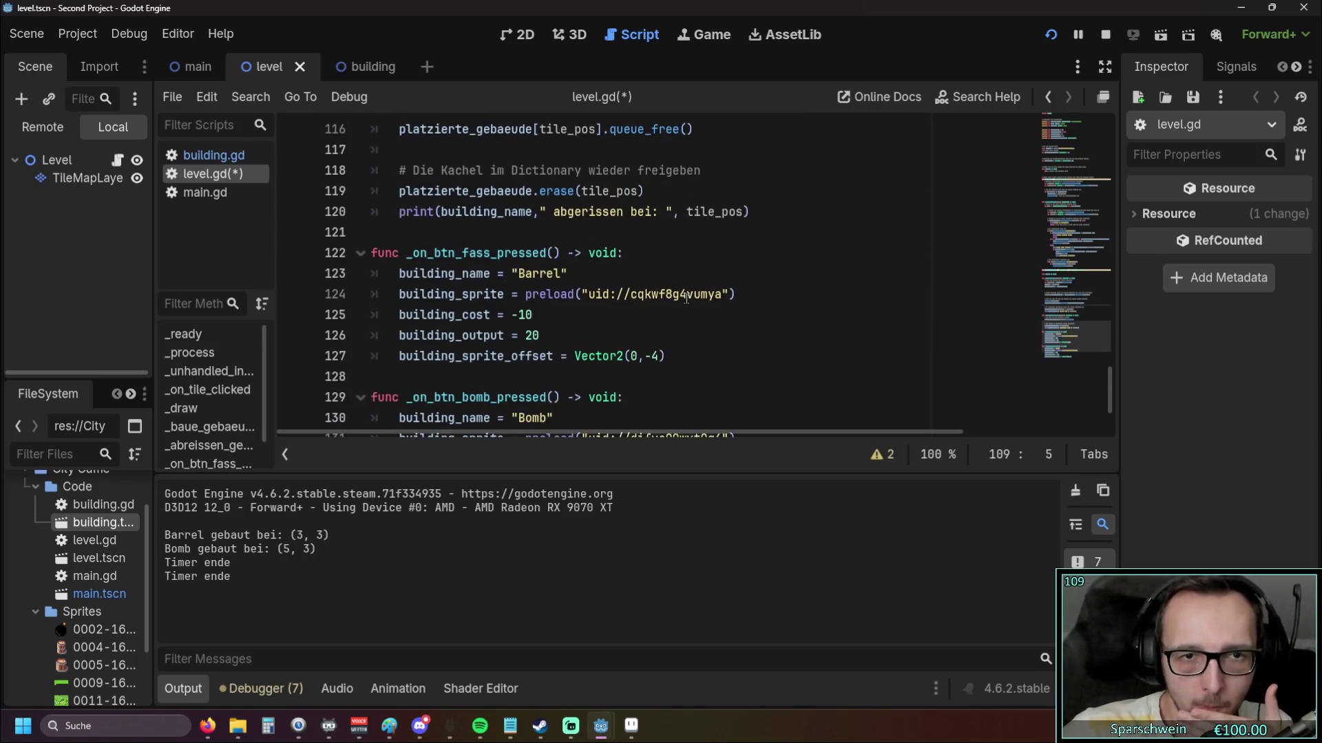
Insert a #Buildings comment line above func _on_btn_fass_pressed
{"action": "scroll", "coordinate": [686, 298], "scroll_direction": "up", "scroll_amount": 1}
{"action": "left_click", "coordinate": [398, 191]}
{"action": "key", "text": "Return"}
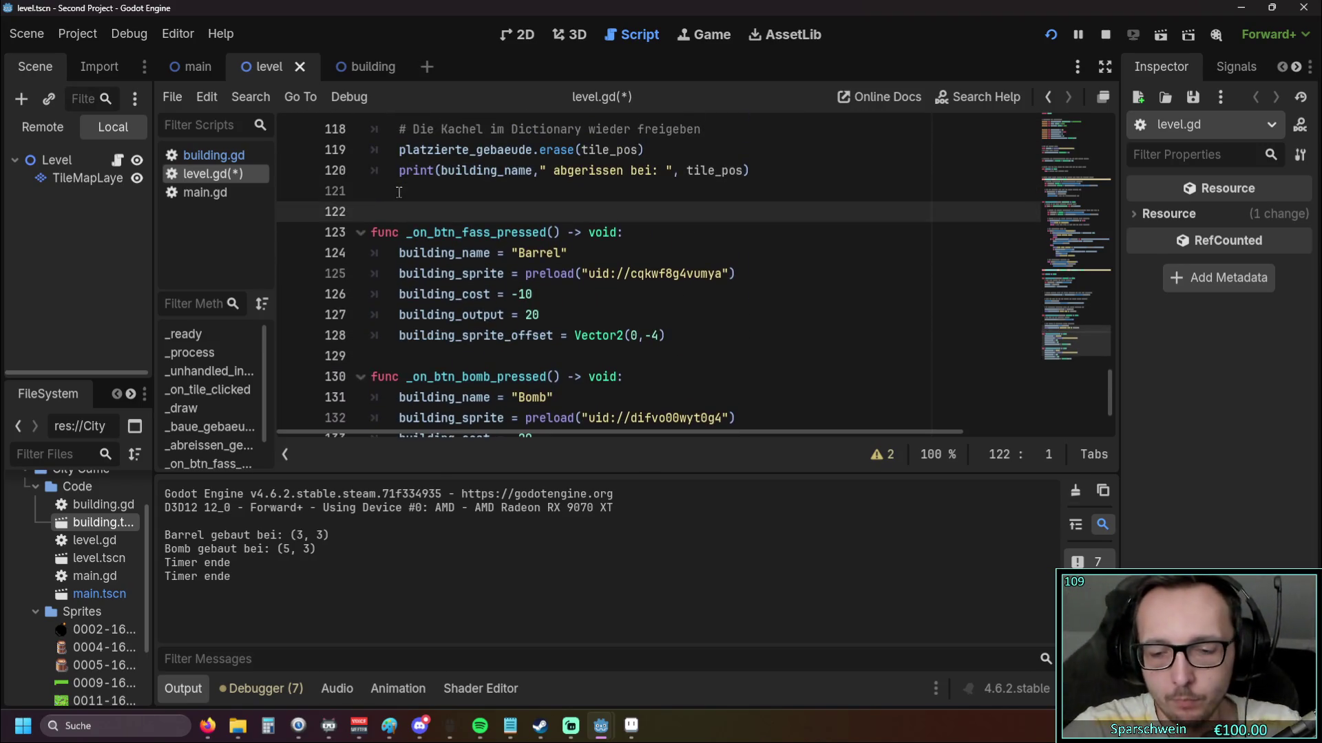
{"action": "type", "text": "#Buildings"}
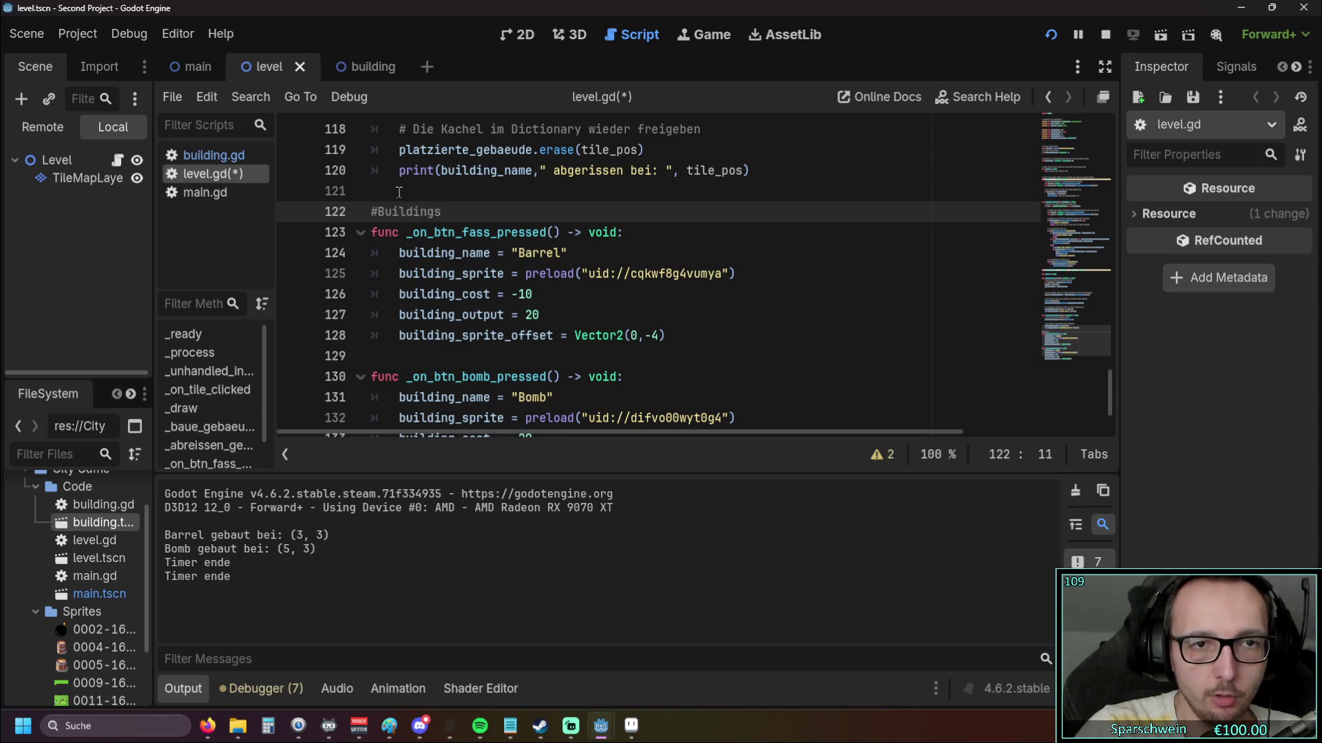
Review the Barrel handler's cost -10, output 20 and offset Vector2(0,-4)
{"action": "left_click", "coordinate": [737, 330]}
{"action": "scroll", "coordinate": [709, 324], "scroll_direction": "down", "scroll_amount": 1}
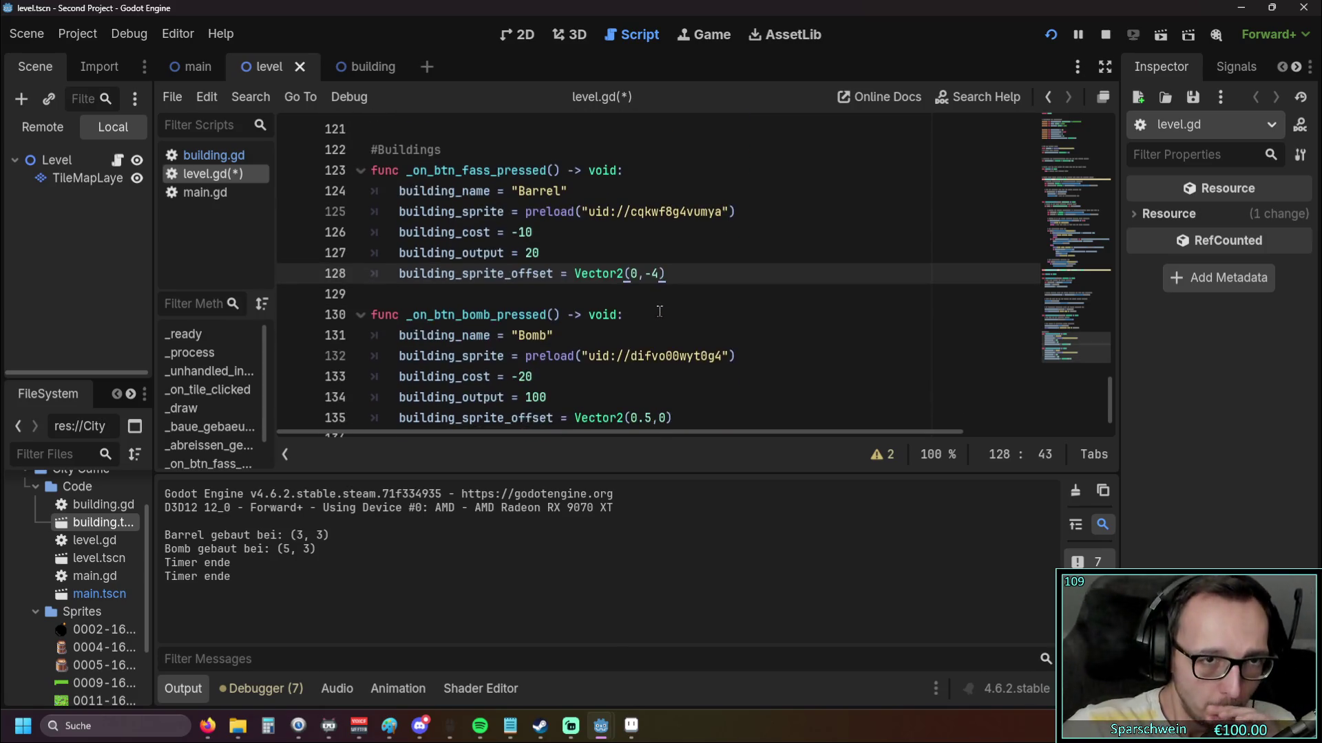
{"action": "scroll", "coordinate": [649, 318], "scroll_direction": "up", "scroll_amount": 1}
{"action": "scroll", "coordinate": [649, 318], "scroll_direction": "down", "scroll_amount": 1}
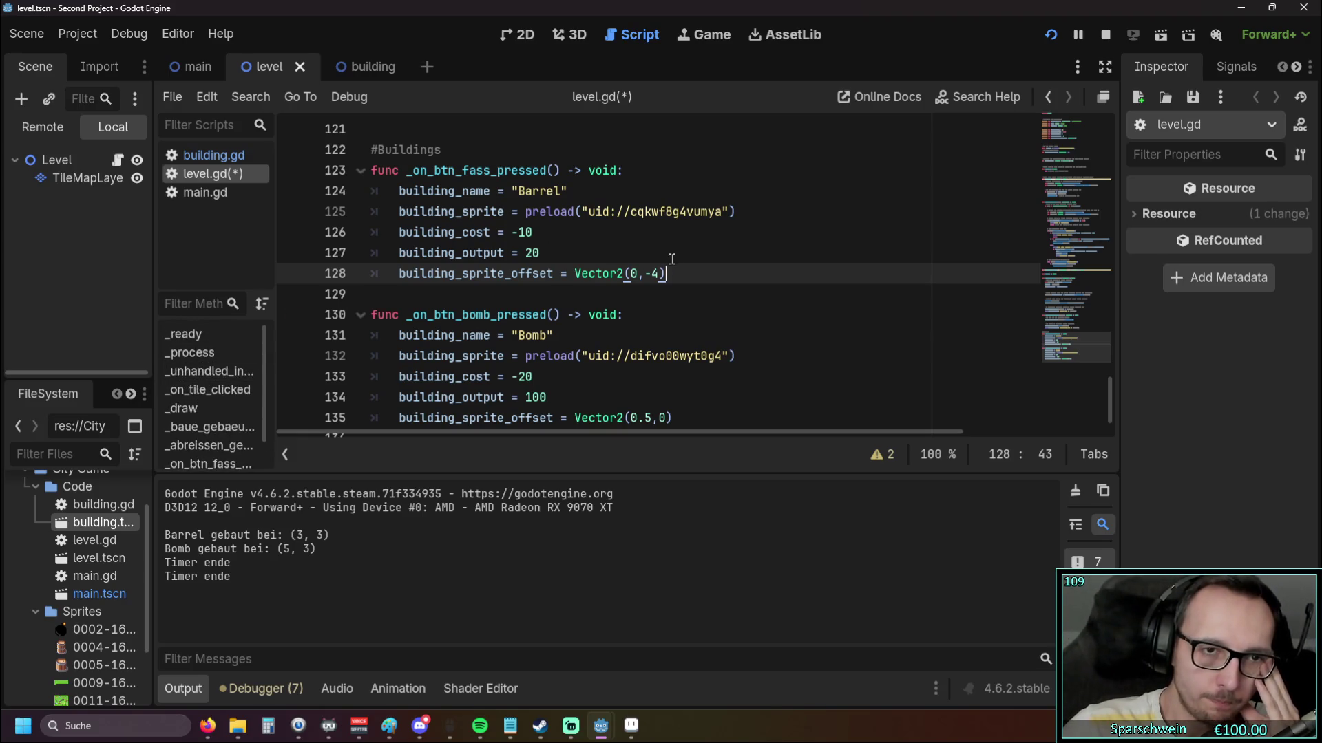
{"action": "scroll", "coordinate": [551, 236], "scroll_direction": "down", "scroll_amount": 1}
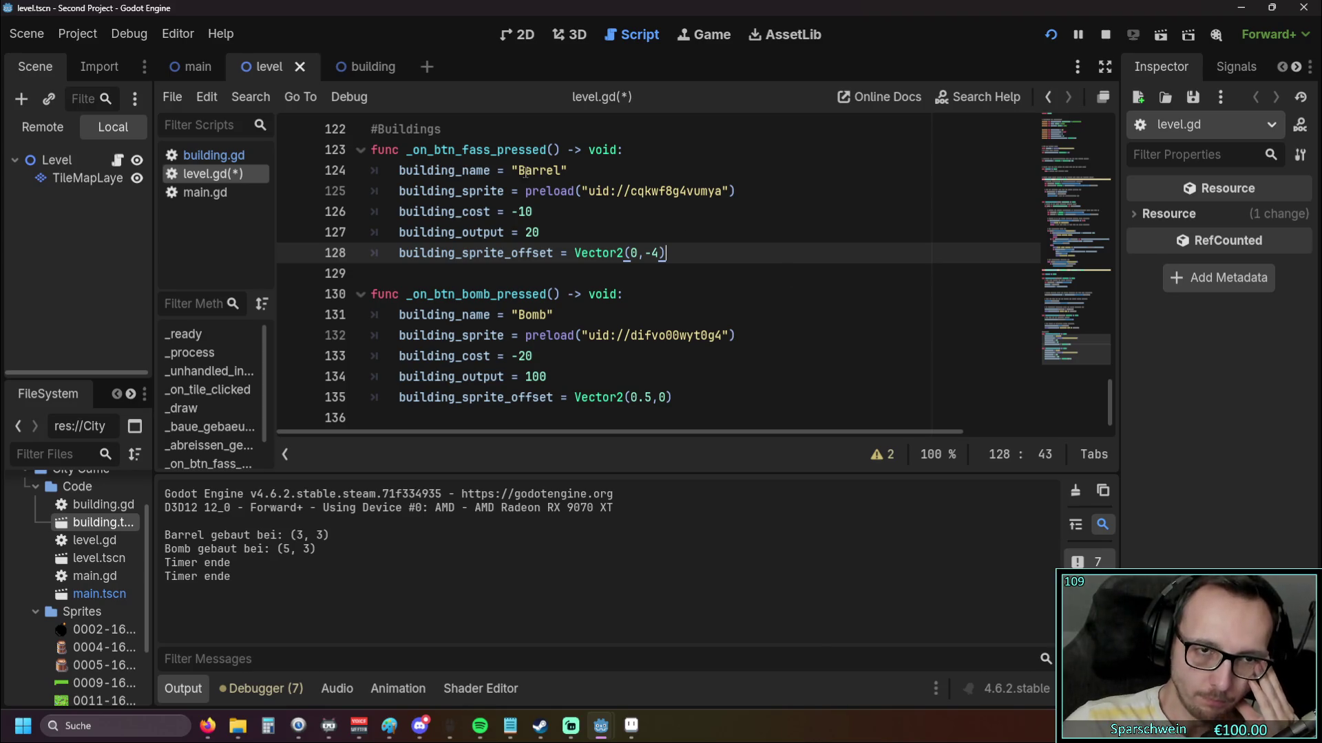
{"action": "left_click_drag", "start_coordinate": [520, 170], "coordinate": [568, 170]}
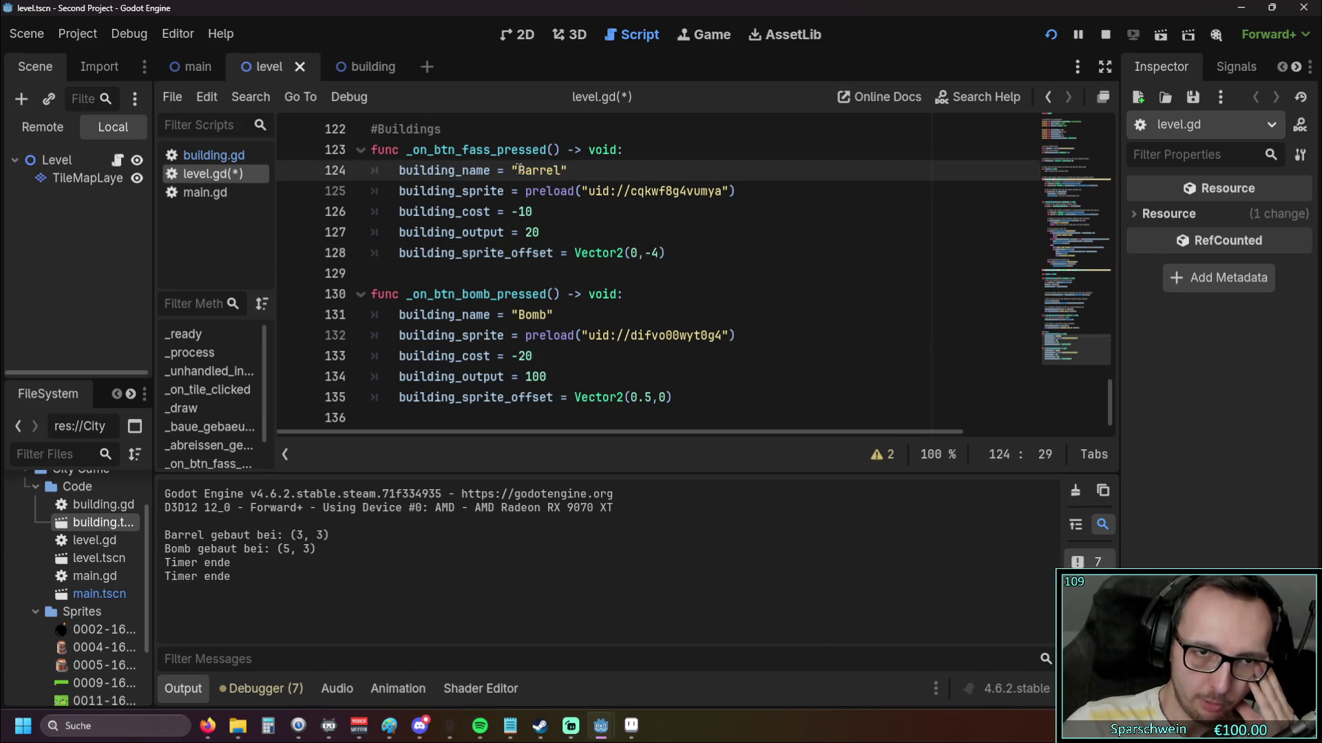
{"action": "left_click", "coordinate": [574, 172]}
{"action": "left_click", "coordinate": [520, 216]}
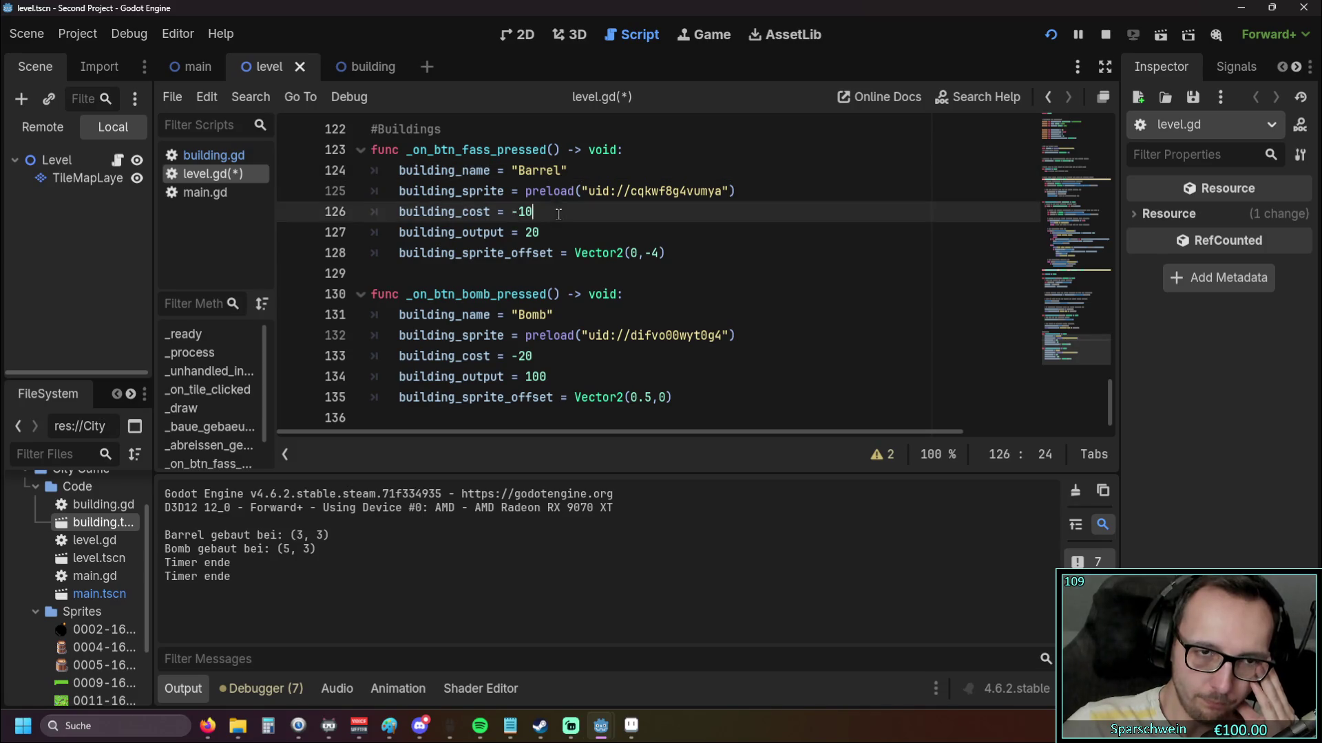
{"action": "left_click", "coordinate": [561, 234]}
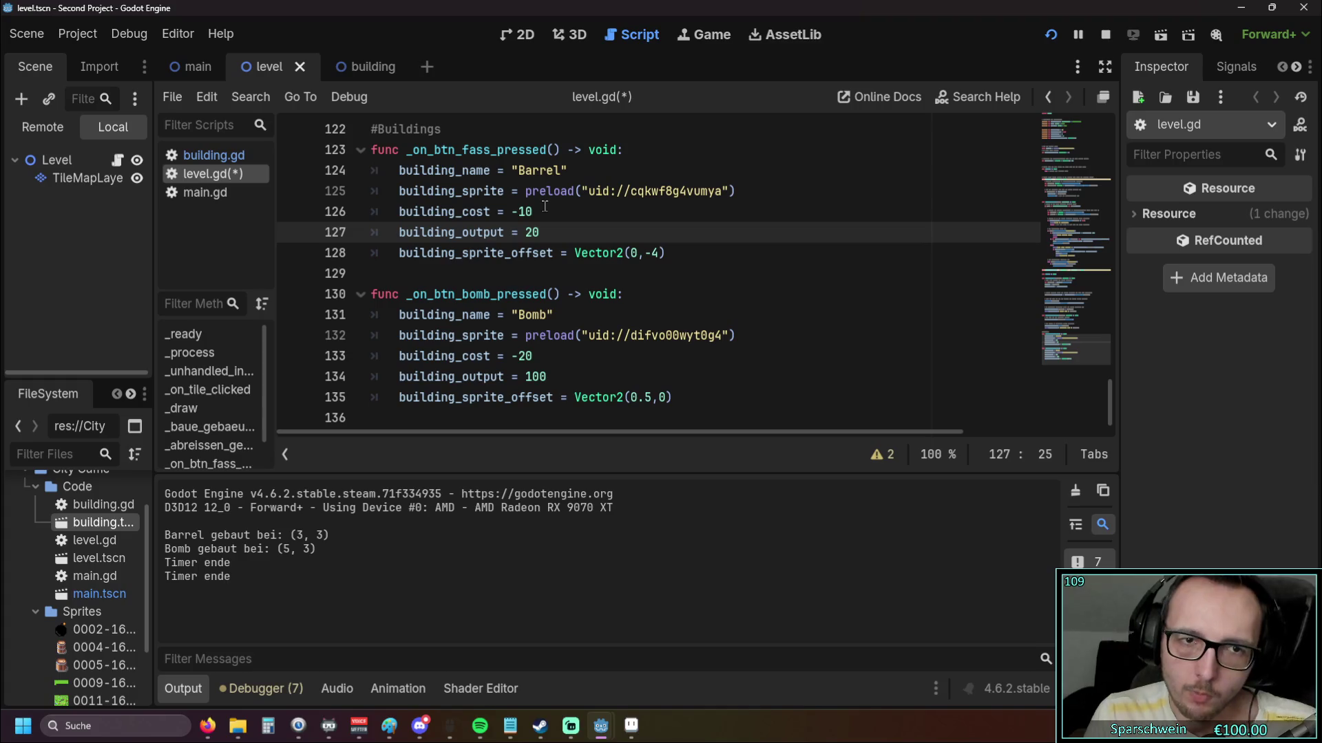
Move the Barrel handler's building_sprite_offset line directly beneath its sprite preload line
{"action": "left_click", "coordinate": [650, 255]}
{"action": "key", "text": "Down"}
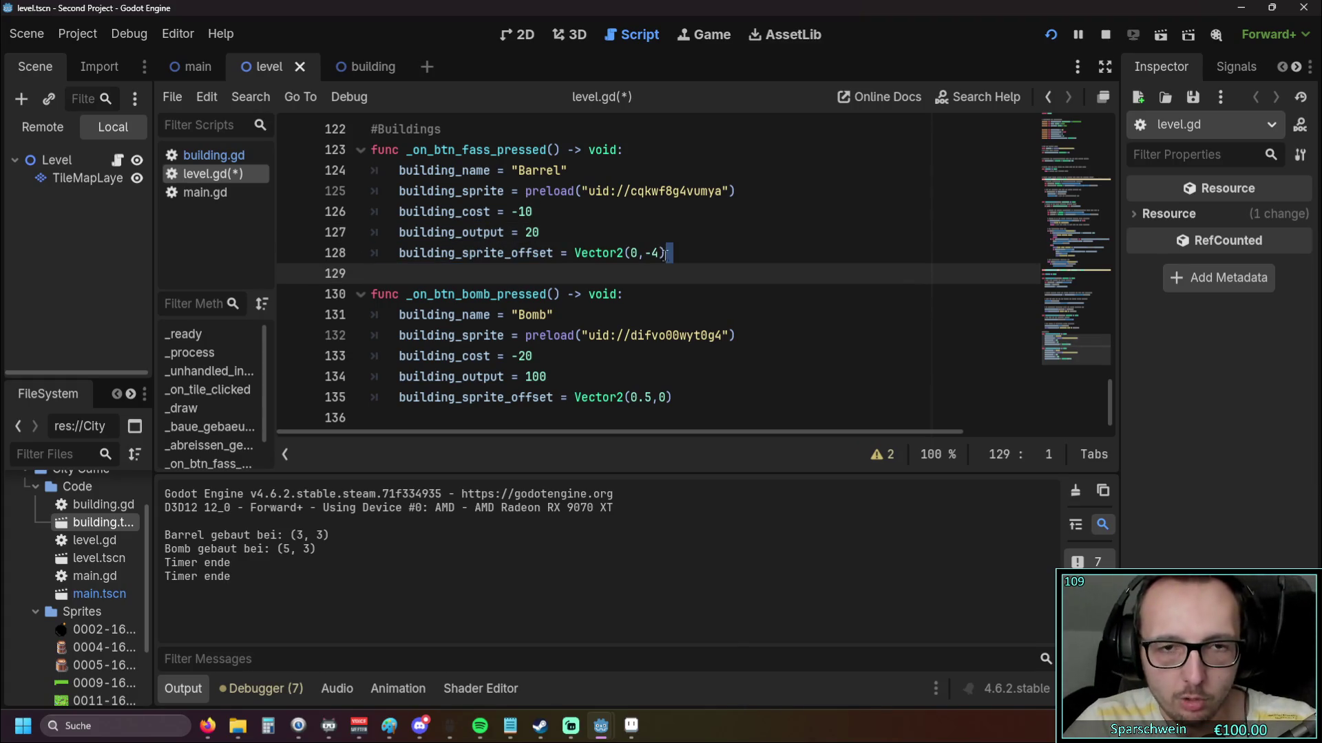
{"action": "key", "text": "Up"}
{"action": "key", "text": "shift+End"}
{"action": "key", "text": "ctrl+c"}
{"action": "key", "text": "BackSpace"}
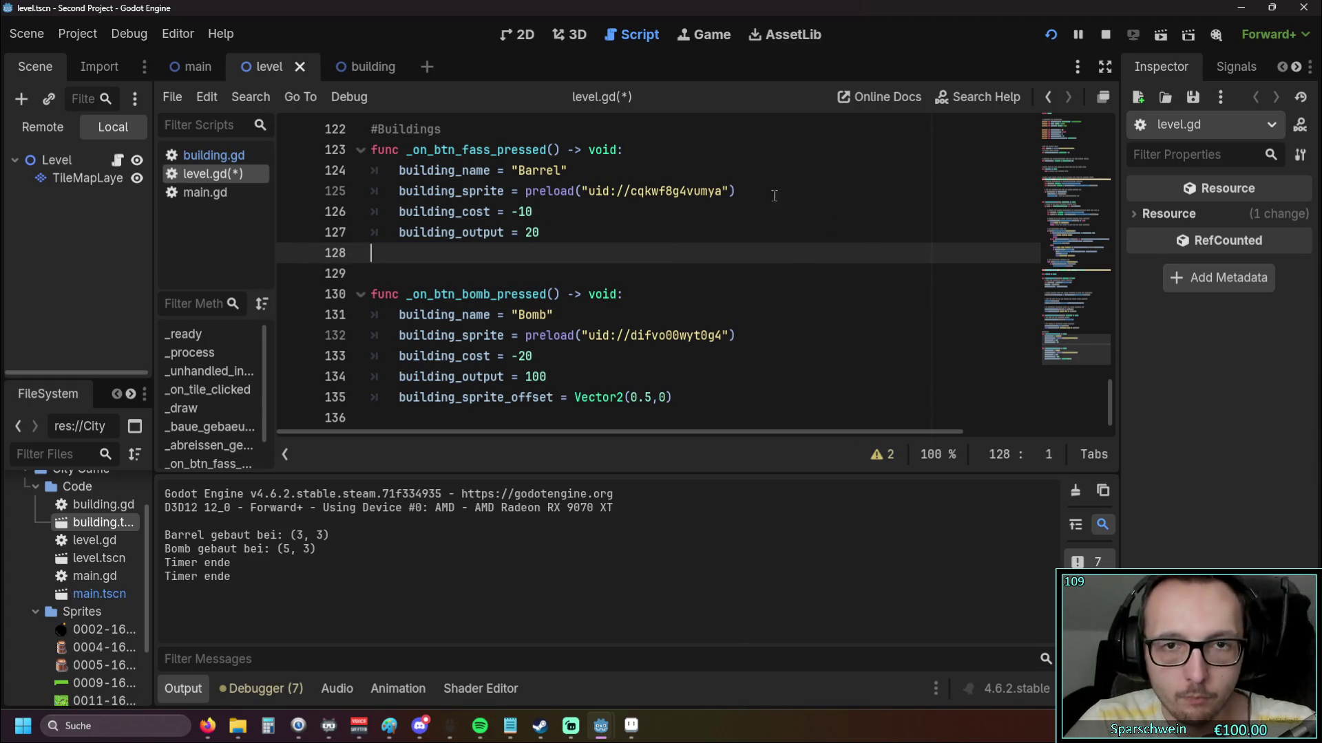
{"action": "left_click", "coordinate": [776, 199]}
{"action": "key", "text": "Return"}
{"action": "key", "text": "ctrl+v"}
{"action": "left_click", "coordinate": [425, 212]}
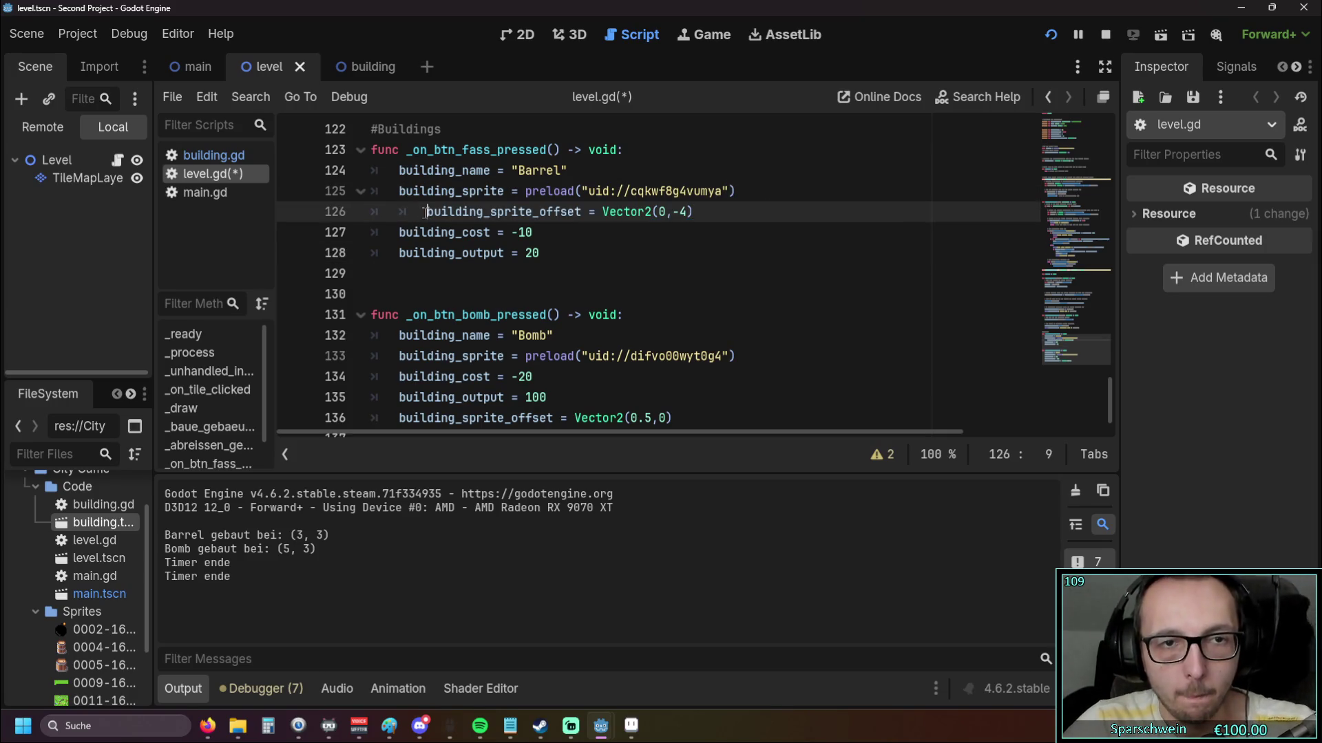
{"action": "key", "text": "BackSpace"}
Move the Bomb handler's building_sprite_offset line directly beneath its sprite preload line
{"action": "scroll", "coordinate": [619, 310], "scroll_direction": "down", "scroll_amount": 1}
{"action": "left_click", "coordinate": [671, 397]}
{"action": "key", "text": "shift+Home"}
{"action": "key", "text": "ctrl+x"}
{"action": "left_click", "coordinate": [755, 336]}
{"action": "key", "text": "Return"}
{"action": "key", "text": "ctrl+v"}
Select and review the Bomb handler's sprite, offset, cost and output lines
{"action": "left_click", "coordinate": [575, 389]}
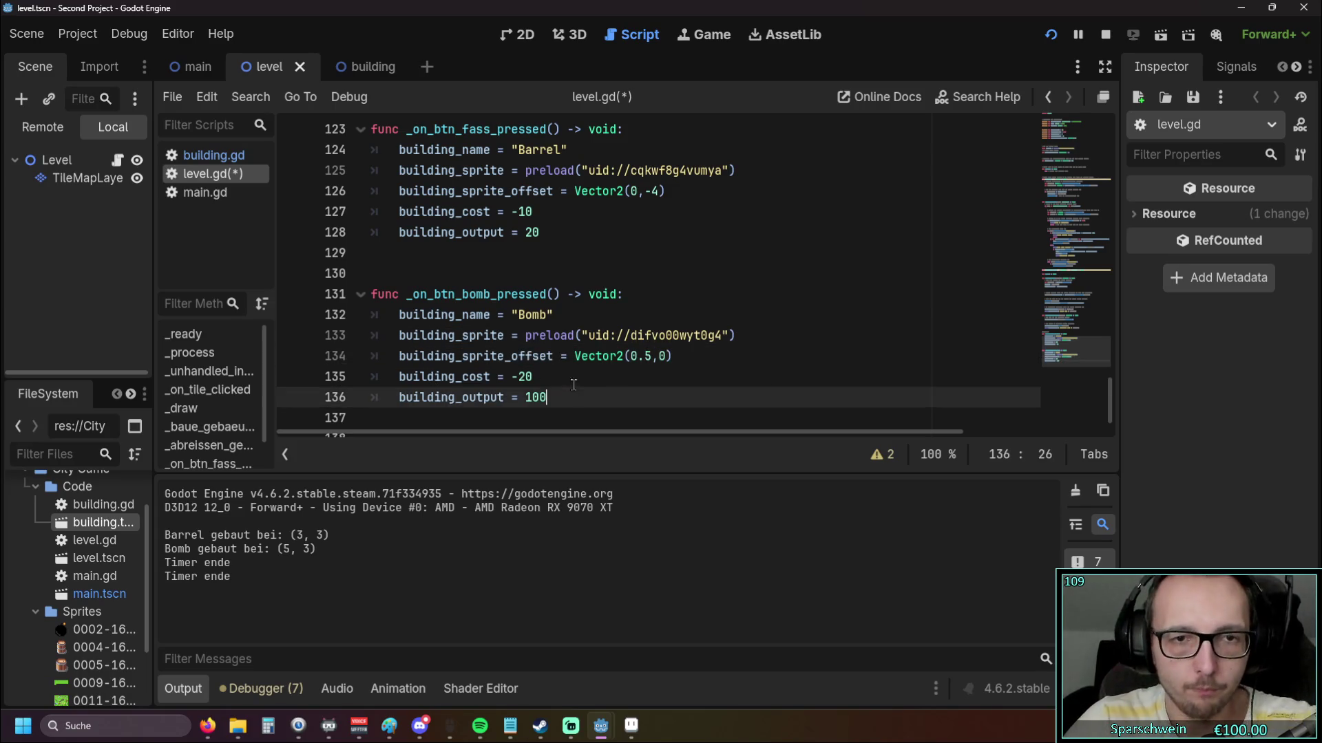
{"action": "scroll", "coordinate": [575, 386], "scroll_direction": "down", "scroll_amount": 1}
{"action": "key", "text": "Up"}
{"action": "key", "text": "Up"}
{"action": "key", "text": "End"}
{"action": "key", "text": "shift+Up"}
{"action": "key", "text": "shift+Home"}
{"action": "key", "text": "shift+Home"}
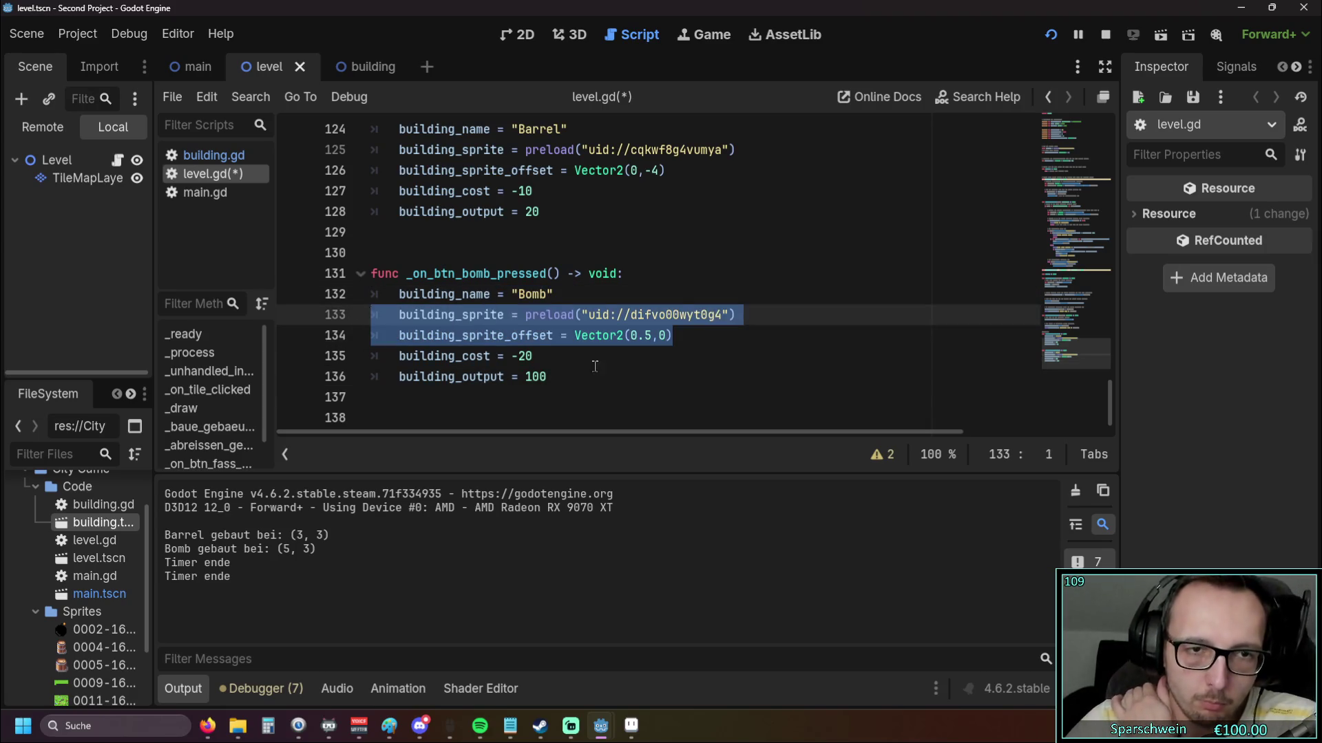
{"action": "left_click", "coordinate": [594, 365]}
{"action": "left_click", "coordinate": [575, 387]}
{"action": "key", "text": "shift+Up"}
{"action": "key", "text": "shift+Home"}
{"action": "key", "text": "shift+Home"}
{"action": "left_click", "coordinate": [570, 399]}
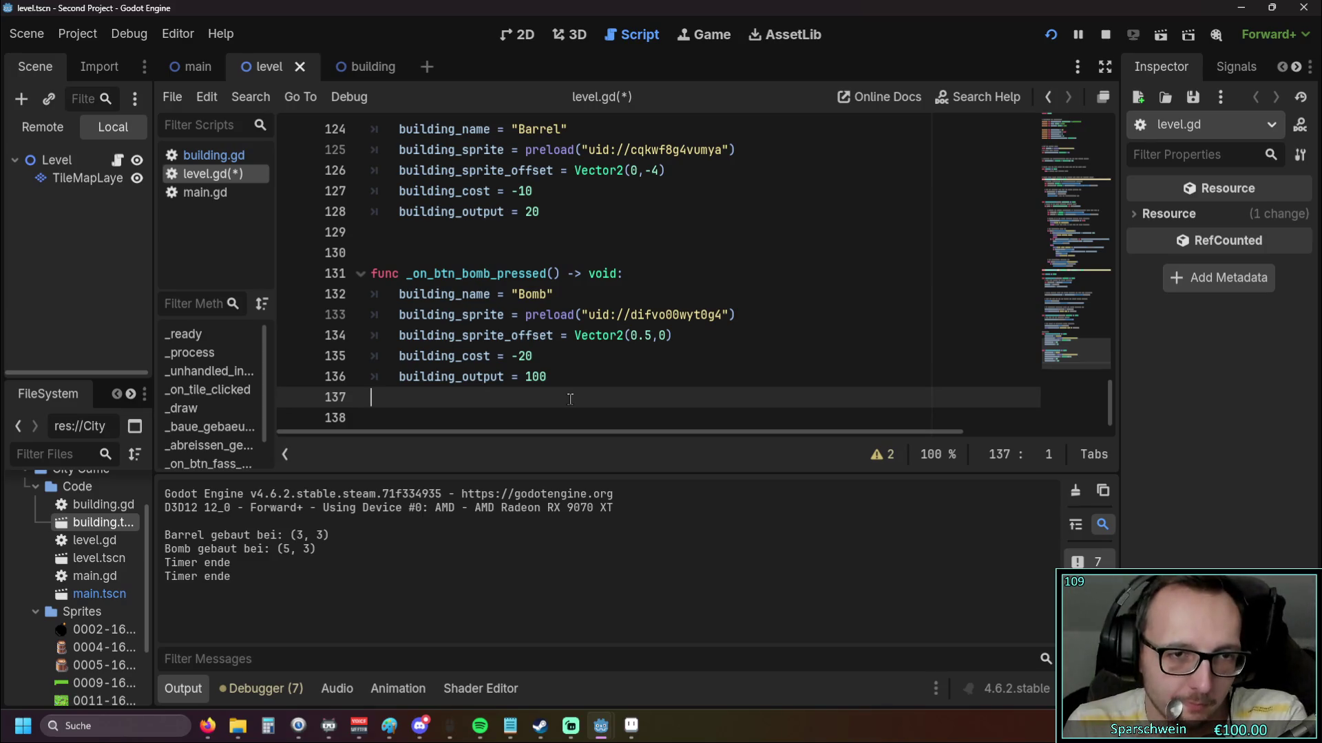
{"action": "scroll", "coordinate": [570, 399], "scroll_direction": "up", "scroll_amount": 3}
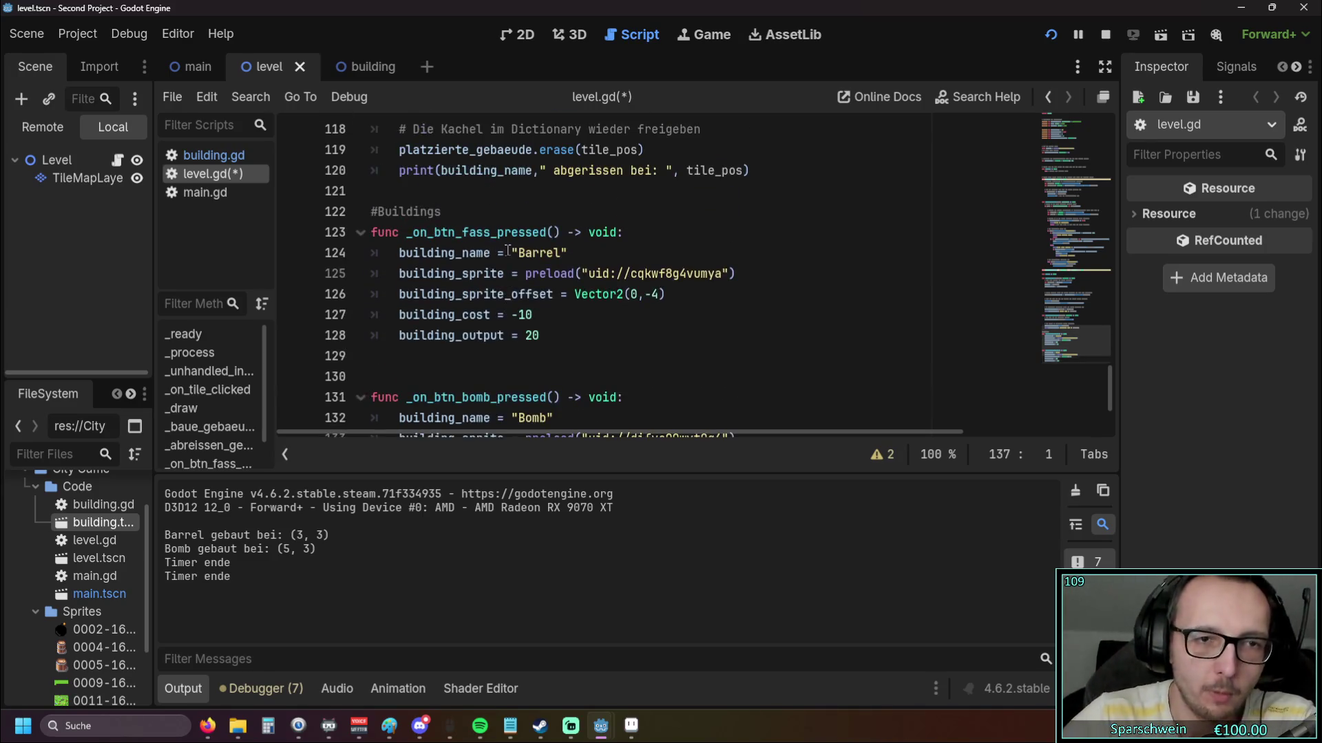
{"action": "scroll", "coordinate": [523, 309], "scroll_direction": "down", "scroll_amount": 2}
{"action": "left_click", "coordinate": [497, 315]}
{"action": "scroll", "coordinate": [497, 283], "scroll_direction": "up", "scroll_amount": 9}
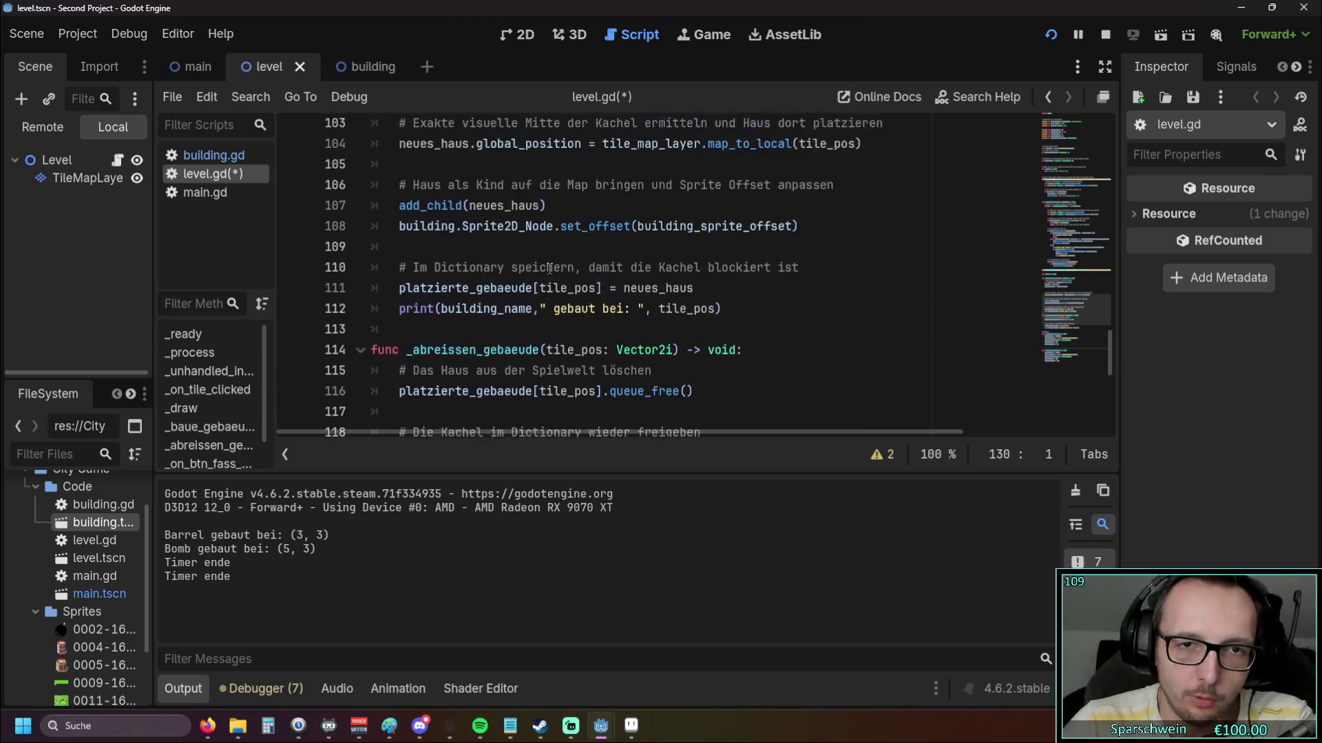
{"action": "scroll", "coordinate": [604, 286], "scroll_direction": "down", "scroll_amount": 2}
{"action": "scroll", "coordinate": [603, 285], "scroll_direction": "up", "scroll_amount": 13}
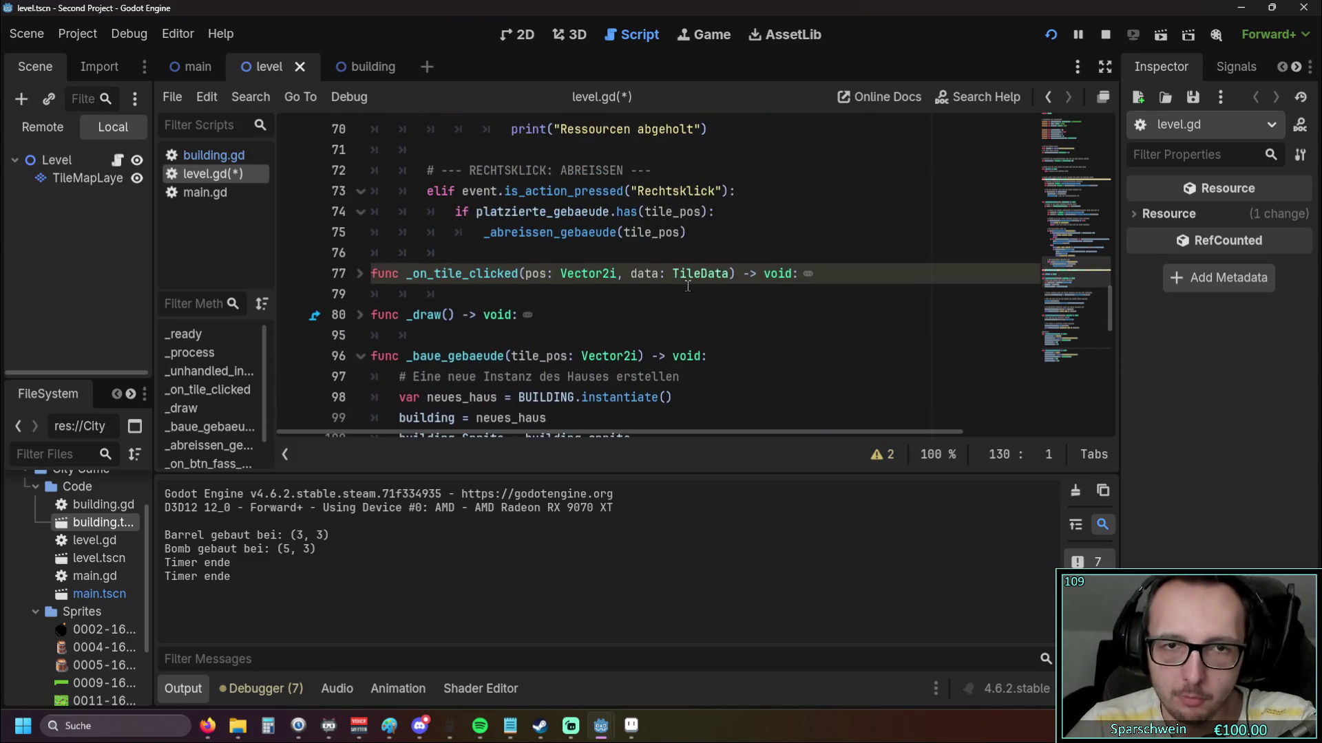
{"action": "scroll", "coordinate": [708, 287], "scroll_direction": "up", "scroll_amount": 2}
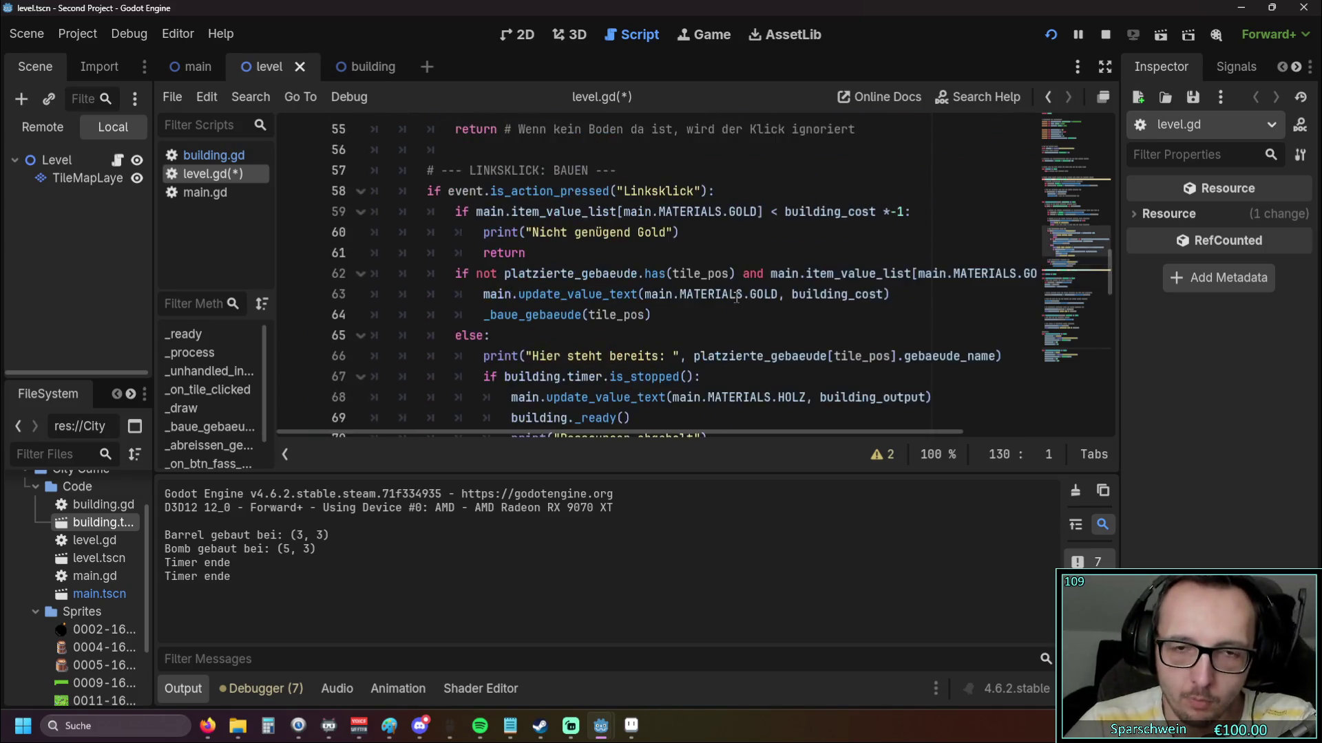
{"action": "scroll", "coordinate": [736, 295], "scroll_direction": "down", "scroll_amount": 1}
{"action": "scroll", "coordinate": [709, 338], "scroll_direction": "down", "scroll_amount": 12}
{"action": "scroll", "coordinate": [697, 280], "scroll_direction": "up", "scroll_amount": 11}
{"action": "left_click", "coordinate": [779, 282]}
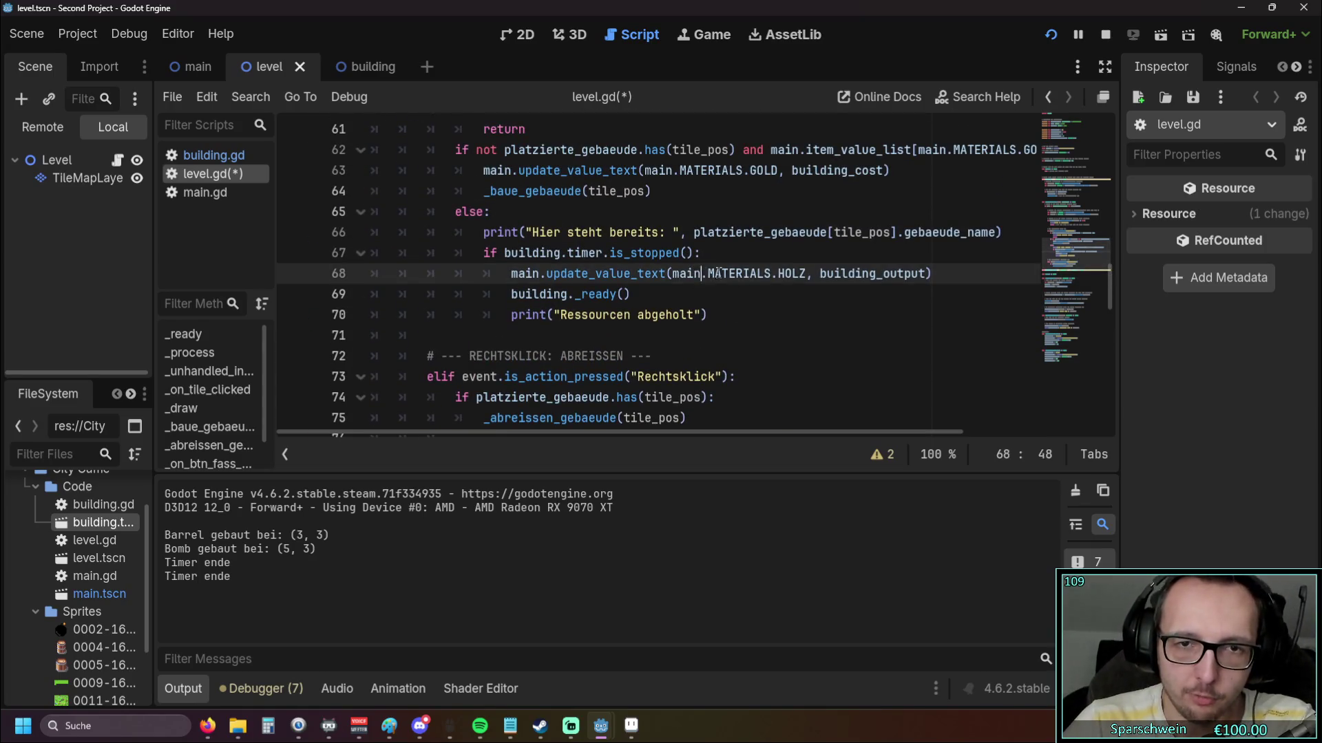
{"action": "left_click", "coordinate": [810, 307]}
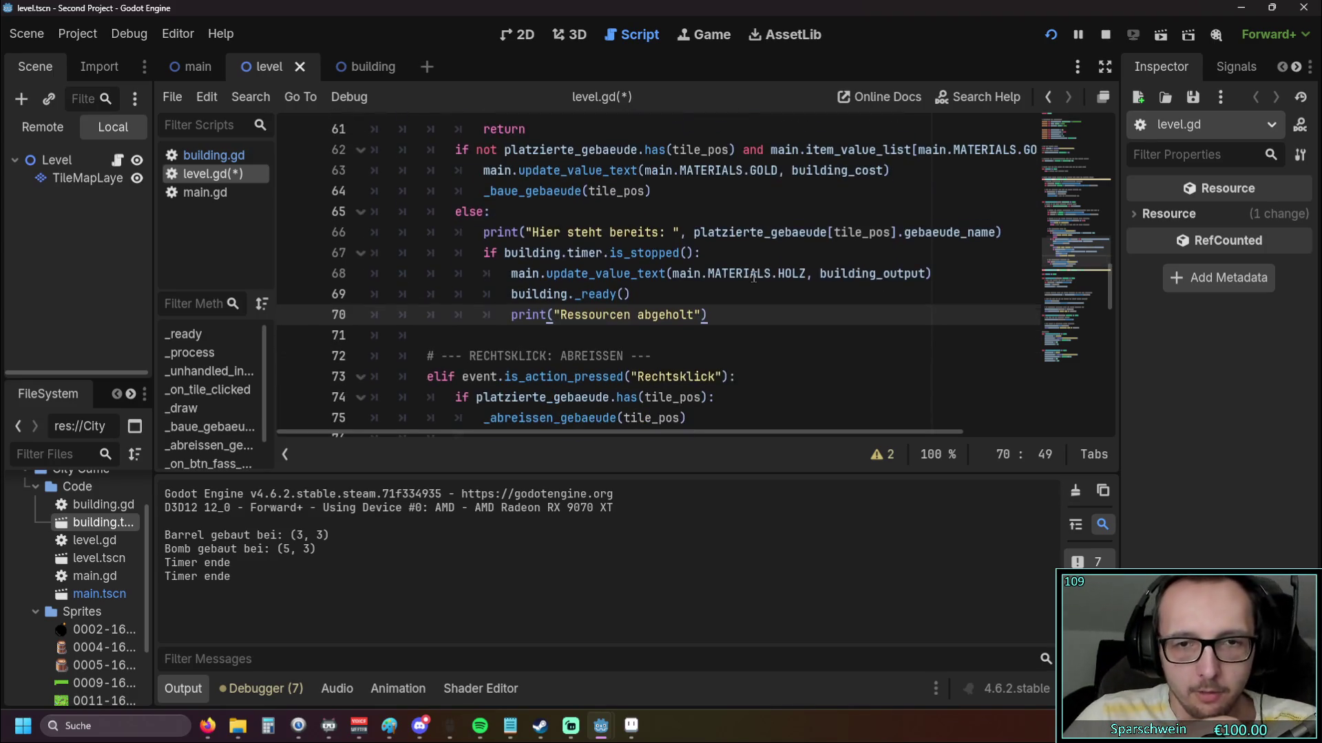
{"action": "left_click_drag", "start_coordinate": [674, 274], "coordinate": [808, 273]}
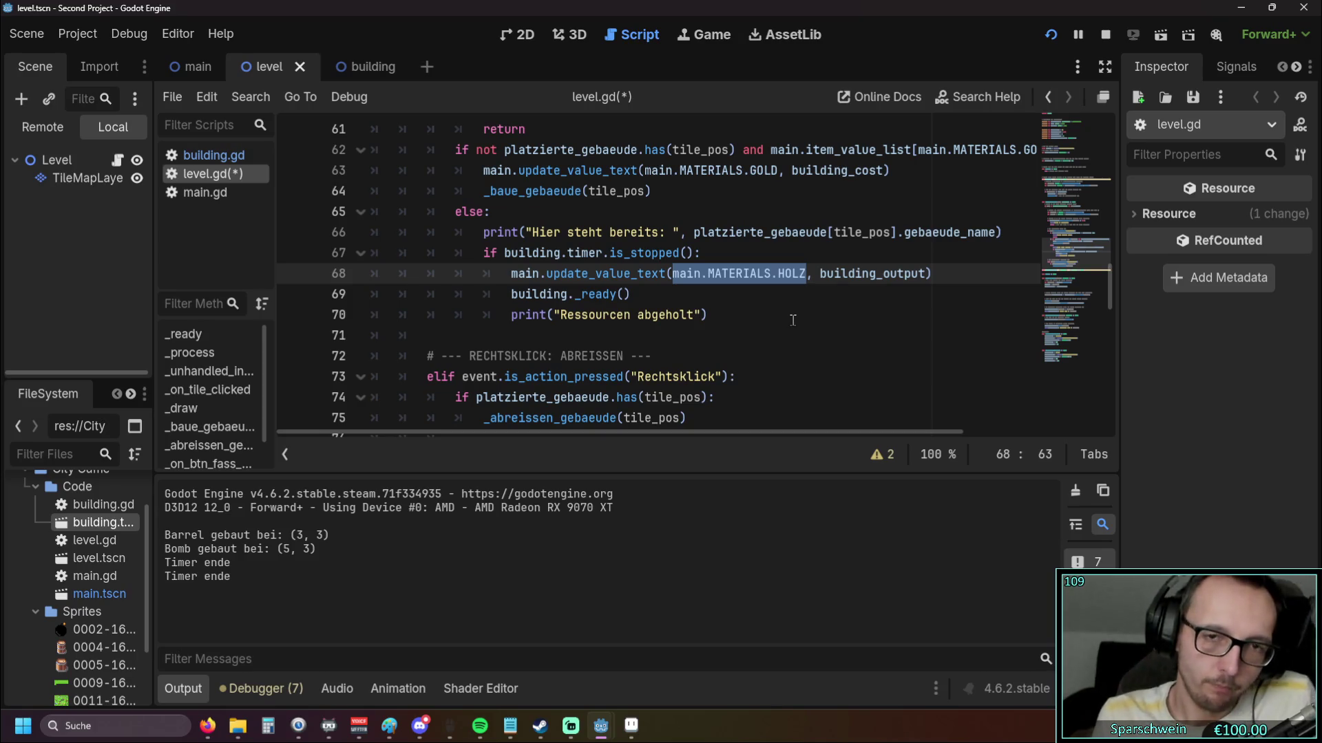
{"action": "left_click_drag", "start_coordinate": [793, 320], "coordinate": [791, 338]}
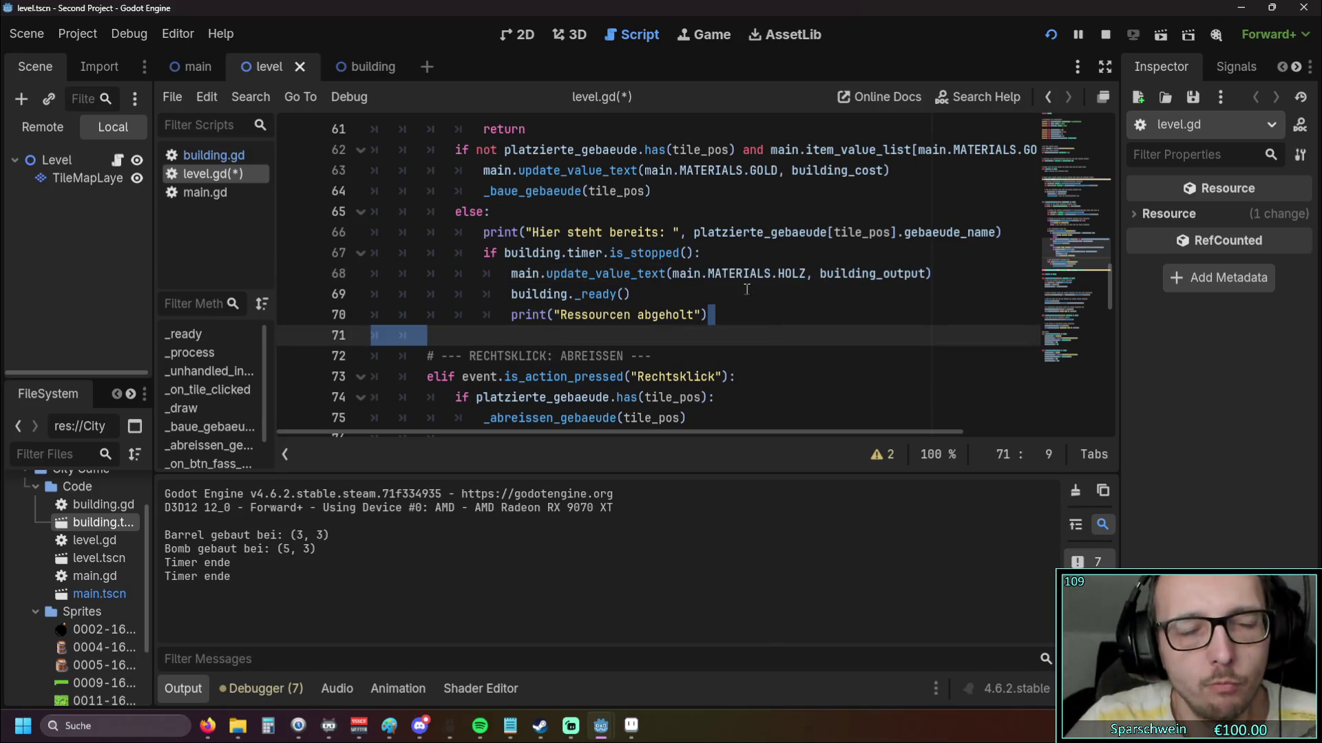
{"action": "scroll", "coordinate": [639, 253], "scroll_direction": "down", "scroll_amount": 20}
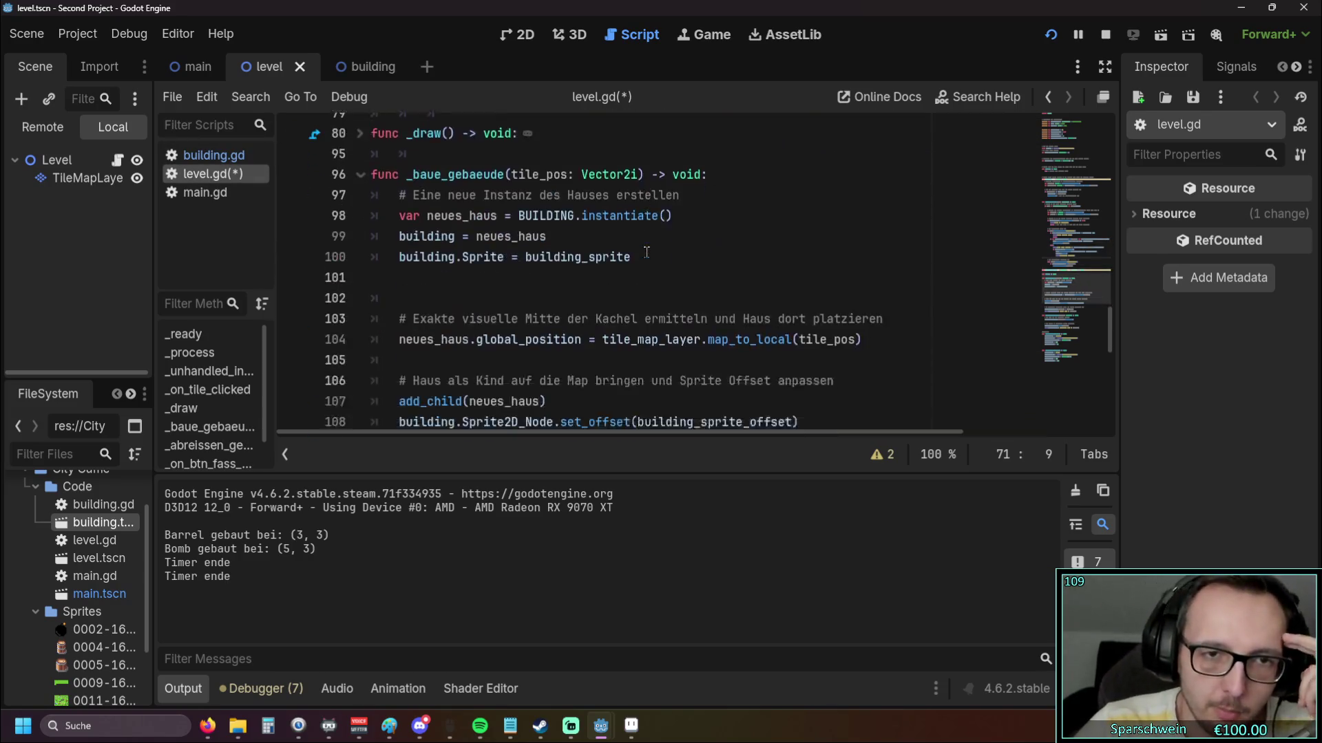
{"action": "left_click", "coordinate": [594, 297]}
{"action": "scroll", "coordinate": [594, 297], "scroll_direction": "up", "scroll_amount": 1}
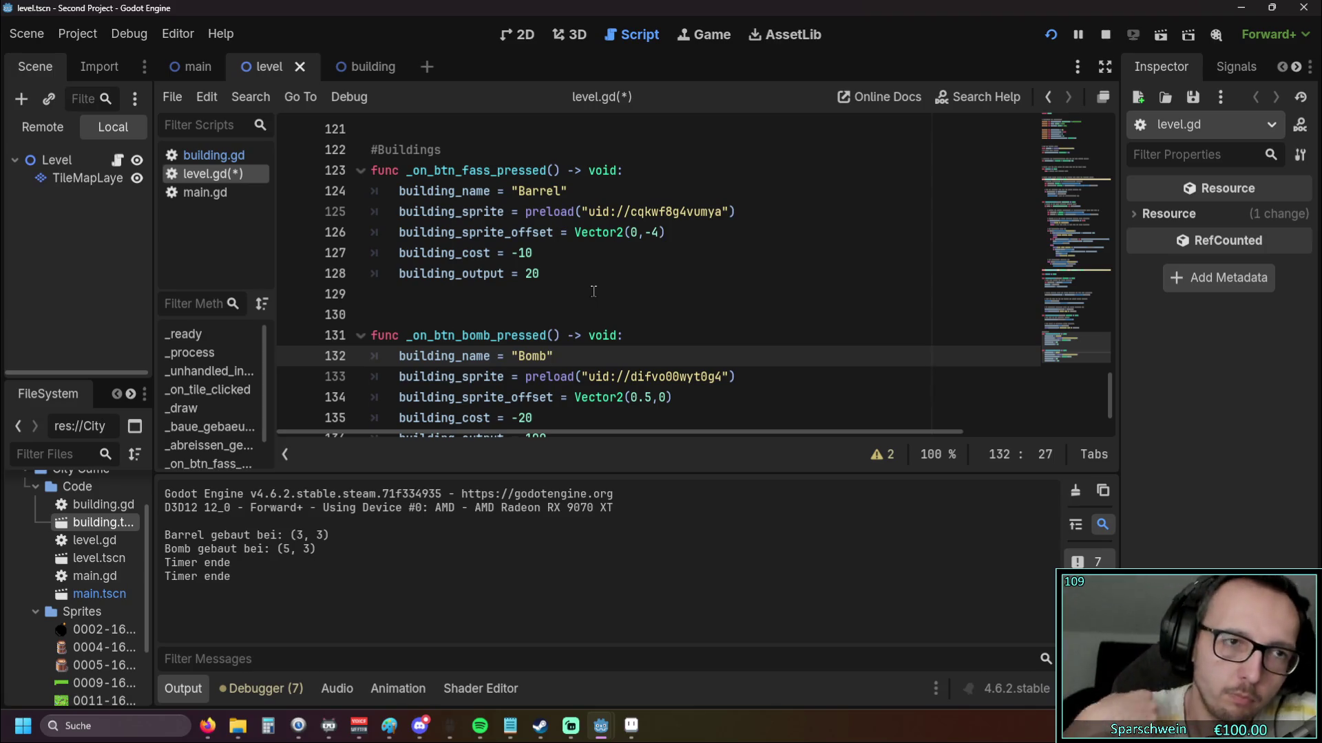
{"action": "scroll", "coordinate": [562, 288], "scroll_direction": "up", "scroll_amount": 1}
{"action": "scroll", "coordinate": [550, 283], "scroll_direction": "down", "scroll_amount": 1}
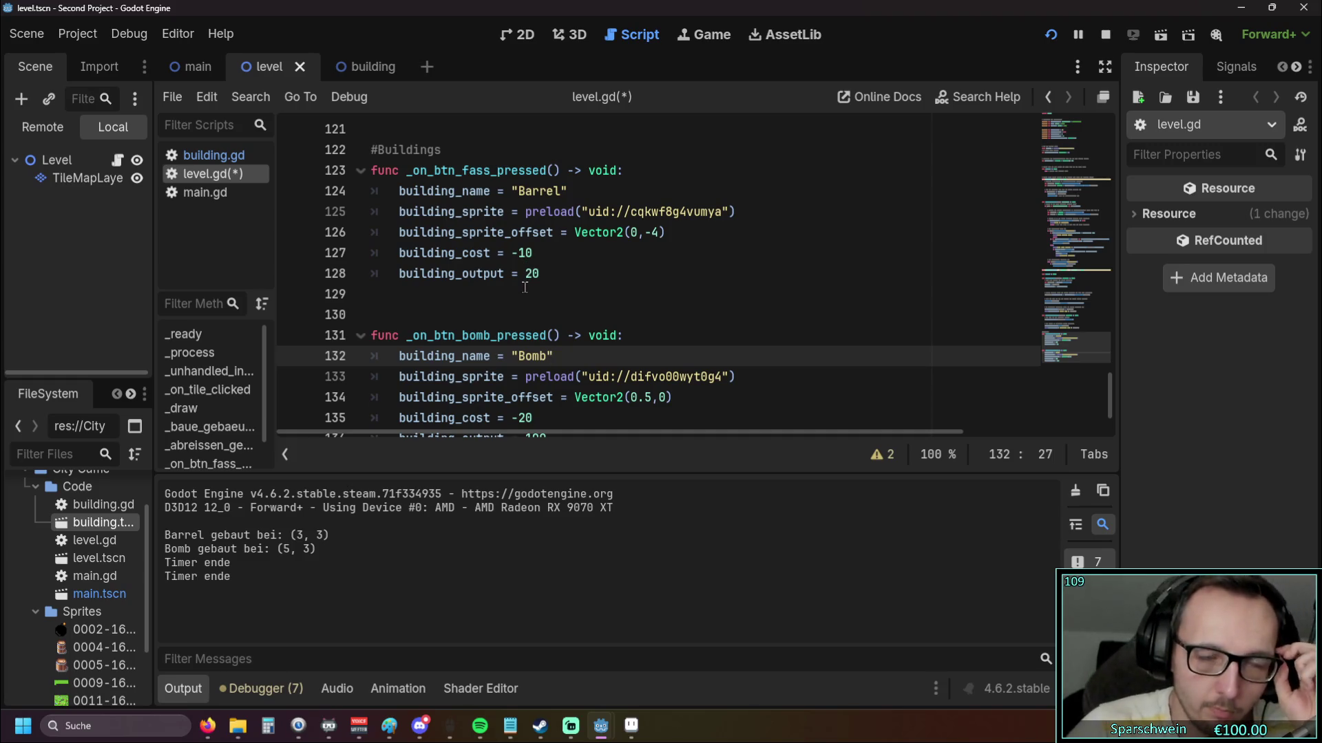
{"action": "mouse_move", "coordinate": [527, 315]}
{"action": "left_mouse_down"}
{"action": "mouse_move", "coordinate": [482, 234]}
{"action": "mouse_move", "coordinate": [385, 149]}
{"action": "left_mouse_up"}
{"action": "left_click", "coordinate": [375, 315]}
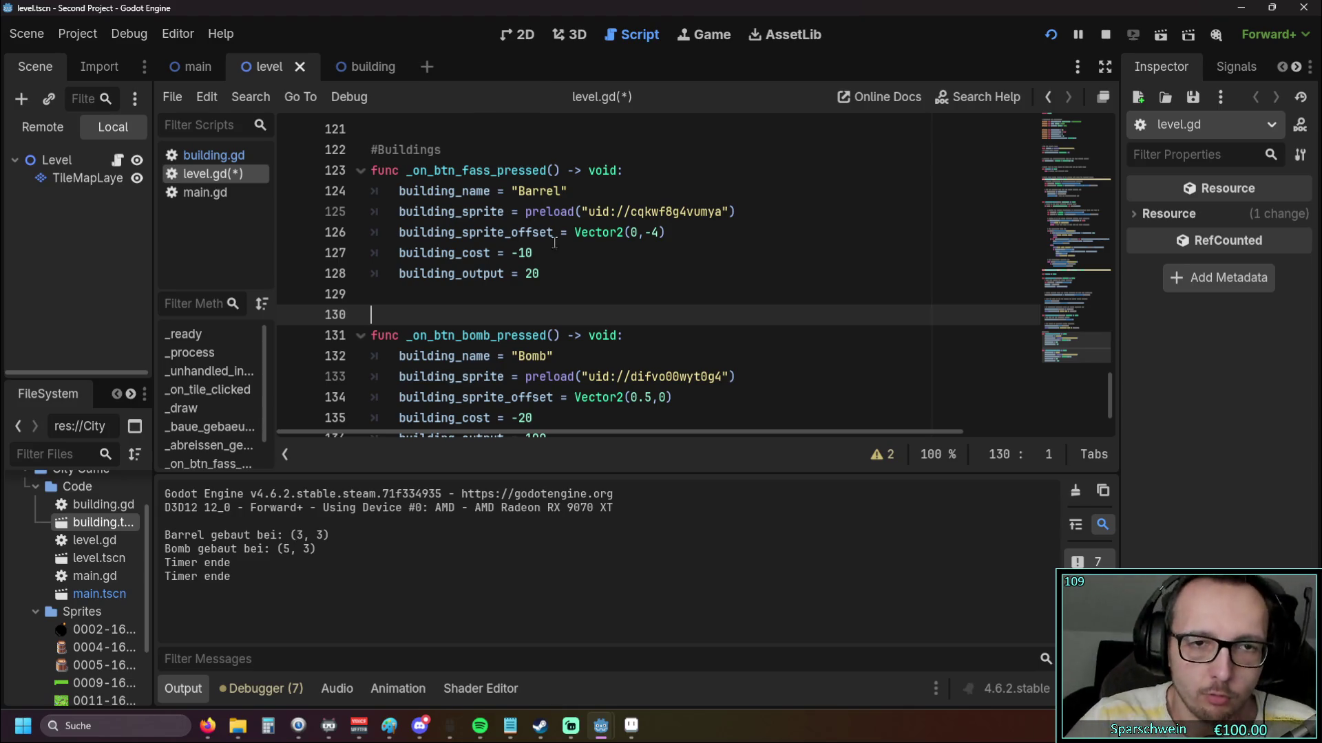
Add a building_cost_material = 0 declaration directly under building_cost
{"action": "scroll", "coordinate": [671, 284], "scroll_direction": "up", "scroll_amount": 8}
{"action": "scroll", "coordinate": [781, 342], "scroll_direction": "up", "scroll_amount": 2}
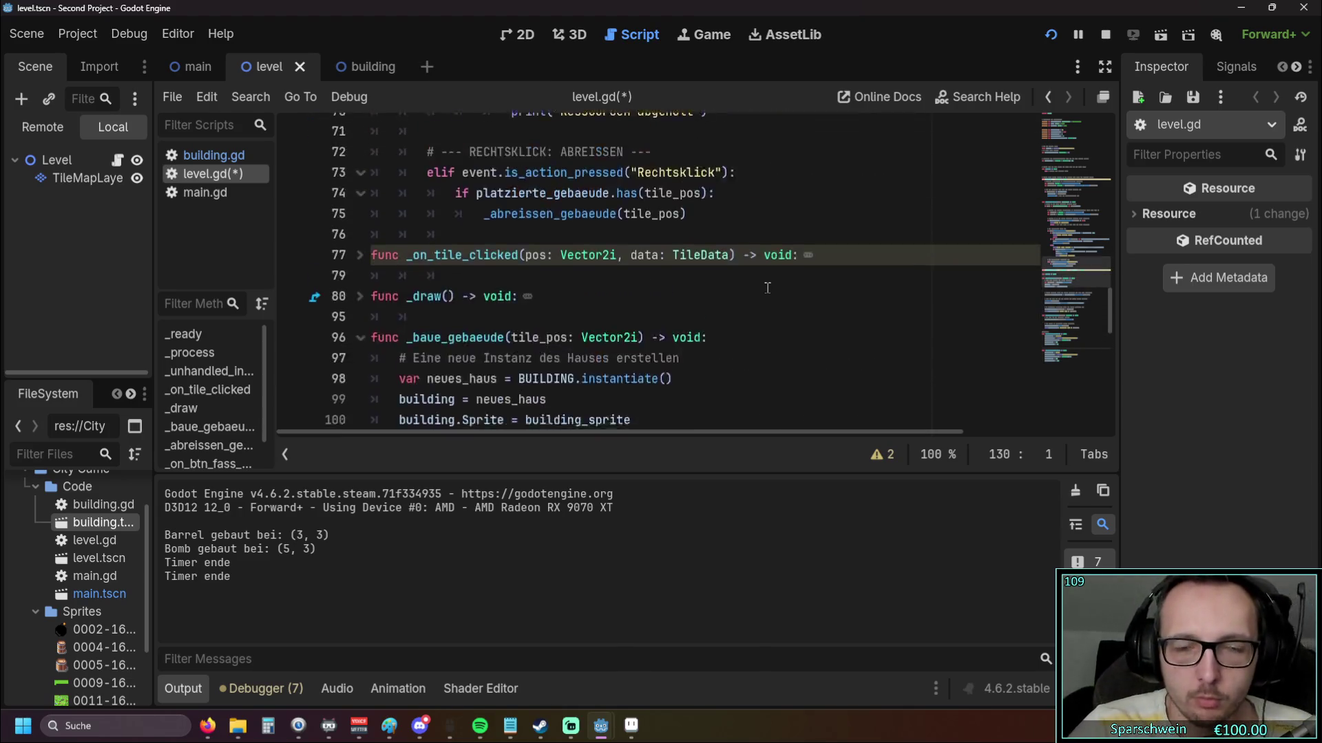
{"action": "scroll", "coordinate": [620, 289], "scroll_direction": "down", "scroll_amount": 14}
{"action": "scroll", "coordinate": [574, 263], "scroll_direction": "up", "scroll_amount": 1}
{"action": "scroll", "coordinate": [574, 262], "scroll_direction": "up", "scroll_amount": 20}
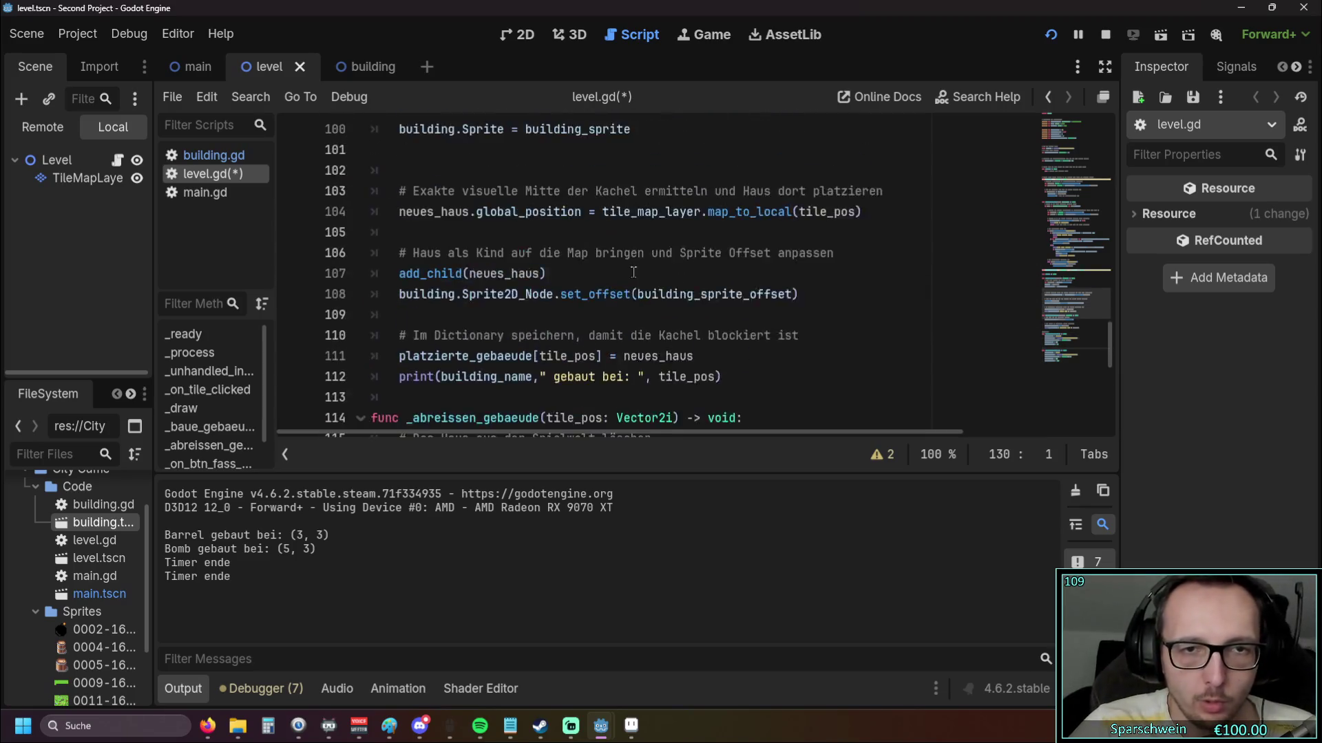
{"action": "scroll", "coordinate": [712, 284], "scroll_direction": "up", "scroll_amount": 2}
{"action": "scroll", "coordinate": [712, 284], "scroll_direction": "down", "scroll_amount": 2}
{"action": "left_click_drag", "start_coordinate": [672, 335], "coordinate": [807, 335]}
{"action": "left_click", "coordinate": [788, 358]}
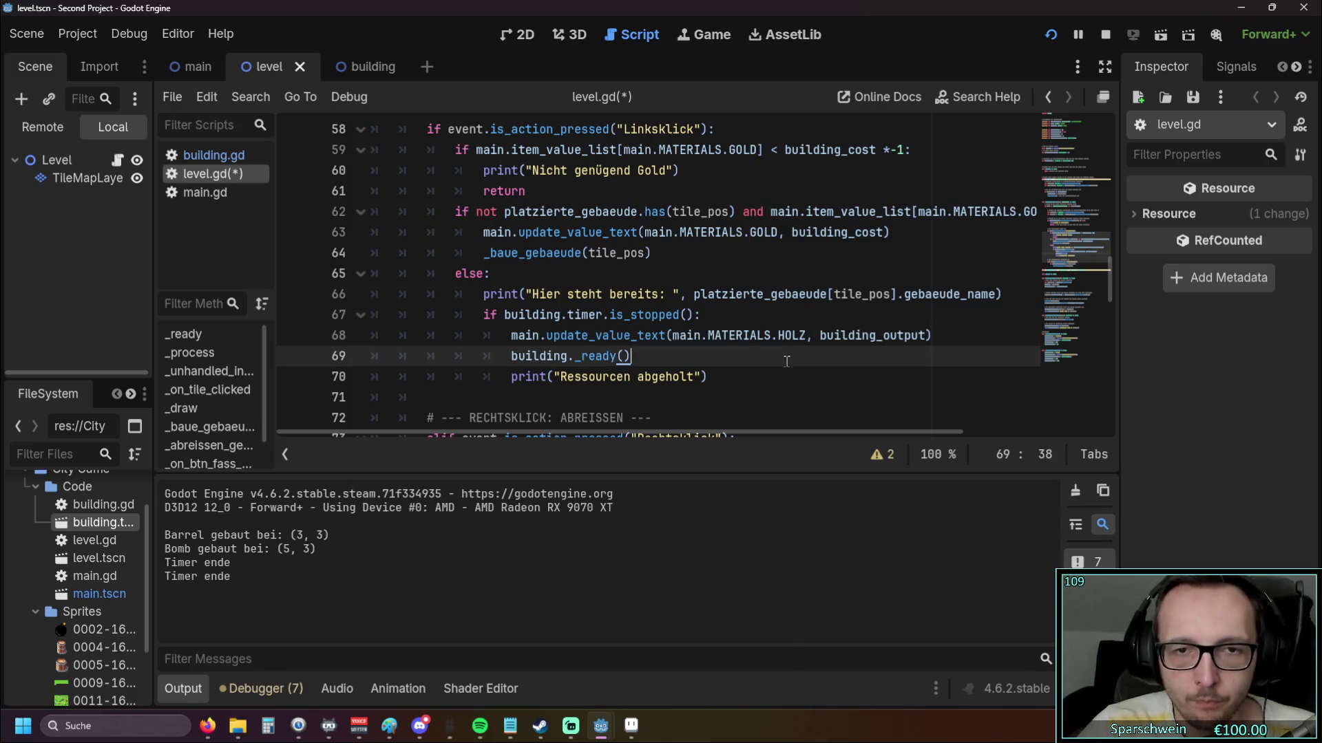
{"action": "scroll", "coordinate": [633, 317], "scroll_direction": "up", "scroll_amount": 15}
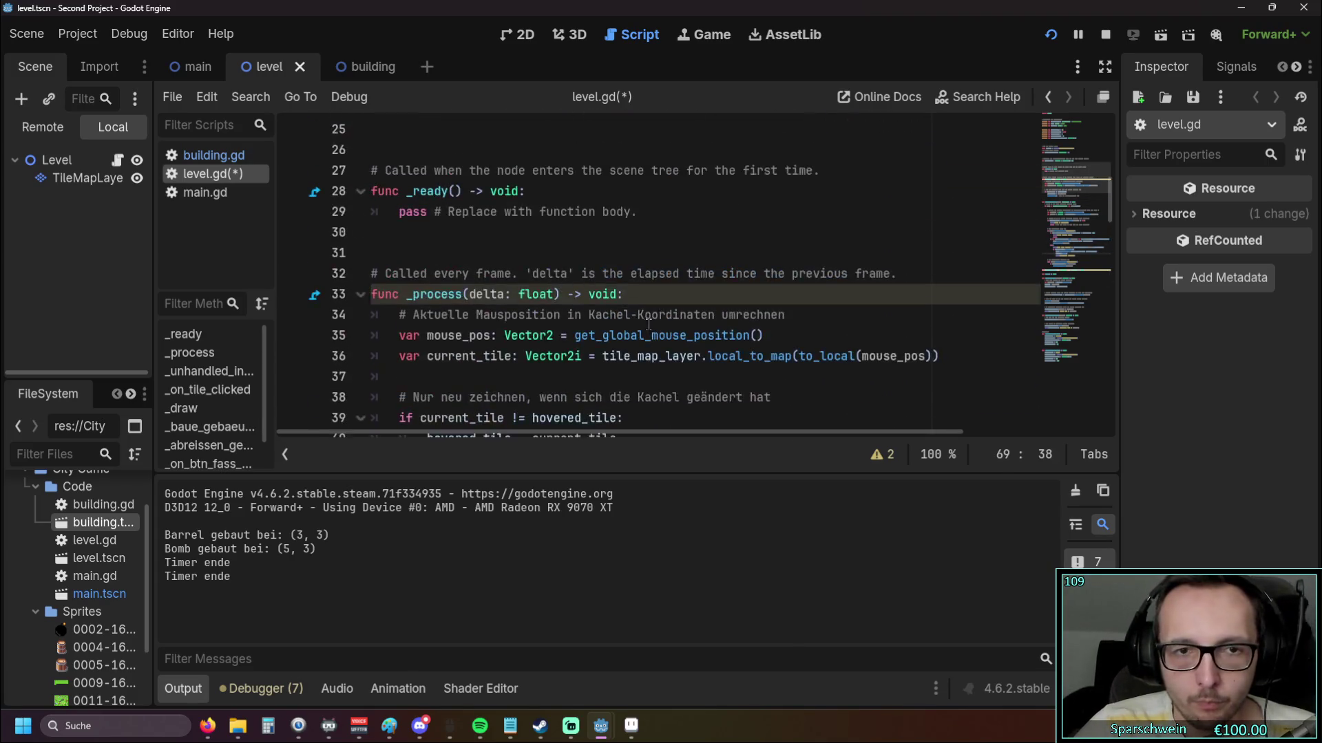
{"action": "scroll", "coordinate": [632, 317], "scroll_direction": "up", "scroll_amount": 3}
{"action": "left_click", "coordinate": [594, 274]}
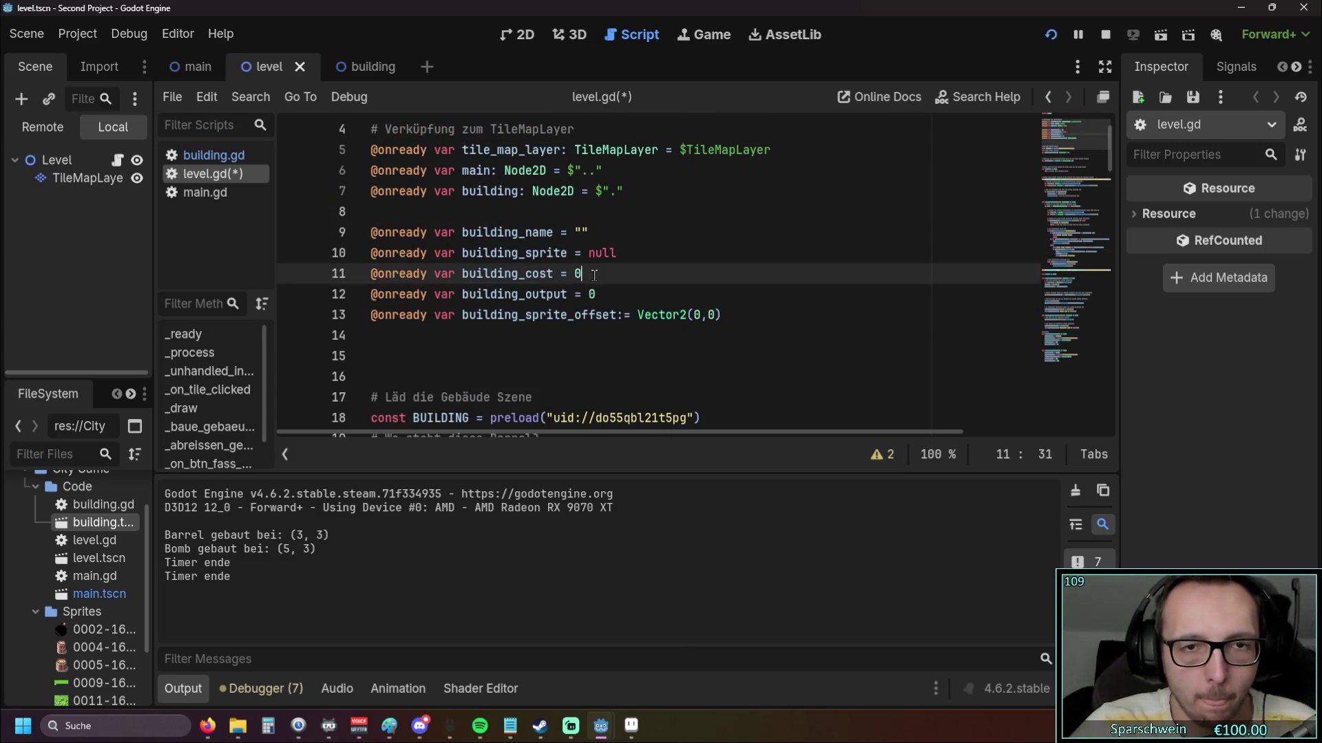
{"action": "key", "text": "Return"}
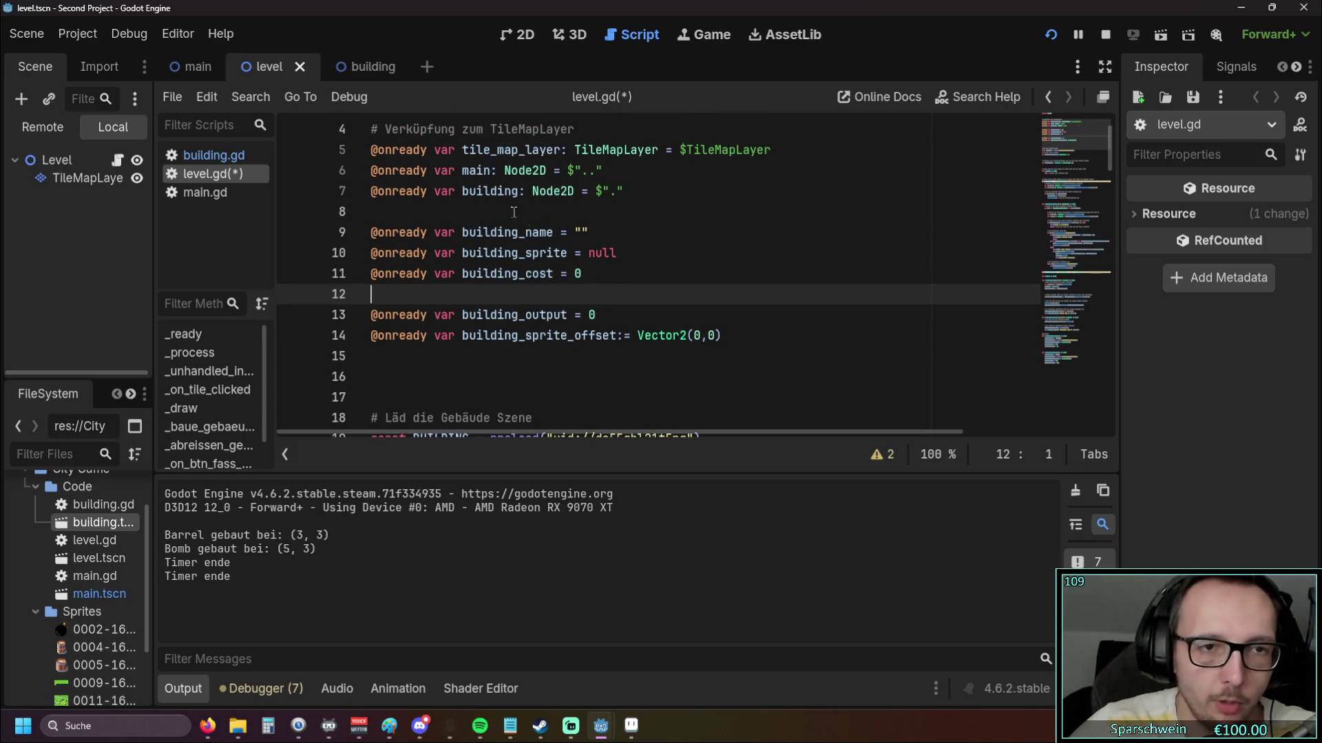
{"action": "triple_click", "coordinate": [551, 273]}
{"action": "key", "text": "ctrl+c"}
{"action": "left_click", "coordinate": [466, 295]}
{"action": "key", "text": "ctrl+v"}
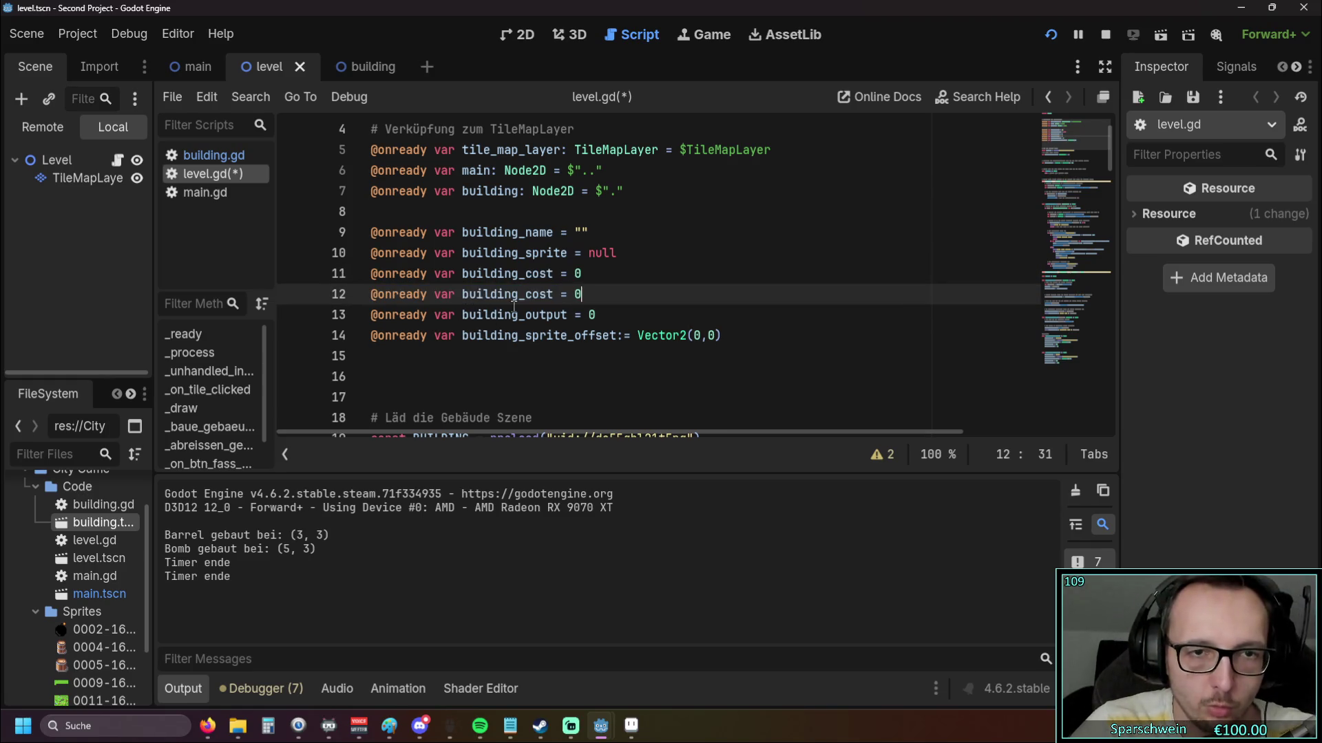
{"action": "left_click", "coordinate": [554, 295]}
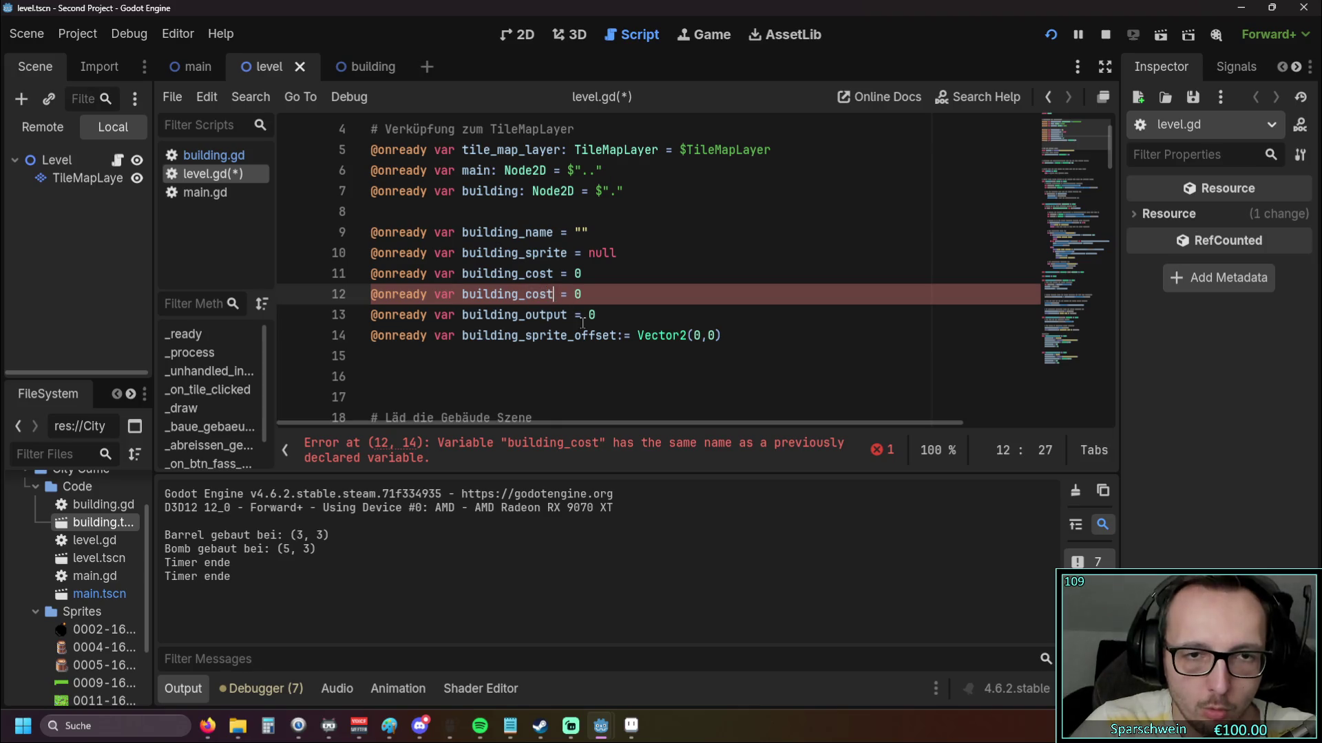
{"action": "type", "text": "_material"}
{"action": "left_click", "coordinate": [652, 335]}
{"action": "left_click", "coordinate": [637, 295]}
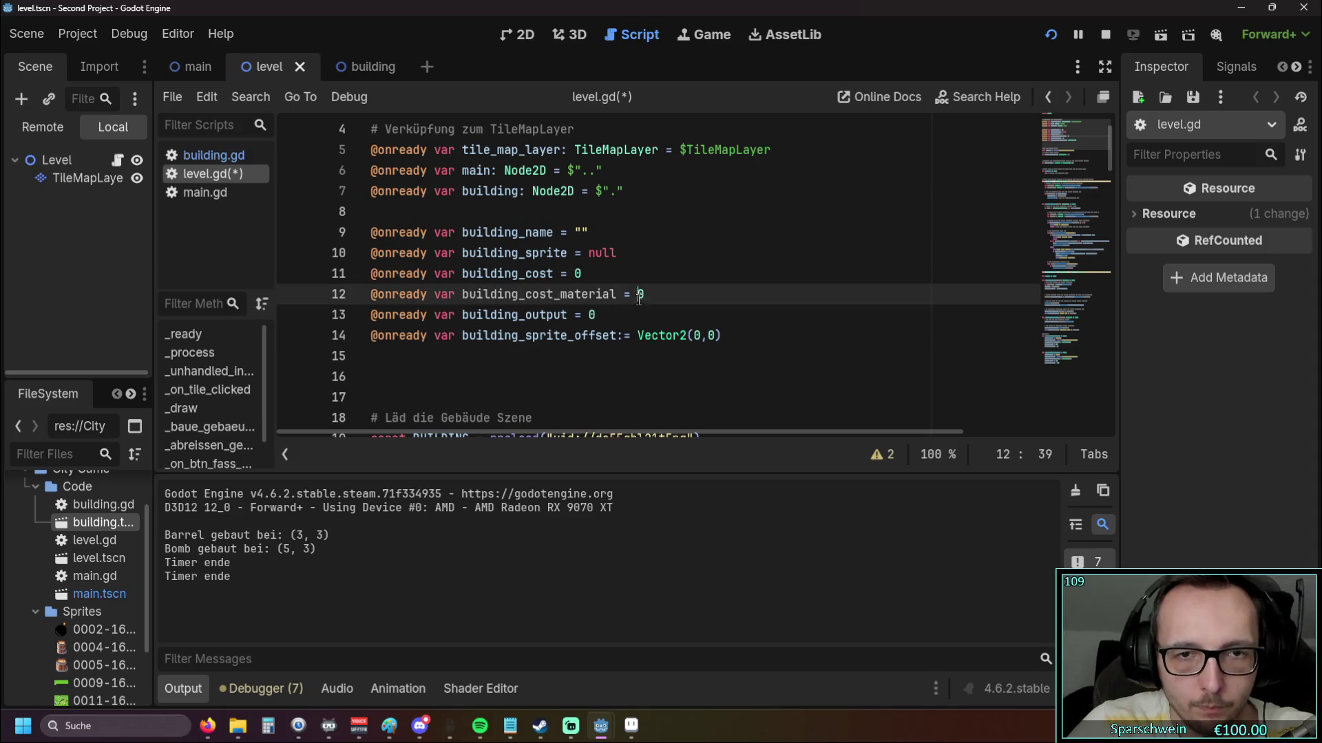
Add a building_output_material = 0 declaration directly under building_output
{"action": "left_click", "coordinate": [606, 320]}
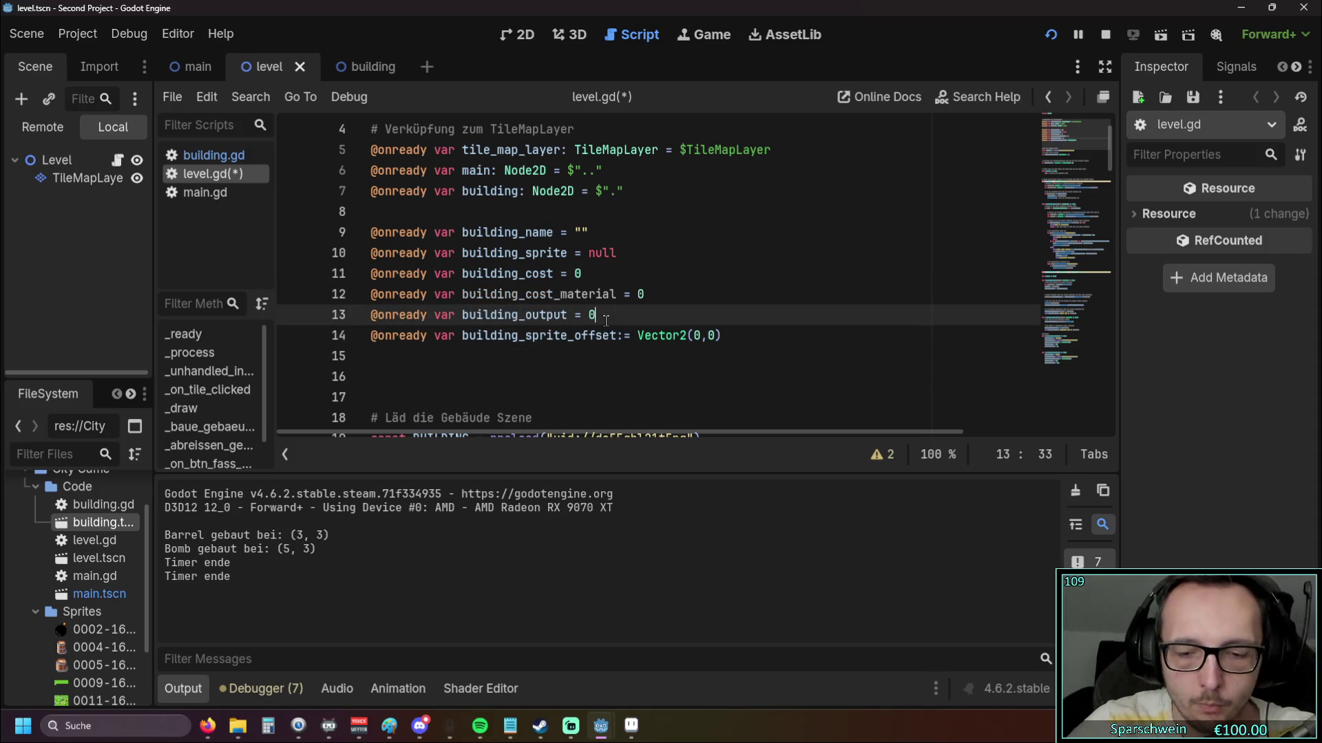
{"action": "key", "text": "Return"}
{"action": "left_click_drag", "start_coordinate": [372, 315], "coordinate": [596, 314]}
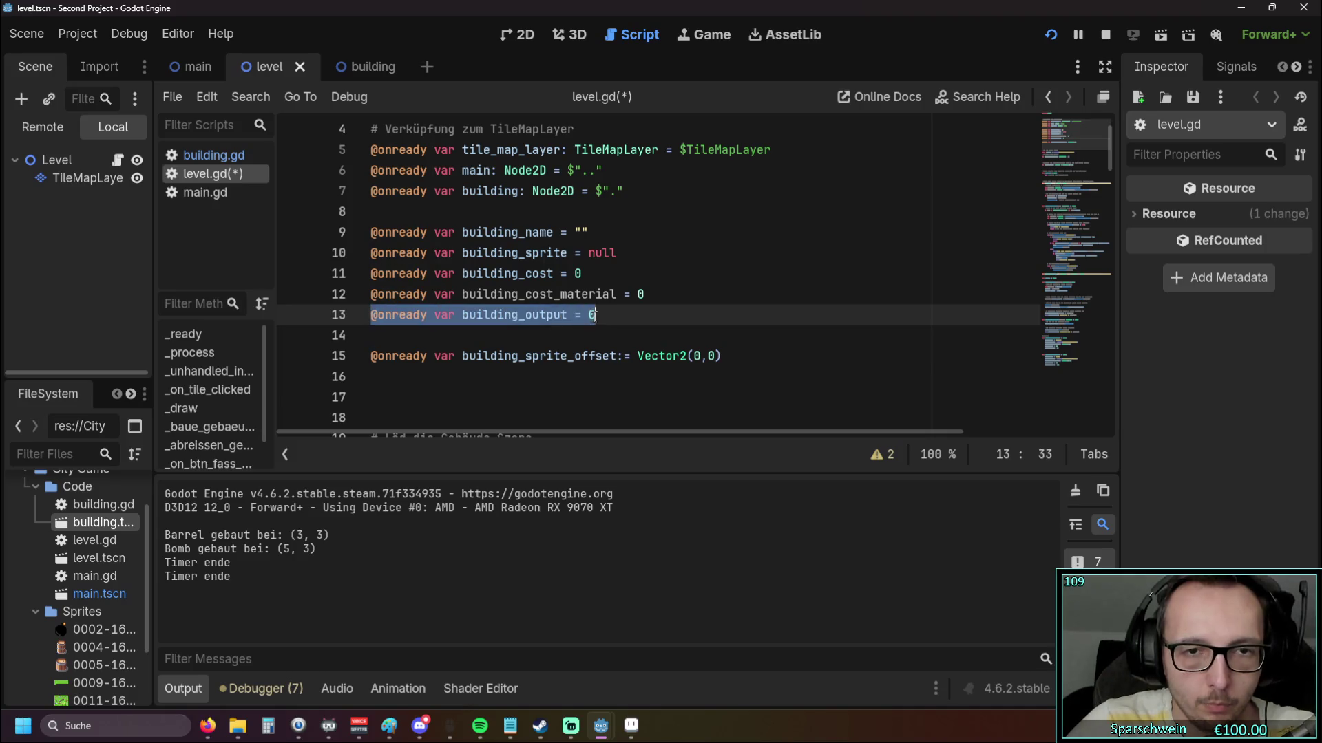
{"action": "left_click", "coordinate": [382, 335]}
{"action": "key", "text": "ctrl+v"}
{"action": "key", "text": "Left"}
{"action": "key", "text": "Left"}
{"action": "key", "text": "Left"}
{"action": "type", "text": "_"}
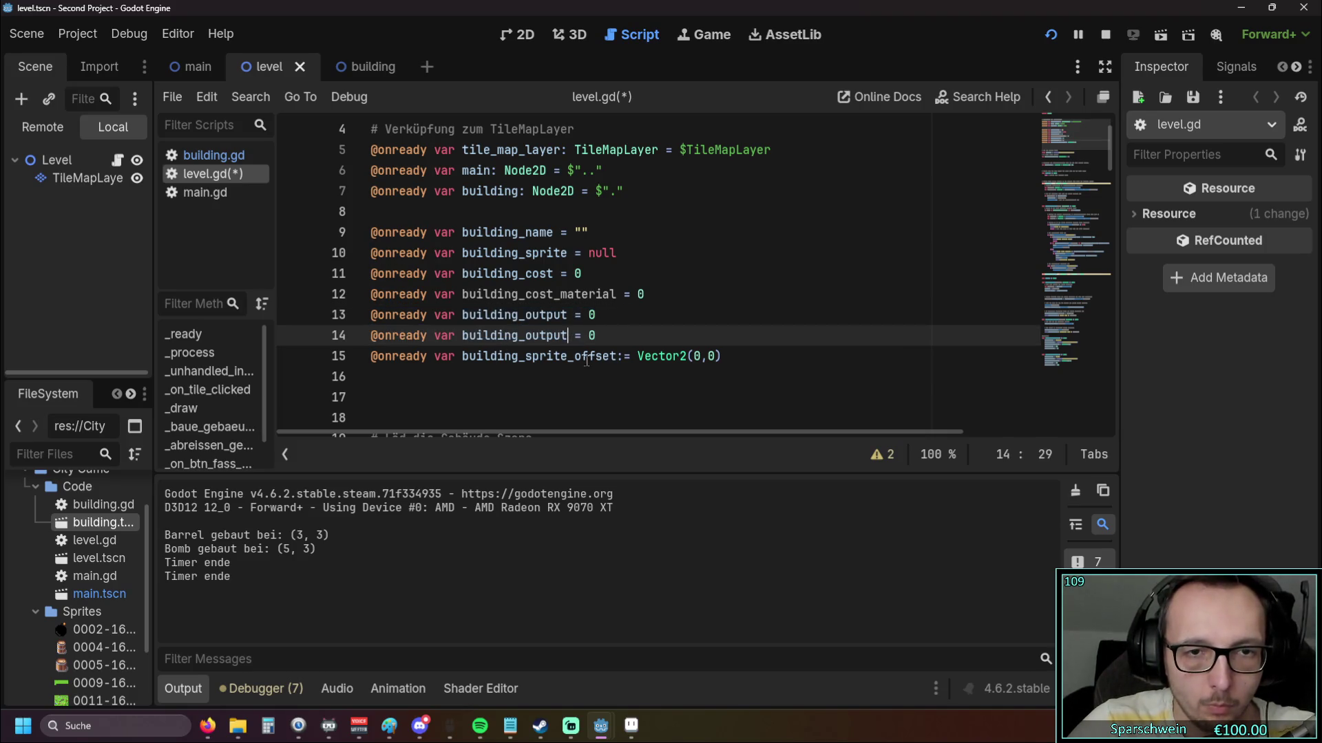
{"action": "type", "text": "material"}
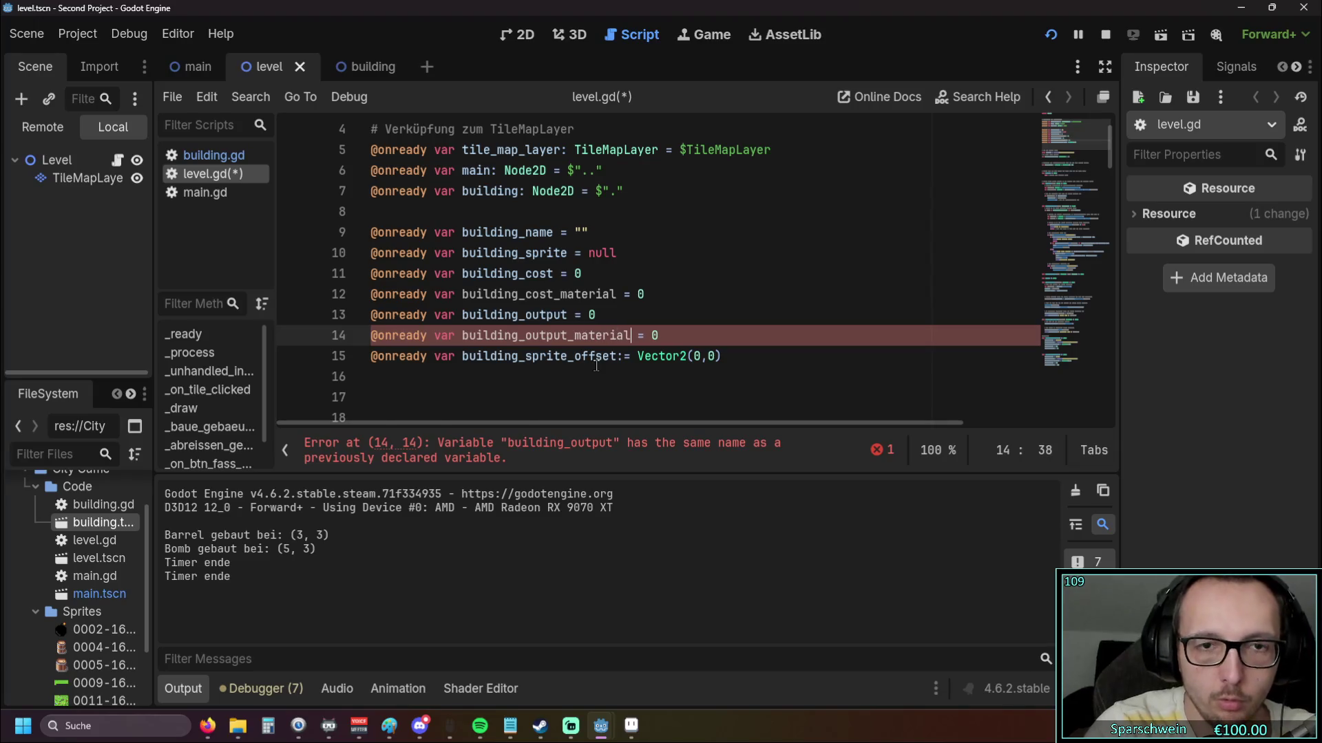
{"action": "left_click", "coordinate": [578, 385]}
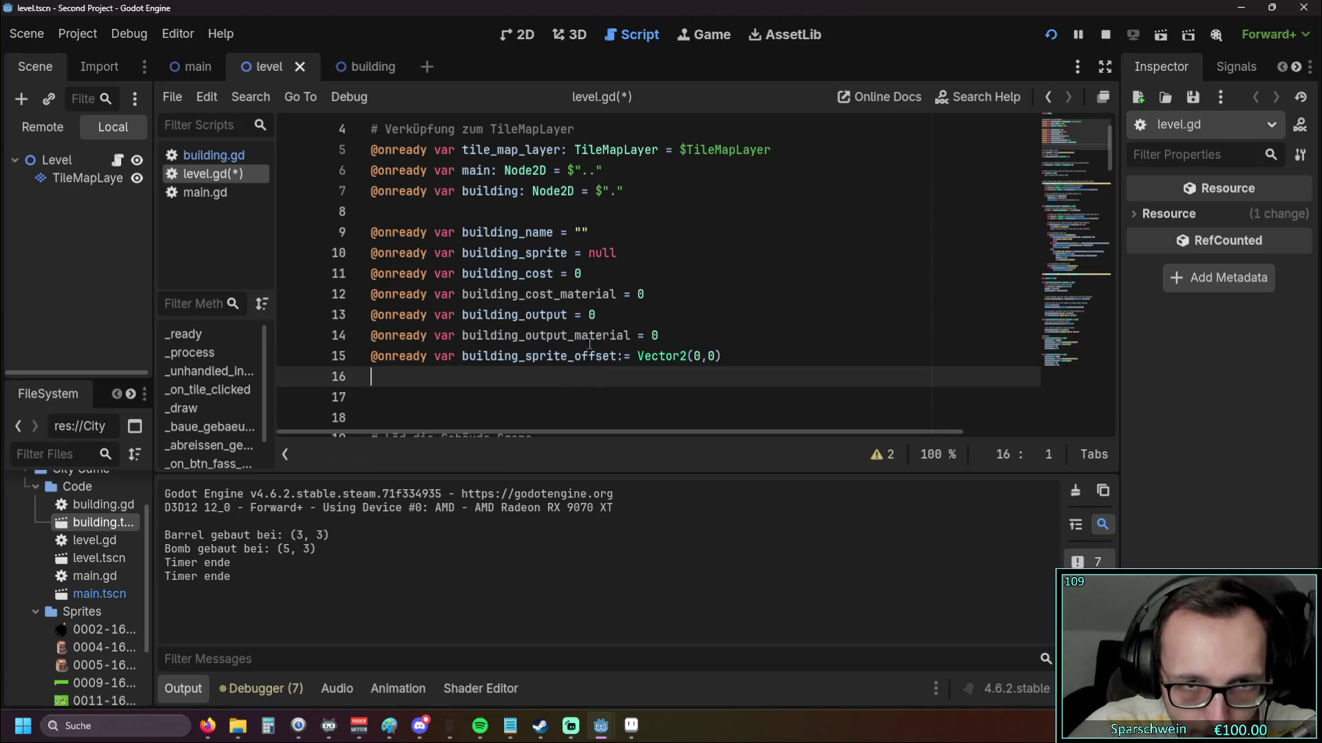
{"action": "left_click_drag", "start_coordinate": [660, 335], "coordinate": [318, 294]}
Paste the new declarations below the Bomb handler and add building_cost_material = 0 to Barrel
{"action": "scroll", "coordinate": [515, 376], "scroll_direction": "down", "scroll_amount": 20}
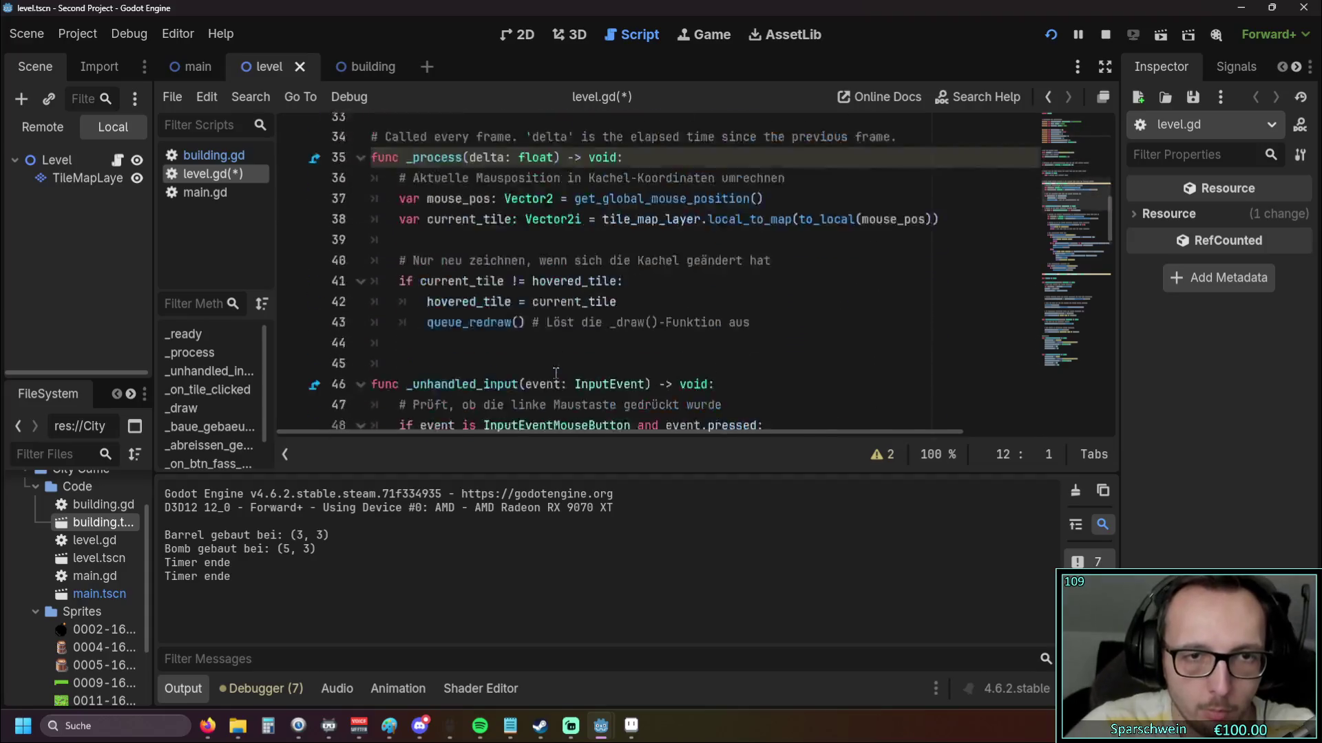
{"action": "left_click", "coordinate": [429, 415]}
{"action": "key", "text": "ctrl+v"}
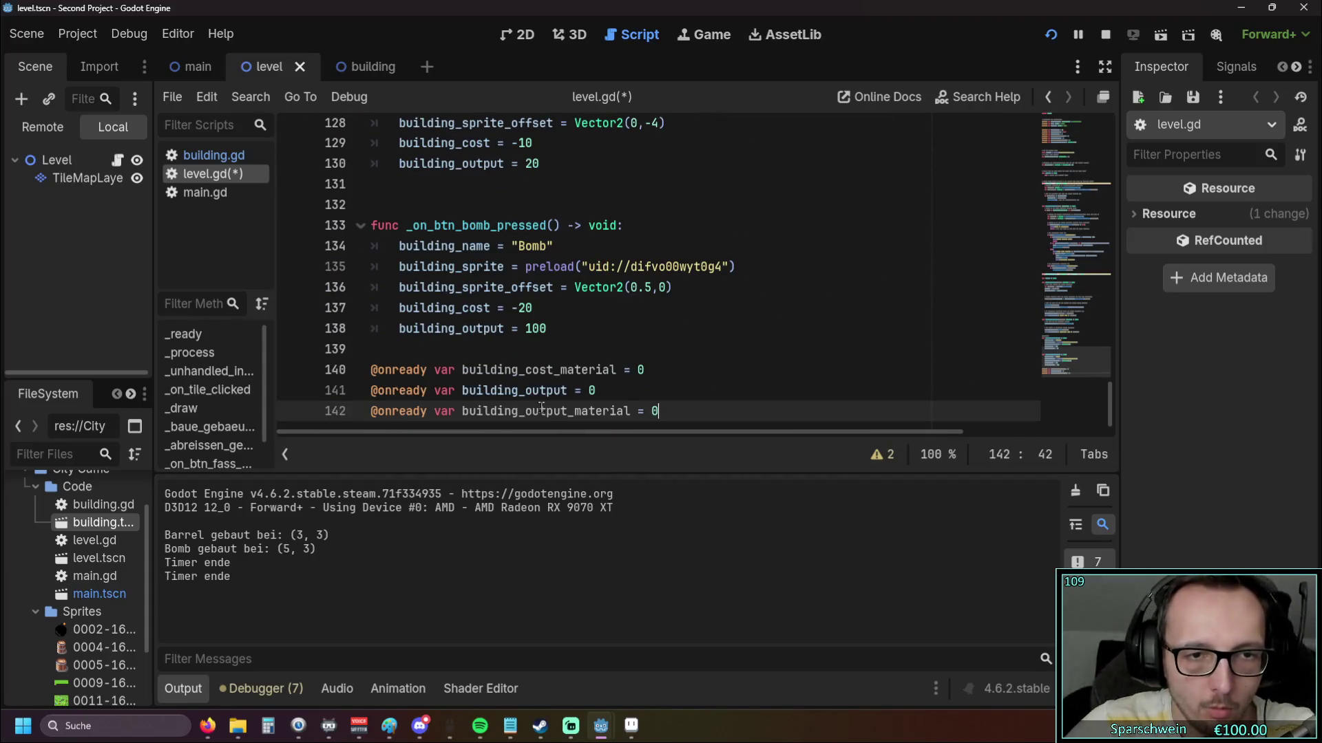
{"action": "left_click_drag", "start_coordinate": [654, 371], "coordinate": [327, 372]}
{"action": "left_click_drag", "start_coordinate": [644, 376], "coordinate": [460, 377]}
{"action": "key", "text": "ctrl+c"}
{"action": "scroll", "coordinate": [460, 377], "scroll_direction": "up", "scroll_amount": 2}
{"action": "left_click", "coordinate": [543, 274]}
{"action": "key", "text": "Return"}
{"action": "key", "text": "ctrl+v"}
Add building_output_material = 0 to both the Bomb and Barrel handlers
{"action": "scroll", "coordinate": [543, 275], "scroll_direction": "down", "scroll_amount": 4}
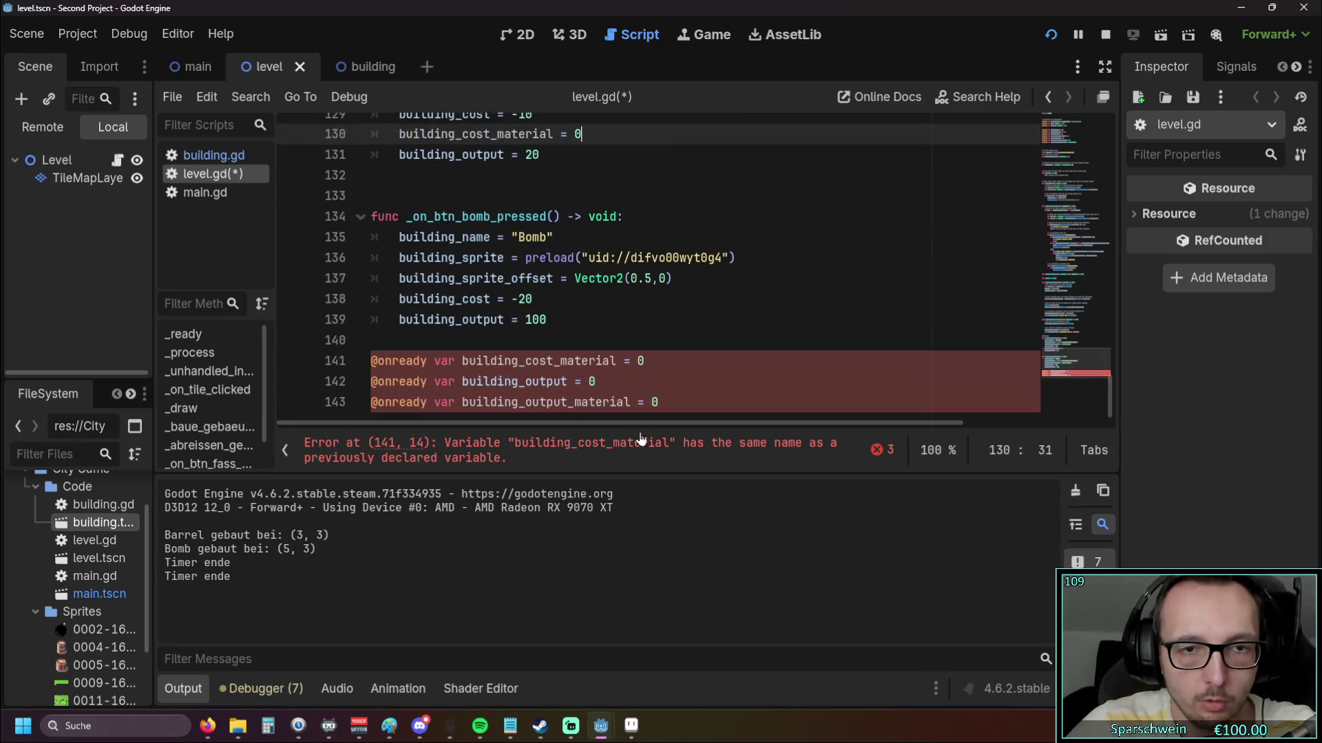
{"action": "left_click_drag", "start_coordinate": [658, 402], "coordinate": [468, 403]}
{"action": "left_click_drag", "start_coordinate": [659, 402], "coordinate": [462, 402]}
{"action": "key", "text": "ctrl+c"}
{"action": "left_click", "coordinate": [543, 299]}
{"action": "key", "text": "Return"}
{"action": "key", "text": "ctrl+v"}
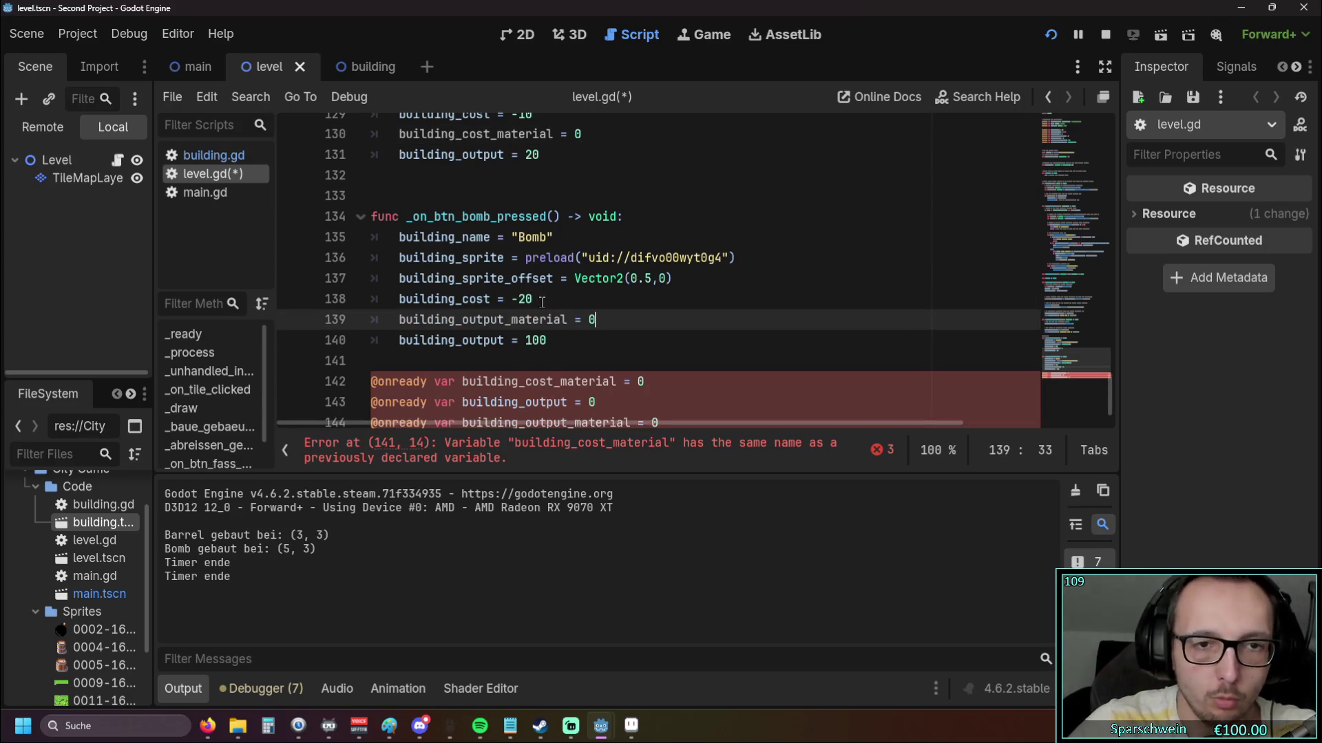
{"action": "scroll", "coordinate": [567, 342], "scroll_direction": "down", "scroll_amount": 1}
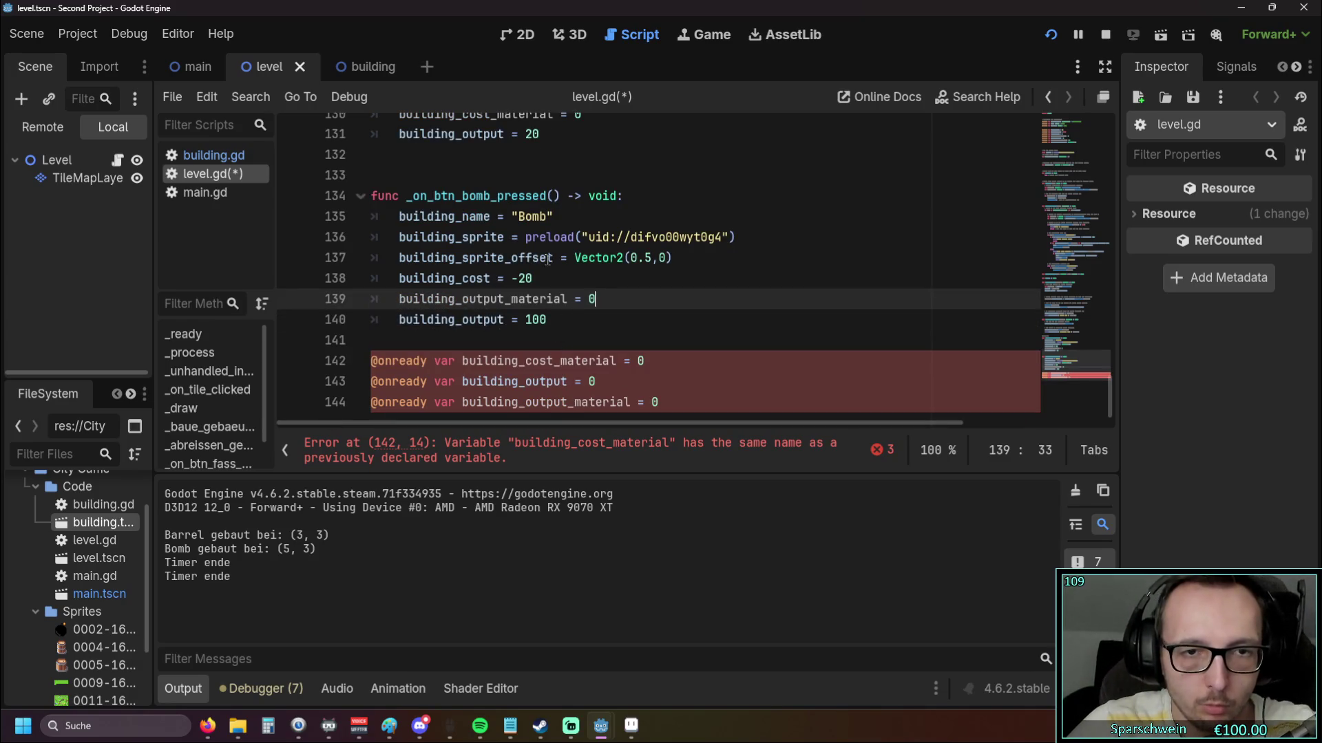
{"action": "left_click", "coordinate": [554, 133]}
{"action": "key", "text": "Return"}
{"action": "key", "text": "ctrl+v"}
Add building_cost_material = 0 to the Bomb handler
{"action": "scroll", "coordinate": [611, 398], "scroll_direction": "down", "scroll_amount": 1}
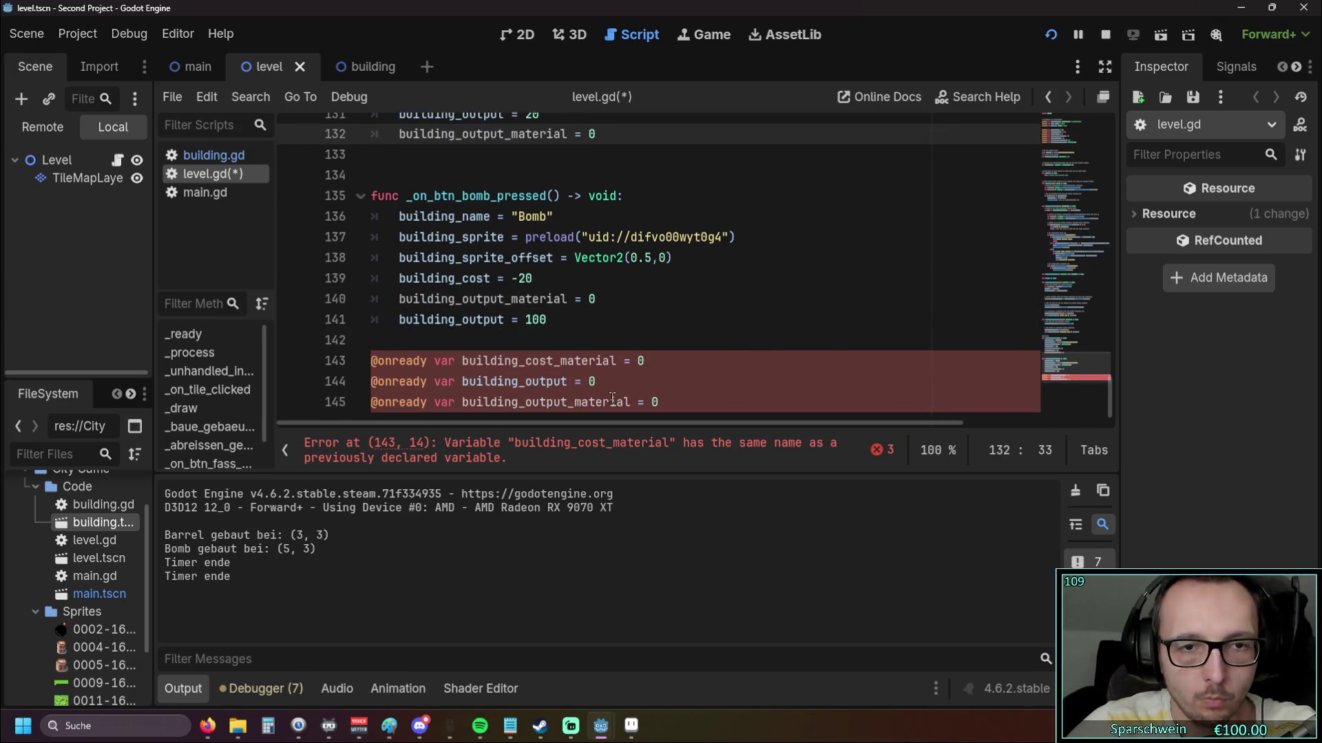
{"action": "left_click_drag", "start_coordinate": [651, 360], "coordinate": [372, 360]}
{"action": "left_click", "coordinate": [661, 361]}
{"action": "left_click_drag", "start_coordinate": [646, 361], "coordinate": [462, 363]}
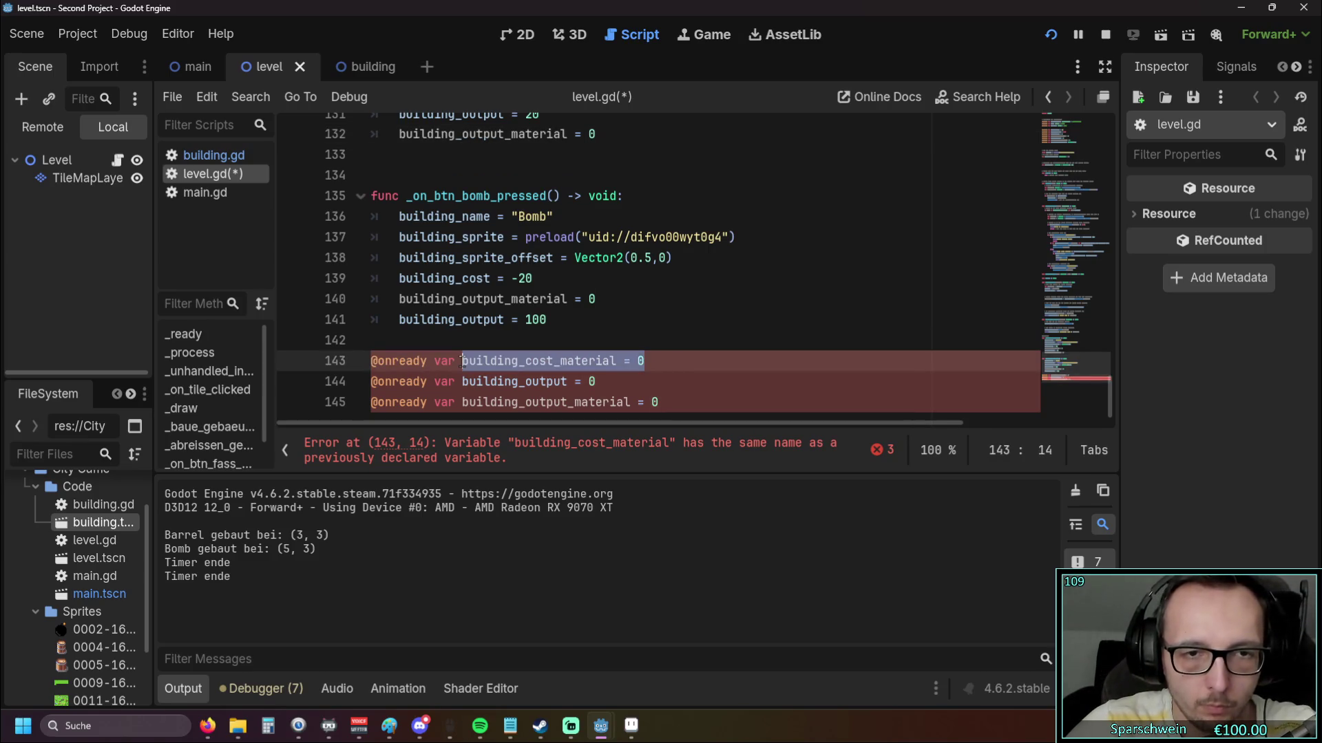
{"action": "left_click", "coordinate": [557, 319]}
{"action": "key", "text": "Return"}
{"action": "key", "text": "ctrl+v"}
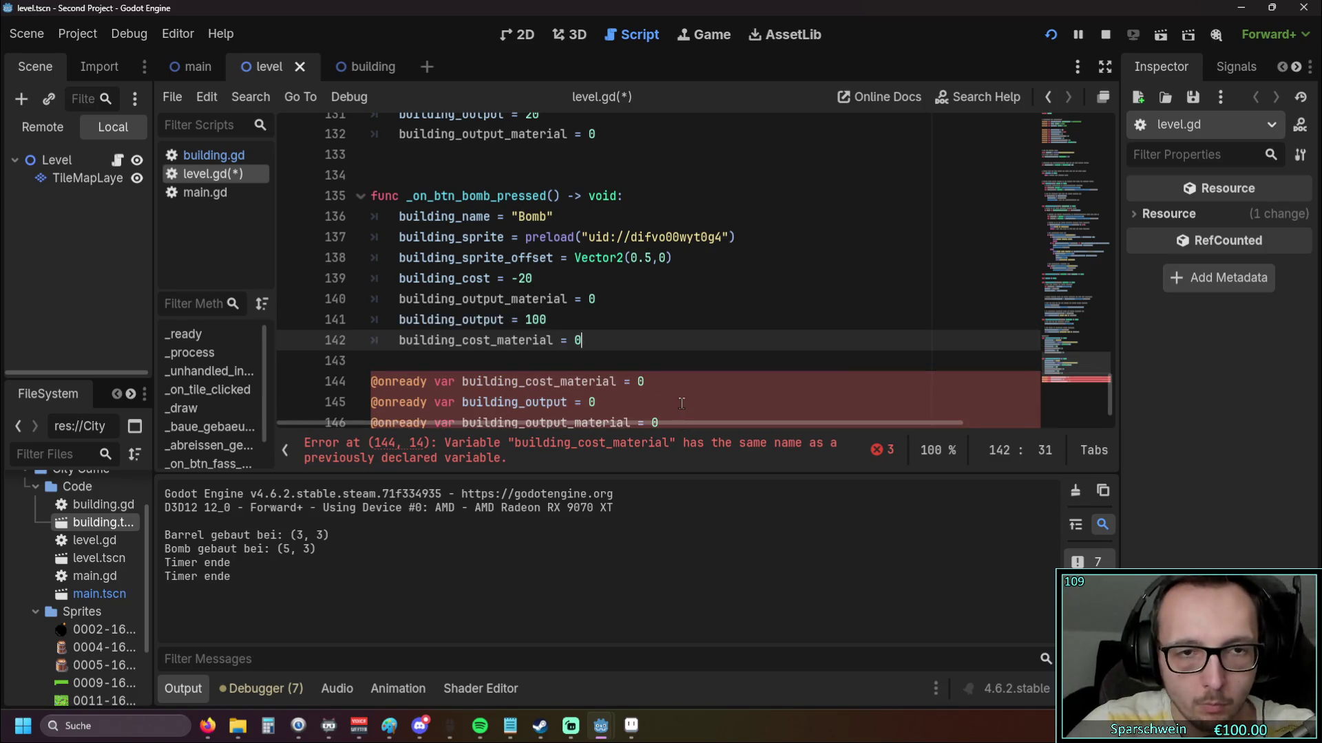
Correct the Bomb handler's cost and output material lines and delete the stray declarations
{"action": "left_click", "coordinate": [675, 403]}
{"action": "left_click_drag", "start_coordinate": [582, 340], "coordinate": [370, 340]}
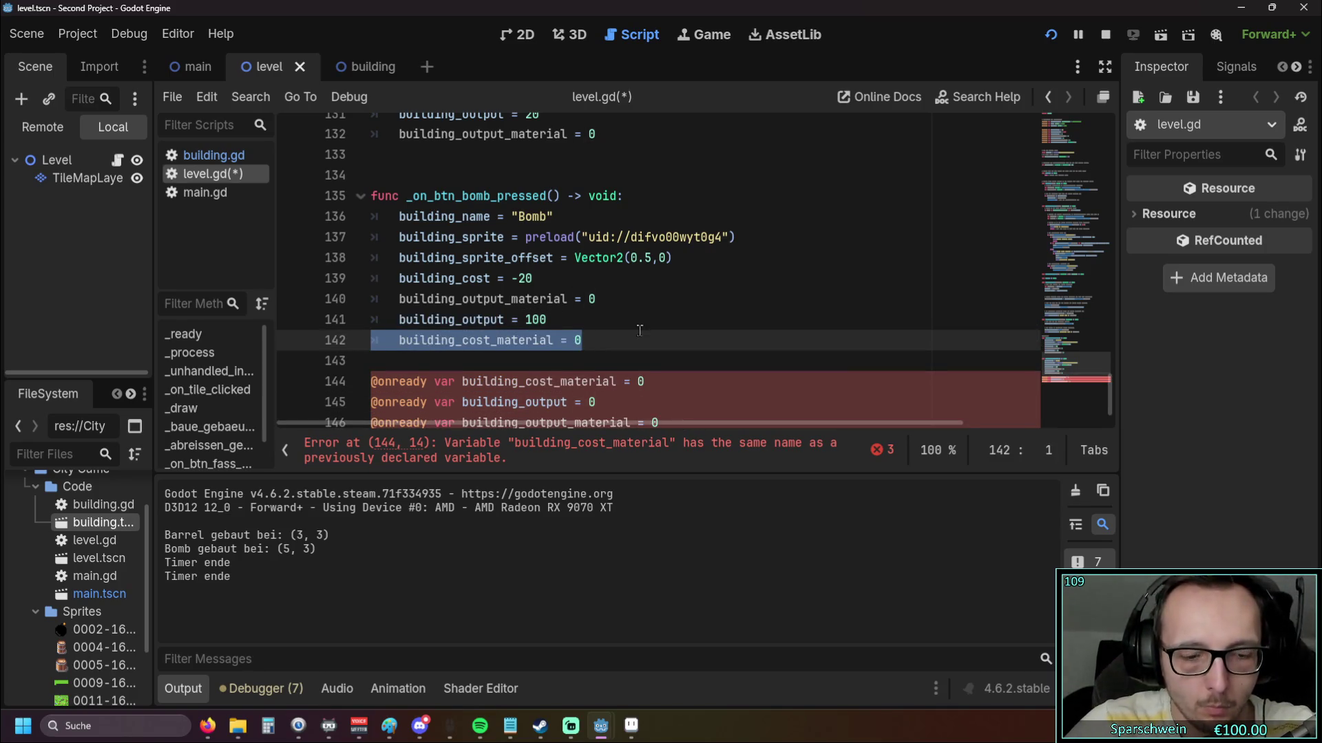
{"action": "left_click", "coordinate": [607, 303]}
{"action": "key", "text": "shift+Home"}
{"action": "key", "text": "ctrl+v"}
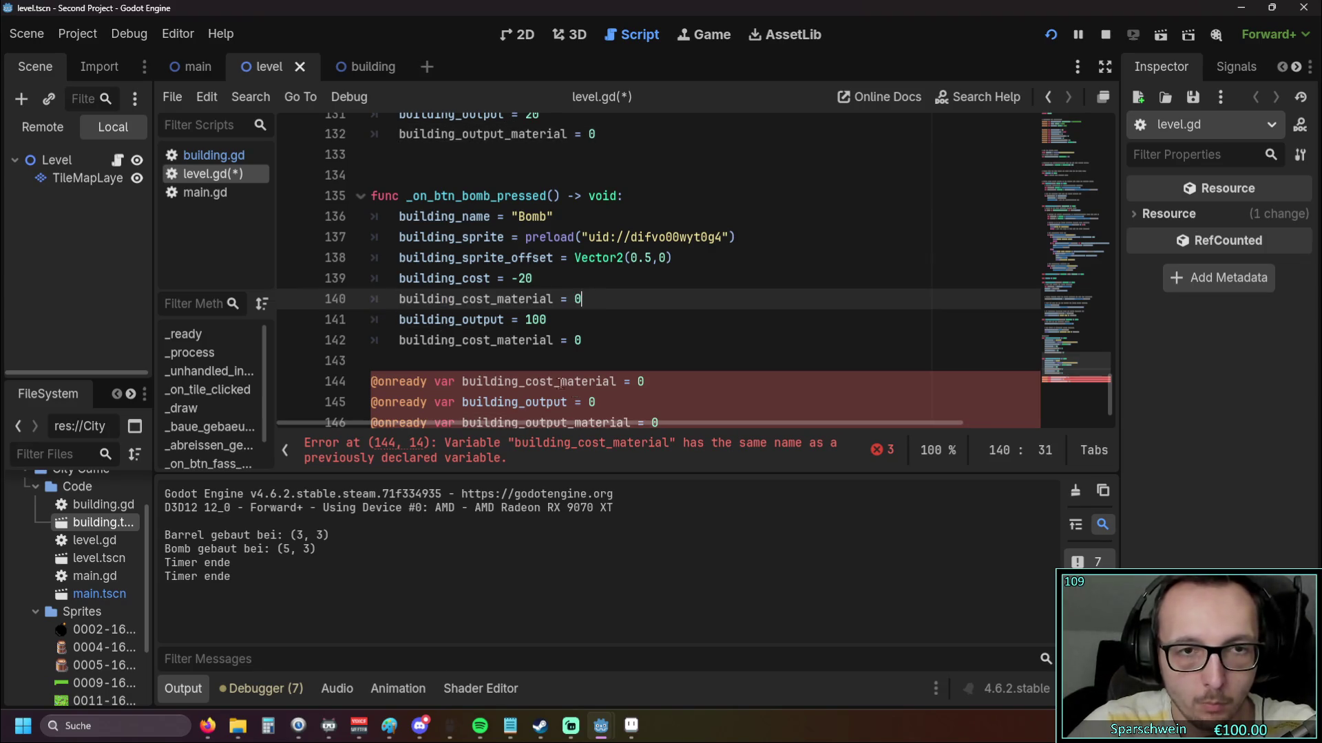
{"action": "left_click_drag", "start_coordinate": [662, 413], "coordinate": [461, 407]}
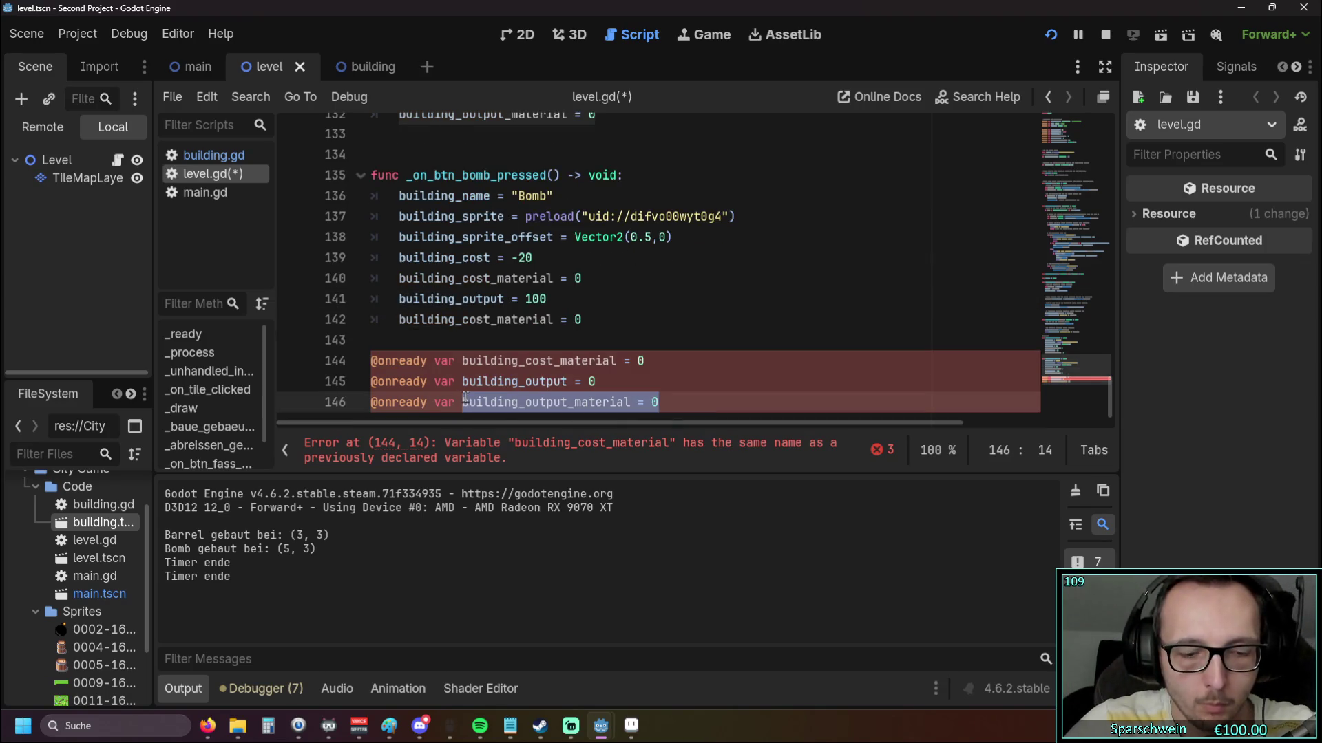
{"action": "key", "text": "ctrl+c"}
{"action": "left_click_drag", "start_coordinate": [594, 320], "coordinate": [398, 320]}
{"action": "key", "text": "ctrl+v"}
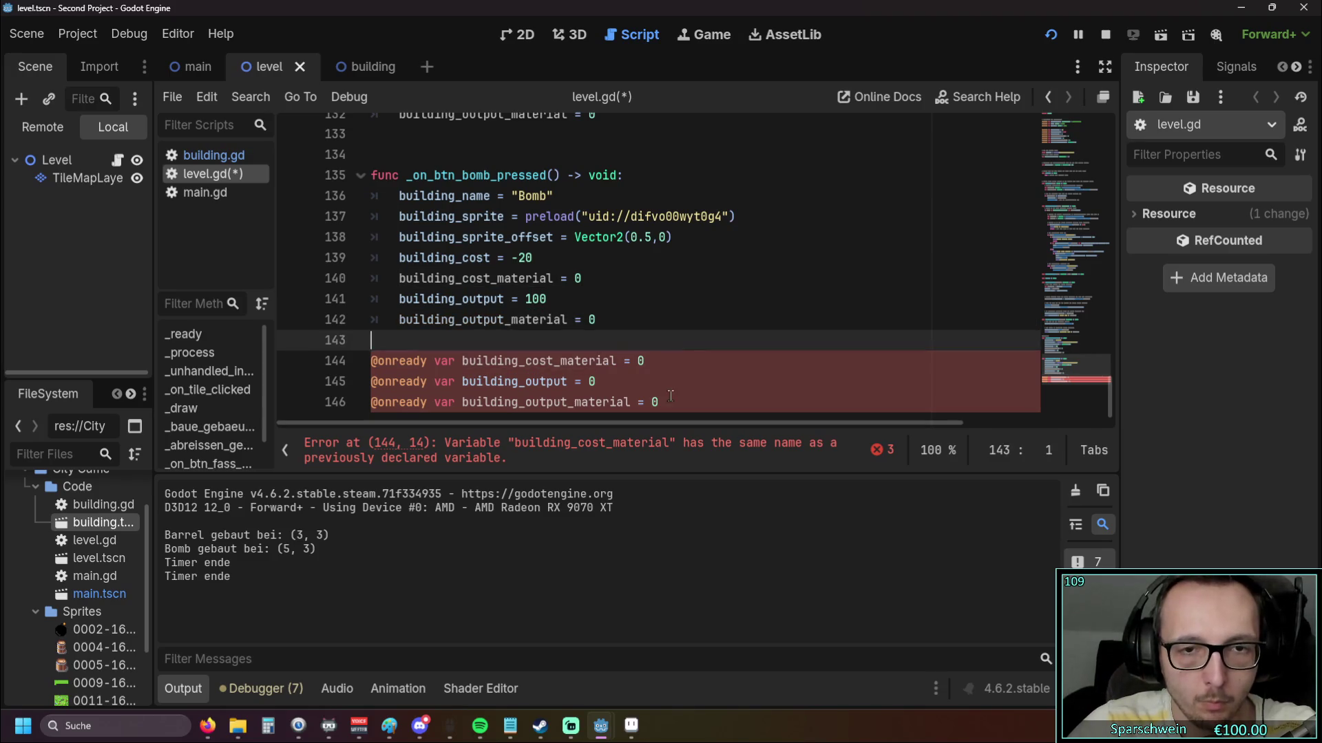
{"action": "left_click_drag", "start_coordinate": [659, 402], "coordinate": [392, 361]}
{"action": "key", "text": "BackSpace"}
{"action": "key", "text": "BackSpace"}
{"action": "key", "text": "BackSpace"}
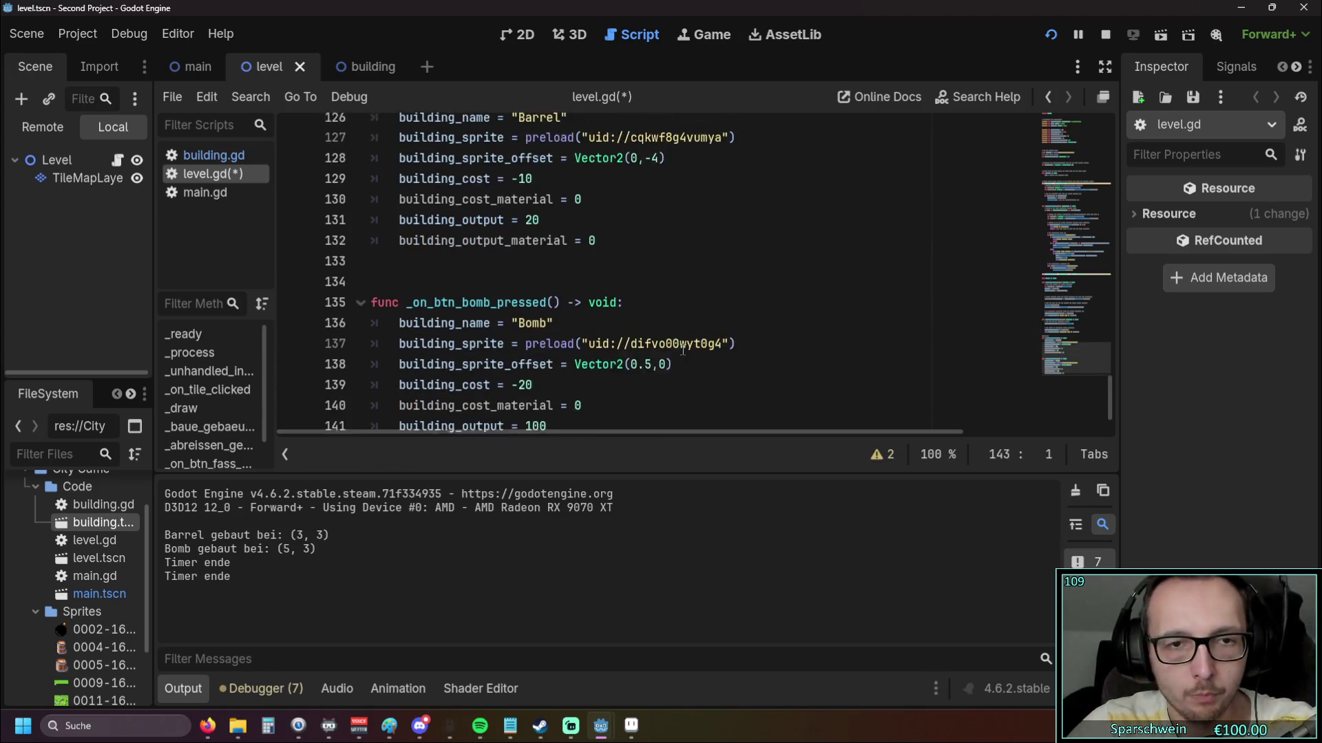
Set the Bomb's building_output_material to main.MATERIALS.HOLZ
{"action": "scroll", "coordinate": [618, 349], "scroll_direction": "up", "scroll_amount": 4}
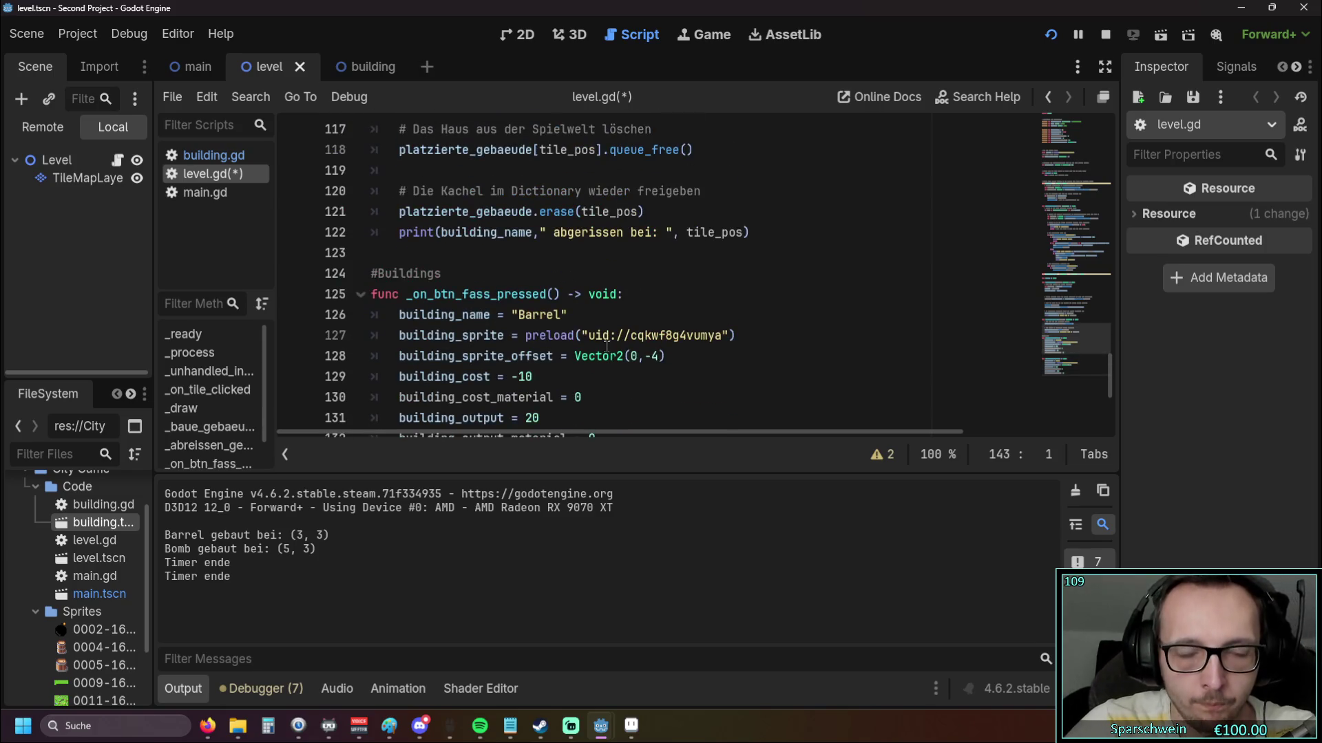
{"action": "scroll", "coordinate": [606, 347], "scroll_direction": "up", "scroll_amount": 6}
{"action": "scroll", "coordinate": [680, 329], "scroll_direction": "up", "scroll_amount": 12}
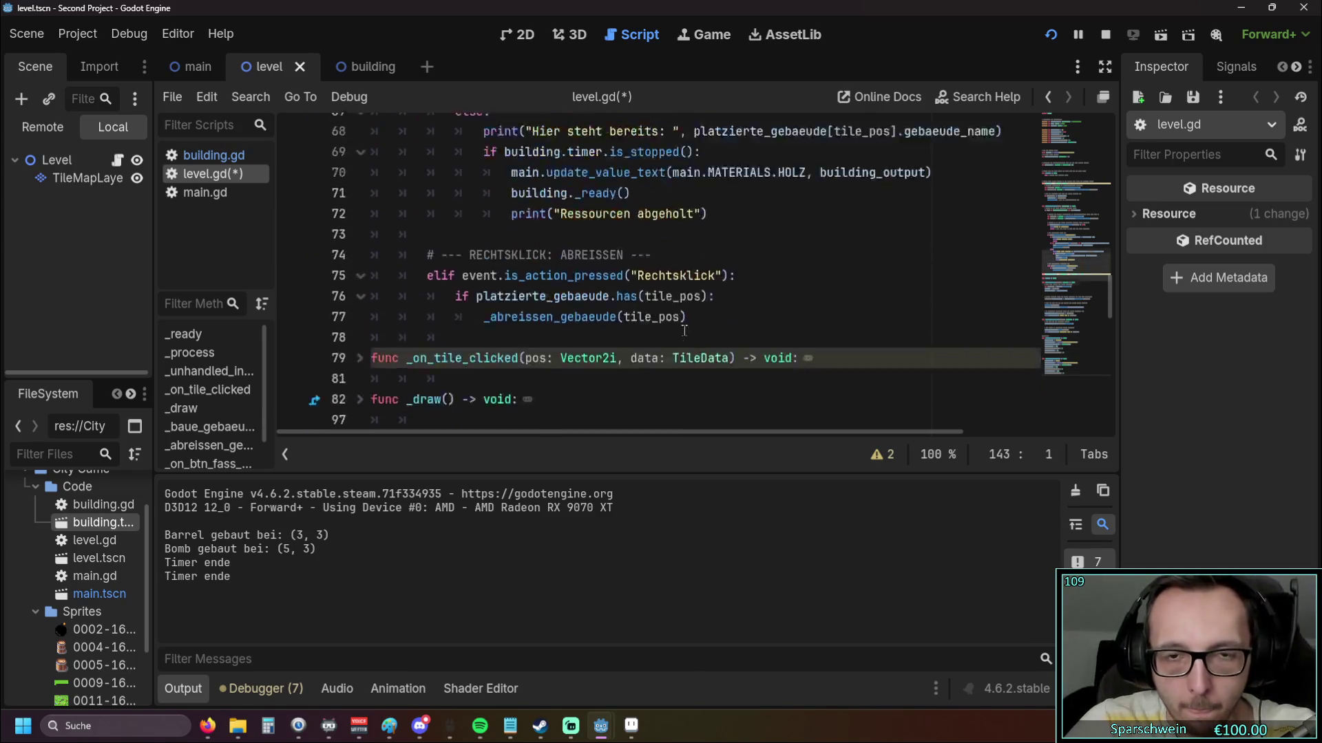
{"action": "scroll", "coordinate": [795, 336], "scroll_direction": "up", "scroll_amount": 1}
{"action": "left_click", "coordinate": [709, 335]}
{"action": "left_click", "coordinate": [704, 346]}
{"action": "left_click", "coordinate": [807, 336], "text": "shift"}
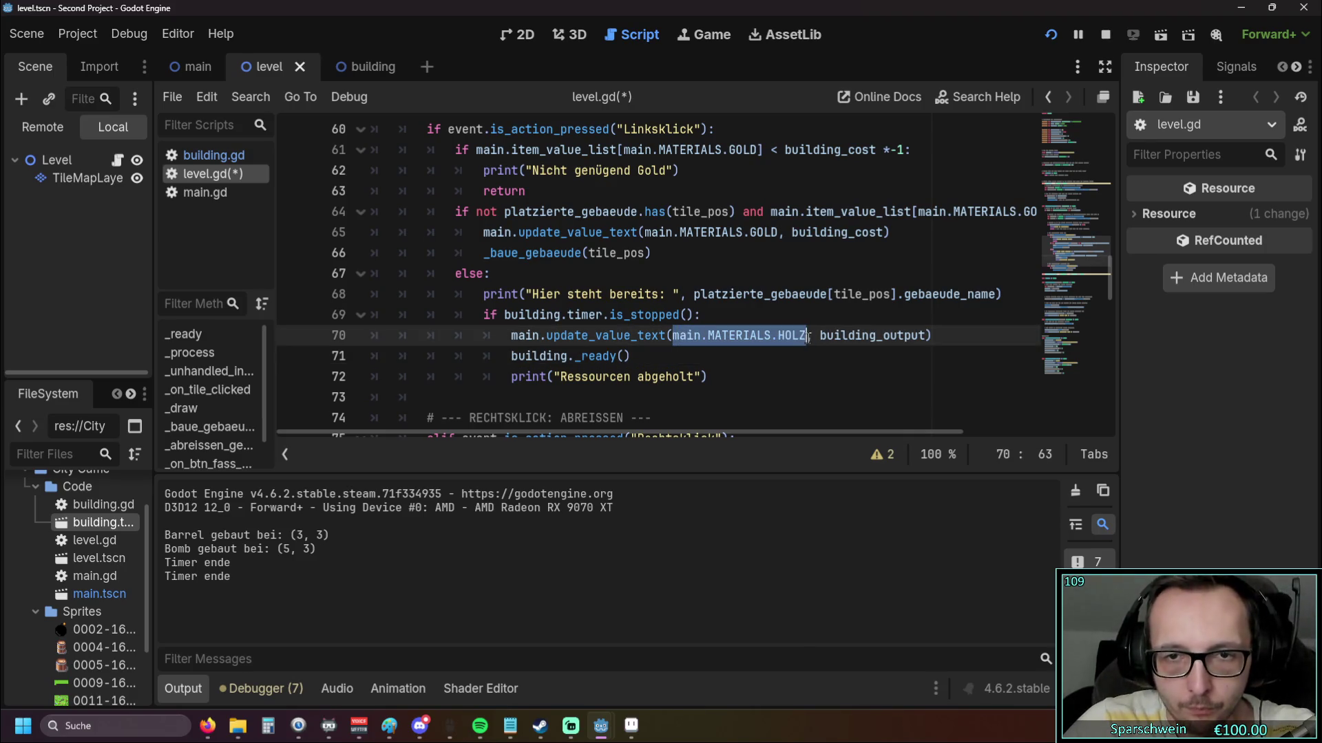
{"action": "scroll", "coordinate": [769, 362], "scroll_direction": "down", "scroll_amount": 20}
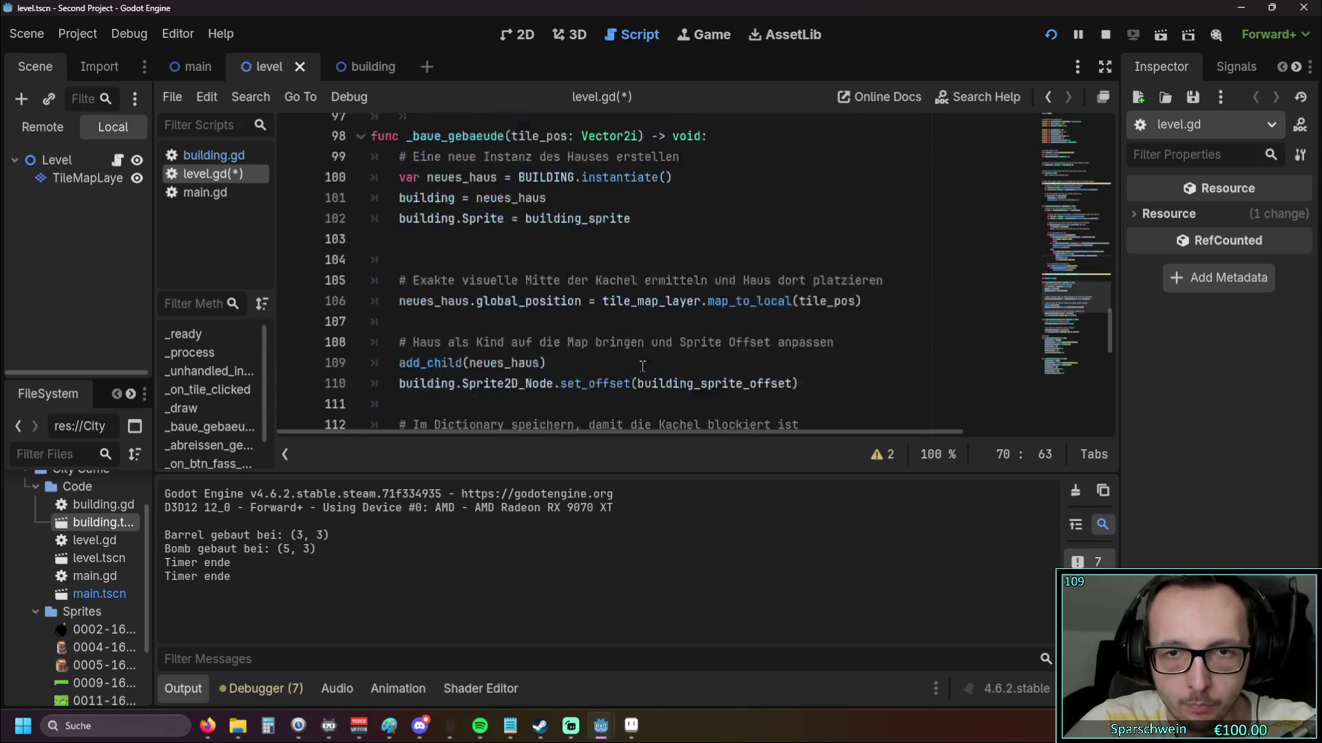
{"action": "left_click", "coordinate": [590, 397]}
{"action": "double_click", "coordinate": [590, 398]}
{"action": "key", "text": "ctrl+v"}
Replace the Bomb's building_cost_material 0 with main.MATERIALS.GOLD copied from line 61
{"action": "left_click", "coordinate": [632, 352]}
{"action": "scroll", "coordinate": [670, 271], "scroll_direction": "up", "scroll_amount": 1}
{"action": "scroll", "coordinate": [774, 329], "scroll_direction": "up", "scroll_amount": 15}
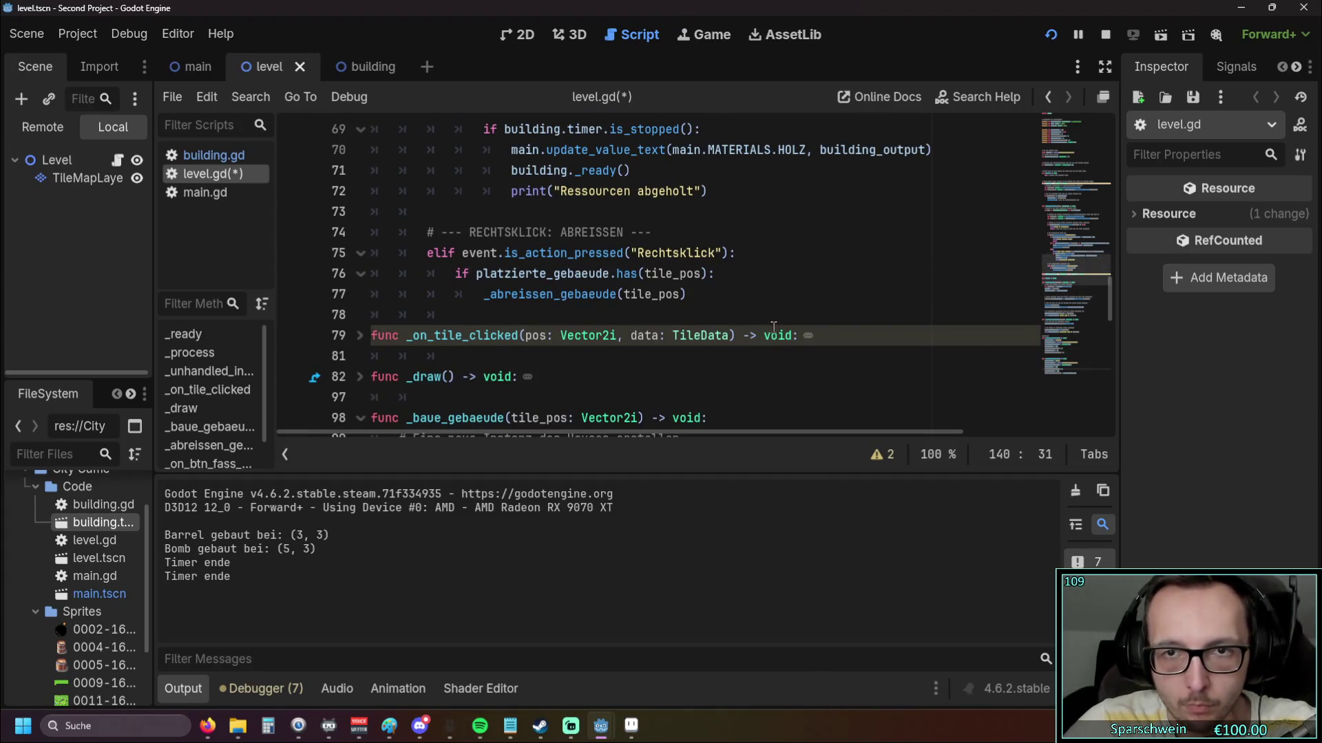
{"action": "scroll", "coordinate": [773, 327], "scroll_direction": "up", "scroll_amount": 4}
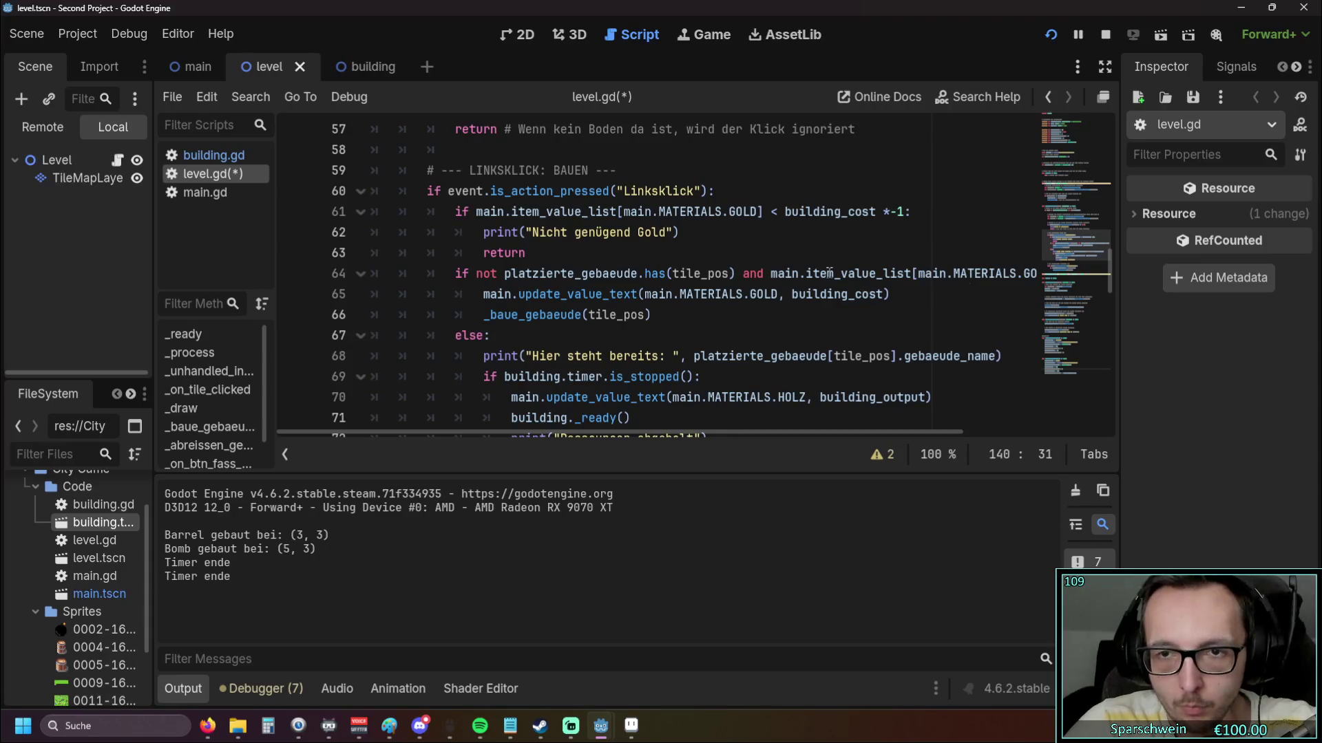
{"action": "left_click_drag", "start_coordinate": [624, 214], "coordinate": [756, 214]}
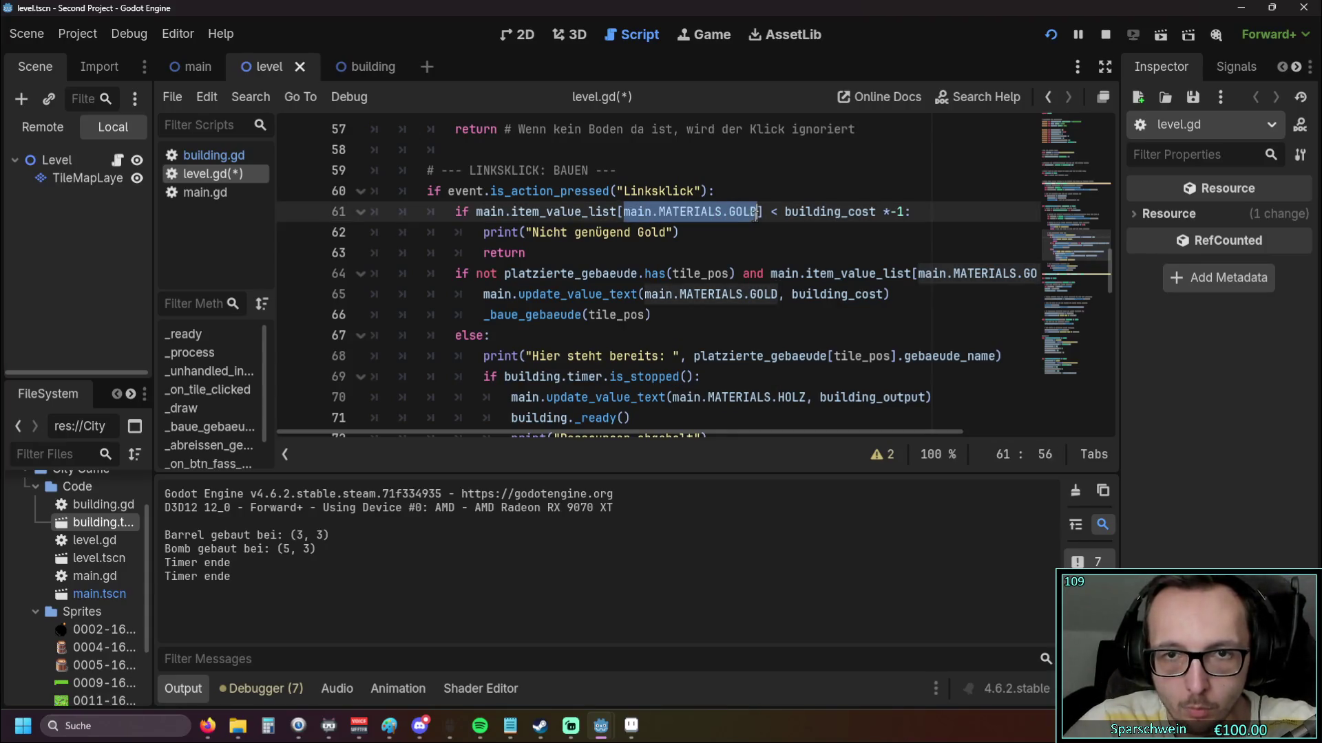
{"action": "scroll", "coordinate": [690, 324], "scroll_direction": "down", "scroll_amount": 20}
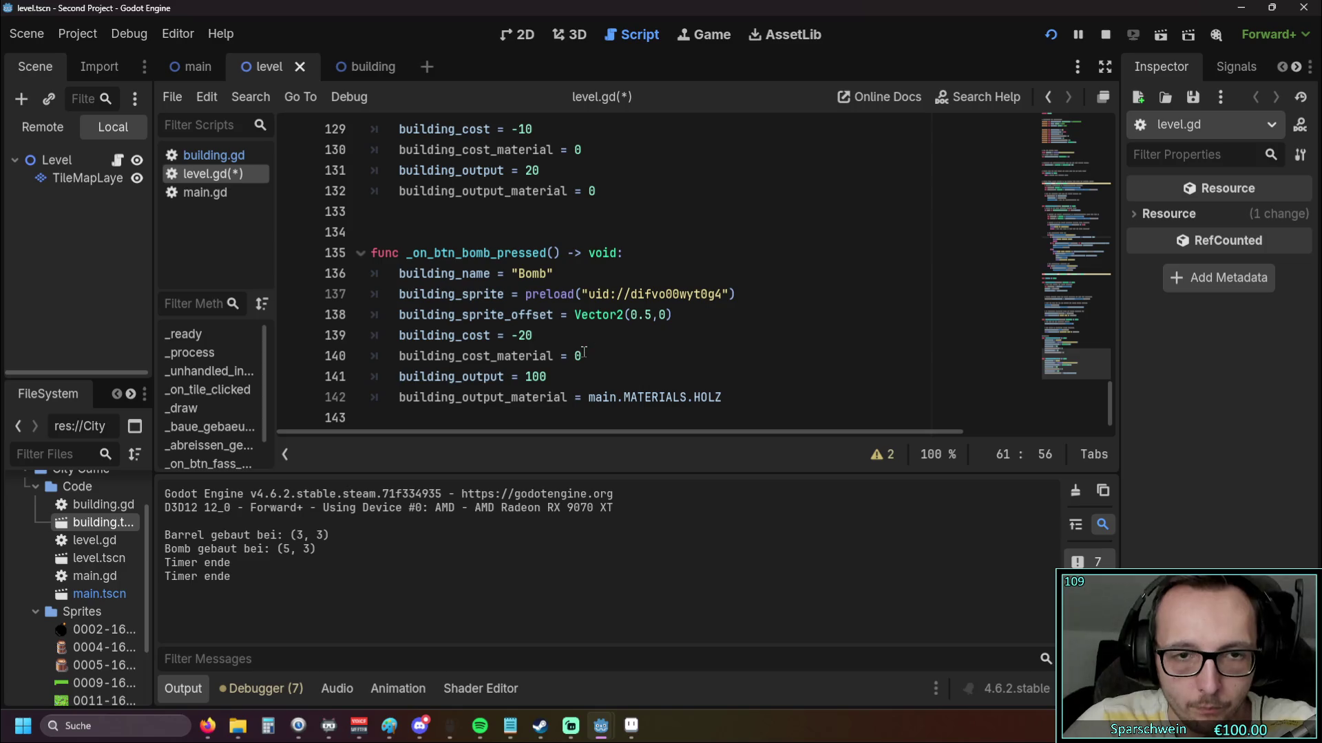
{"action": "double_click", "coordinate": [575, 356]}
{"action": "key", "text": "ctrl+v"}
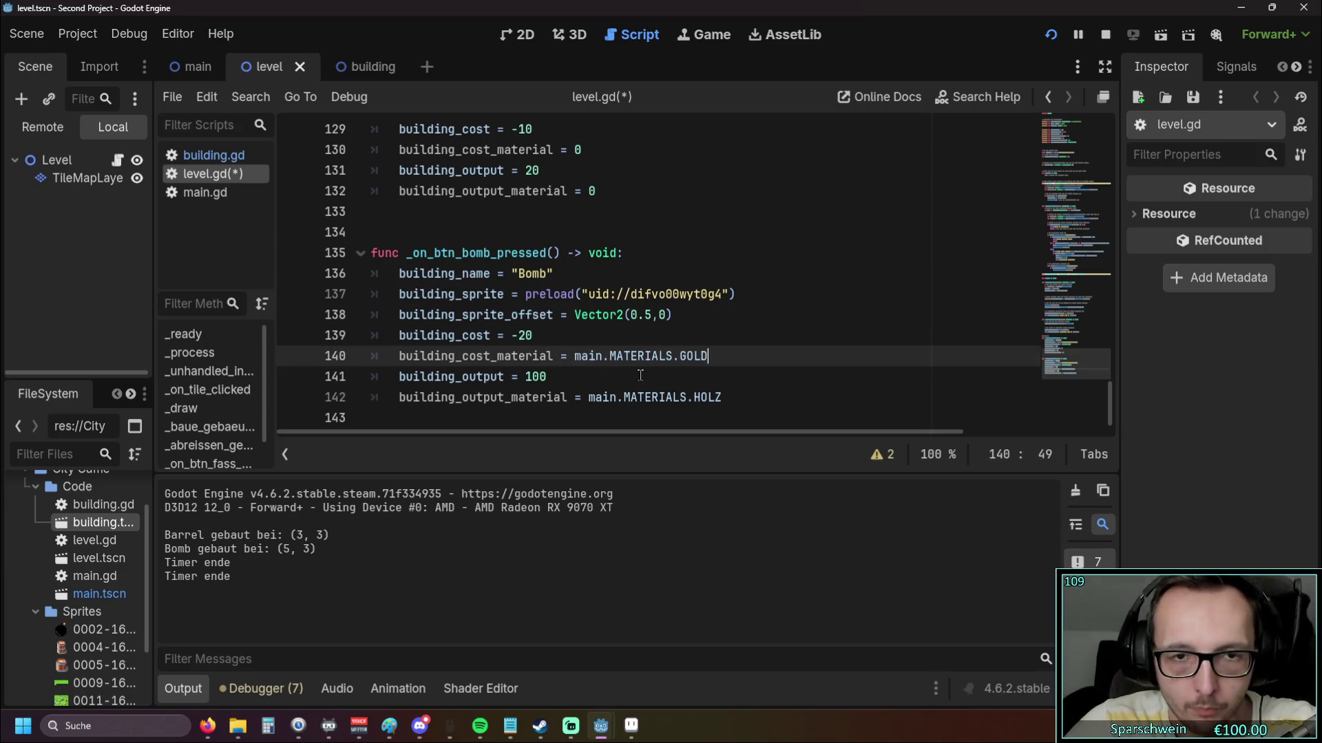
{"action": "left_click", "coordinate": [637, 377]}
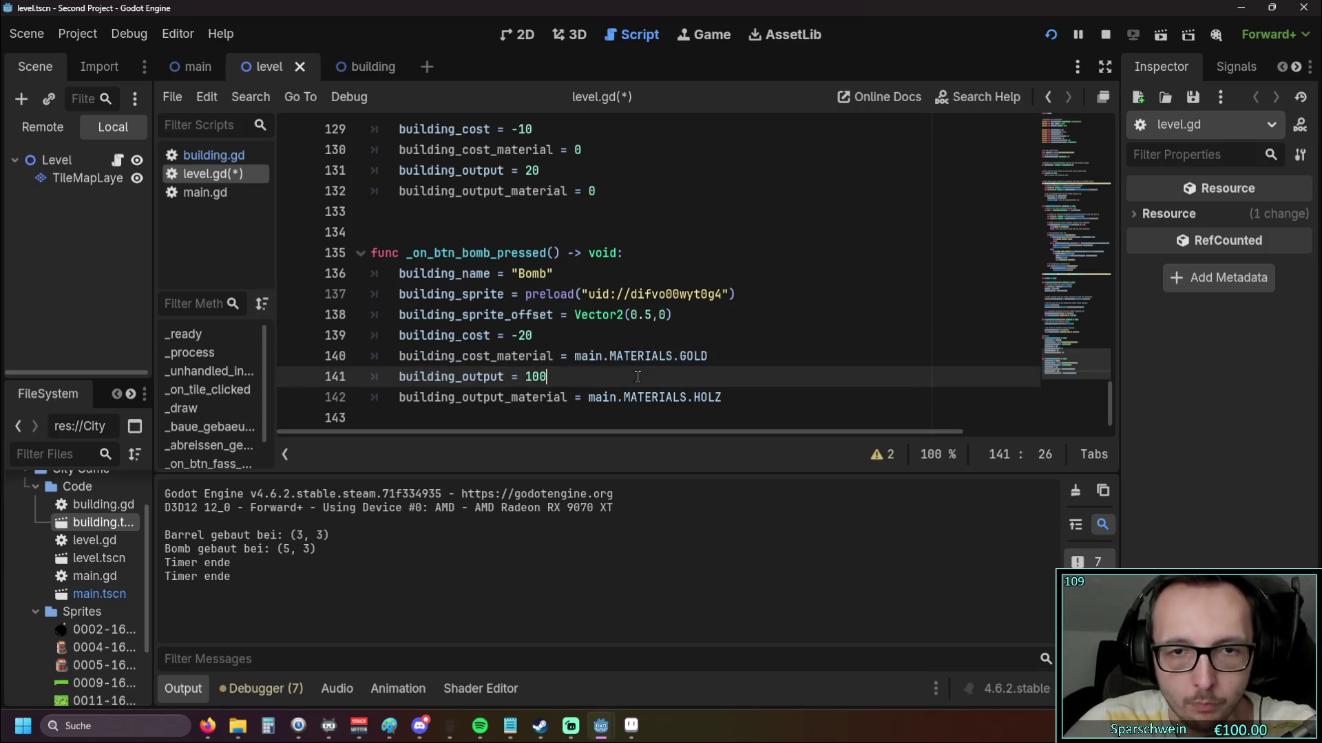
{"action": "double_click", "coordinate": [401, 356]}
{"action": "key", "text": "ctrl+c"}
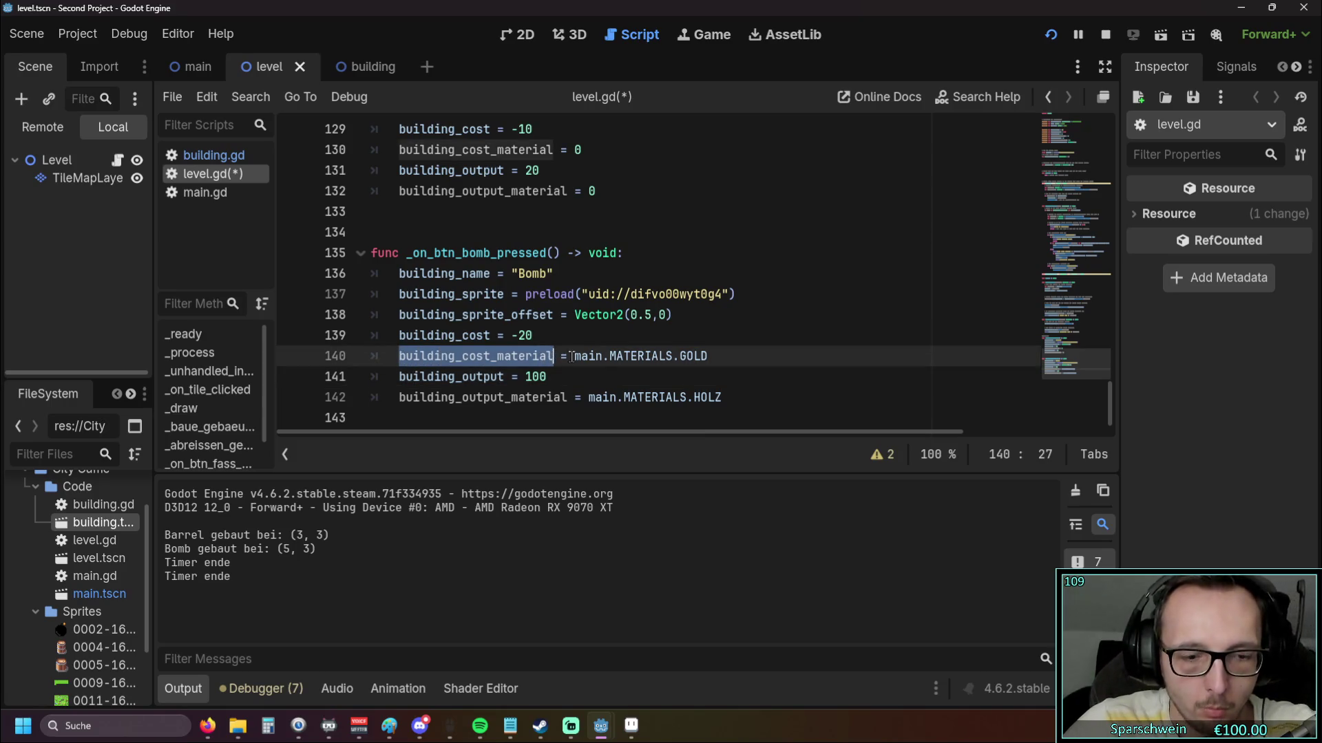
{"action": "scroll", "coordinate": [617, 342], "scroll_direction": "up", "scroll_amount": 2}
{"action": "scroll", "coordinate": [618, 343], "scroll_direction": "up", "scroll_amount": 20}
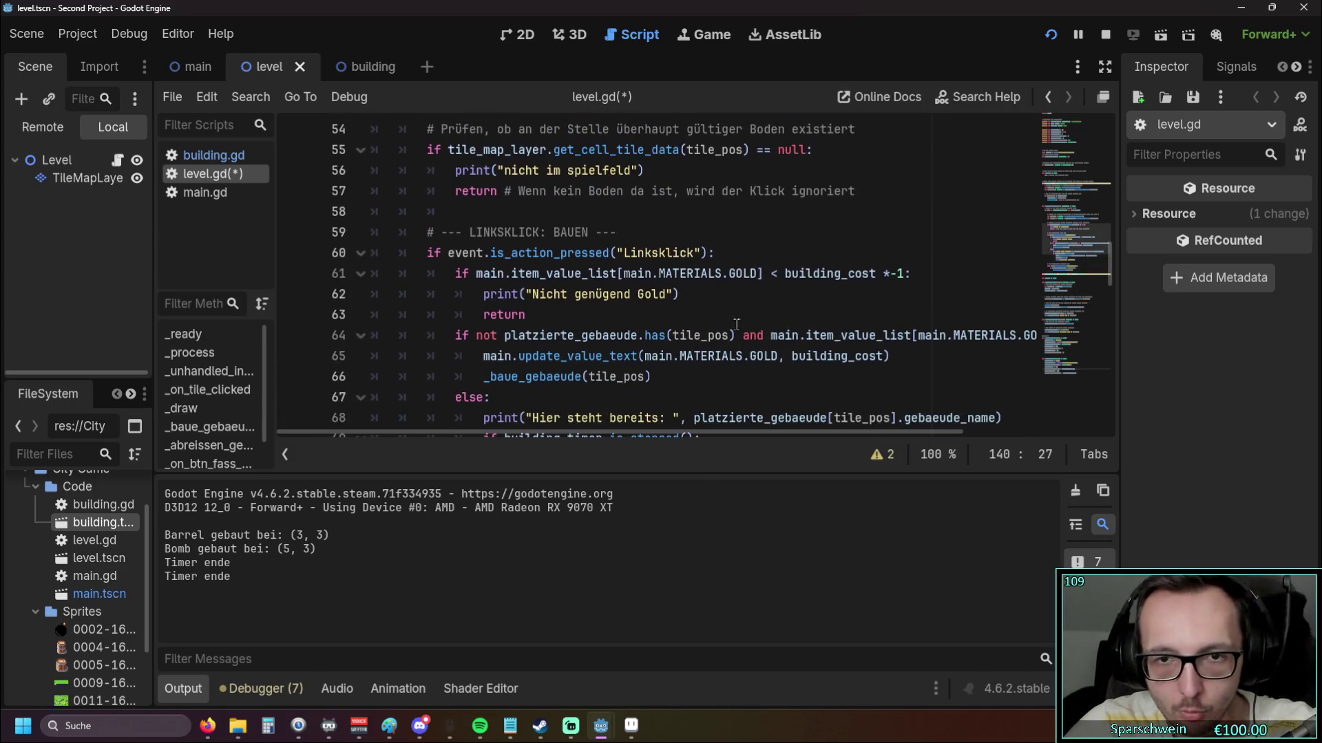
Replace main.MATERIALS.GOLD with building_cost_material on lines 61, 64 and 65 of the left-click block
{"action": "left_click_drag", "start_coordinate": [624, 274], "coordinate": [761, 274]}
{"action": "key", "text": "ctrl+v"}
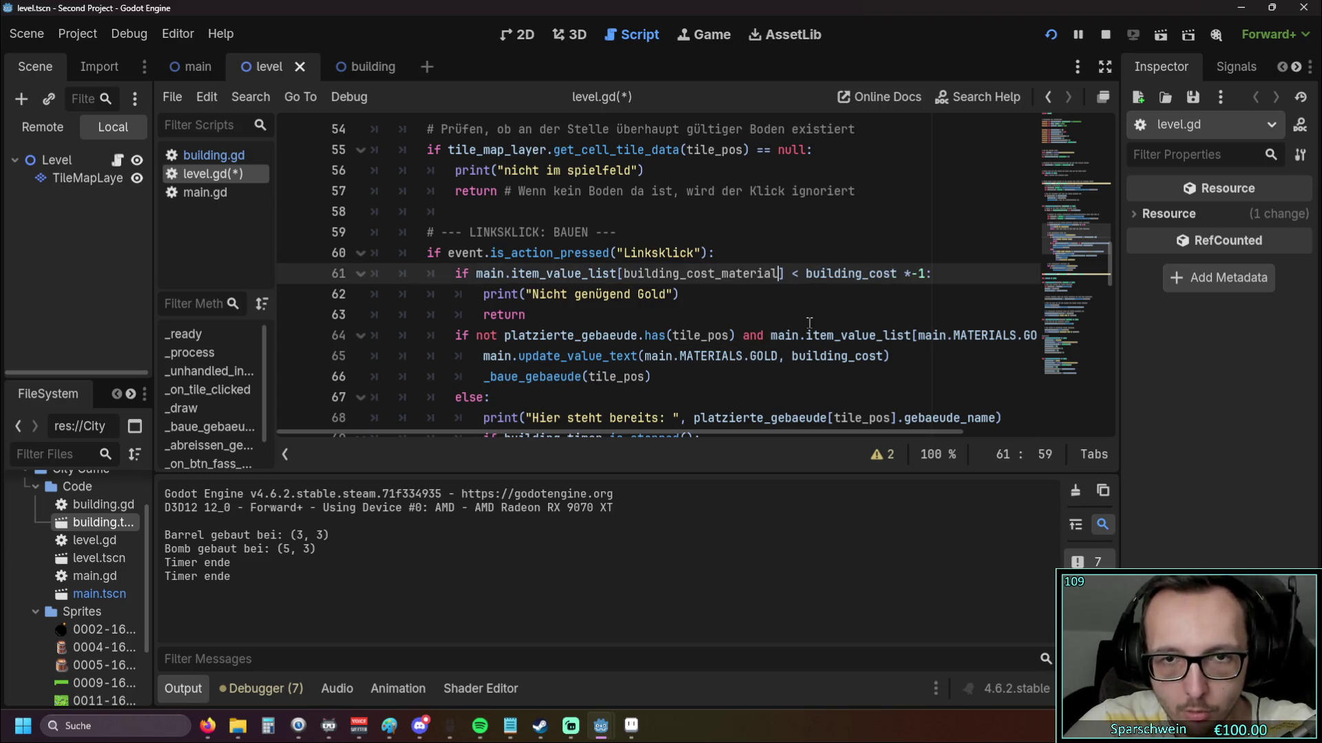
{"action": "left_click_drag", "start_coordinate": [667, 432], "coordinate": [807, 432]}
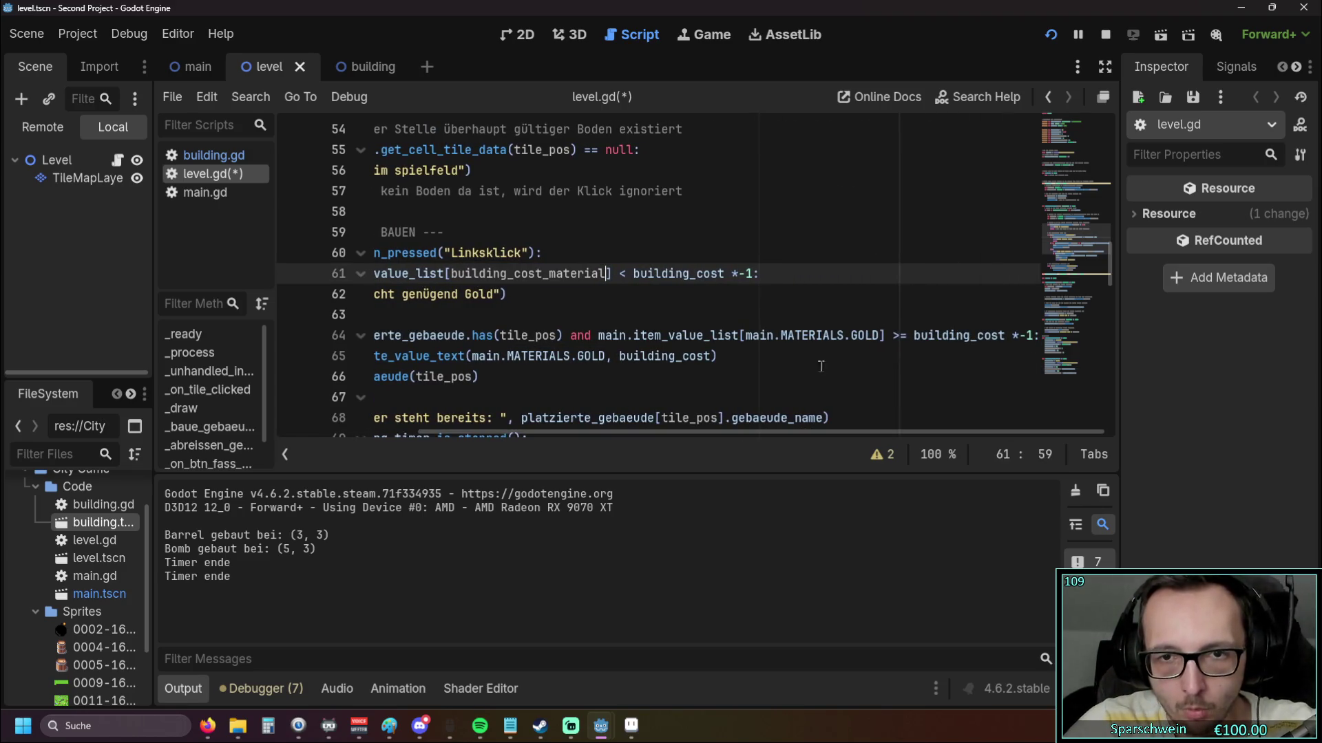
{"action": "left_click", "coordinate": [744, 349]}
{"action": "left_click_drag", "start_coordinate": [745, 335], "coordinate": [882, 335]}
{"action": "key", "text": "ctrl+v"}
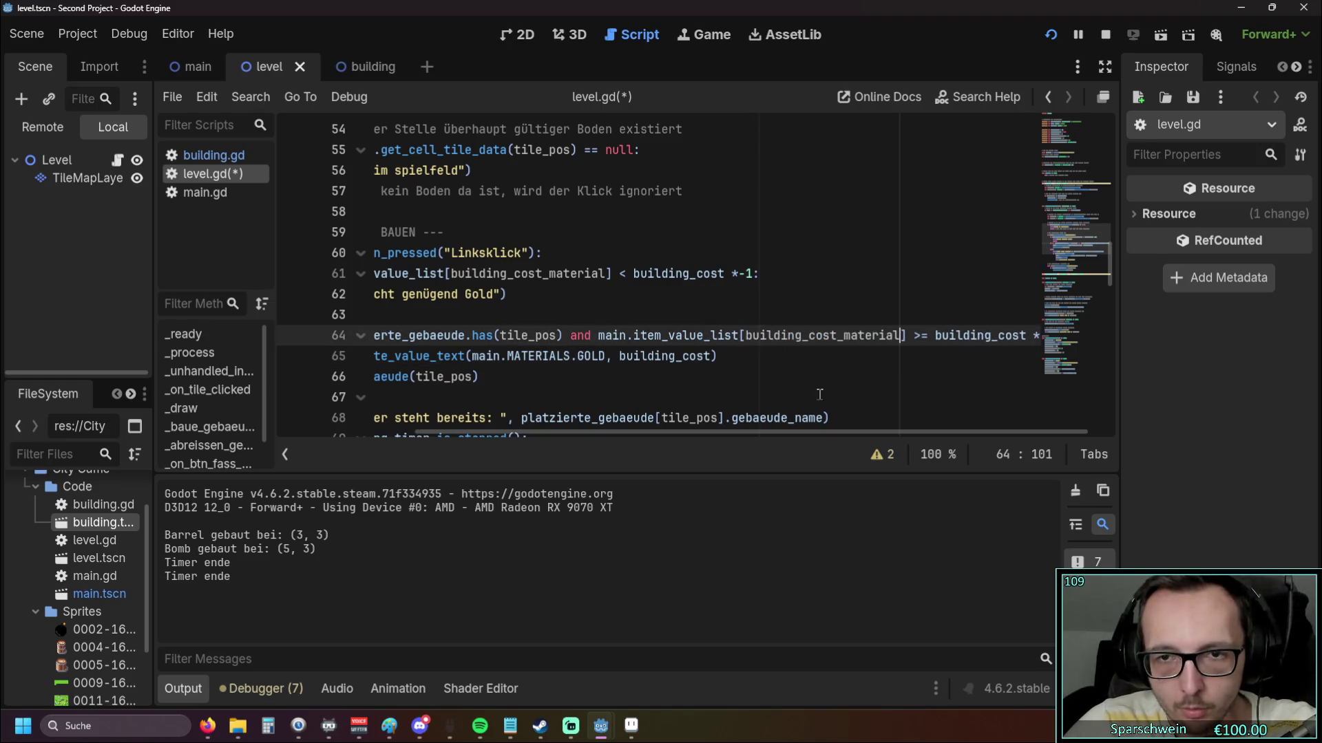
{"action": "left_click_drag", "start_coordinate": [712, 432], "coordinate": [642, 424]}
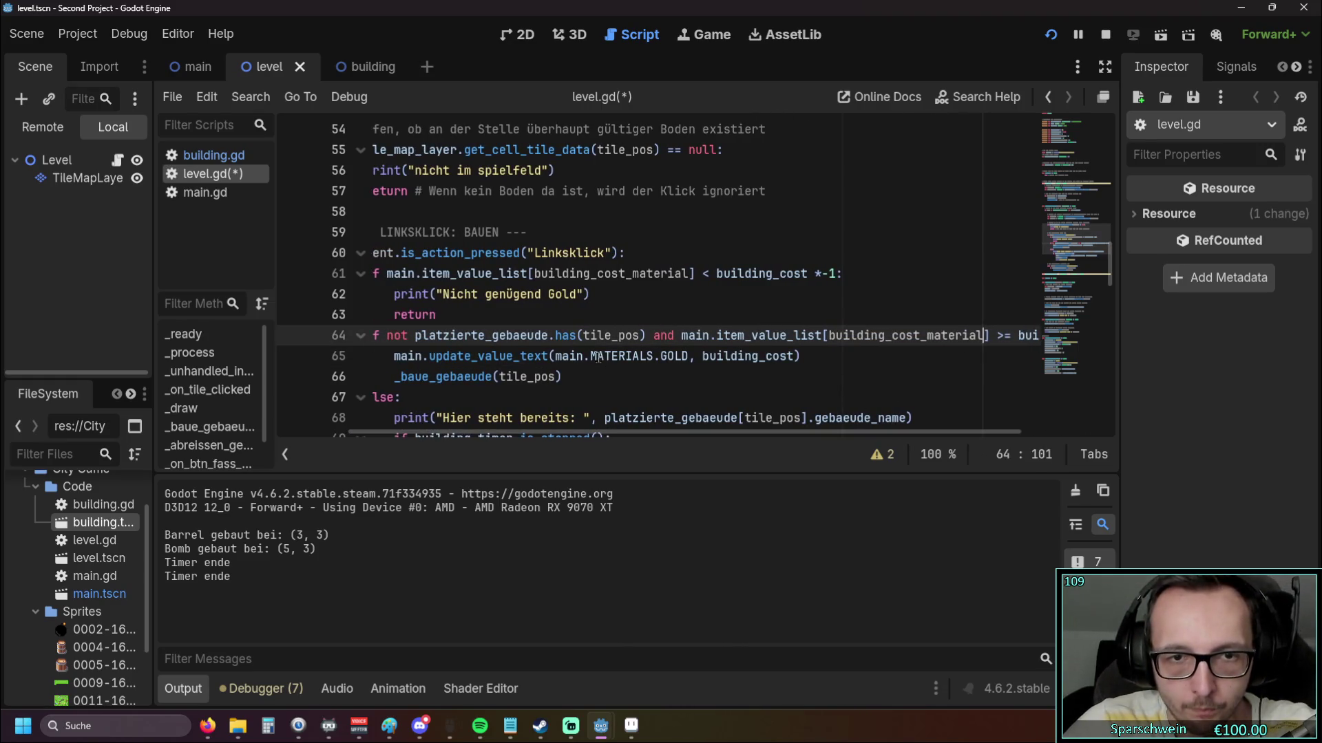
{"action": "left_click_drag", "start_coordinate": [559, 357], "coordinate": [688, 356]}
{"action": "key", "text": "ctrl+v"}
{"action": "mouse_move", "coordinate": [676, 434]}
{"action": "left_mouse_down"}
{"action": "mouse_move", "coordinate": [758, 432]}
{"action": "mouse_move", "coordinate": [589, 418]}
{"action": "mouse_move", "coordinate": [682, 413]}
{"action": "left_mouse_up"}
Copy output_material from the Bomb's handler and paste it over main.MATERIALS.HOLZ on line 70
{"action": "scroll", "coordinate": [682, 385], "scroll_direction": "down", "scroll_amount": 2}
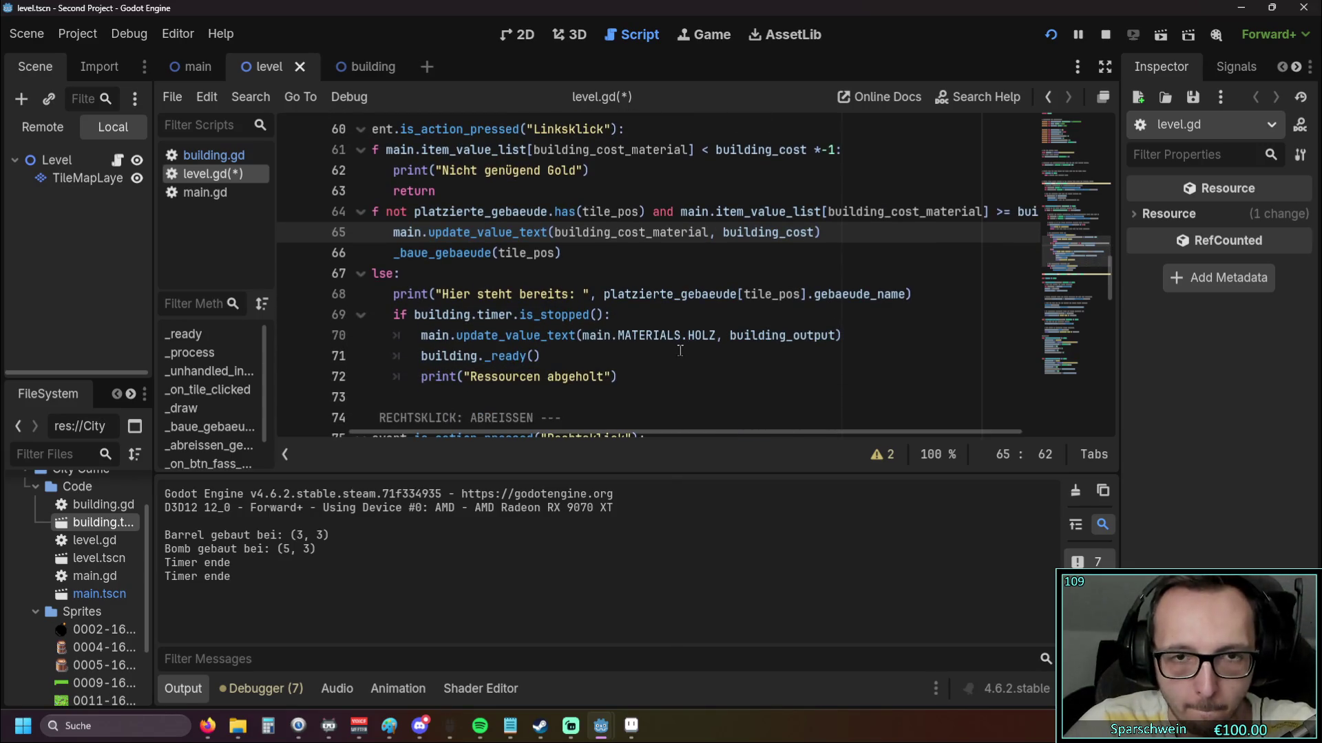
{"action": "scroll", "coordinate": [651, 389], "scroll_direction": "down", "scroll_amount": 12}
{"action": "scroll", "coordinate": [649, 380], "scroll_direction": "down", "scroll_amount": 10}
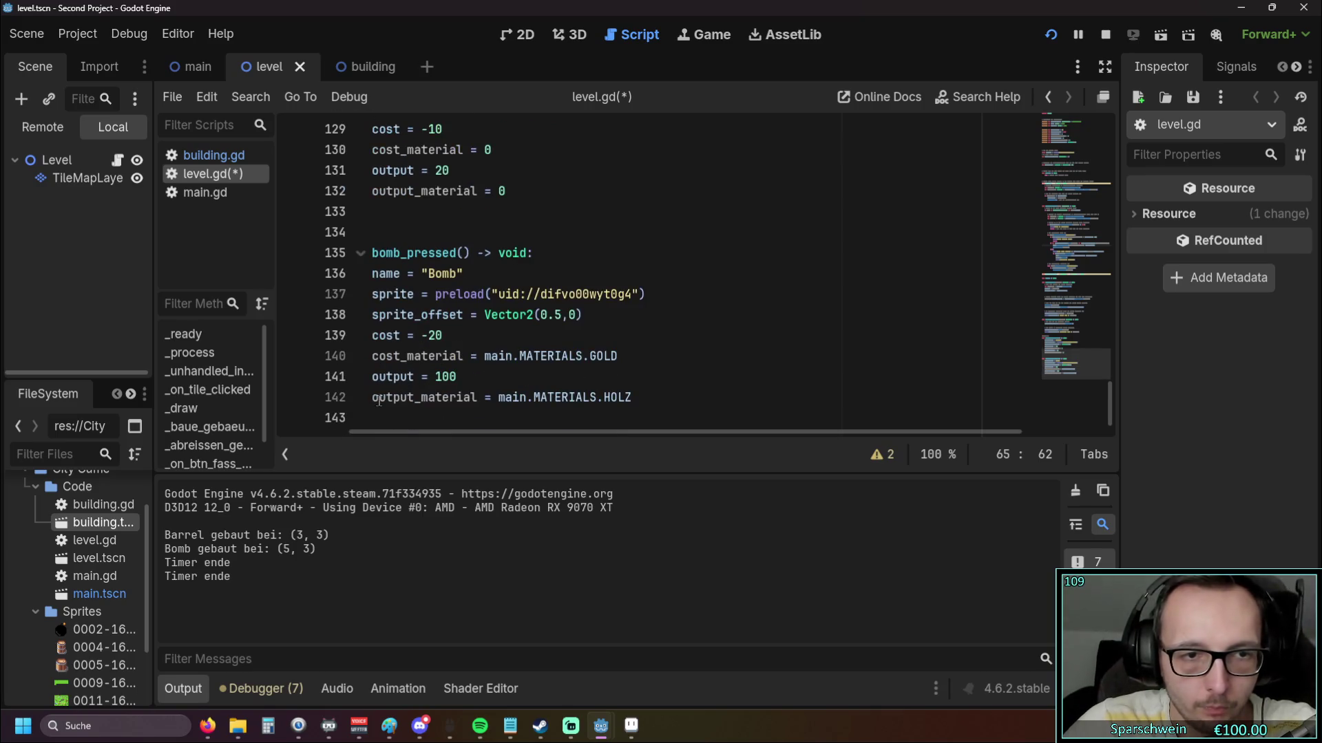
{"action": "left_click_drag", "start_coordinate": [379, 401], "coordinate": [482, 401]}
{"action": "key", "text": "ctrl+c"}
{"action": "left_click", "coordinate": [561, 401]}
{"action": "scroll", "coordinate": [641, 325], "scroll_direction": "up", "scroll_amount": 5}
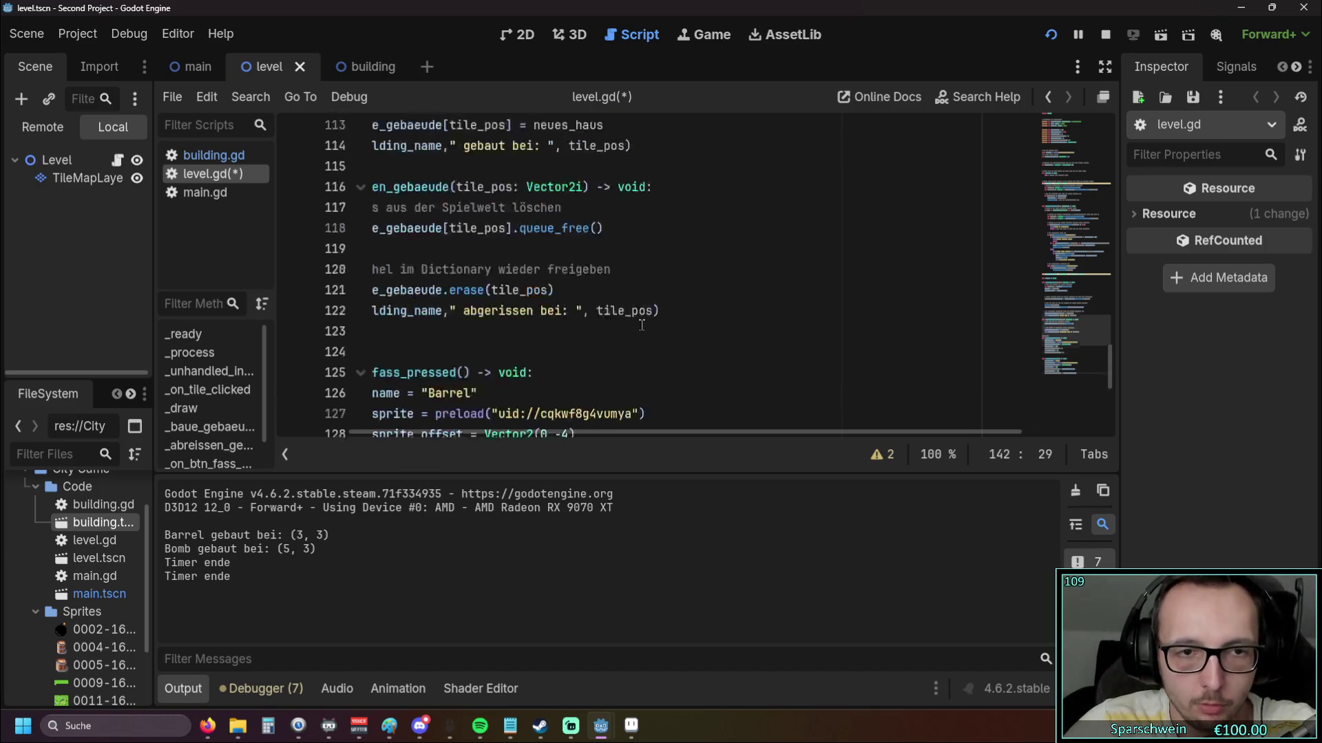
{"action": "scroll", "coordinate": [642, 324], "scroll_direction": "up", "scroll_amount": 18}
{"action": "left_click_drag", "start_coordinate": [582, 337], "coordinate": [717, 338]}
{"action": "key", "text": "ctrl+v"}
{"action": "left_click", "coordinate": [693, 369]}
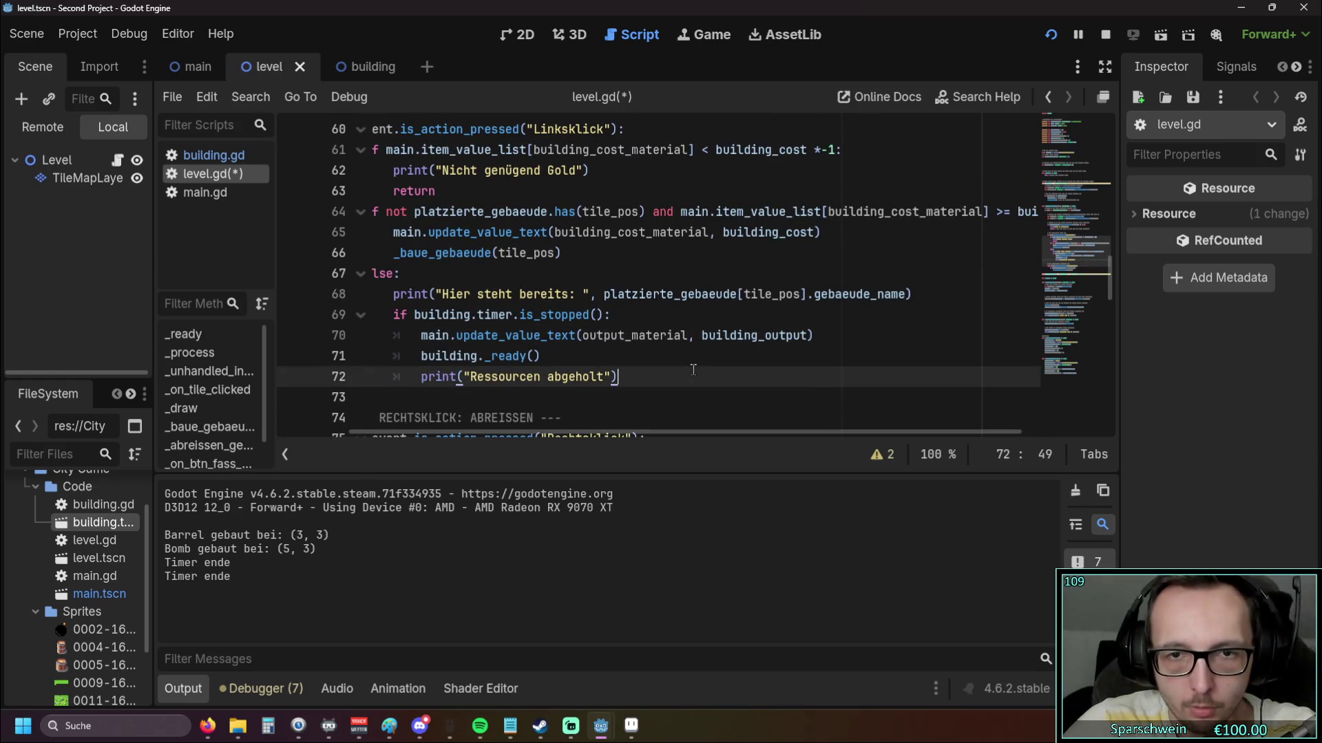
{"action": "scroll", "coordinate": [701, 358], "scroll_direction": "down", "scroll_amount": 20}
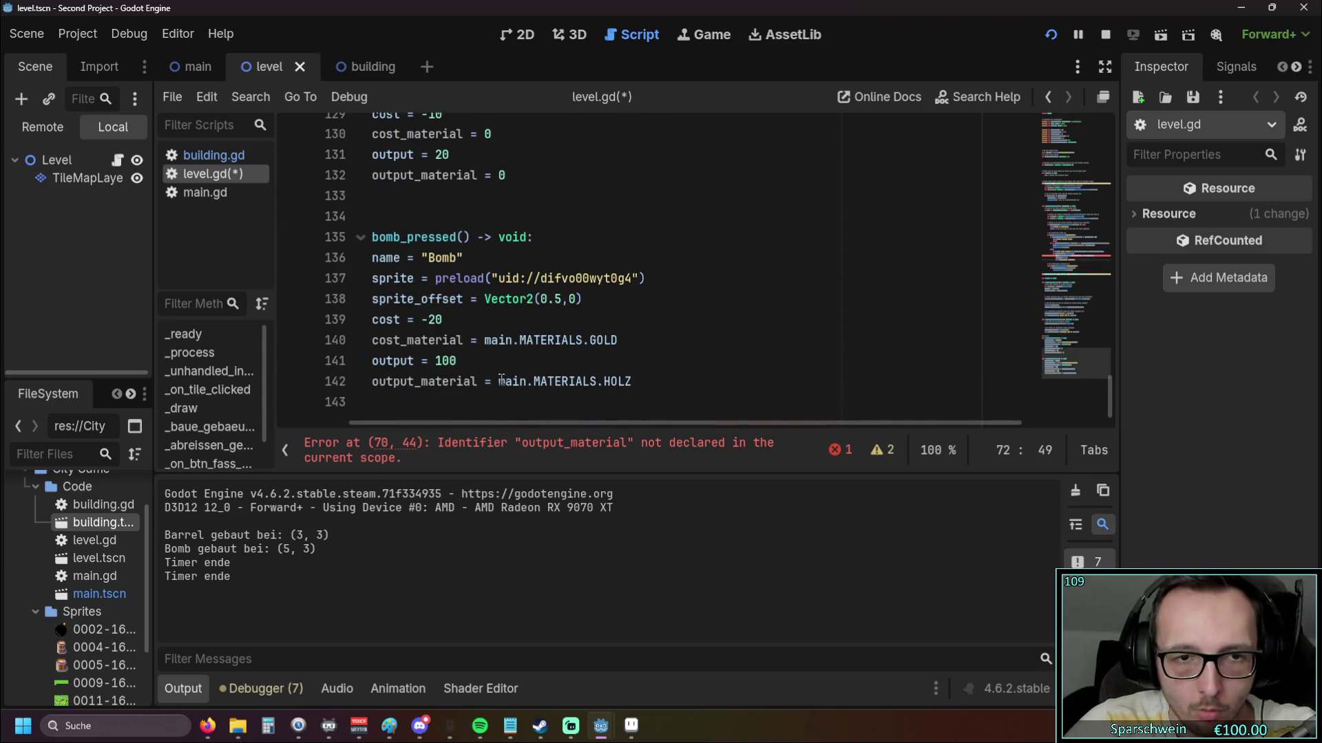
Fix the undeclared-variable error by replacing output_material with building_output_material on line 70
{"action": "scroll", "coordinate": [617, 361], "scroll_direction": "up", "scroll_amount": 20}
{"action": "scroll", "coordinate": [638, 330], "scroll_direction": "up", "scroll_amount": 3}
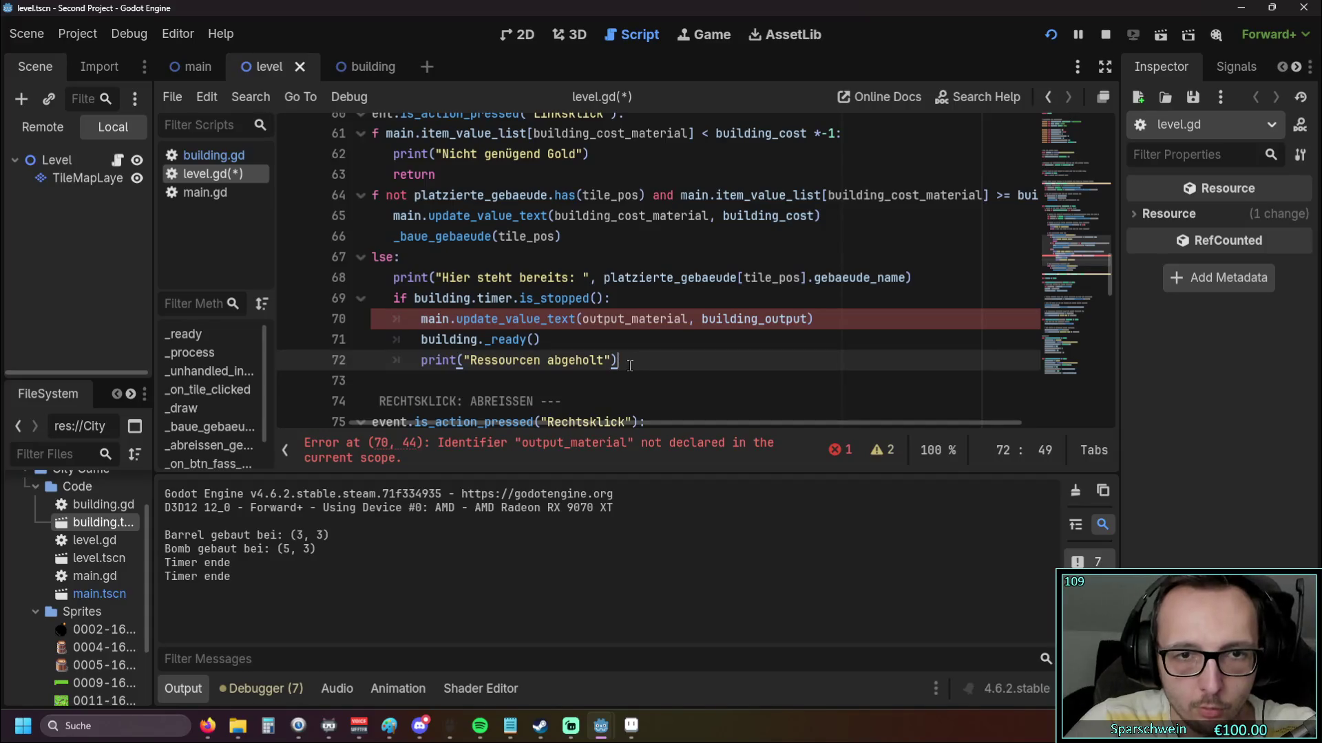
{"action": "scroll", "coordinate": [627, 359], "scroll_direction": "down", "scroll_amount": 20}
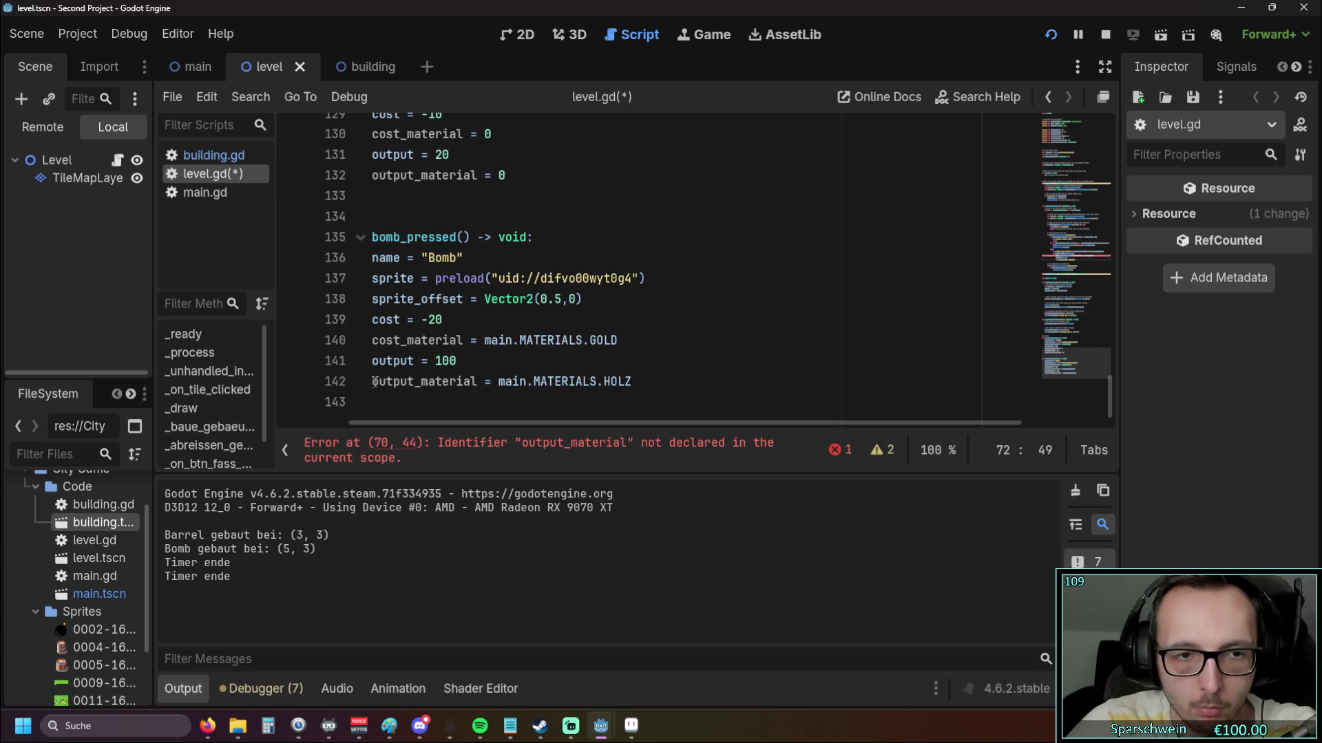
{"action": "left_click", "coordinate": [640, 340]}
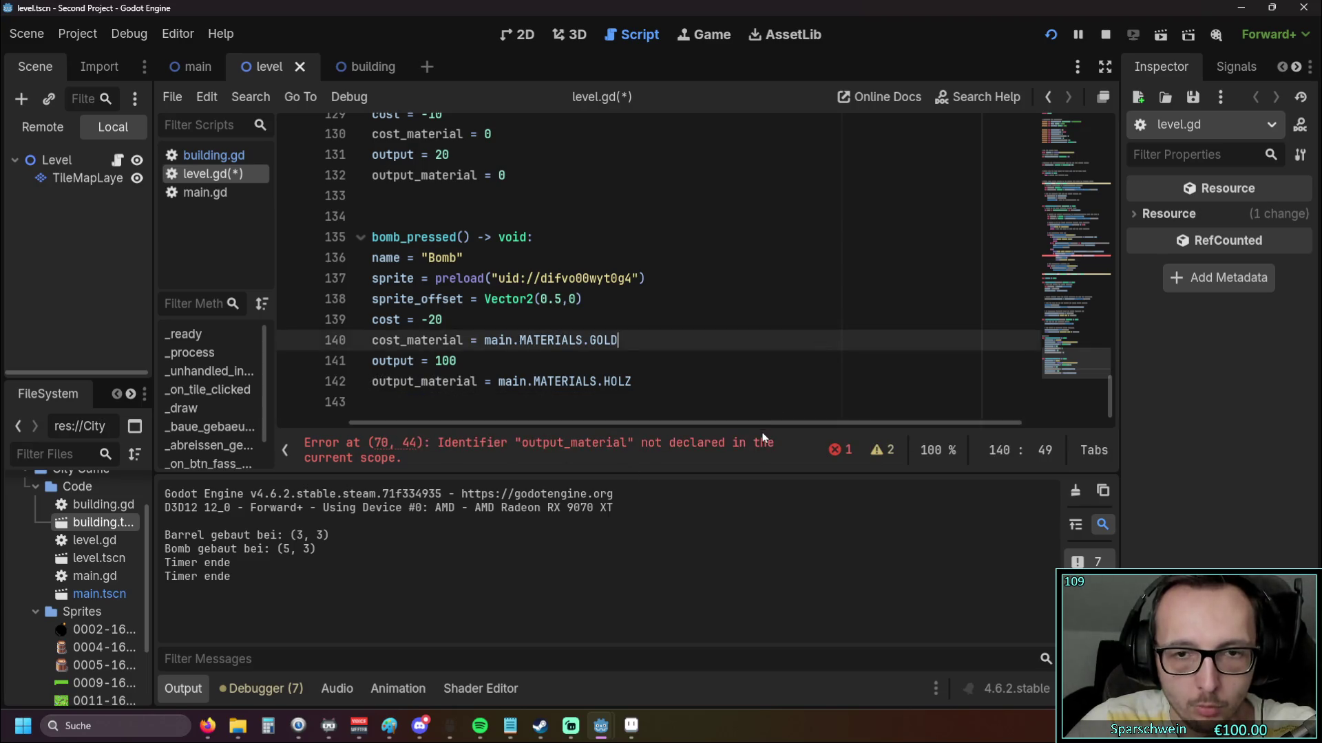
{"action": "left_click_drag", "start_coordinate": [608, 422], "coordinate": [536, 425]}
{"action": "left_click_drag", "start_coordinate": [567, 381], "coordinate": [399, 380]}
{"action": "key", "text": "ctrl+c"}
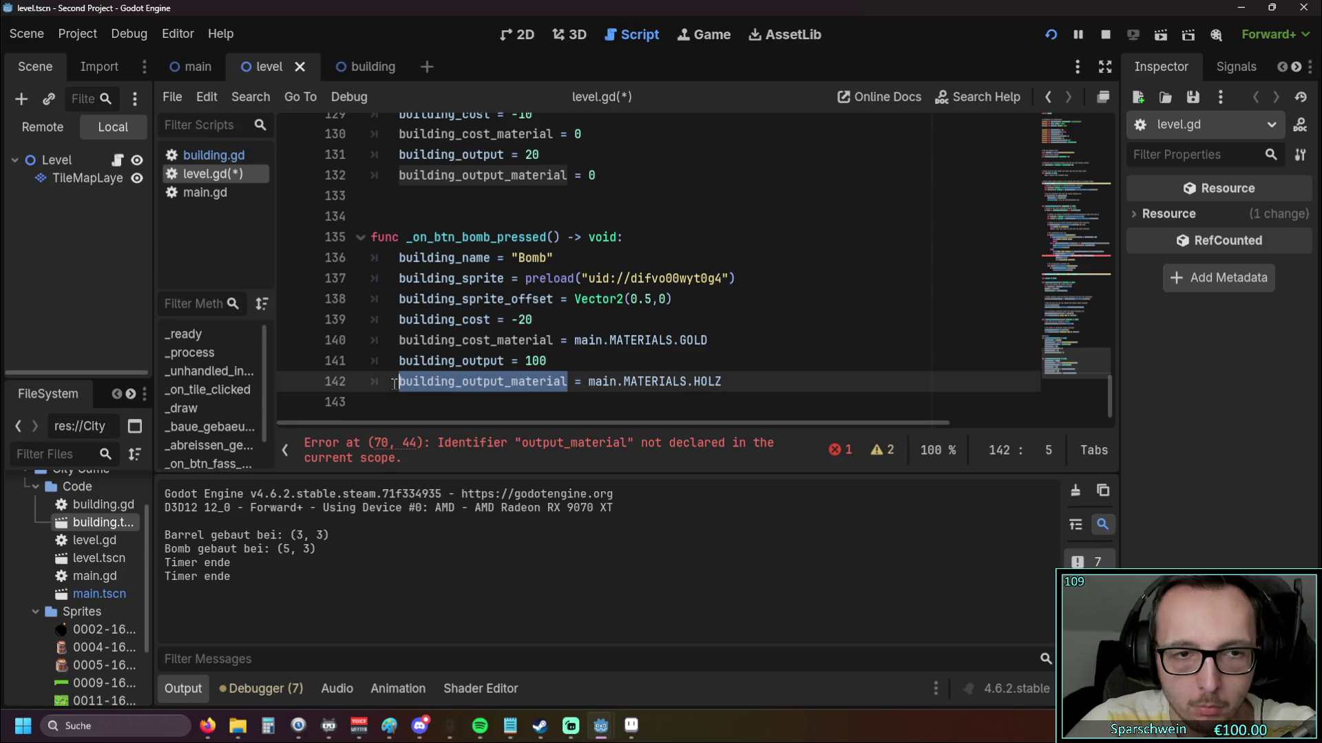
{"action": "left_click", "coordinate": [537, 443]}
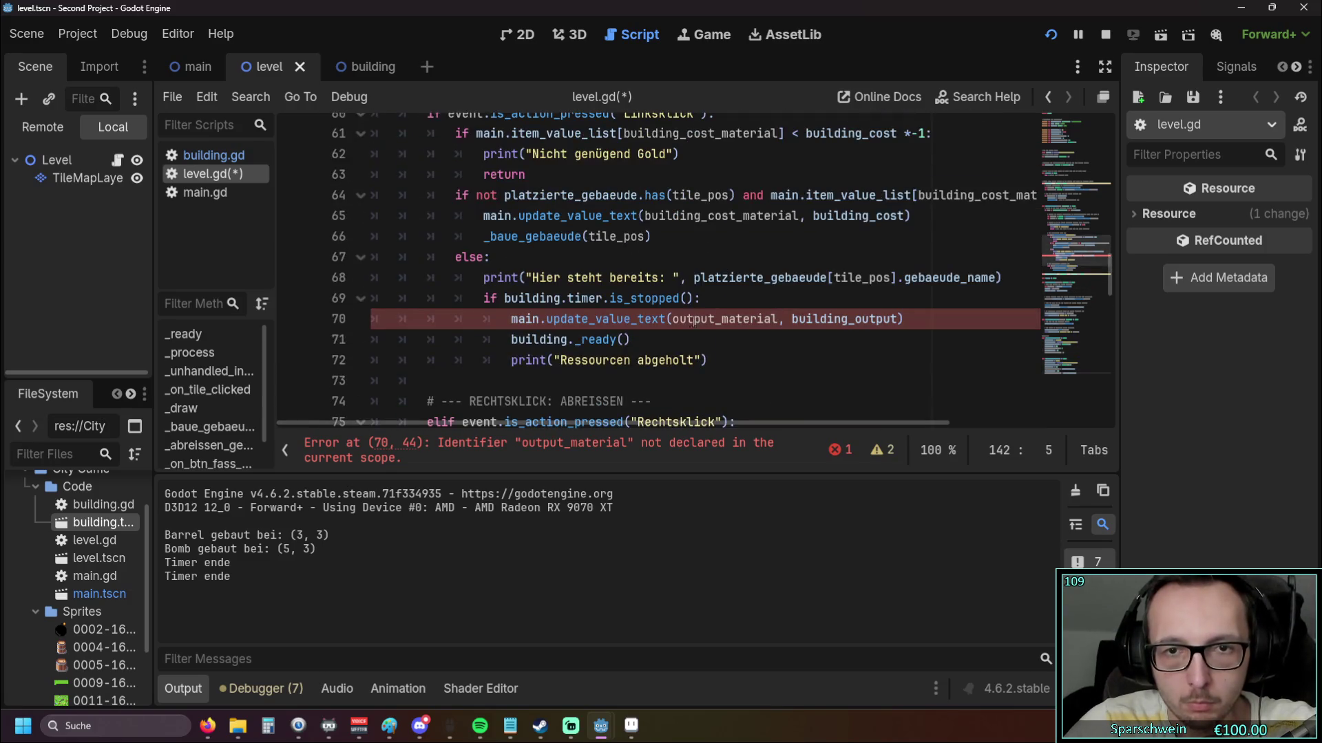
{"action": "double_click", "coordinate": [746, 319]}
{"action": "key", "text": "ctrl+v"}
{"action": "left_click", "coordinate": [762, 360]}
Set the Barrel's cost material to main.MATERIALS.GOLD instead of 0
{"action": "scroll", "coordinate": [762, 353], "scroll_direction": "down", "scroll_amount": 5}
{"action": "scroll", "coordinate": [762, 353], "scroll_direction": "up", "scroll_amount": 8}
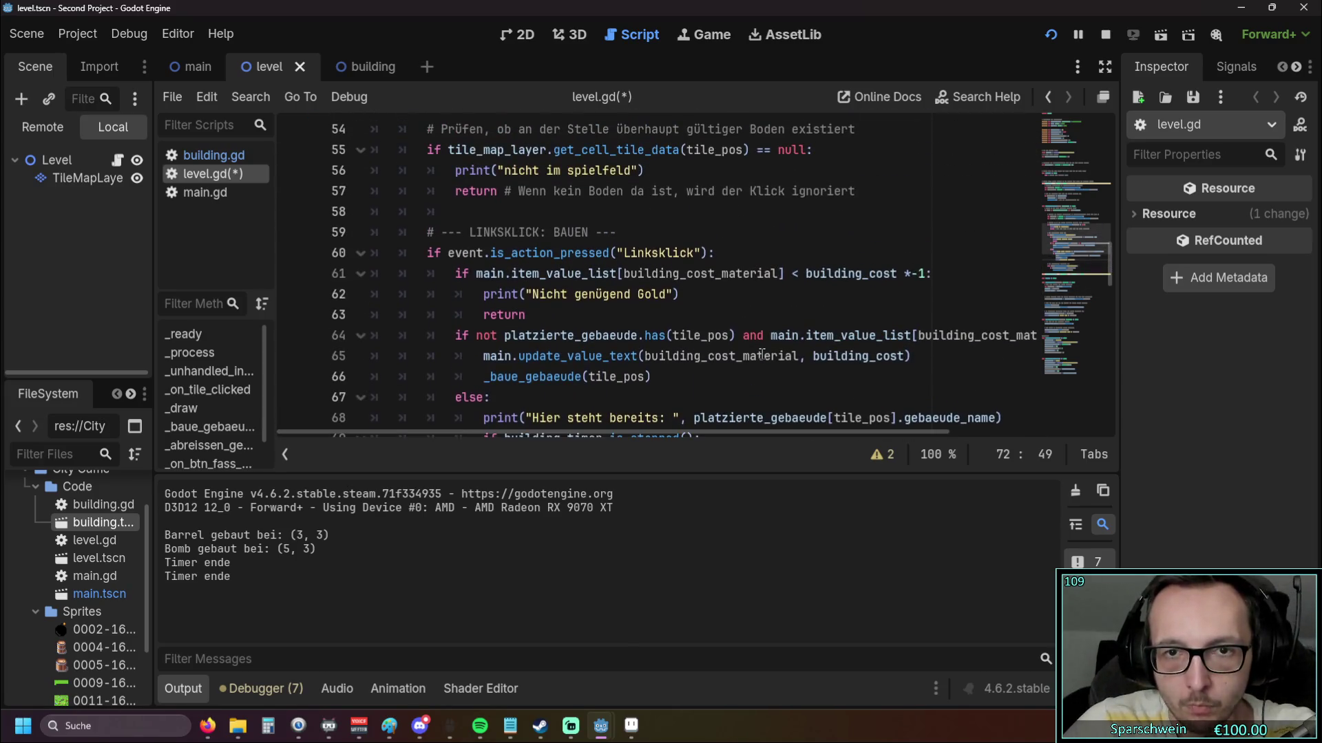
{"action": "scroll", "coordinate": [630, 350], "scroll_direction": "down", "scroll_amount": 20}
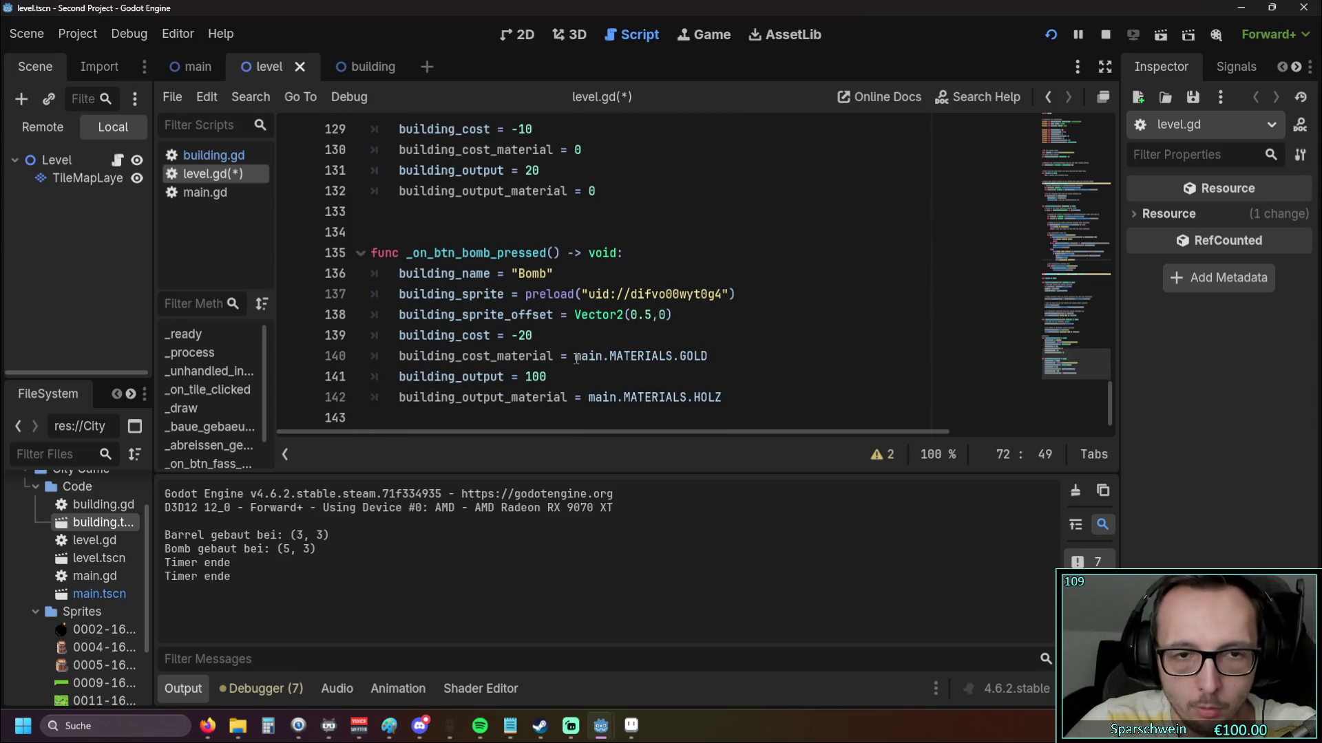
{"action": "left_click_drag", "start_coordinate": [575, 357], "coordinate": [708, 356]}
{"action": "key", "text": "ctrl+c"}
{"action": "scroll", "coordinate": [684, 357], "scroll_direction": "up", "scroll_amount": 2}
{"action": "double_click", "coordinate": [578, 272]}
{"action": "key", "text": "ctrl+v"}
Set the Barrel's output material to main.MATERIALS.HOLZ, then run the game
{"action": "scroll", "coordinate": [663, 344], "scroll_direction": "down", "scroll_amount": 2}
{"action": "left_click_drag", "start_coordinate": [587, 398], "coordinate": [753, 406]}
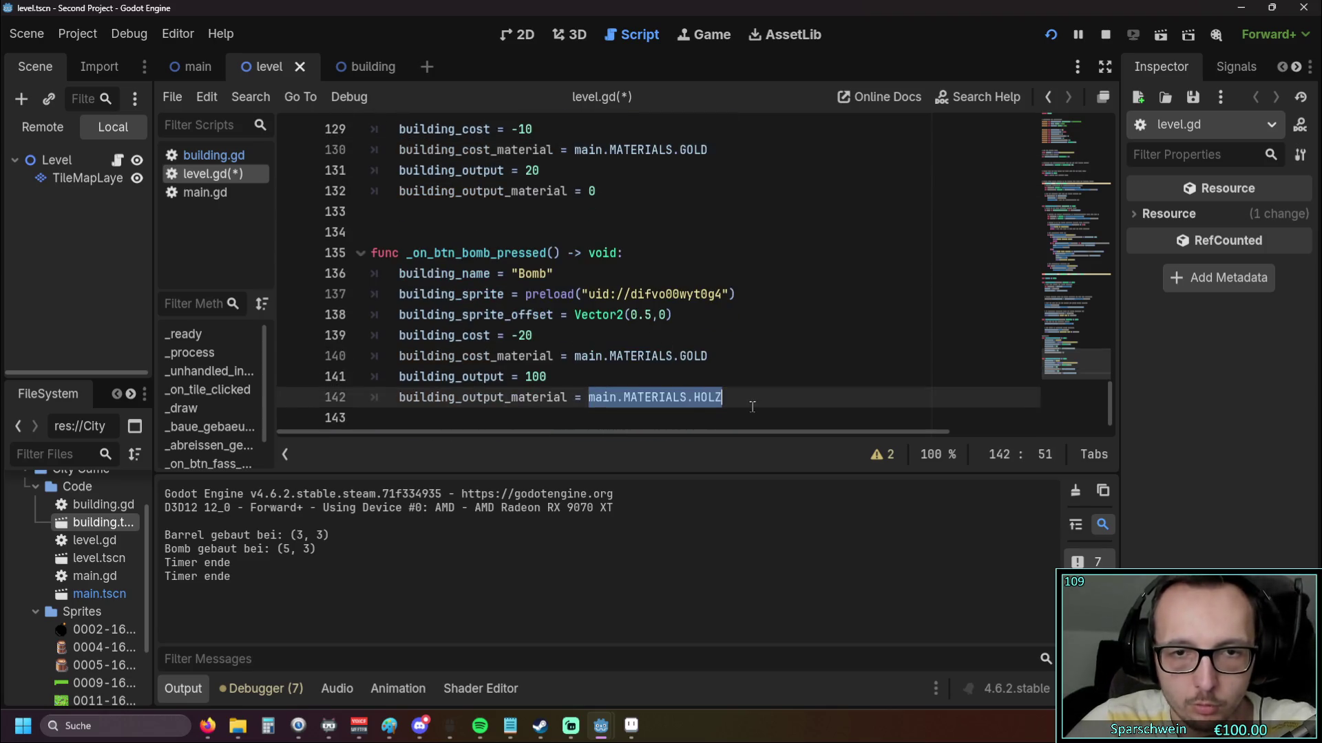
{"action": "key", "text": "ctrl+c"}
{"action": "scroll", "coordinate": [719, 394], "scroll_direction": "up", "scroll_amount": 1}
{"action": "double_click", "coordinate": [591, 253]}
{"action": "key", "text": "ctrl+v"}
{"action": "left_click", "coordinate": [733, 303]}
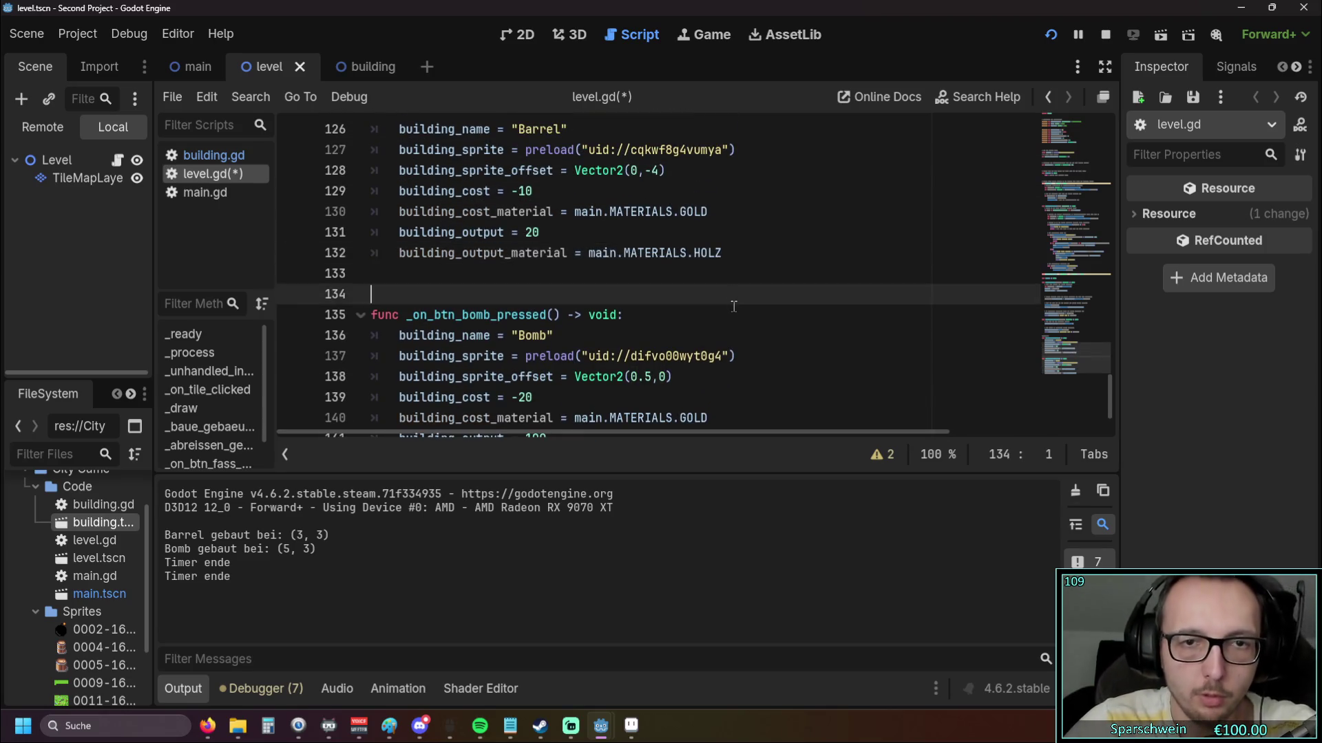
{"action": "left_click", "coordinate": [1051, 36]}
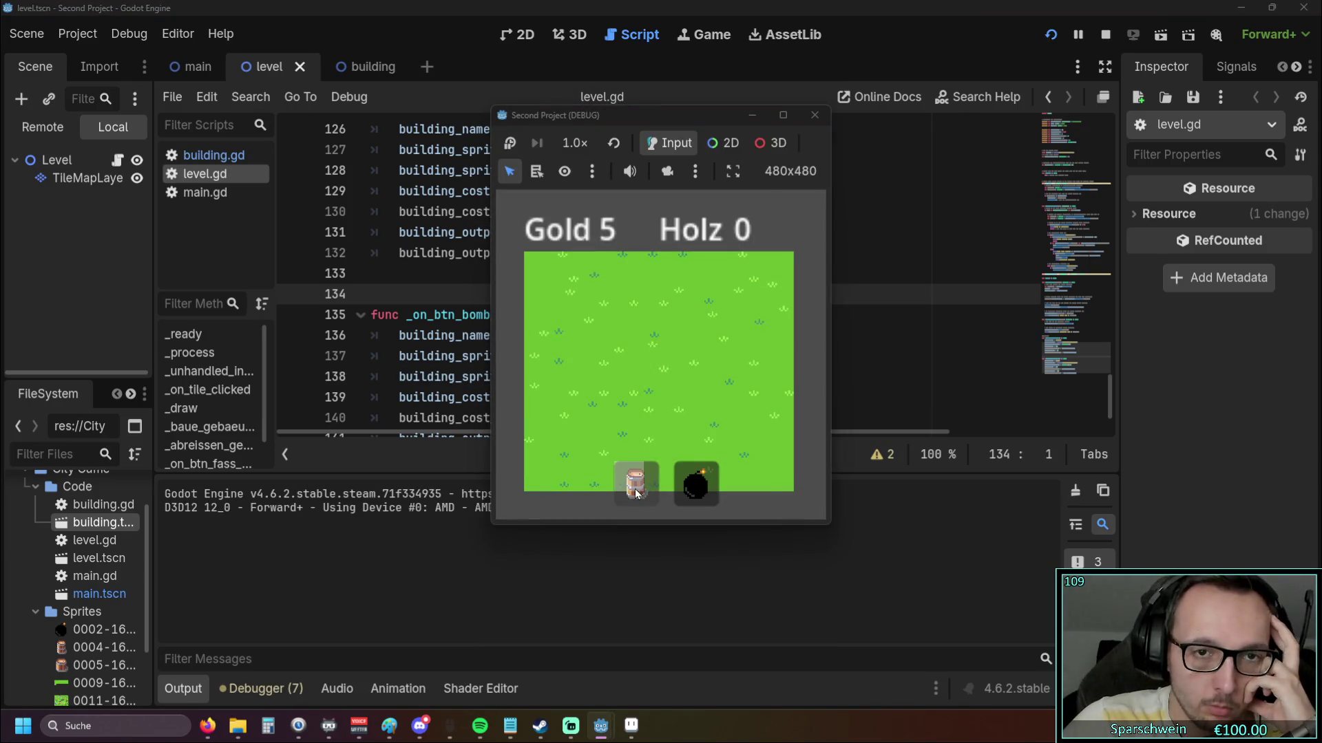
Build barrels at (4, 2) and (3, 2), then collect from one, hitting the line 68 'gebaeude_name' crash
{"action": "left_click", "coordinate": [655, 333]}
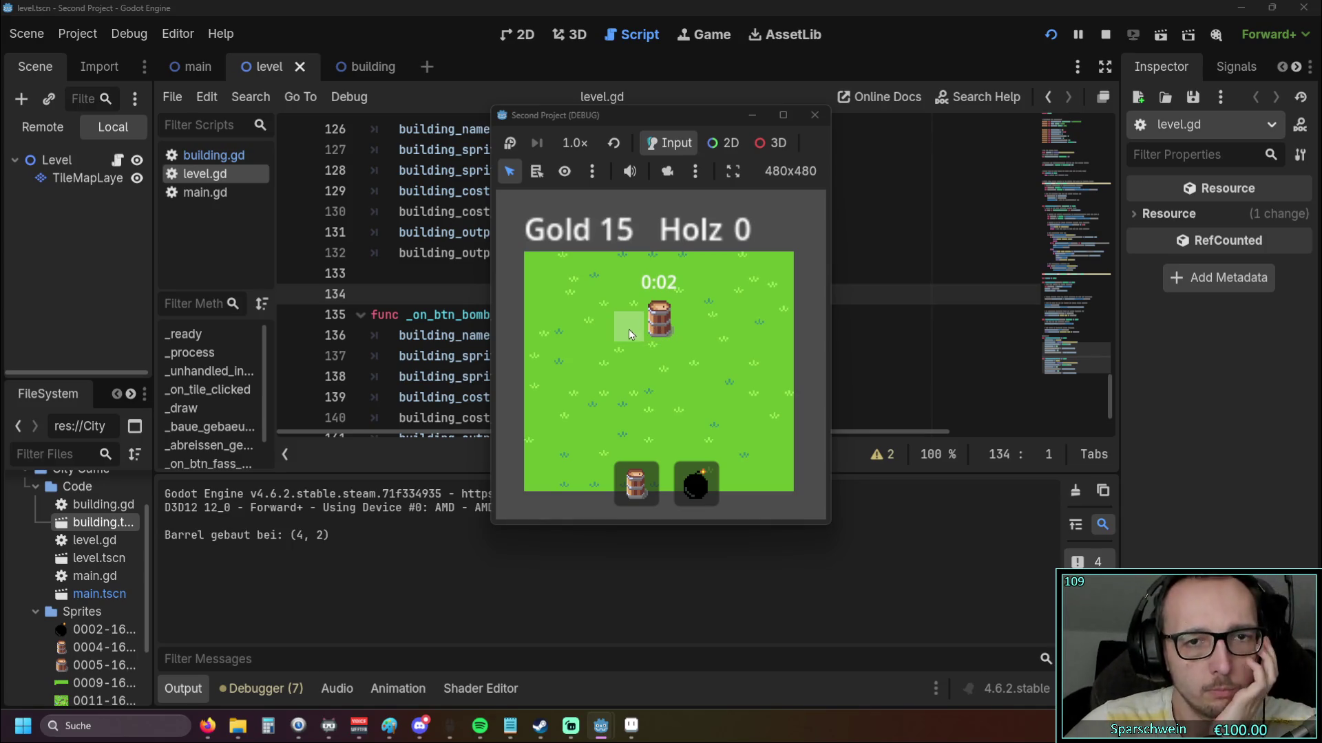
{"action": "left_click", "coordinate": [629, 329]}
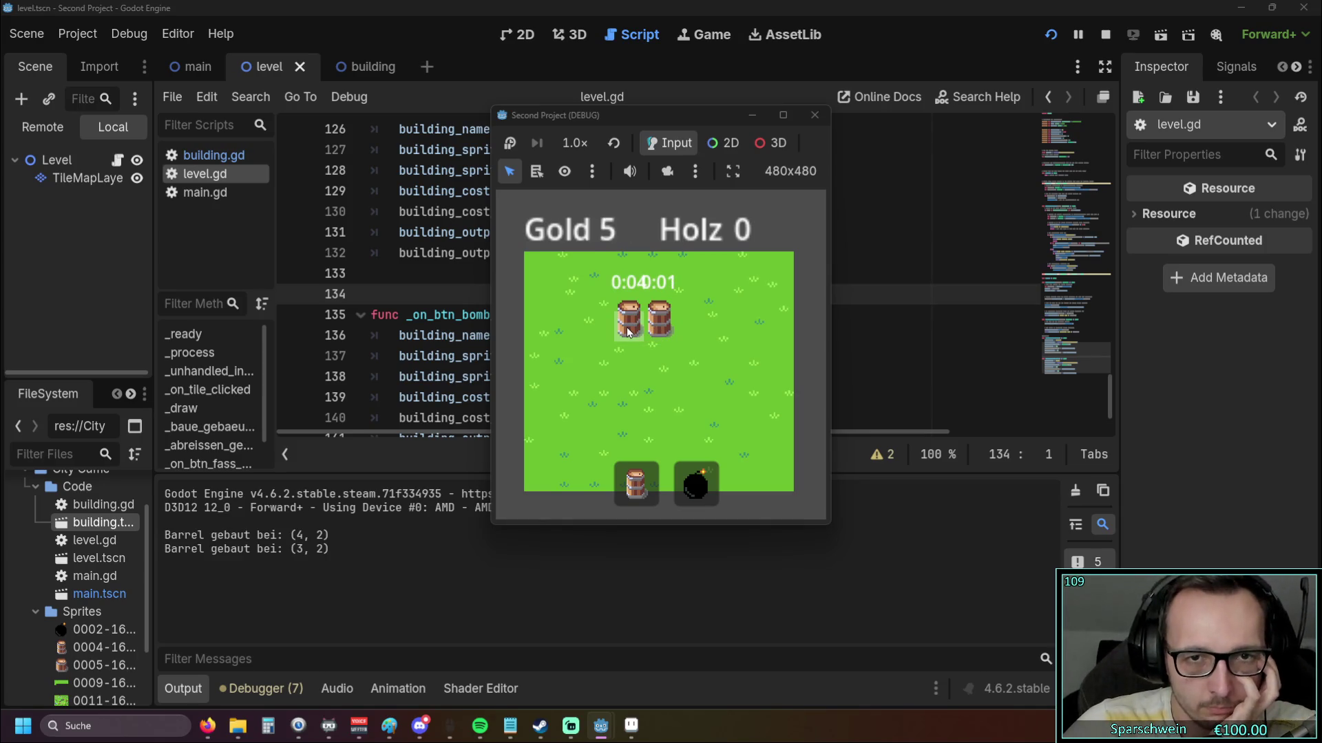
{"action": "left_click", "coordinate": [662, 327]}
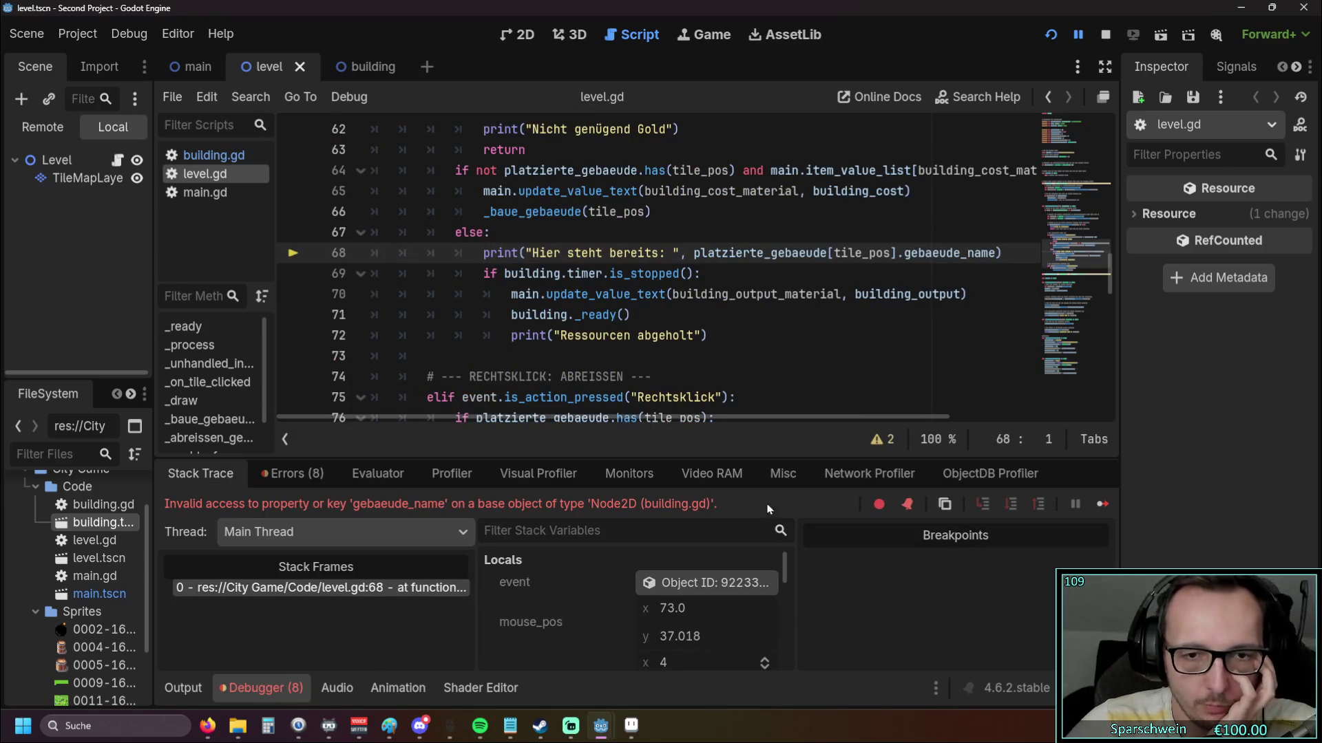
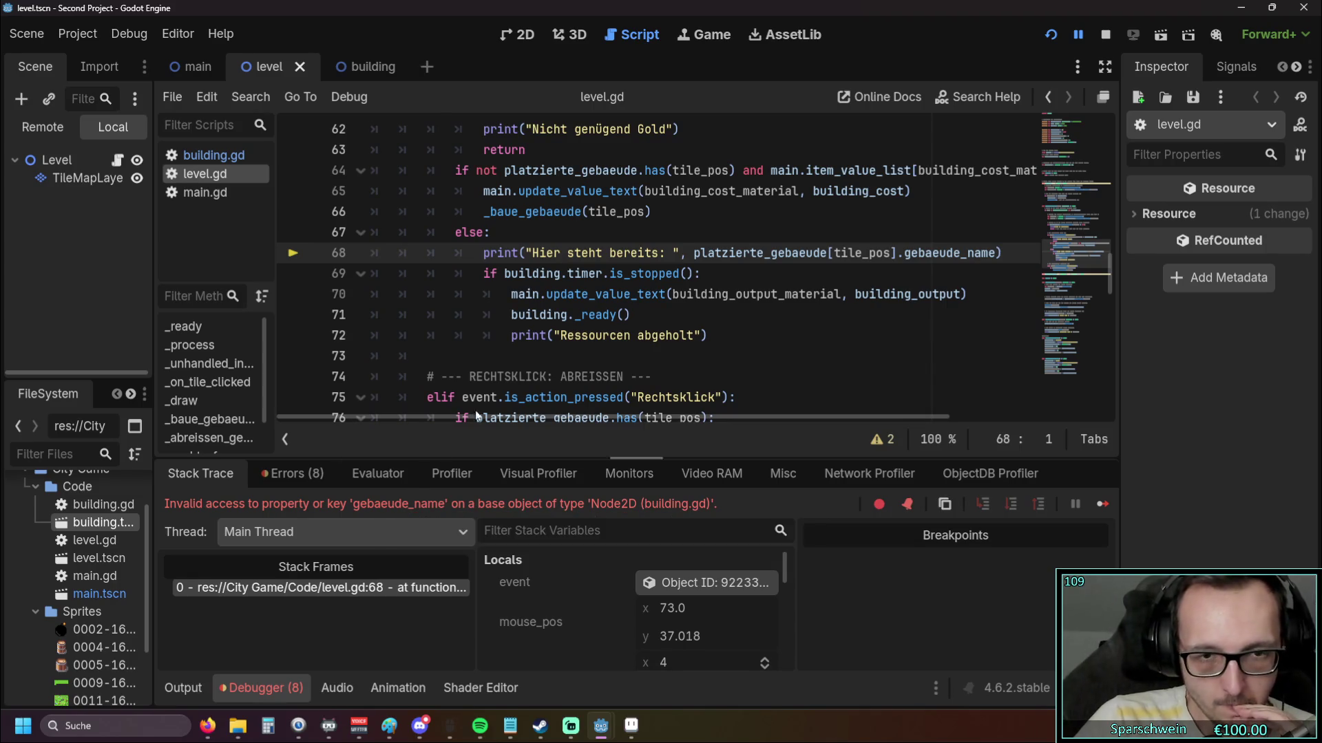
Restart the game, build a Barrel at (2, 2) and click it to hit the gebaeude_name error at line 68
{"action": "scroll", "coordinate": [550, 362], "scroll_direction": "down", "scroll_amount": 18}
{"action": "scroll", "coordinate": [550, 361], "scroll_direction": "down", "scroll_amount": 3}
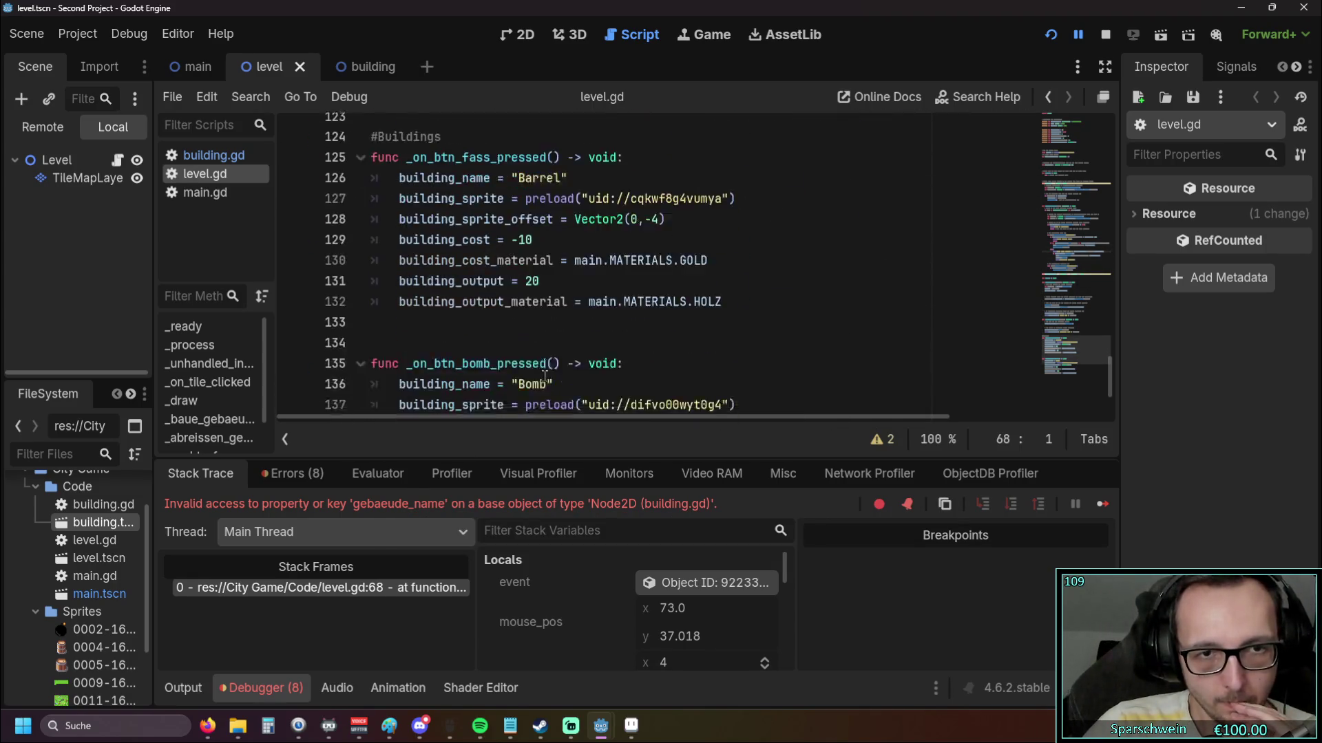
{"action": "scroll", "coordinate": [557, 367], "scroll_direction": "up", "scroll_amount": 1}
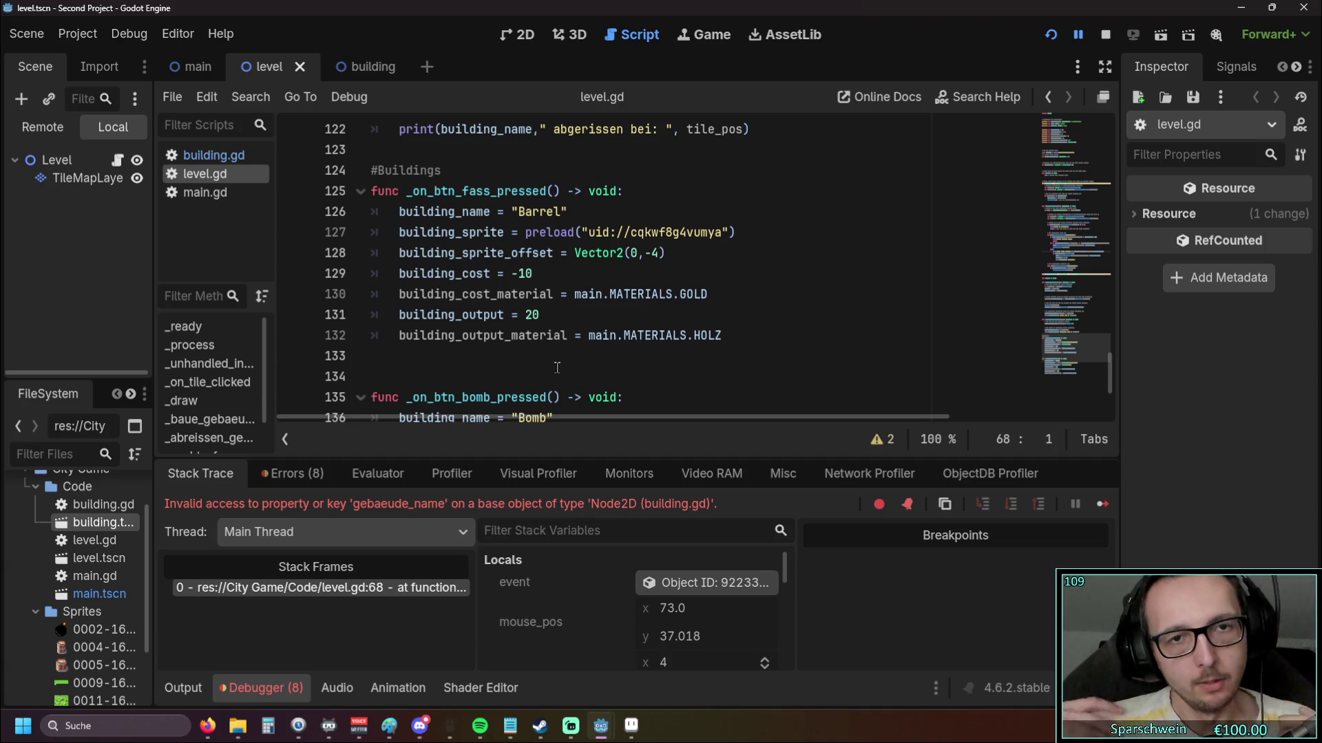
{"action": "scroll", "coordinate": [555, 367], "scroll_direction": "up", "scroll_amount": 2}
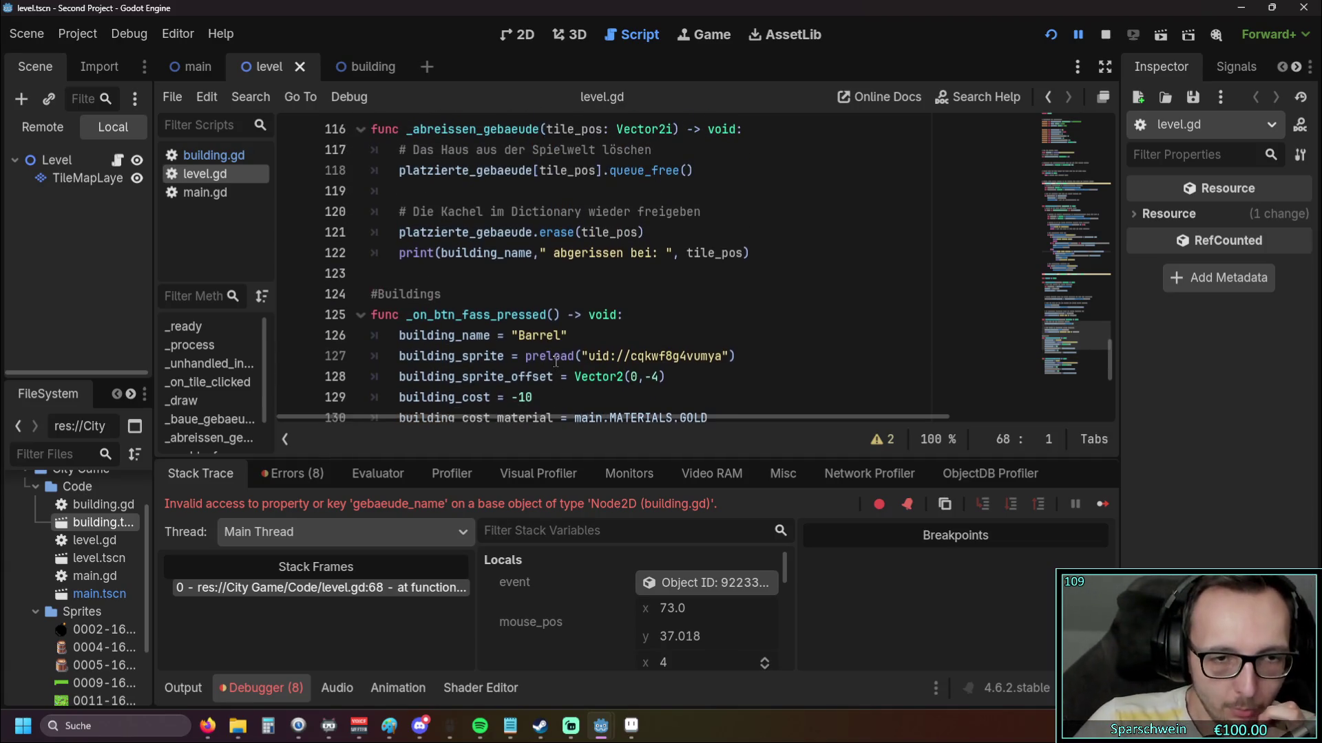
{"action": "scroll", "coordinate": [558, 363], "scroll_direction": "up", "scroll_amount": 2}
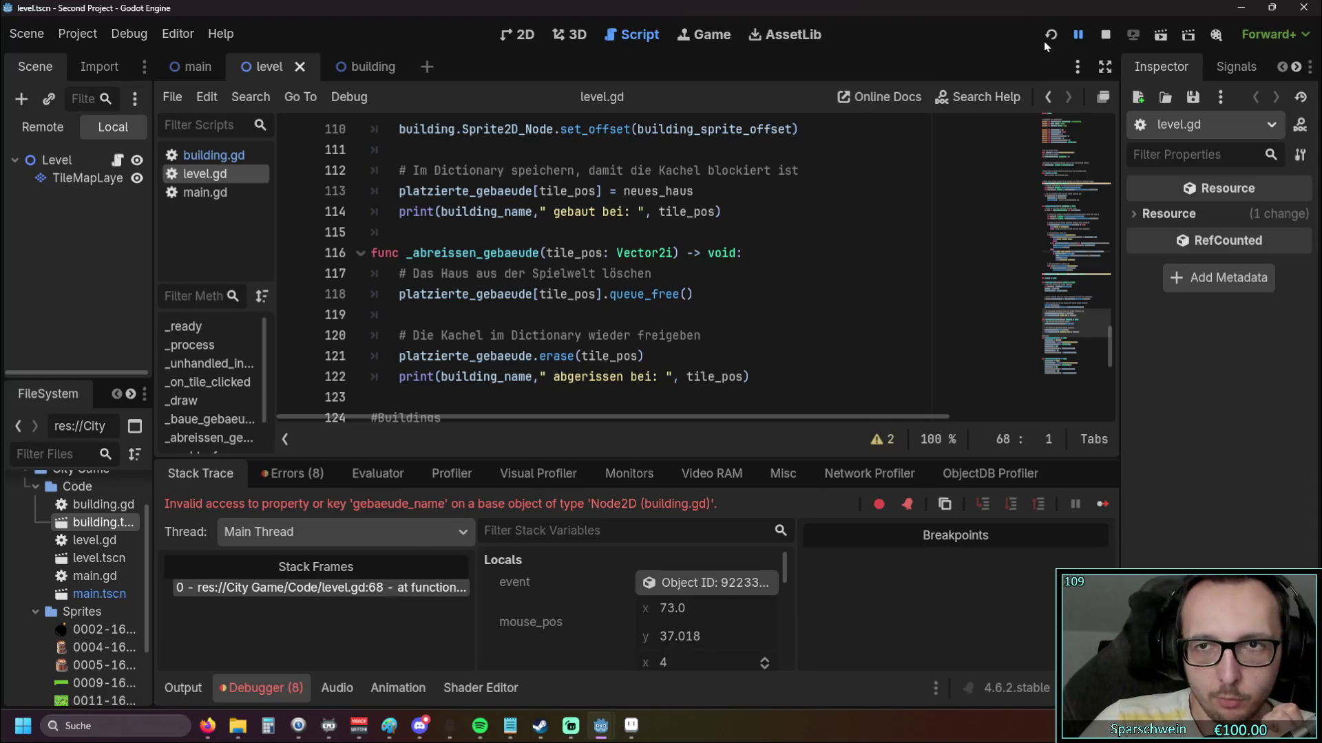
{"action": "left_click", "coordinate": [1044, 40]}
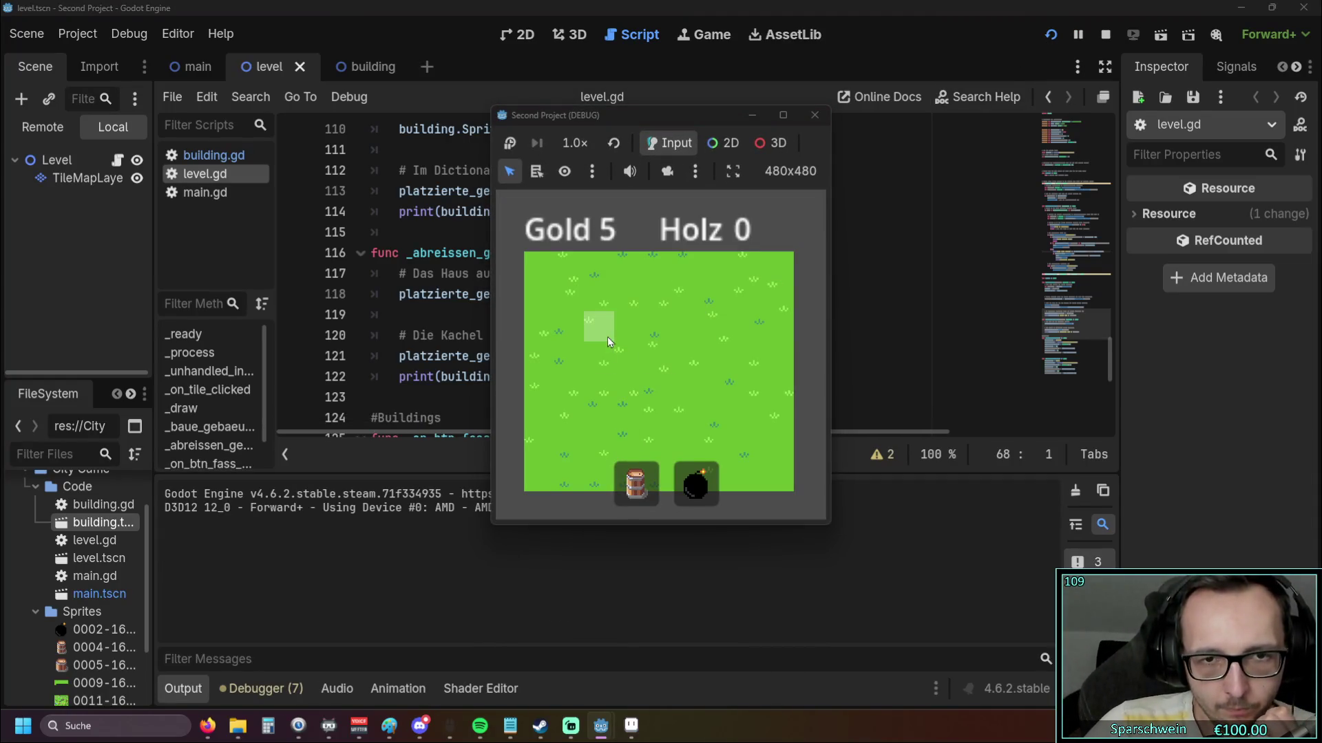
{"action": "left_click", "coordinate": [603, 332]}
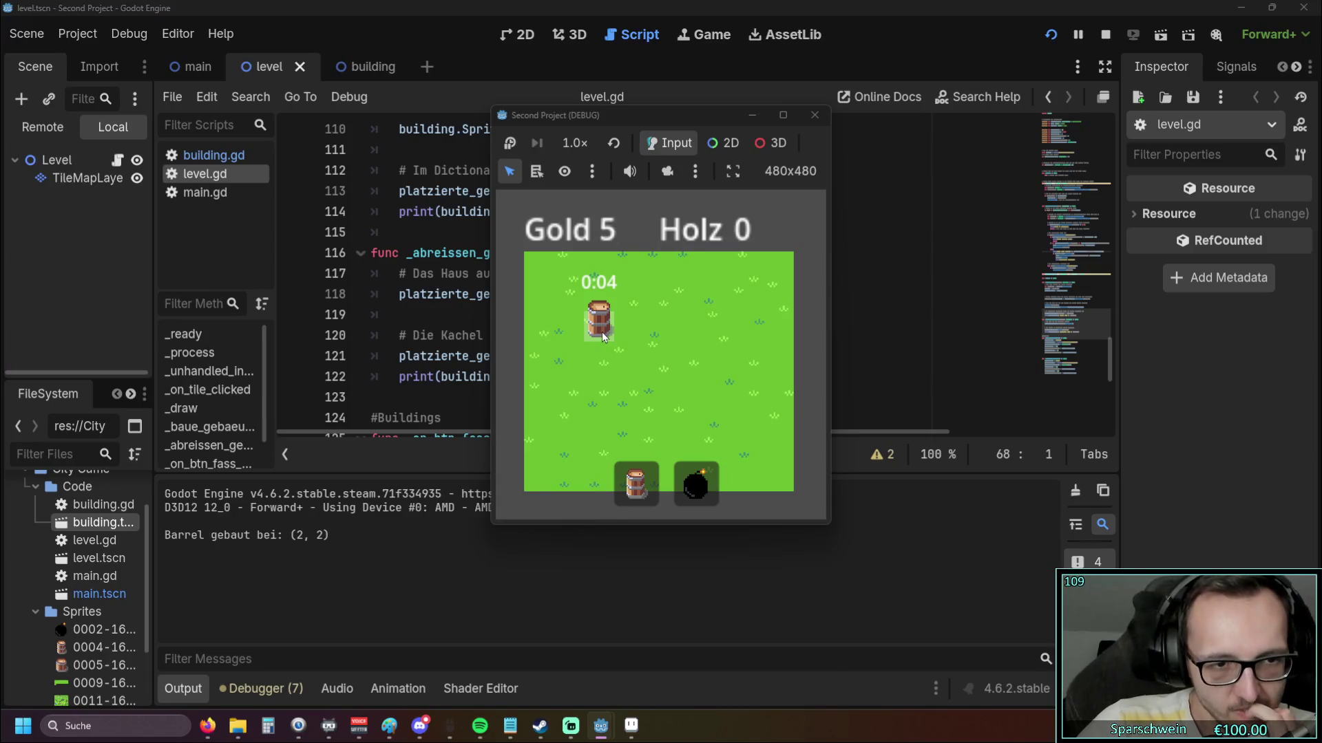
{"action": "left_click", "coordinate": [596, 332]}
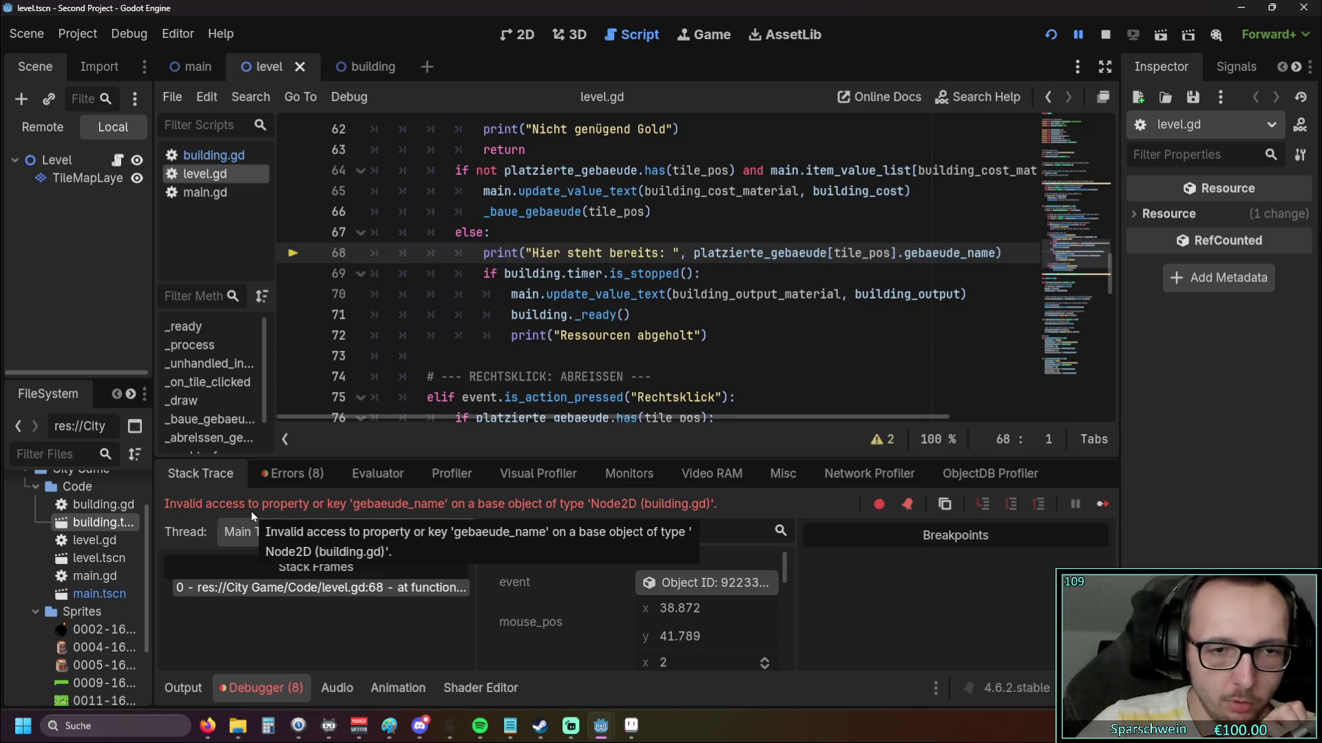
Select building_name on line 114 of level.gd to copy it
{"action": "scroll", "coordinate": [601, 308], "scroll_direction": "down", "scroll_amount": 3}
{"action": "scroll", "coordinate": [600, 307], "scroll_direction": "up", "scroll_amount": 3}
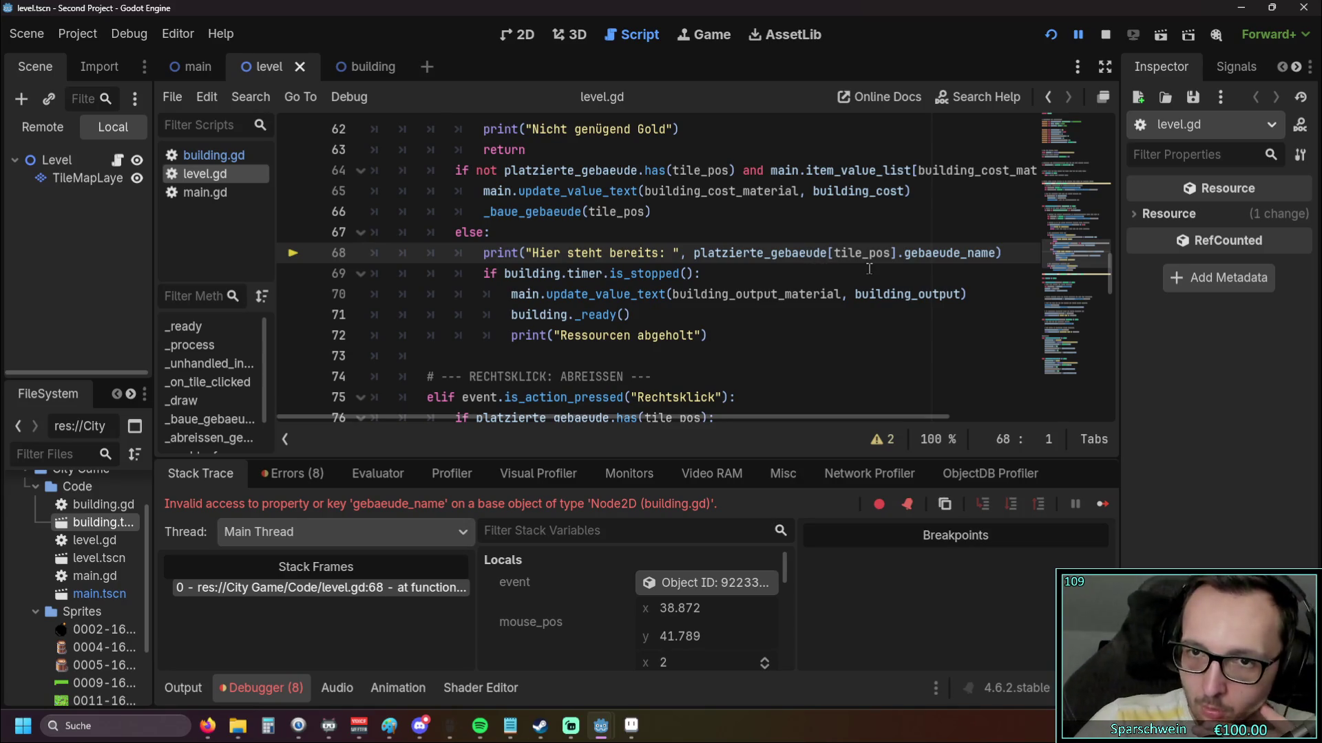
{"action": "scroll", "coordinate": [890, 265], "scroll_direction": "down", "scroll_amount": 12}
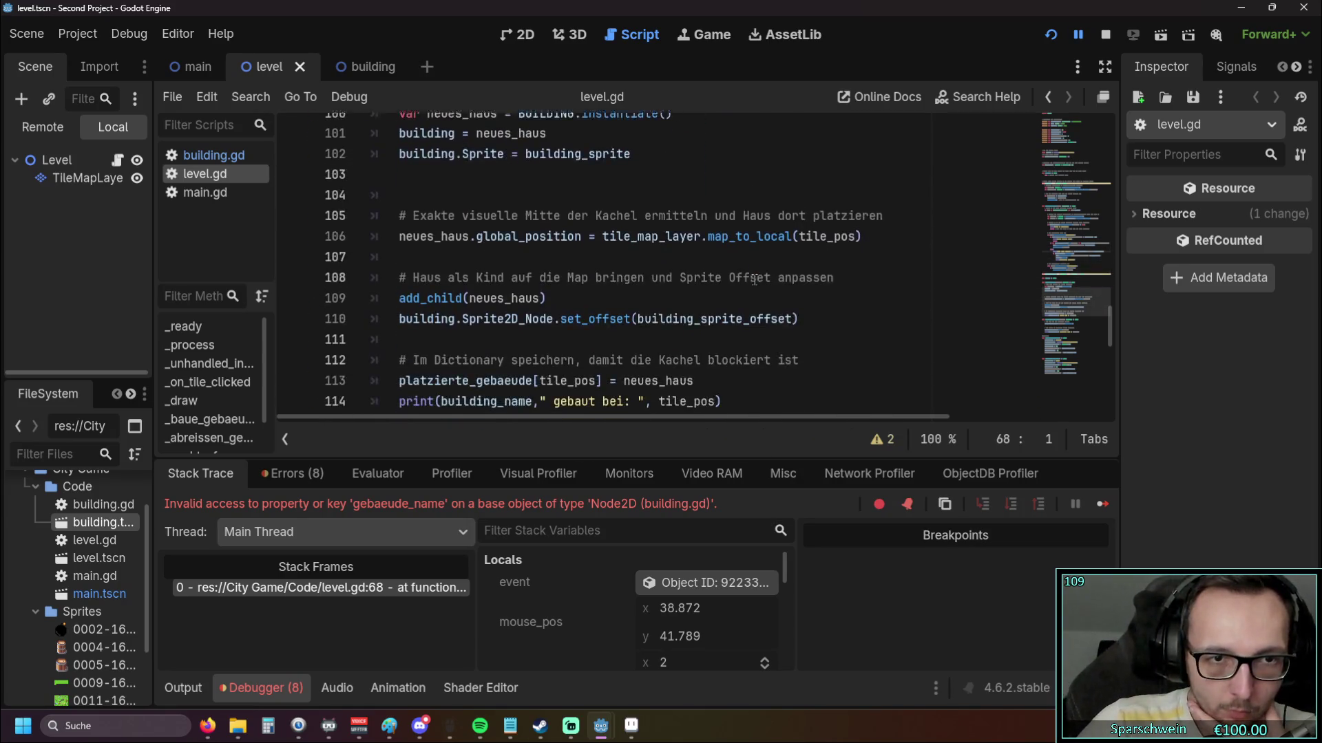
{"action": "scroll", "coordinate": [564, 273], "scroll_direction": "down", "scroll_amount": 3}
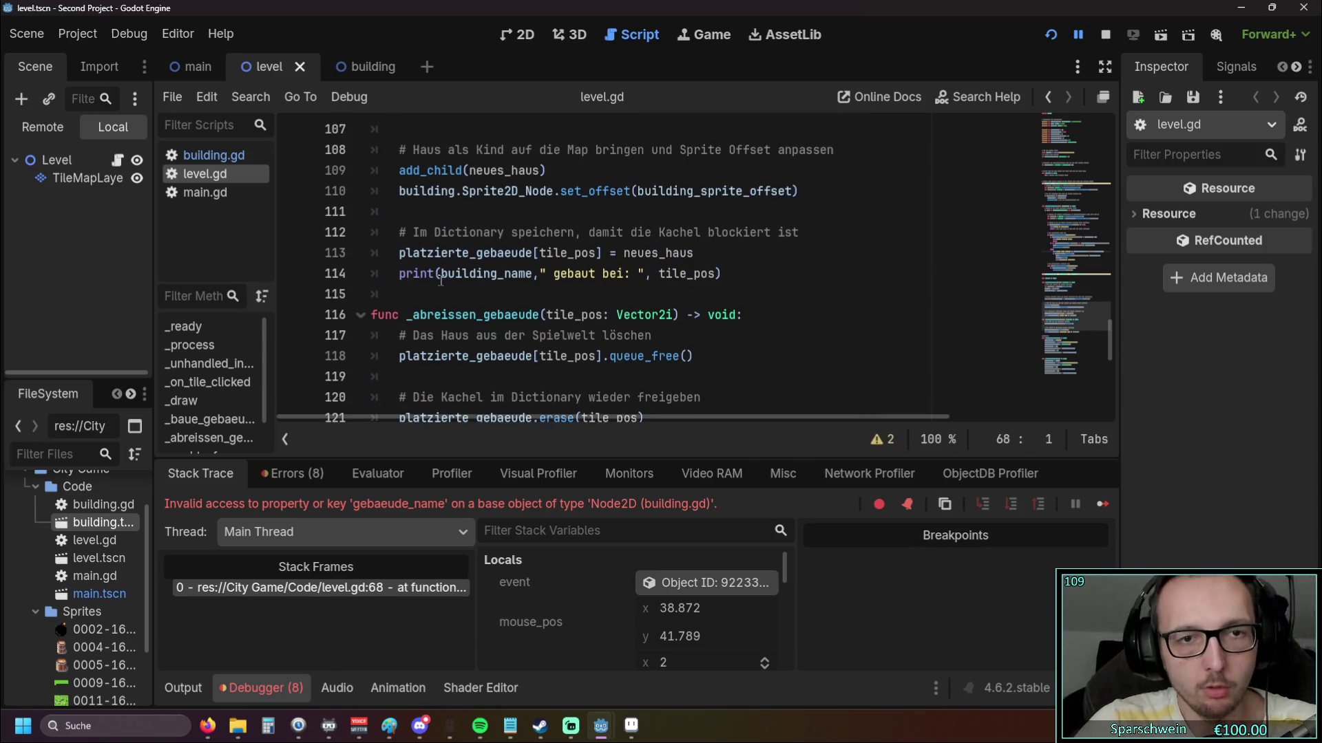
{"action": "scroll", "coordinate": [446, 284], "scroll_direction": "down", "scroll_amount": 1}
{"action": "scroll", "coordinate": [446, 284], "scroll_direction": "up", "scroll_amount": 1}
{"action": "left_click_drag", "start_coordinate": [441, 274], "coordinate": [532, 273]}
{"action": "key", "text": "ctrl+c"}
Paste building_name over gebaeude_name on line 68 and restart the game
{"action": "scroll", "coordinate": [757, 296], "scroll_direction": "up", "scroll_amount": 13}
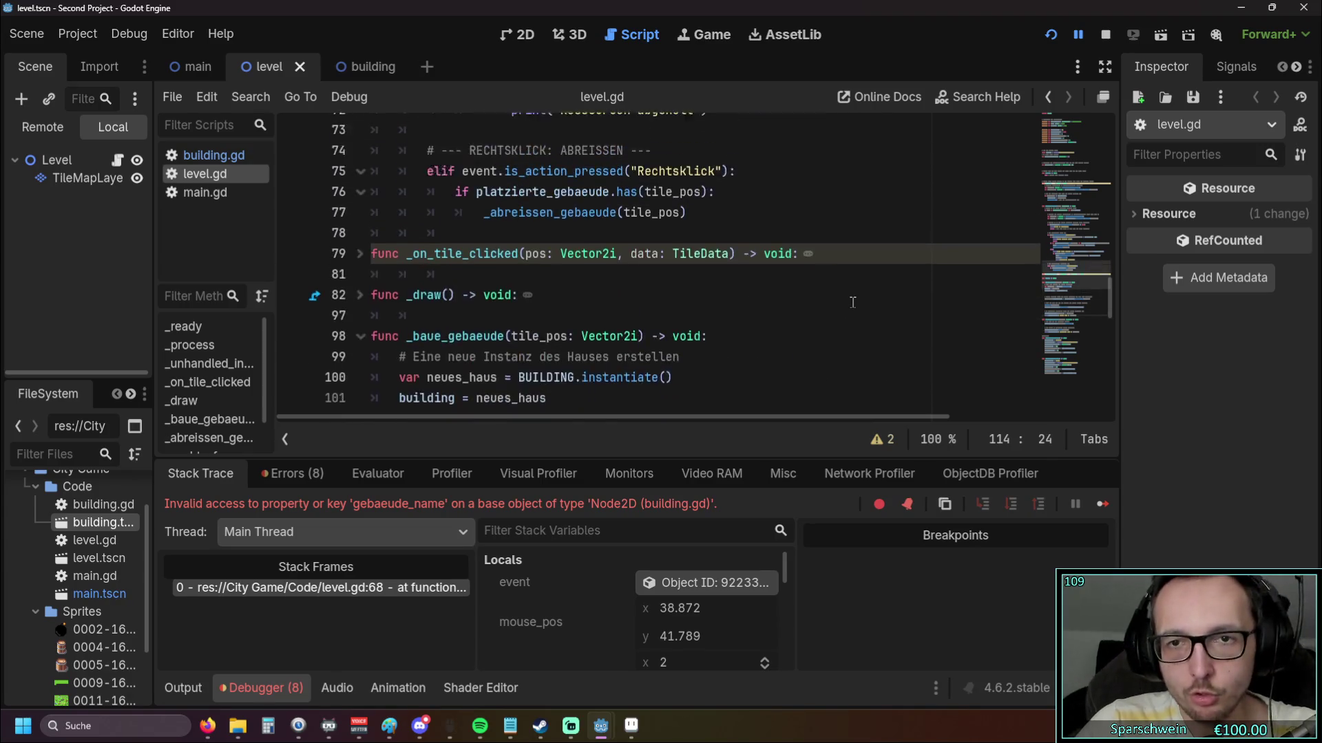
{"action": "scroll", "coordinate": [856, 306], "scroll_direction": "up", "scroll_amount": 2}
{"action": "double_click", "coordinate": [941, 253]}
{"action": "key", "text": "ctrl+v"}
{"action": "left_click", "coordinate": [942, 283]}
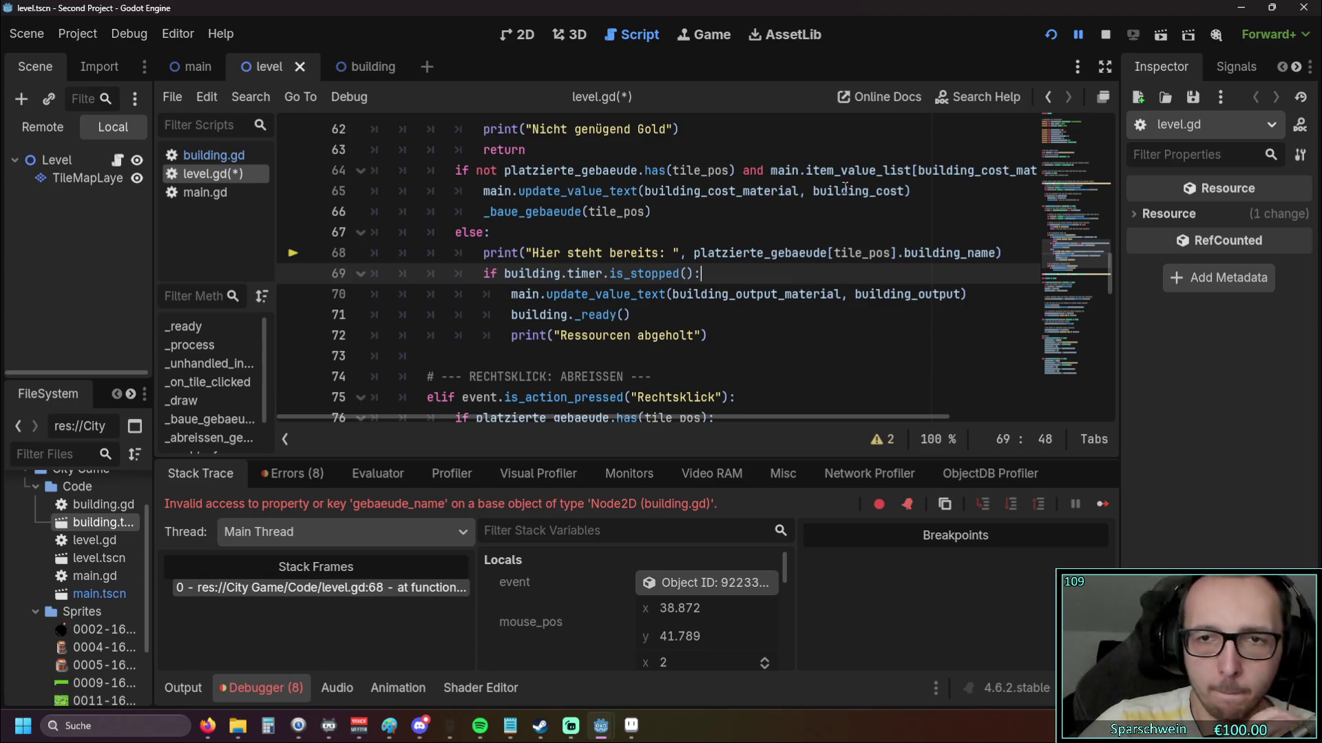
{"action": "left_click", "coordinate": [1052, 35]}
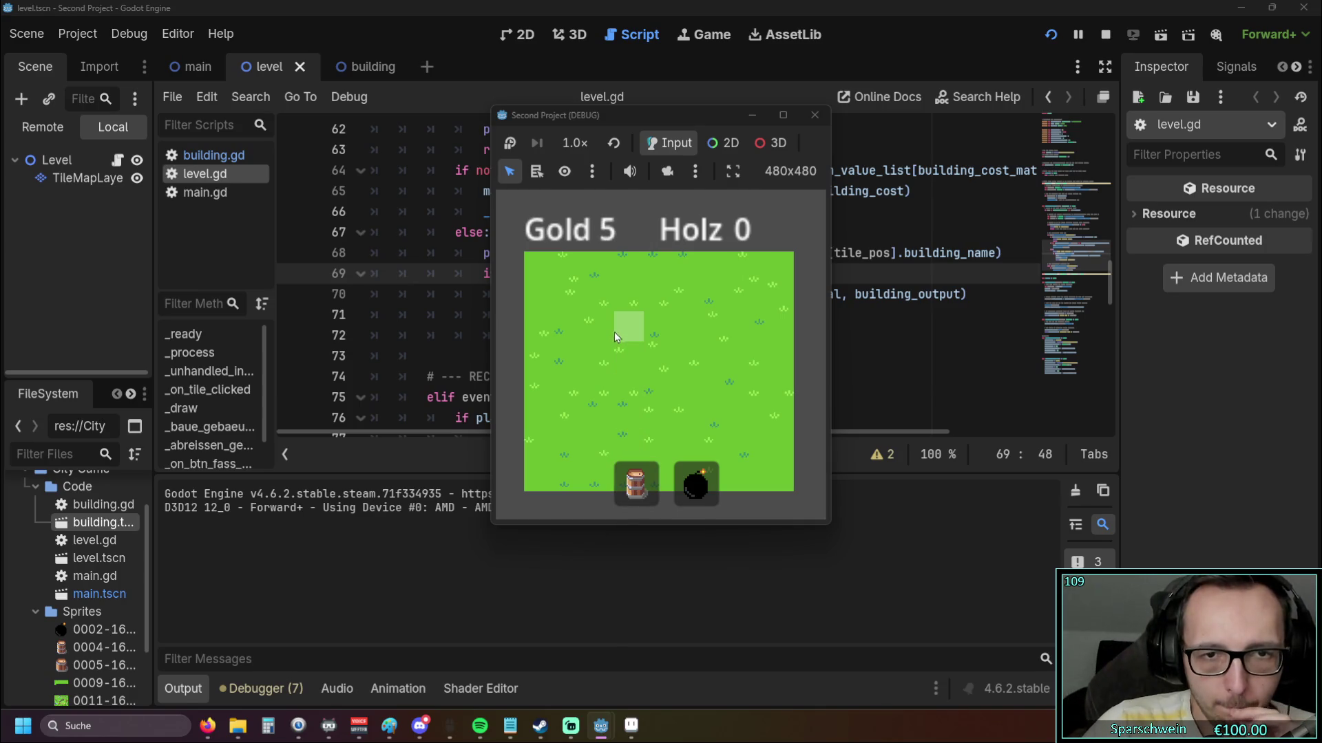
Place a Barrel at (3, 2) and click it twice, breaking on the invalid building_name access at line 68
{"action": "left_click", "coordinate": [621, 330]}
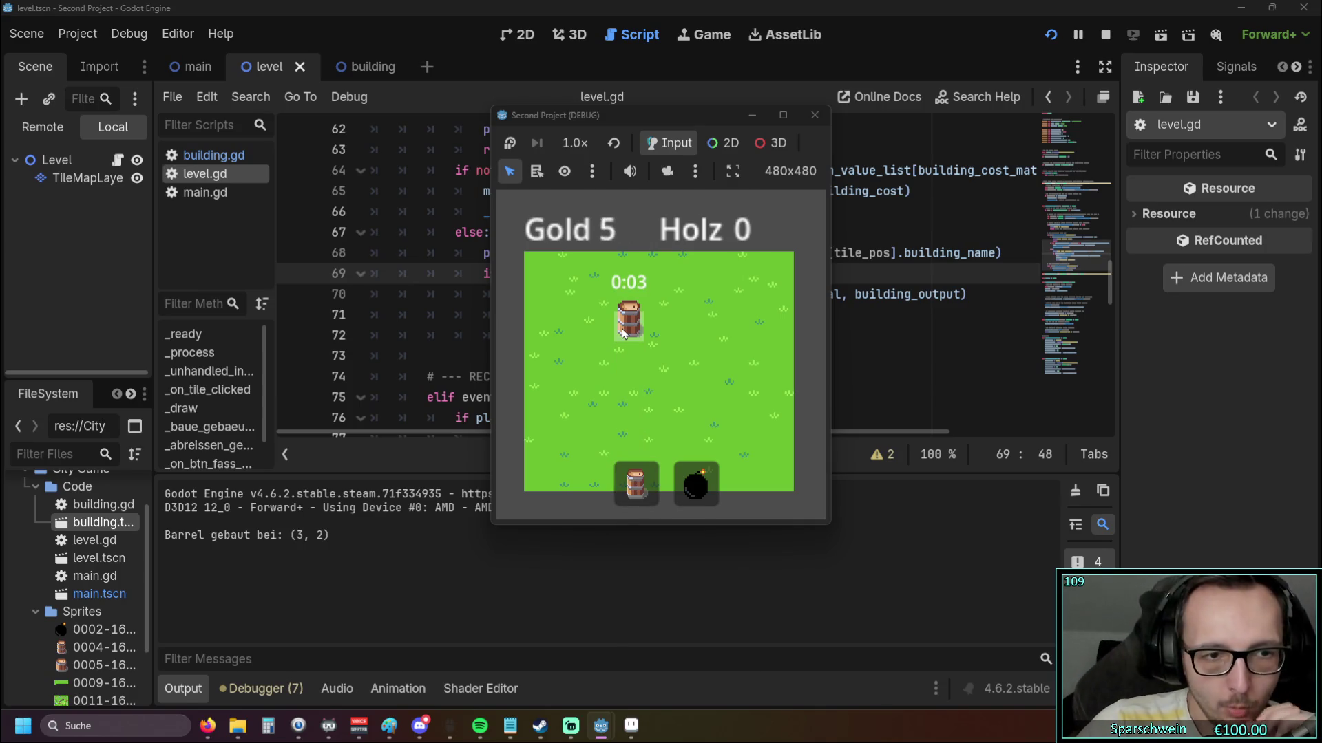
{"action": "left_click", "coordinate": [622, 333]}
{"action": "left_click", "coordinate": [622, 328]}
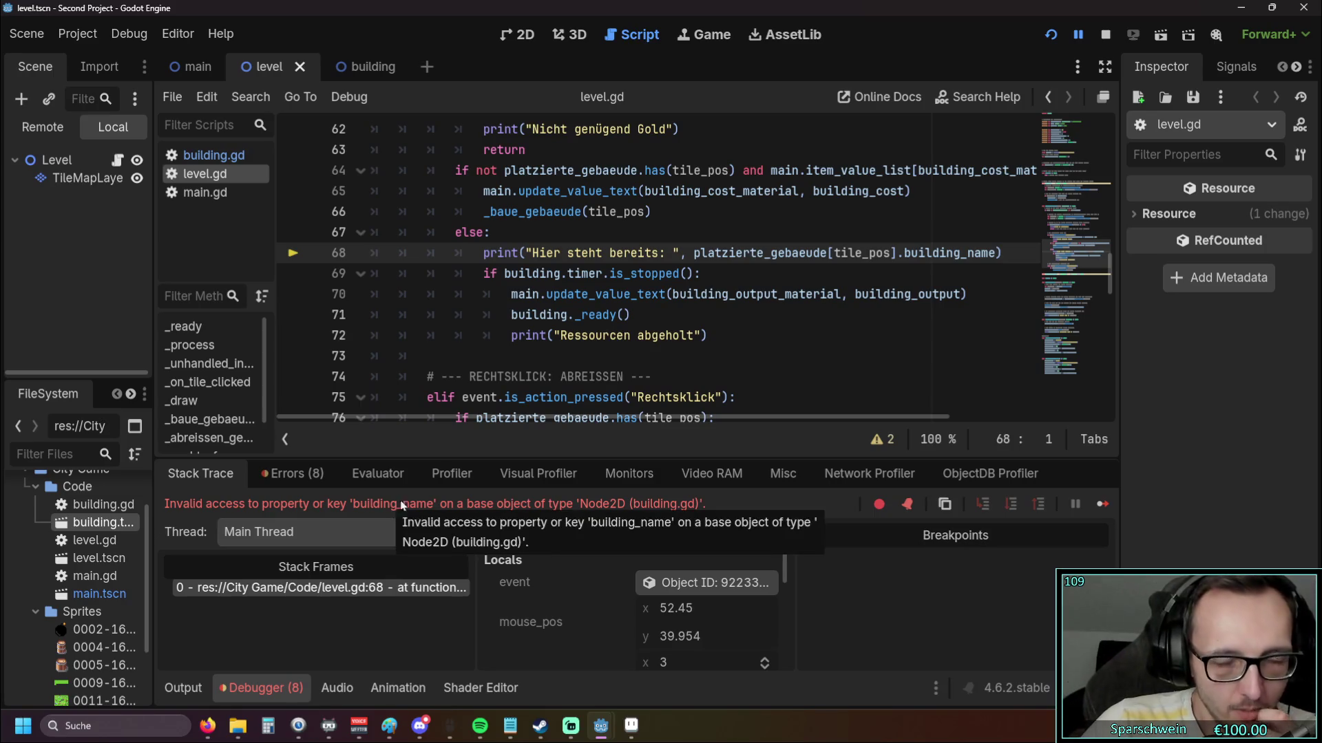
{"action": "scroll", "coordinate": [641, 337], "scroll_direction": "up", "scroll_amount": 1}
{"action": "scroll", "coordinate": [641, 338], "scroll_direction": "down", "scroll_amount": 1}
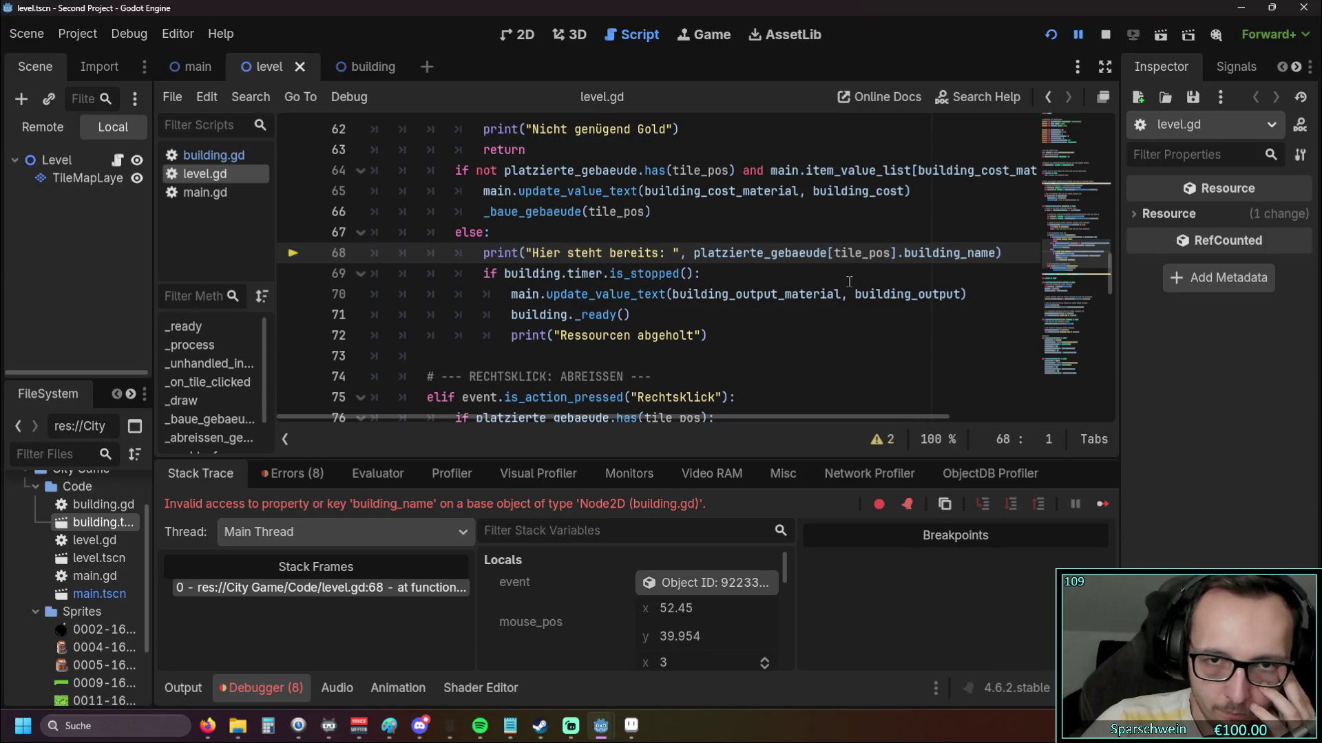
{"action": "scroll", "coordinate": [845, 281], "scroll_direction": "down", "scroll_amount": 4}
{"action": "scroll", "coordinate": [895, 275], "scroll_direction": "up", "scroll_amount": 4}
{"action": "mouse_move", "coordinate": [934, 253]}
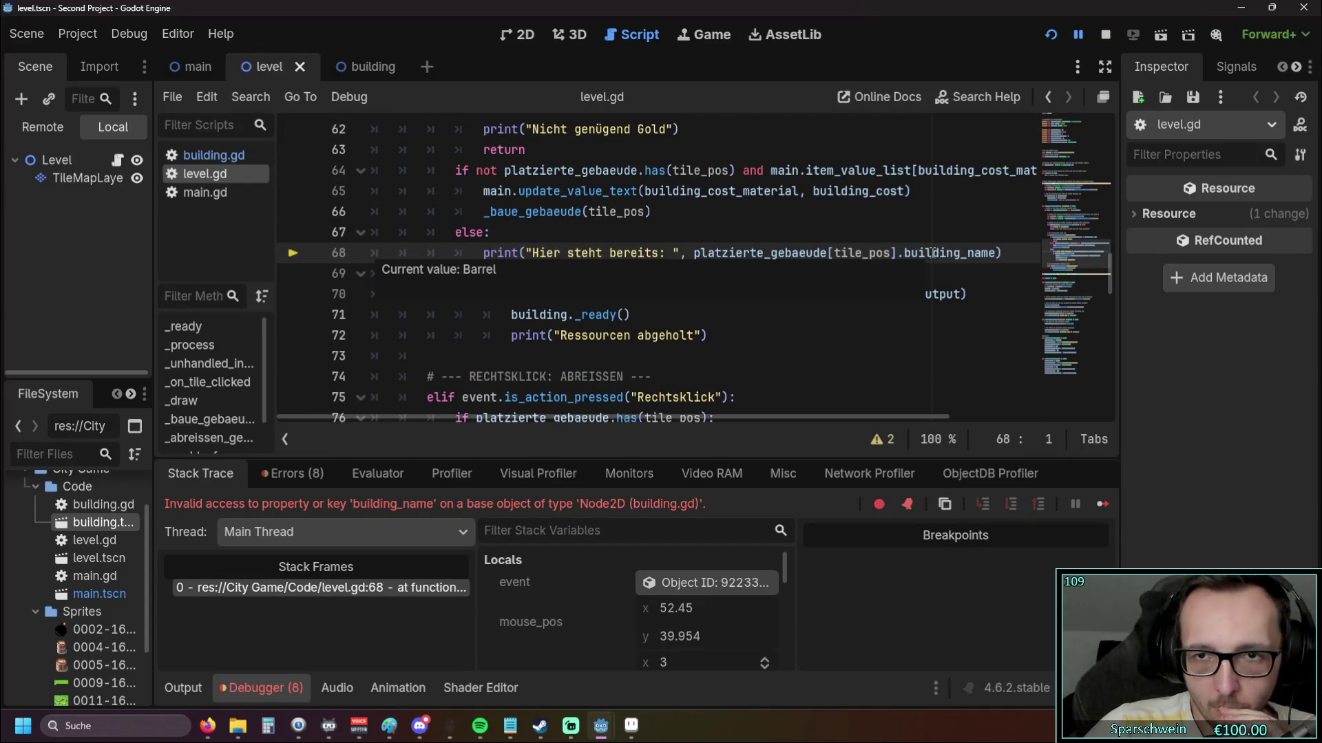
{"action": "scroll", "coordinate": [934, 253], "scroll_direction": "up", "scroll_amount": 1}
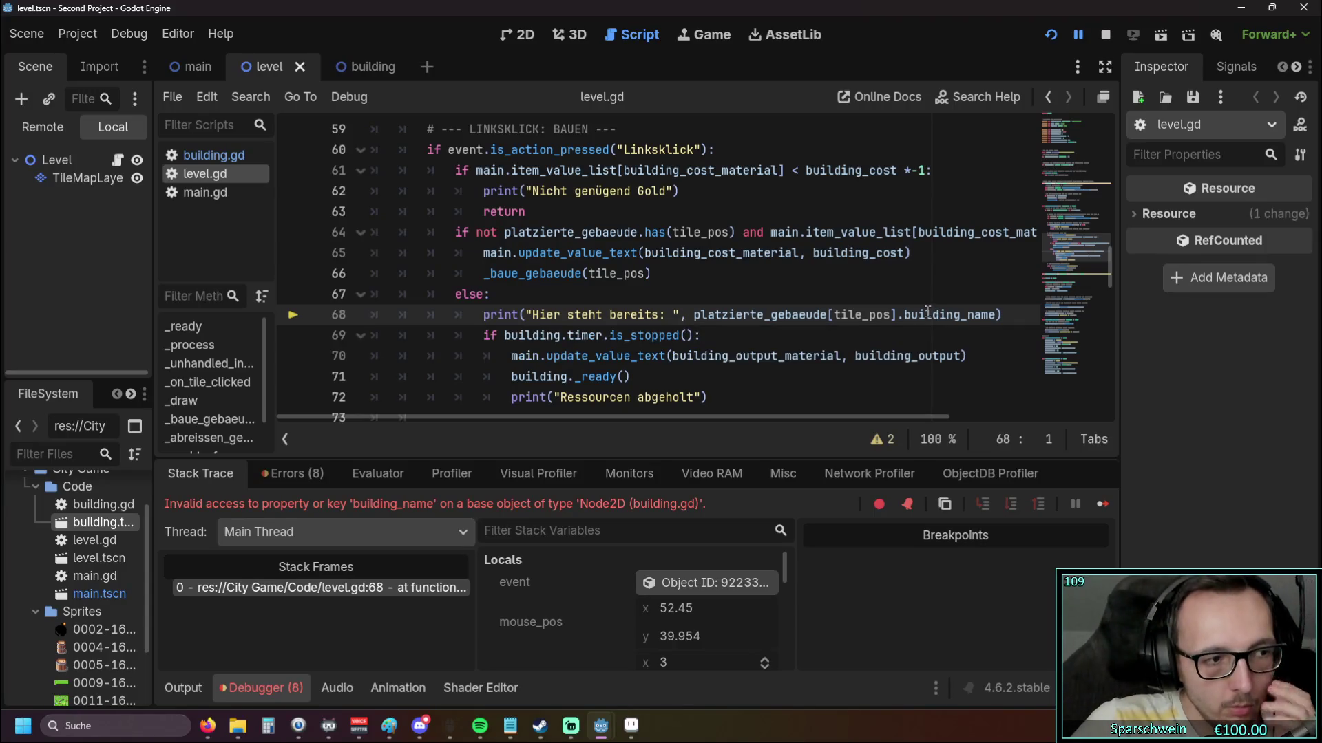
{"action": "scroll", "coordinate": [926, 311], "scroll_direction": "down", "scroll_amount": 15}
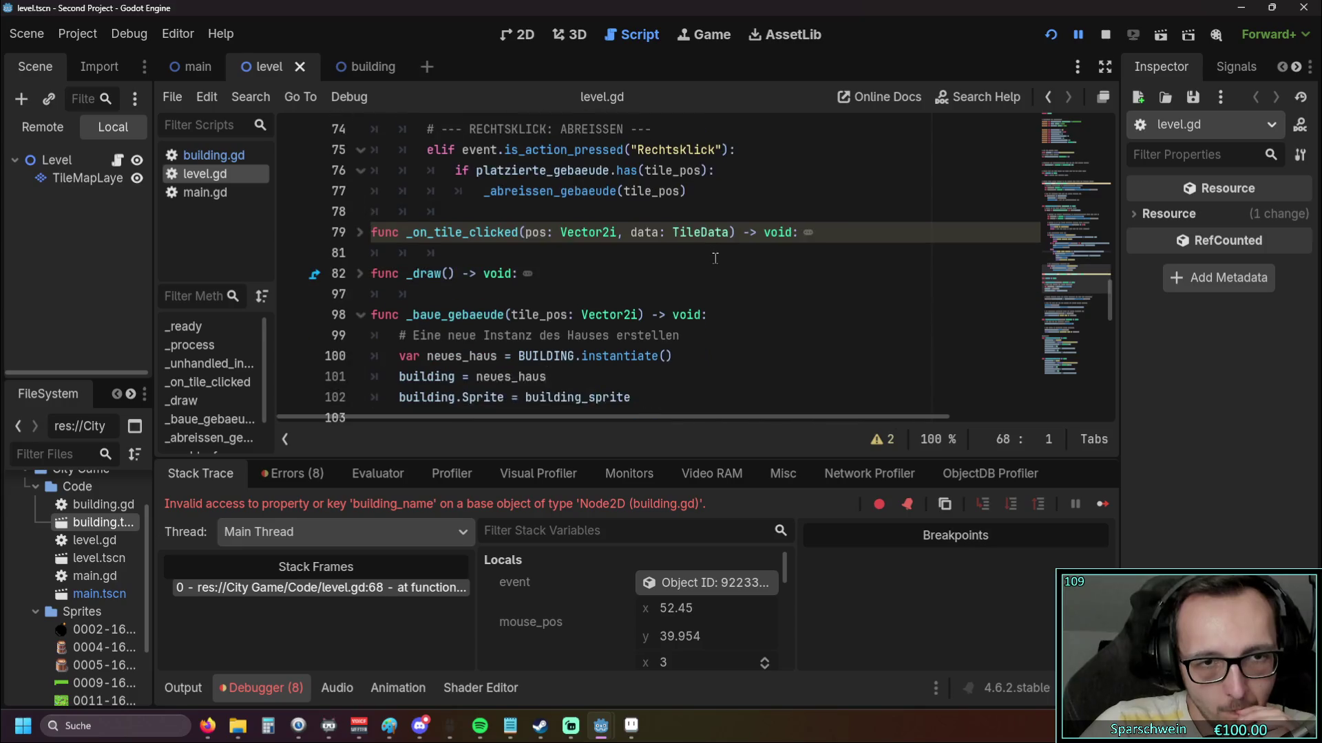
{"action": "scroll", "coordinate": [710, 258], "scroll_direction": "down", "scroll_amount": 3}
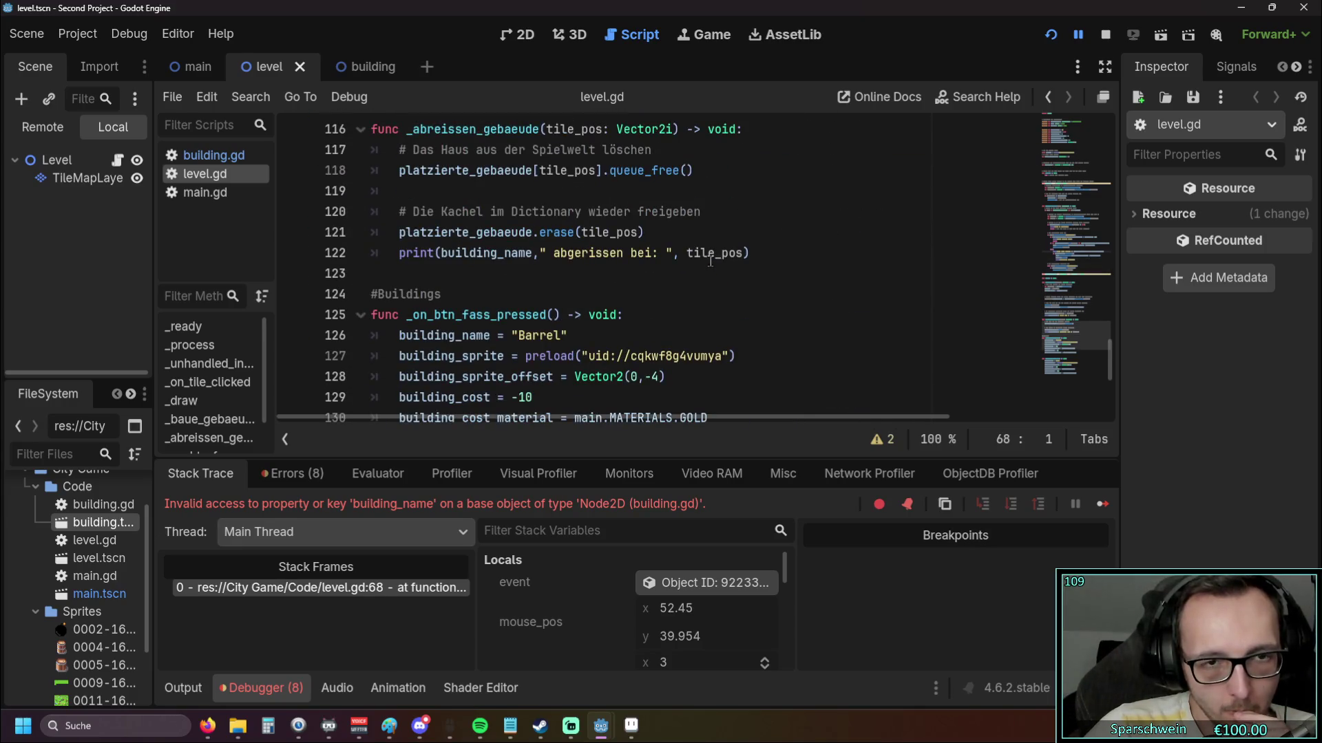
{"action": "mouse_move", "coordinate": [710, 262]}
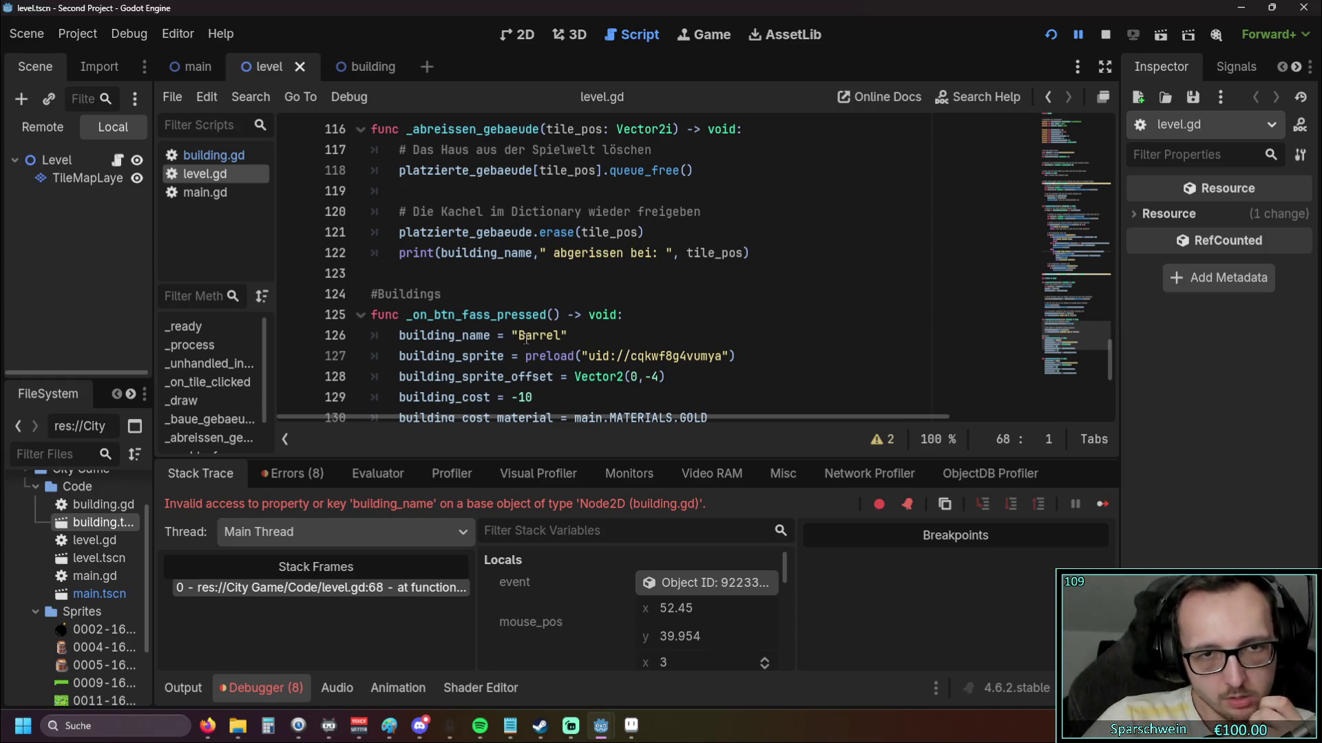
{"action": "scroll", "coordinate": [640, 268], "scroll_direction": "down", "scroll_amount": 2}
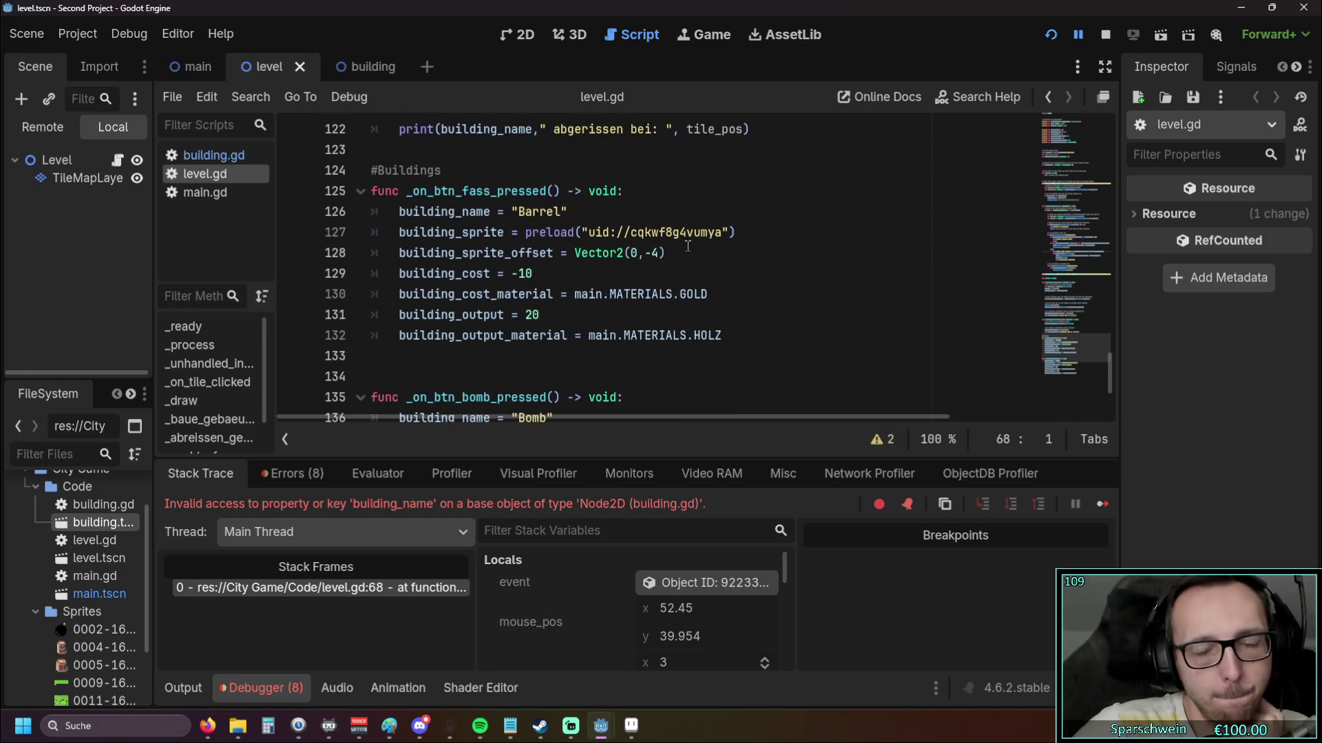
{"action": "scroll", "coordinate": [687, 246], "scroll_direction": "up", "scroll_amount": 1}
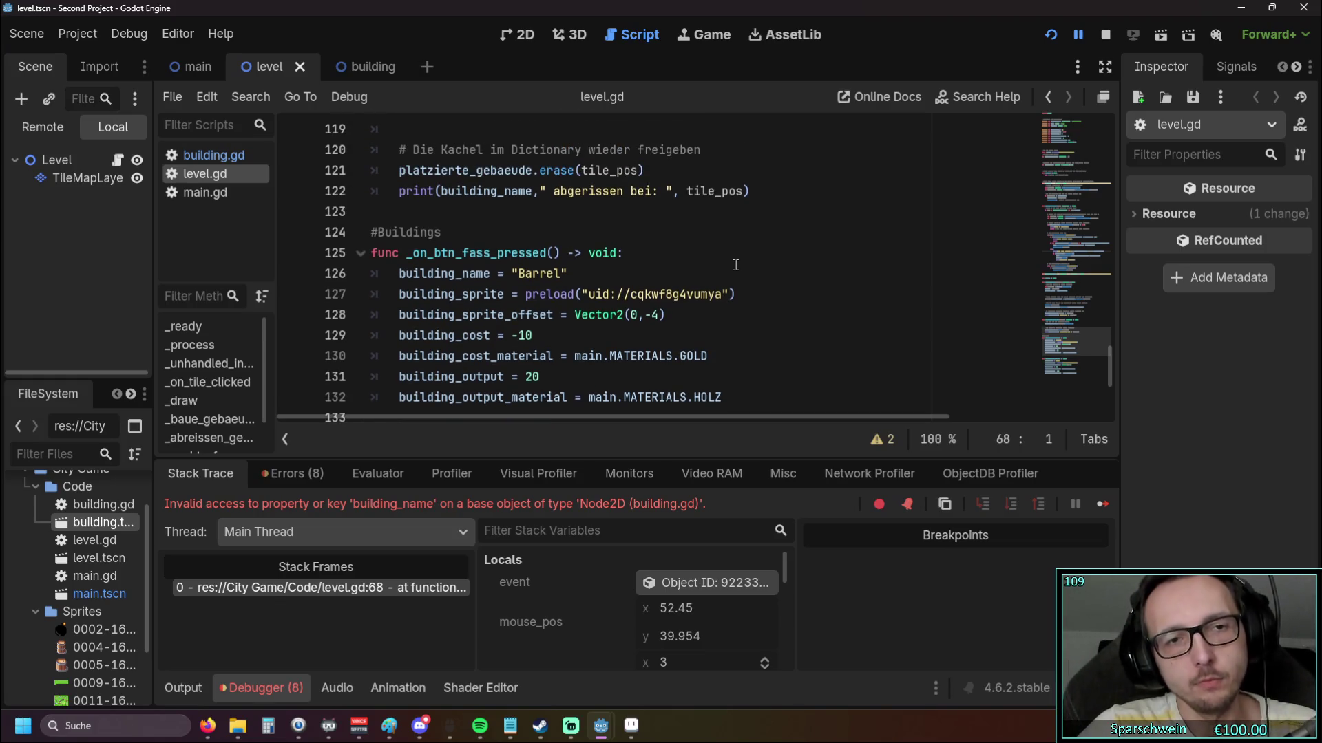
{"action": "scroll", "coordinate": [736, 264], "scroll_direction": "up", "scroll_amount": 20}
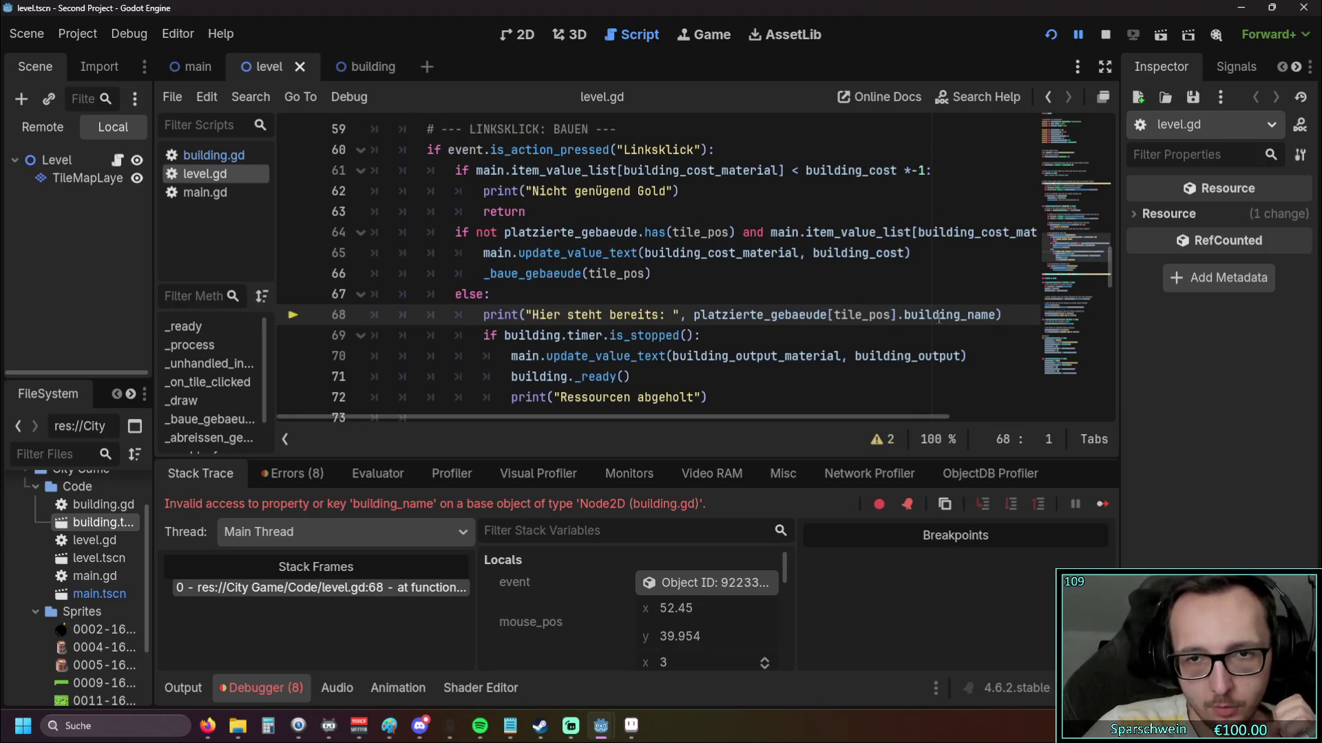
{"action": "scroll", "coordinate": [905, 317], "scroll_direction": "down", "scroll_amount": 4}
{"action": "scroll", "coordinate": [917, 311], "scroll_direction": "up", "scroll_amount": 4}
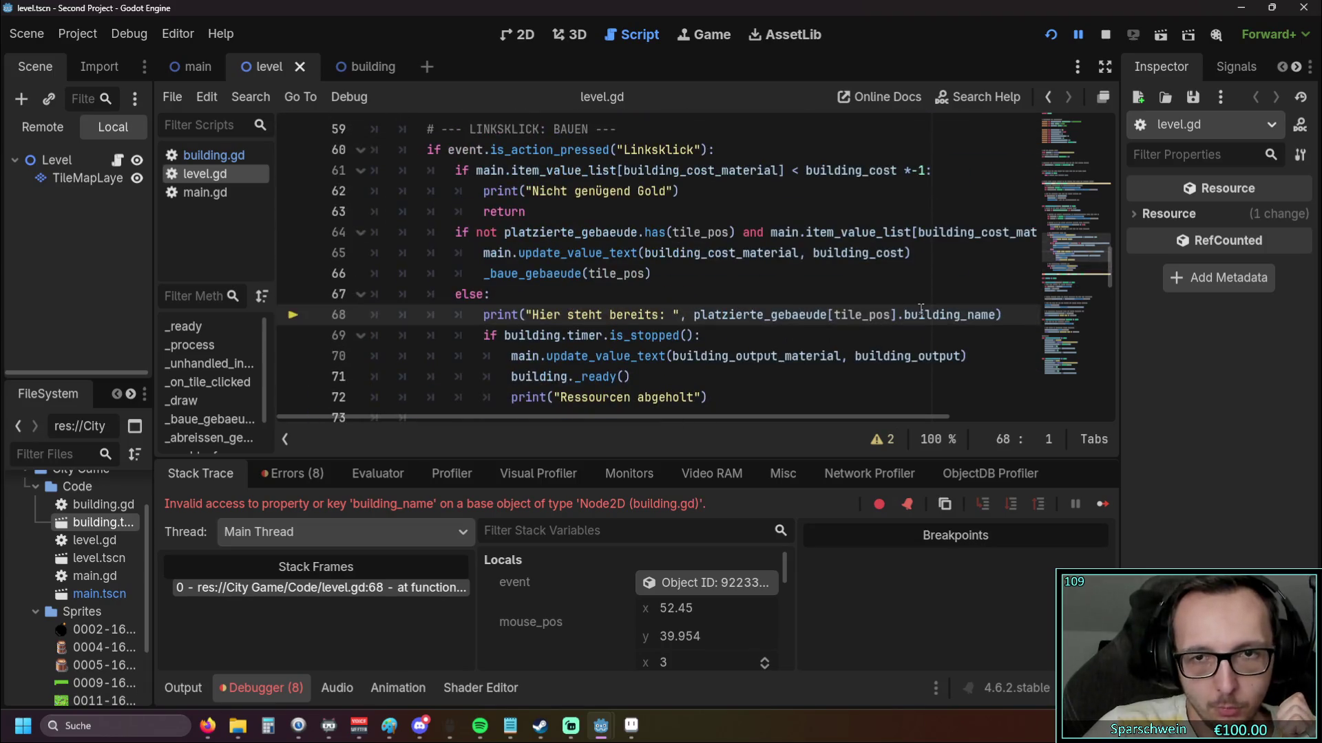
{"action": "left_click_drag", "start_coordinate": [996, 315], "coordinate": [897, 314]}
{"action": "key", "text": "ctrl+c"}
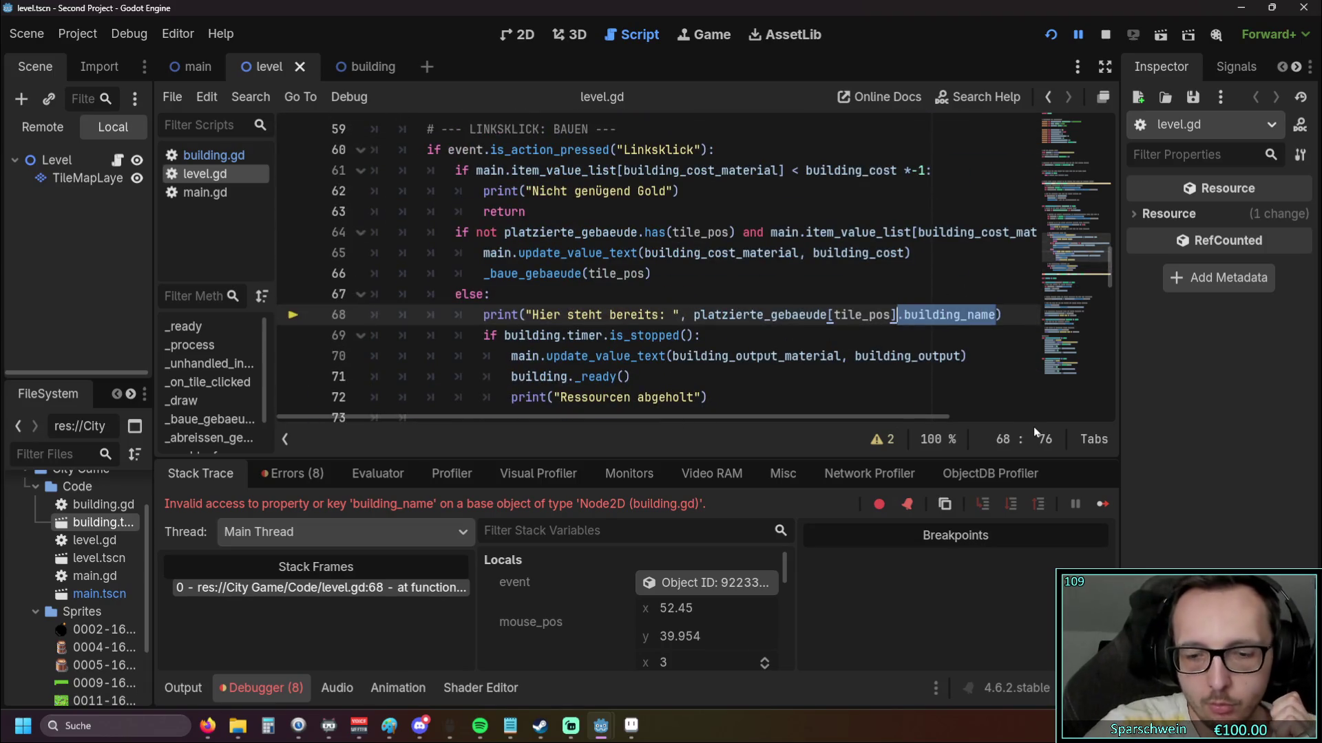
Remove .building_name from line 68 so it prints the whole building node, then restart the game
{"action": "key", "text": "BackSpace"}
{"action": "left_click", "coordinate": [747, 338]}
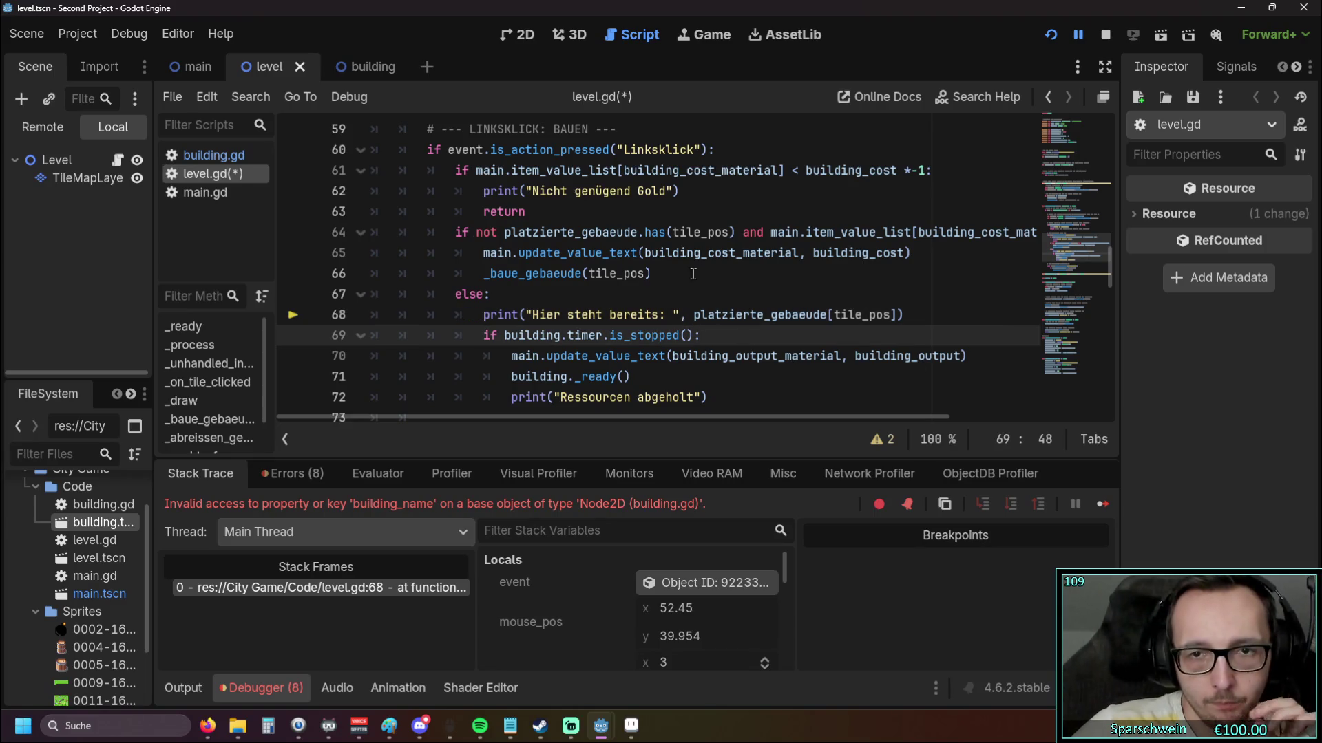
{"action": "left_click", "coordinate": [1050, 35]}
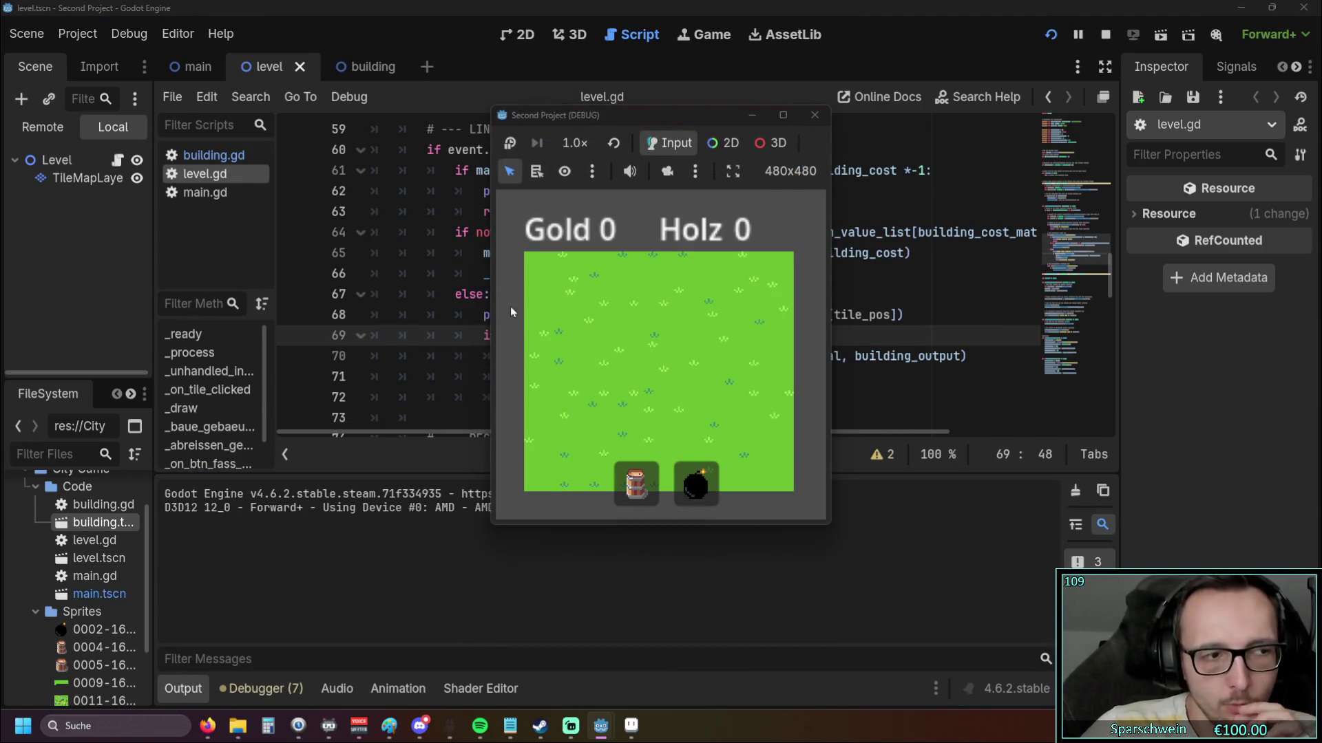
Build a barrel, click it to log its occupant and collect 20 Holz, then close the game
{"action": "left_click", "coordinate": [636, 482]}
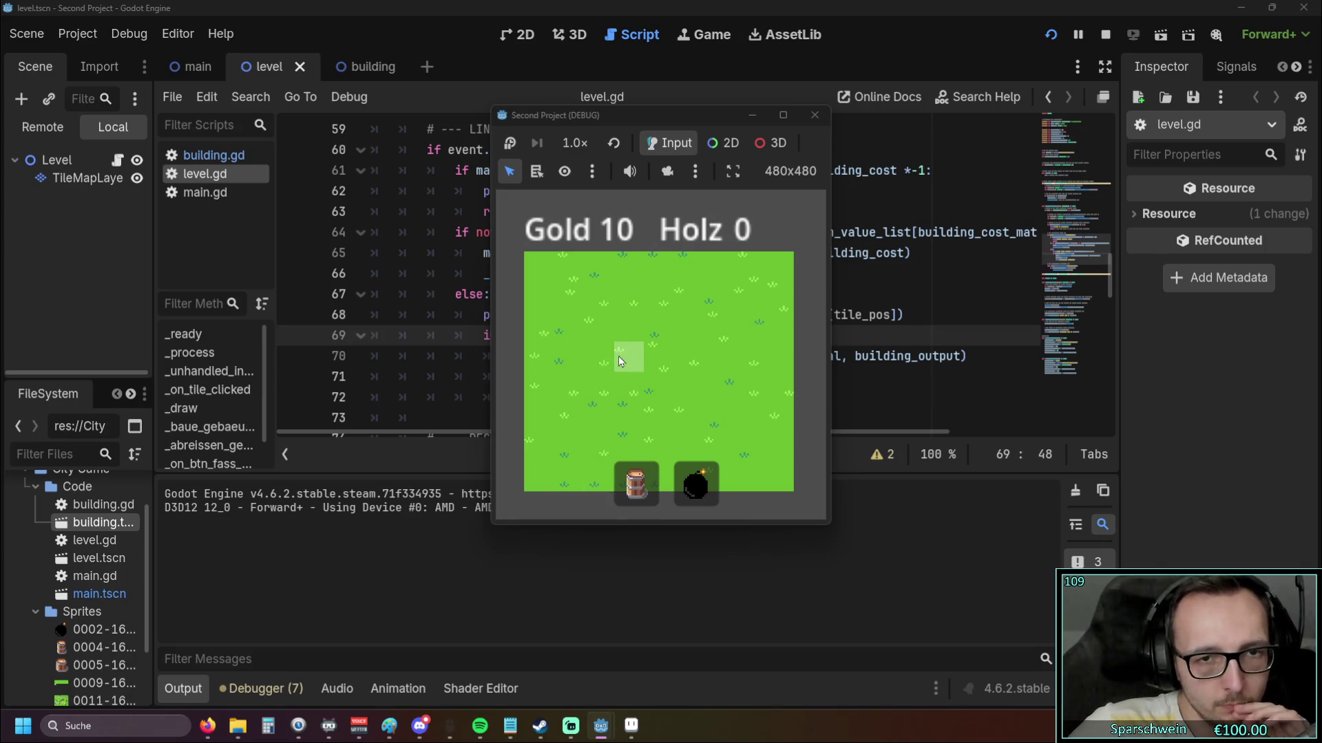
{"action": "left_click", "coordinate": [618, 356]}
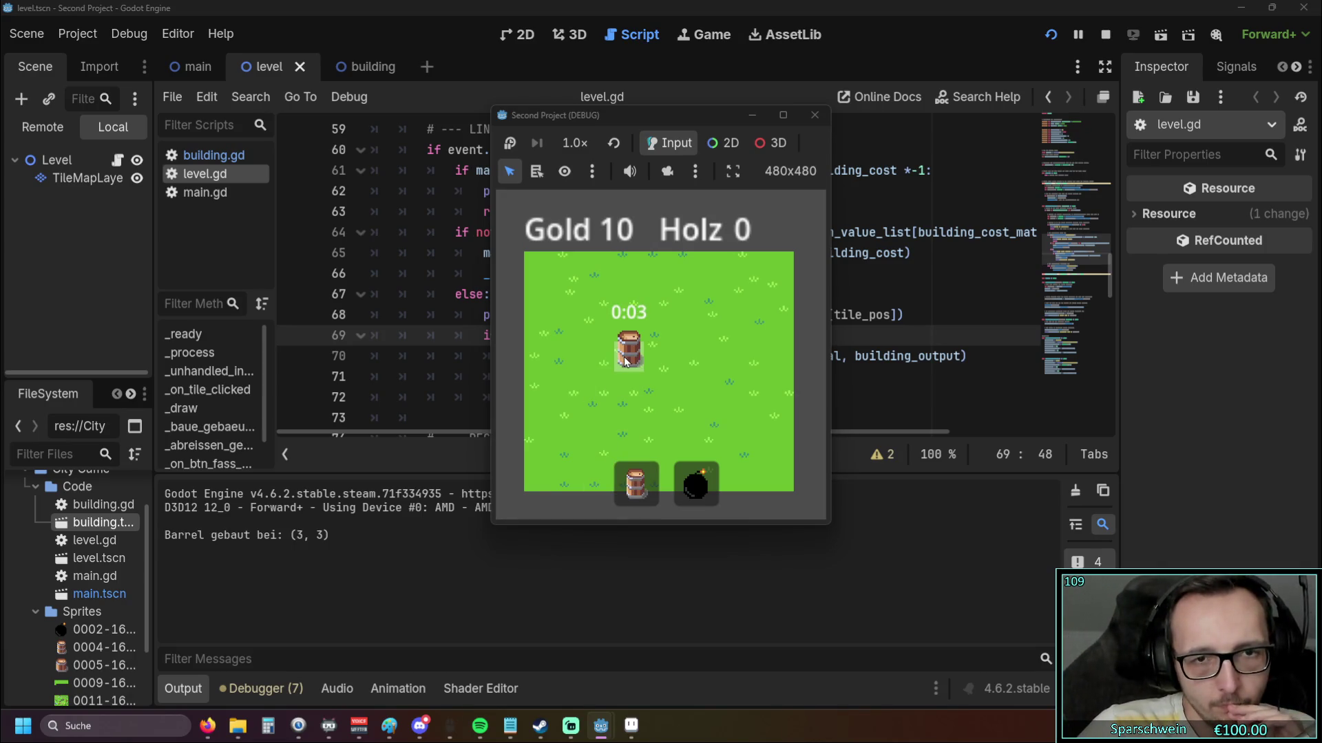
{"action": "left_click", "coordinate": [625, 361]}
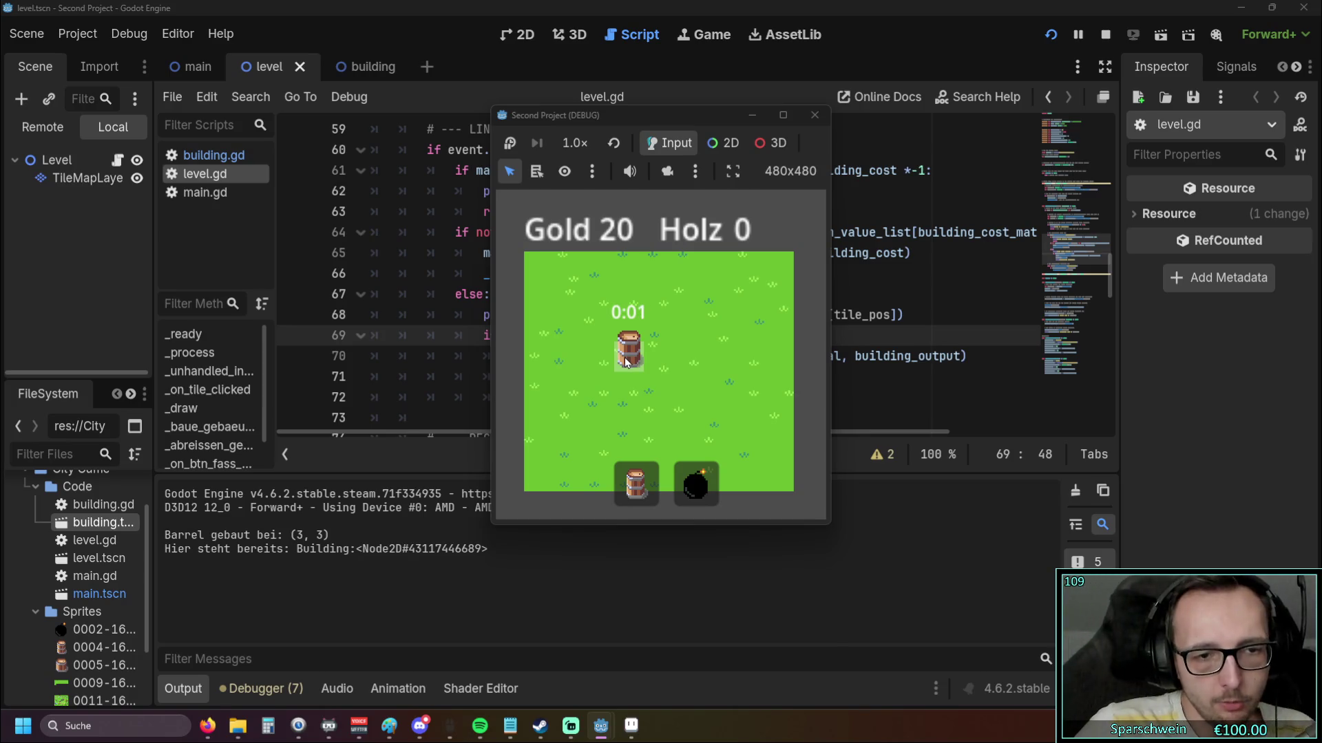
{"action": "left_click", "coordinate": [626, 361]}
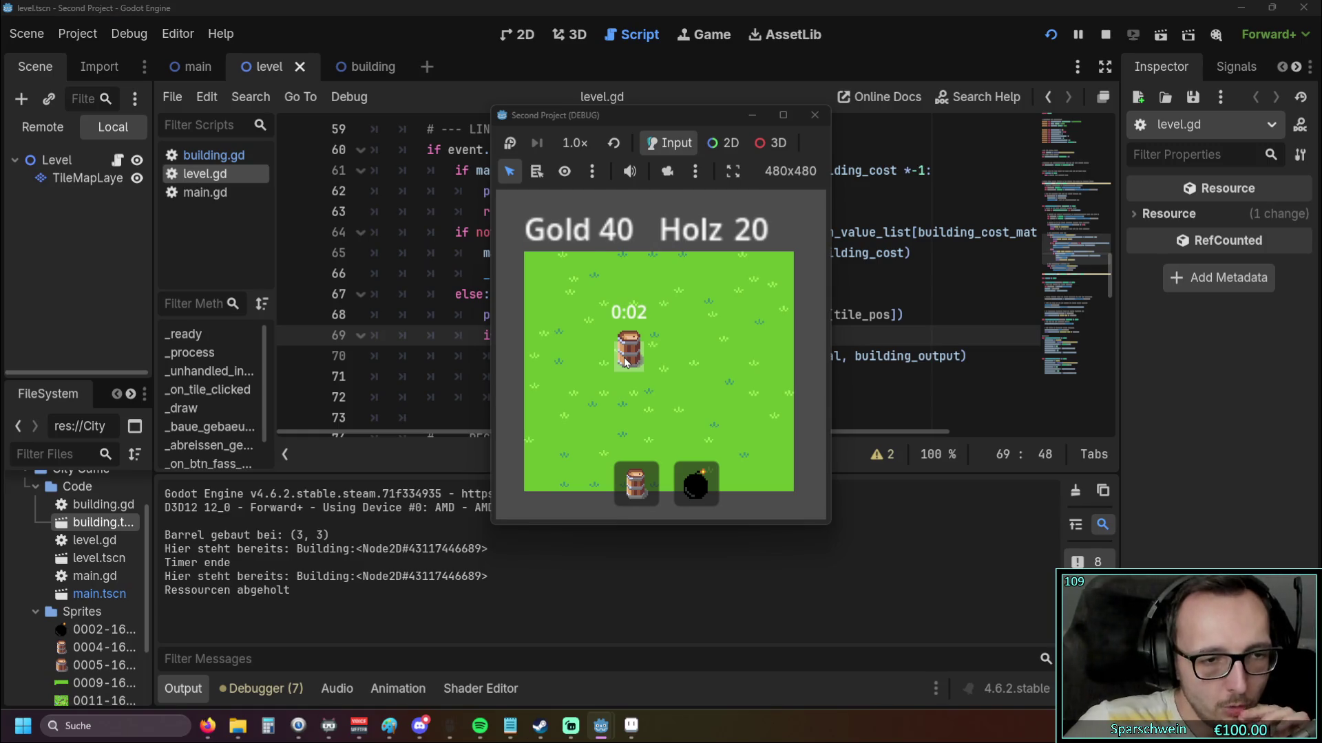
{"action": "left_click", "coordinate": [626, 360]}
{"action": "left_click", "coordinate": [626, 361]}
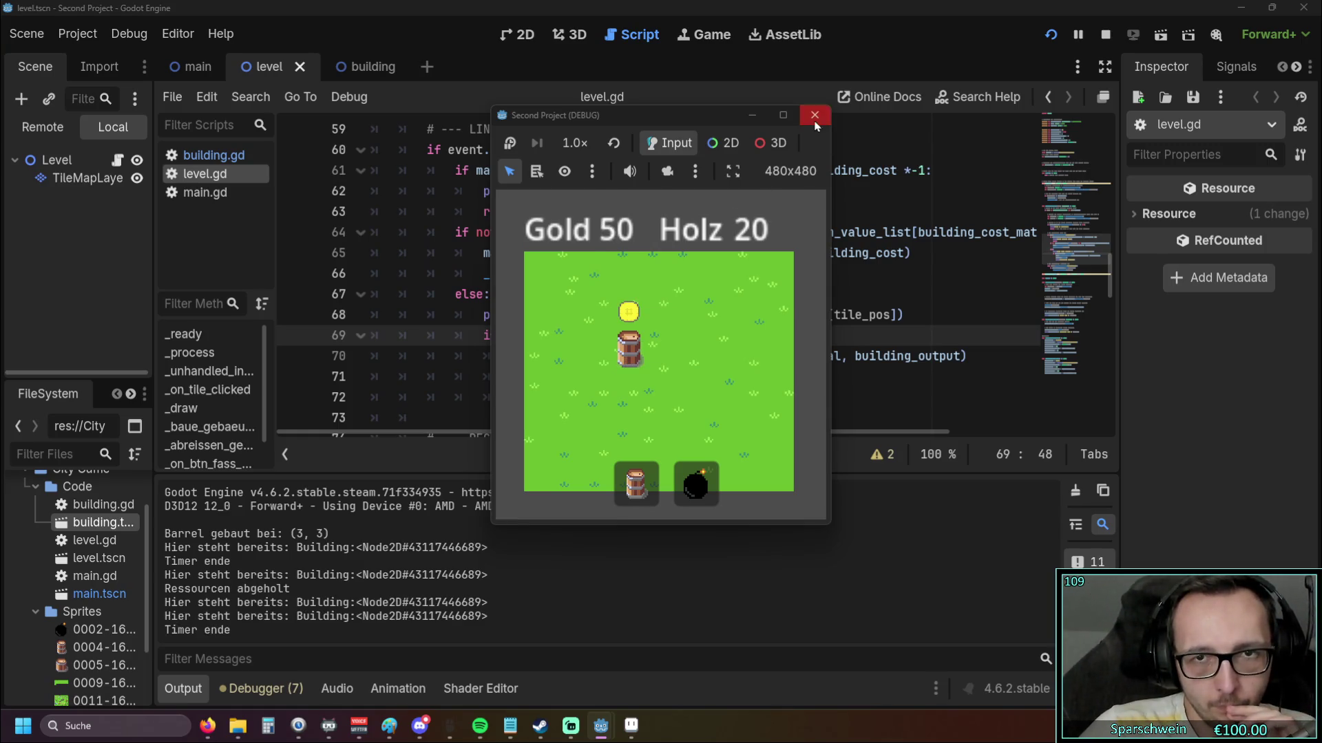
{"action": "left_click", "coordinate": [814, 115]}
{"action": "left_click", "coordinate": [890, 315]}
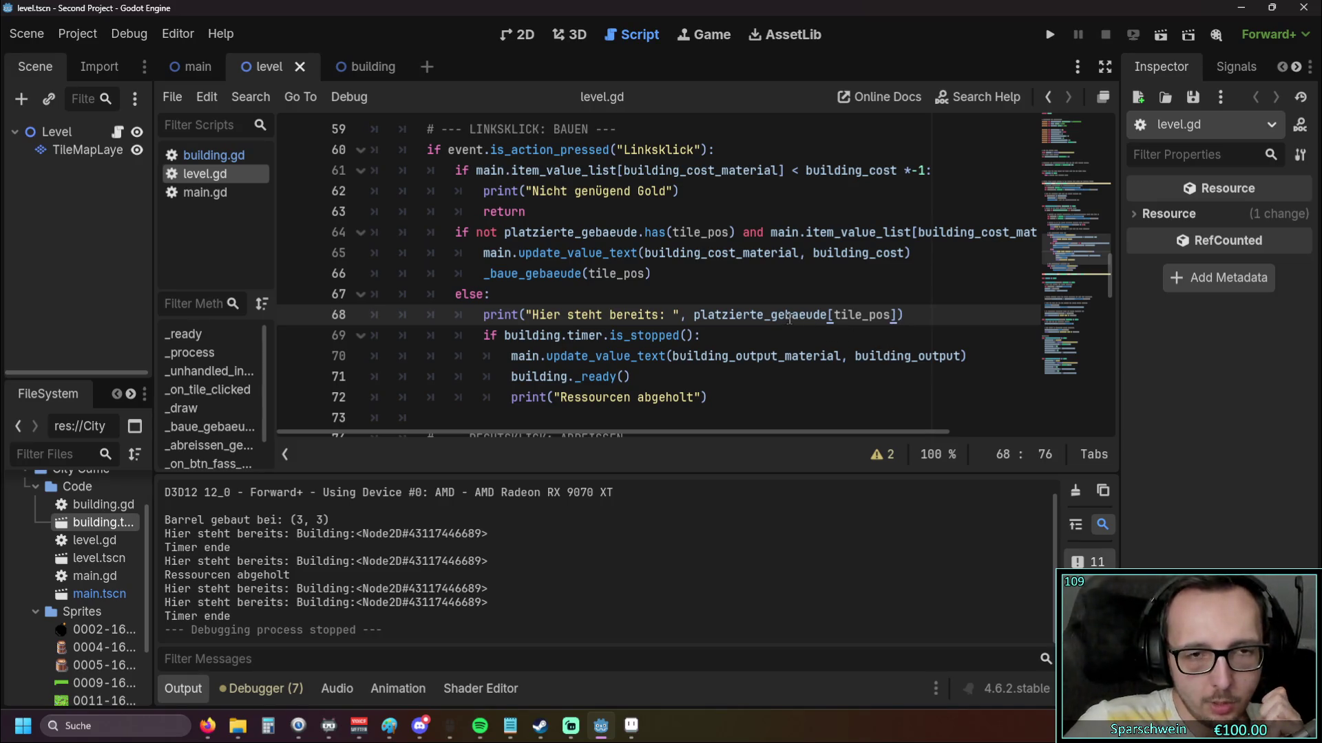
Paste building_name back onto the platzierte_gebaeude[tile_pos] lookup on line 68
{"action": "scroll", "coordinate": [799, 323], "scroll_direction": "down", "scroll_amount": 1}
{"action": "scroll", "coordinate": [798, 323], "scroll_direction": "up", "scroll_amount": 1}
{"action": "key", "text": "ctrl+v"}
{"action": "left_click", "coordinate": [771, 335]}
Run the game, build a Barrel at (3, 3) and click it, halting on building_name
{"action": "scroll", "coordinate": [771, 335], "scroll_direction": "down", "scroll_amount": 15}
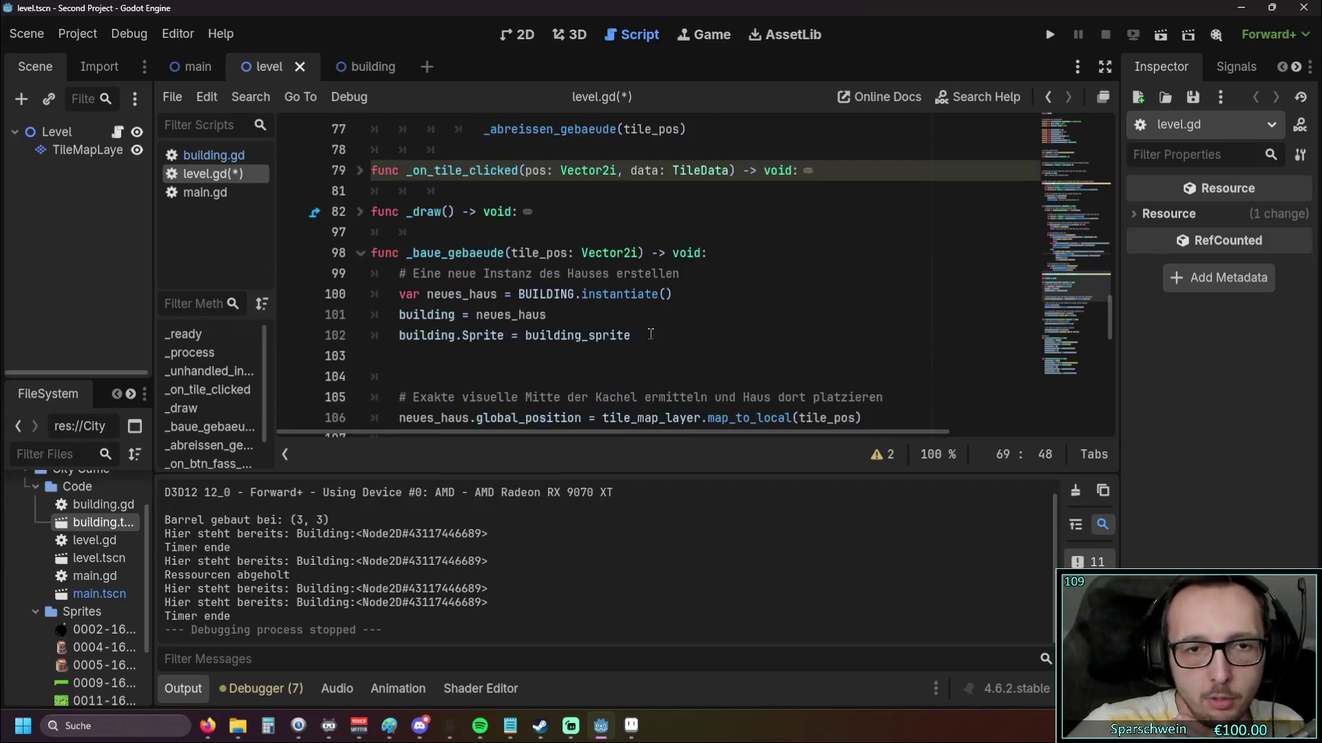
{"action": "scroll", "coordinate": [532, 336], "scroll_direction": "down", "scroll_amount": 4}
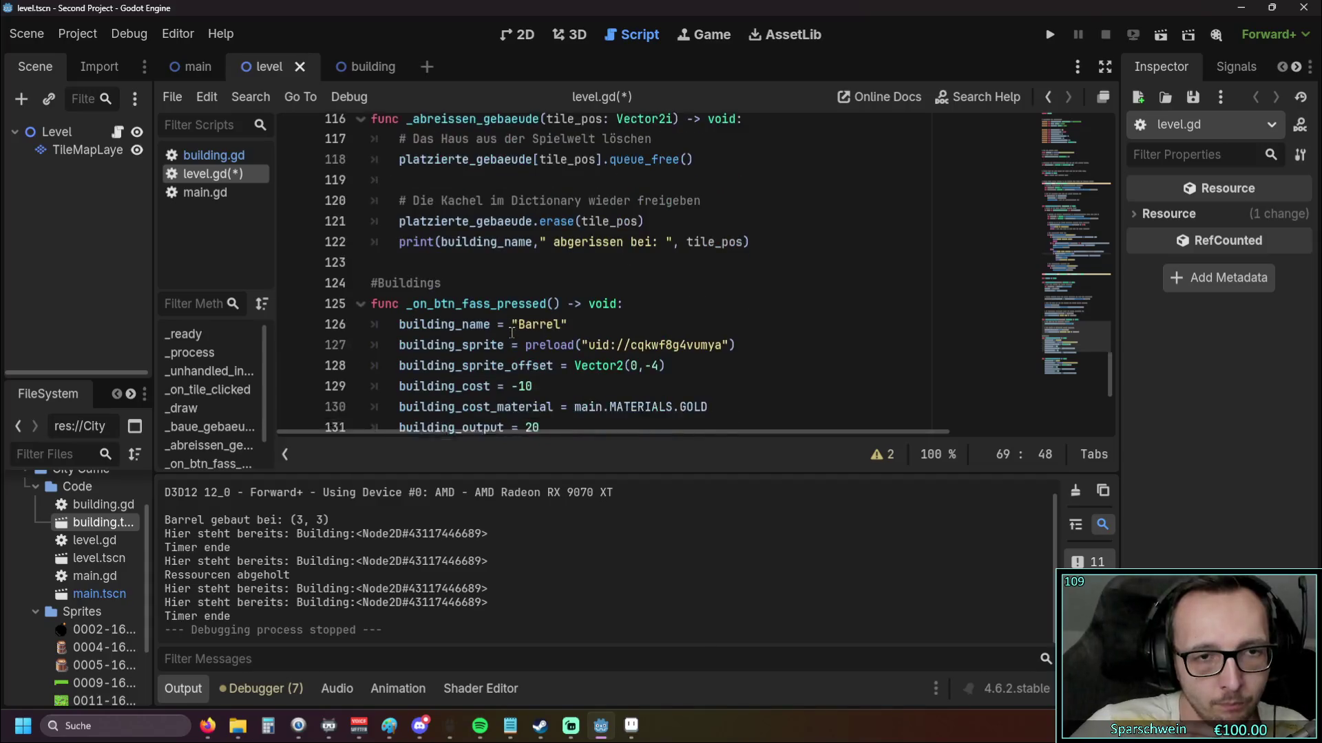
{"action": "scroll", "coordinate": [516, 283], "scroll_direction": "up", "scroll_amount": 1}
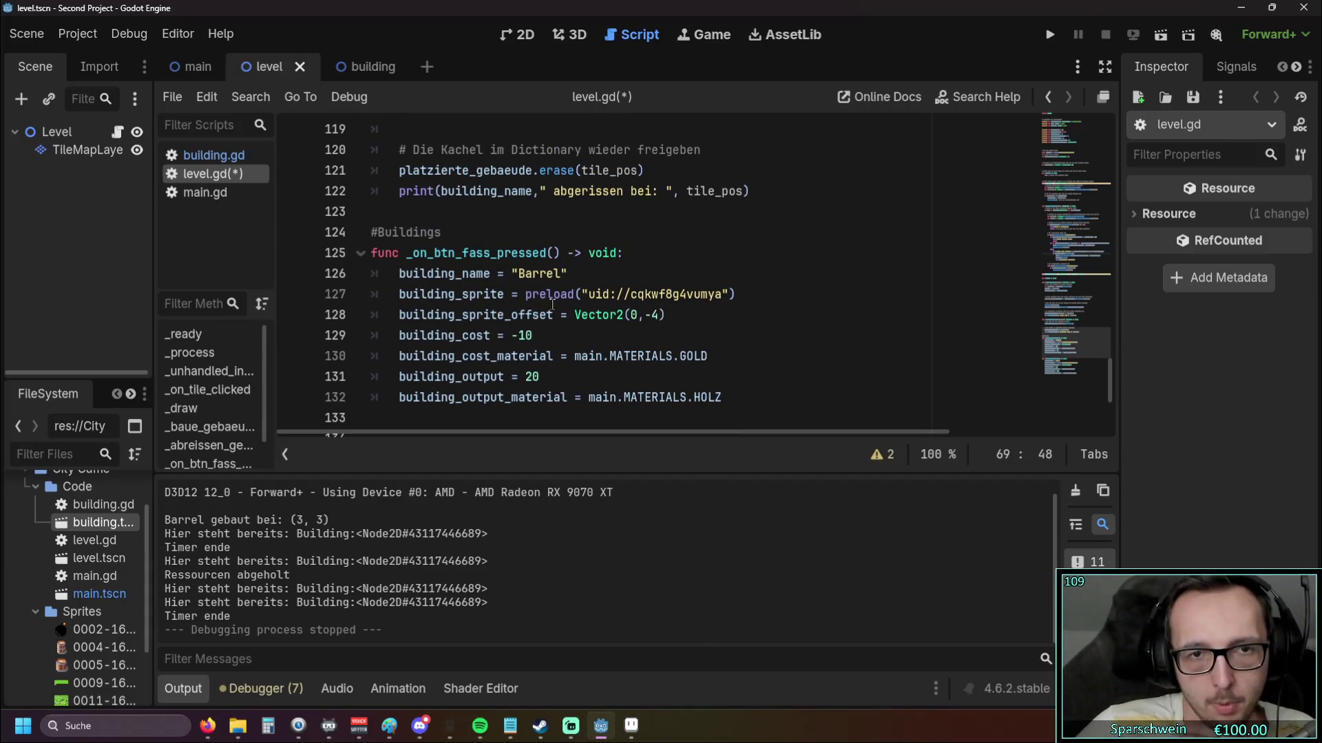
{"action": "scroll", "coordinate": [516, 283], "scroll_direction": "up", "scroll_amount": 10}
{"action": "left_click", "coordinate": [1043, 36]}
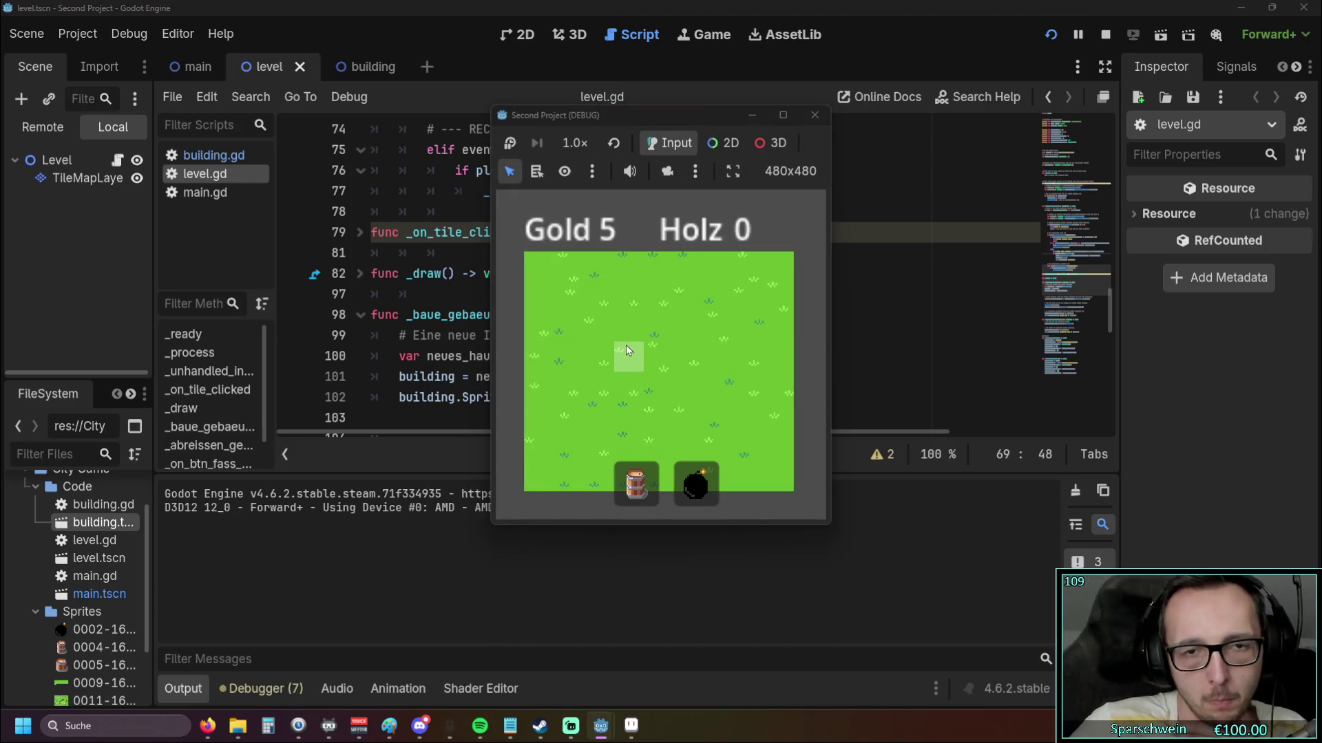
{"action": "left_click", "coordinate": [627, 353]}
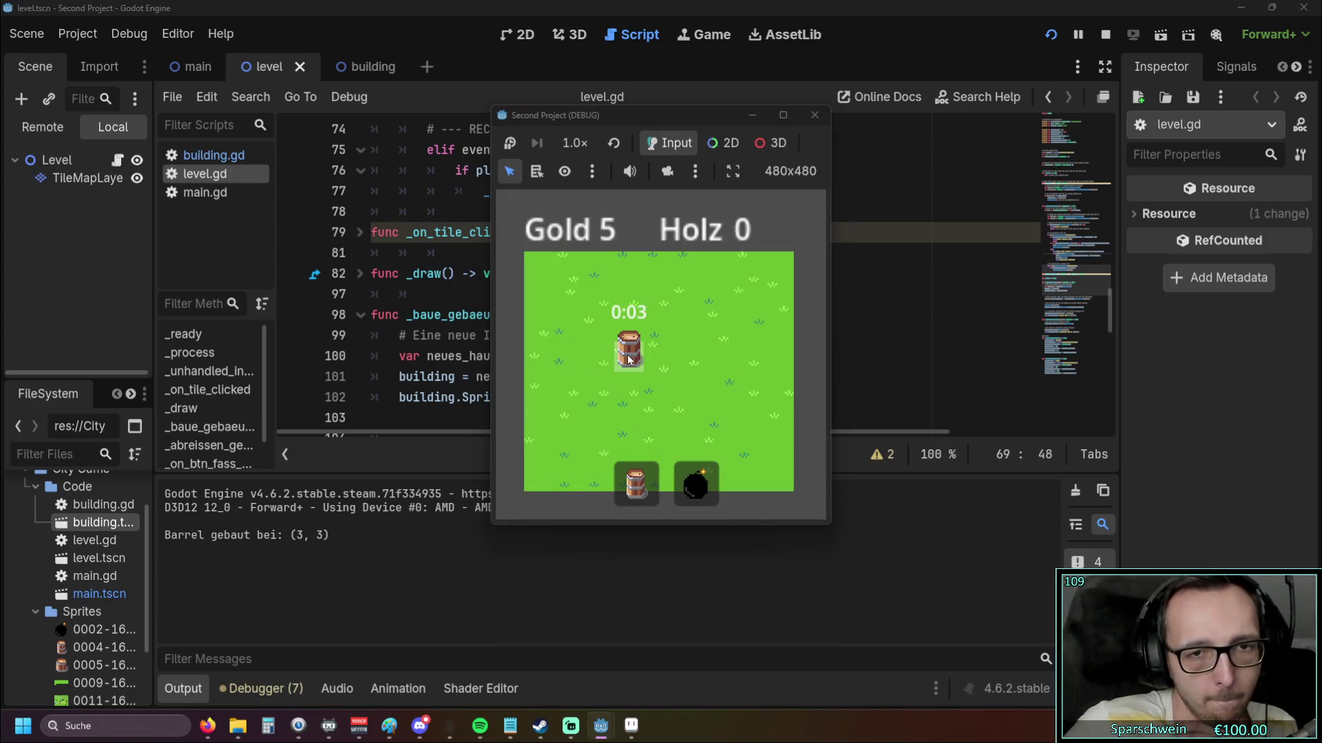
{"action": "left_click", "coordinate": [628, 358]}
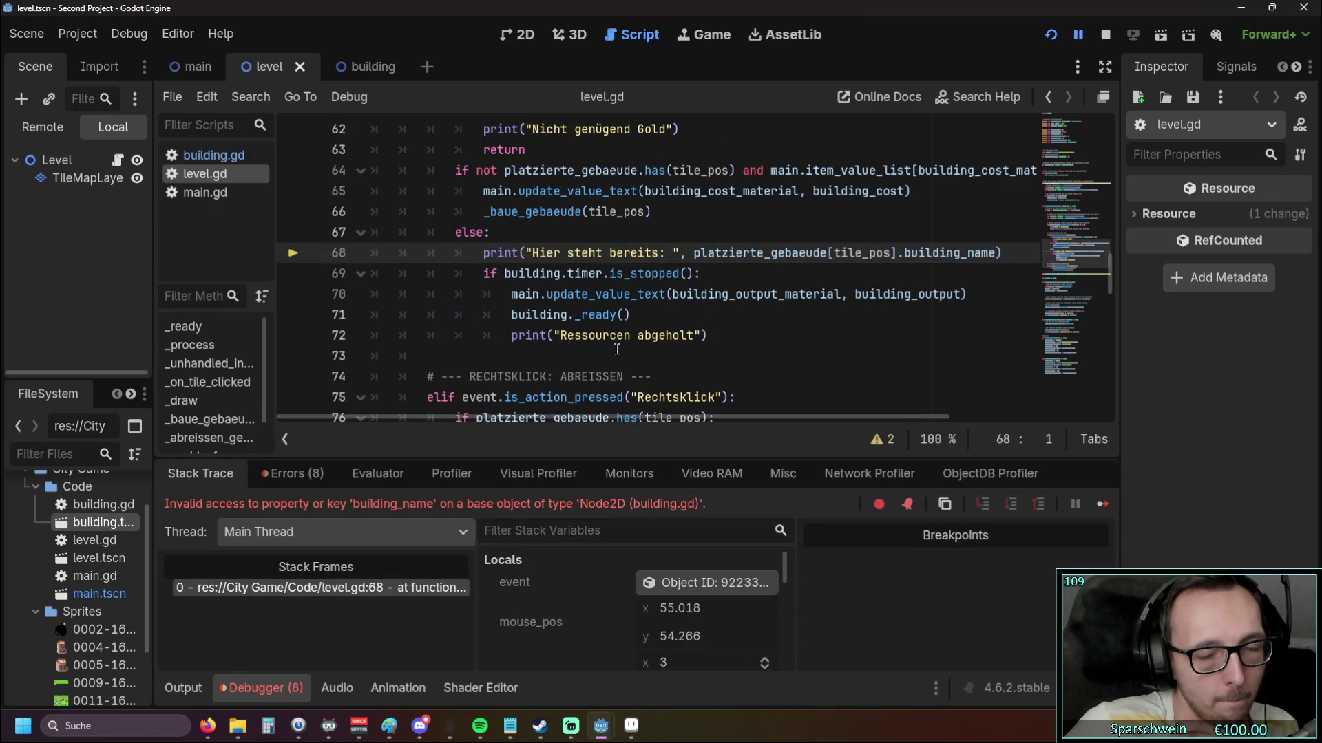
{"action": "left_click", "coordinate": [217, 161]}
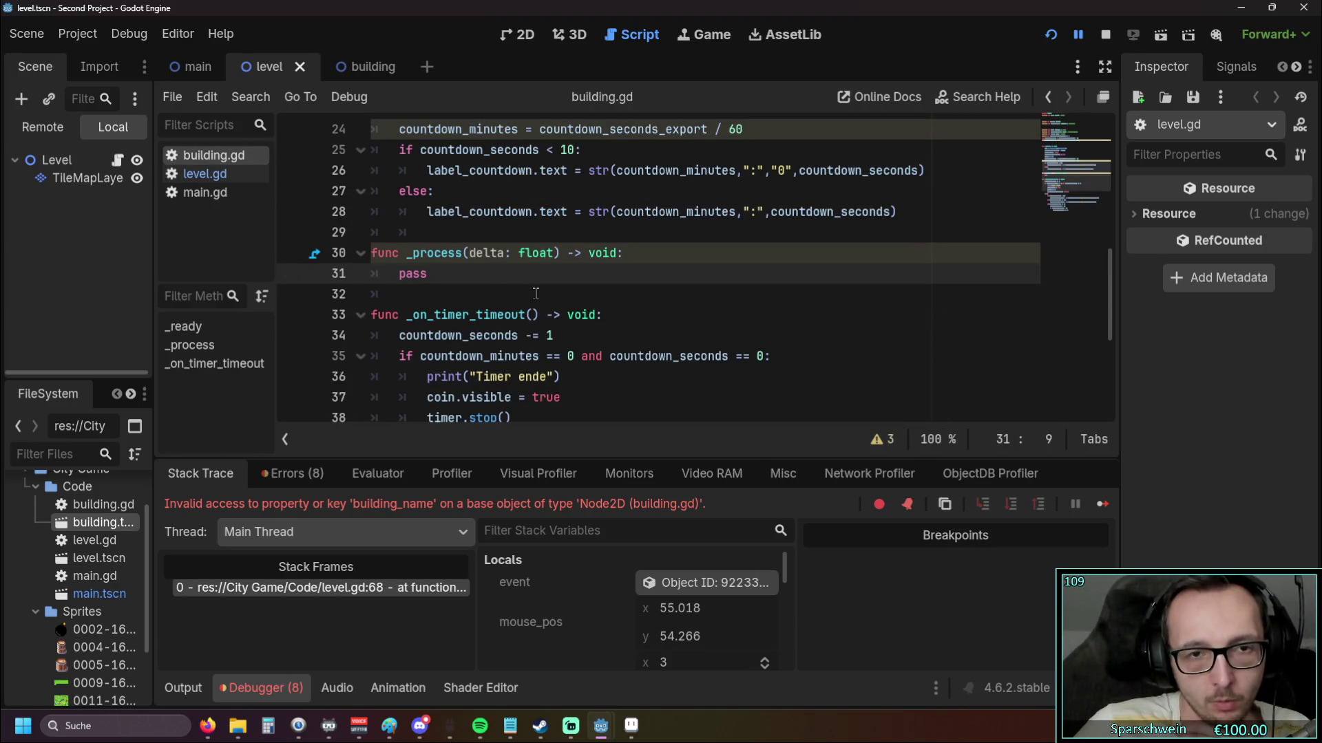
{"action": "scroll", "coordinate": [536, 293], "scroll_direction": "up", "scroll_amount": 4}
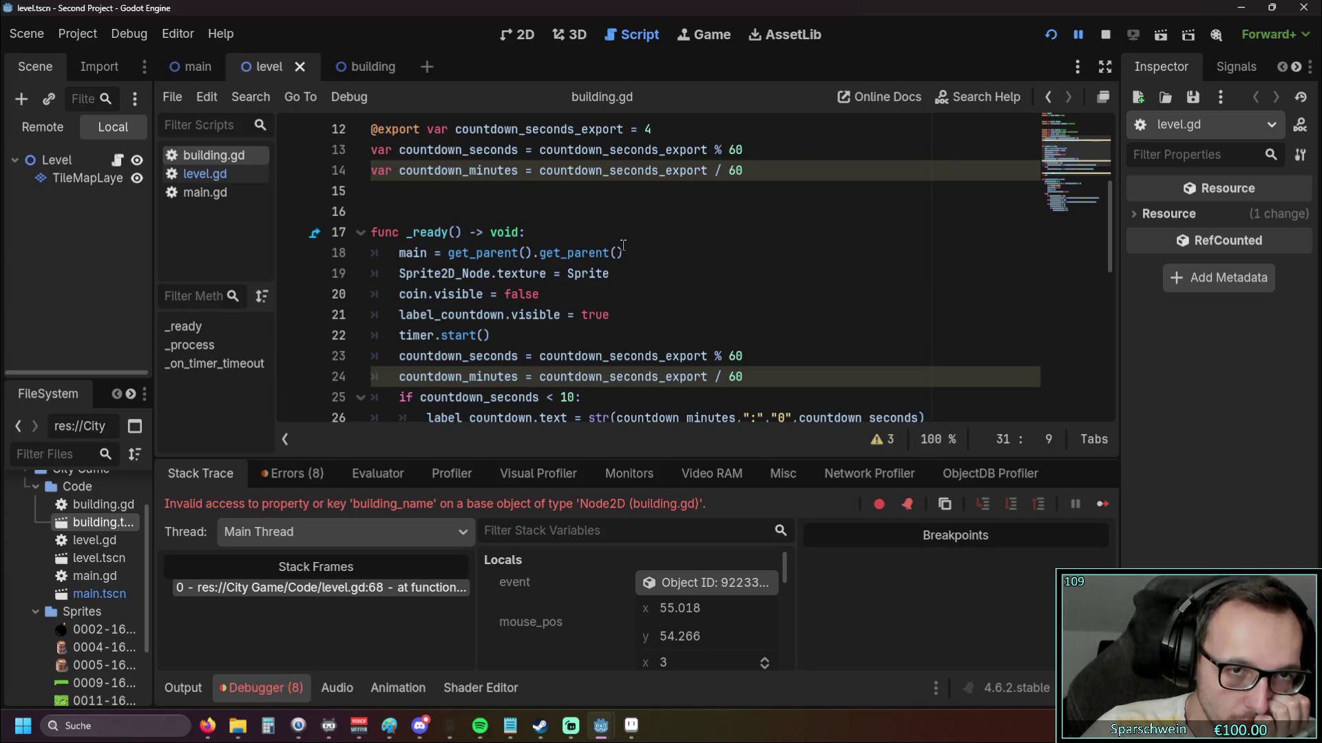
{"action": "scroll", "coordinate": [623, 245], "scroll_direction": "up", "scroll_amount": 4}
{"action": "scroll", "coordinate": [623, 245], "scroll_direction": "down", "scroll_amount": 5}
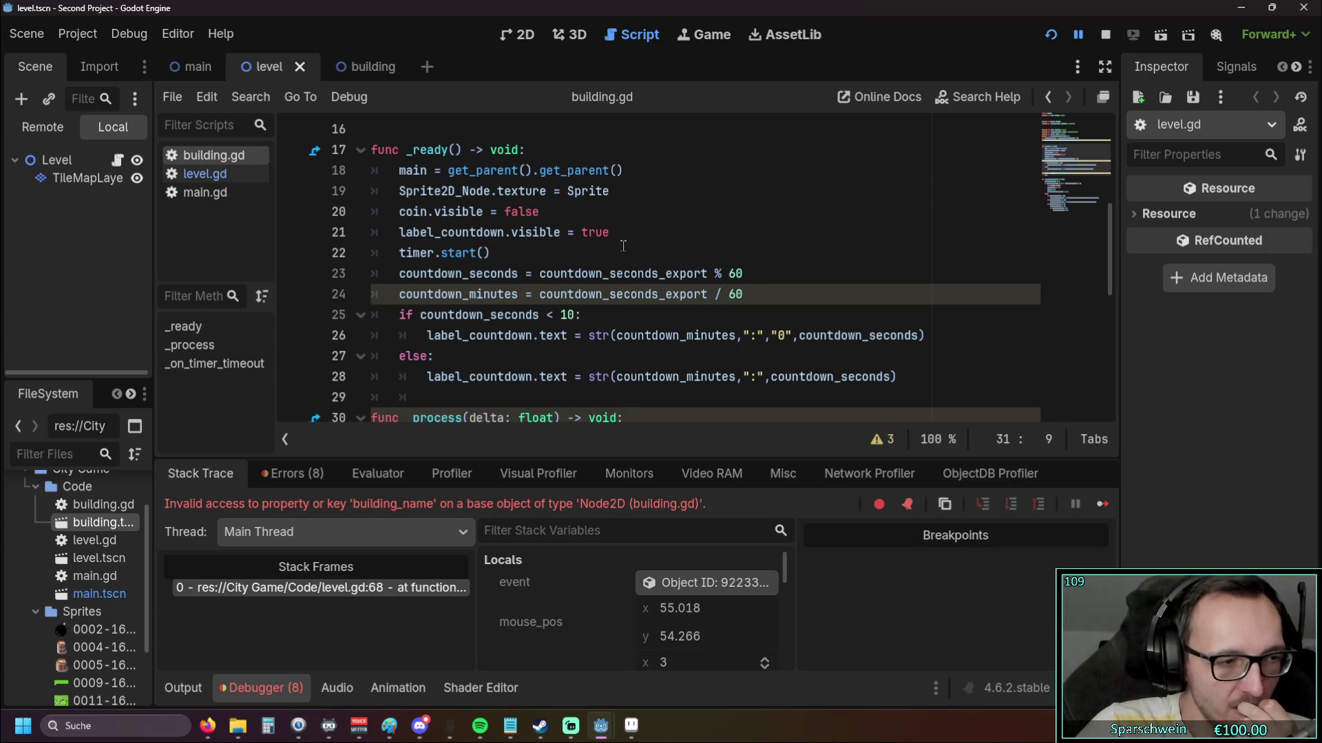
{"action": "left_click", "coordinate": [208, 180]}
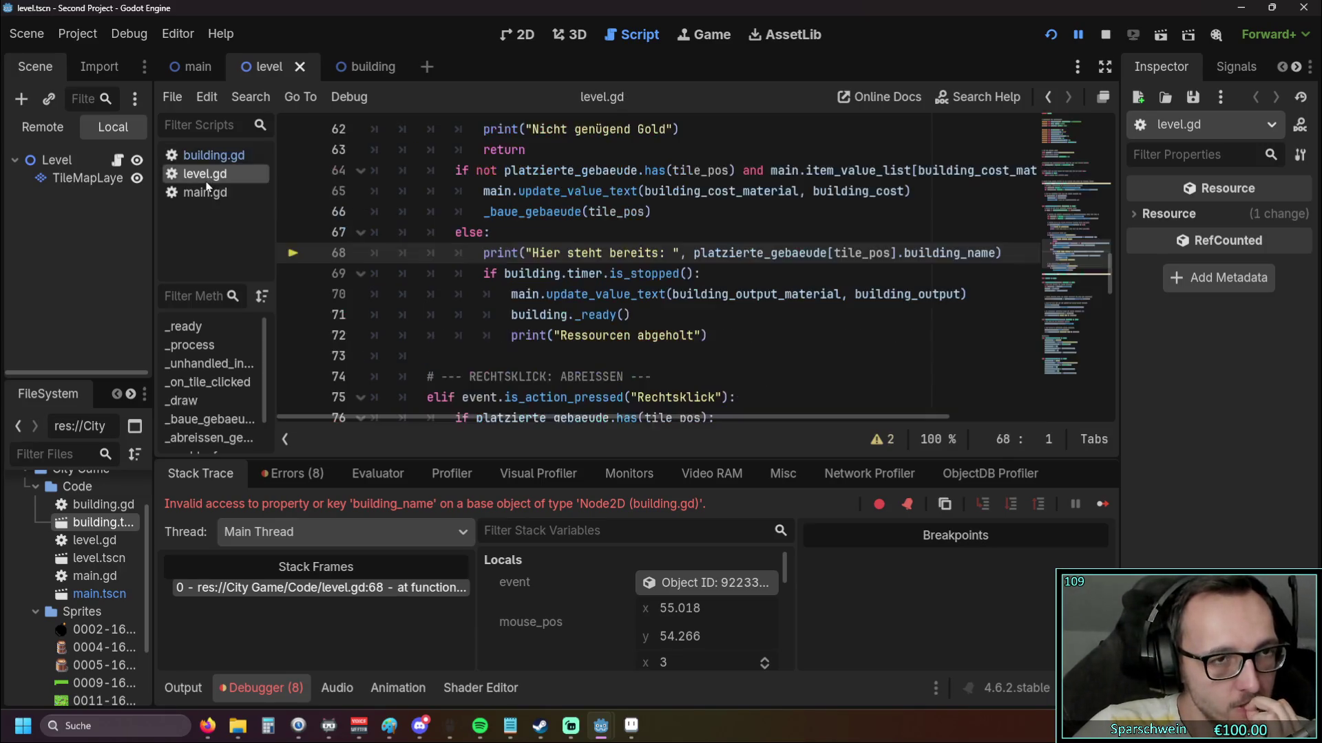
{"action": "scroll", "coordinate": [530, 274], "scroll_direction": "down", "scroll_amount": 5}
{"action": "scroll", "coordinate": [530, 273], "scroll_direction": "down", "scroll_amount": 10}
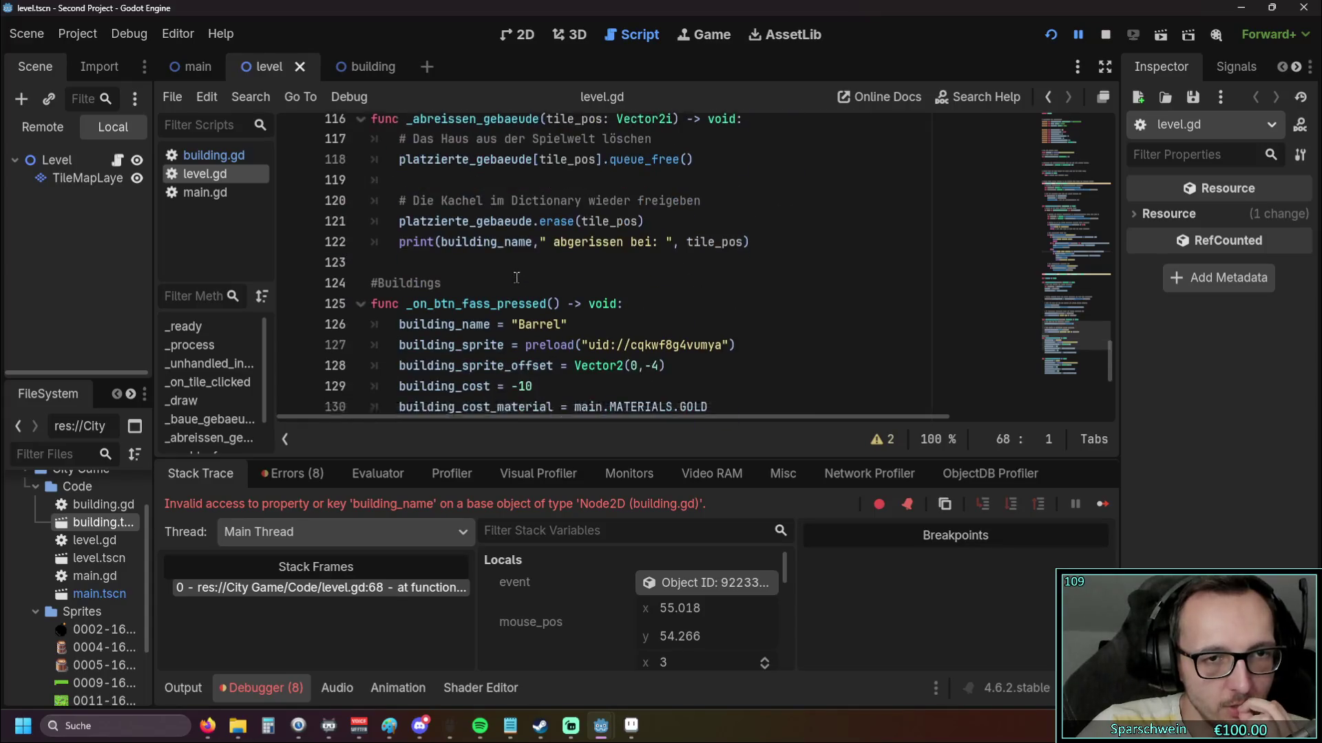
{"action": "left_click_drag", "start_coordinate": [399, 213], "coordinate": [490, 213]}
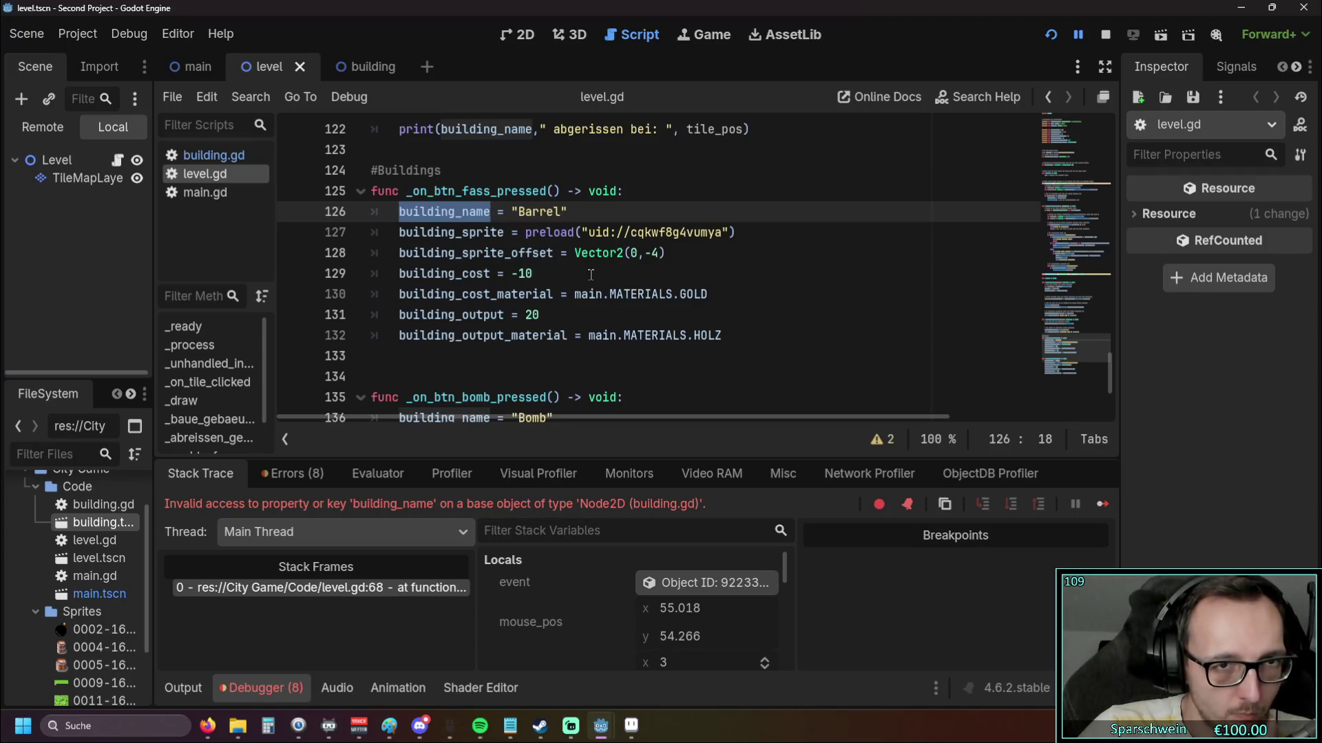
{"action": "left_click", "coordinate": [455, 233]}
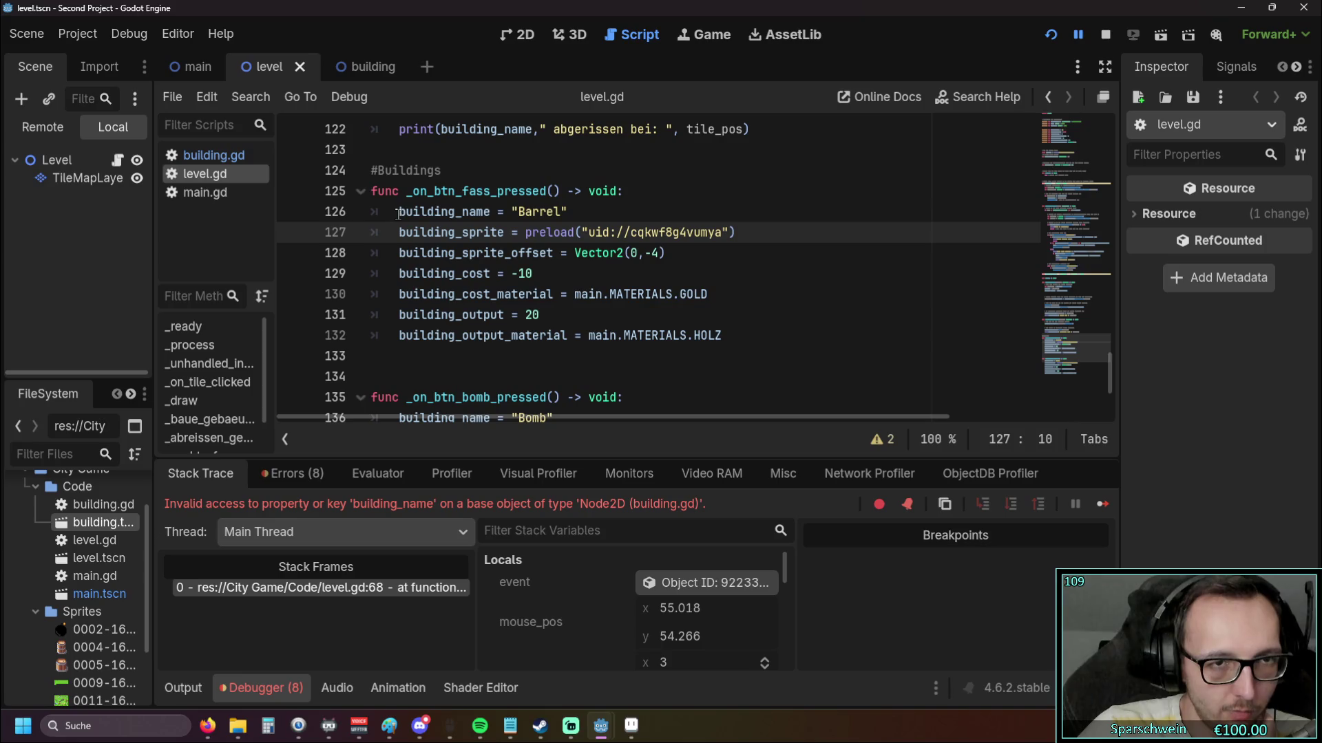
{"action": "mouse_move", "coordinate": [398, 214]}
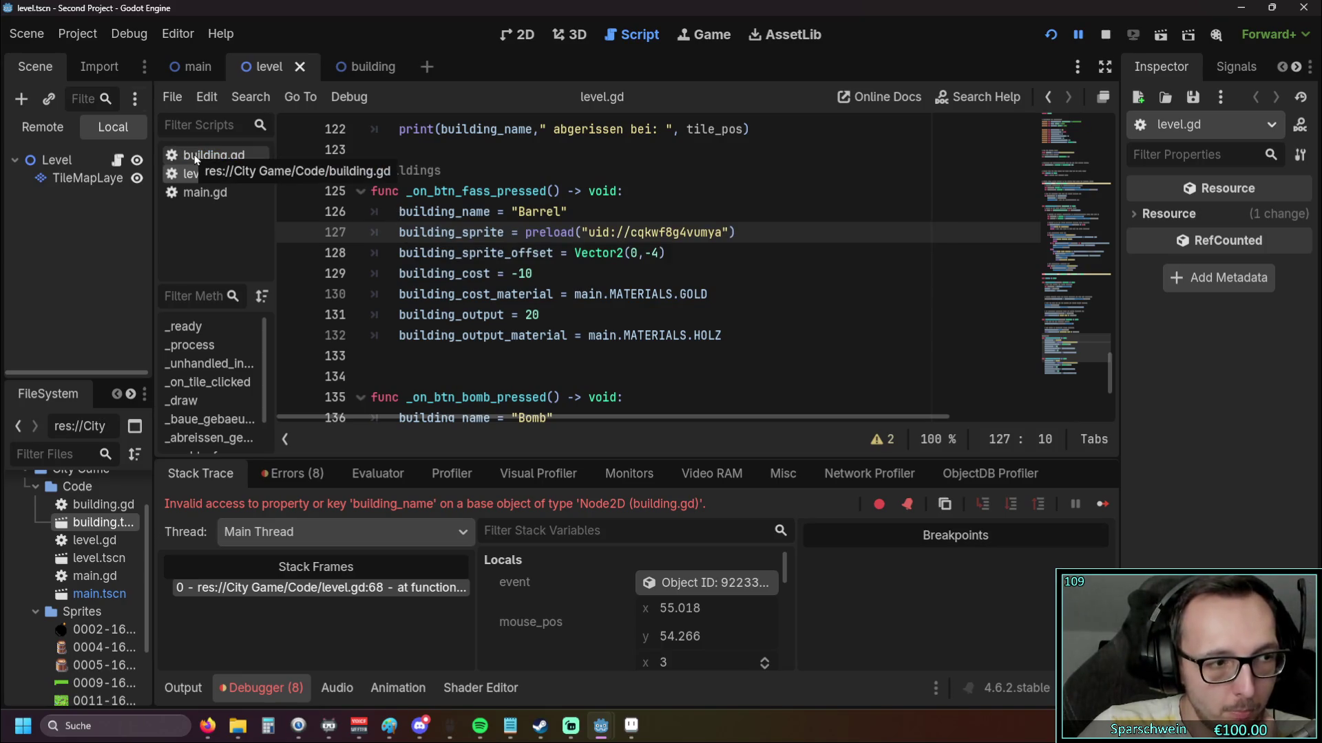
{"action": "scroll", "coordinate": [646, 284], "scroll_direction": "up", "scroll_amount": 2}
{"action": "scroll", "coordinate": [646, 284], "scroll_direction": "up", "scroll_amount": 18}
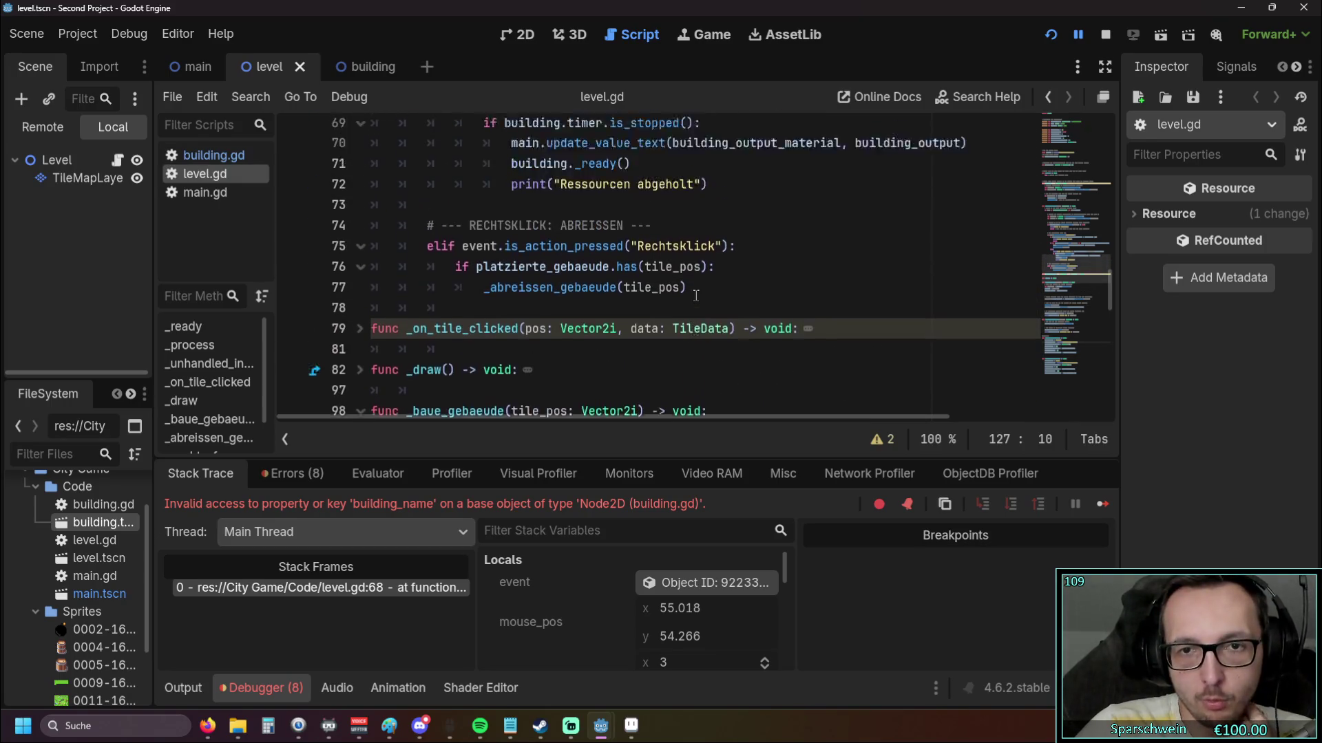
{"action": "scroll", "coordinate": [698, 300], "scroll_direction": "up", "scroll_amount": 1}
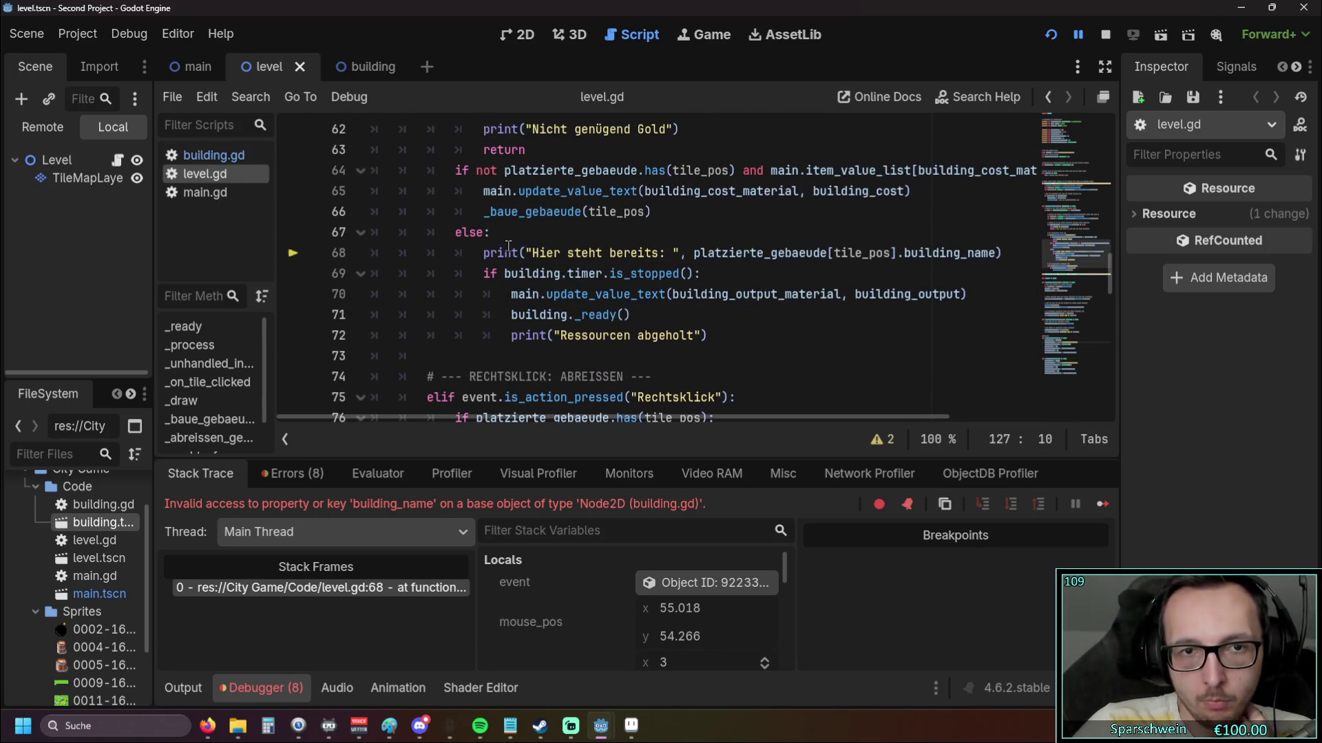
{"action": "mouse_move", "coordinate": [506, 273]}
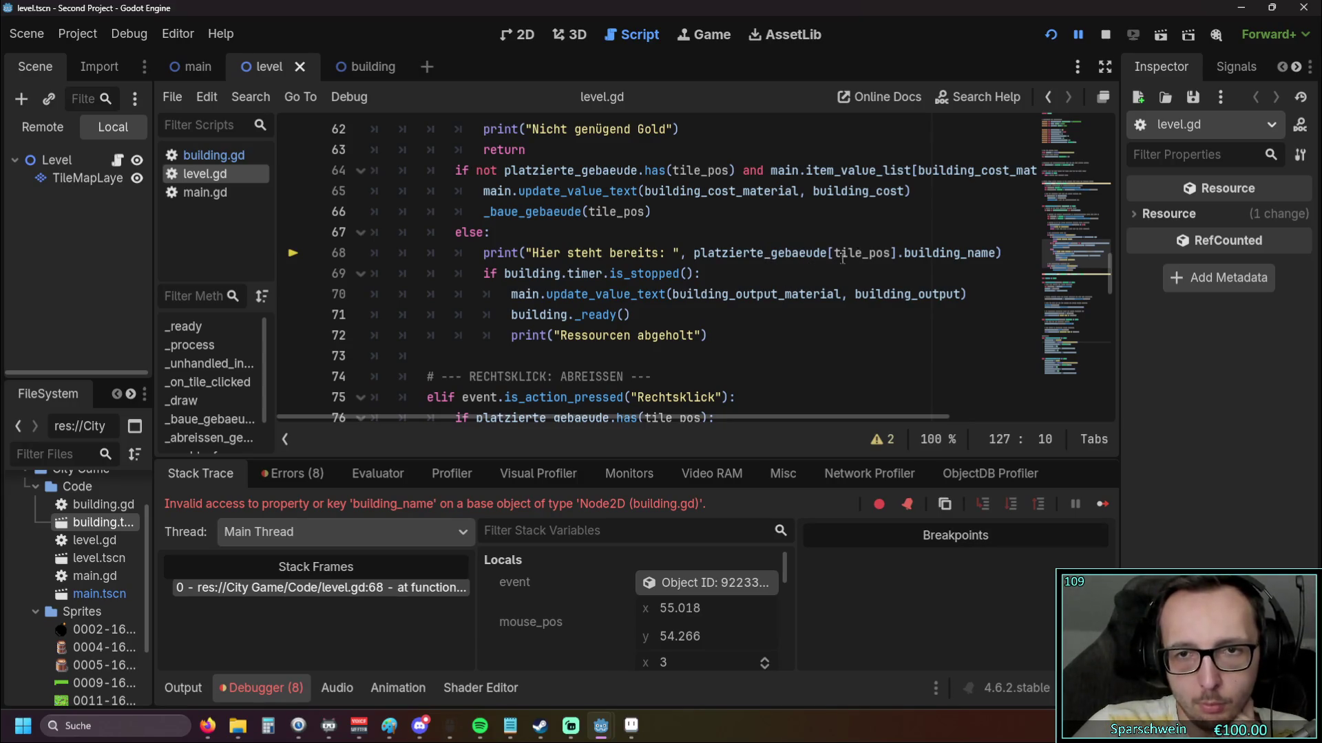
{"action": "scroll", "coordinate": [742, 252], "scroll_direction": "down", "scroll_amount": 5}
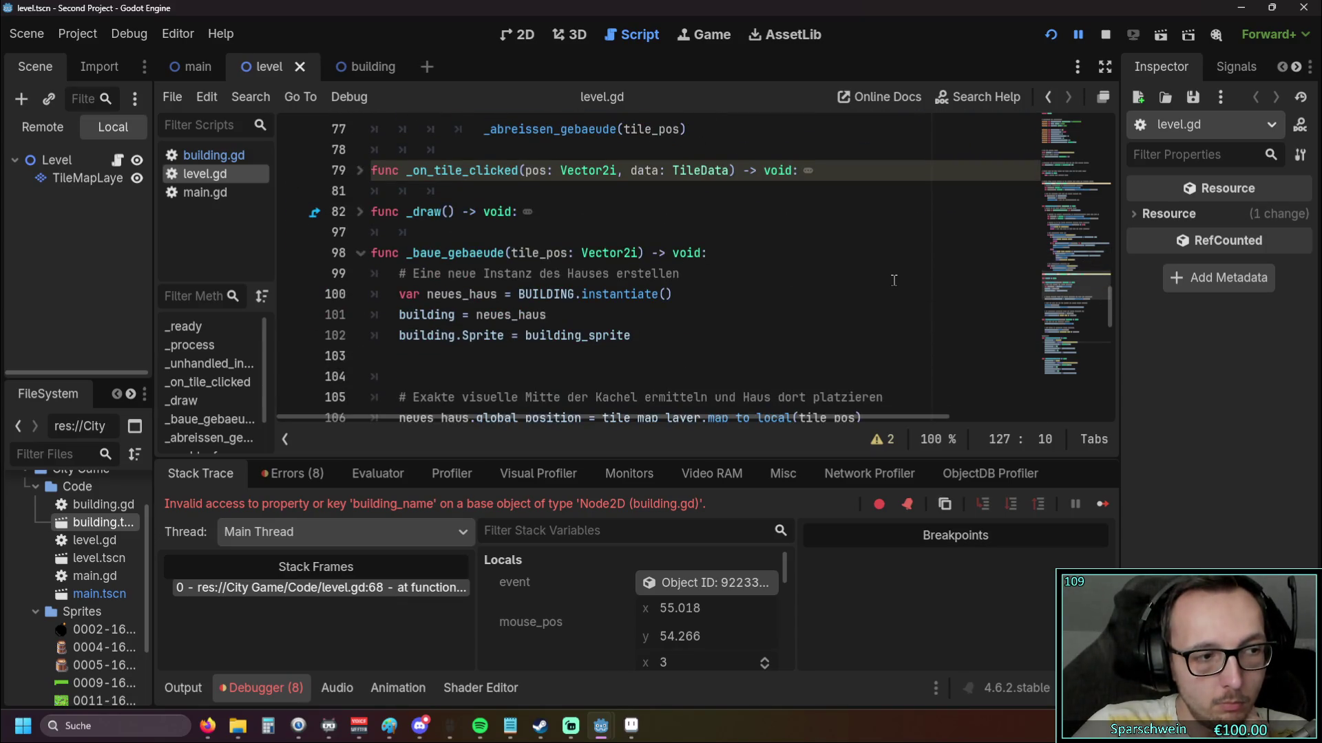
{"action": "scroll", "coordinate": [893, 280], "scroll_direction": "up", "scroll_amount": 5}
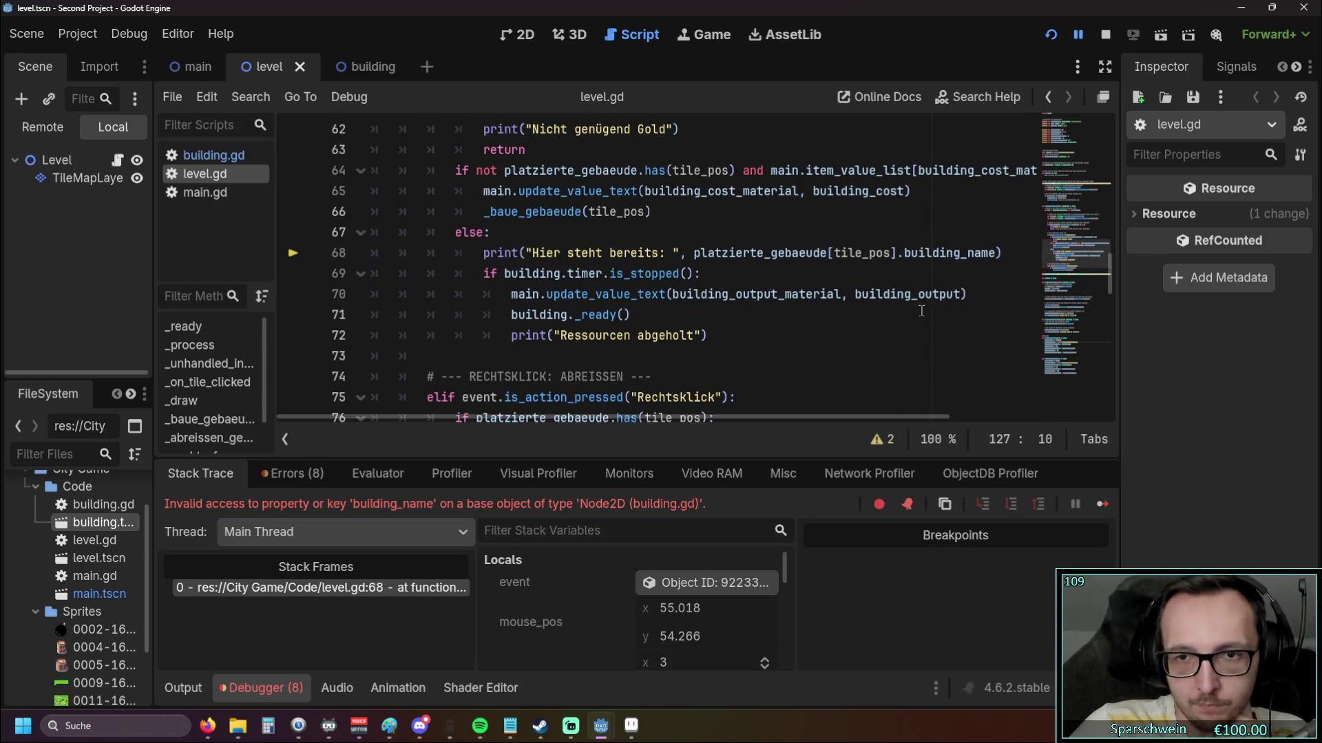
{"action": "scroll", "coordinate": [895, 315], "scroll_direction": "up", "scroll_amount": 1}
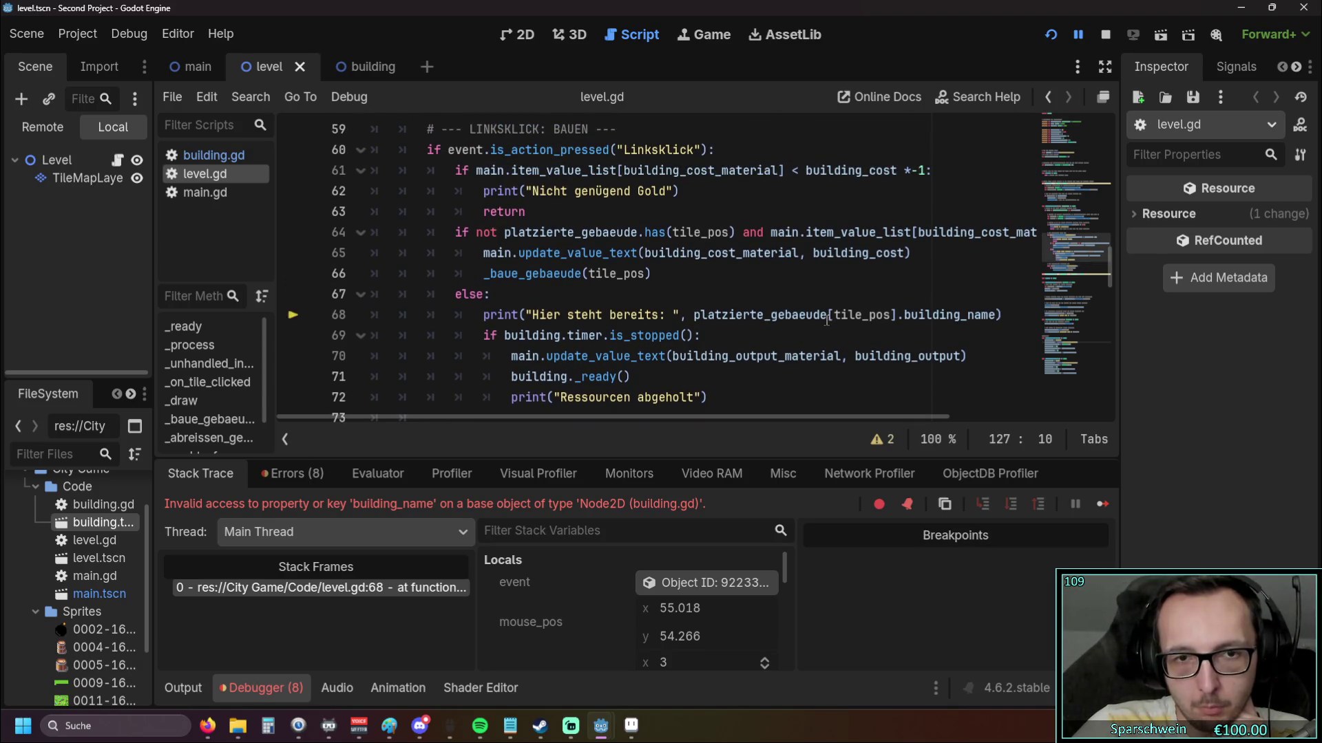
{"action": "mouse_move", "coordinate": [578, 339]}
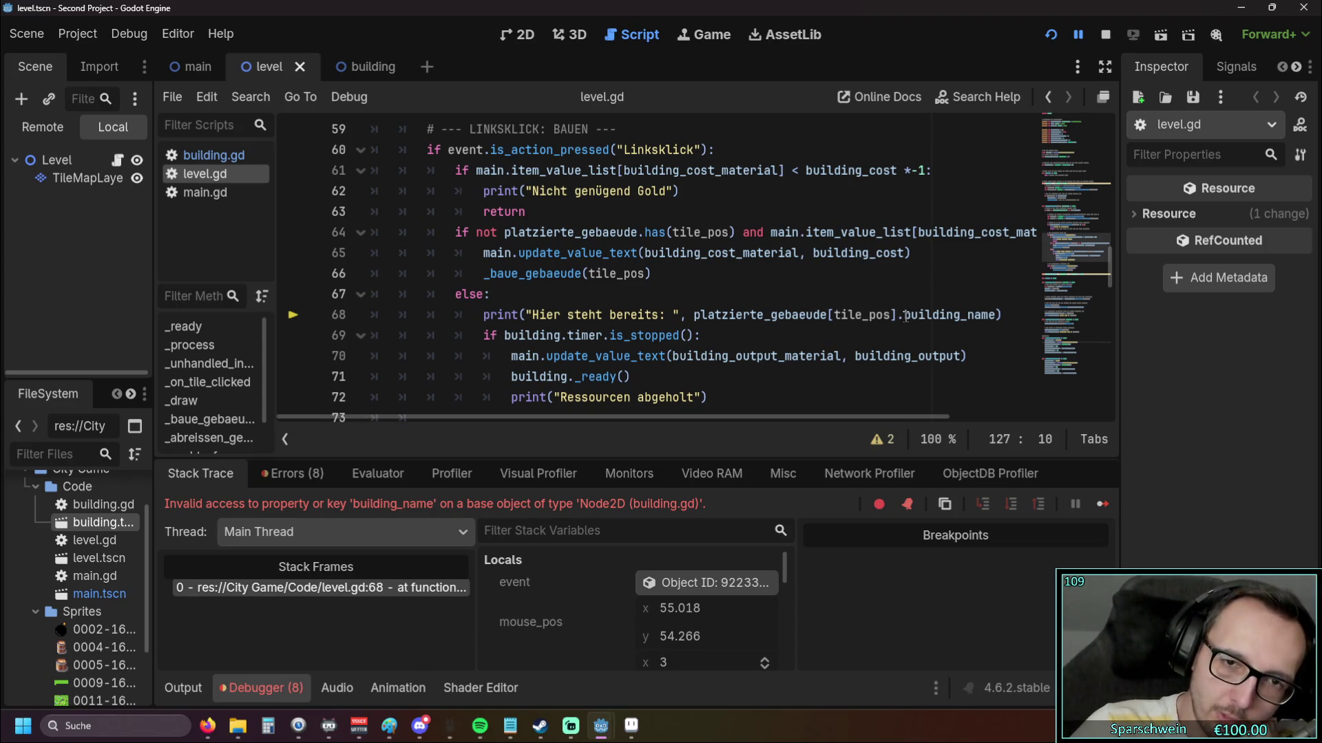
{"action": "mouse_move", "coordinate": [905, 315]}
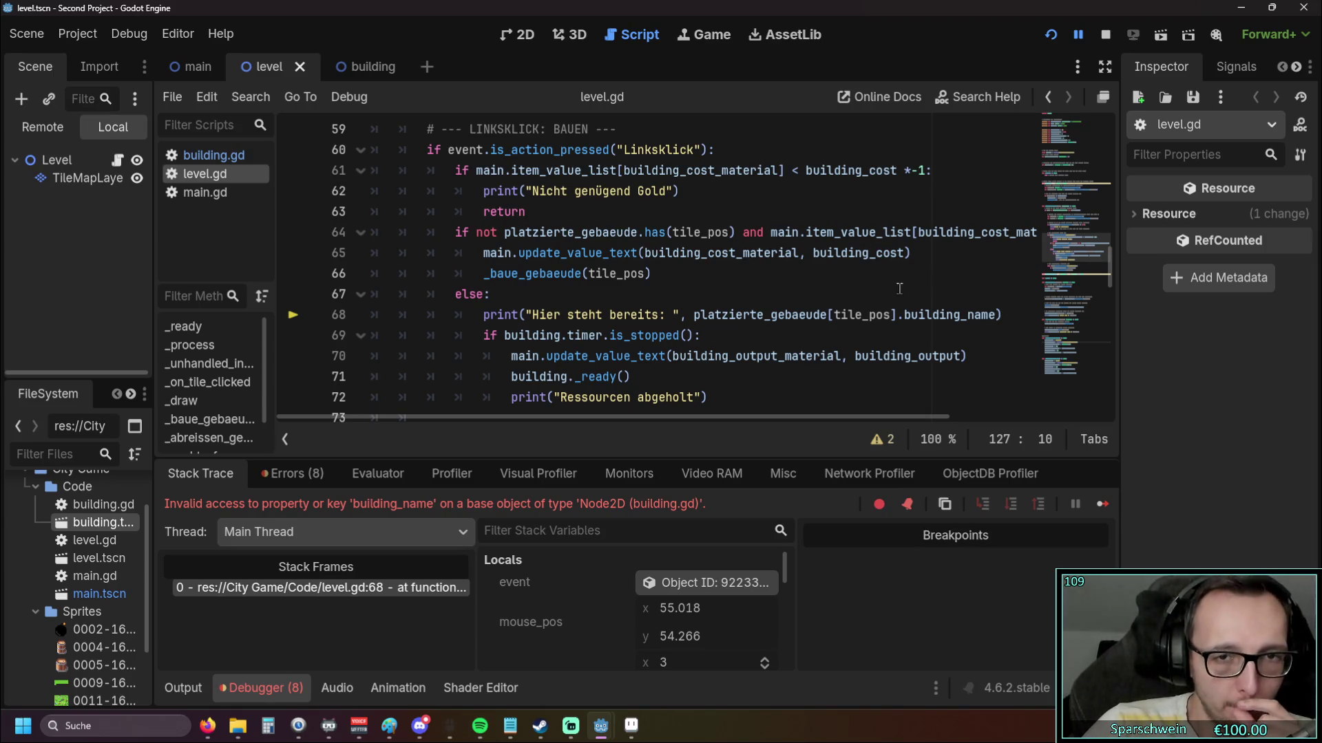
Replace the dot before building_name on line 68 with a comma
{"action": "left_click", "coordinate": [896, 314]}
{"action": "key", "text": "Delete"}
{"action": "type", "text": ","}
{"action": "left_click", "coordinate": [826, 292]}
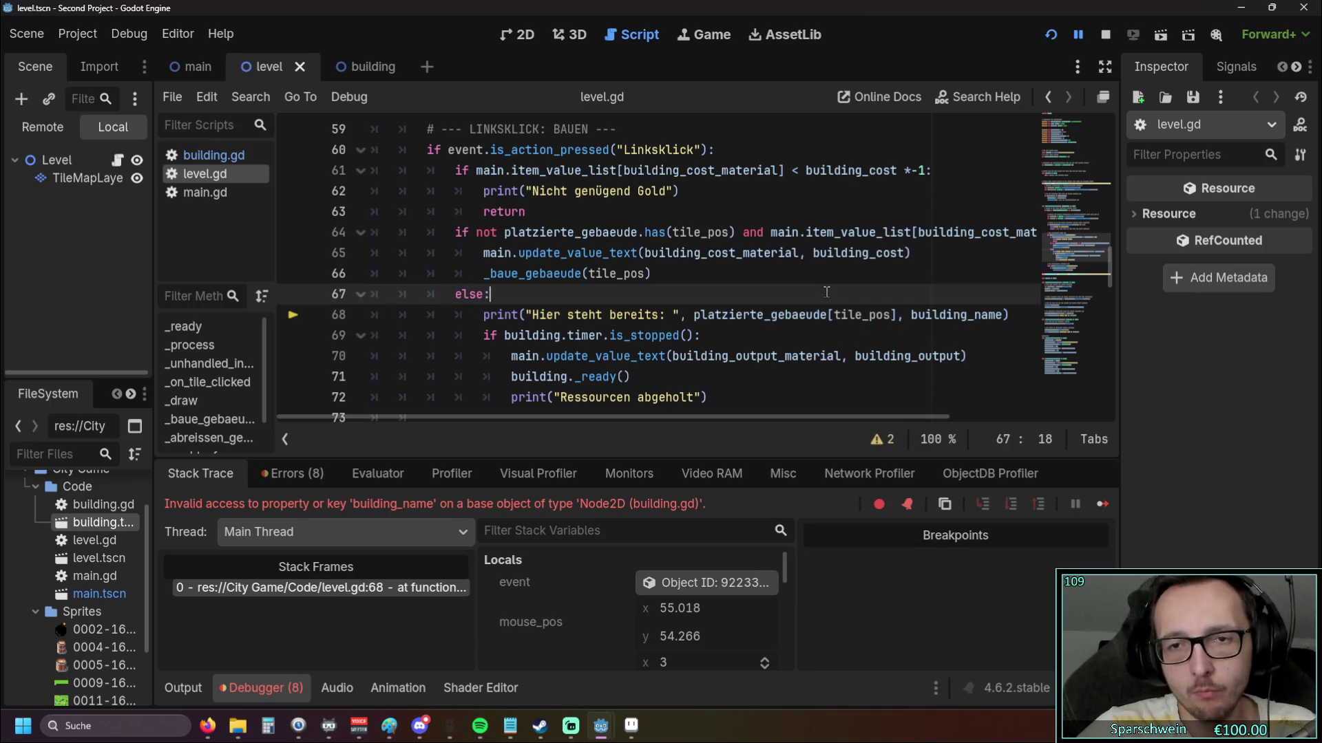
Rerun the game, build a barrel and click it to print 'Barrel', then close the game
{"action": "left_click", "coordinate": [1051, 36]}
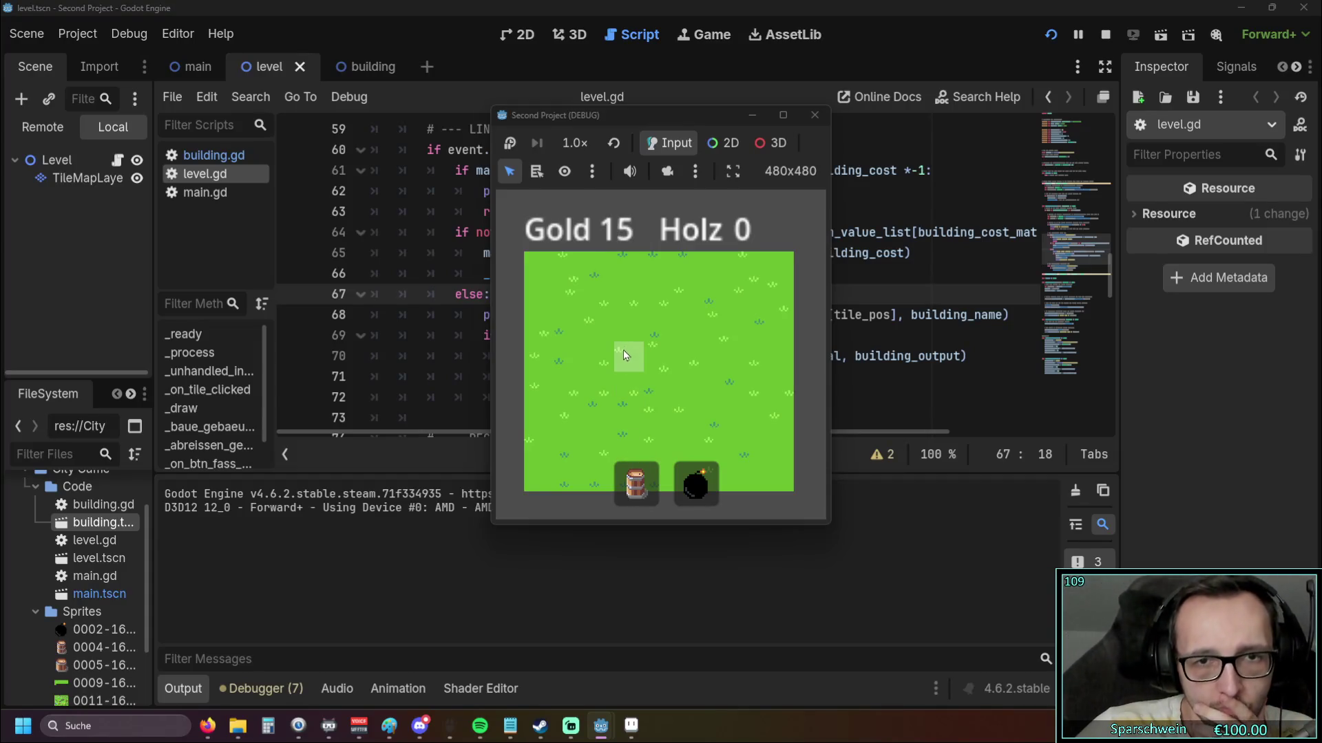
{"action": "left_click", "coordinate": [624, 355]}
{"action": "left_click", "coordinate": [626, 356]}
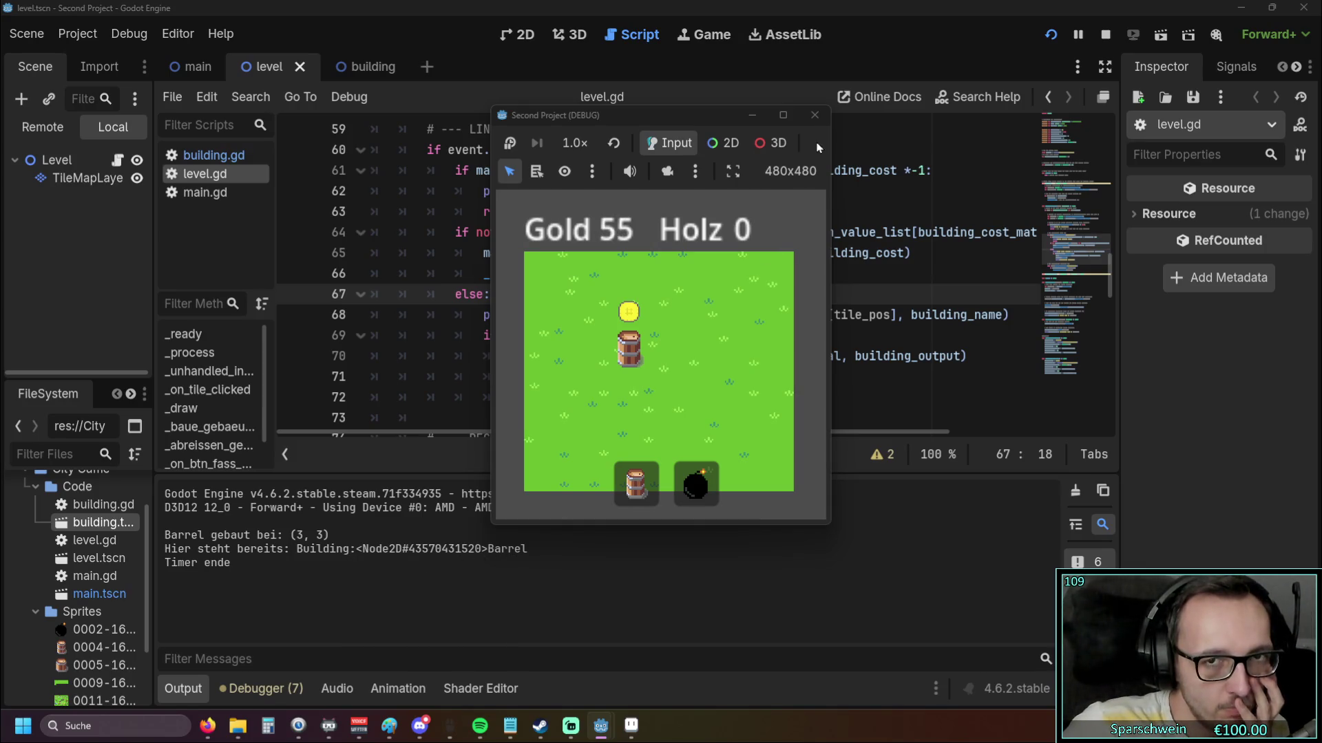
{"action": "left_click", "coordinate": [814, 115]}
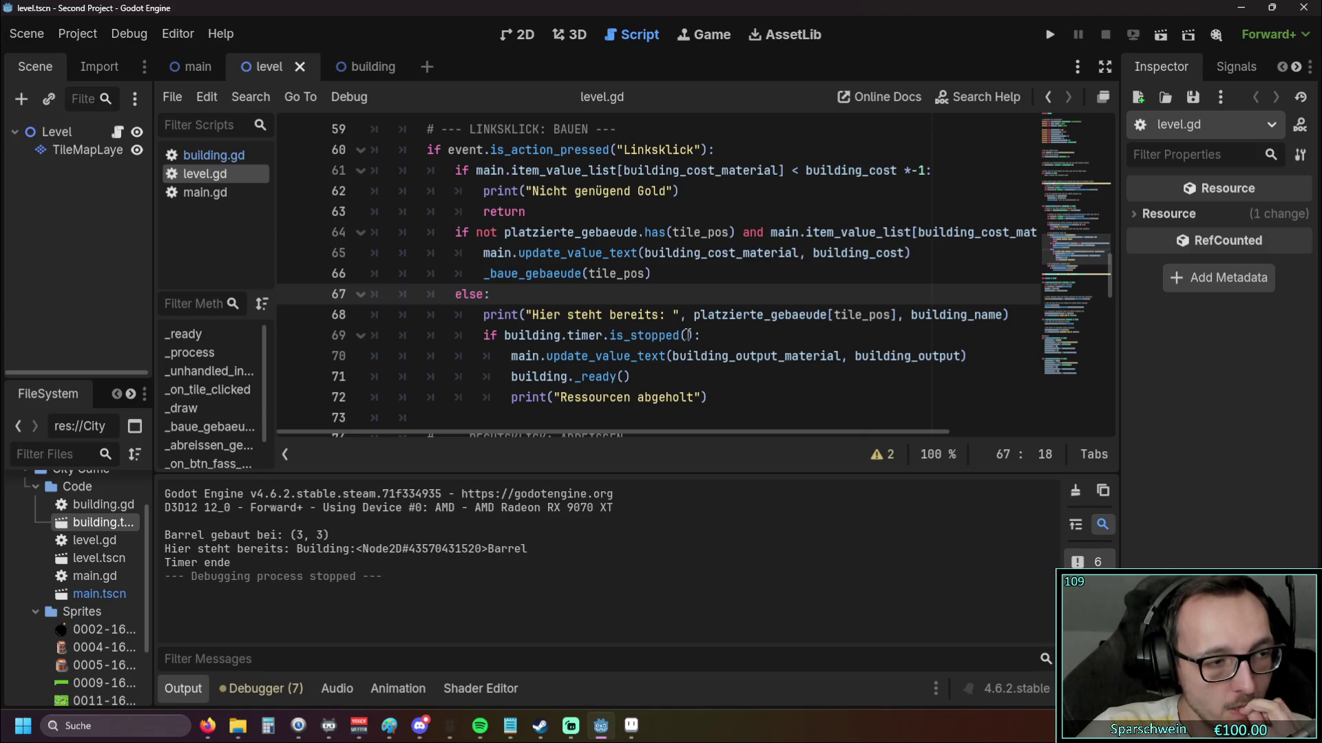
Launch the game, place barrels on tiles (3,3) through (6,3), then pause the game
{"action": "left_click", "coordinate": [1042, 39]}
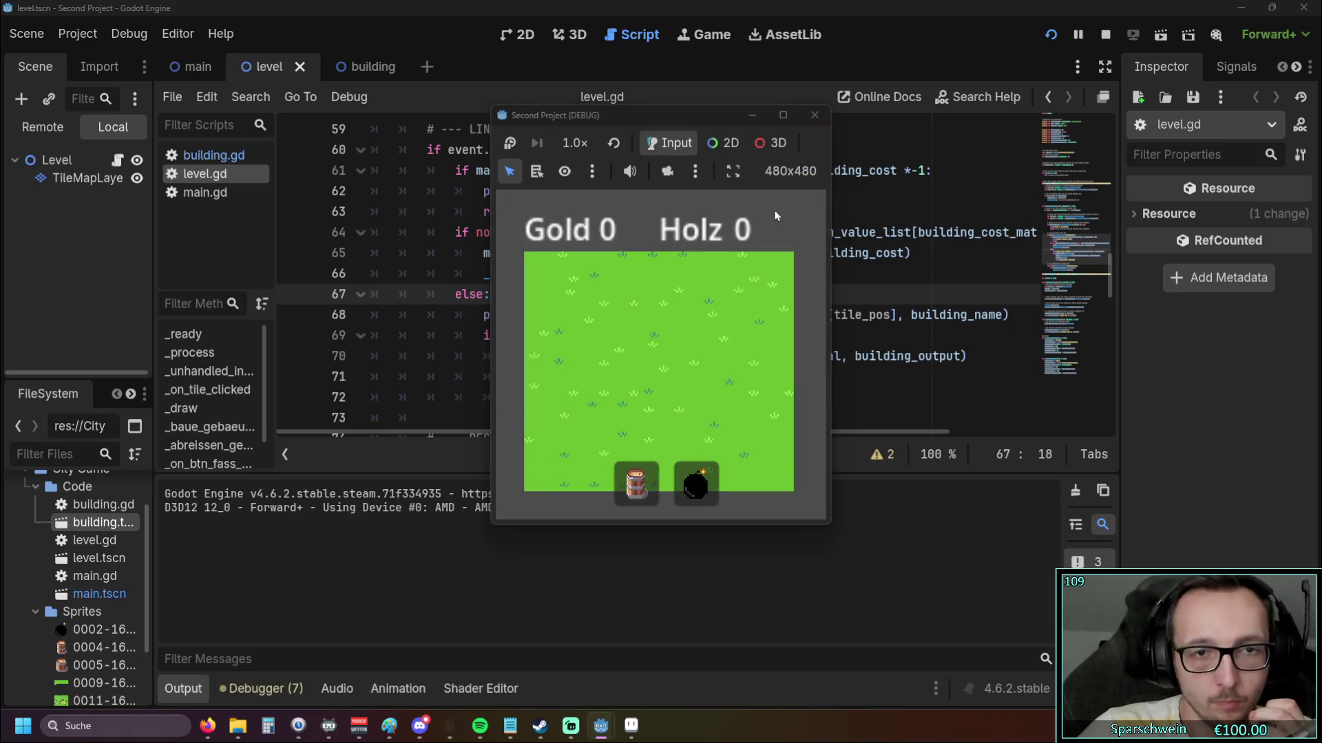
{"action": "left_click", "coordinate": [643, 473]}
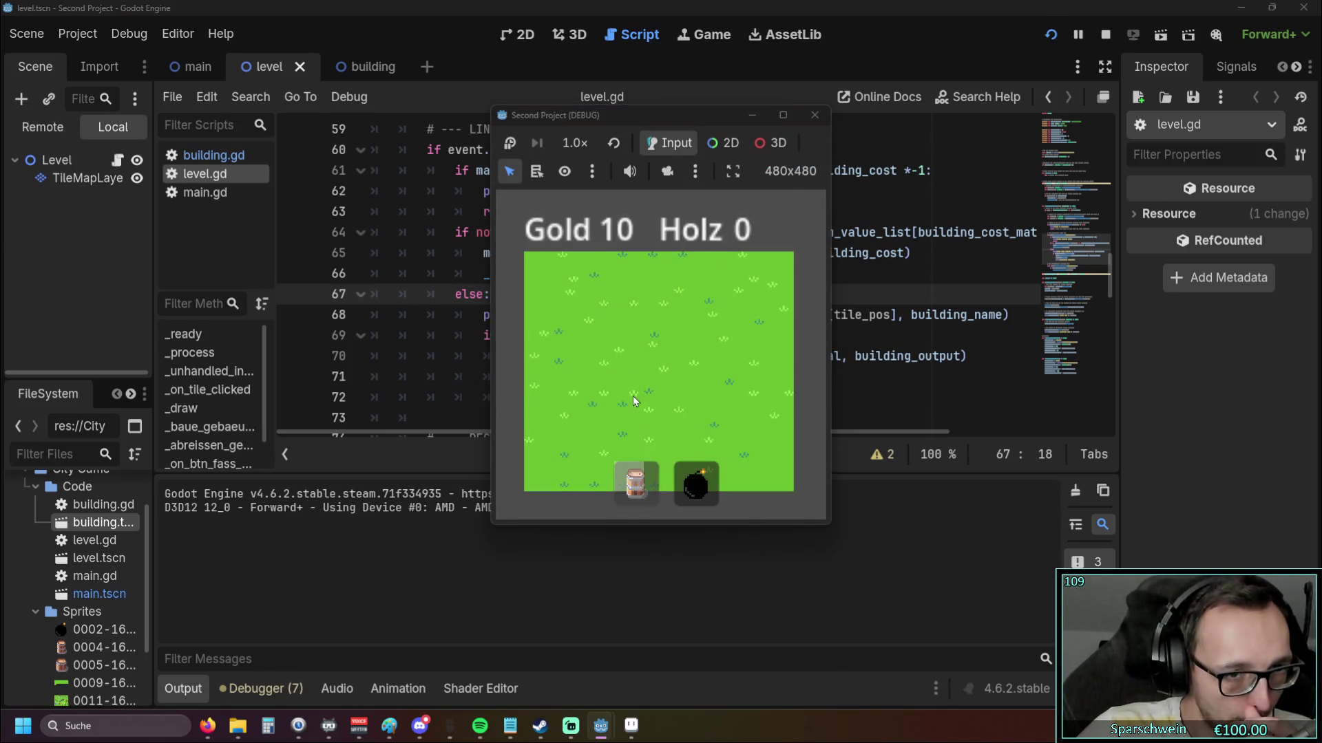
{"action": "left_click", "coordinate": [629, 362]}
{"action": "left_click", "coordinate": [661, 355]}
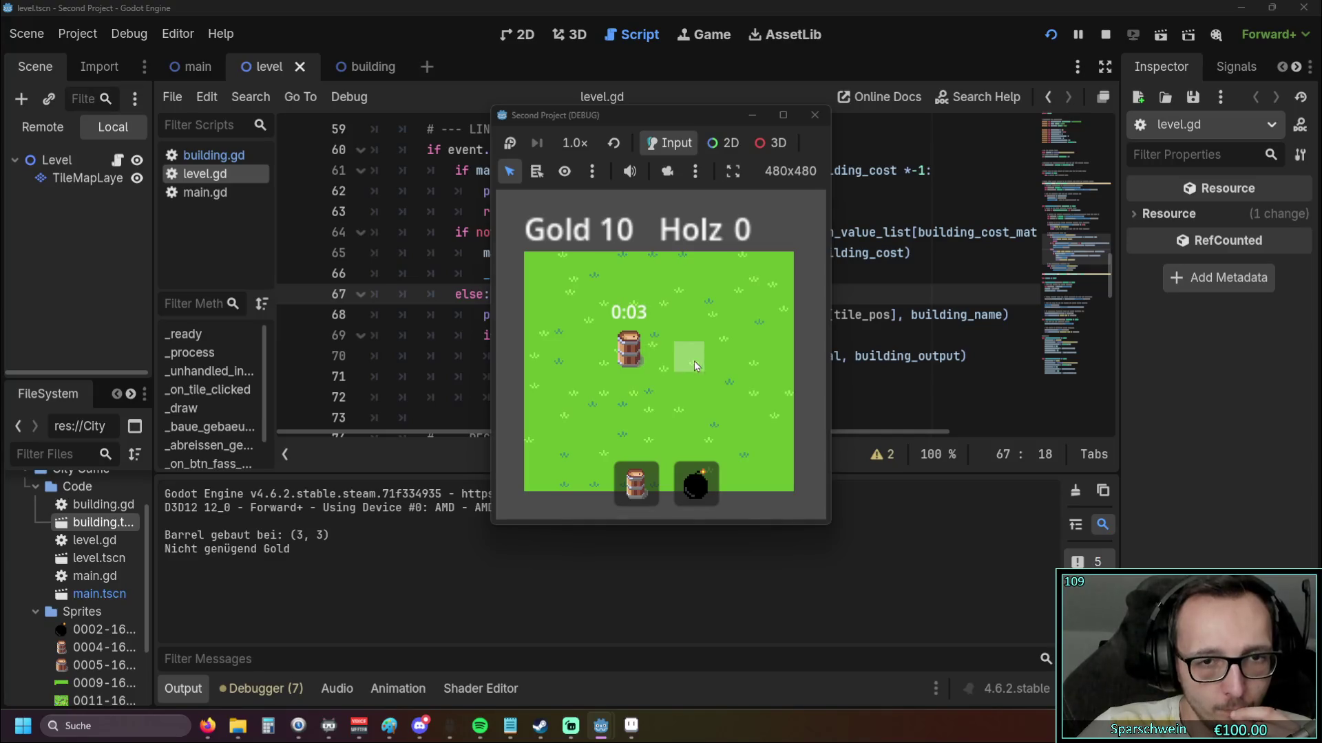
{"action": "left_click", "coordinate": [668, 355]}
{"action": "left_click", "coordinate": [691, 354]}
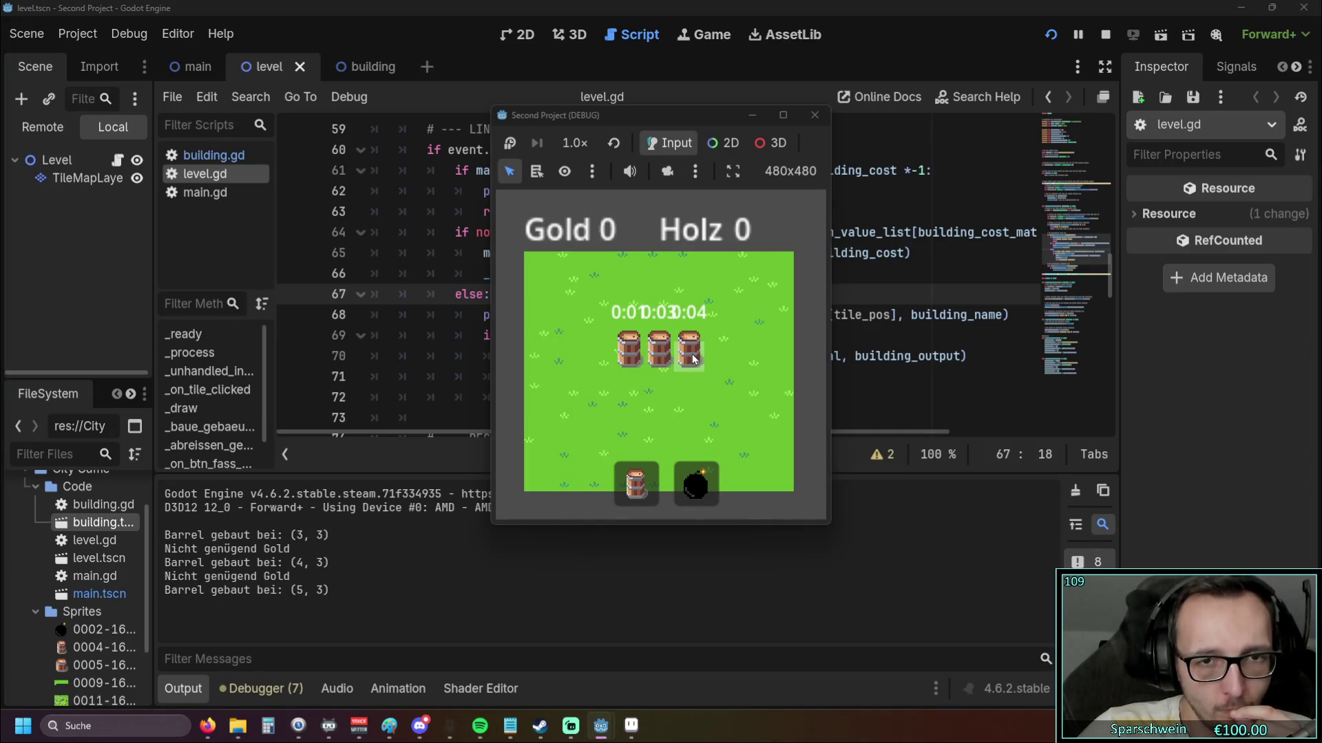
{"action": "left_click", "coordinate": [729, 364]}
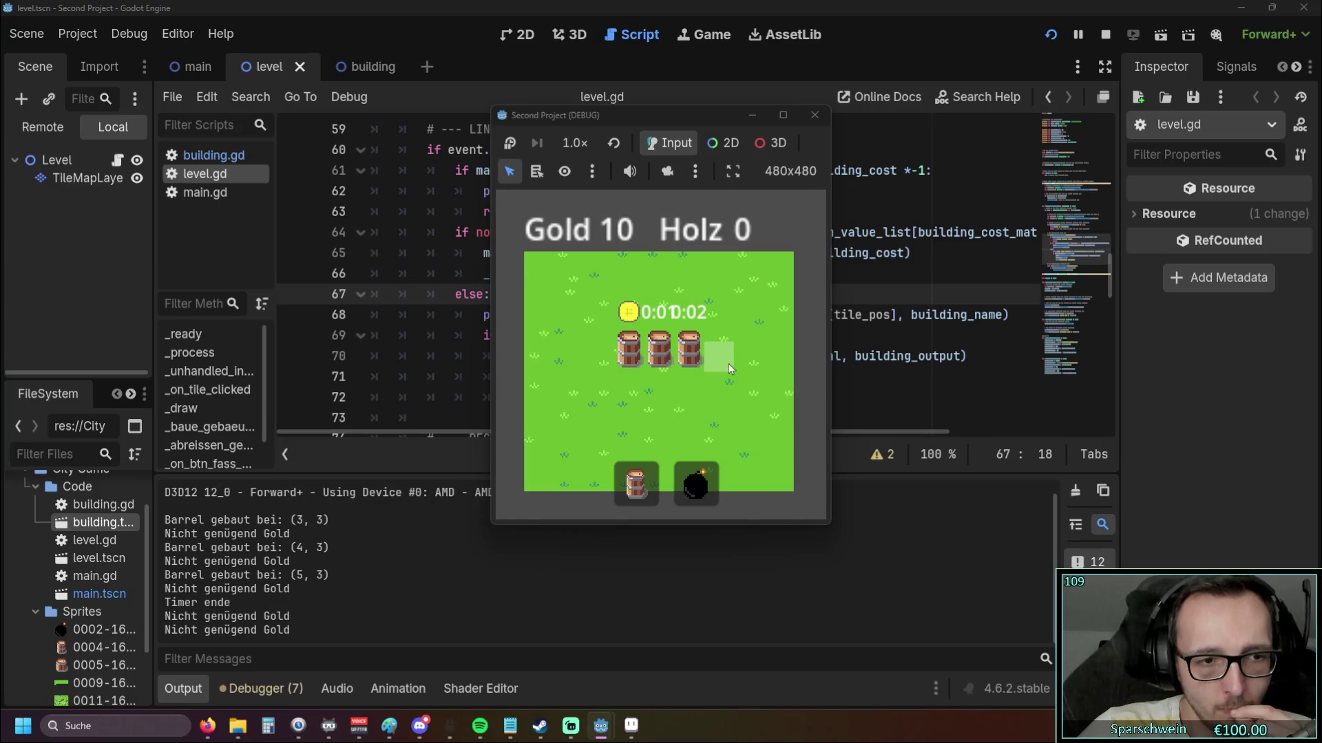
{"action": "left_click", "coordinate": [727, 362]}
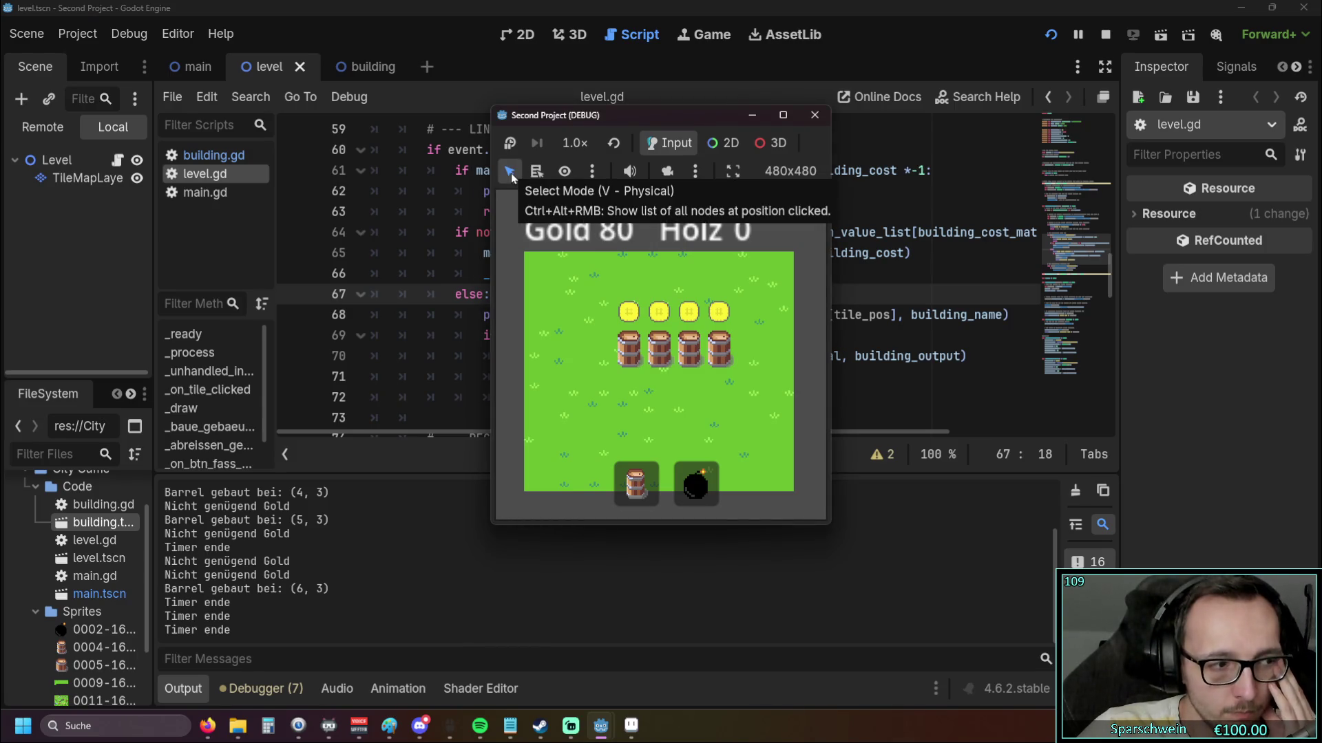
{"action": "mouse_move", "coordinate": [489, 317]}
{"action": "left_mouse_down"}
{"action": "mouse_move", "coordinate": [360, 316]}
{"action": "mouse_move", "coordinate": [513, 317]}
{"action": "mouse_move", "coordinate": [464, 316]}
{"action": "left_mouse_up"}
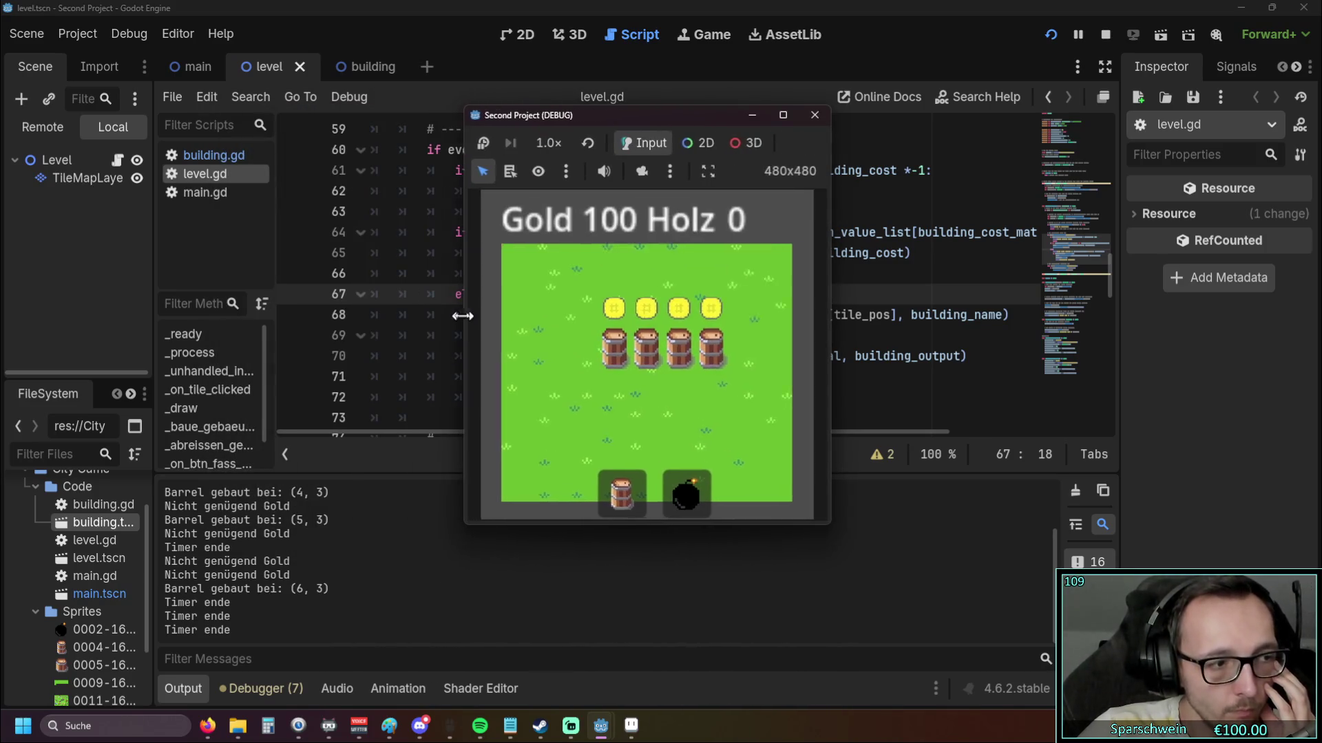
{"action": "left_click", "coordinate": [481, 149]}
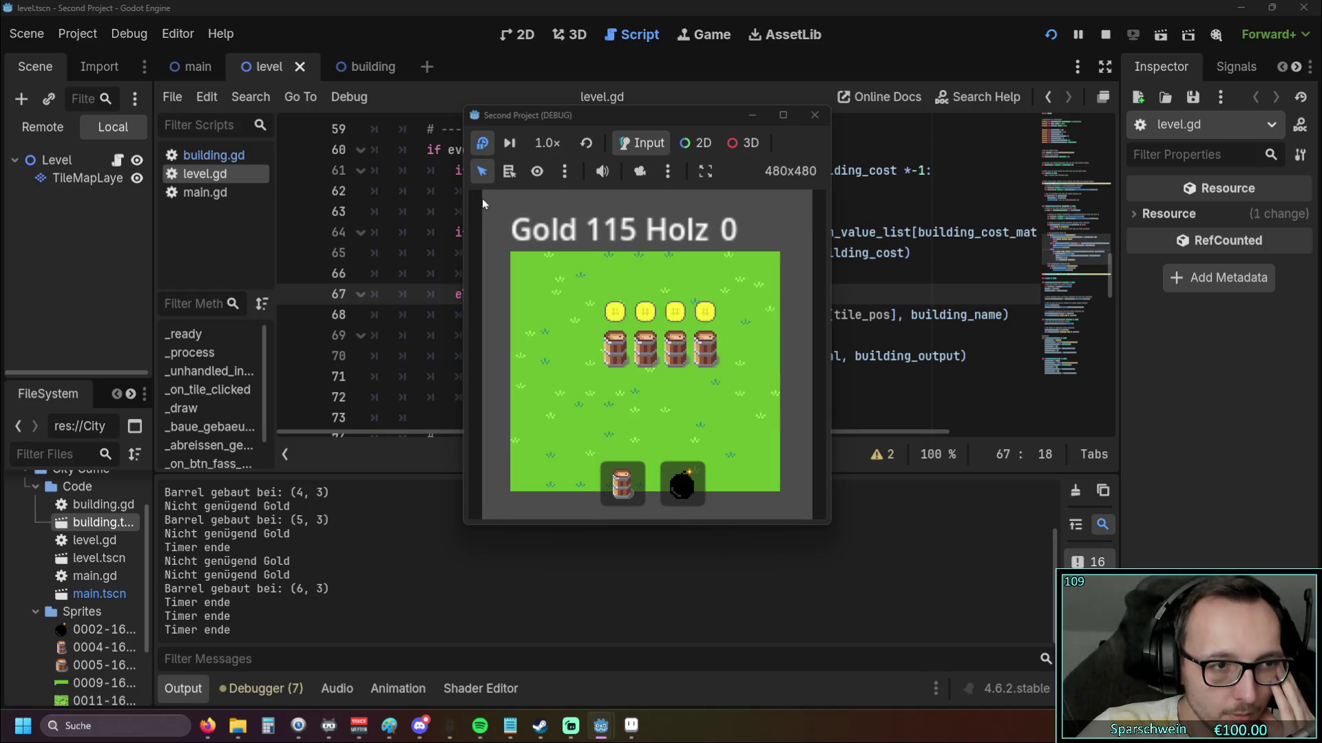
Show the Remote scene tree and expand Main, GUI and Level
{"action": "left_click", "coordinate": [36, 126]}
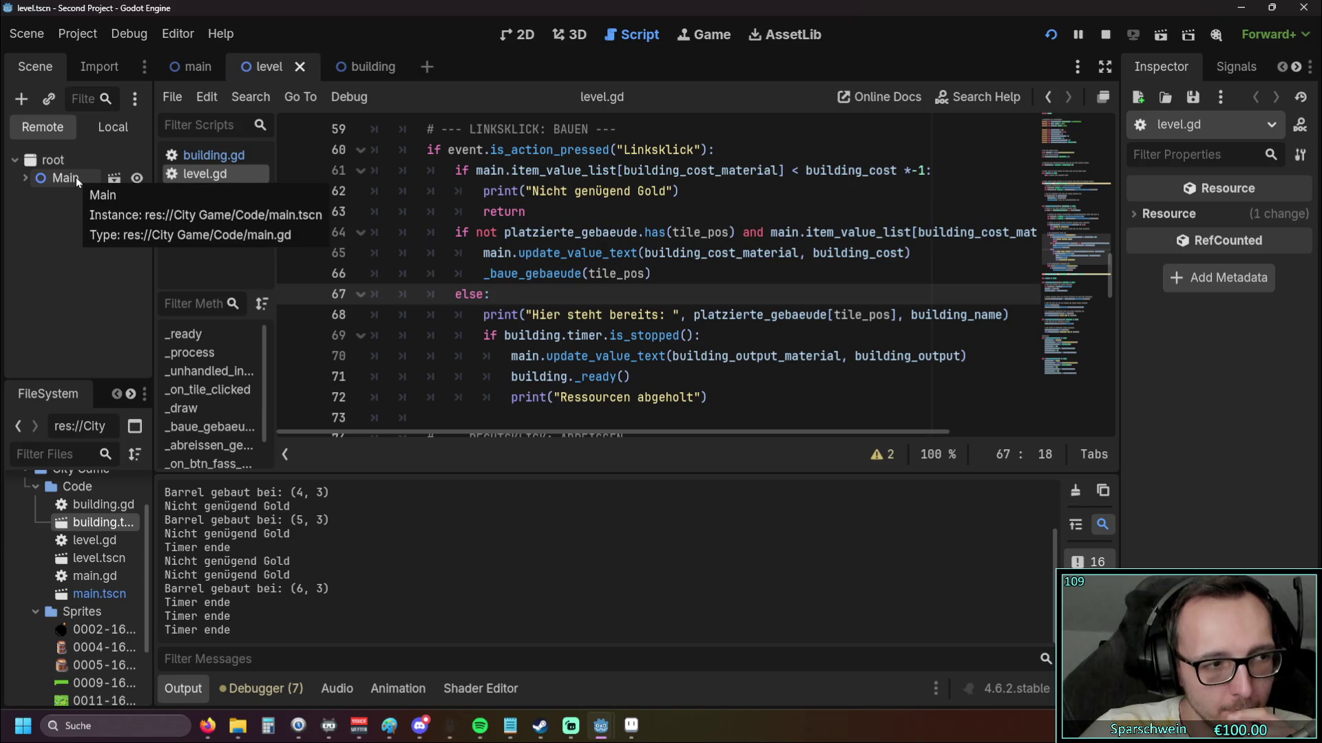
{"action": "left_click", "coordinate": [74, 180]}
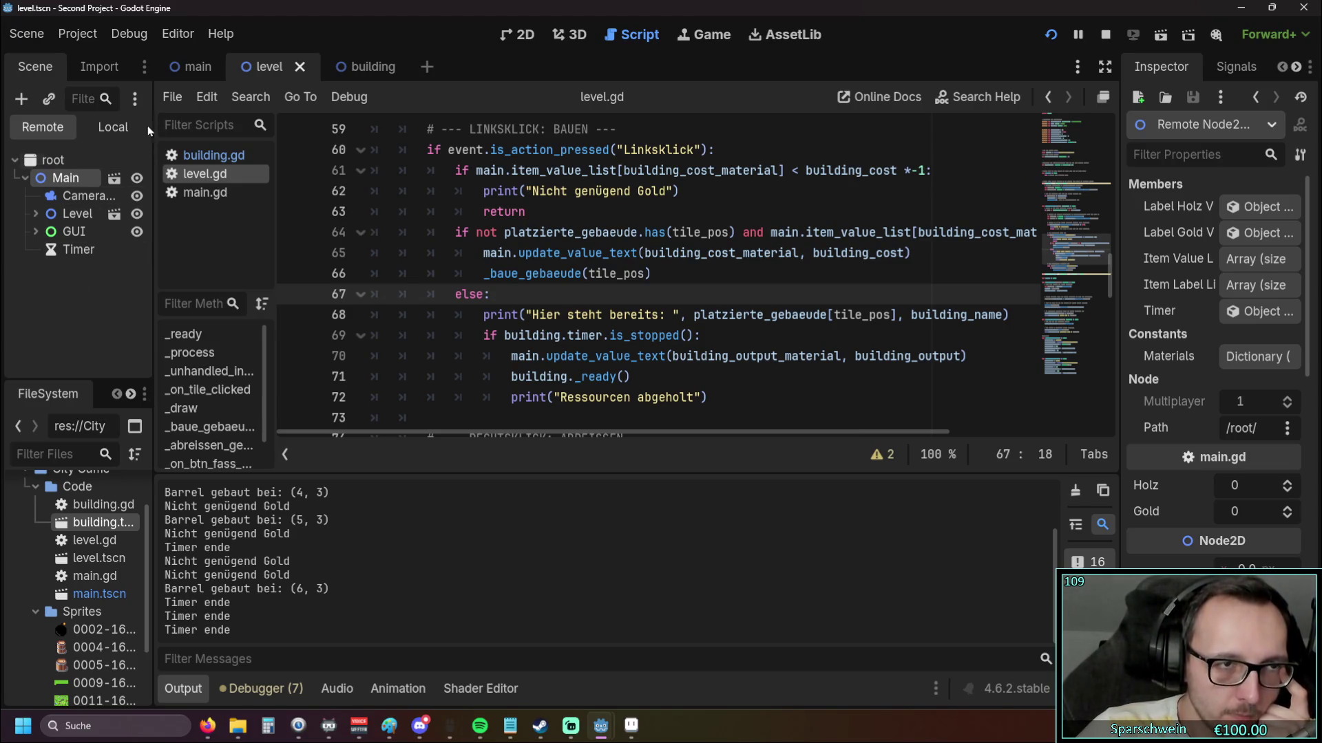
{"action": "left_click", "coordinate": [187, 72]}
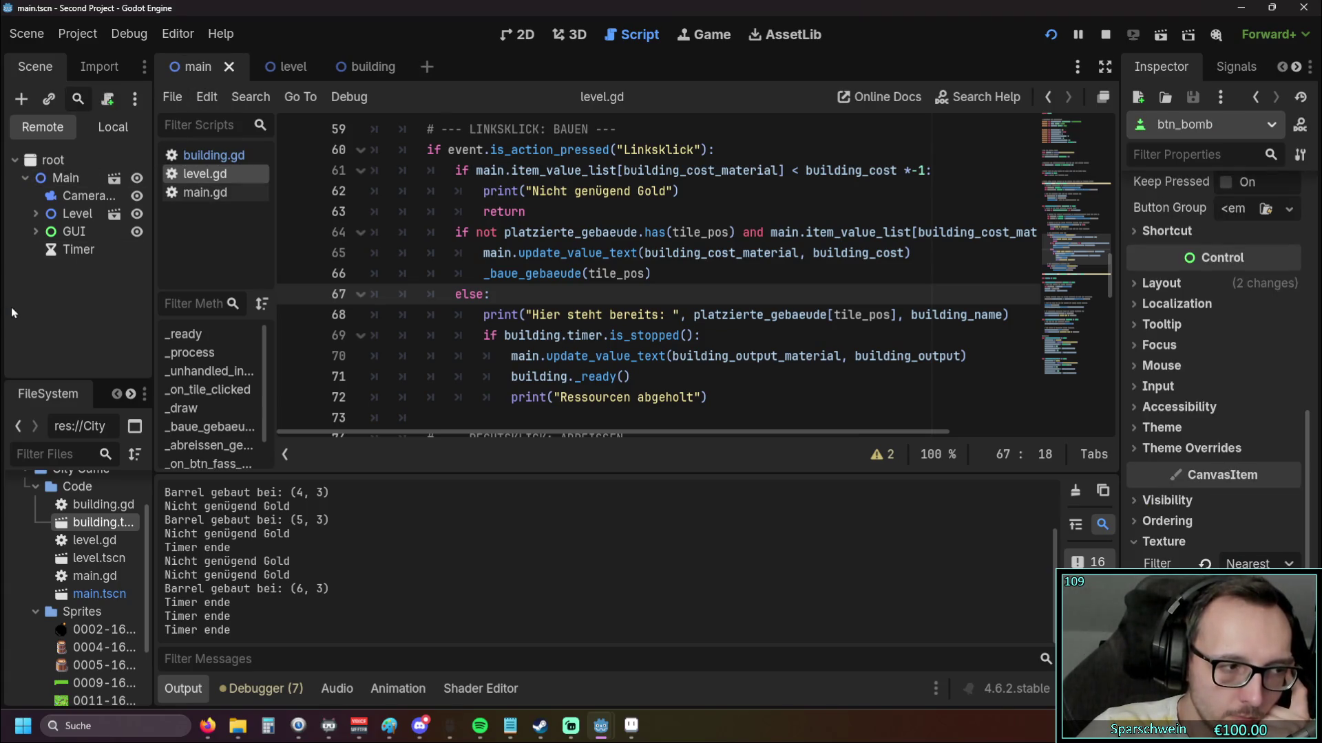
{"action": "left_click", "coordinate": [33, 232]}
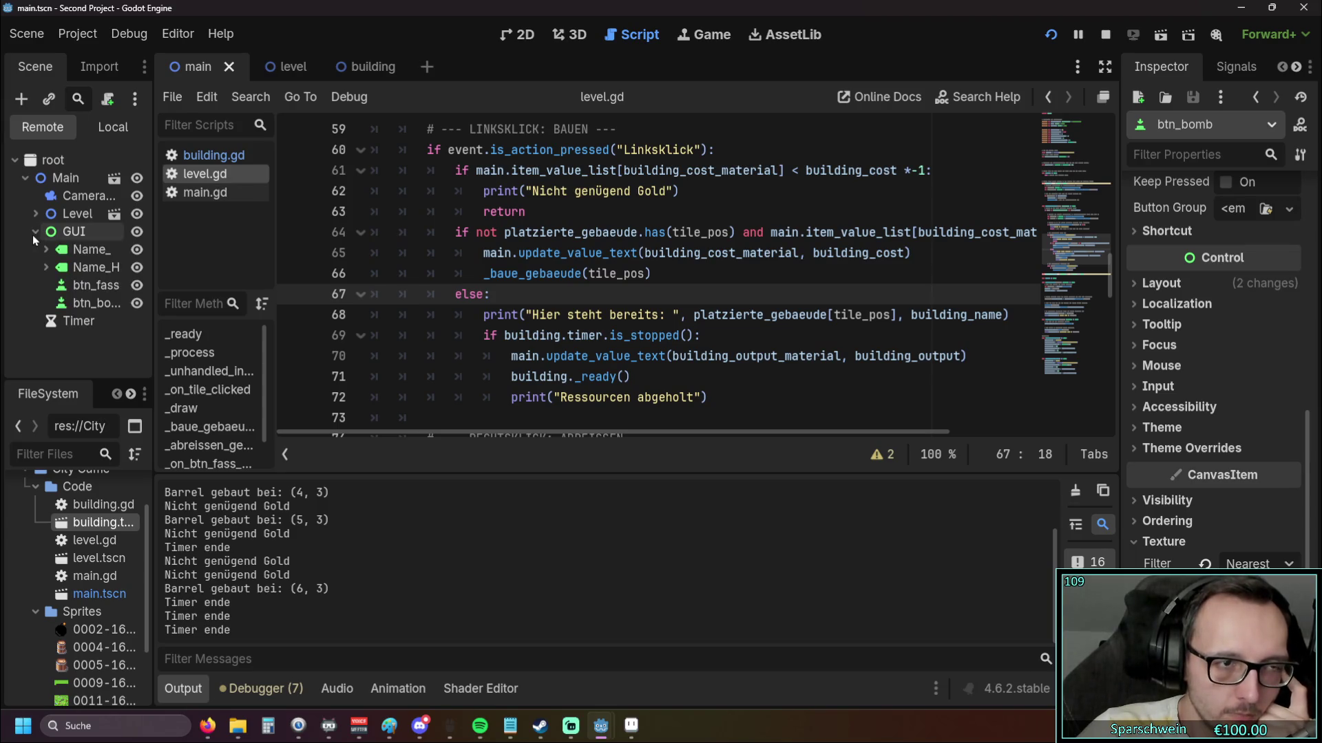
{"action": "left_click", "coordinate": [36, 215]}
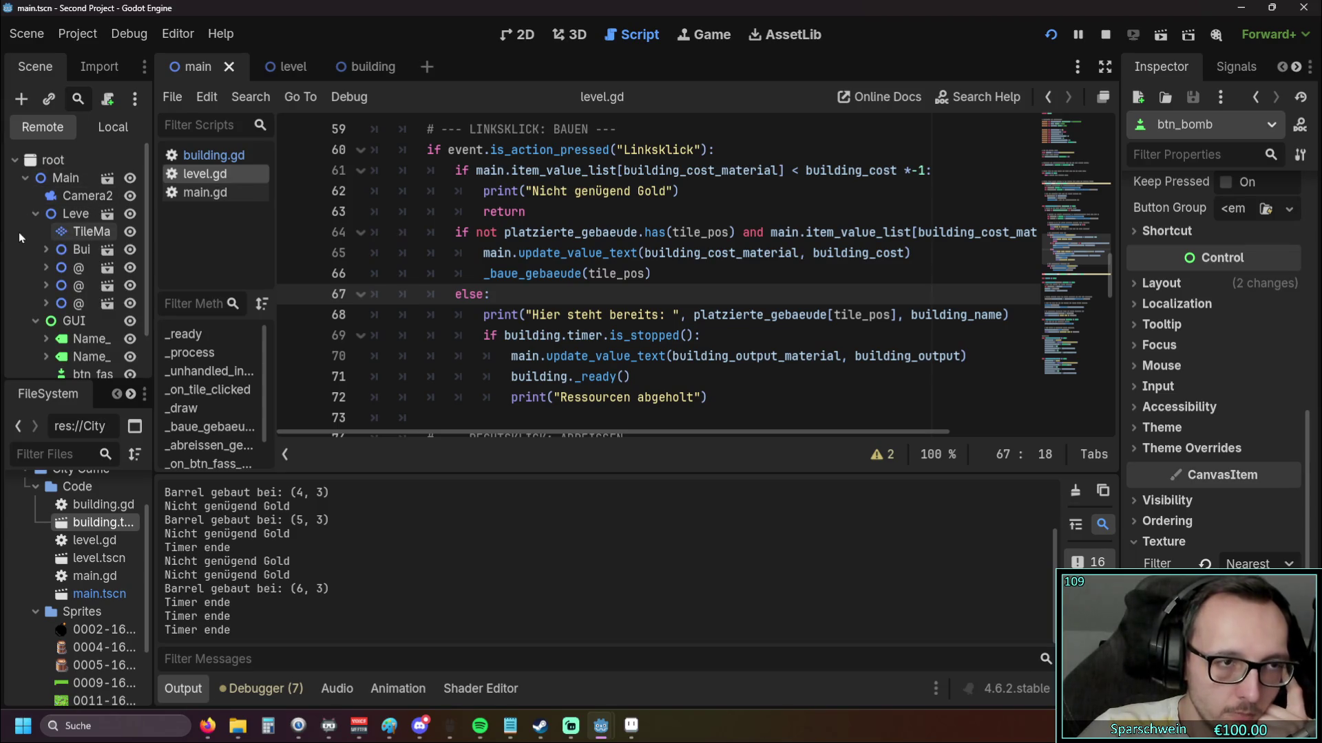
{"action": "scroll", "coordinate": [28, 227], "scroll_direction": "down", "scroll_amount": 2}
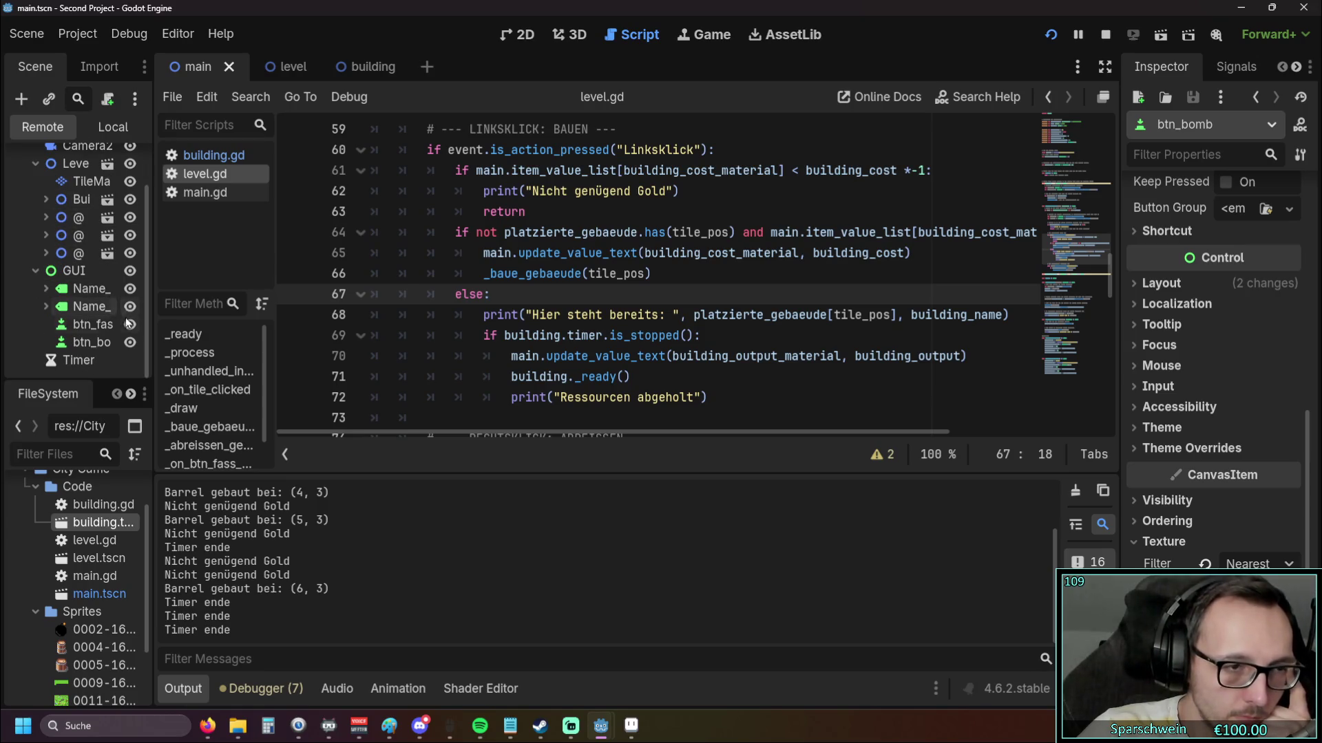
{"action": "scroll", "coordinate": [142, 282], "scroll_direction": "up", "scroll_amount": 3}
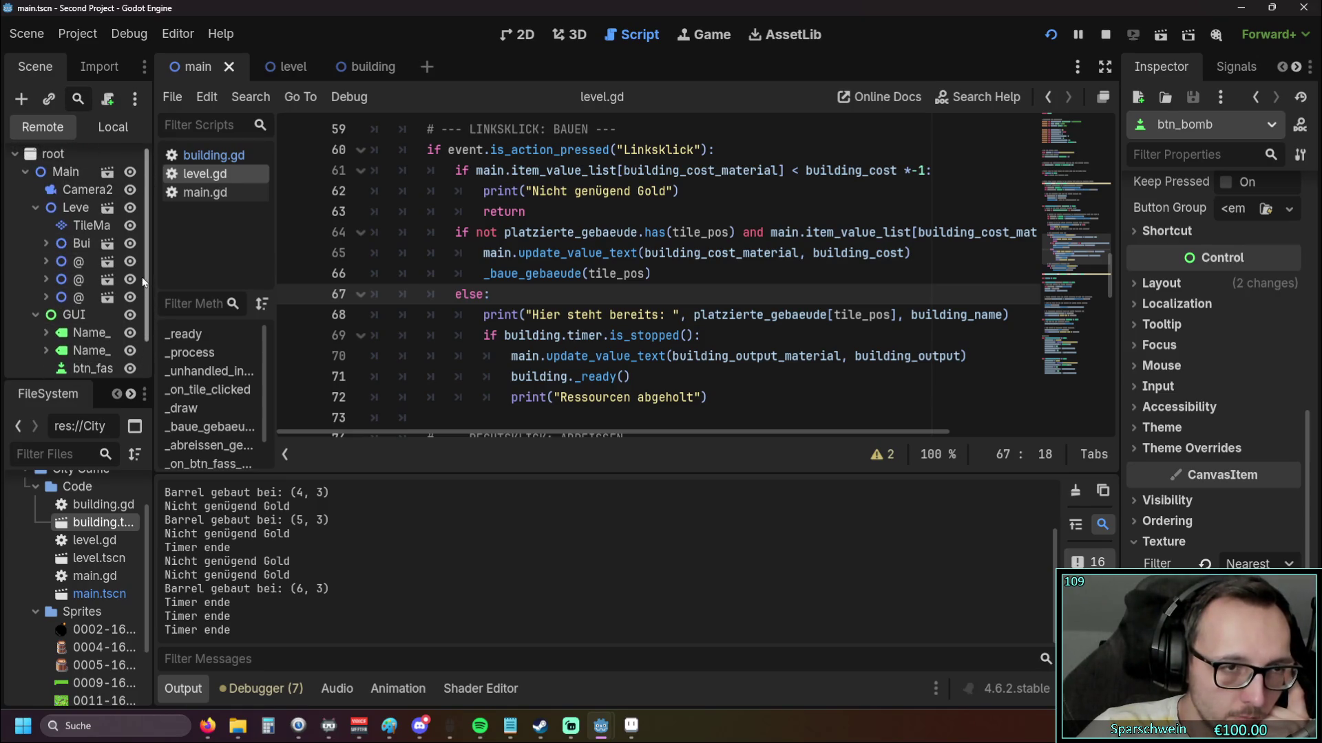
{"action": "left_click_drag", "start_coordinate": [154, 272], "coordinate": [418, 273]}
{"action": "scroll", "coordinate": [164, 275], "scroll_direction": "down", "scroll_amount": 2}
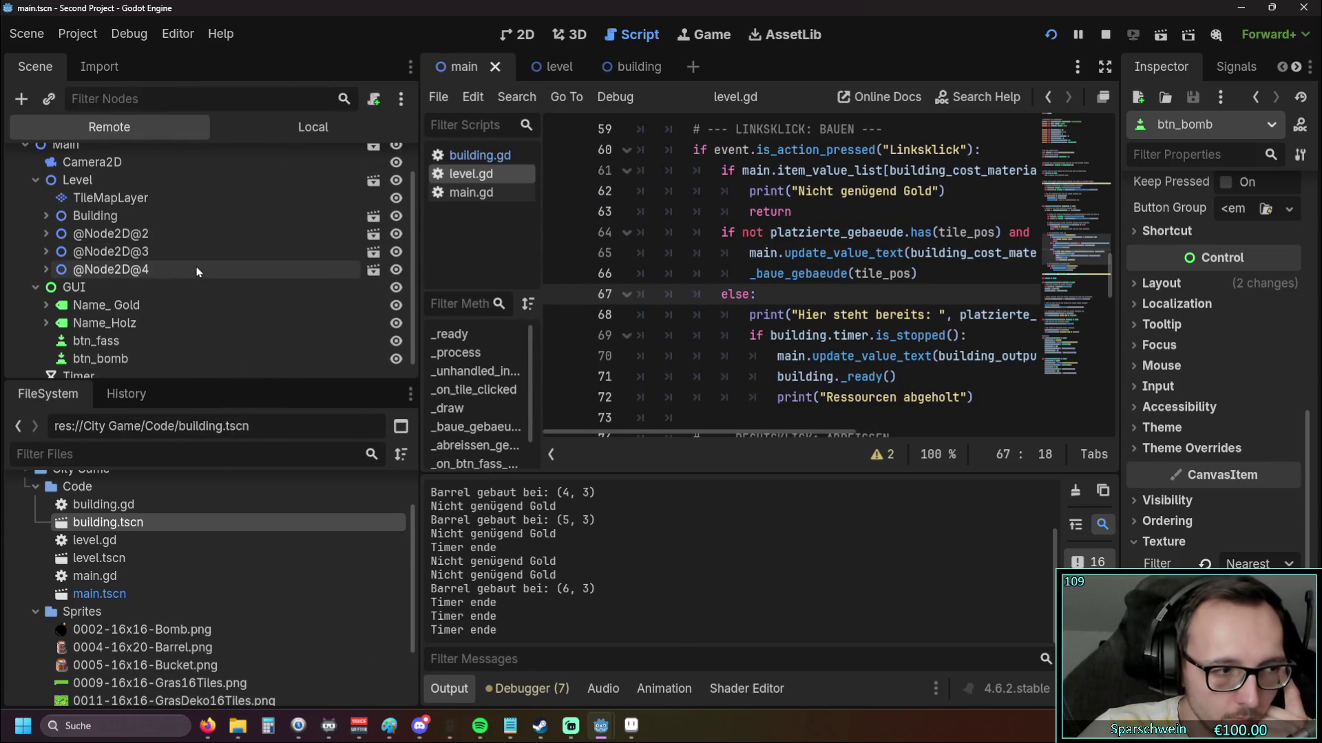
{"action": "scroll", "coordinate": [156, 282], "scroll_direction": "up", "scroll_amount": 2}
{"action": "left_click", "coordinate": [47, 279]}
{"action": "left_click", "coordinate": [47, 262]}
{"action": "left_click", "coordinate": [47, 245]}
{"action": "scroll", "coordinate": [152, 256], "scroll_direction": "down", "scroll_amount": 4}
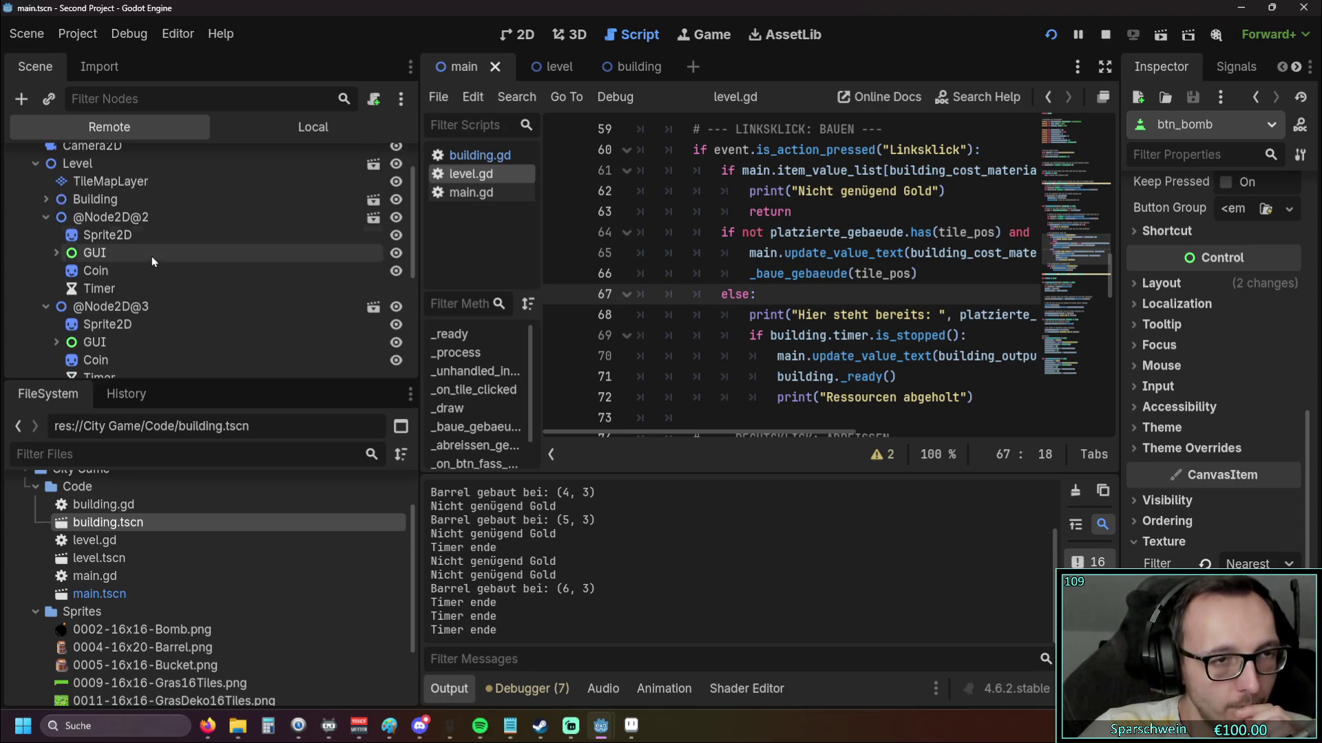
{"action": "scroll", "coordinate": [152, 262], "scroll_direction": "up", "scroll_amount": 4}
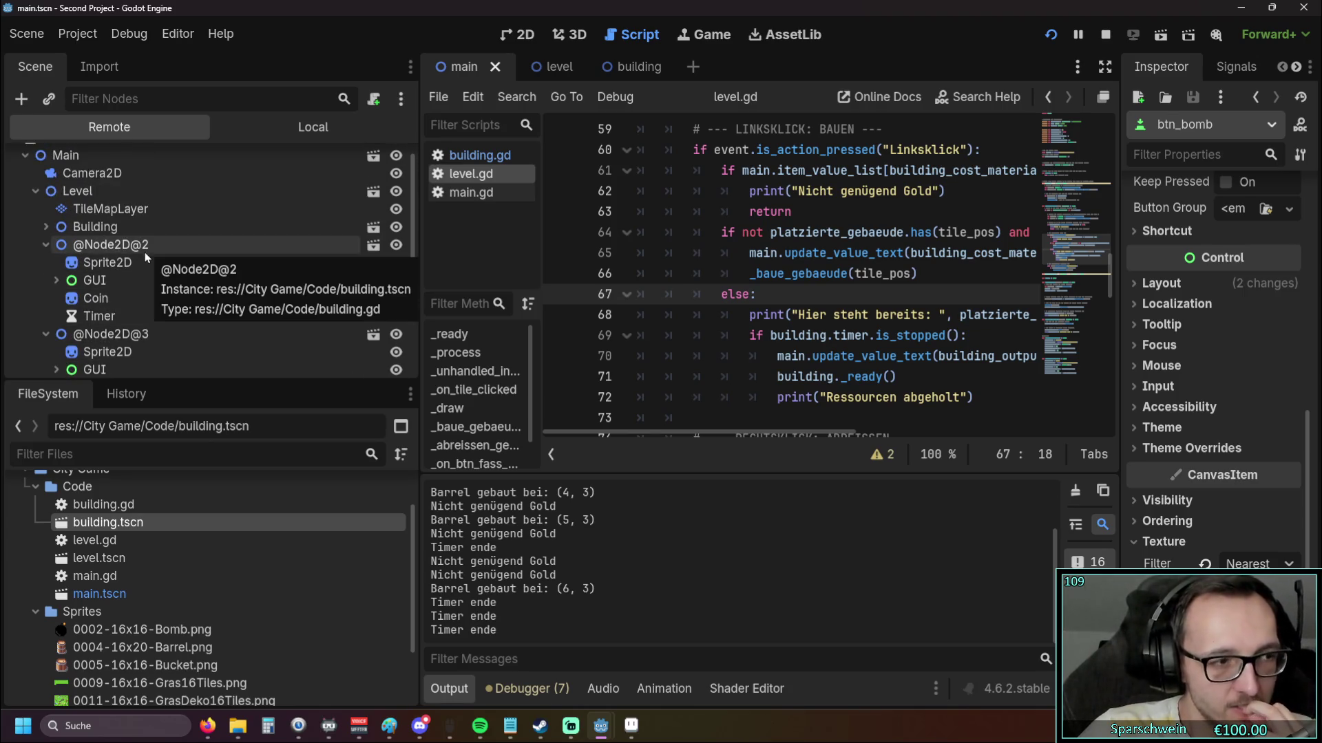
{"action": "left_click", "coordinate": [45, 245]}
{"action": "left_click", "coordinate": [45, 261]}
{"action": "left_click", "coordinate": [44, 279]}
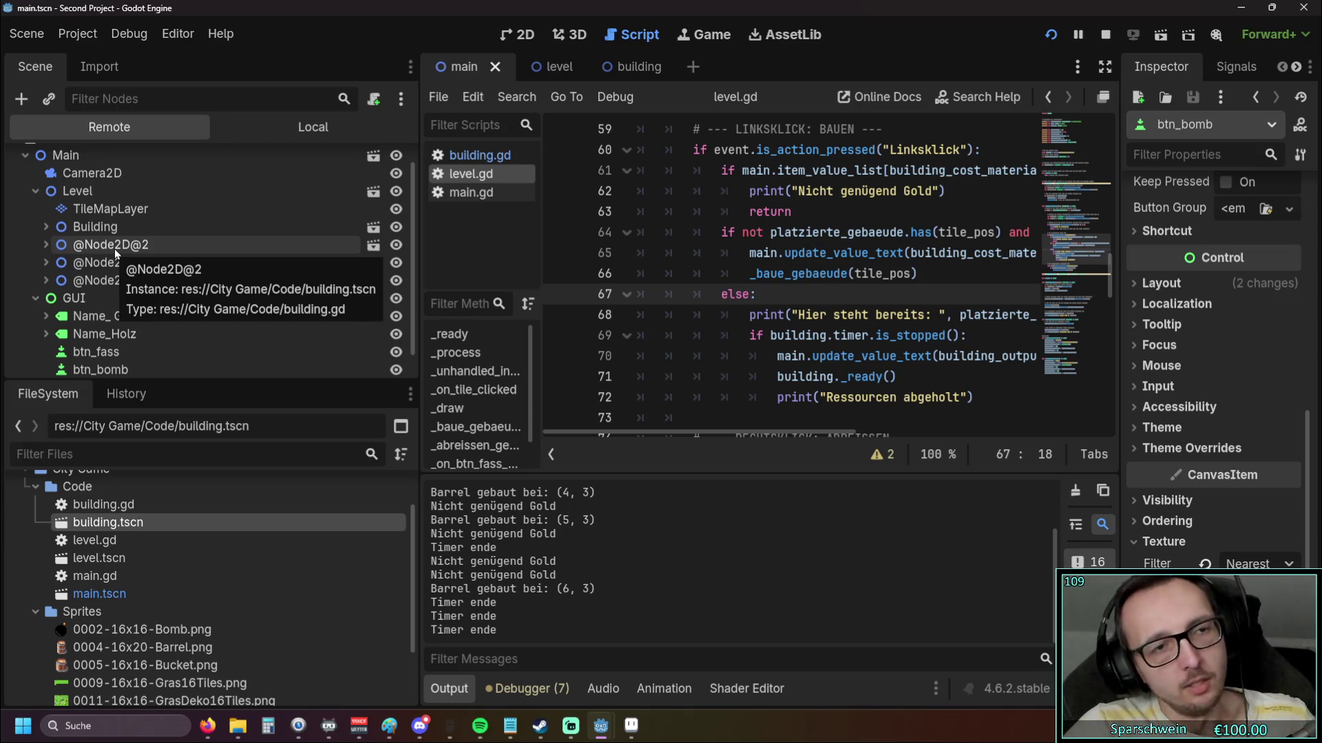
{"action": "left_click", "coordinate": [45, 226]}
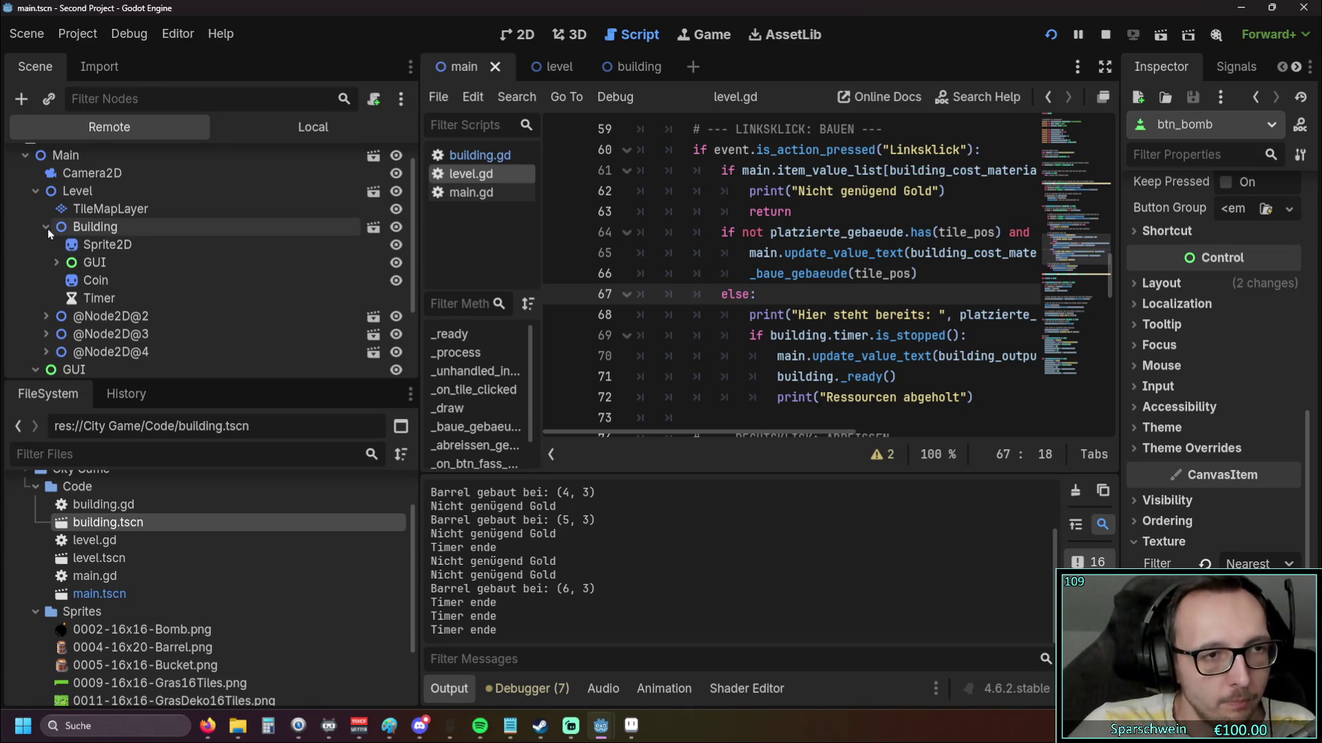
{"action": "left_click", "coordinate": [45, 226]}
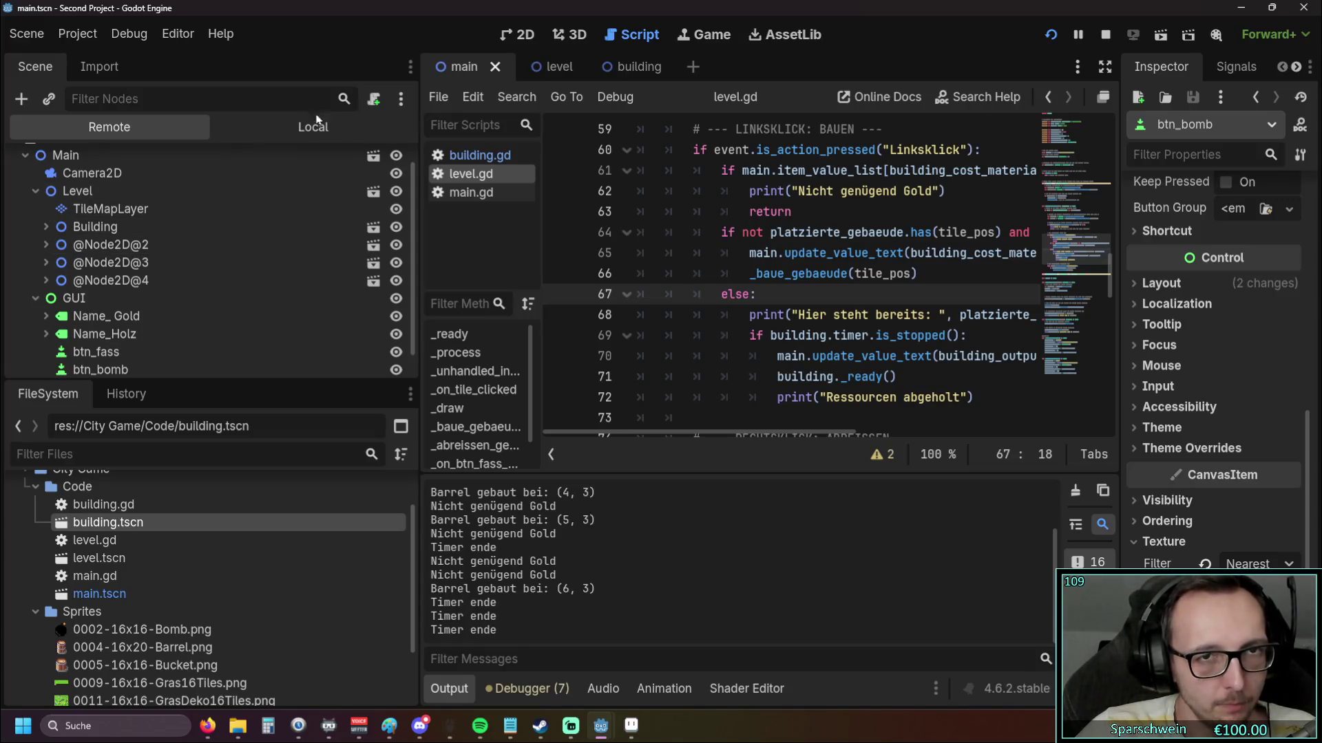
Close Aseprite and stop the game from its window
{"action": "left_click", "coordinate": [630, 724]}
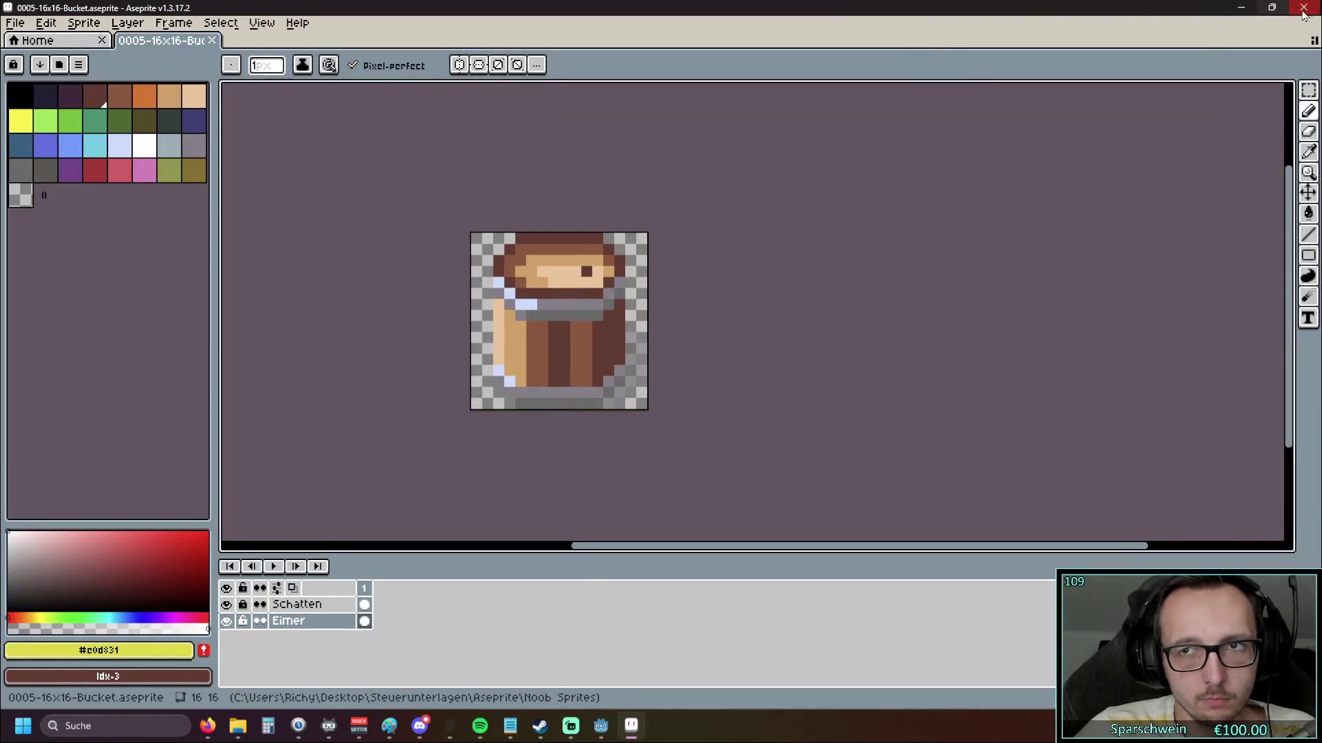
{"action": "left_click", "coordinate": [1303, 7]}
{"action": "mouse_move", "coordinate": [608, 723]}
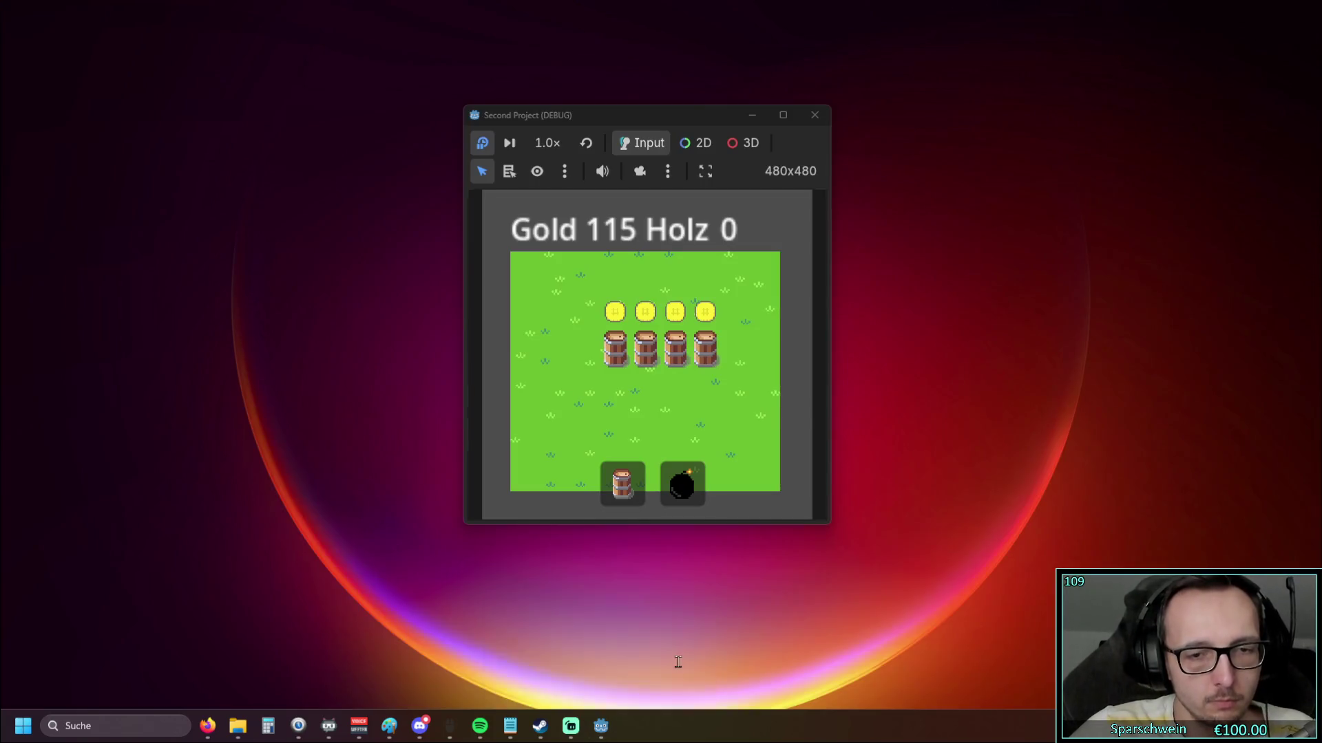
{"action": "left_click", "coordinate": [673, 657]}
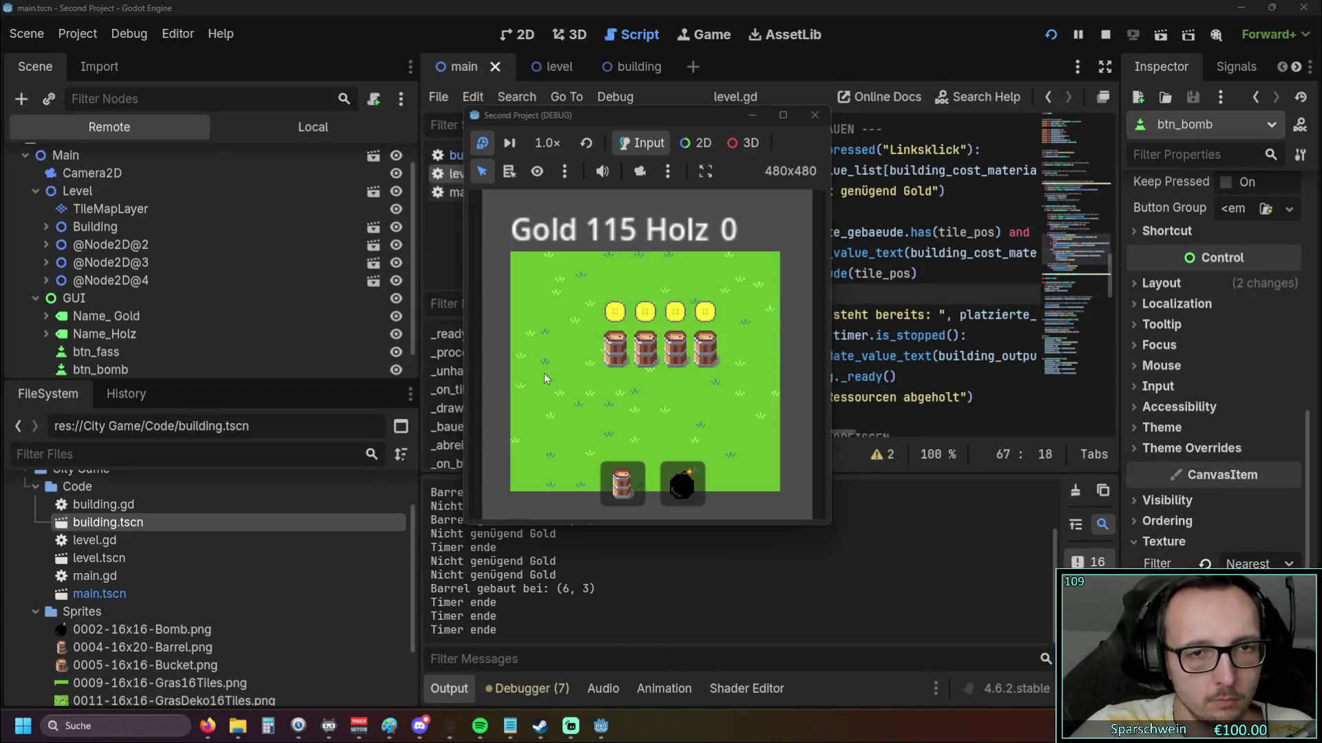
{"action": "left_click", "coordinate": [813, 122]}
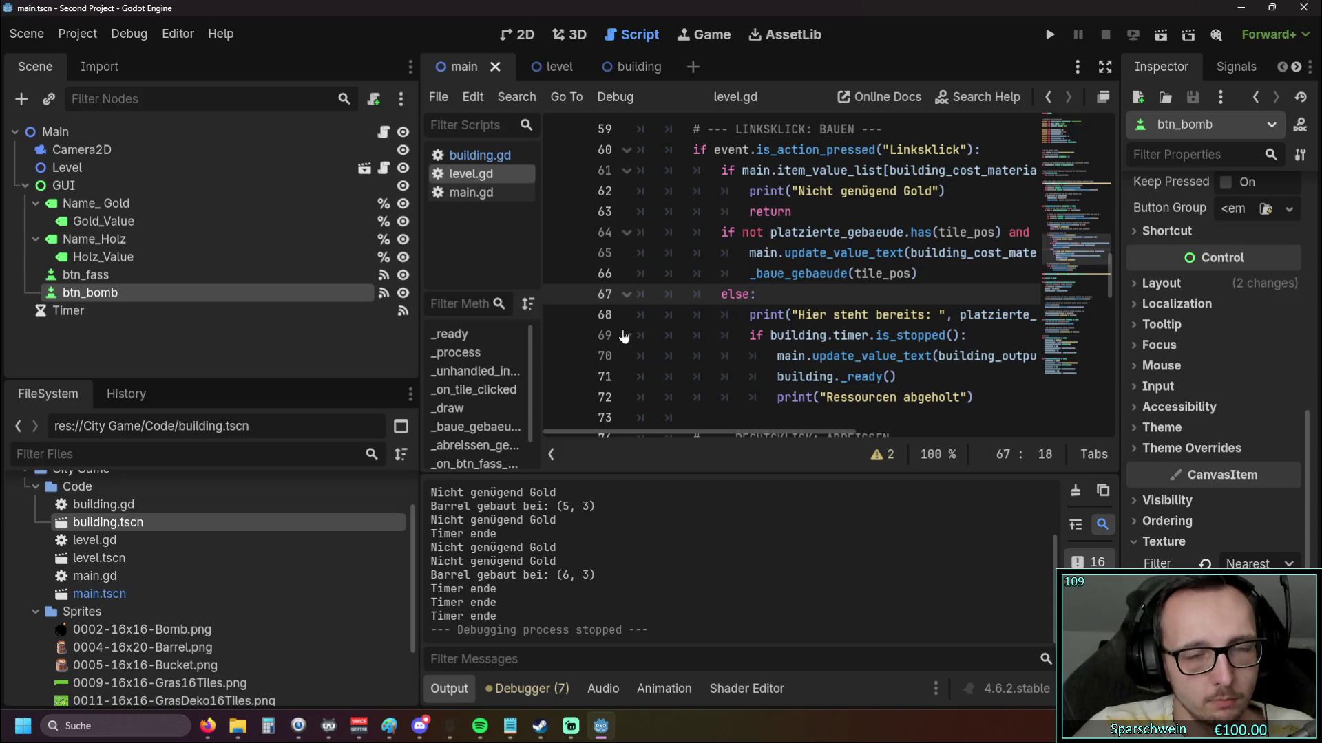
Run the project with F5, build a barrel at (3, 2) and collect its 100 Holz
{"action": "scroll", "coordinate": [689, 344], "scroll_direction": "right", "scroll_amount": 2}
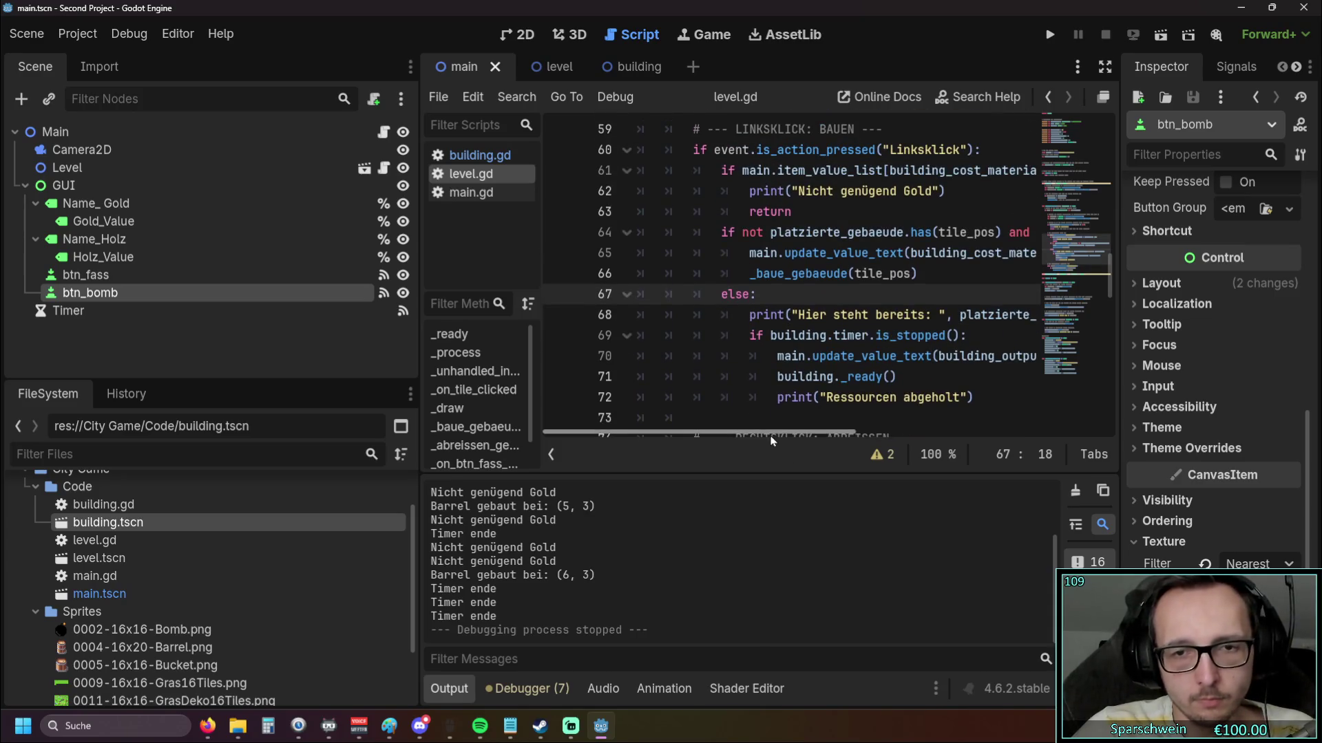
{"action": "scroll", "coordinate": [849, 433], "scroll_direction": "right", "scroll_amount": 4}
{"action": "key", "text": "F5"}
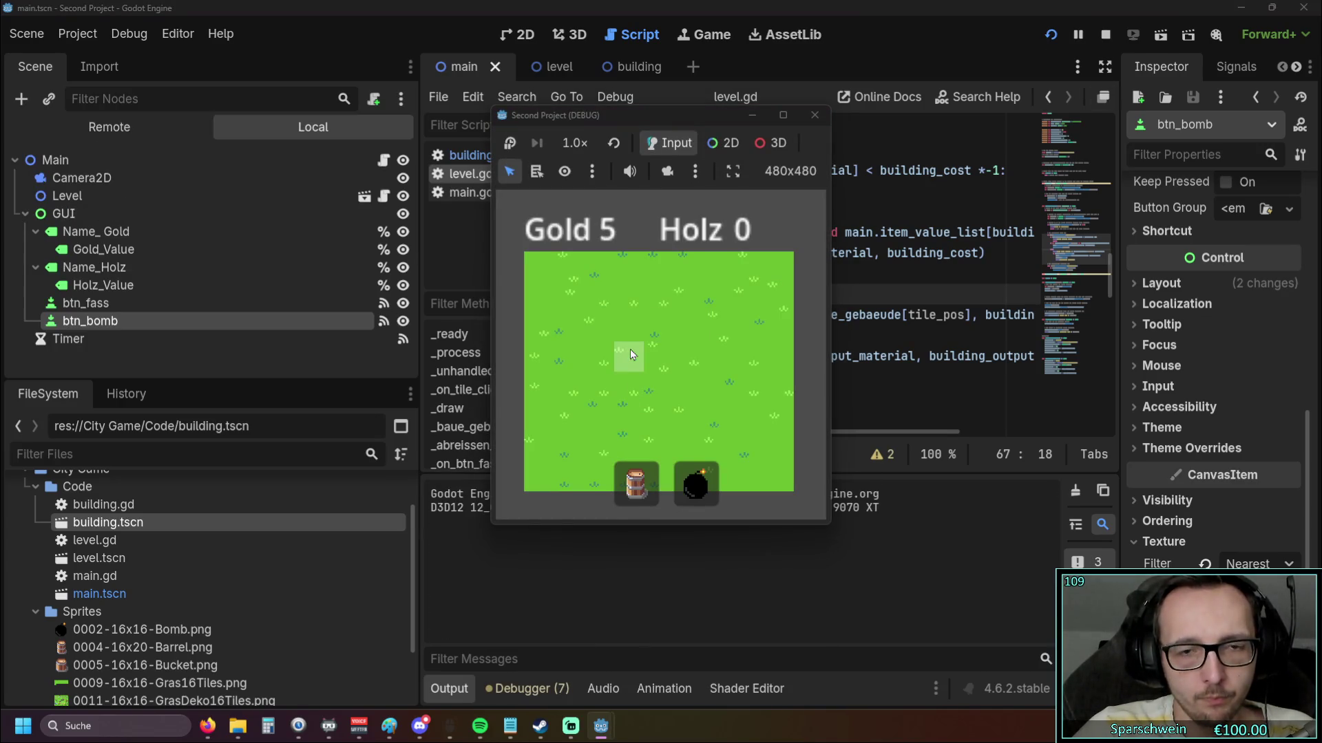
{"action": "left_click", "coordinate": [630, 329]}
{"action": "left_click", "coordinate": [696, 487]}
{"action": "left_click", "coordinate": [629, 331]}
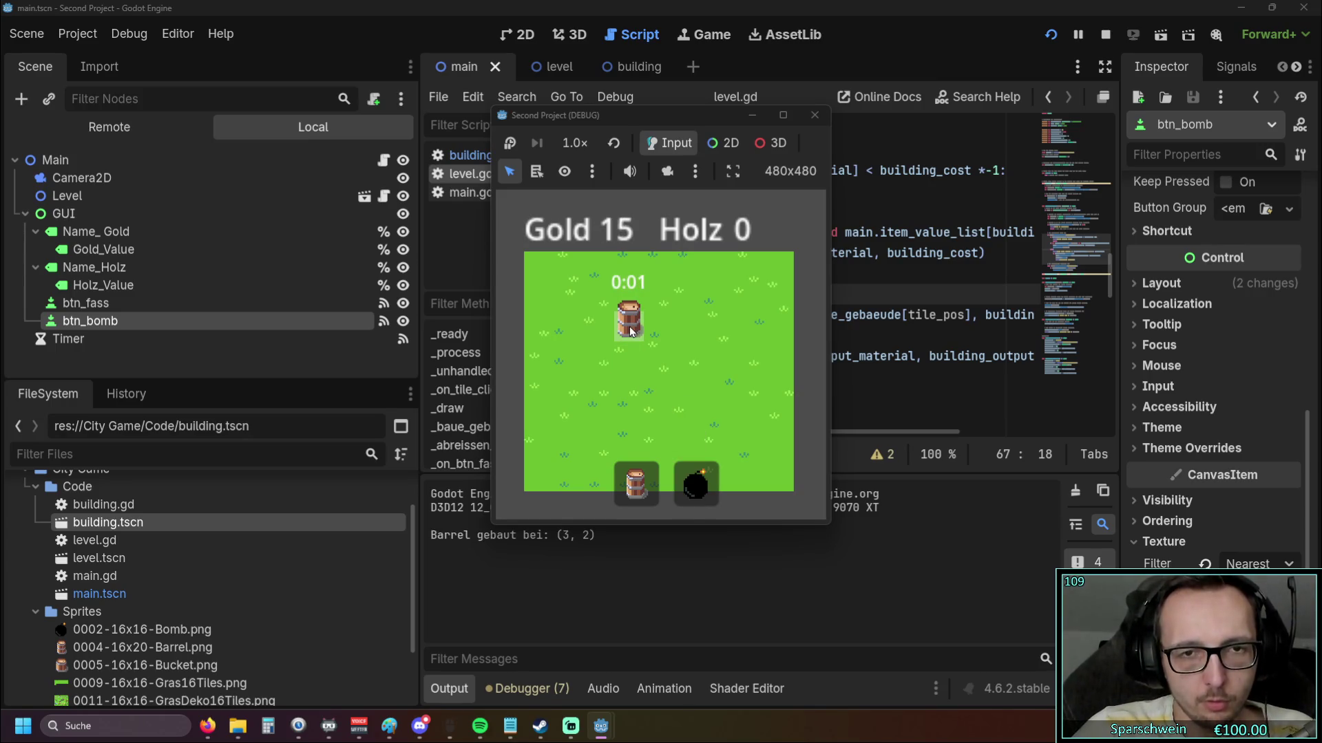
{"action": "left_click", "coordinate": [628, 332]}
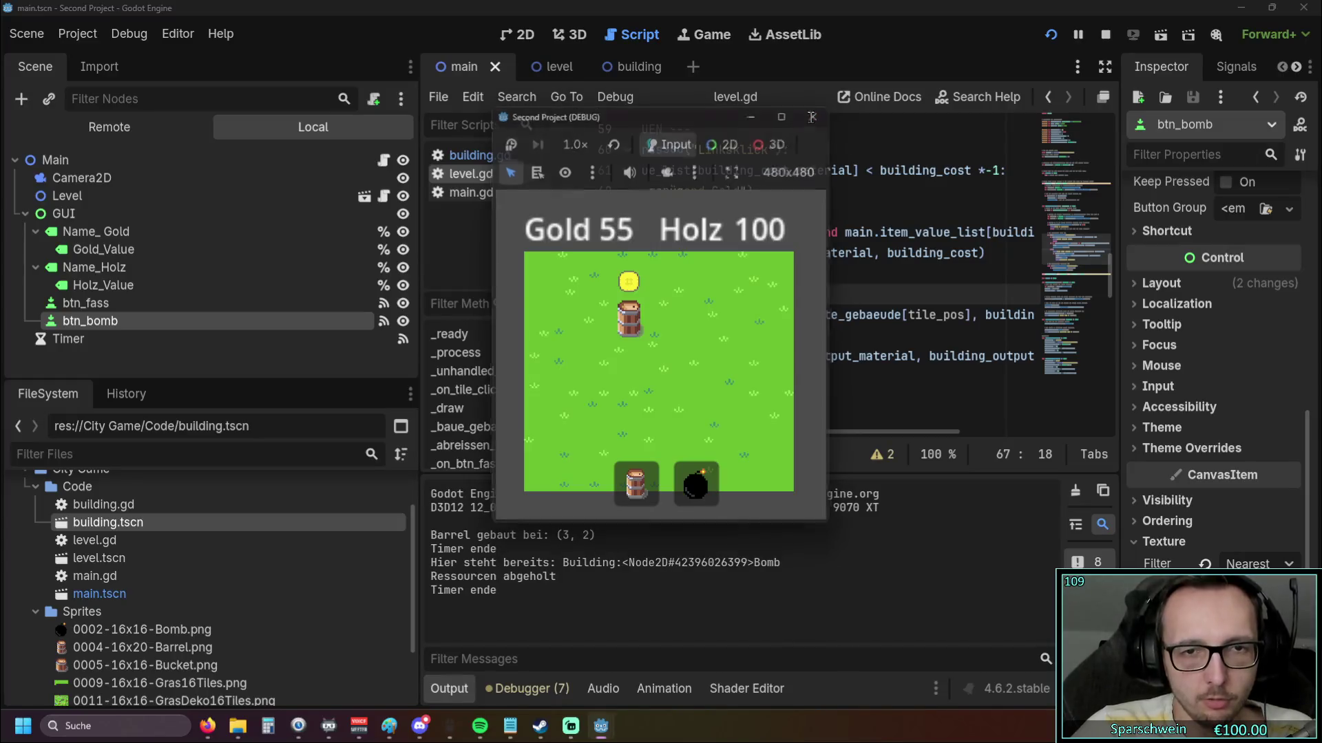
Stop the game and drag the dock splitter left to widen the code editor
{"action": "left_click", "coordinate": [815, 115]}
{"action": "left_click_drag", "start_coordinate": [420, 278], "coordinate": [184, 279]}
{"action": "scroll", "coordinate": [613, 287], "scroll_direction": "down", "scroll_amount": 4}
{"action": "scroll", "coordinate": [613, 287], "scroll_direction": "down", "scroll_amount": 10}
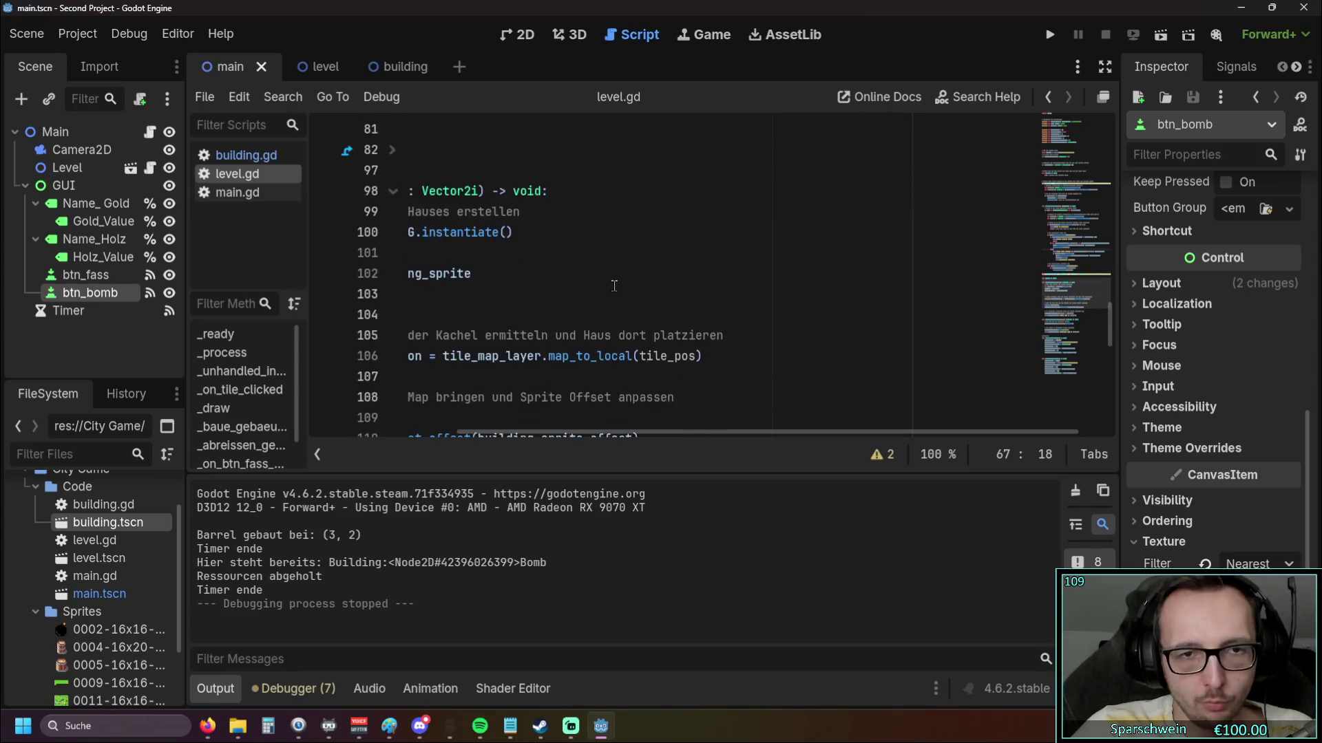
Float the script editor into its own window showing level.gd's barrel and bomb handlers
{"action": "scroll", "coordinate": [499, 268], "scroll_direction": "up", "scroll_amount": 5}
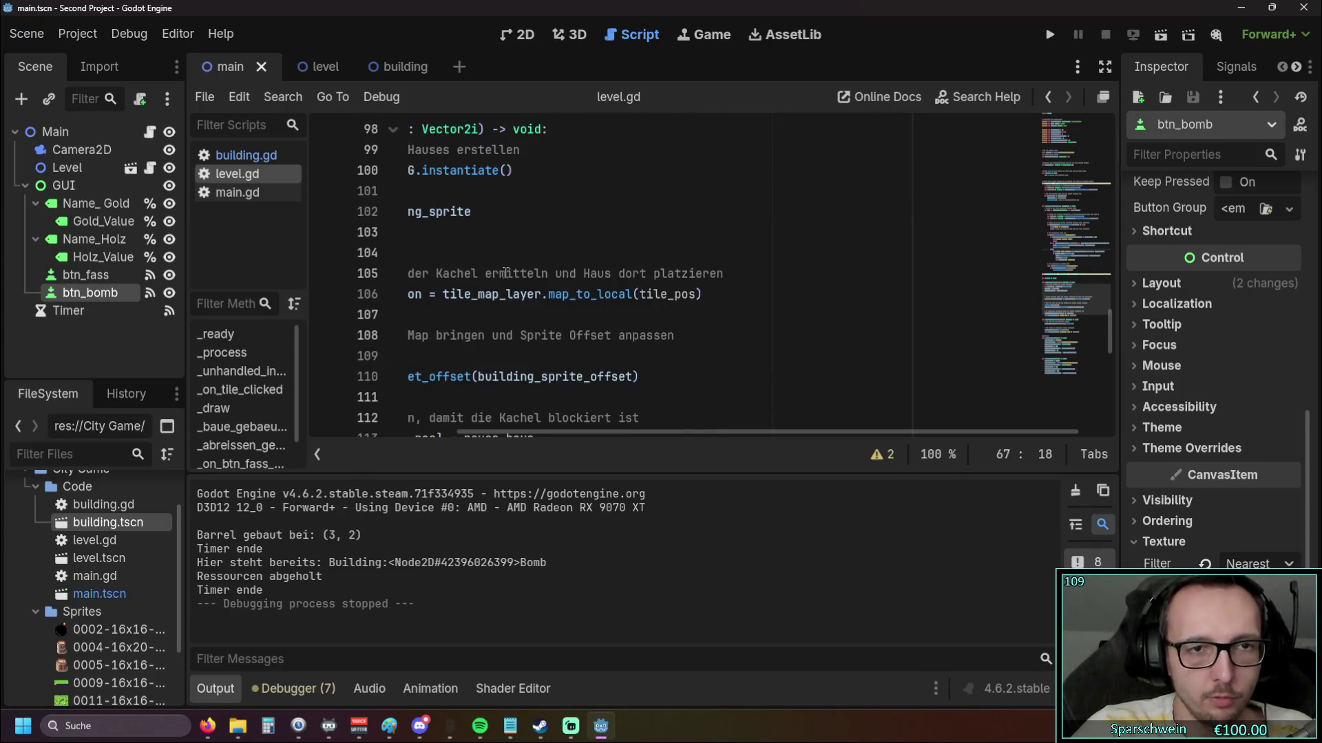
{"action": "scroll", "coordinate": [505, 273], "scroll_direction": "left", "scroll_amount": 4}
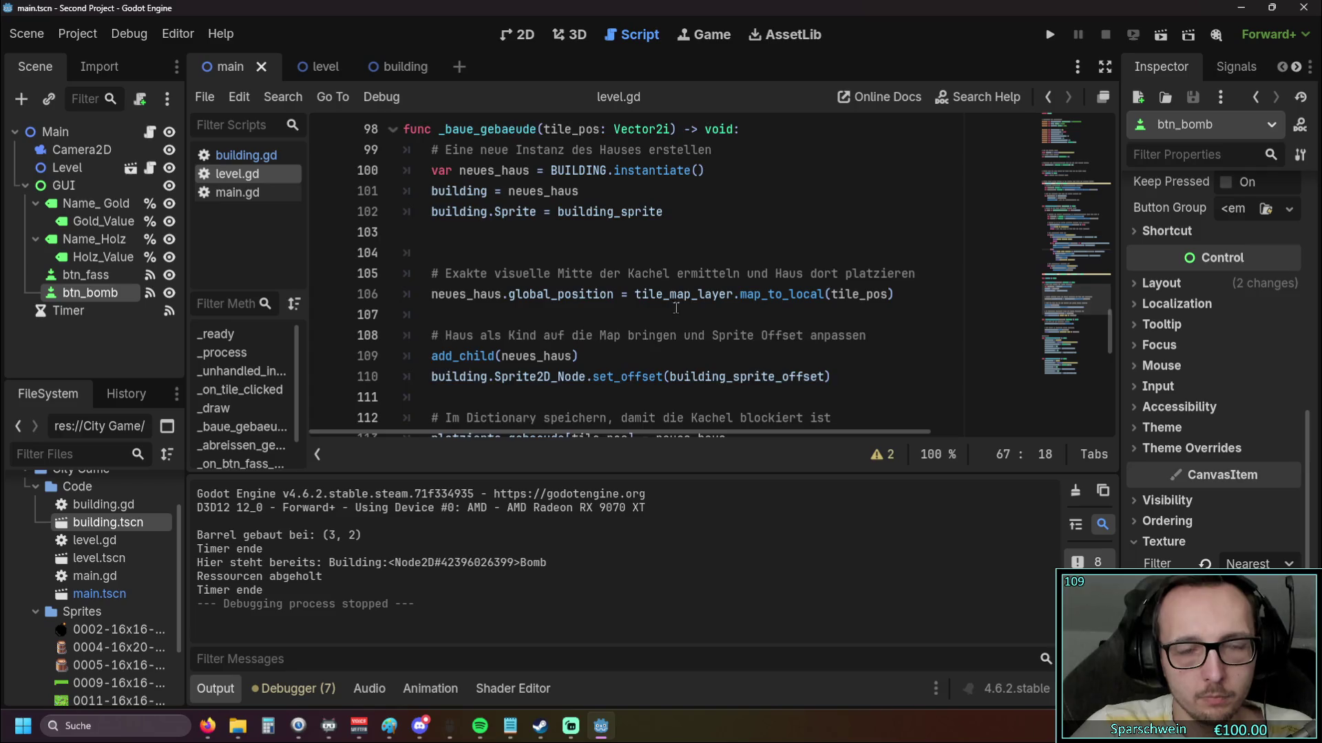
{"action": "scroll", "coordinate": [675, 307], "scroll_direction": "down", "scroll_amount": 6}
{"action": "scroll", "coordinate": [676, 307], "scroll_direction": "down", "scroll_amount": 2}
{"action": "left_click", "coordinate": [1103, 96]}
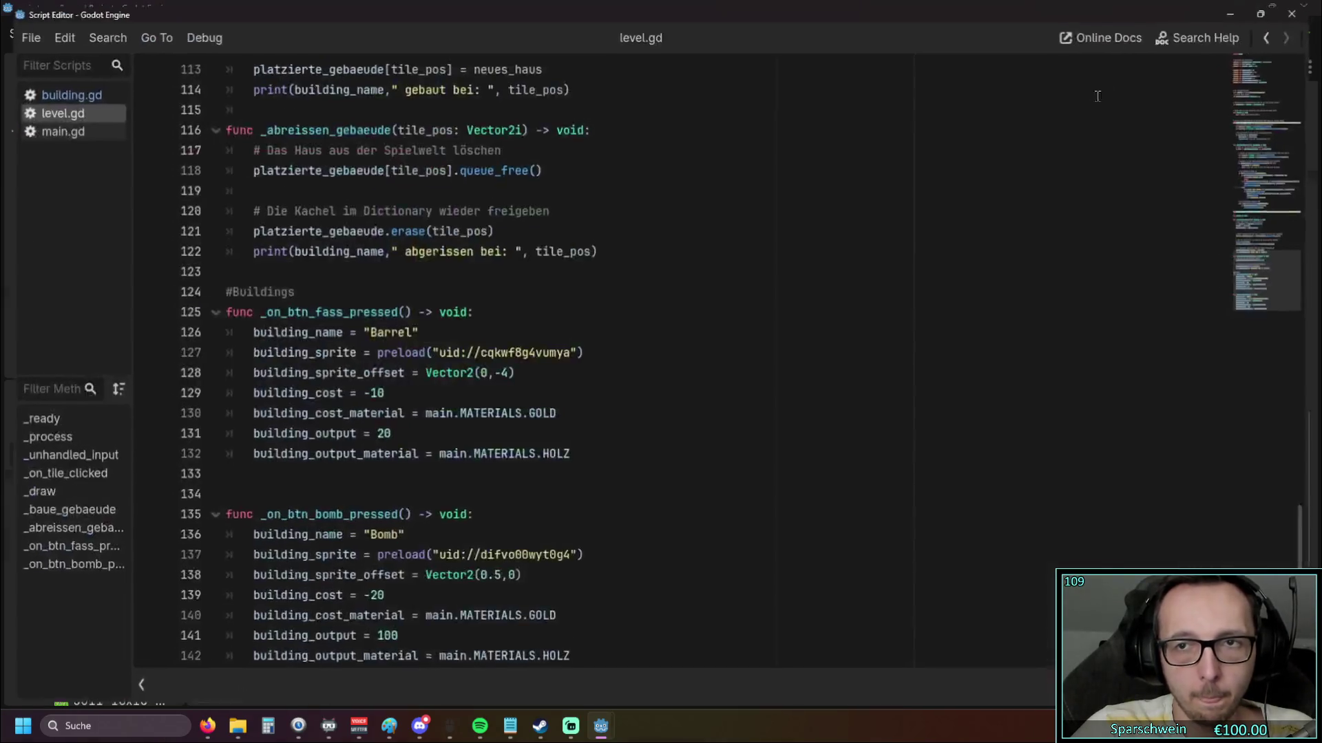
{"action": "left_click_drag", "start_coordinate": [399, 517], "coordinate": [211, 526]}
{"action": "left_click", "coordinate": [495, 517]}
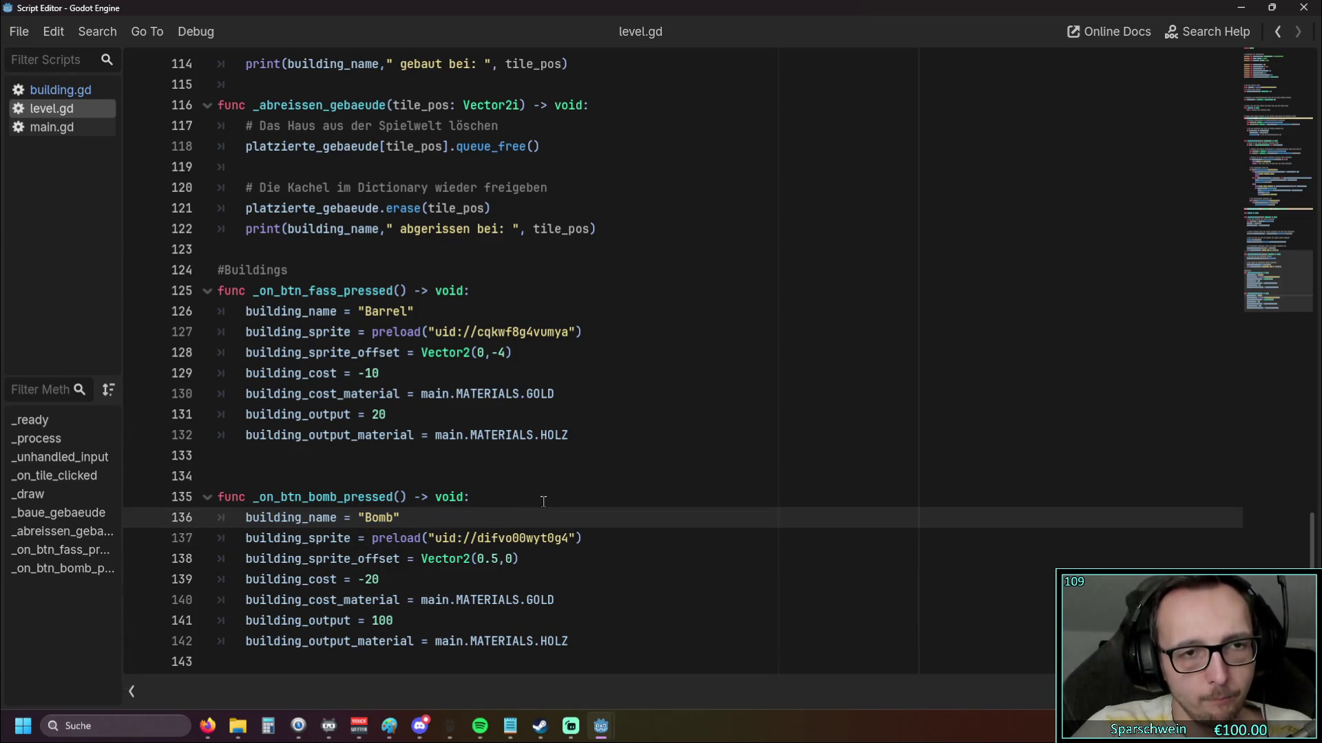
{"action": "scroll", "coordinate": [543, 501], "scroll_direction": "up", "scroll_amount": 8}
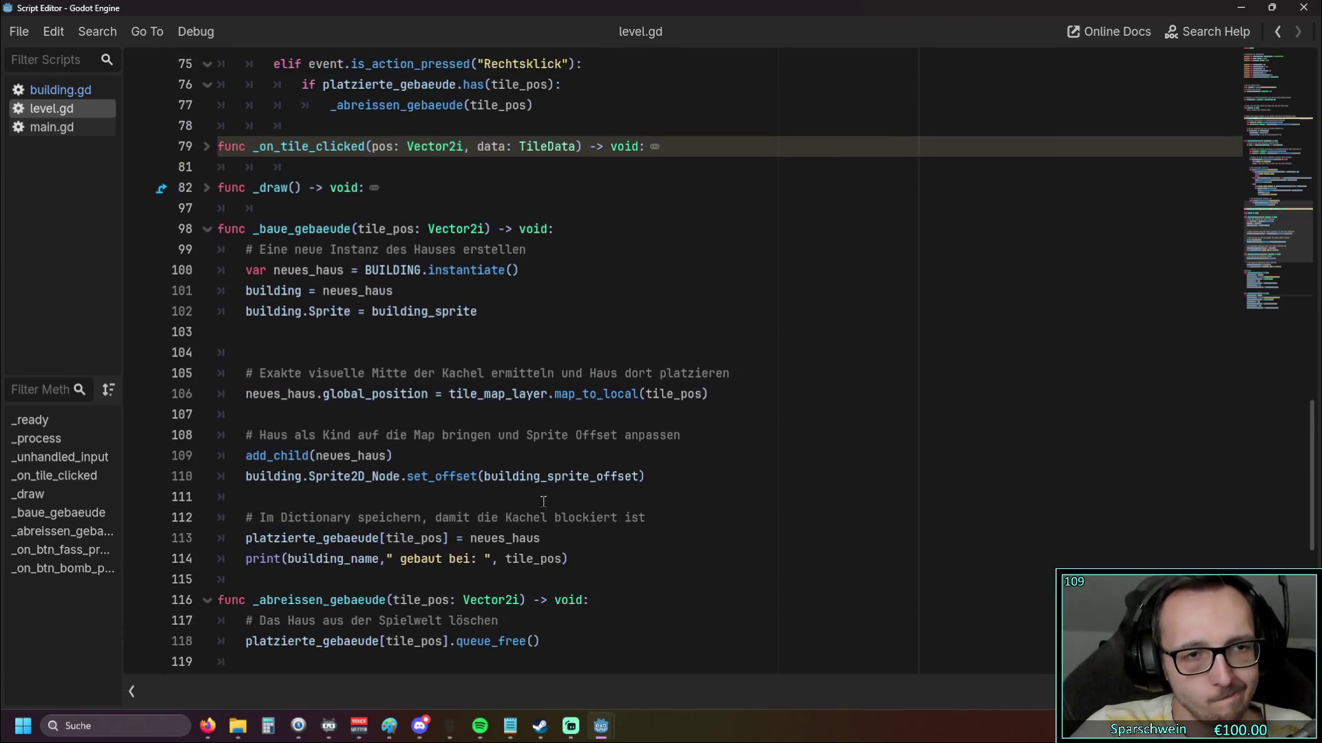
{"action": "scroll", "coordinate": [543, 501], "scroll_direction": "down", "scroll_amount": 1}
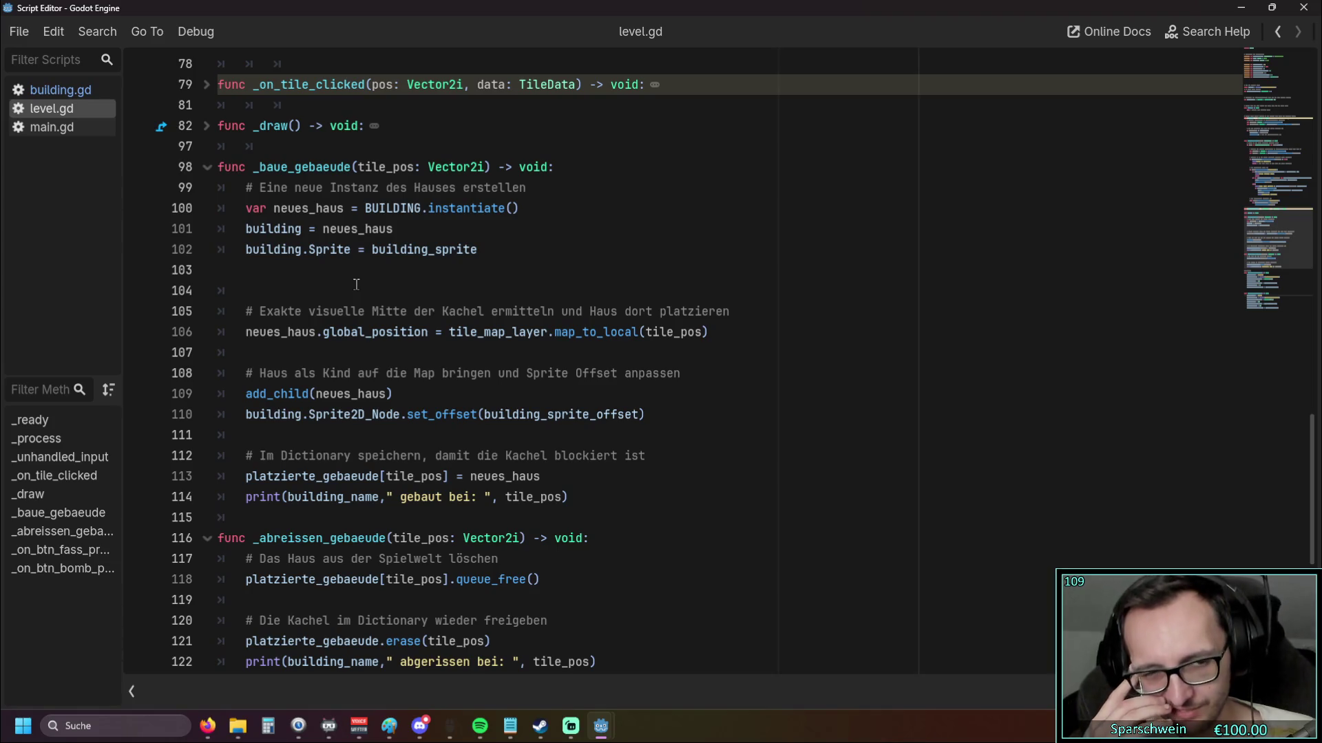
{"action": "scroll", "coordinate": [350, 278], "scroll_direction": "down", "scroll_amount": 2}
{"action": "left_click_drag", "start_coordinate": [245, 291], "coordinate": [644, 291]}
{"action": "left_click", "coordinate": [697, 311]}
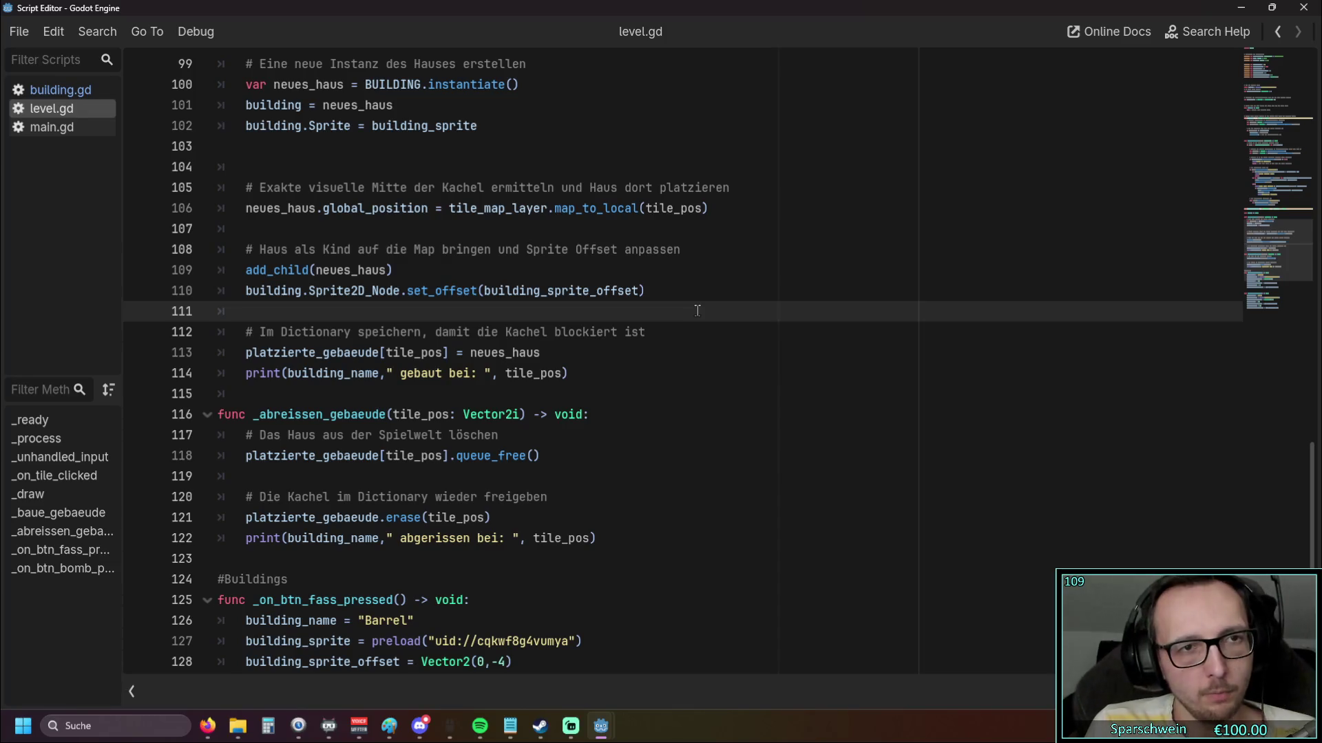
{"action": "scroll", "coordinate": [696, 311], "scroll_direction": "up", "scroll_amount": 1}
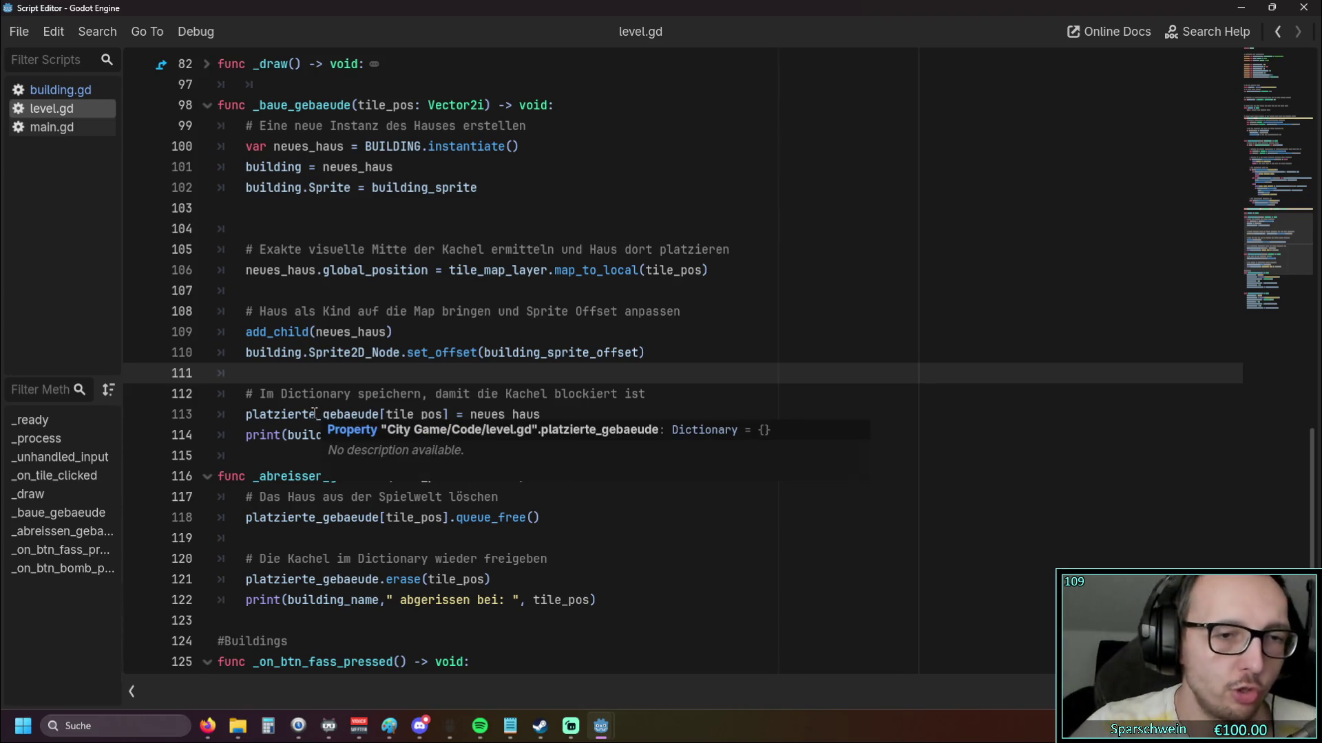
{"action": "mouse_move", "coordinate": [370, 410]}
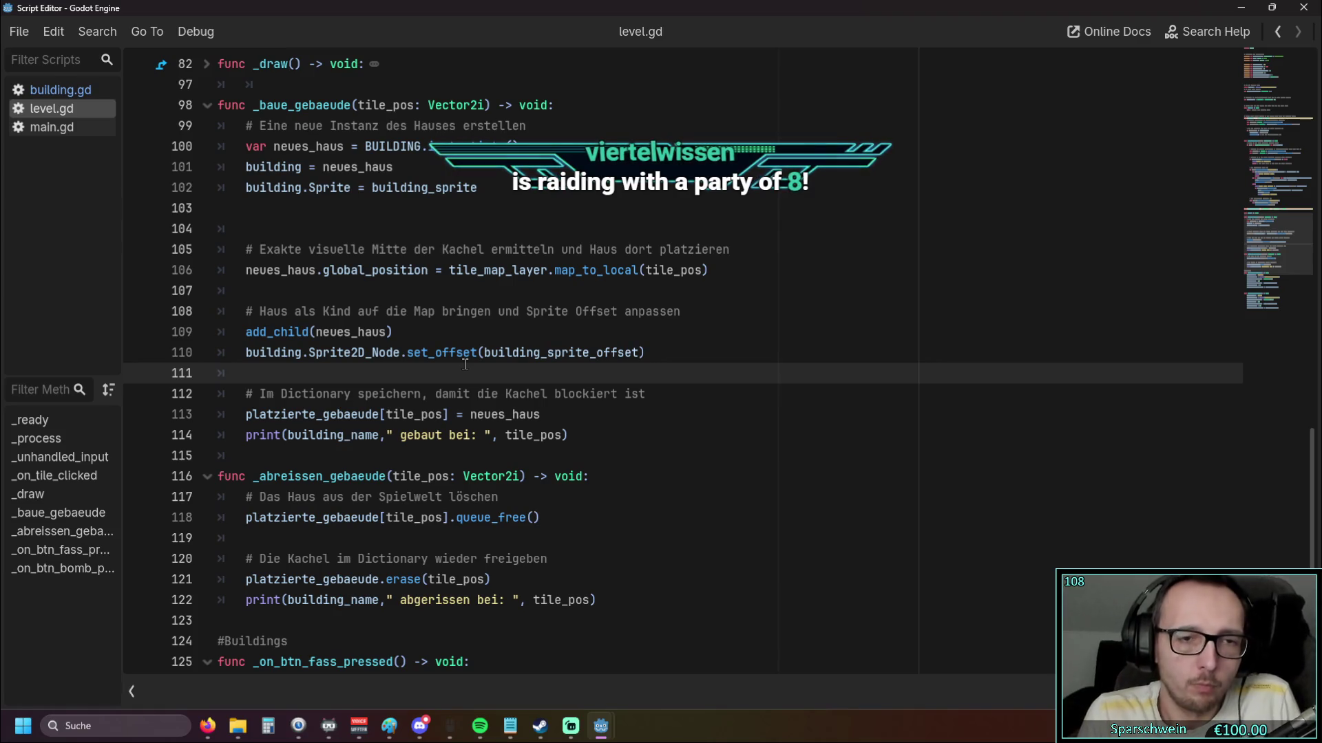
{"action": "left_click_drag", "start_coordinate": [471, 415], "coordinate": [546, 416]}
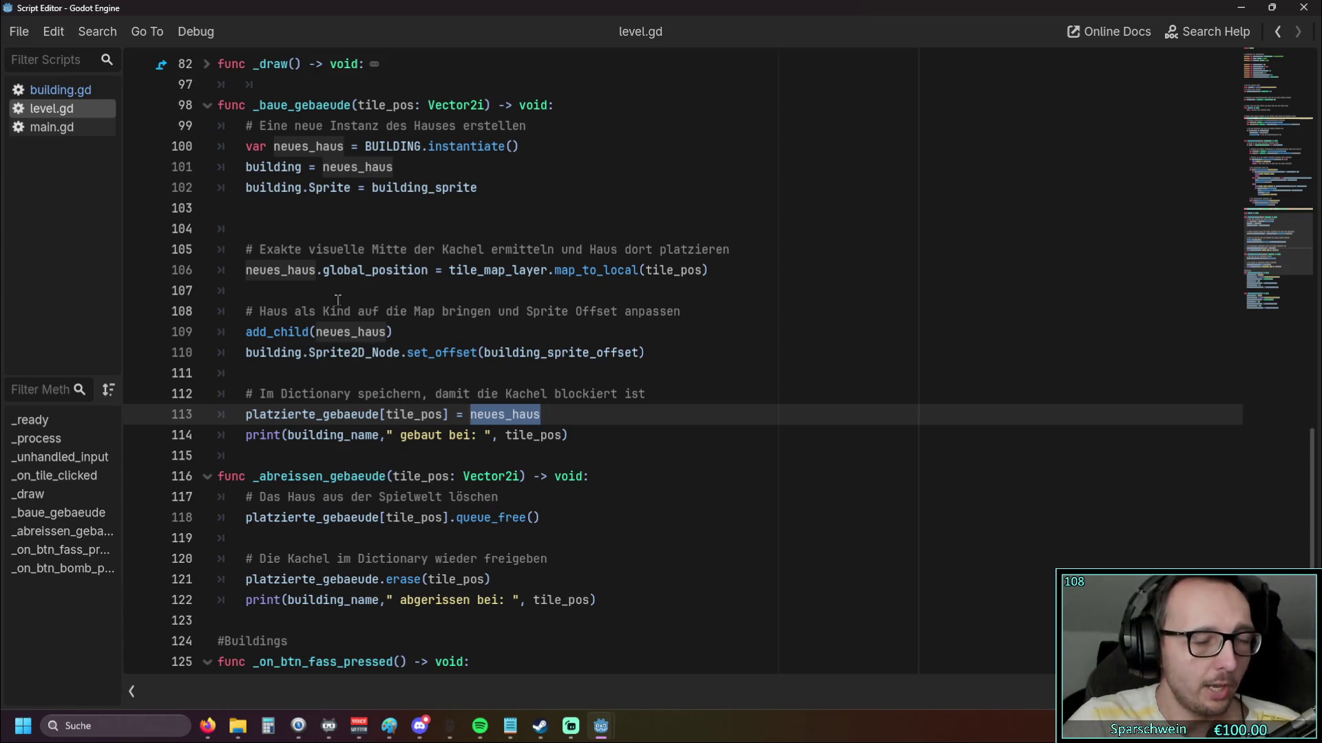
{"action": "key", "text": "alt+Tab"}
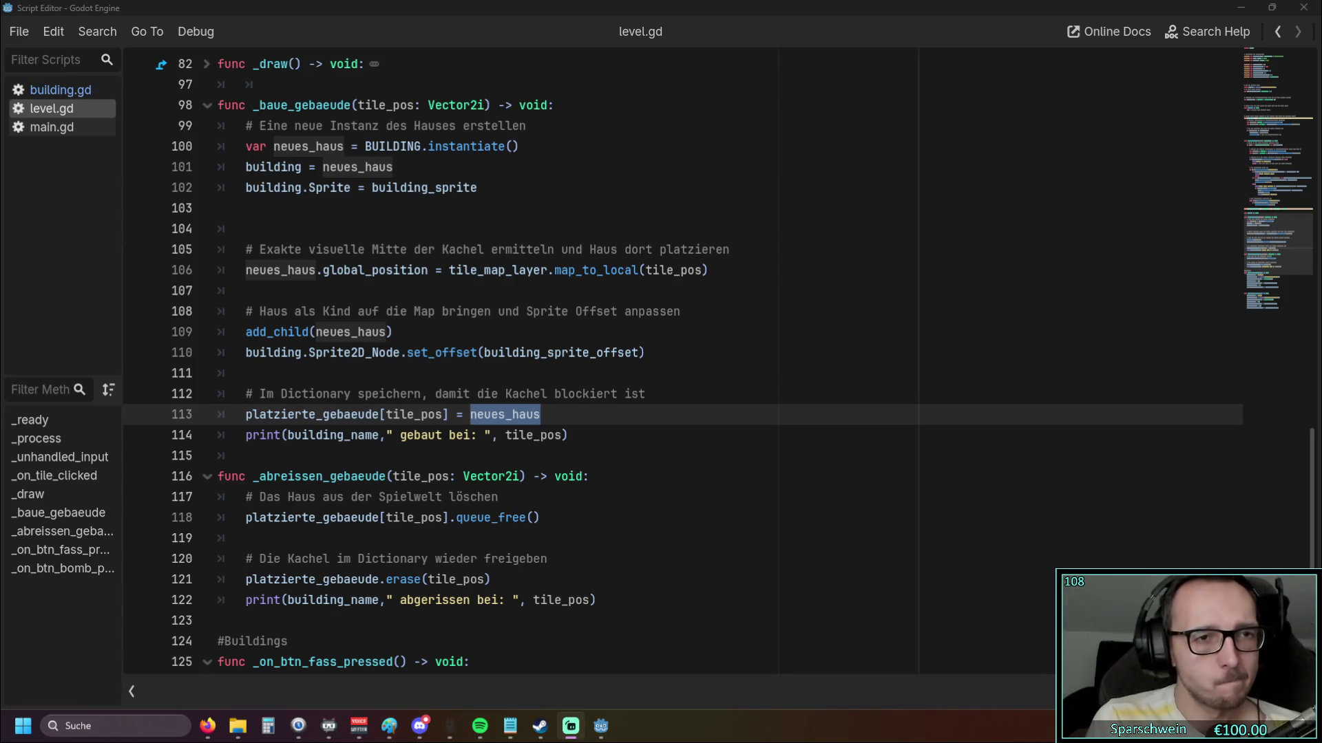
{"action": "scroll", "coordinate": [512, 313], "scroll_direction": "down", "scroll_amount": 6}
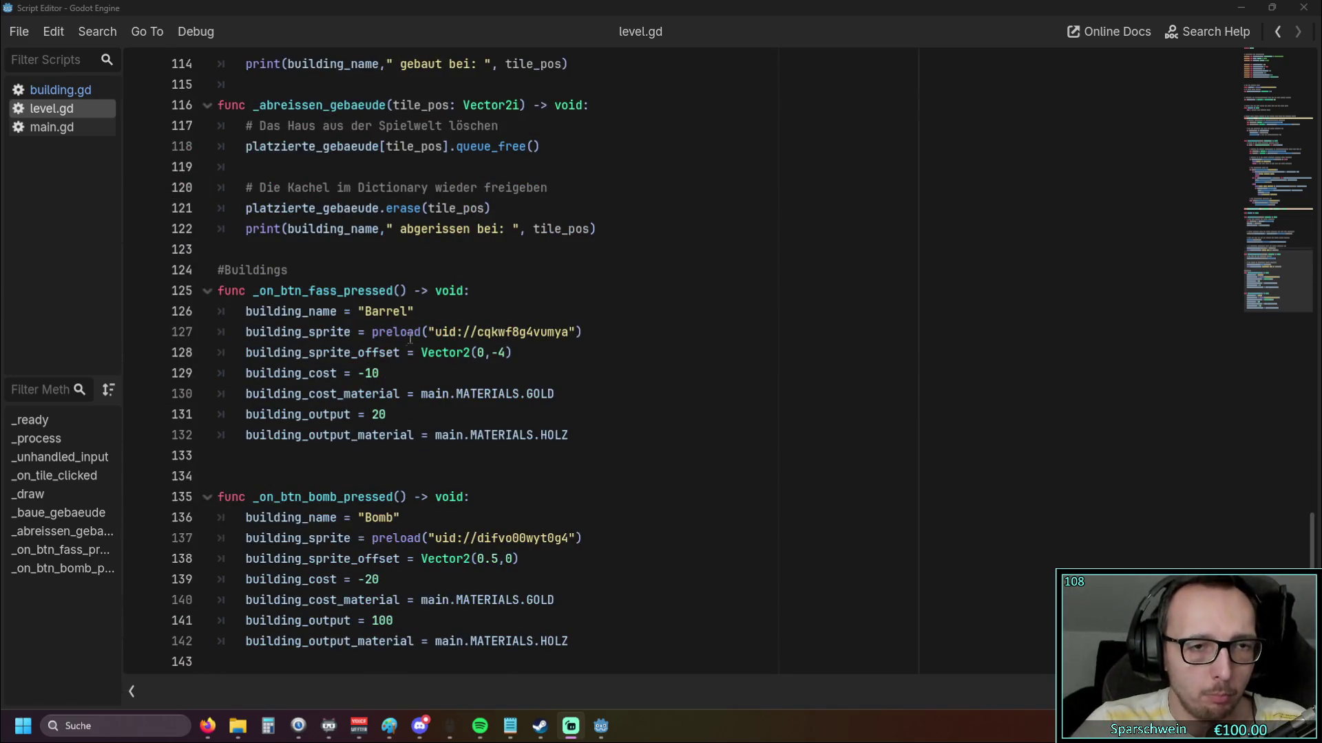
{"action": "double_click", "coordinate": [261, 311]}
{"action": "key", "text": "ctrl+c"}
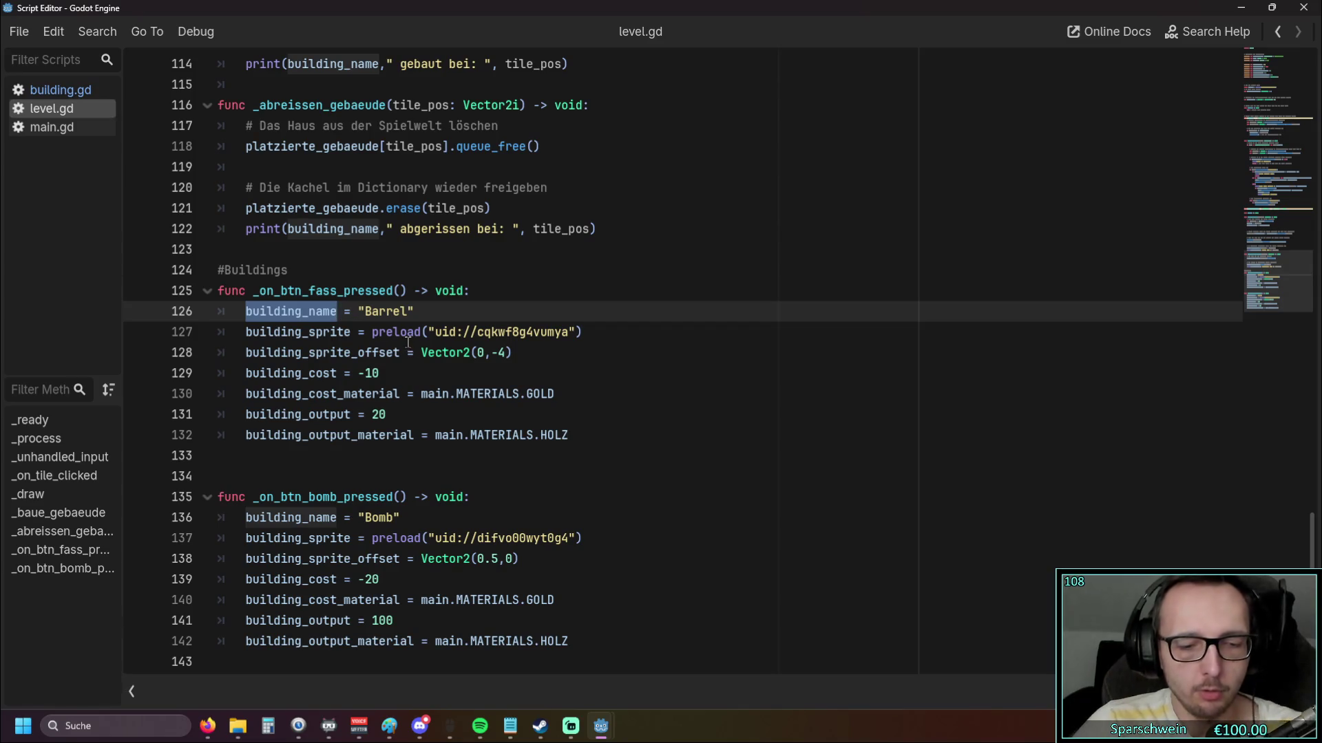
{"action": "scroll", "coordinate": [372, 318], "scroll_direction": "up", "scroll_amount": 1}
{"action": "scroll", "coordinate": [372, 318], "scroll_direction": "up", "scroll_amount": 12}
{"action": "left_click_drag", "start_coordinate": [323, 291], "coordinate": [387, 291]}
{"action": "left_click", "coordinate": [364, 311]}
{"action": "scroll", "coordinate": [365, 306], "scroll_direction": "down", "scroll_amount": 1}
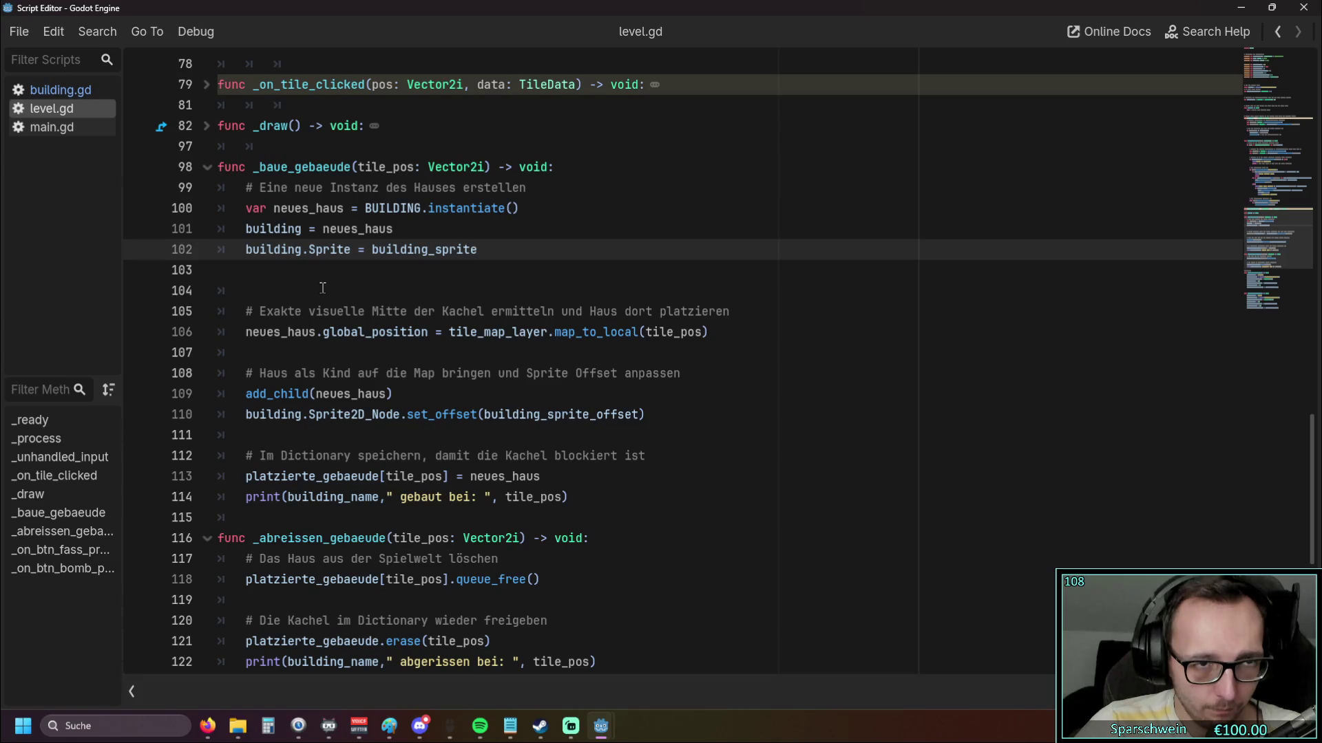
{"action": "left_click_drag", "start_coordinate": [274, 208], "coordinate": [344, 208]}
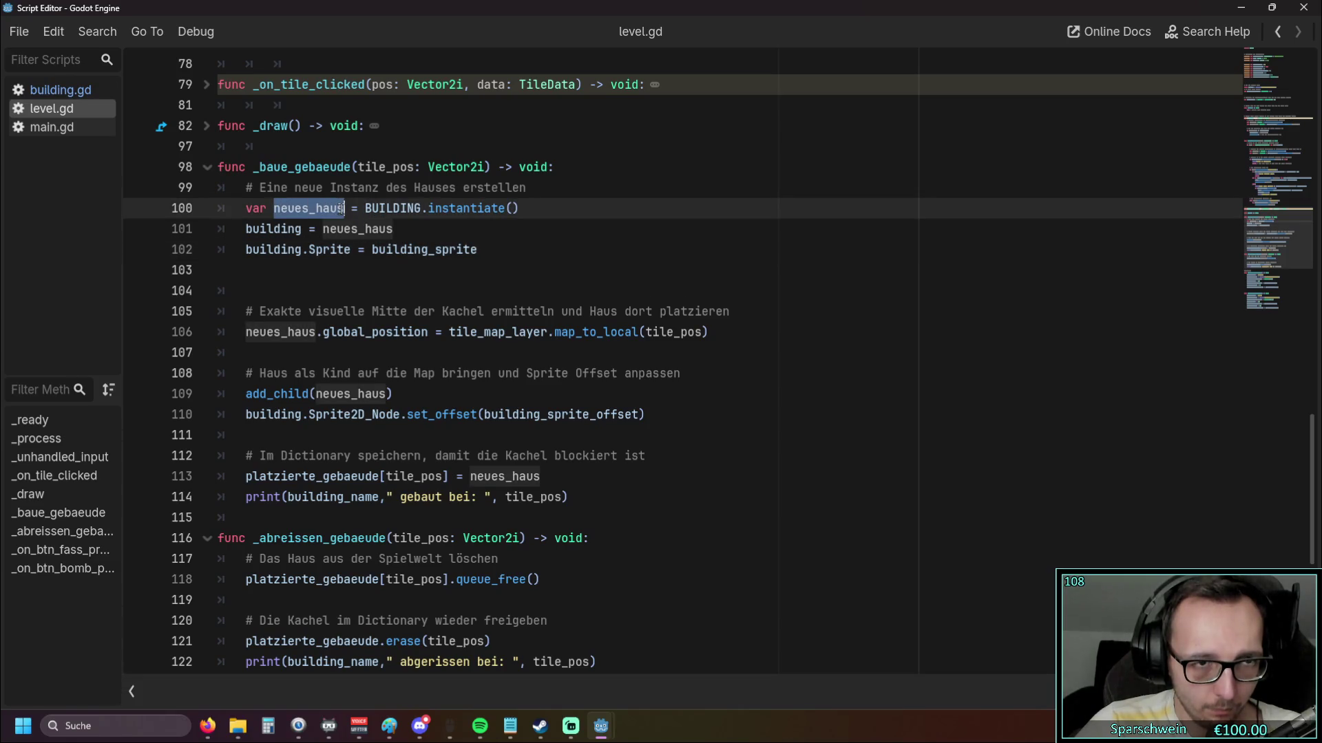
{"action": "type", "text": "building_name"}
{"action": "double_click", "coordinate": [358, 228]}
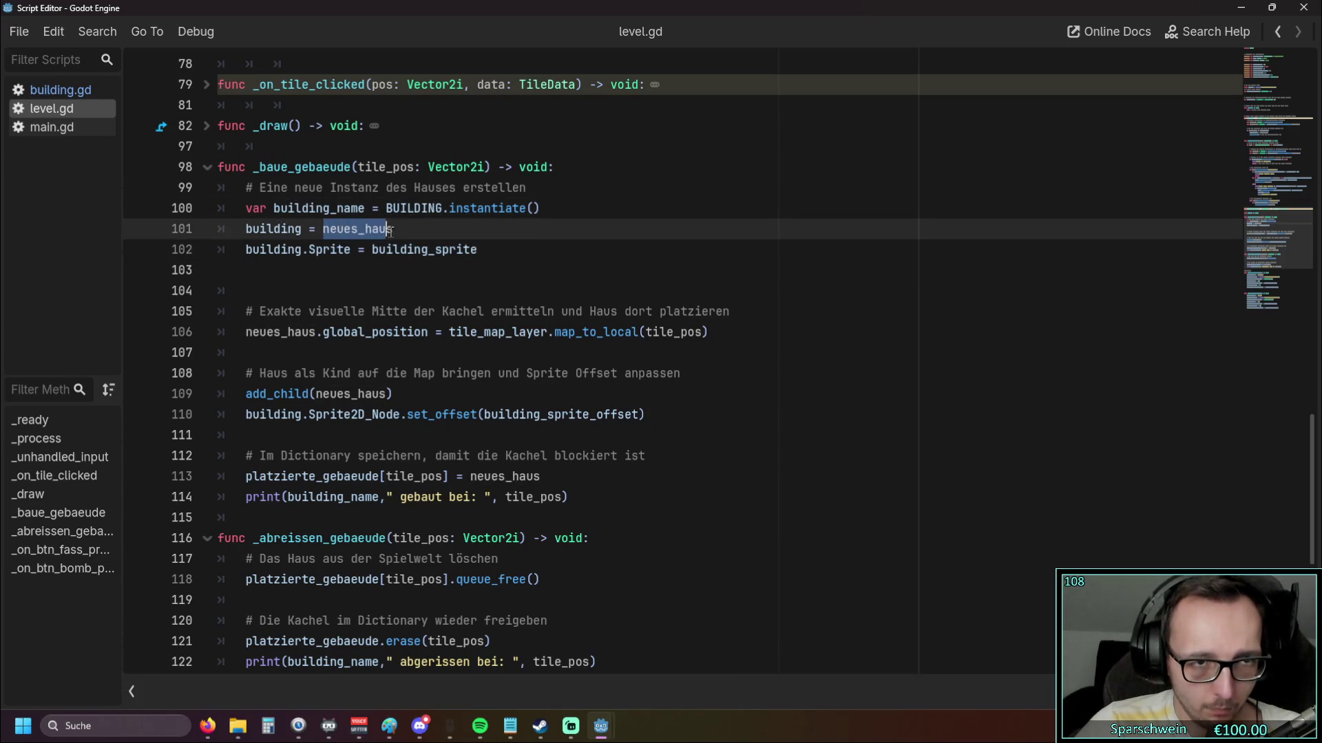
{"action": "key", "text": "ctrl+v"}
{"action": "left_click", "coordinate": [403, 289]}
{"action": "left_click", "coordinate": [470, 476]}
{"action": "double_click", "coordinate": [472, 479]}
{"action": "key", "text": "ctrl+v"}
{"action": "left_click_drag", "start_coordinate": [245, 332], "coordinate": [315, 333]}
{"action": "key", "text": "ctrl+v"}
{"action": "left_click_drag", "start_coordinate": [316, 394], "coordinate": [387, 397]}
{"action": "key", "text": "ctrl+v"}
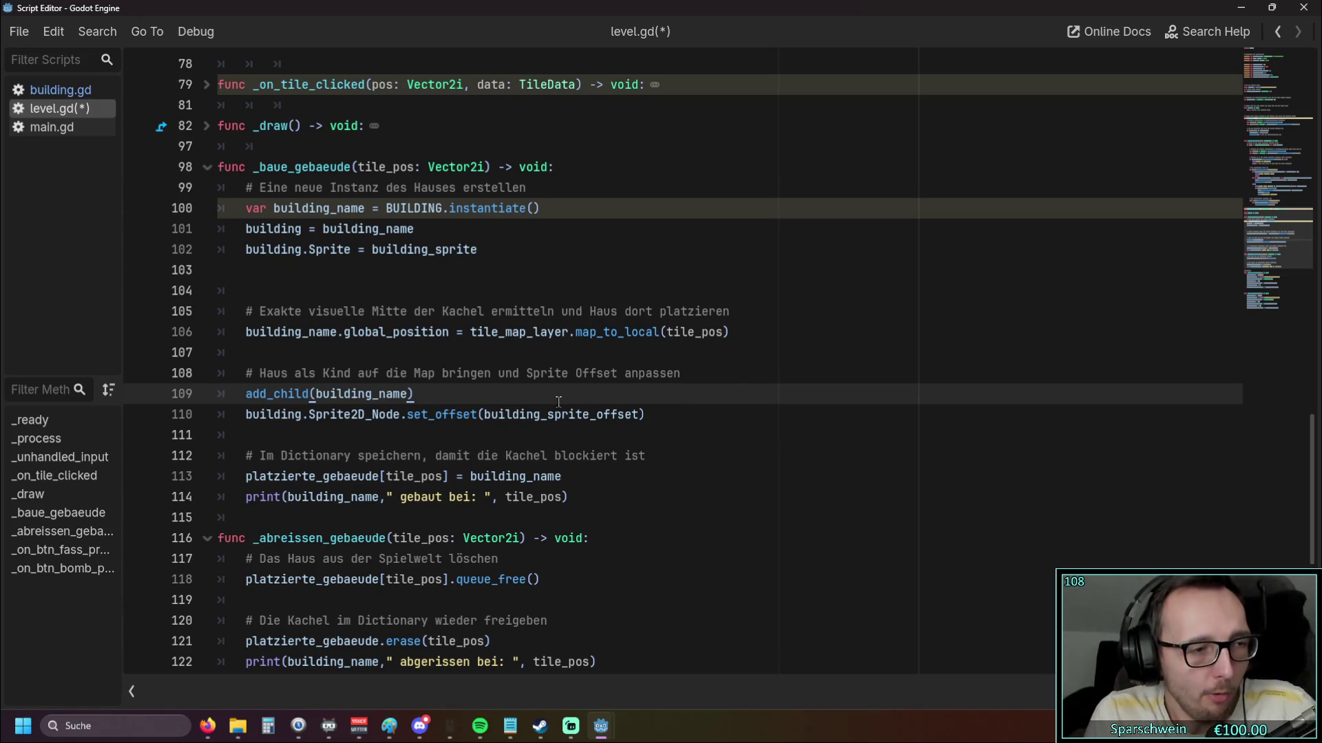
{"action": "key", "text": "ctrl+z"}
{"action": "key", "text": "ctrl+z"}
{"action": "key", "text": "ctrl+z"}
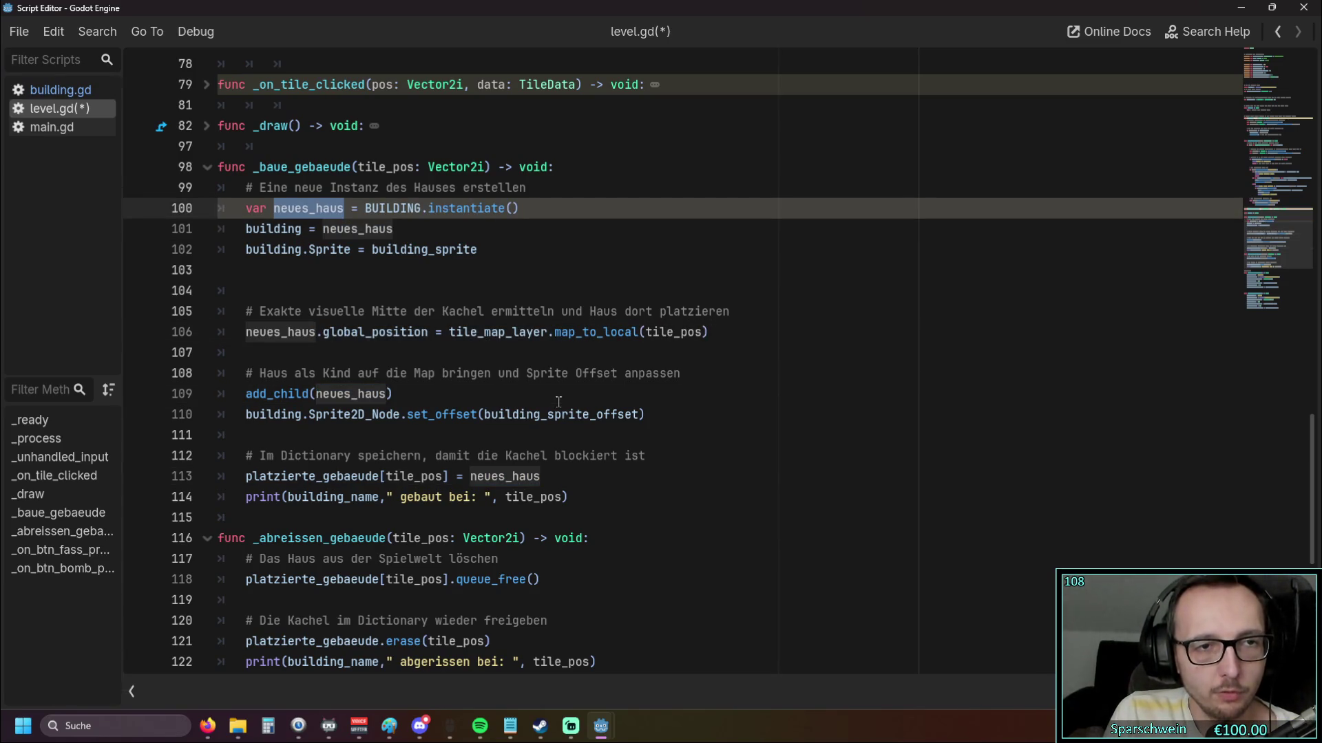
{"action": "key", "text": "ctrl+z"}
{"action": "key", "text": "ctrl+z"}
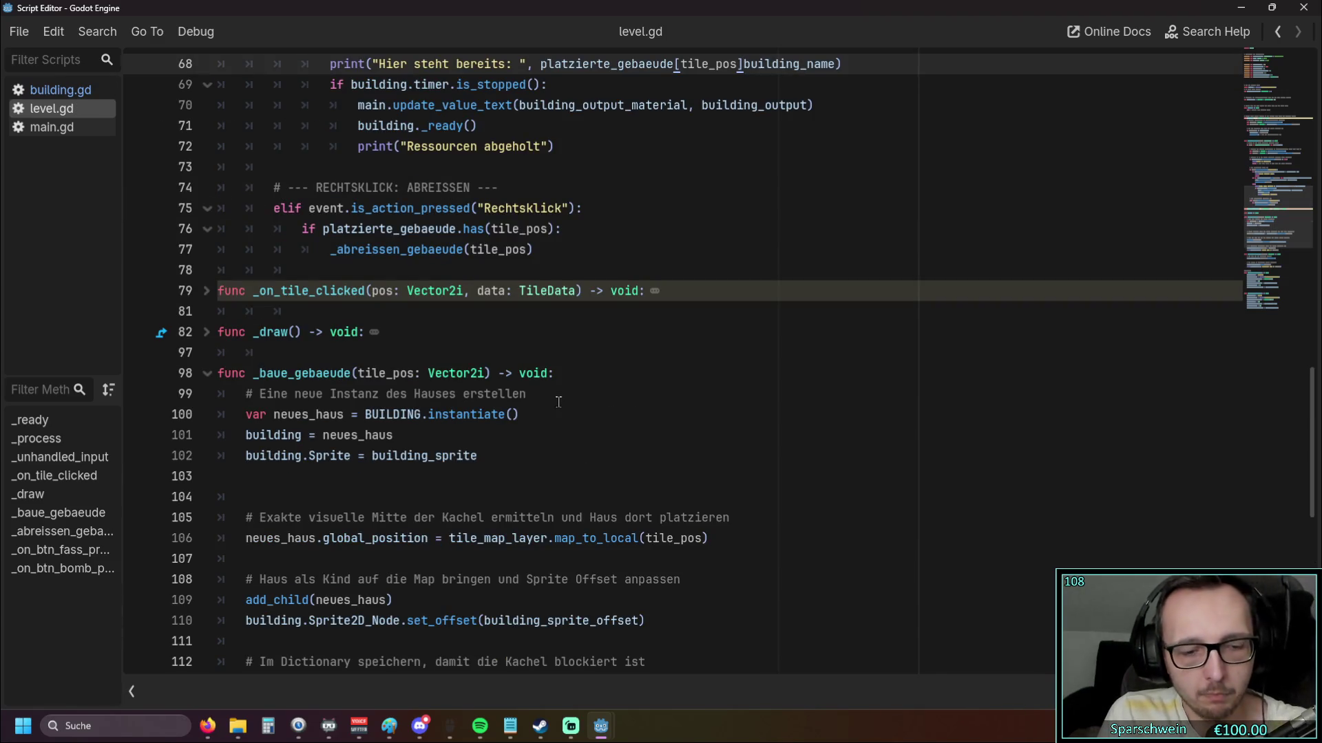
{"action": "type", "text": ","}
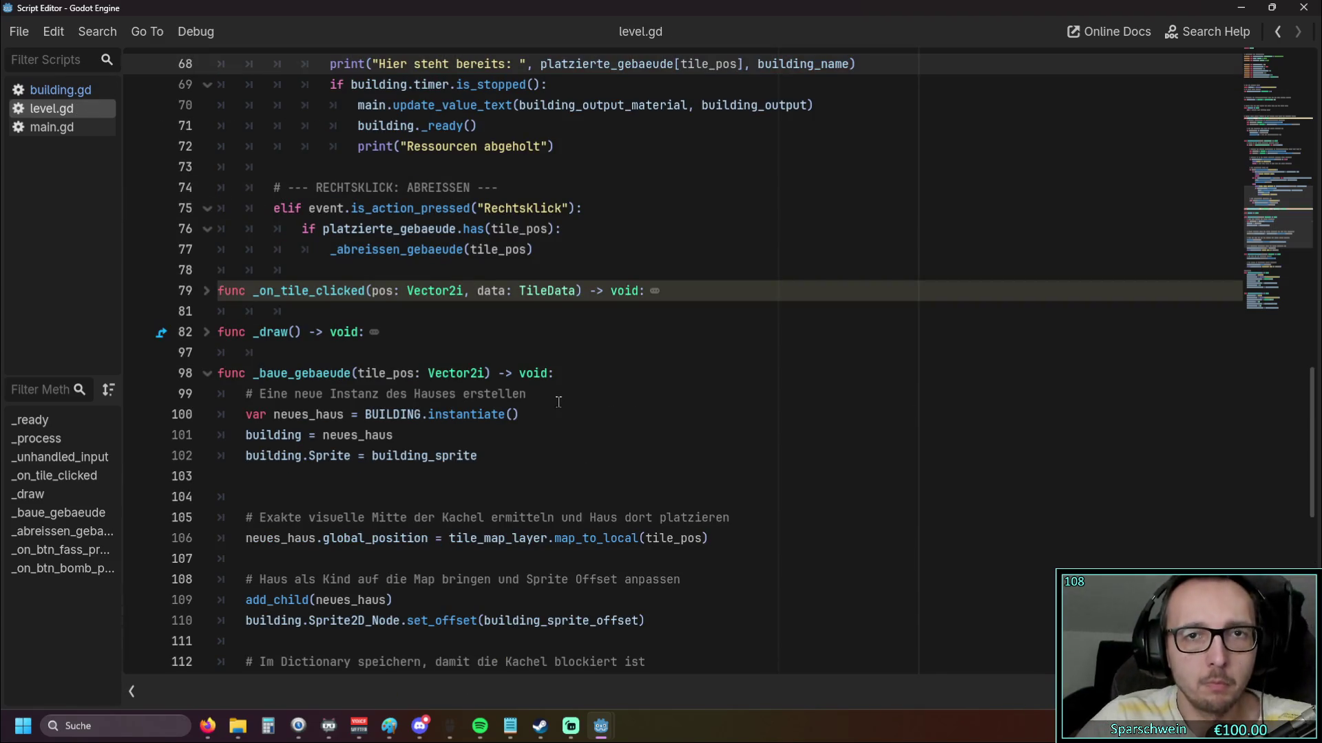
{"action": "scroll", "coordinate": [508, 355], "scroll_direction": "up", "scroll_amount": 3}
{"action": "scroll", "coordinate": [508, 356], "scroll_direction": "down", "scroll_amount": 6}
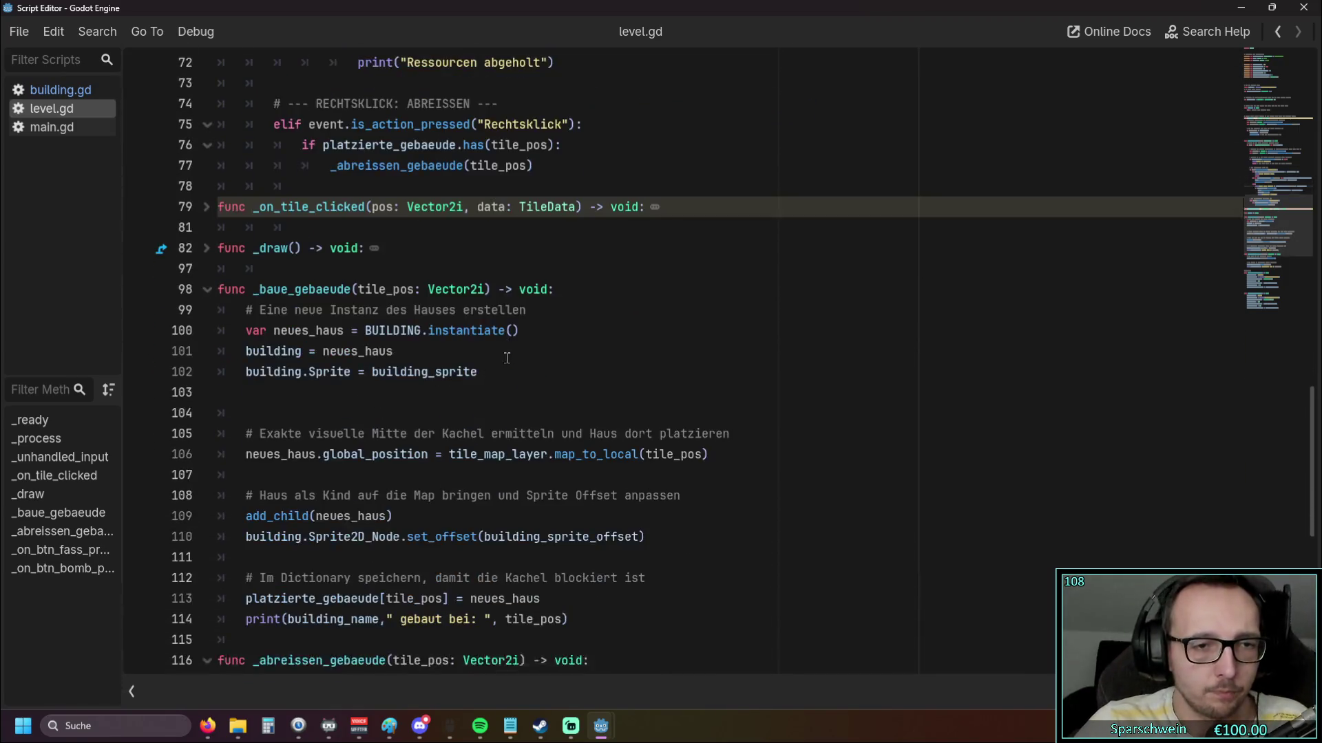
{"action": "scroll", "coordinate": [716, 380], "scroll_direction": "down", "scroll_amount": 1}
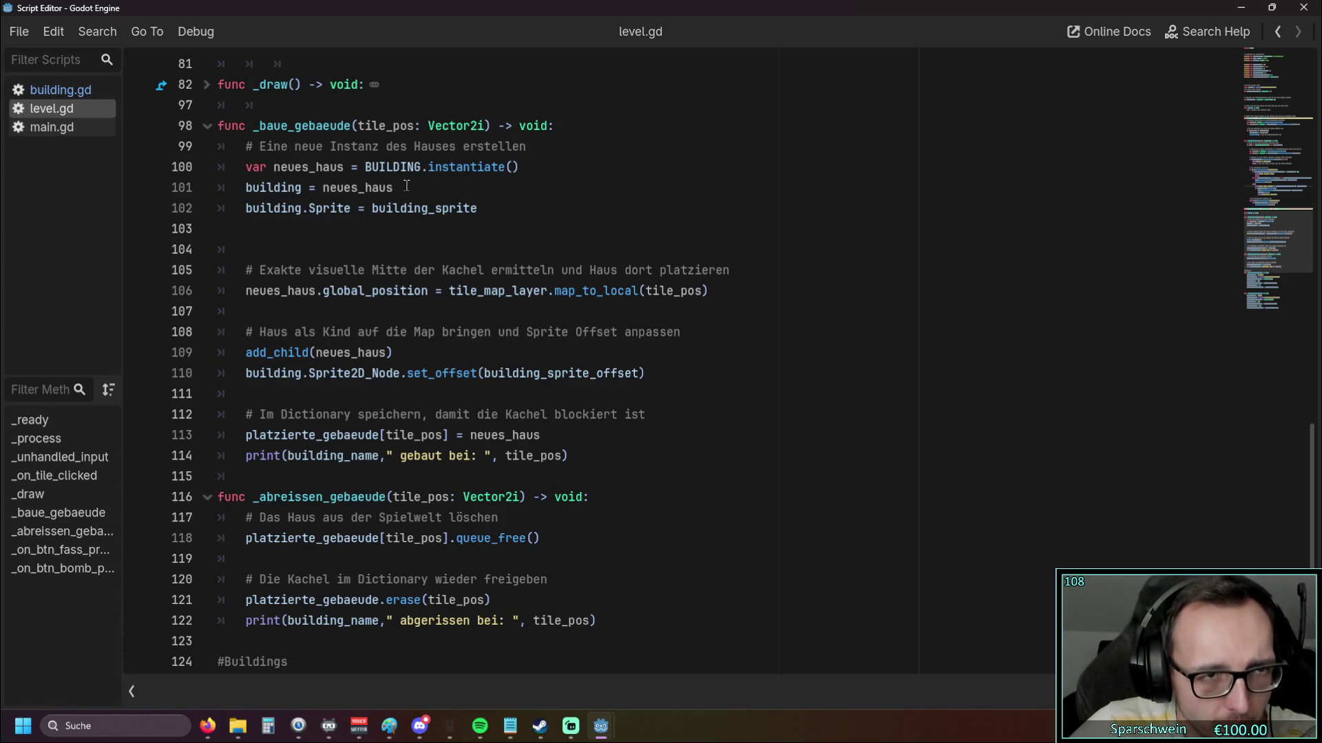
Paste neues_haus.gebaeude_name = building_name onto line 103 of _baue_gebaeude in level.gd
{"action": "left_click", "coordinate": [343, 229]}
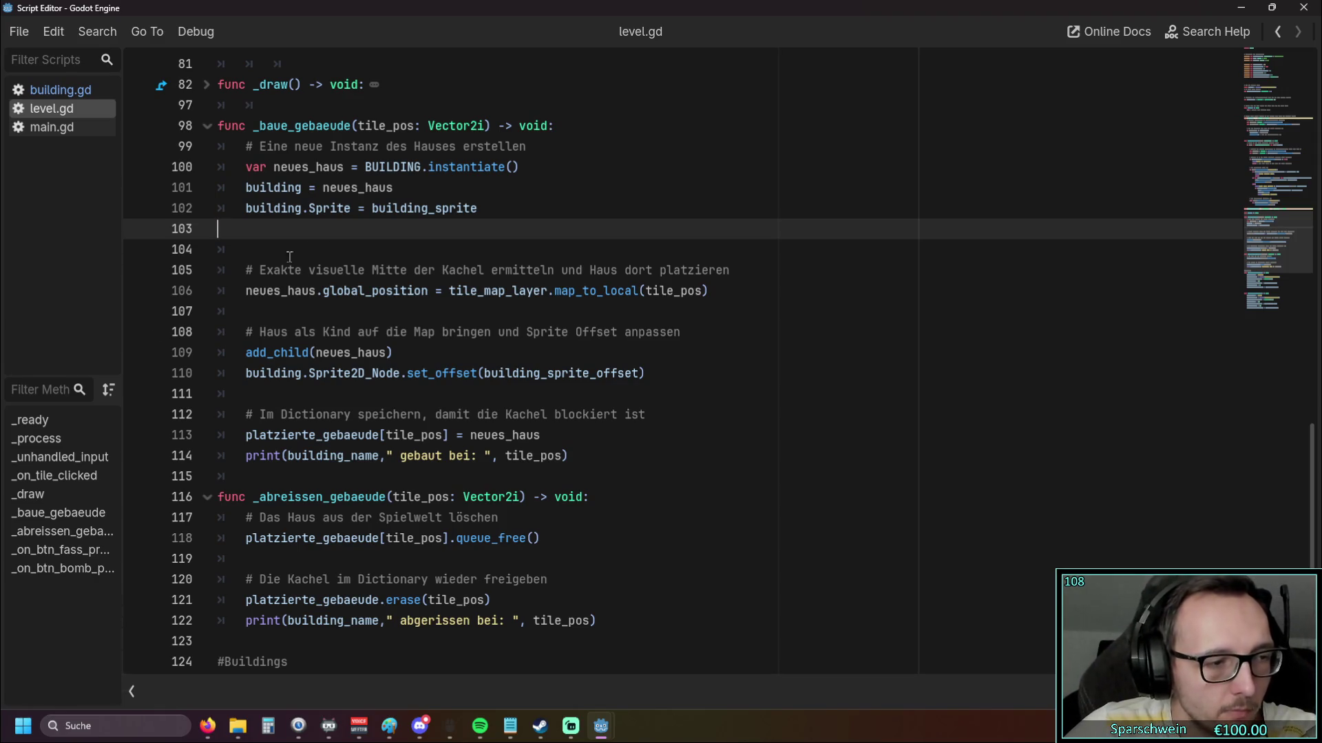
{"action": "key", "text": "alt+Tab"}
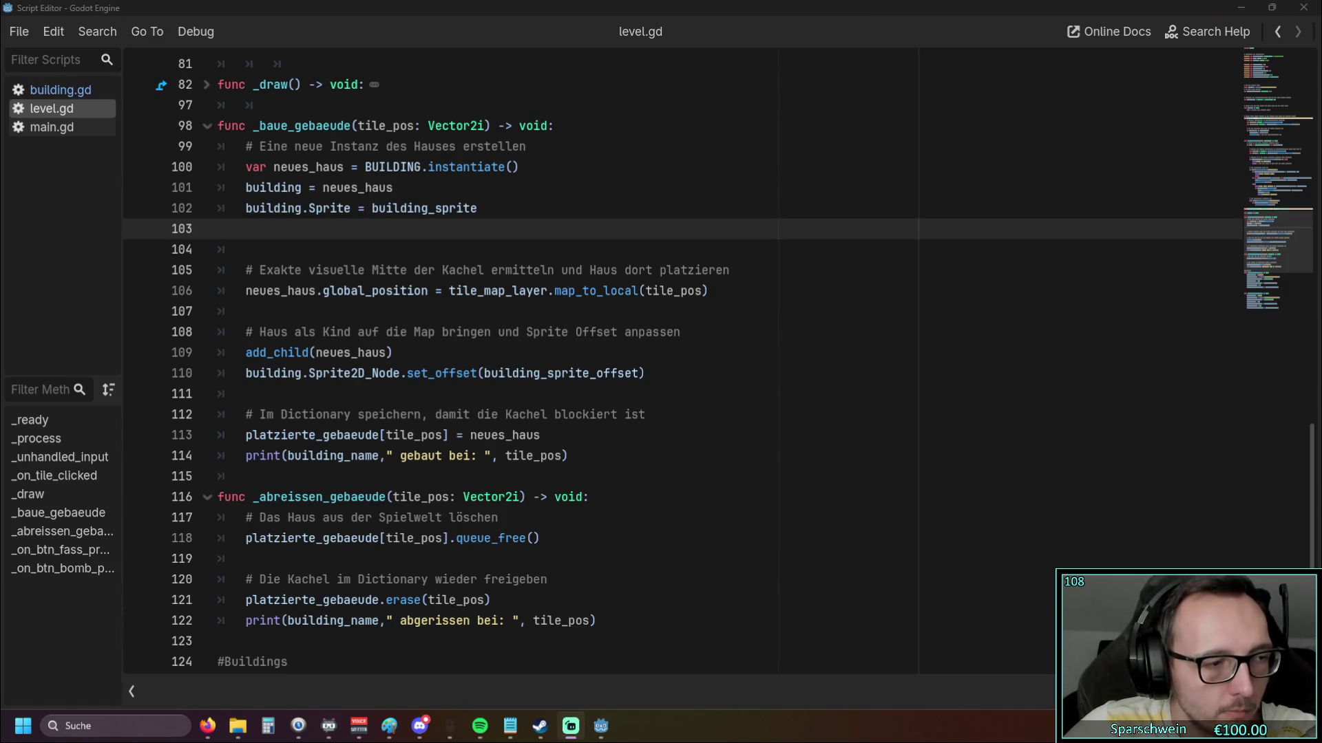
{"action": "key", "text": "alt+Tab"}
{"action": "type", "text": "neues_haus.gebaeude_name = building_name"}
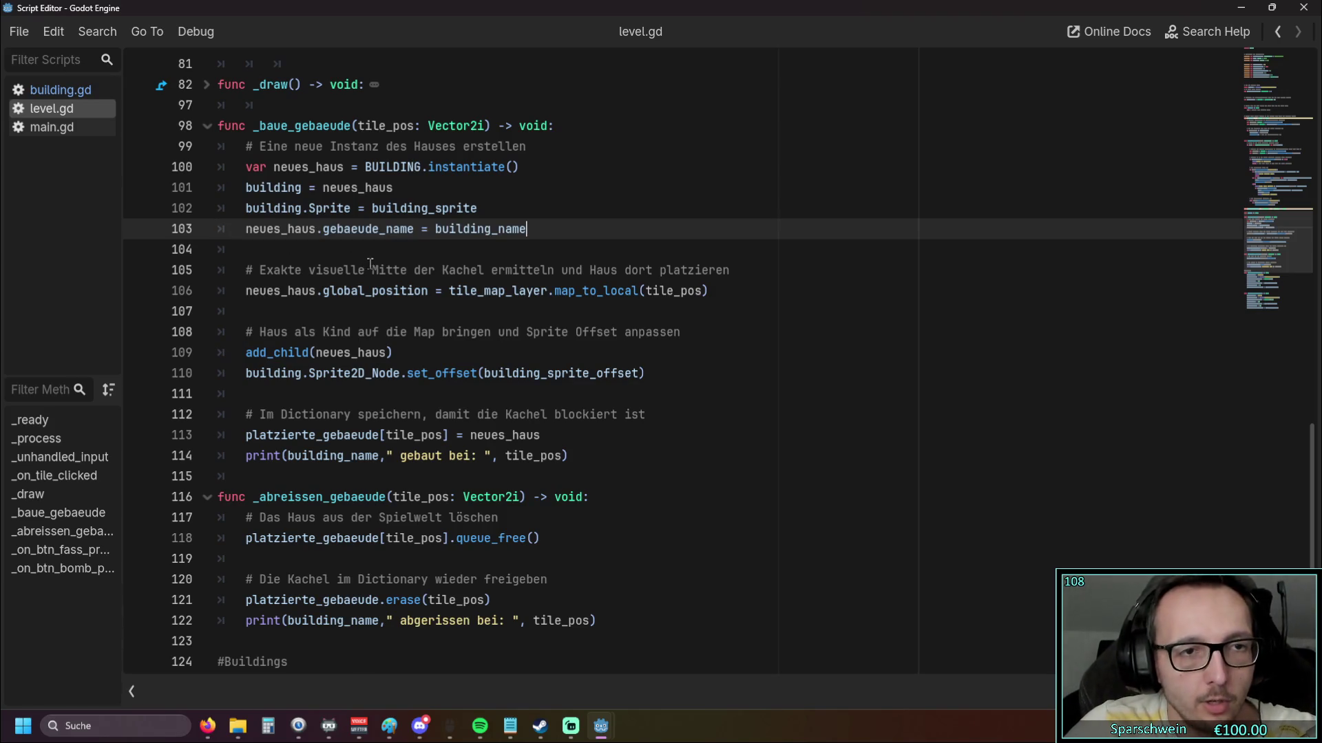
{"action": "key", "text": "Return"}
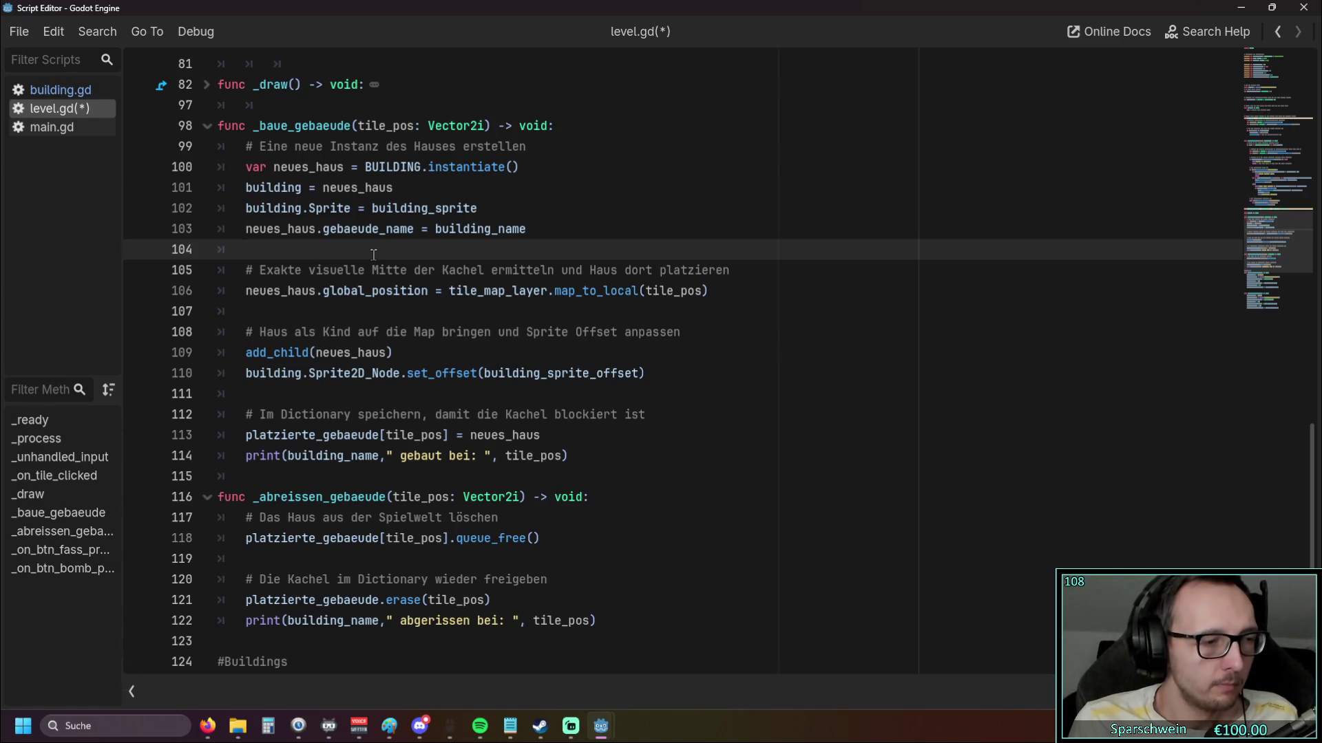
{"action": "left_click", "coordinate": [45, 96]}
Browse the script list between building.gd and level.gd, then close the floating Script Editor window
{"action": "scroll", "coordinate": [570, 247], "scroll_direction": "up", "scroll_amount": 5}
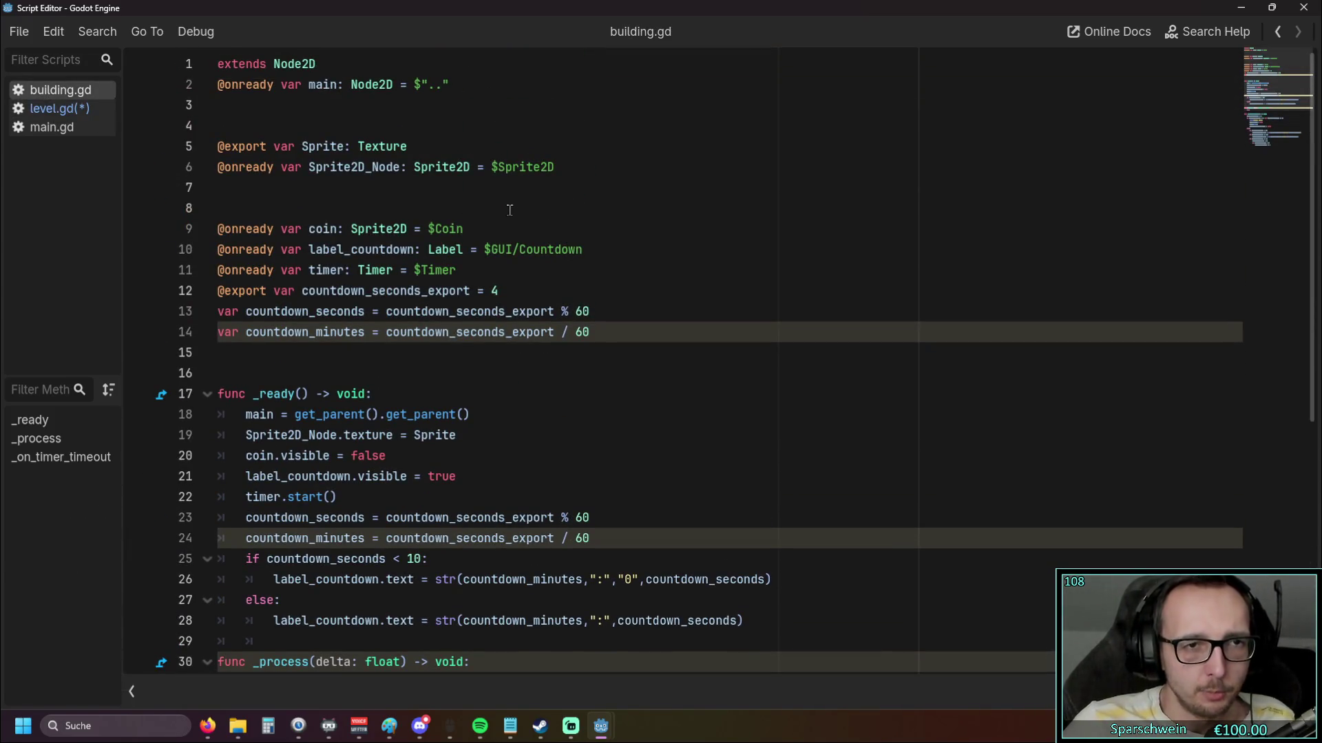
{"action": "scroll", "coordinate": [508, 207], "scroll_direction": "down", "scroll_amount": 4}
{"action": "scroll", "coordinate": [507, 208], "scroll_direction": "up", "scroll_amount": 3}
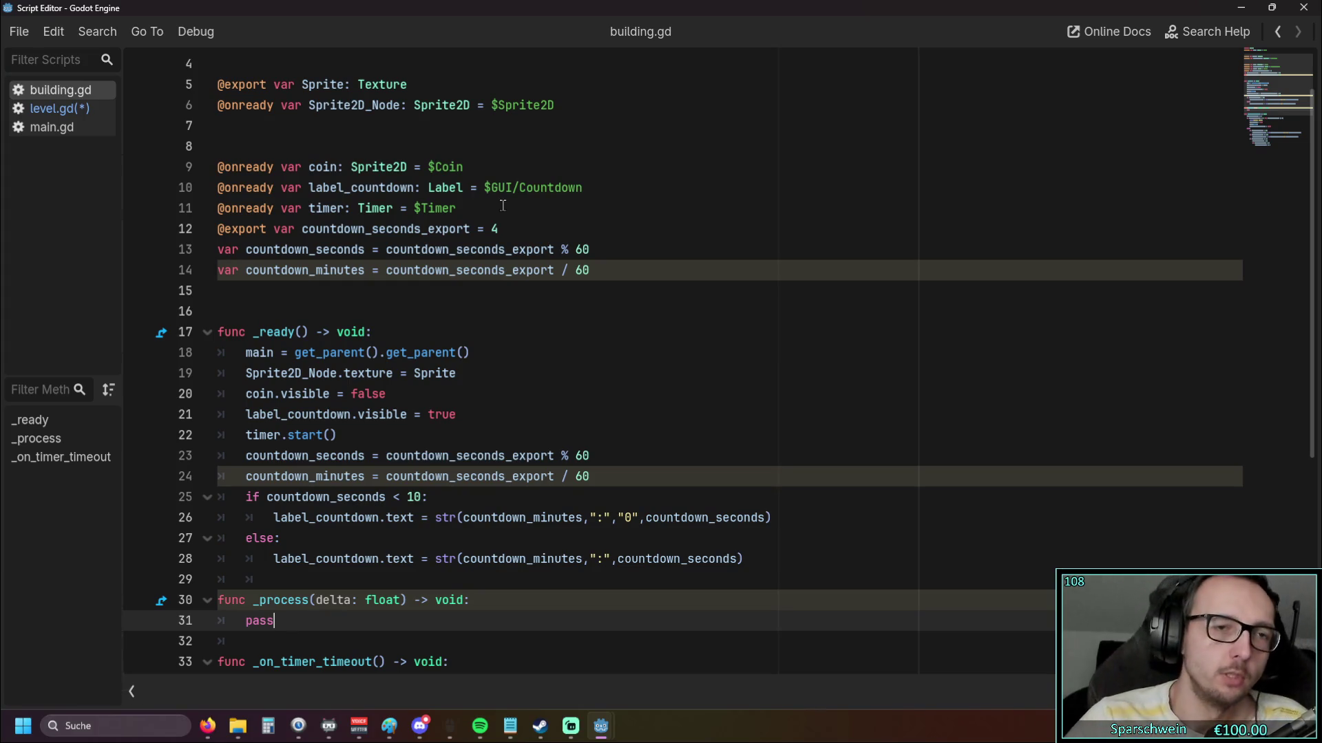
{"action": "scroll", "coordinate": [507, 207], "scroll_direction": "up", "scroll_amount": 1}
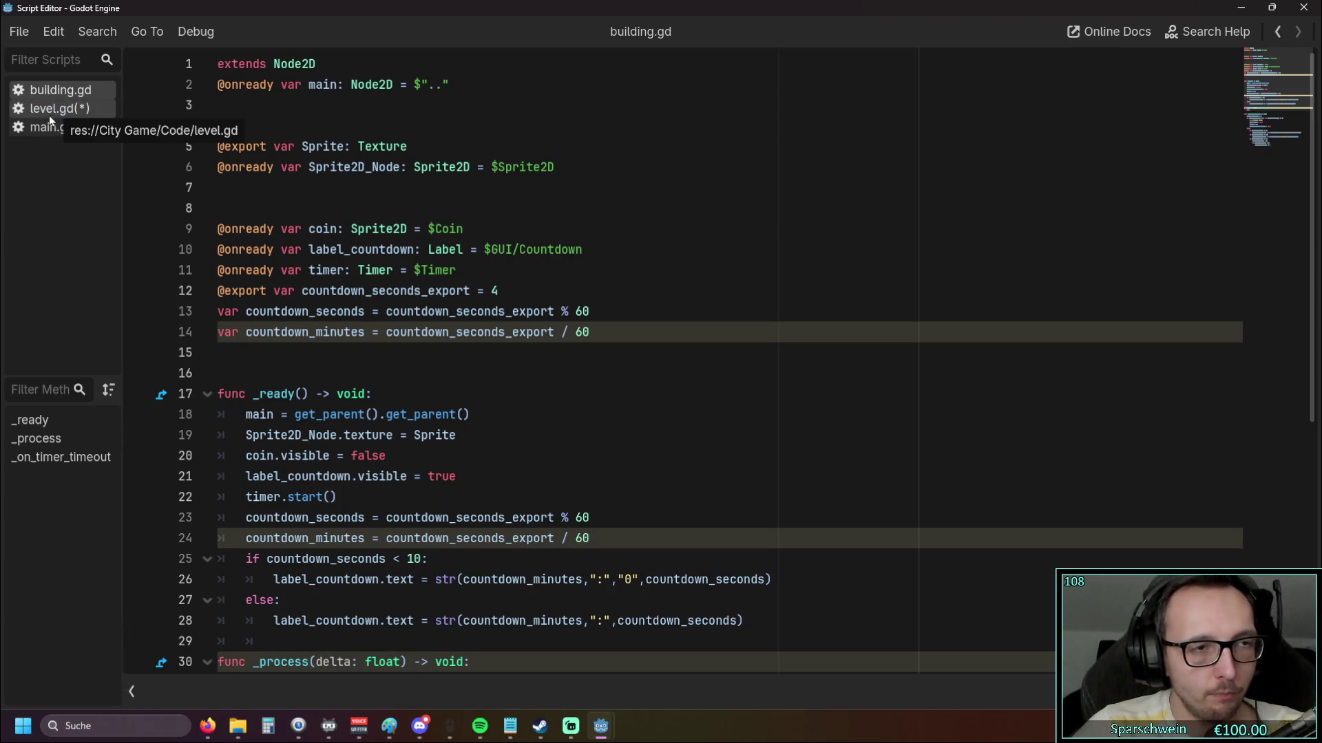
{"action": "mouse_move", "coordinate": [47, 111]}
{"action": "left_mouse_down"}
{"action": "mouse_move", "coordinate": [354, 124]}
{"action": "mouse_move", "coordinate": [88, 110]}
{"action": "left_mouse_up"}
{"action": "scroll", "coordinate": [318, 173], "scroll_direction": "up", "scroll_amount": 10}
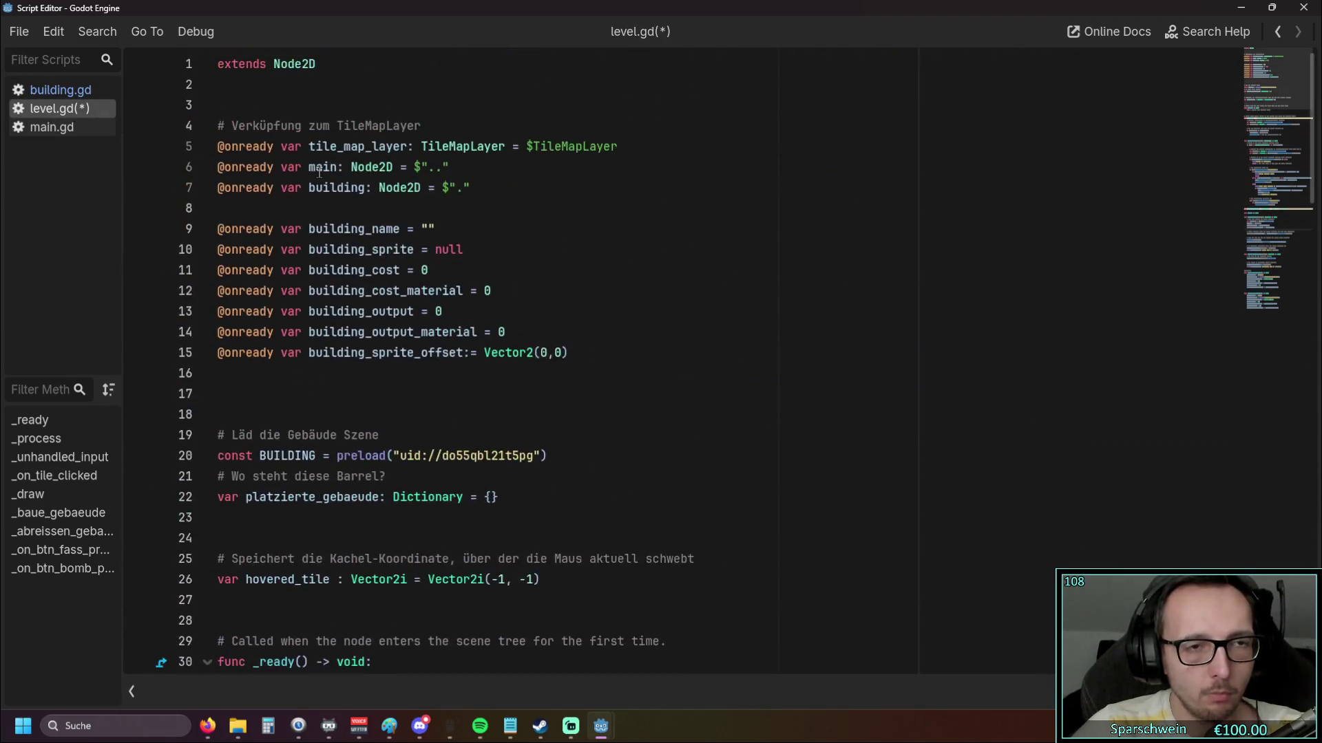
{"action": "left_click", "coordinate": [83, 95]}
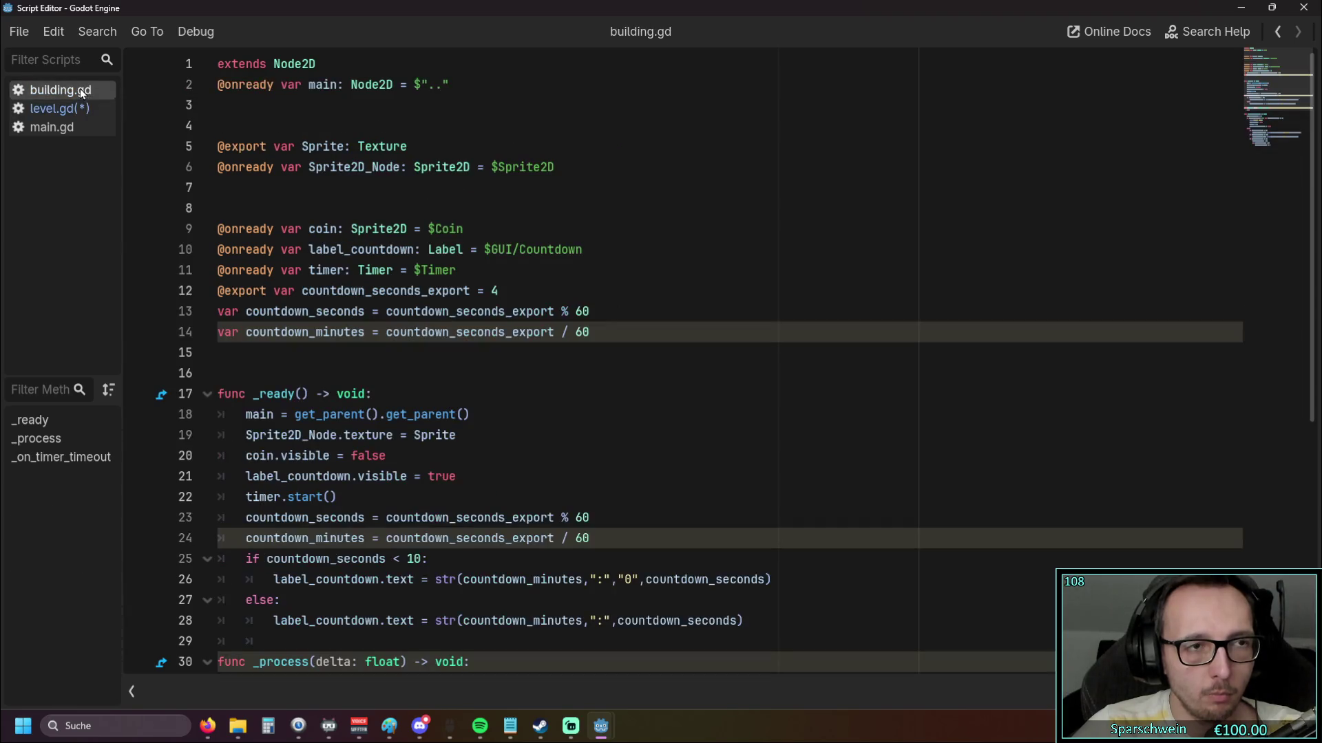
{"action": "mouse_move", "coordinate": [64, 110]}
{"action": "left_mouse_down"}
{"action": "mouse_move", "coordinate": [266, 103]}
{"action": "mouse_move", "coordinate": [57, 110]}
{"action": "left_mouse_up"}
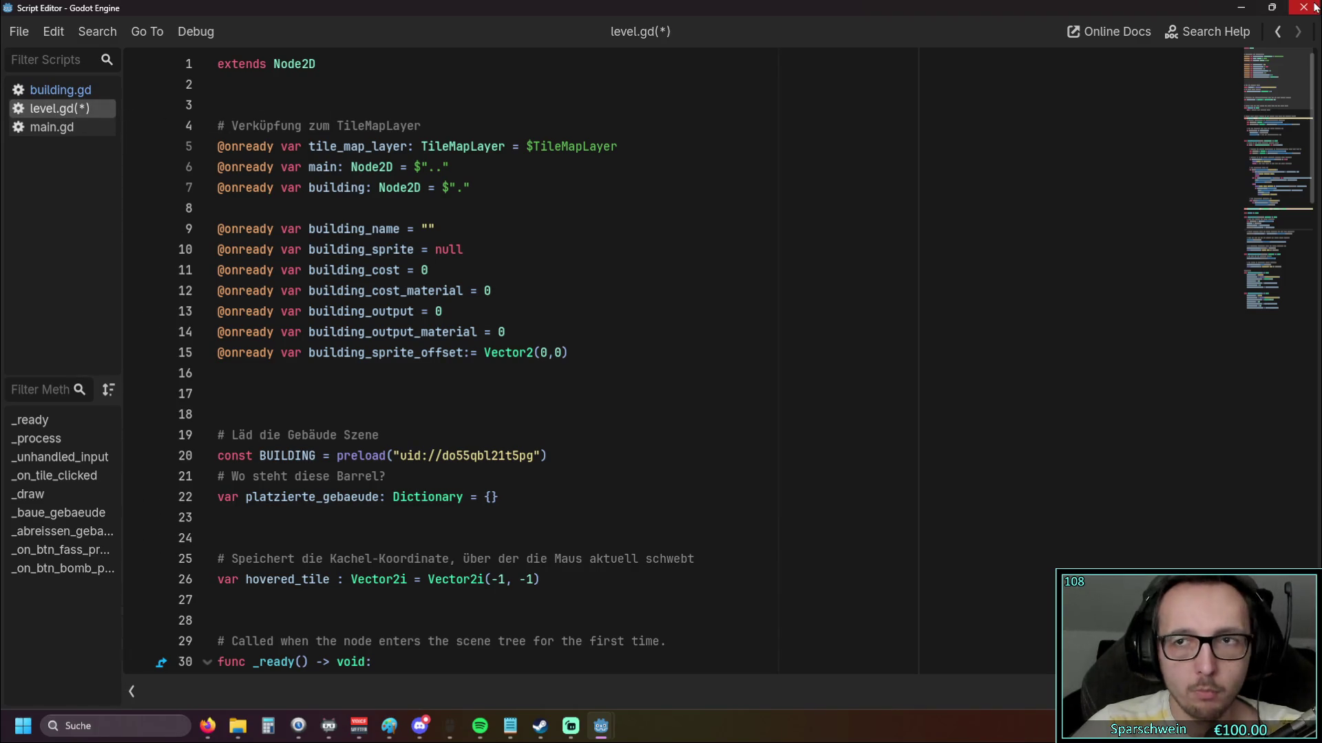
{"action": "left_click", "coordinate": [1317, 6]}
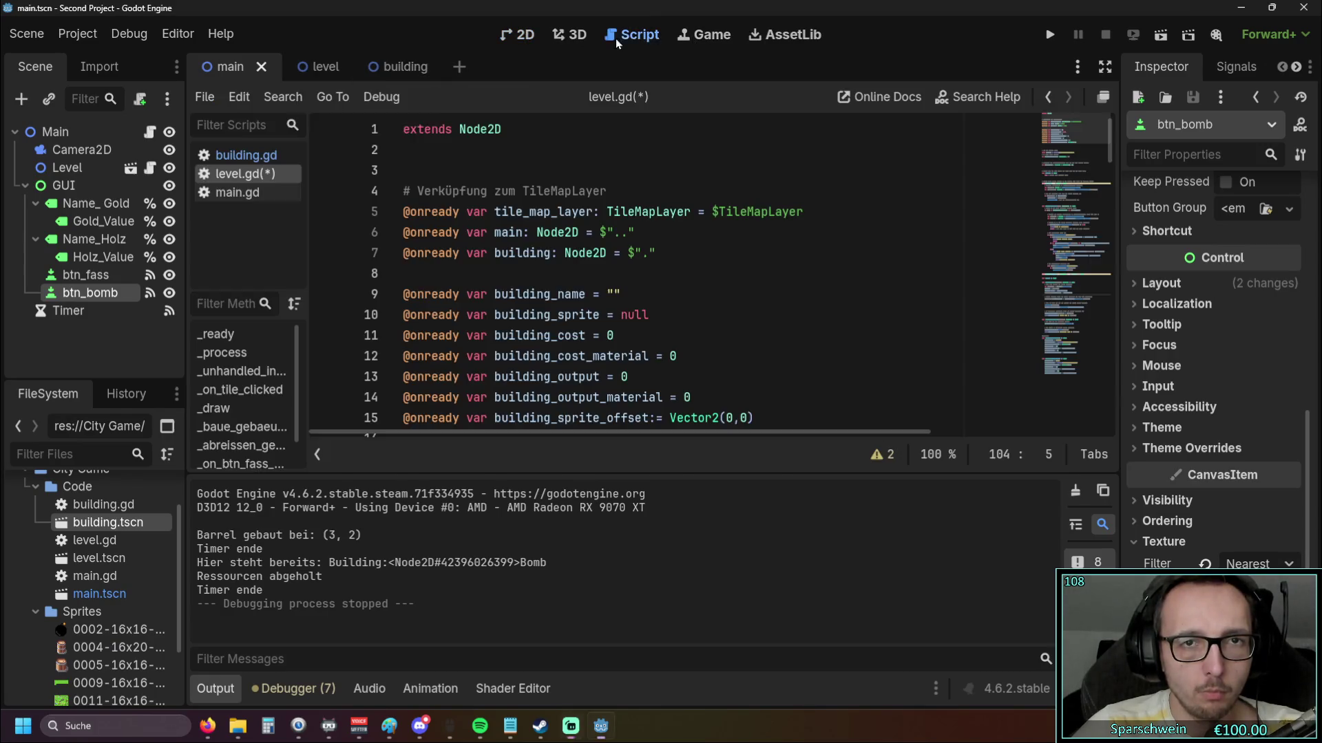
Switch to the building scene and bring building.gd's code into the main editor
{"action": "left_click", "coordinate": [327, 67]}
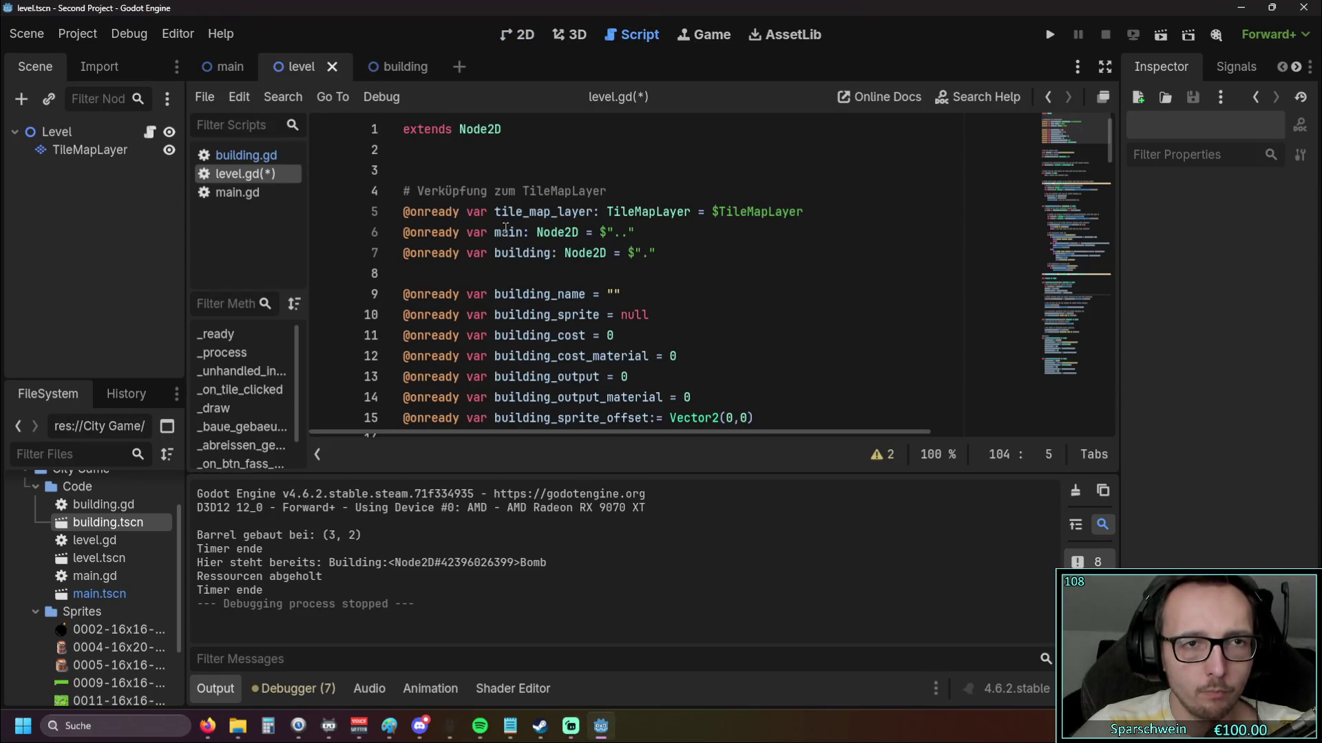
{"action": "left_click", "coordinate": [389, 69]}
{"action": "left_click", "coordinate": [298, 67]}
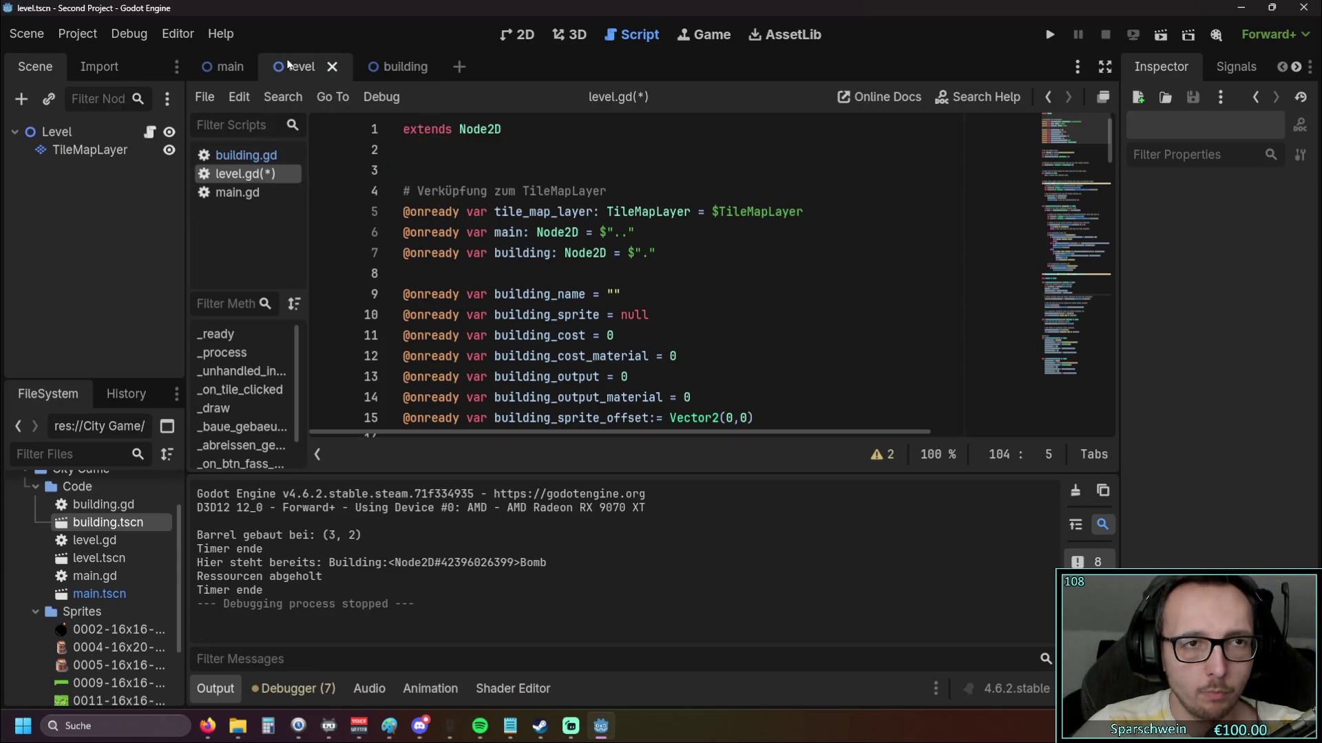
{"action": "left_click", "coordinate": [411, 68]}
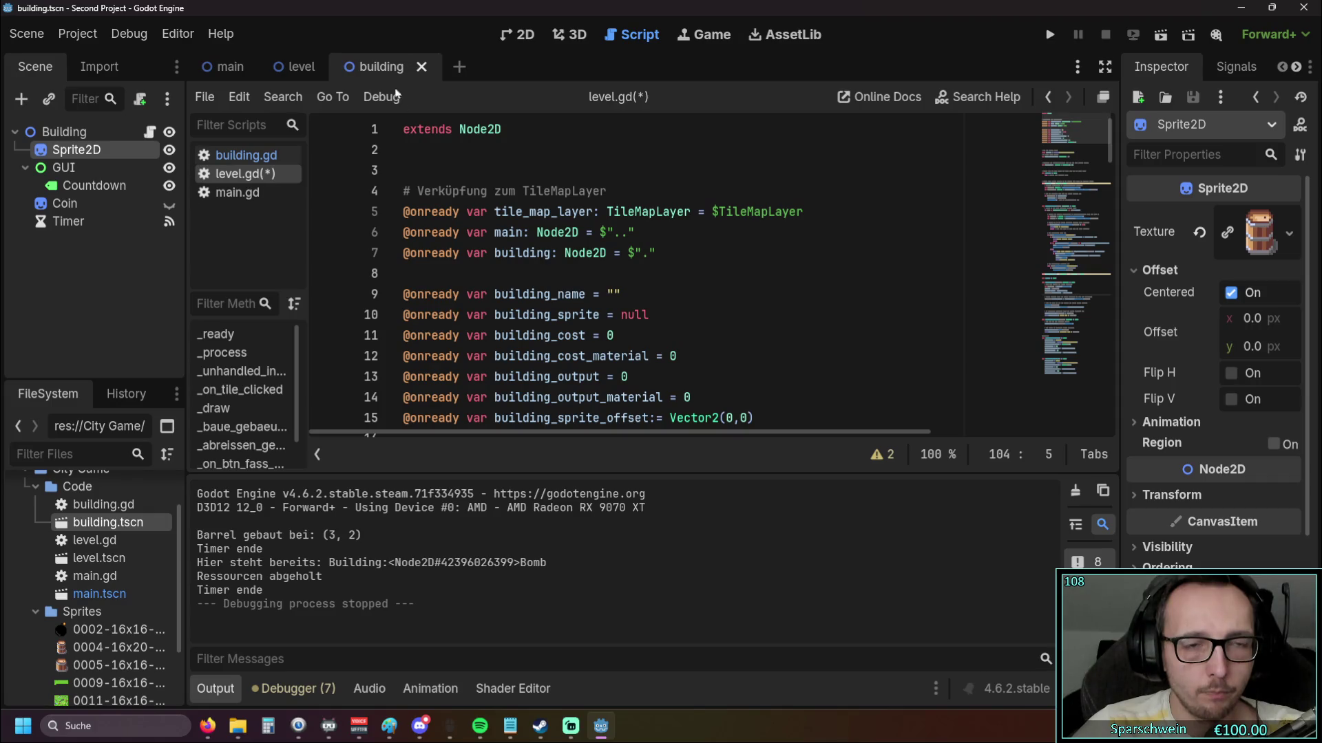
{"action": "left_click", "coordinate": [242, 158]}
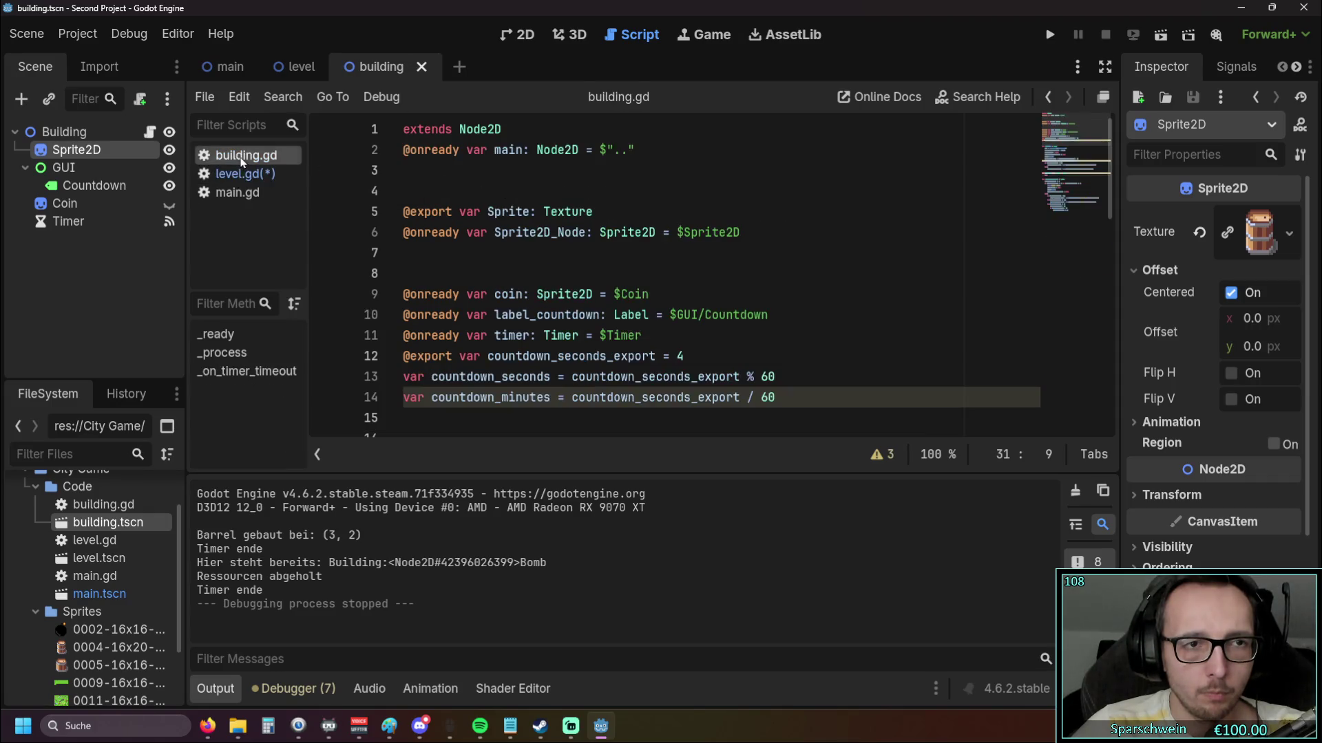
{"action": "left_click", "coordinate": [237, 177]}
{"action": "left_click", "coordinate": [239, 159]}
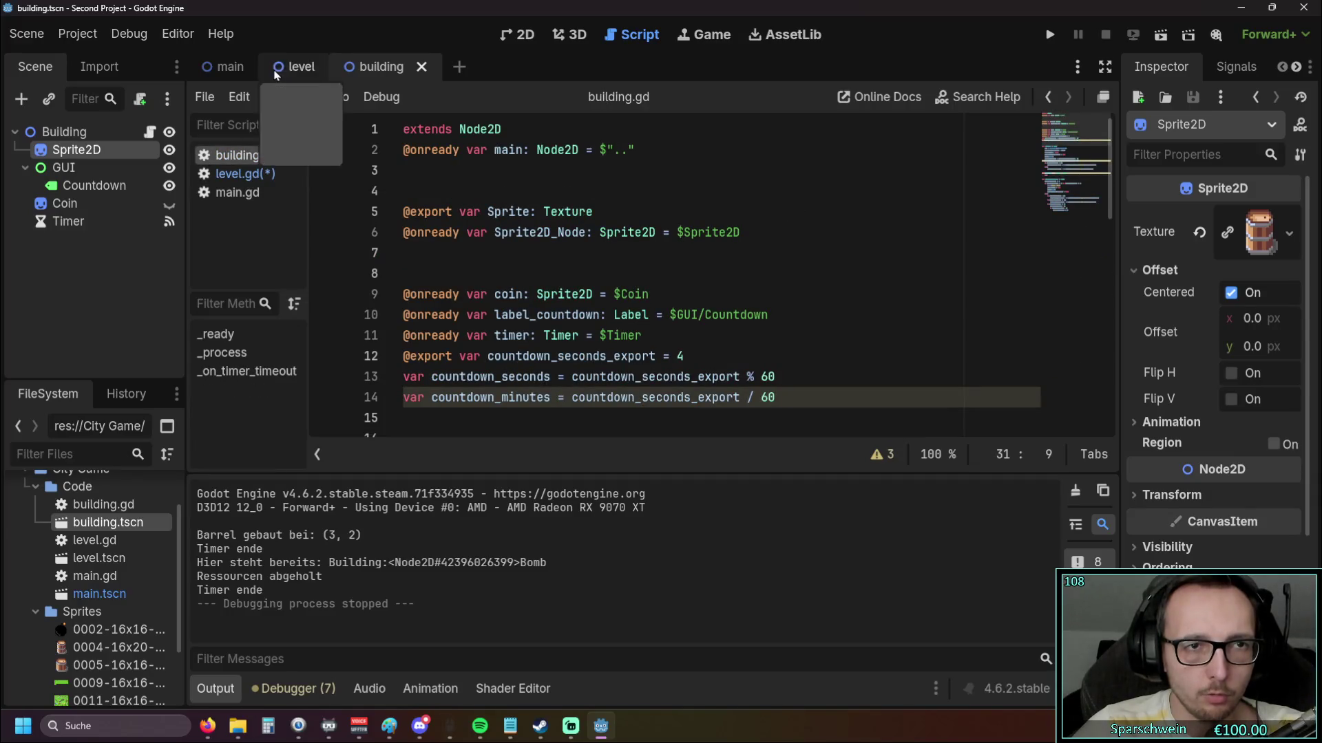
{"action": "left_click", "coordinate": [296, 66]}
{"action": "mouse_move", "coordinate": [57, 134]}
{"action": "left_mouse_down"}
{"action": "mouse_move", "coordinate": [482, 148]}
{"action": "mouse_move", "coordinate": [490, 176]}
{"action": "left_mouse_up"}
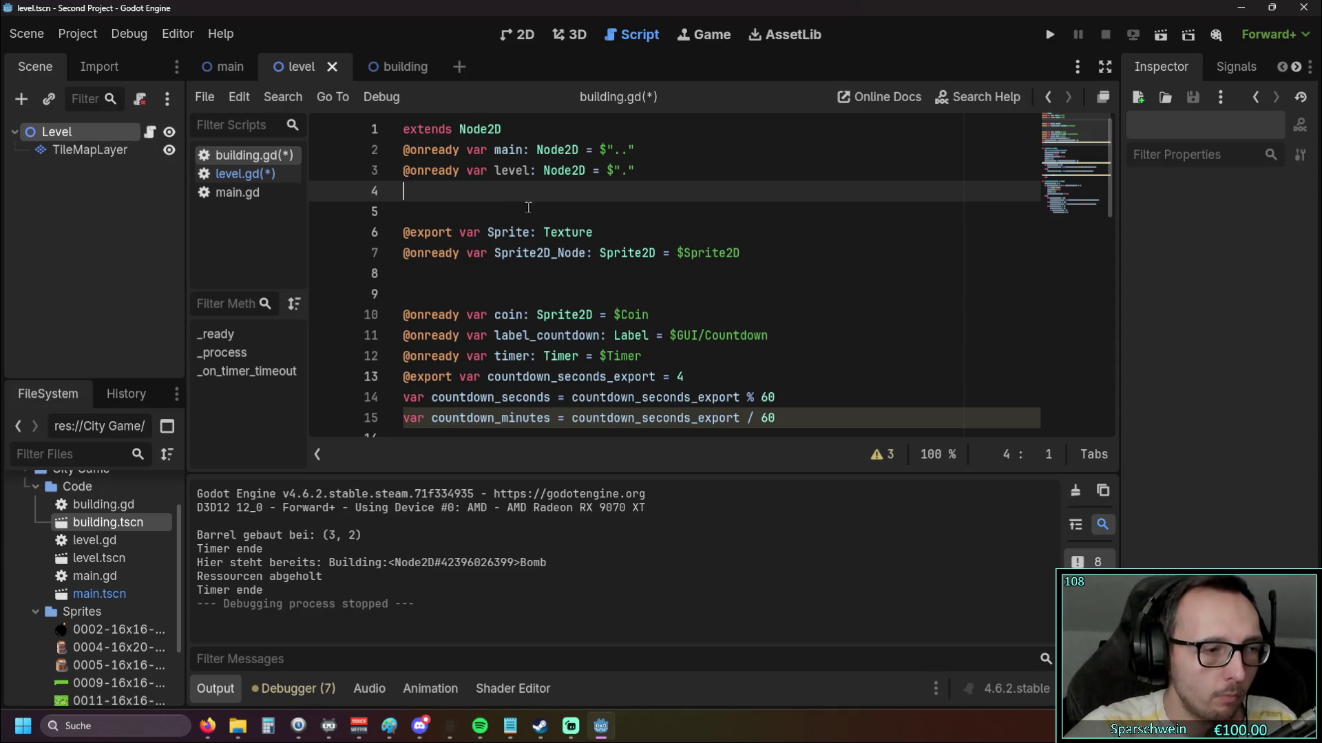
{"action": "scroll", "coordinate": [550, 214], "scroll_direction": "down", "scroll_amount": 4}
{"action": "scroll", "coordinate": [603, 222], "scroll_direction": "up", "scroll_amount": 4}
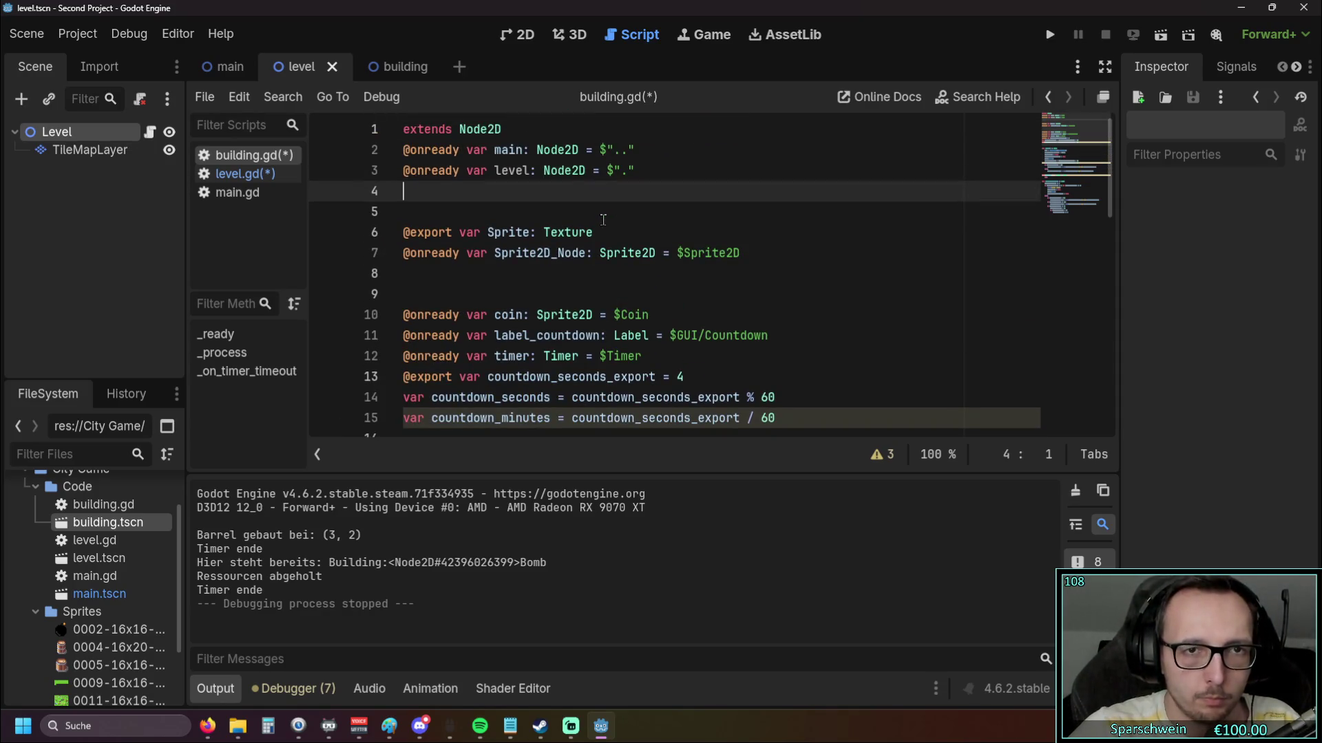
{"action": "scroll", "coordinate": [604, 217], "scroll_direction": "down", "scroll_amount": 1}
{"action": "scroll", "coordinate": [604, 217], "scroll_direction": "up", "scroll_amount": 1}
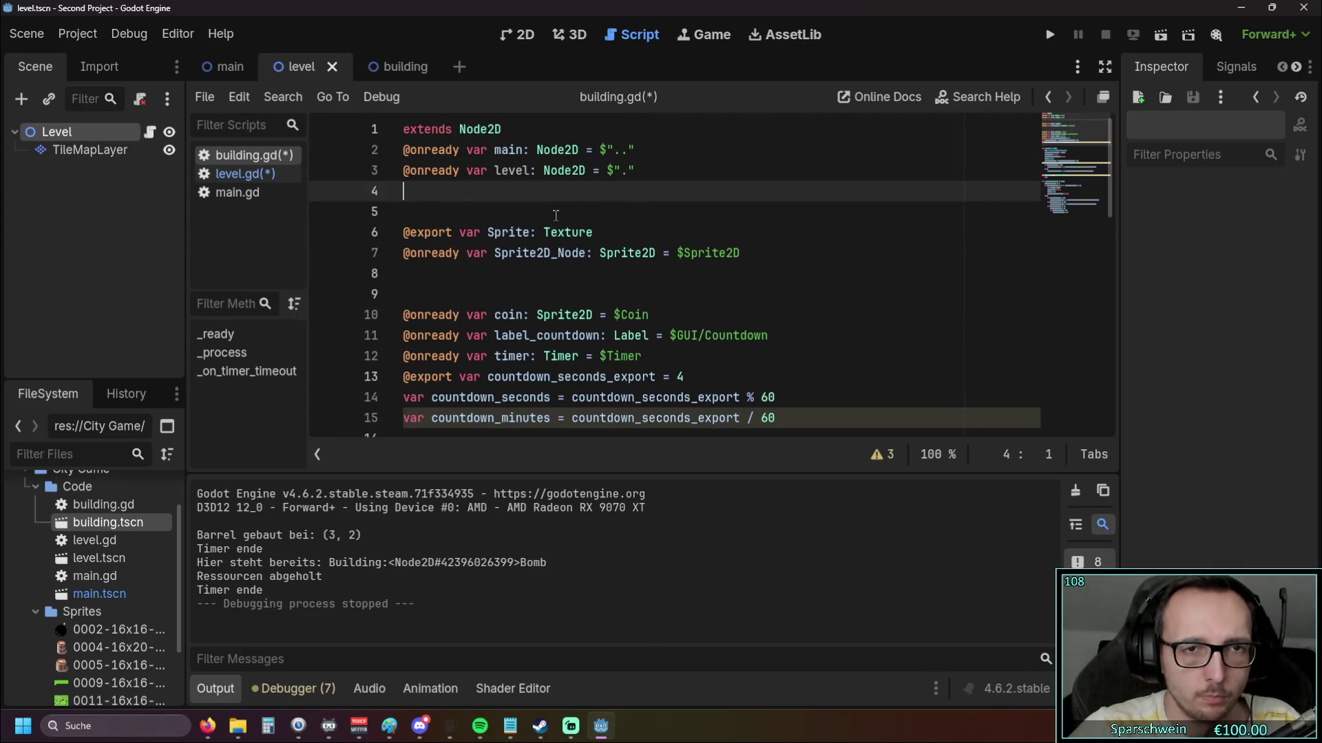
{"action": "scroll", "coordinate": [556, 215], "scroll_direction": "down", "scroll_amount": 2}
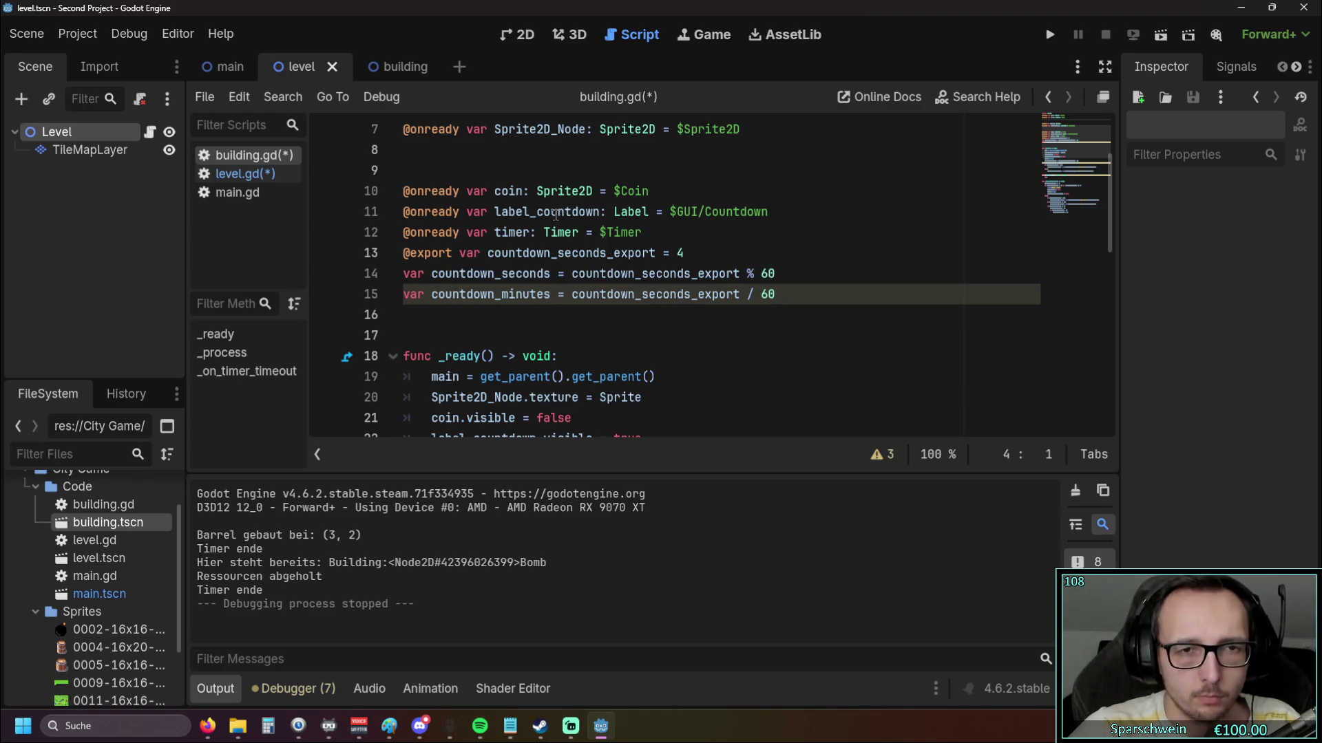
{"action": "scroll", "coordinate": [555, 216], "scroll_direction": "up", "scroll_amount": 2}
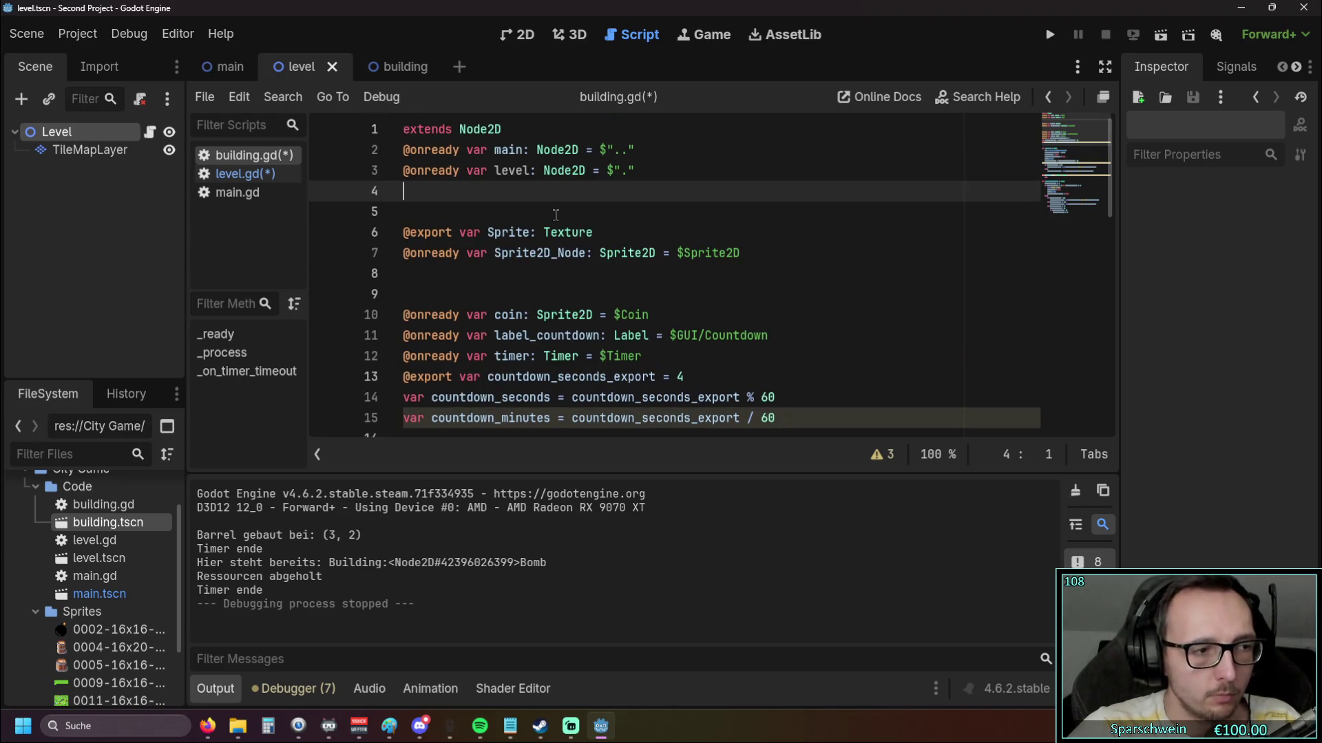
{"action": "scroll", "coordinate": [556, 216], "scroll_direction": "down", "scroll_amount": 3}
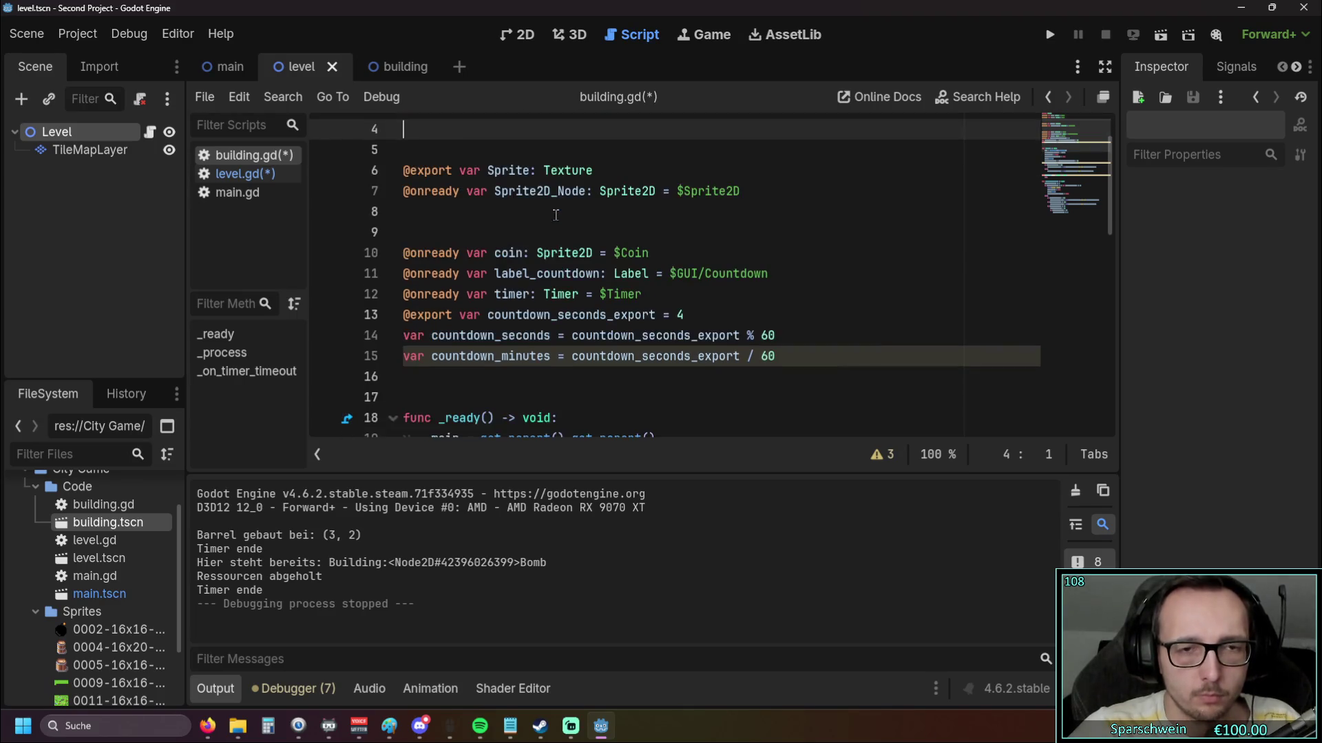
{"action": "scroll", "coordinate": [555, 216], "scroll_direction": "up", "scroll_amount": 3}
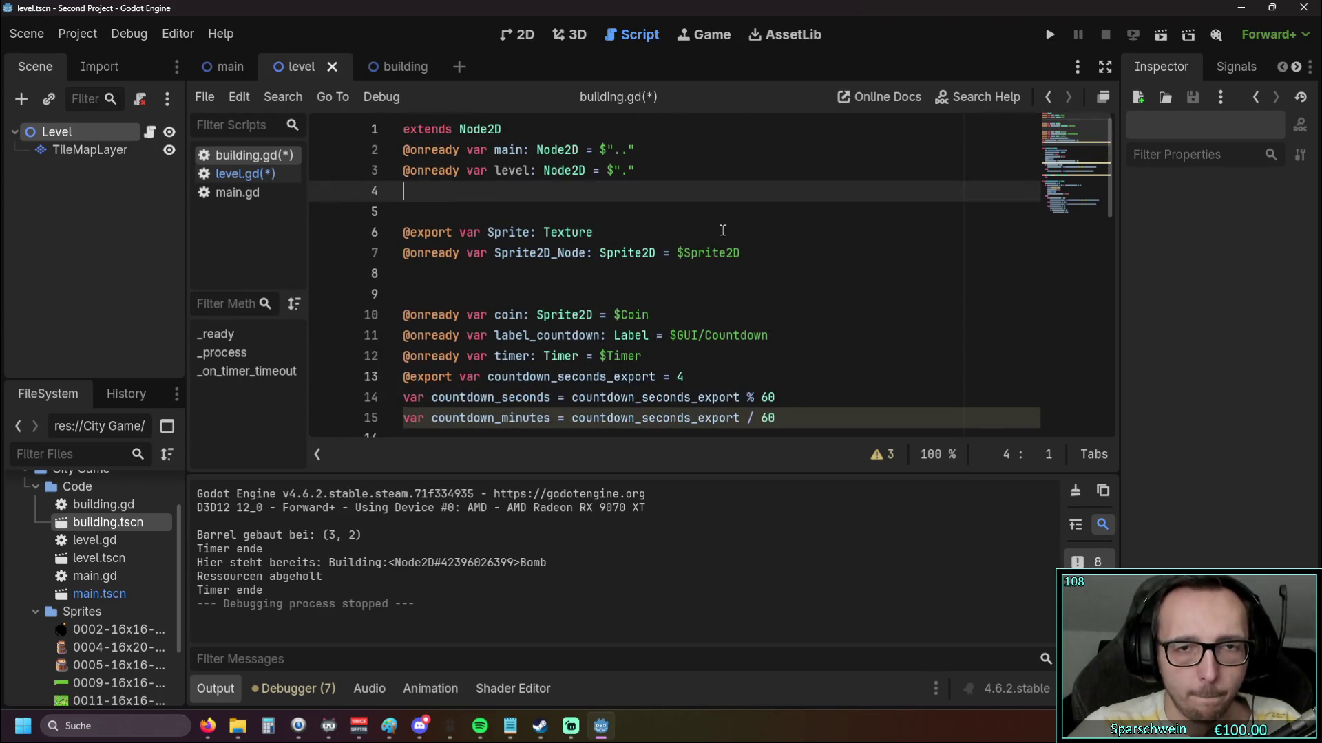
{"action": "left_click", "coordinate": [754, 253]}
{"action": "key", "text": "Return"}
{"action": "key", "text": "Return"}
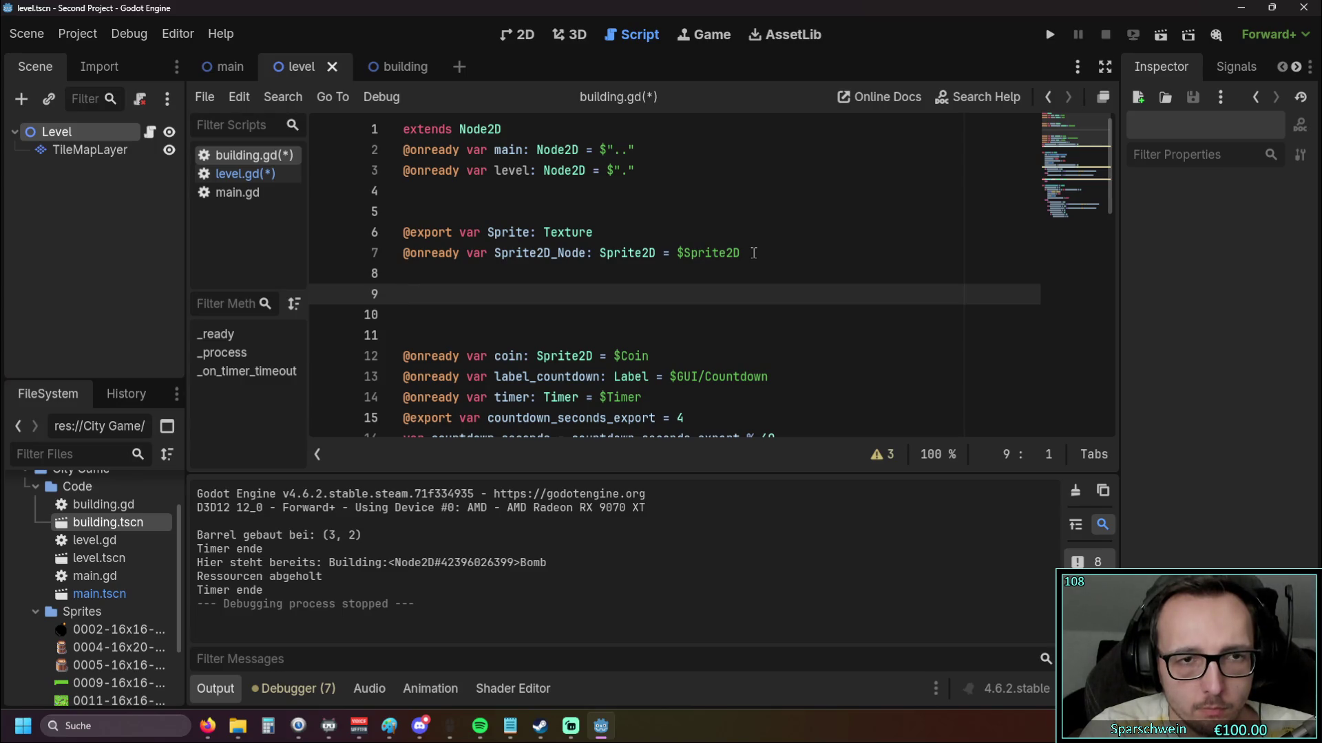
{"action": "key", "text": "Return"}
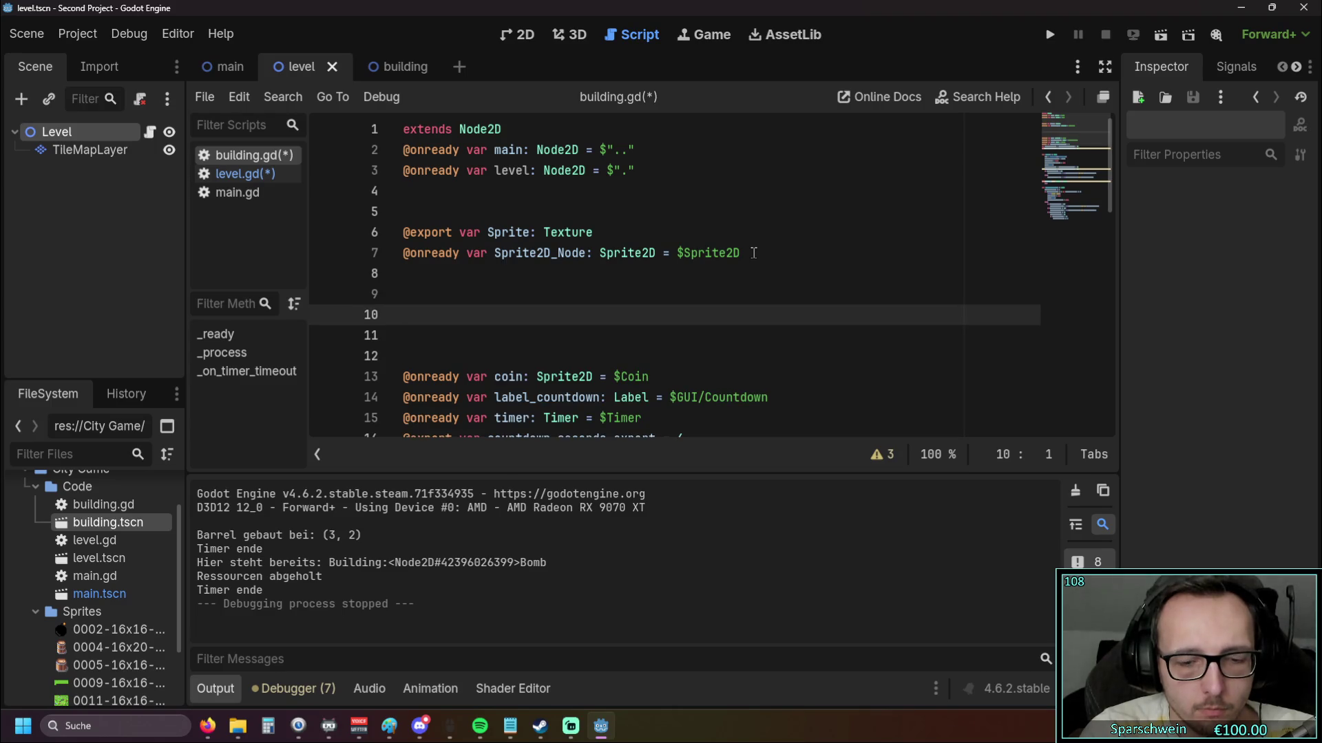
{"action": "type", "text": "@onre"}
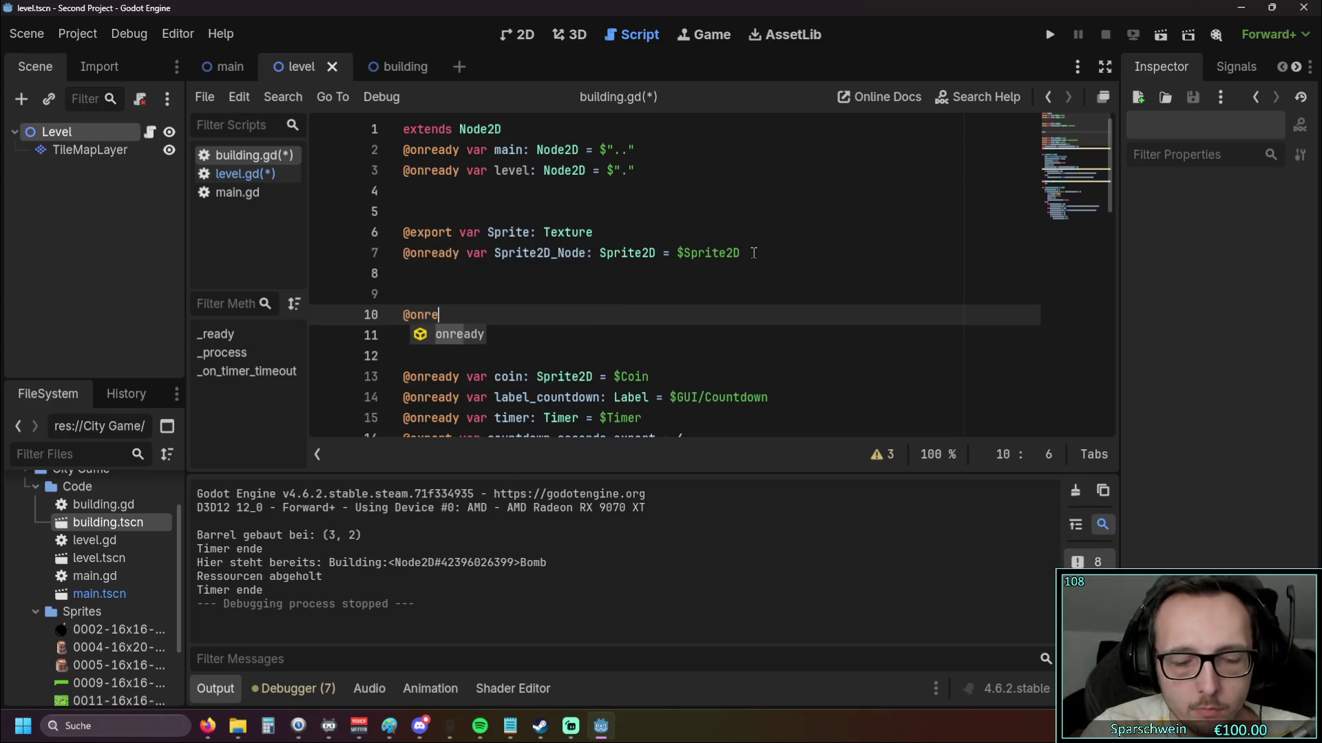
{"action": "type", "text": "ady var"}
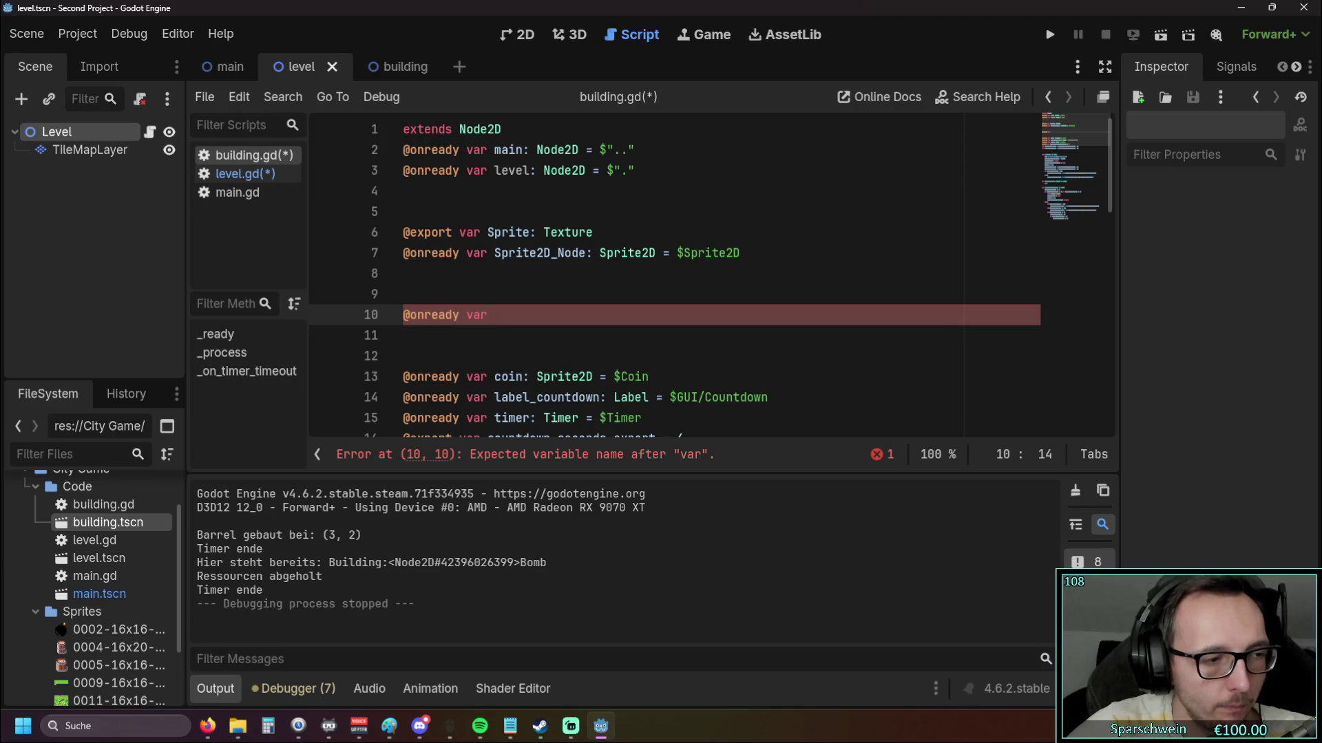
{"action": "key", "text": "alt+Tab"}
{"action": "type", "text": "gebaeude_name = \"\""}
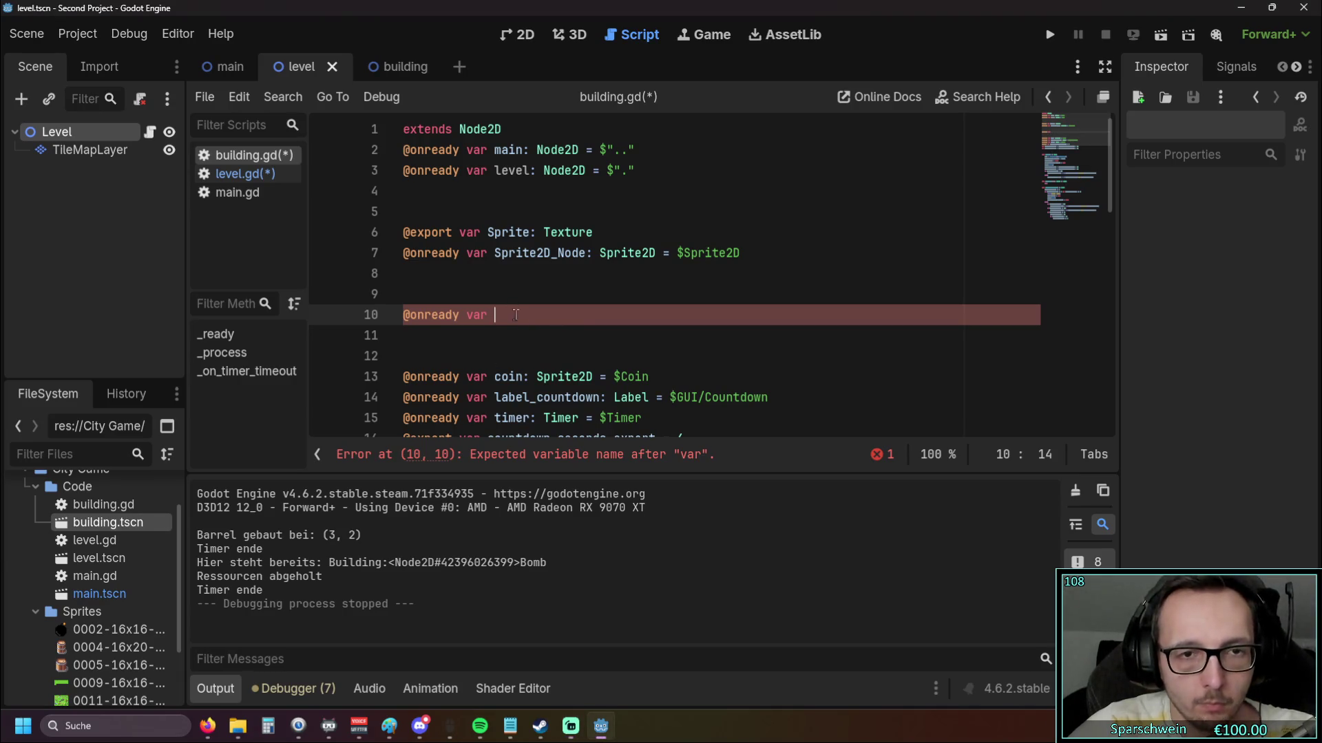
{"action": "key", "text": "Down"}
{"action": "key", "text": "Down"}
{"action": "scroll", "coordinate": [616, 343], "scroll_direction": "down", "scroll_amount": 5}
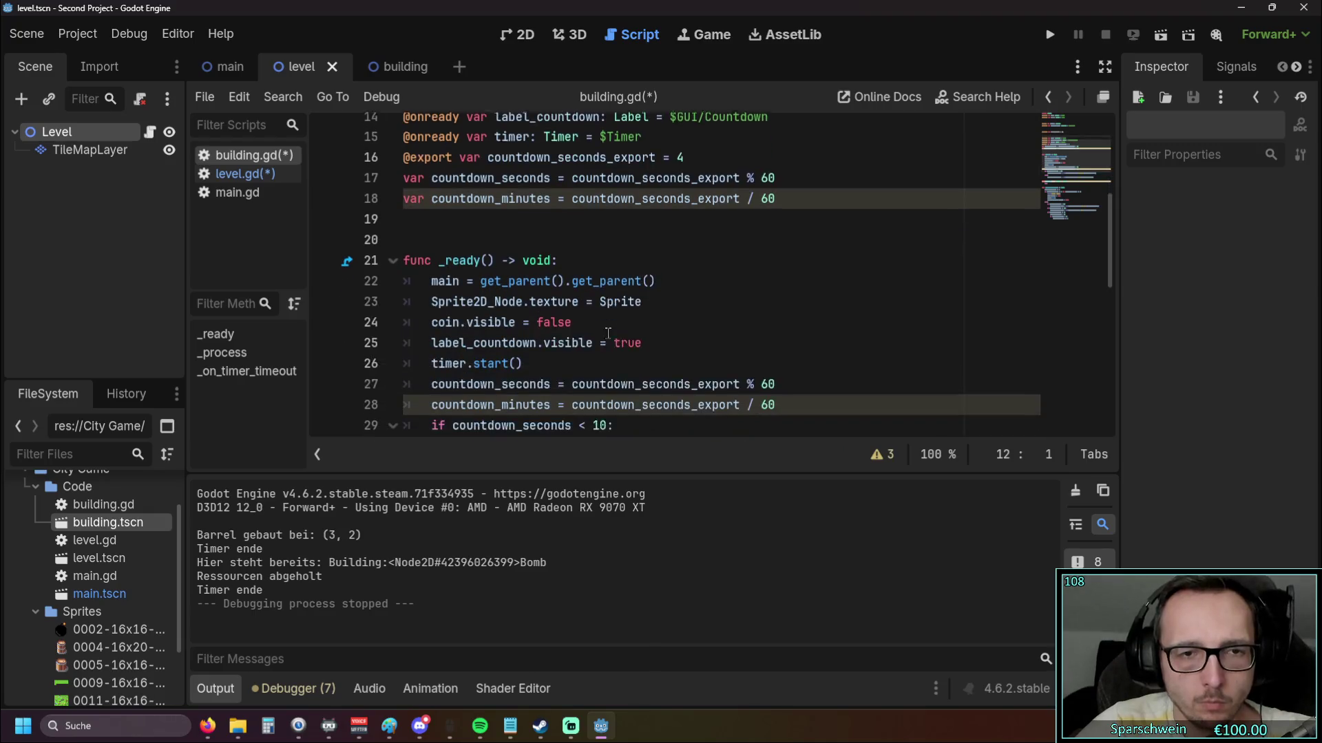
{"action": "scroll", "coordinate": [597, 336], "scroll_direction": "up", "scroll_amount": 3}
{"action": "scroll", "coordinate": [597, 336], "scroll_direction": "up", "scroll_amount": 3}
{"action": "left_click", "coordinate": [497, 253]}
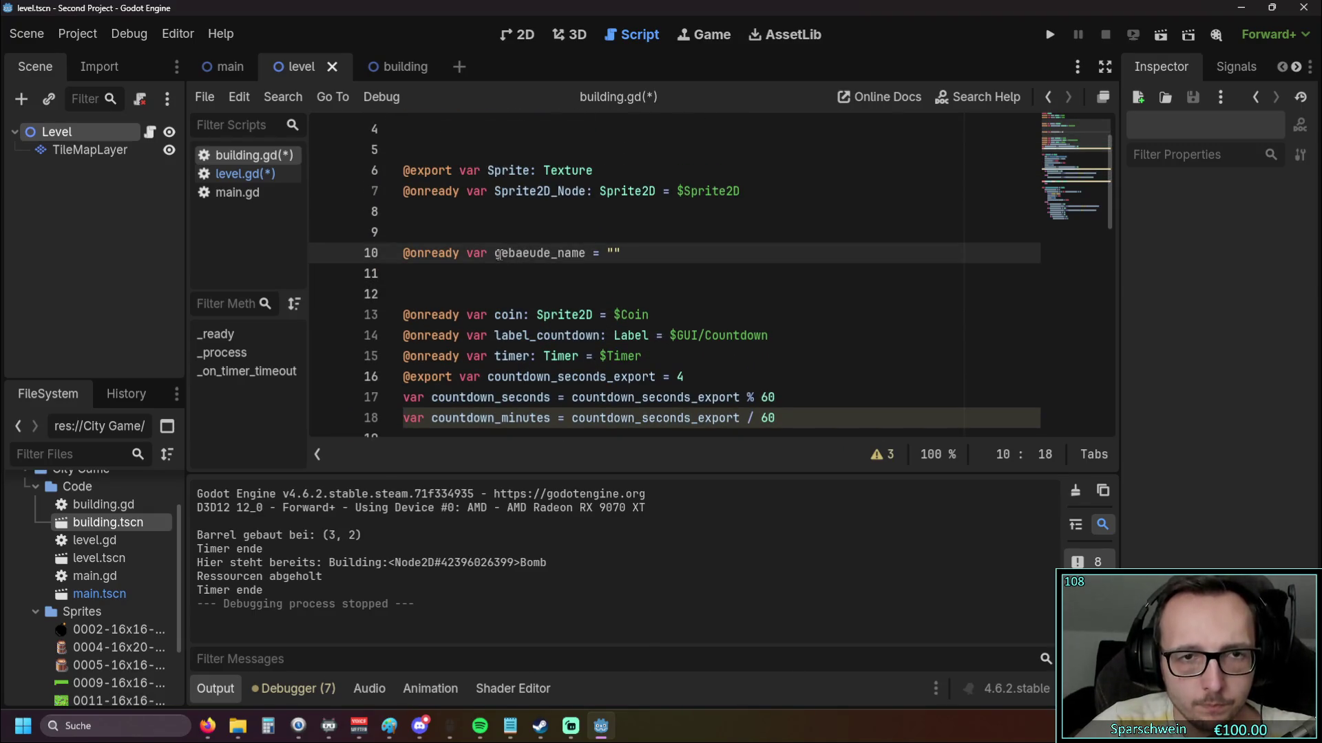
{"action": "double_click", "coordinate": [539, 254]}
{"action": "key", "text": "ctrl+c"}
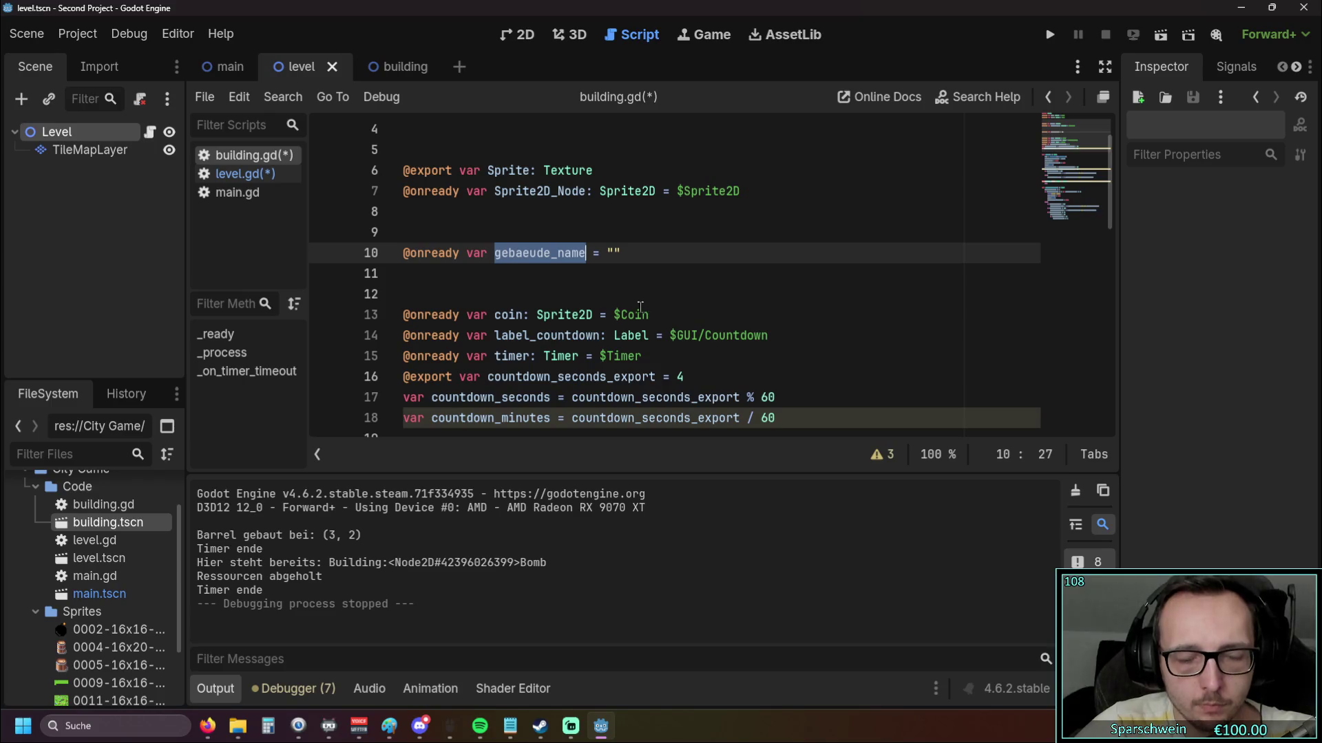
{"action": "scroll", "coordinate": [620, 305], "scroll_direction": "down", "scroll_amount": 5}
{"action": "scroll", "coordinate": [617, 305], "scroll_direction": "up", "scroll_amount": 3}
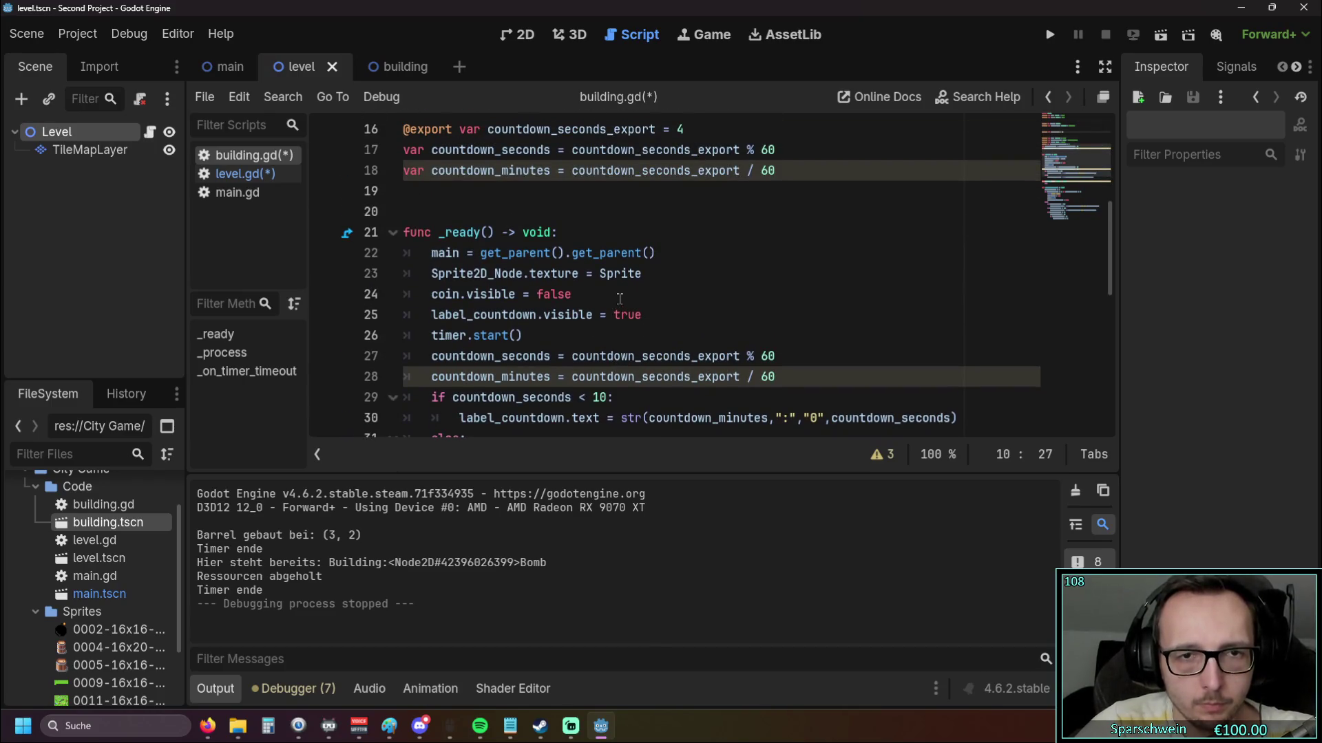
{"action": "left_click", "coordinate": [661, 274]}
Add a gebaeude_name = level.building_name line inside building.gd's _ready function
{"action": "key", "text": "Return"}
{"action": "key", "text": "ctrl+v"}
{"action": "type", "text": "= "}
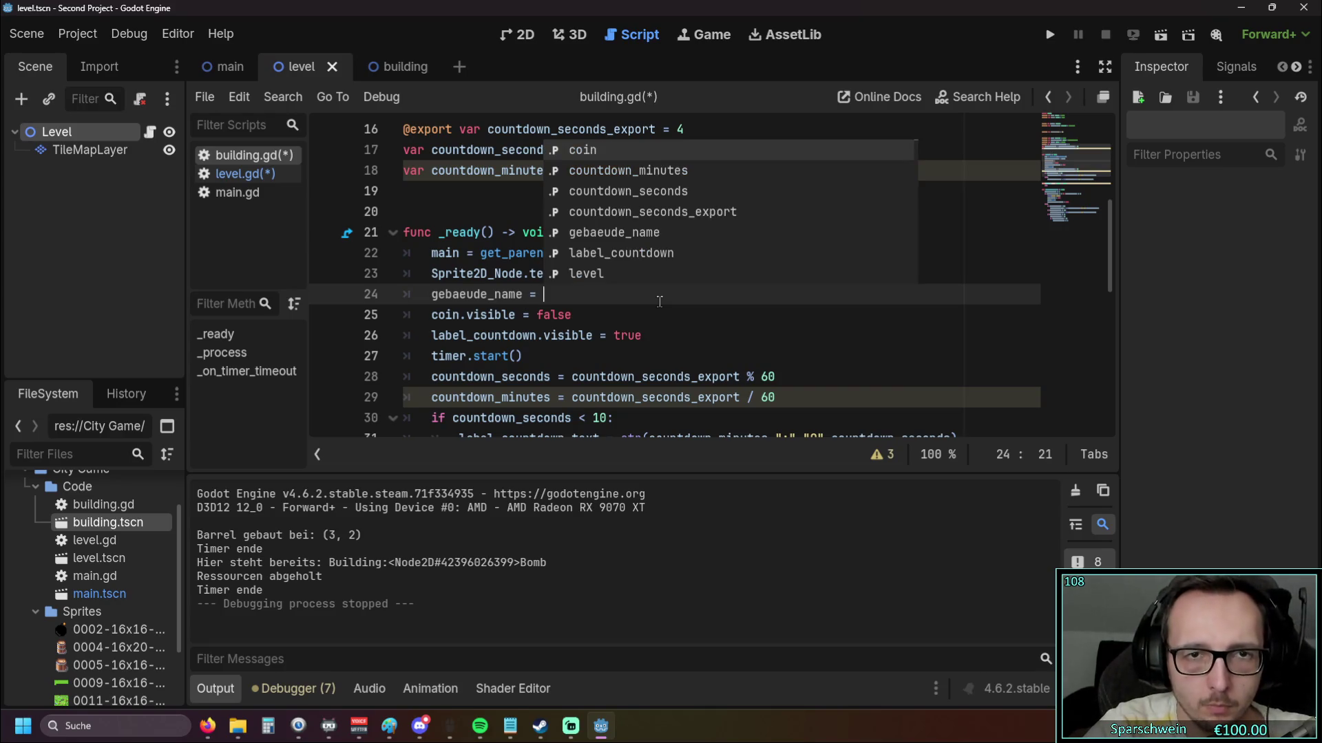
{"action": "type", "text": "level."}
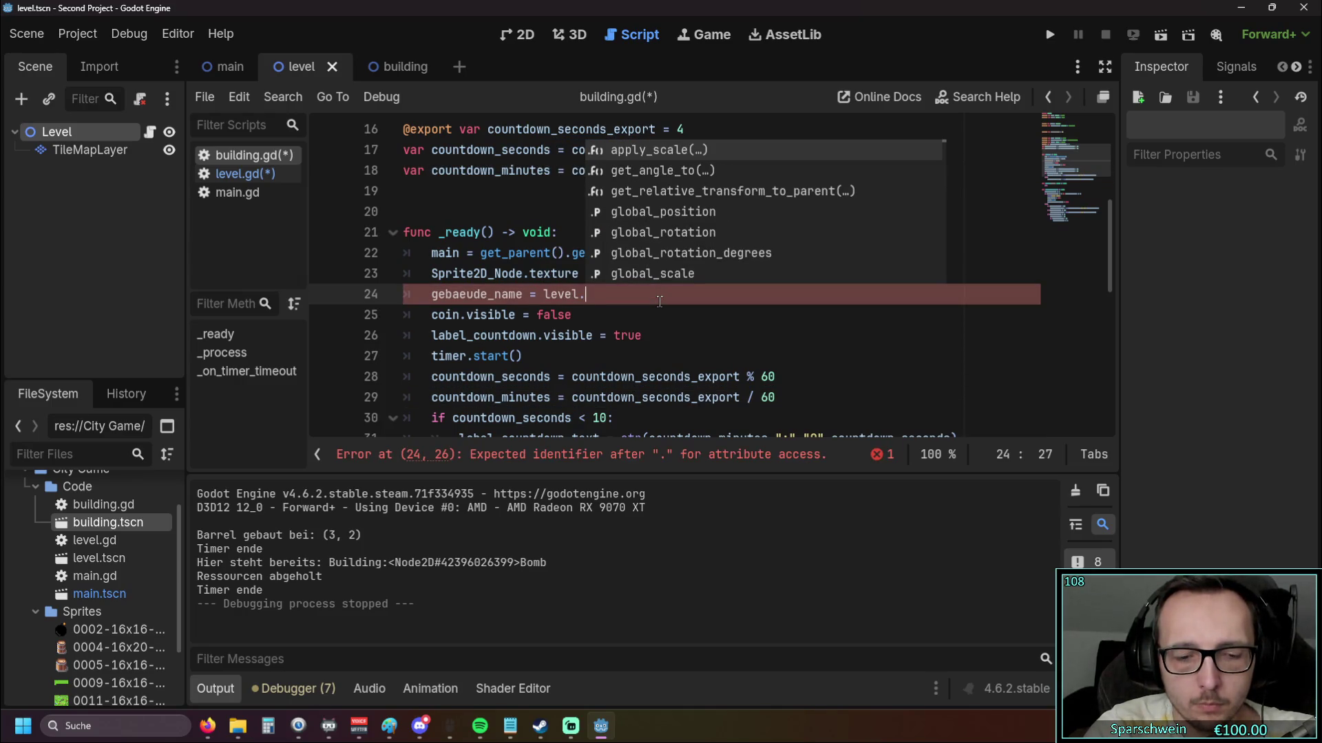
{"action": "type", "text": "build"}
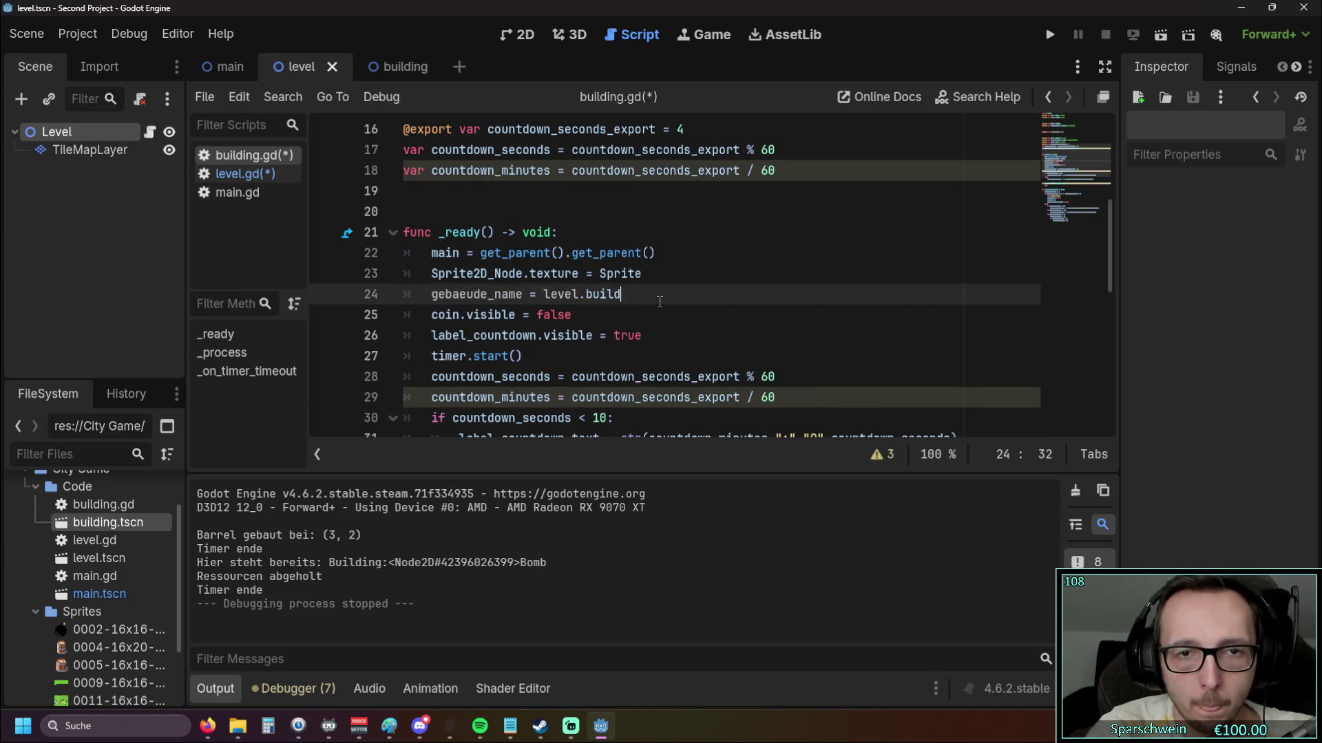
{"action": "type", "text": "ing_name"}
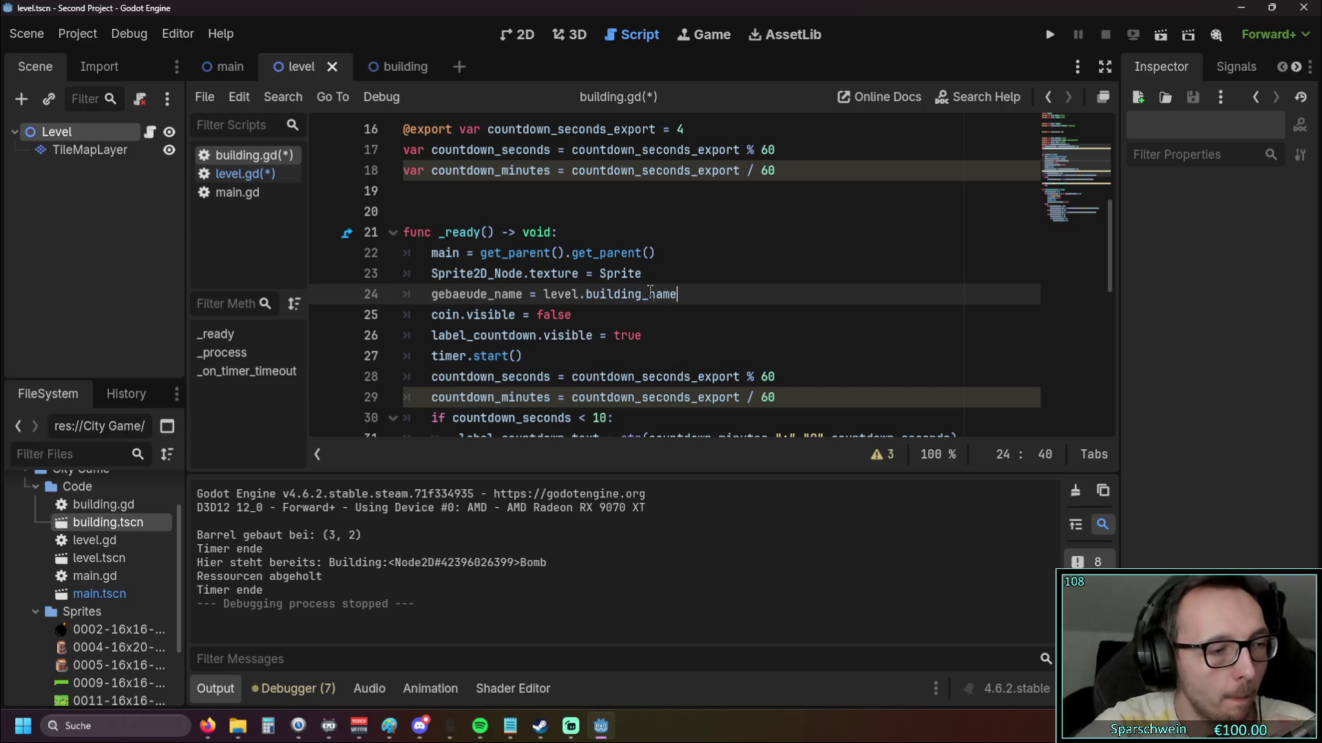
{"action": "left_click", "coordinate": [655, 320]}
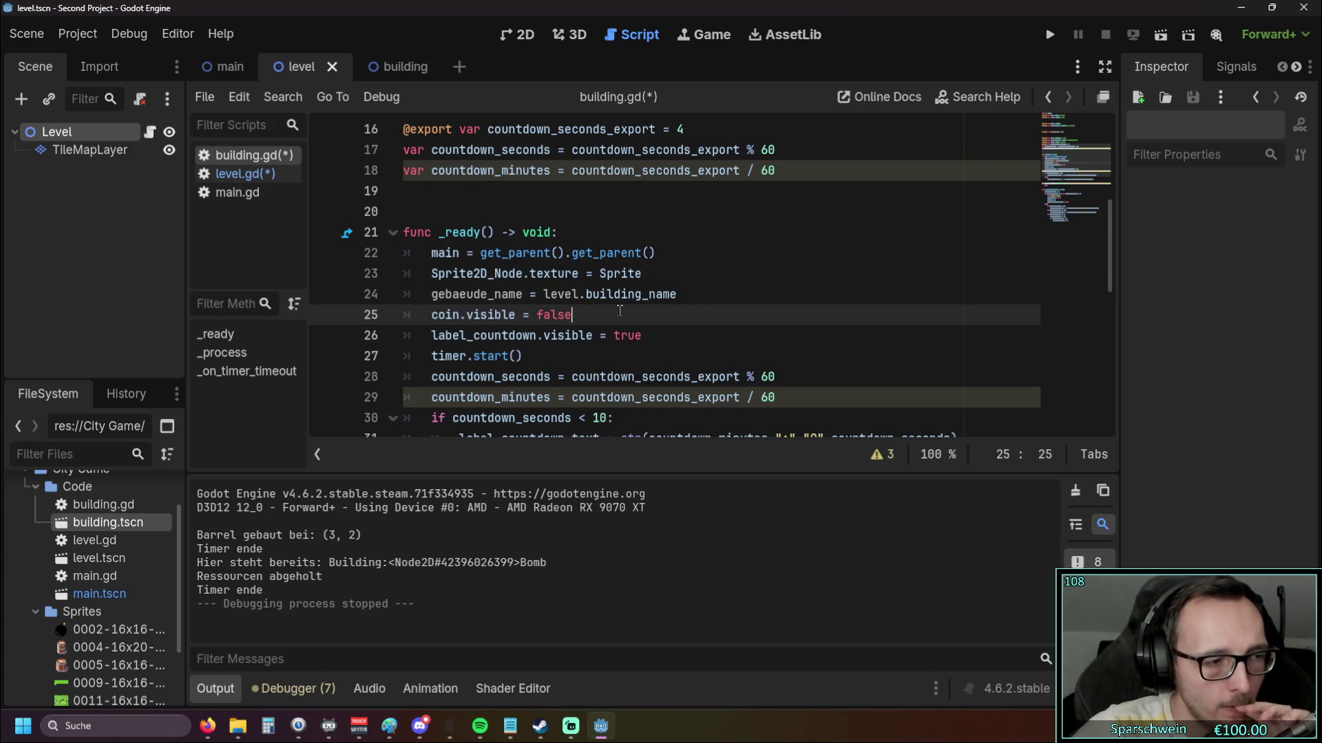
Delete the gebaeude_name = level.building_name line from _ready again
{"action": "left_click_drag", "start_coordinate": [709, 294], "coordinate": [523, 294]}
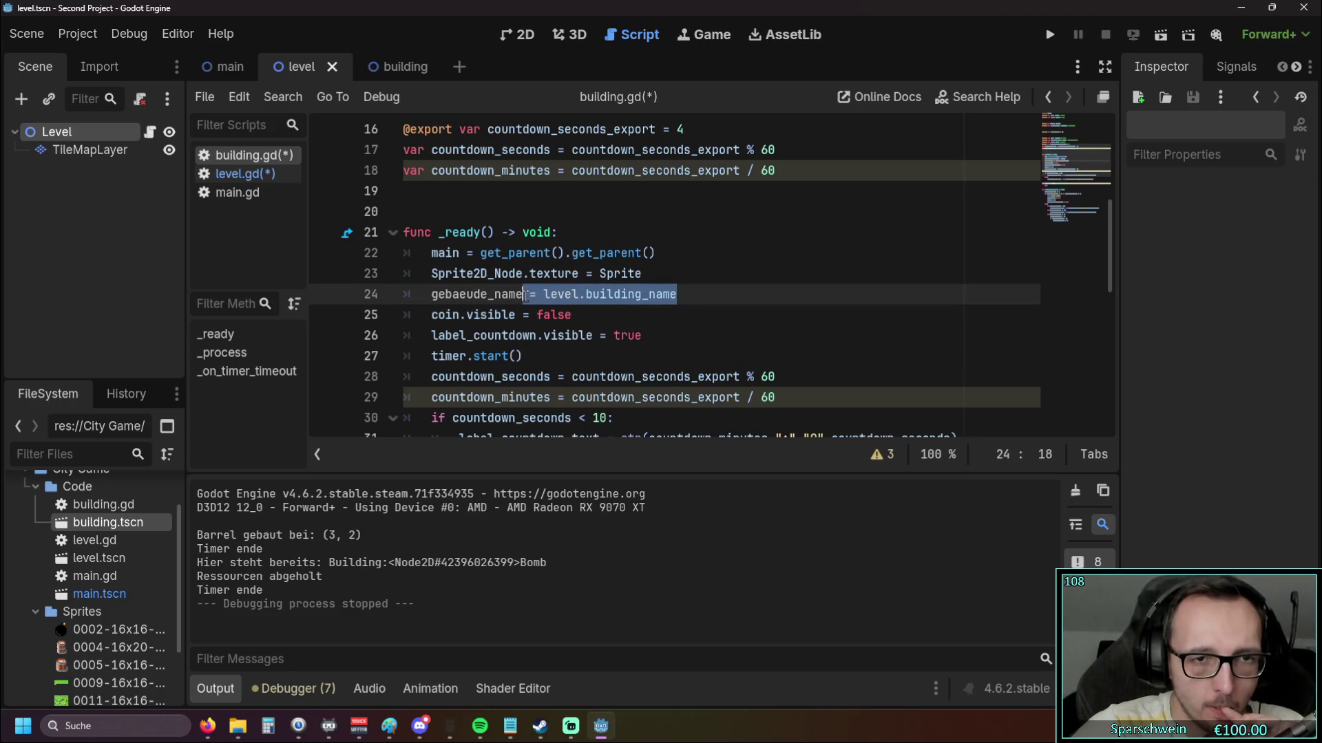
{"action": "triple_click", "coordinate": [348, 294]}
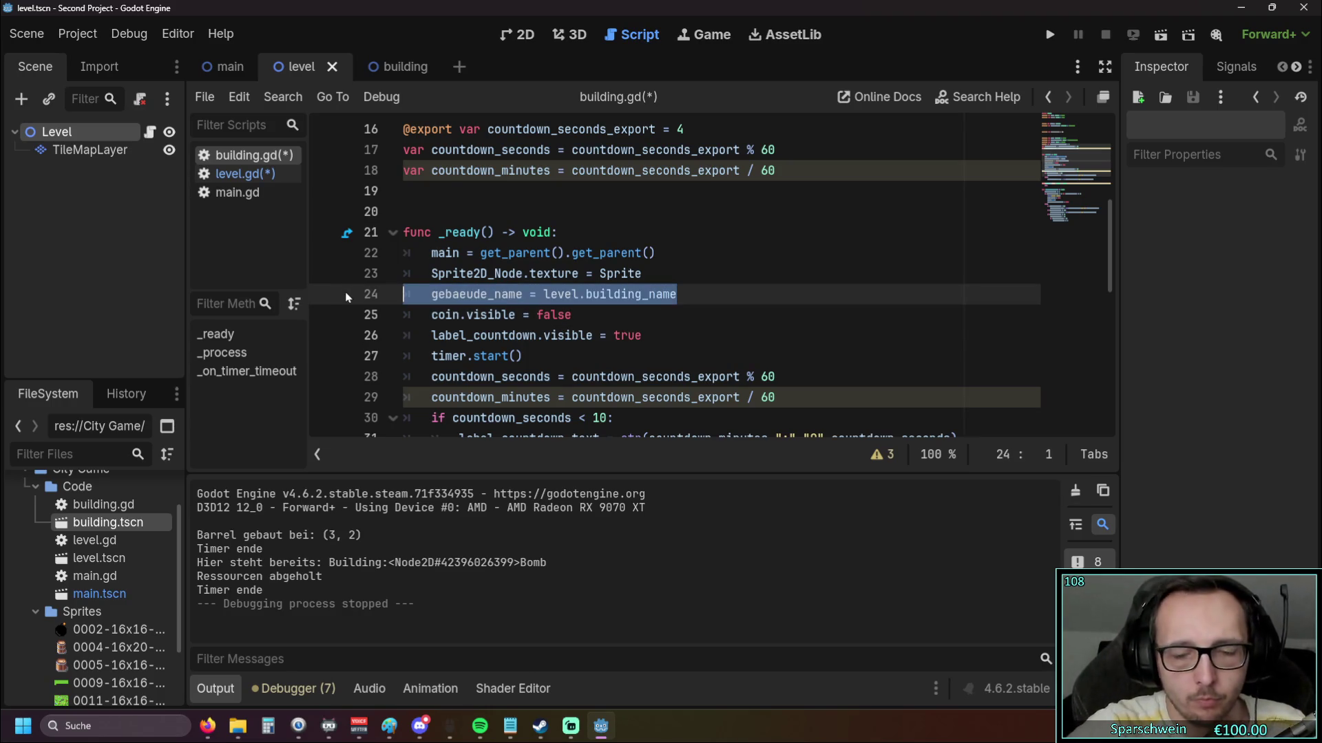
{"action": "key", "text": "BackSpace"}
{"action": "key", "text": "BackSpace"}
{"action": "scroll", "coordinate": [592, 243], "scroll_direction": "up", "scroll_amount": 5}
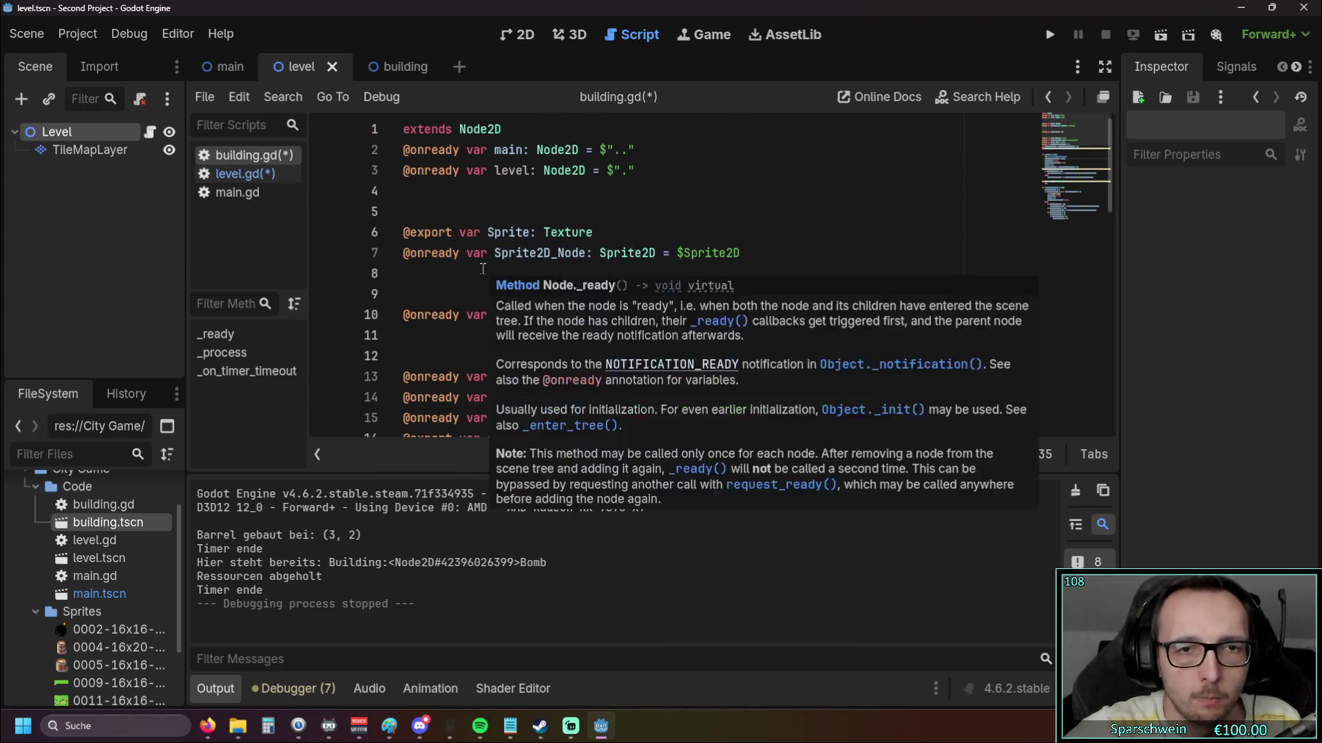
{"action": "scroll", "coordinate": [592, 243], "scroll_direction": "down", "scroll_amount": 1}
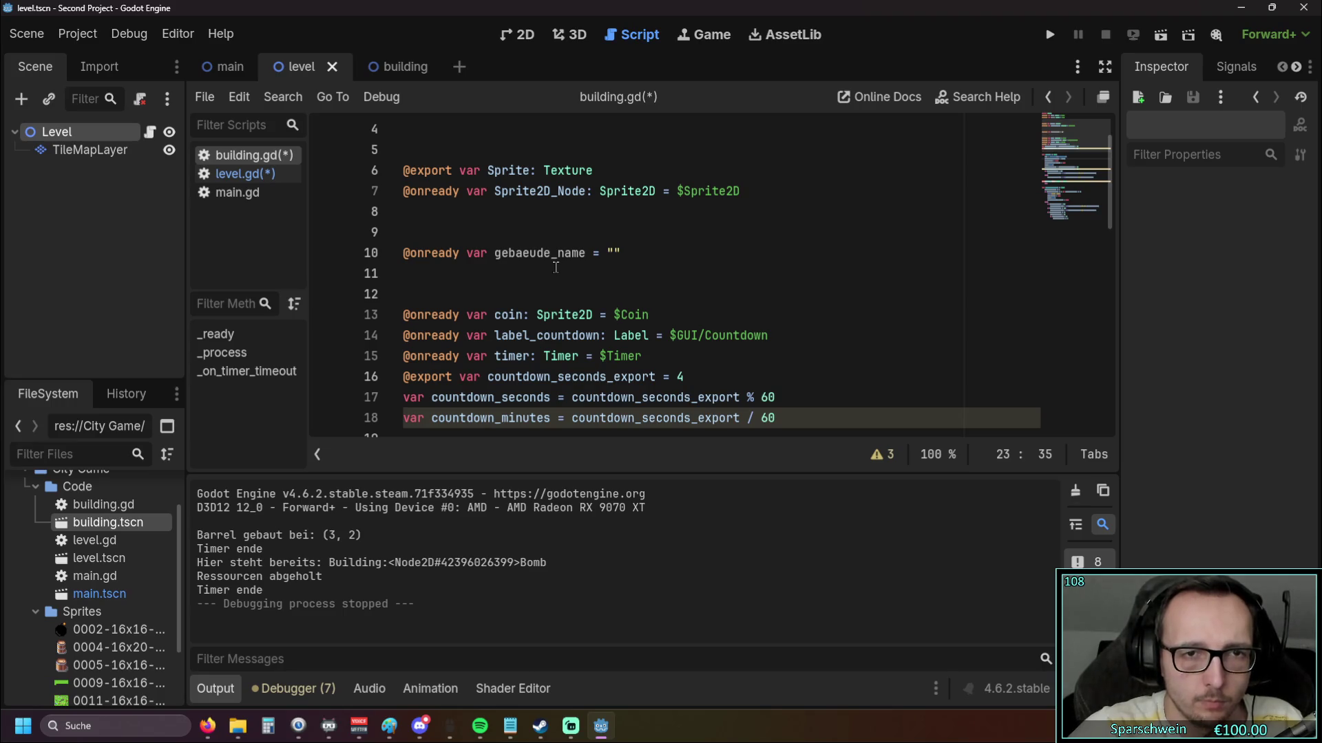
{"action": "scroll", "coordinate": [556, 267], "scroll_direction": "up", "scroll_amount": 1}
{"action": "triple_click", "coordinate": [523, 317]}
{"action": "left_click", "coordinate": [523, 328]}
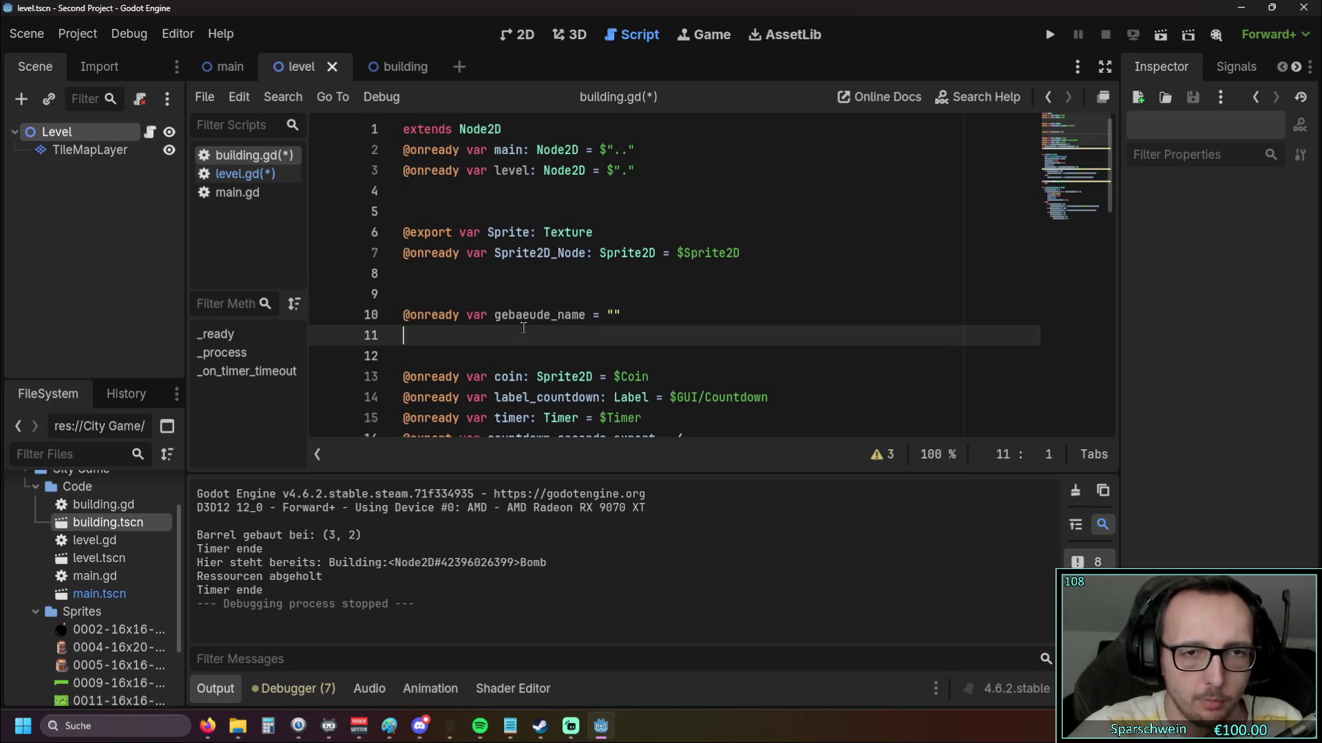
{"action": "scroll", "coordinate": [606, 289], "scroll_direction": "down", "scroll_amount": 4}
{"action": "scroll", "coordinate": [647, 292], "scroll_direction": "up", "scroll_amount": 3}
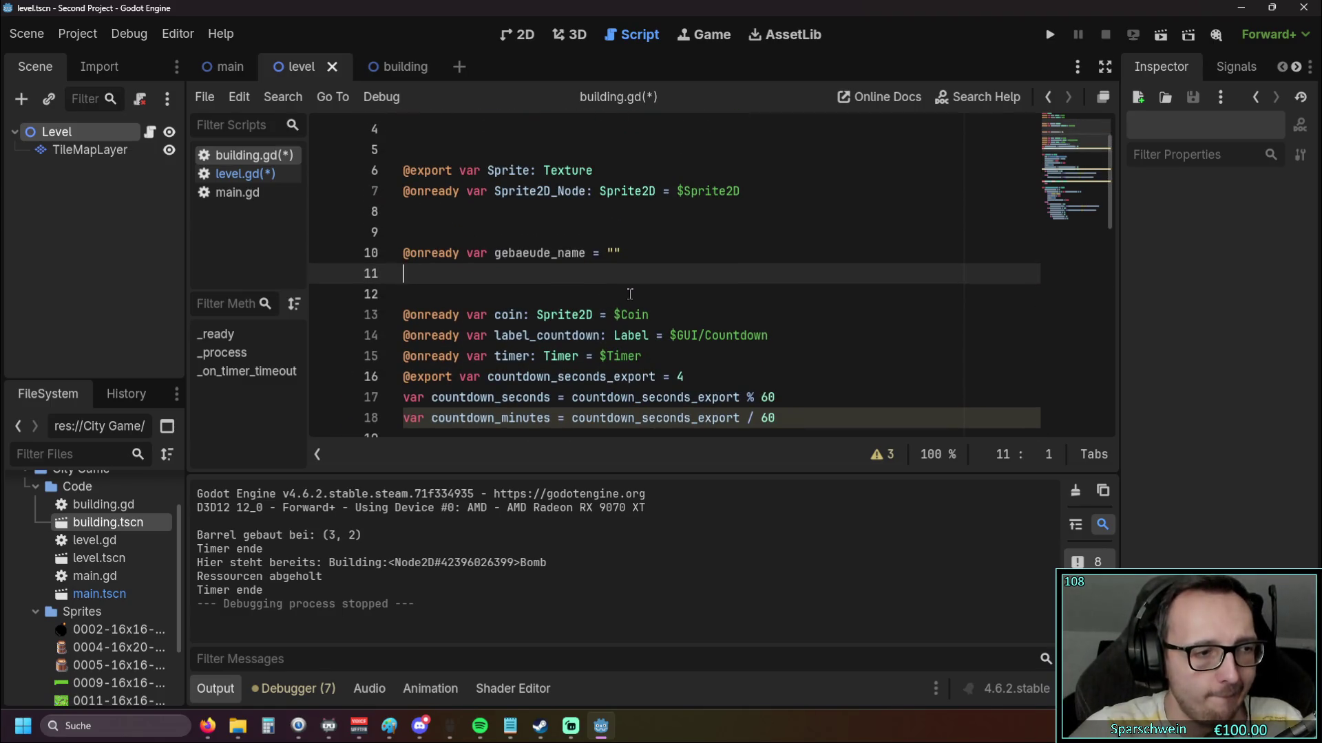
{"action": "scroll", "coordinate": [626, 293], "scroll_direction": "down", "scroll_amount": 1}
{"action": "scroll", "coordinate": [626, 293], "scroll_direction": "down", "scroll_amount": 4}
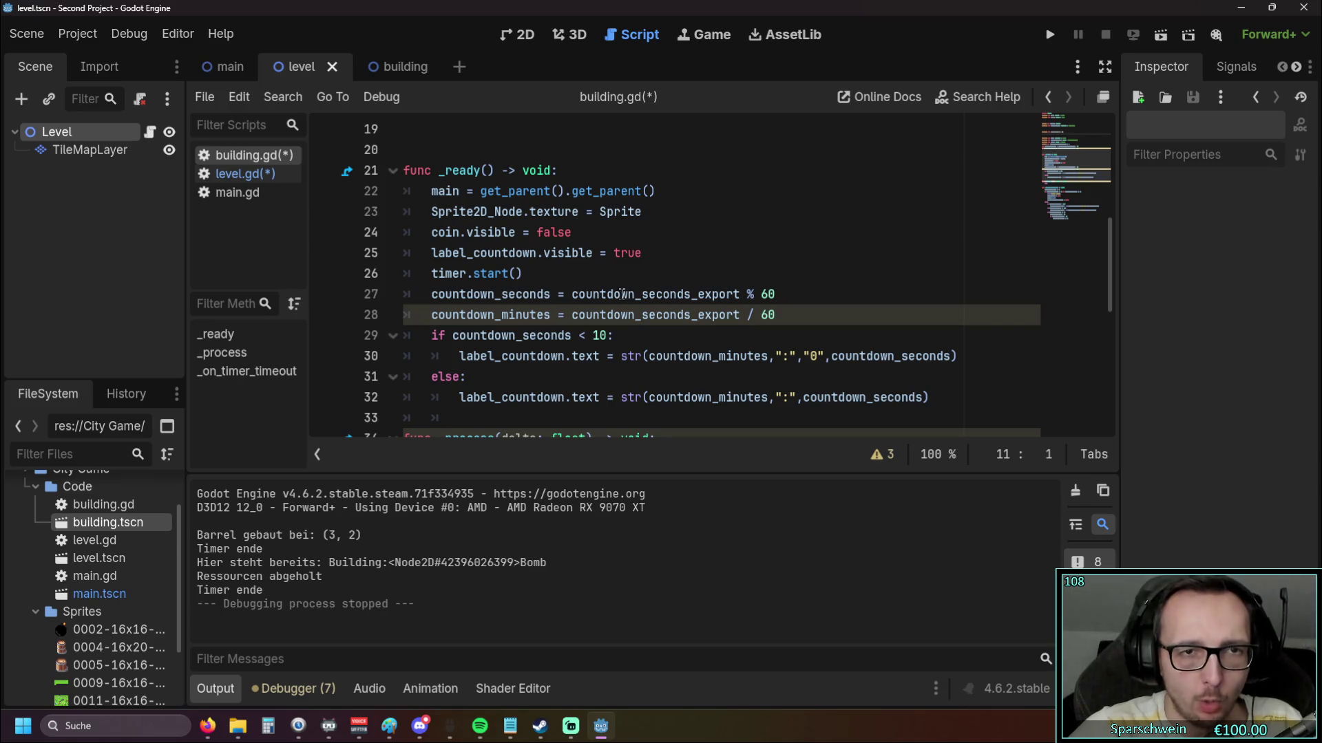
{"action": "scroll", "coordinate": [623, 294], "scroll_direction": "up", "scroll_amount": 6}
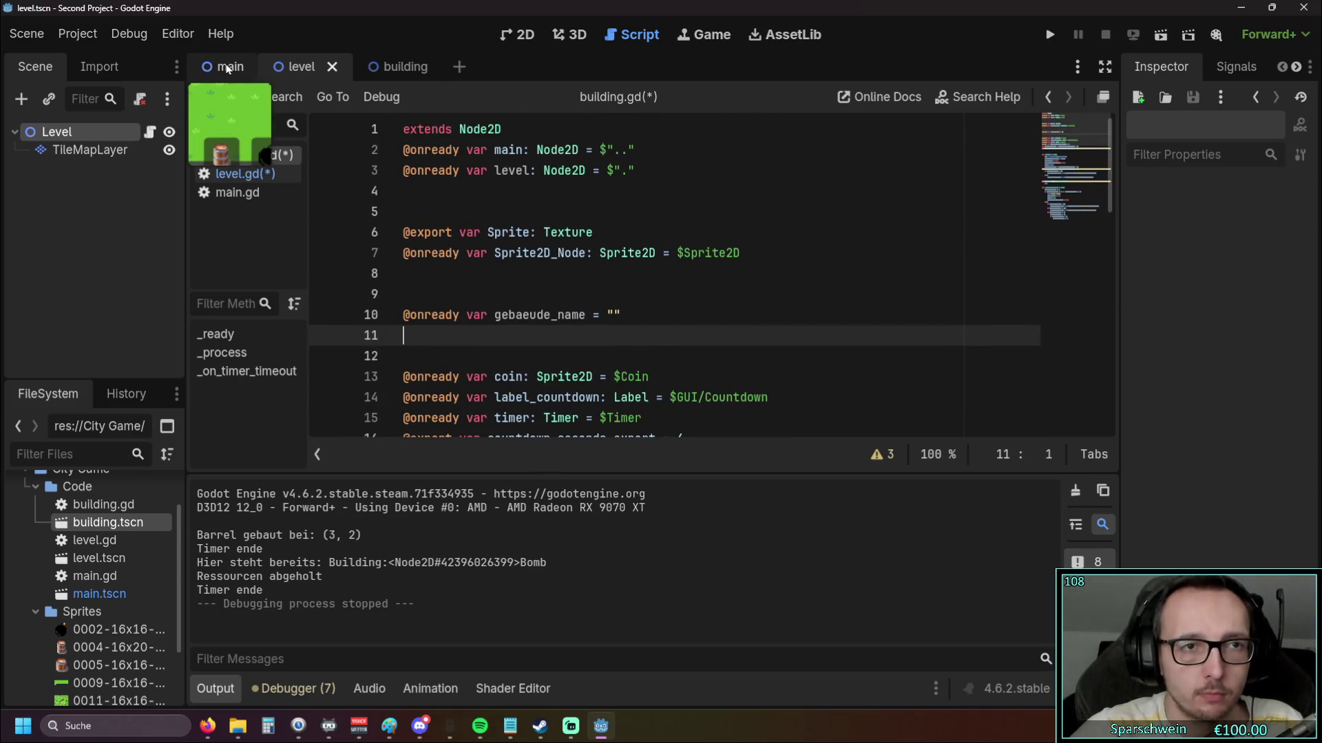
{"action": "left_click", "coordinate": [234, 175]}
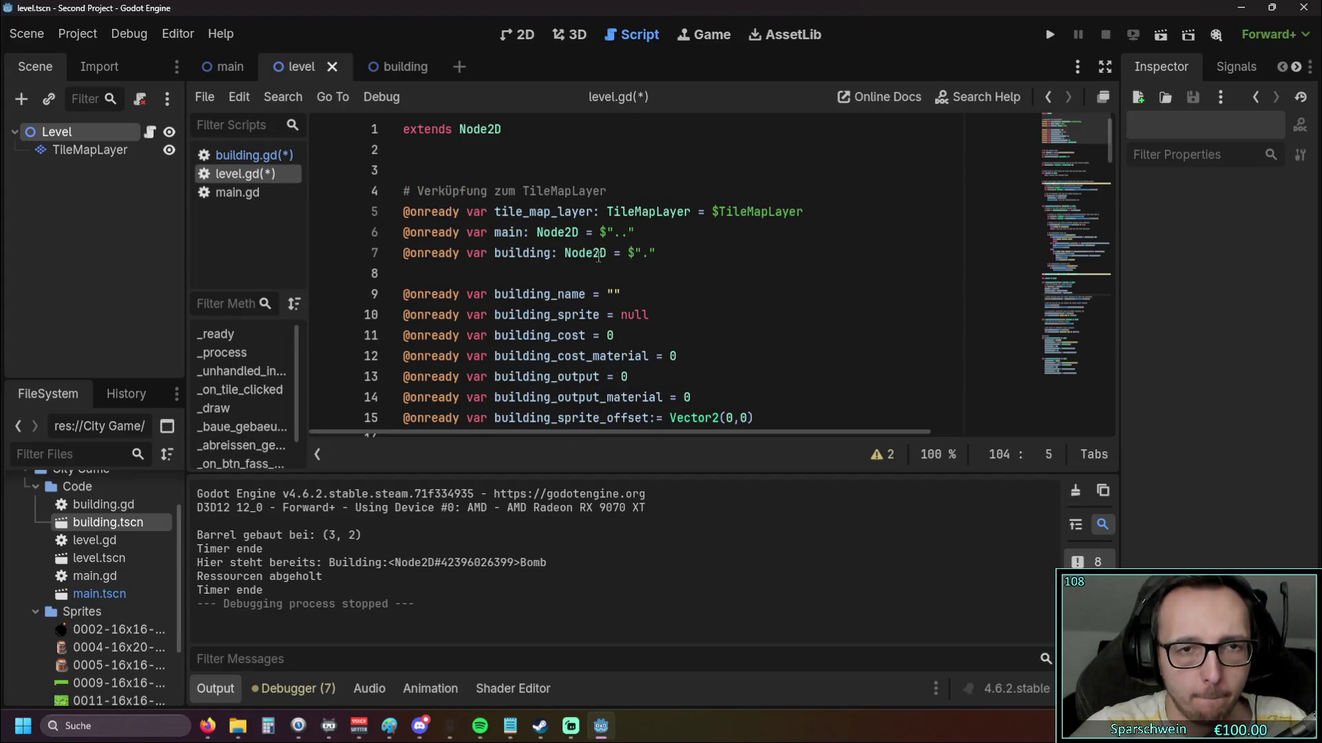
Scroll level.gd to the gebaeude_name assignment on line 103 of _baue_gebaeude
{"action": "scroll", "coordinate": [685, 250], "scroll_direction": "down", "scroll_amount": 8}
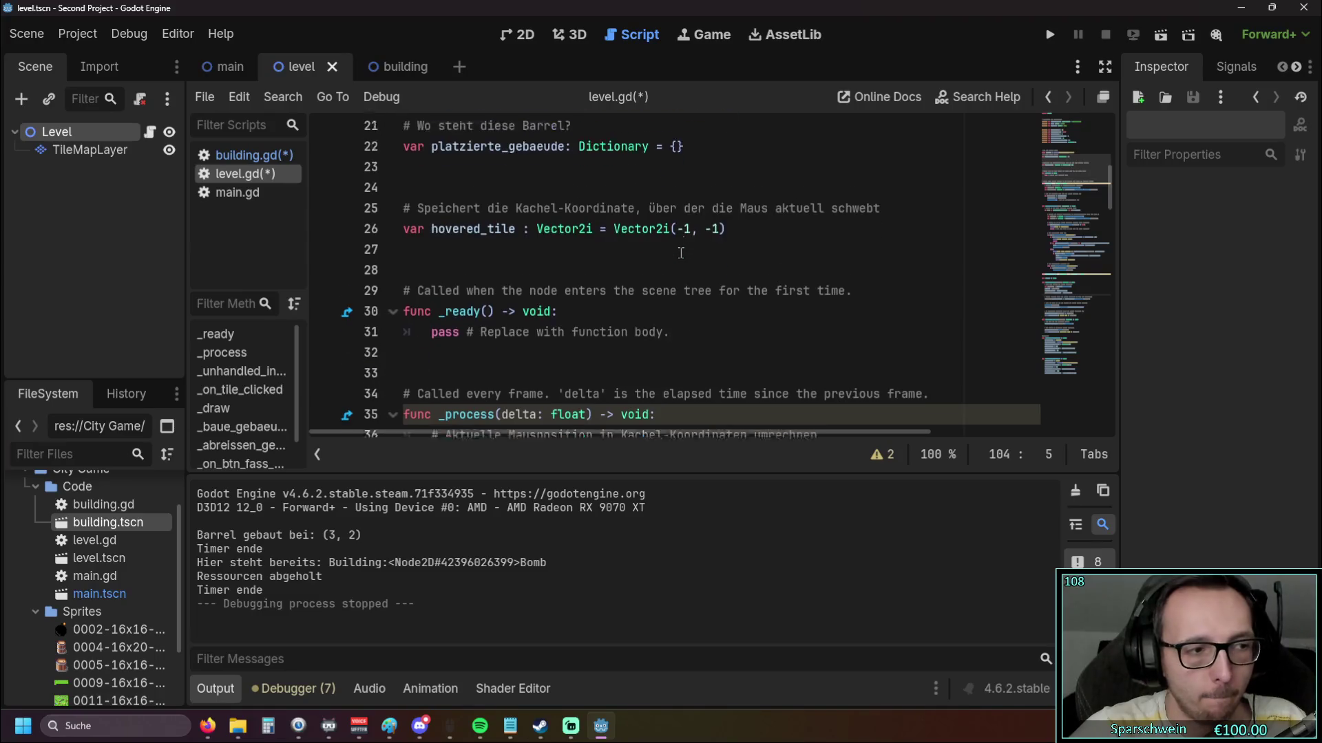
{"action": "scroll", "coordinate": [679, 254], "scroll_direction": "down", "scroll_amount": 15}
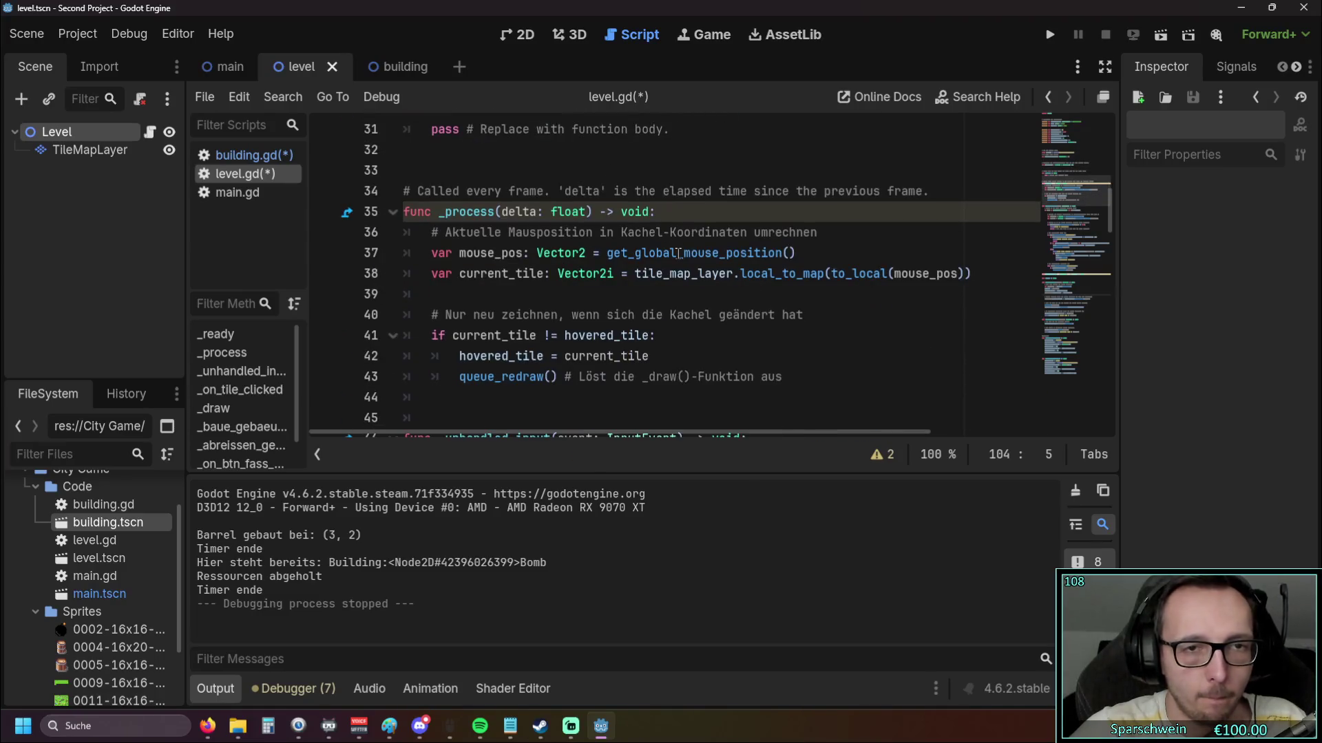
{"action": "scroll", "coordinate": [673, 255], "scroll_direction": "down", "scroll_amount": 8}
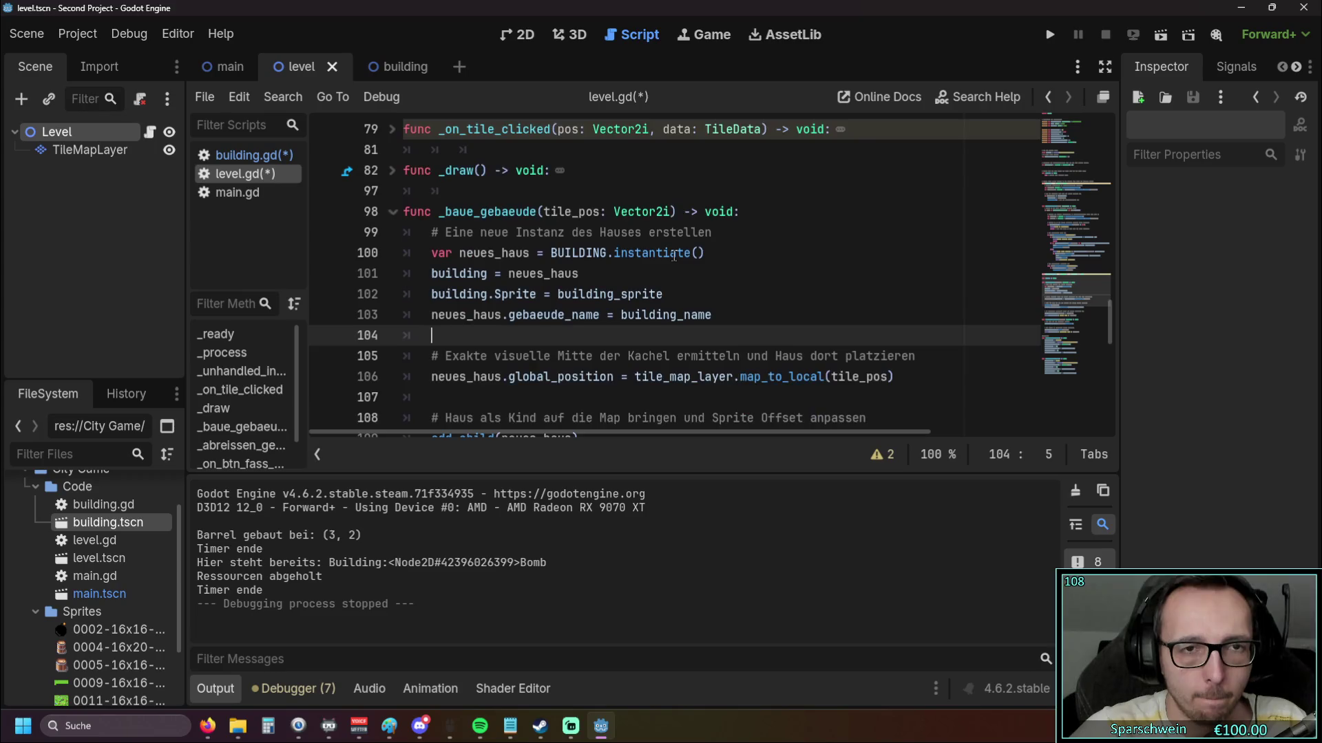
{"action": "scroll", "coordinate": [667, 256], "scroll_direction": "down", "scroll_amount": 4}
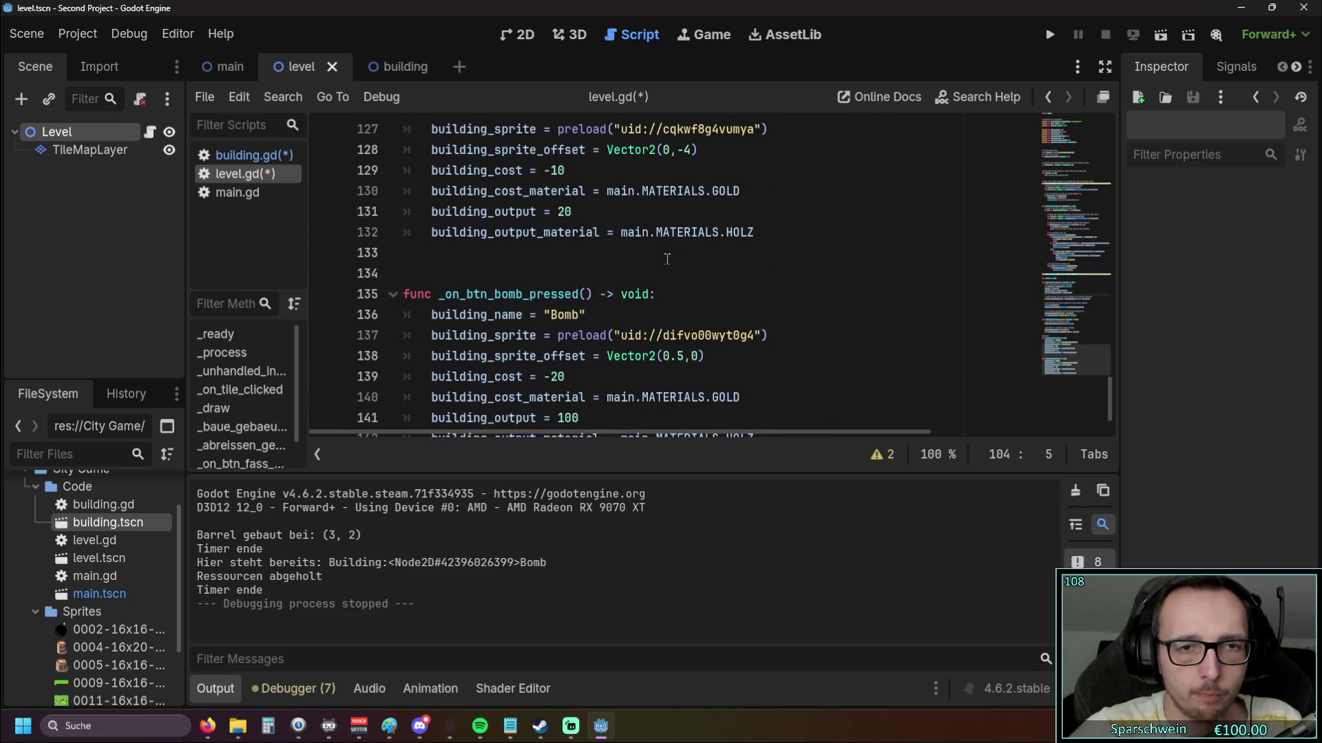
{"action": "scroll", "coordinate": [664, 262], "scroll_direction": "up", "scroll_amount": 8}
{"action": "scroll", "coordinate": [664, 261], "scroll_direction": "up", "scroll_amount": 2}
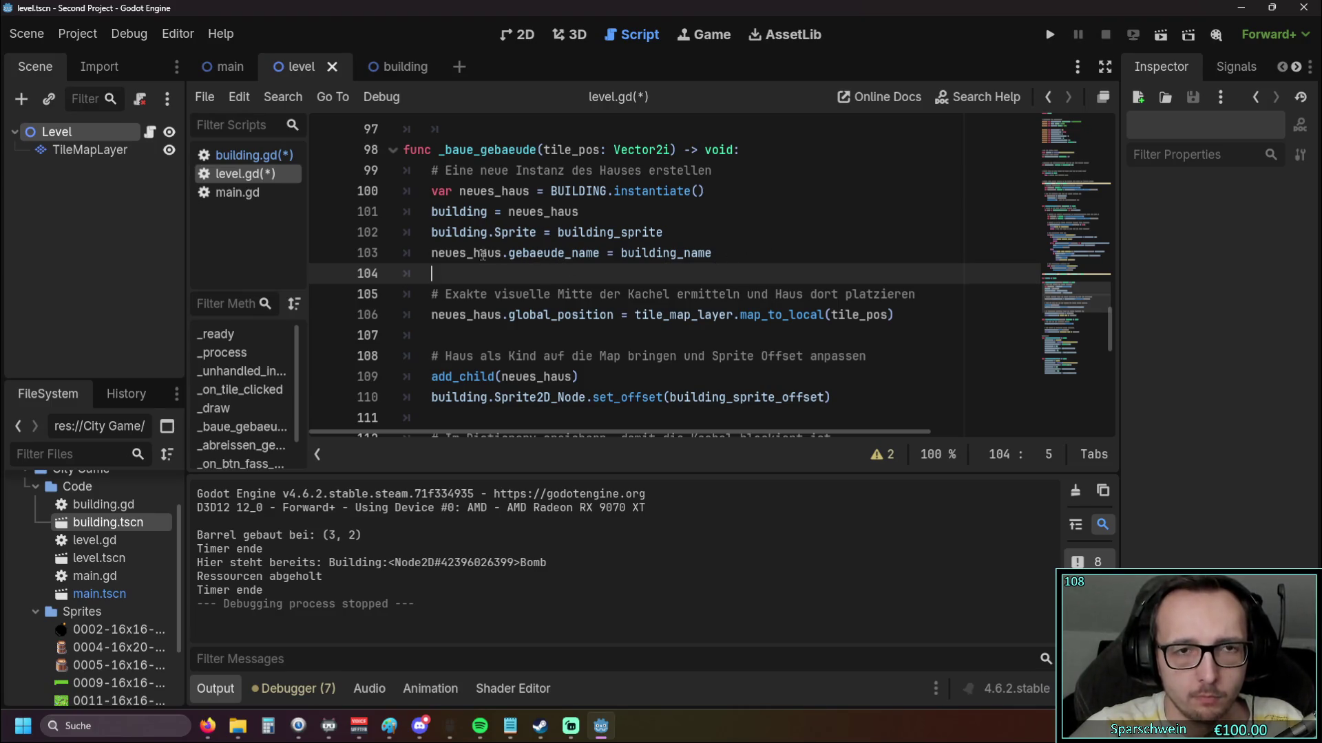
{"action": "left_click_drag", "start_coordinate": [510, 252], "coordinate": [600, 253]}
{"action": "left_click", "coordinate": [595, 279]}
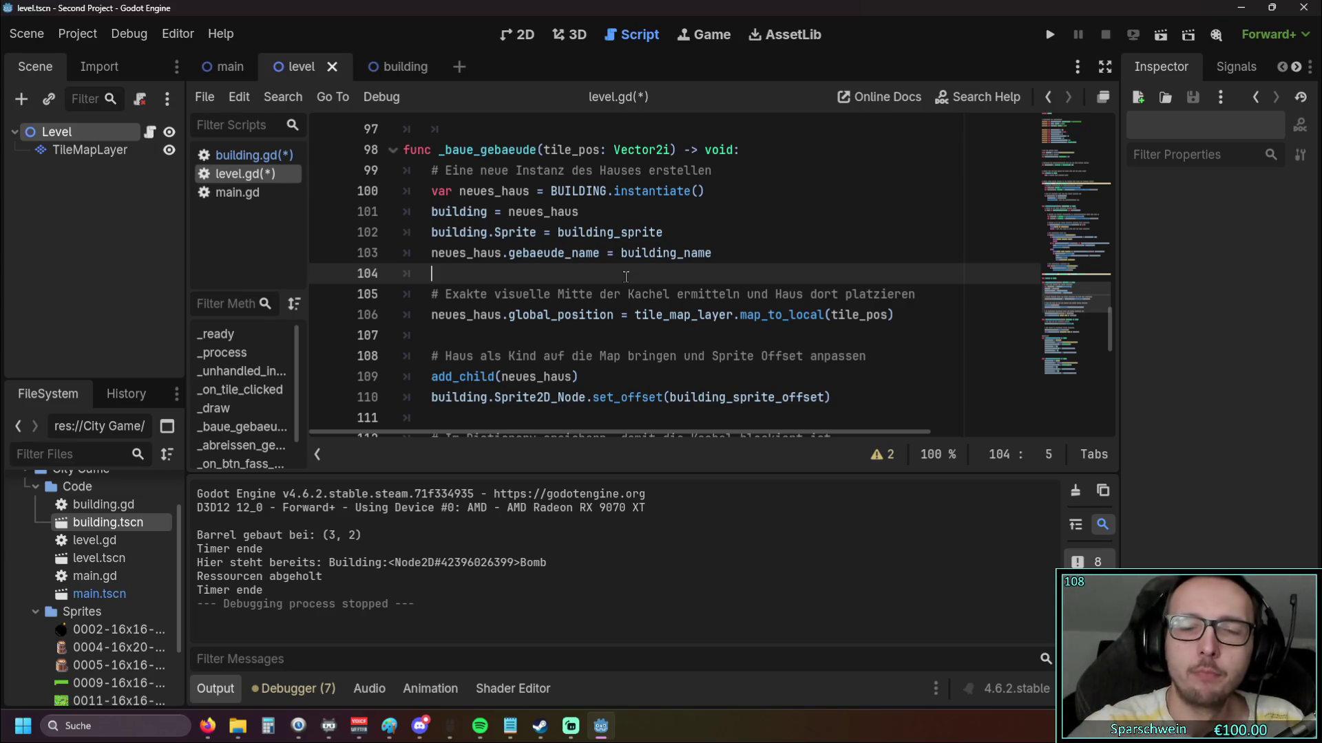
{"action": "left_click", "coordinate": [1049, 34]}
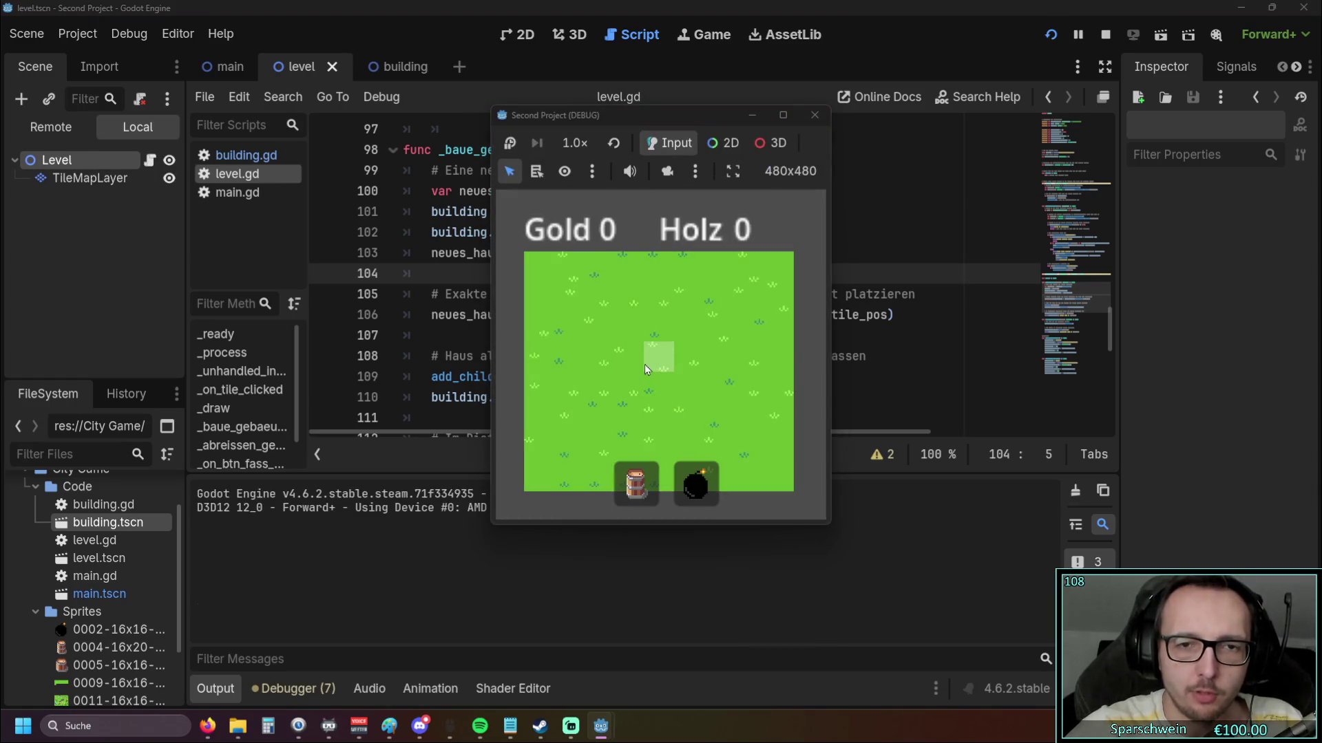
Build a barrel at tile (2, 3), click it to log its occupant, then stop the game
{"action": "left_click", "coordinate": [633, 497]}
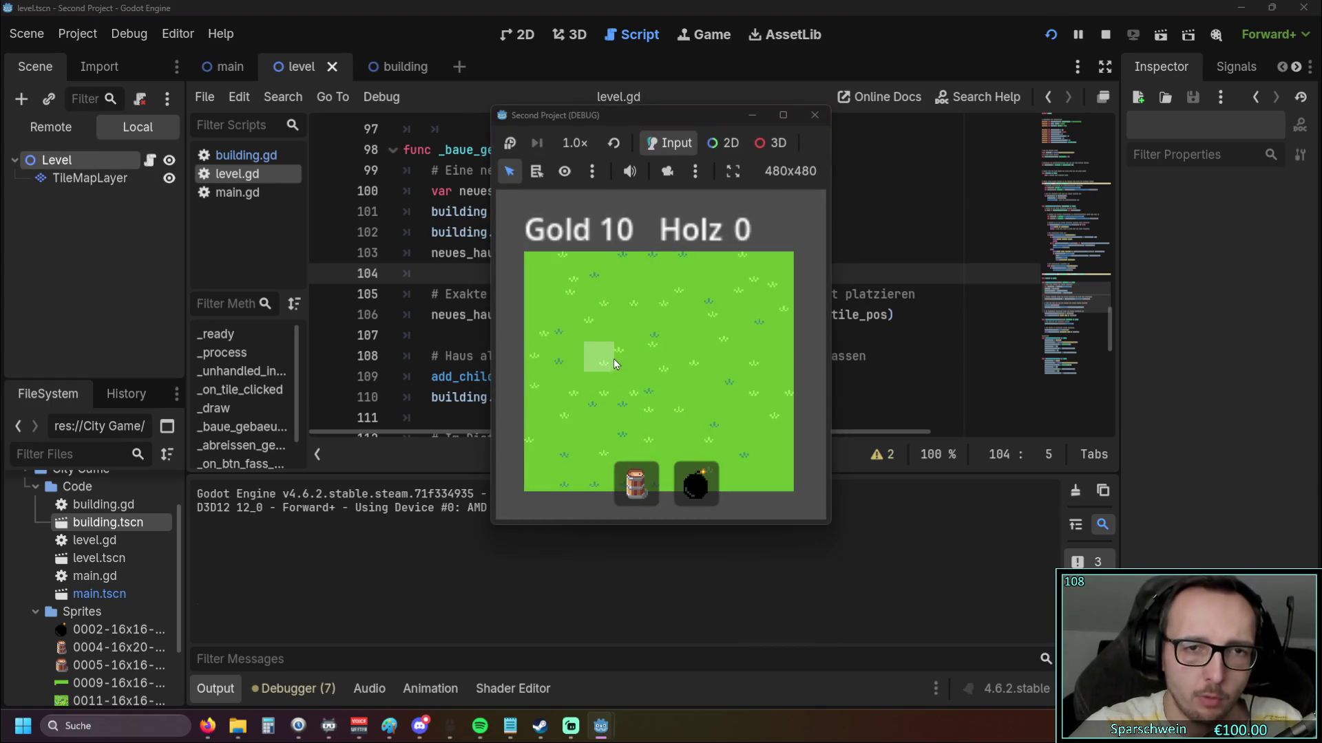
{"action": "left_click", "coordinate": [613, 352]}
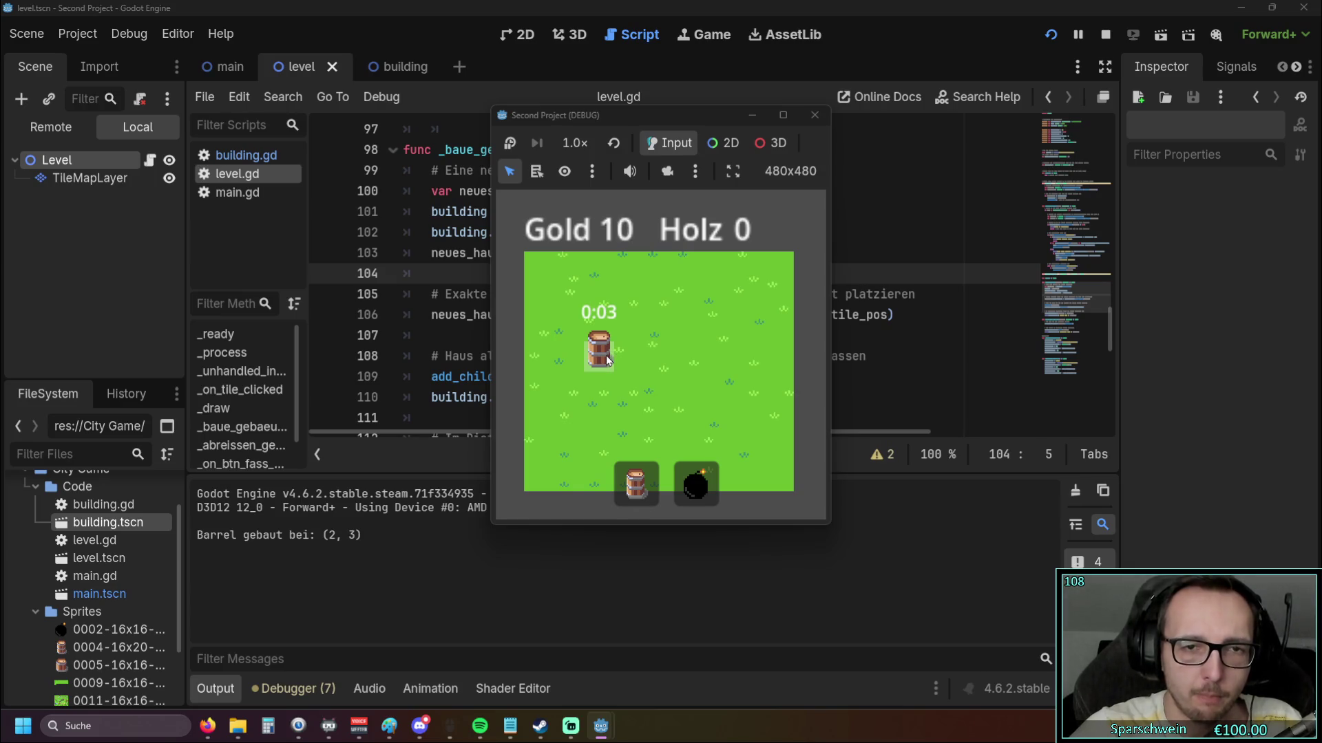
{"action": "left_click", "coordinate": [608, 359]}
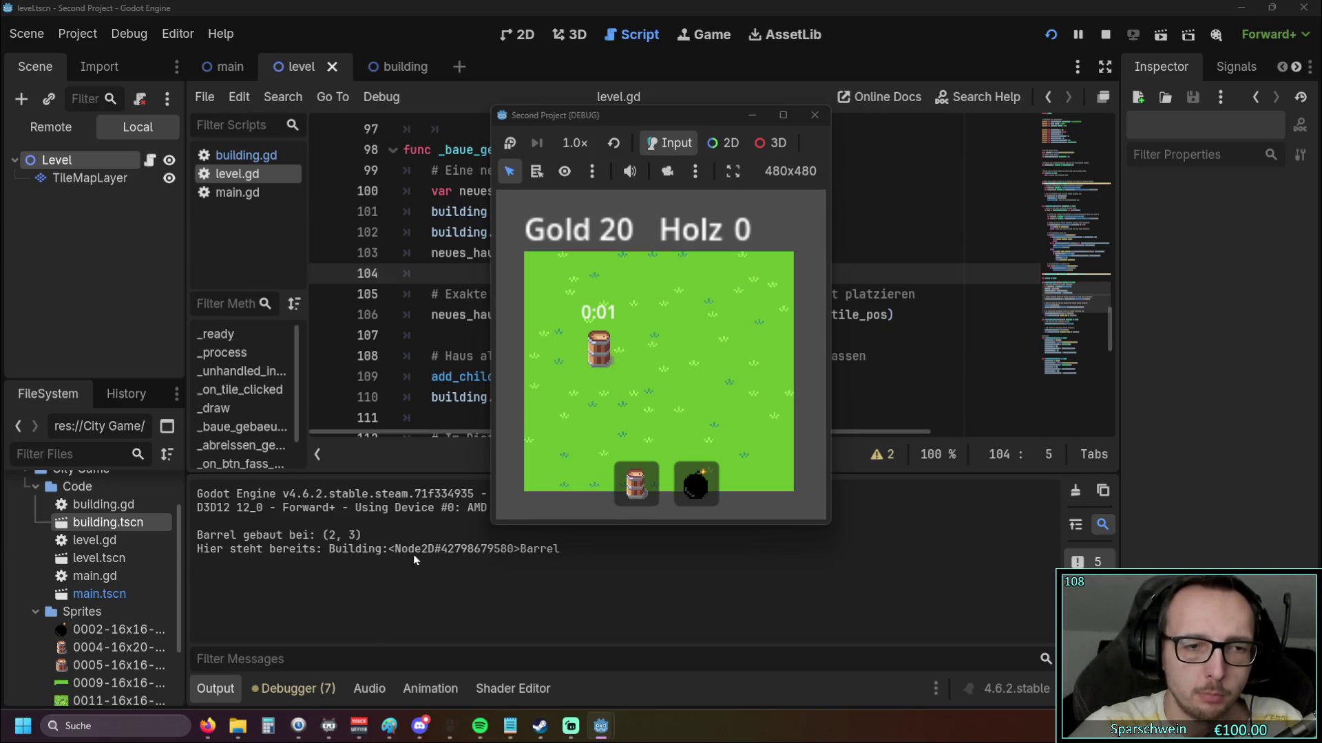
{"action": "left_click", "coordinate": [814, 115]}
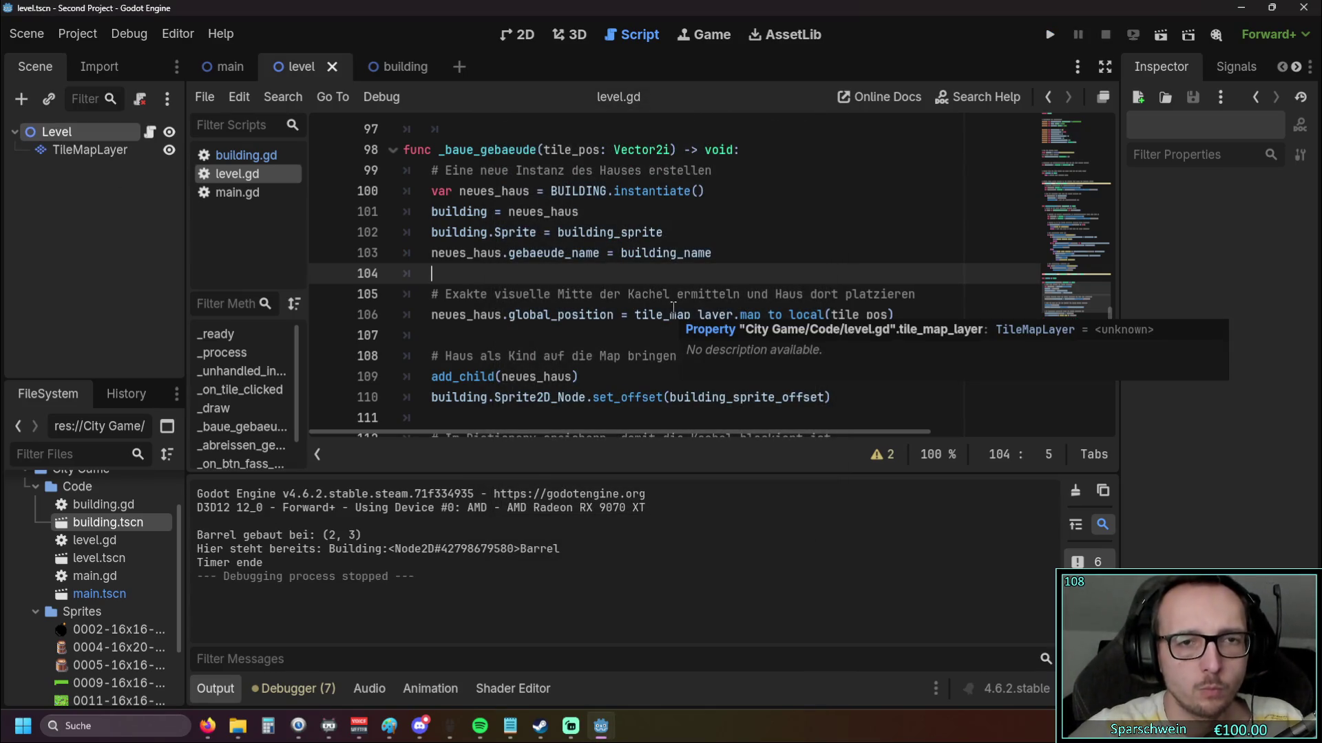
{"action": "scroll", "coordinate": [658, 331], "scroll_direction": "up", "scroll_amount": 3}
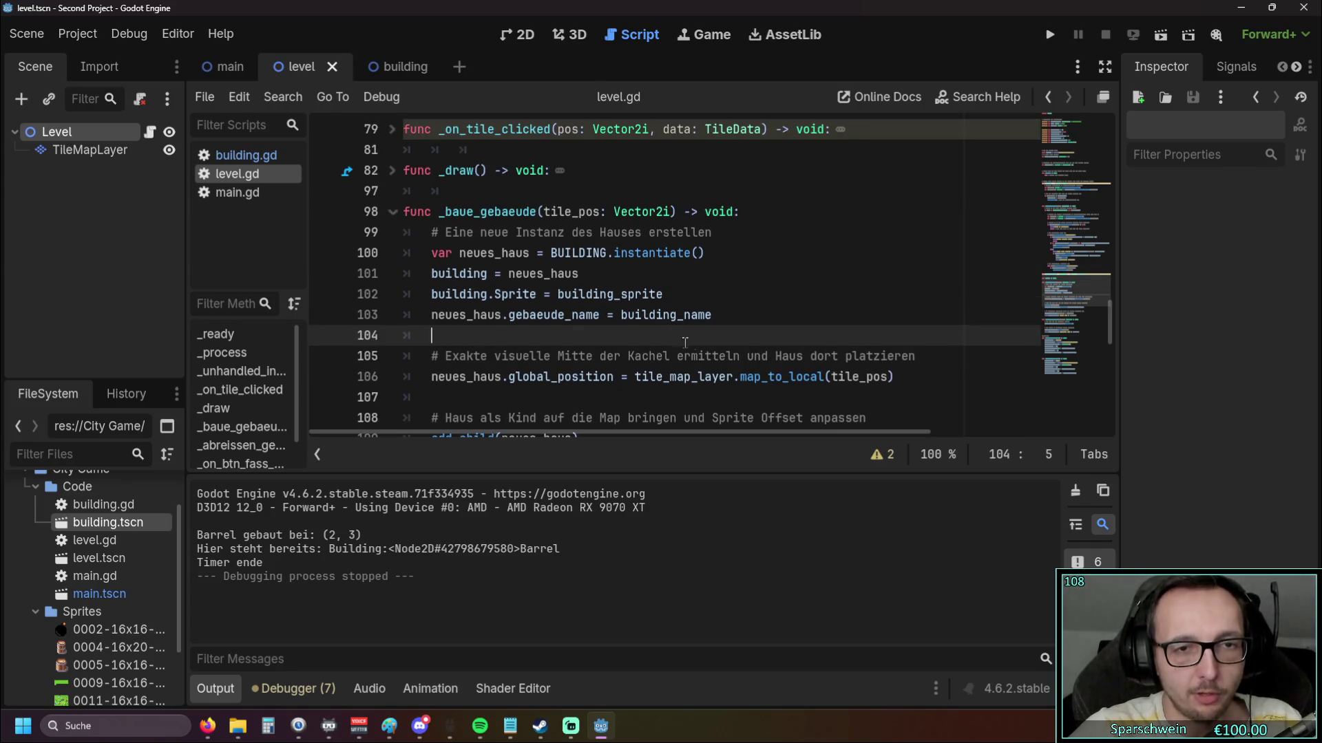
{"action": "scroll", "coordinate": [711, 345], "scroll_direction": "up", "scroll_amount": 3}
{"action": "scroll", "coordinate": [711, 346], "scroll_direction": "up", "scroll_amount": 3}
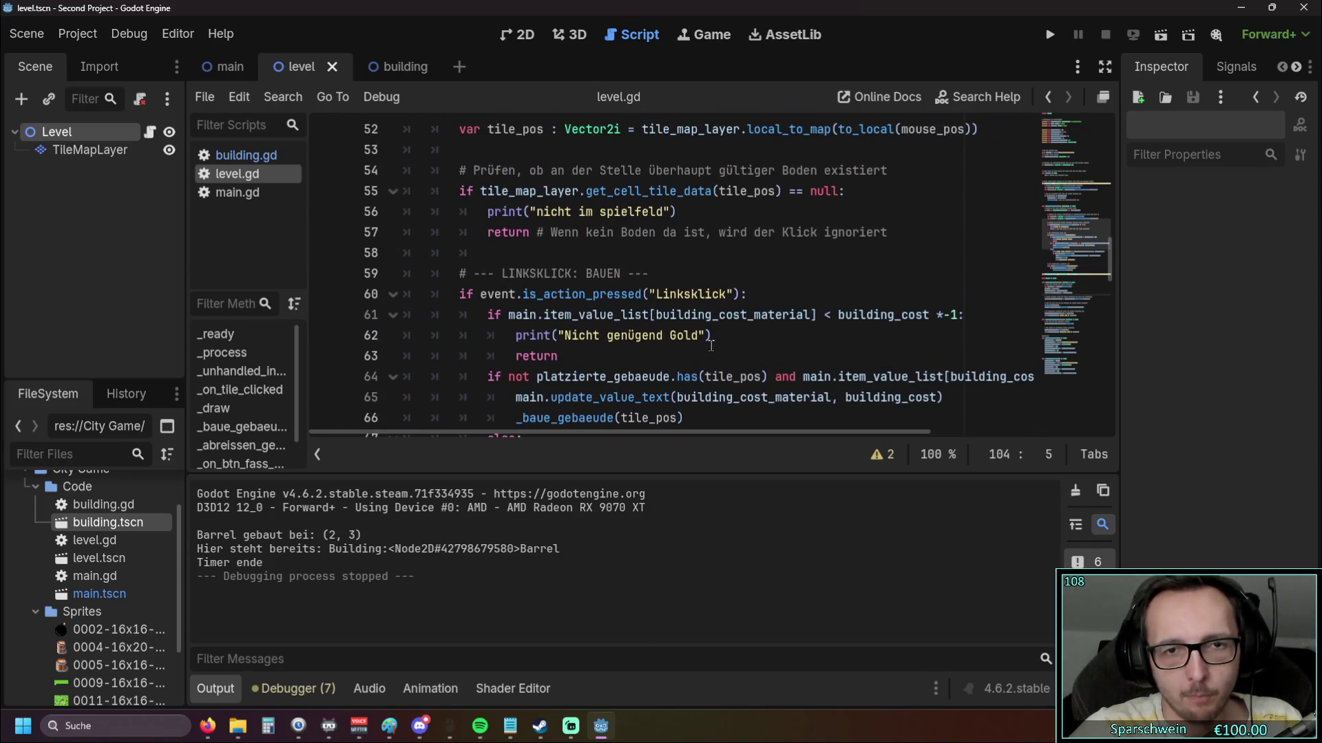
{"action": "scroll", "coordinate": [745, 353], "scroll_direction": "down", "scroll_amount": 1}
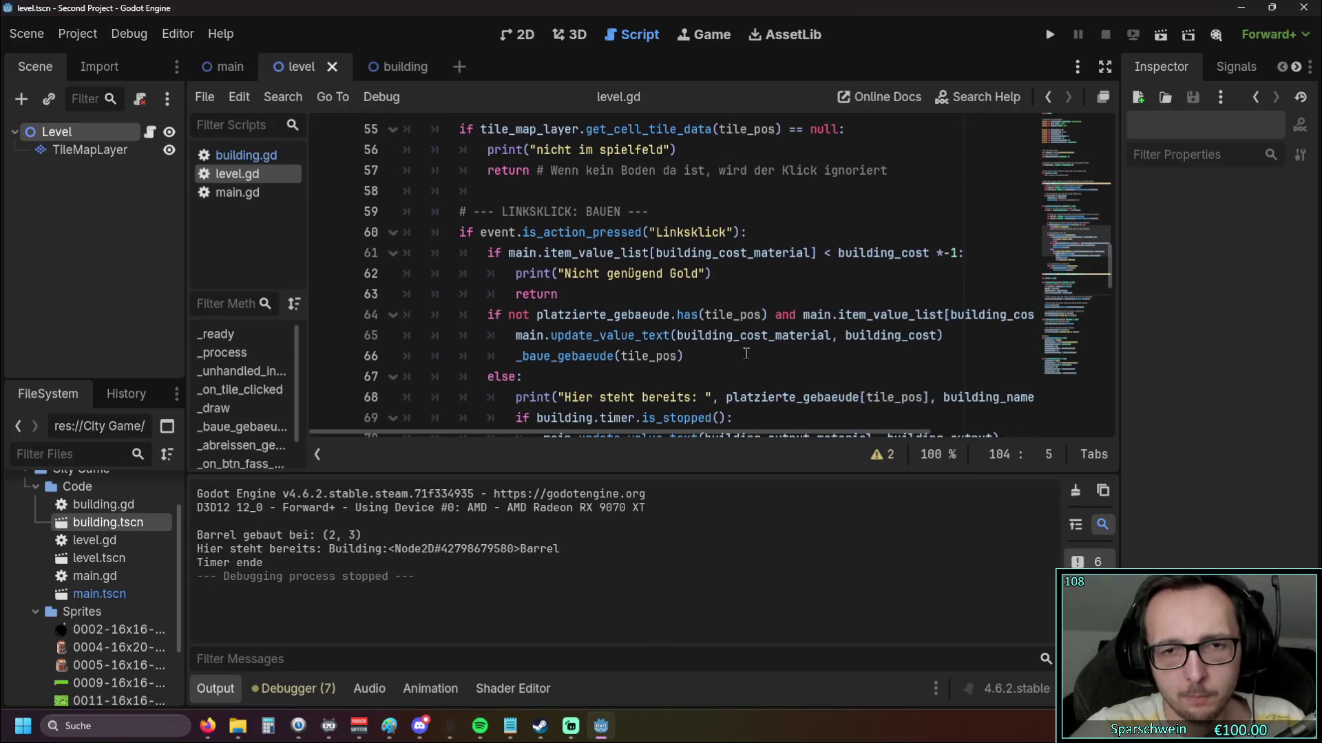
{"action": "scroll", "coordinate": [746, 353], "scroll_direction": "up", "scroll_amount": 5}
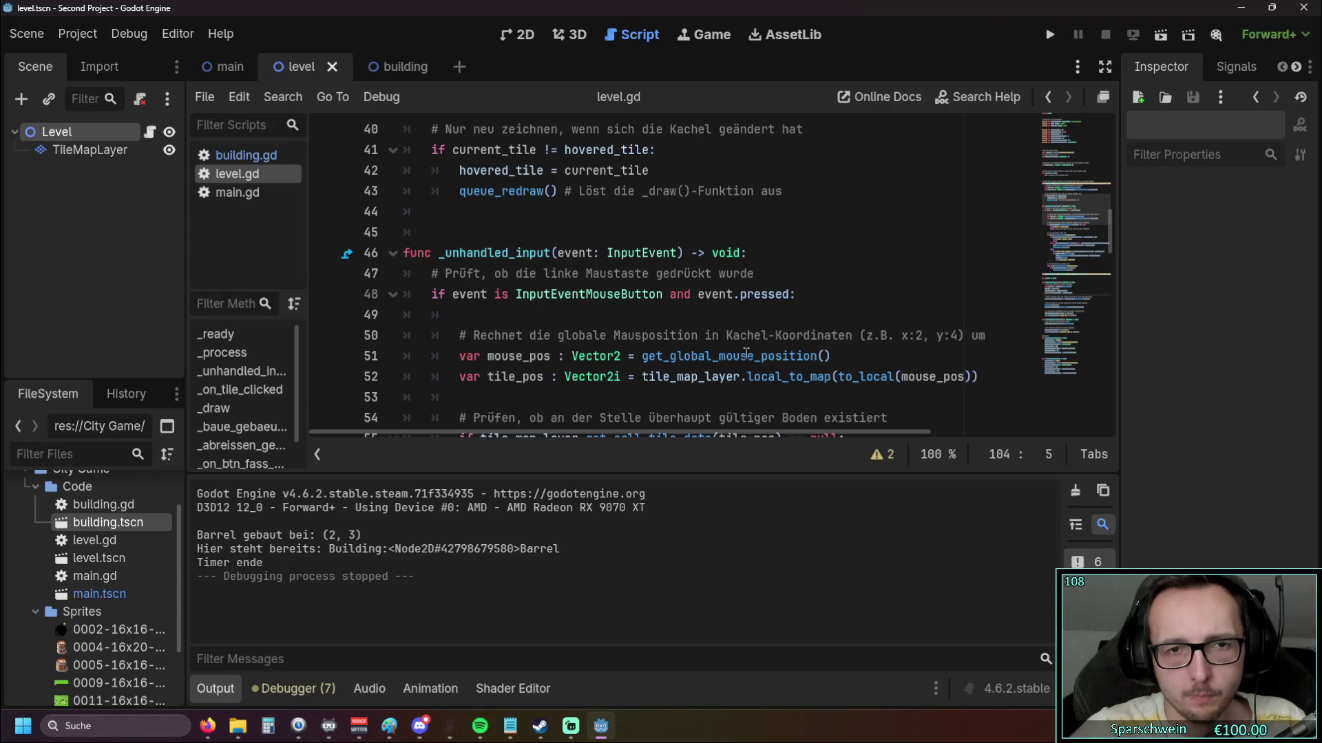
{"action": "scroll", "coordinate": [745, 353], "scroll_direction": "up", "scroll_amount": 2}
{"action": "scroll", "coordinate": [743, 353], "scroll_direction": "down", "scroll_amount": 4}
{"action": "scroll", "coordinate": [740, 352], "scroll_direction": "up", "scroll_amount": 2}
{"action": "scroll", "coordinate": [740, 352], "scroll_direction": "down", "scroll_amount": 2}
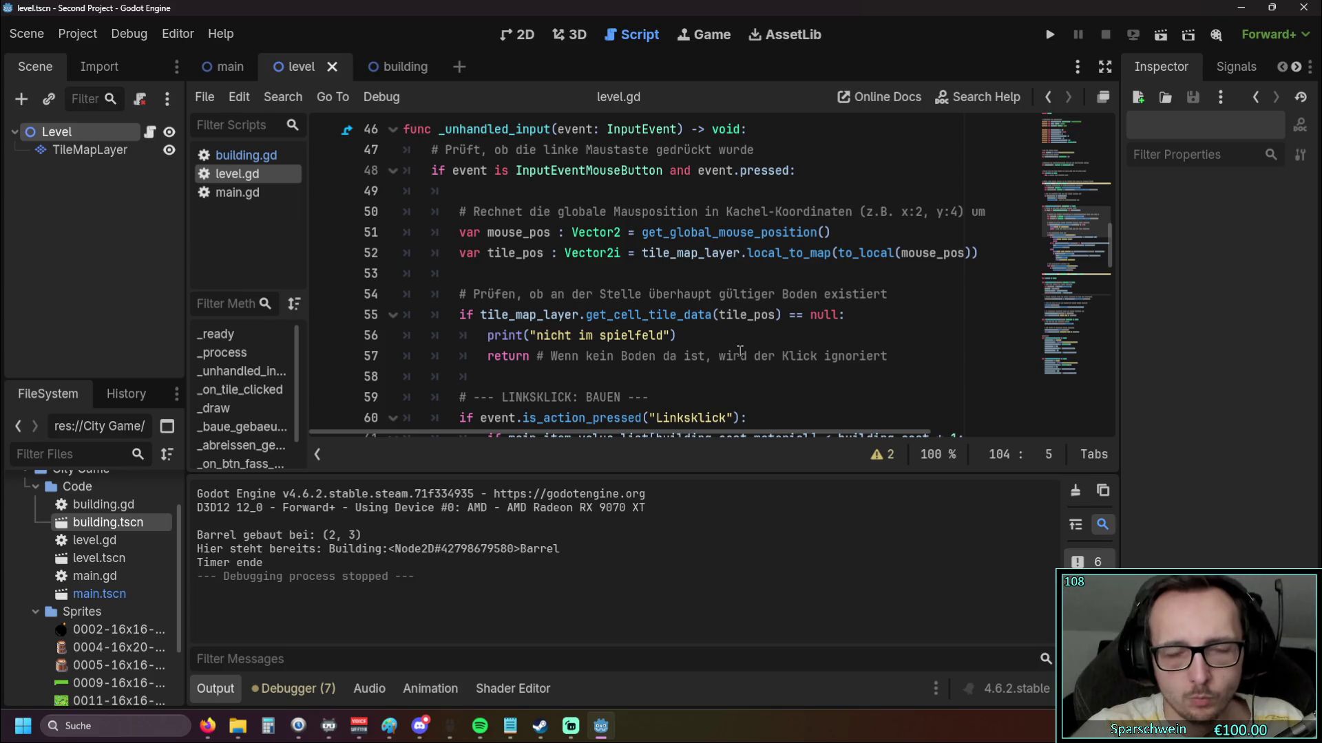
{"action": "scroll", "coordinate": [750, 344], "scroll_direction": "down", "scroll_amount": 3}
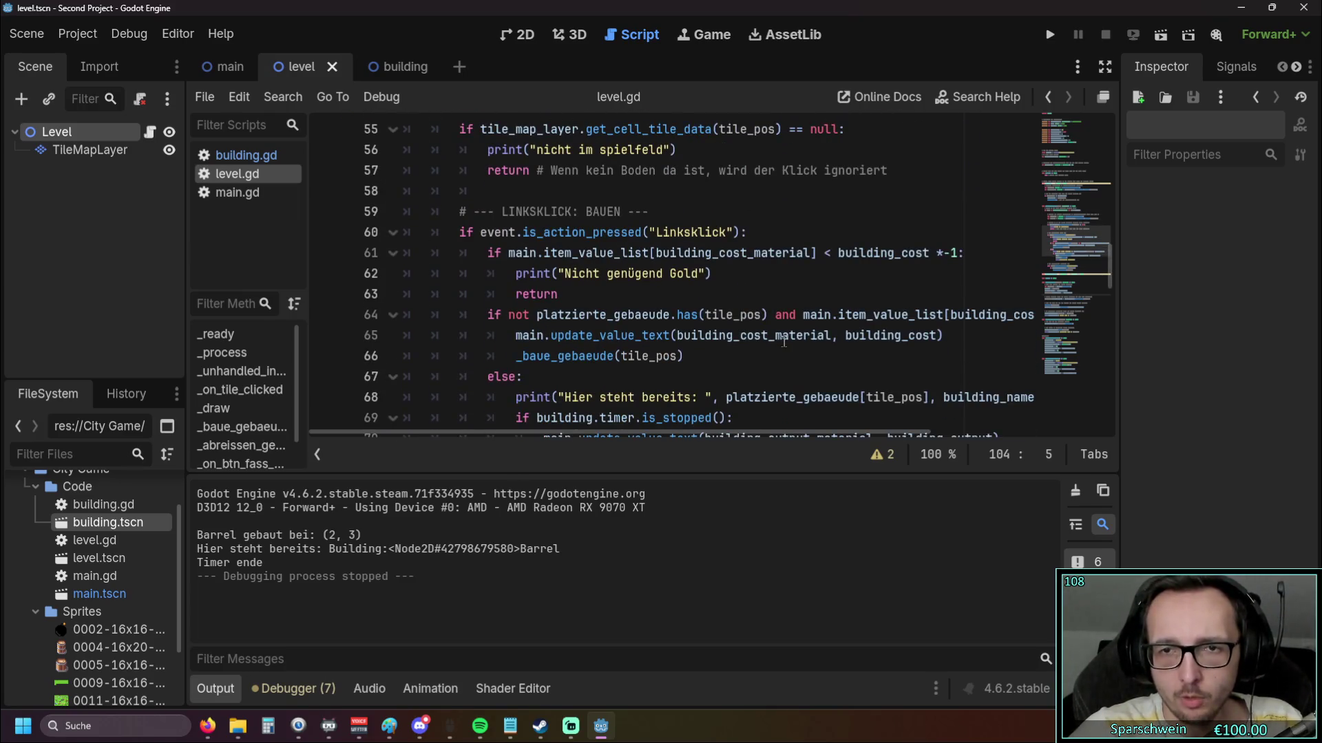
{"action": "scroll", "coordinate": [784, 342], "scroll_direction": "down", "scroll_amount": 1}
{"action": "mouse_move", "coordinate": [513, 431]}
{"action": "left_mouse_down"}
{"action": "mouse_move", "coordinate": [604, 431]}
{"action": "mouse_move", "coordinate": [523, 435]}
{"action": "mouse_move", "coordinate": [563, 435]}
{"action": "left_mouse_up"}
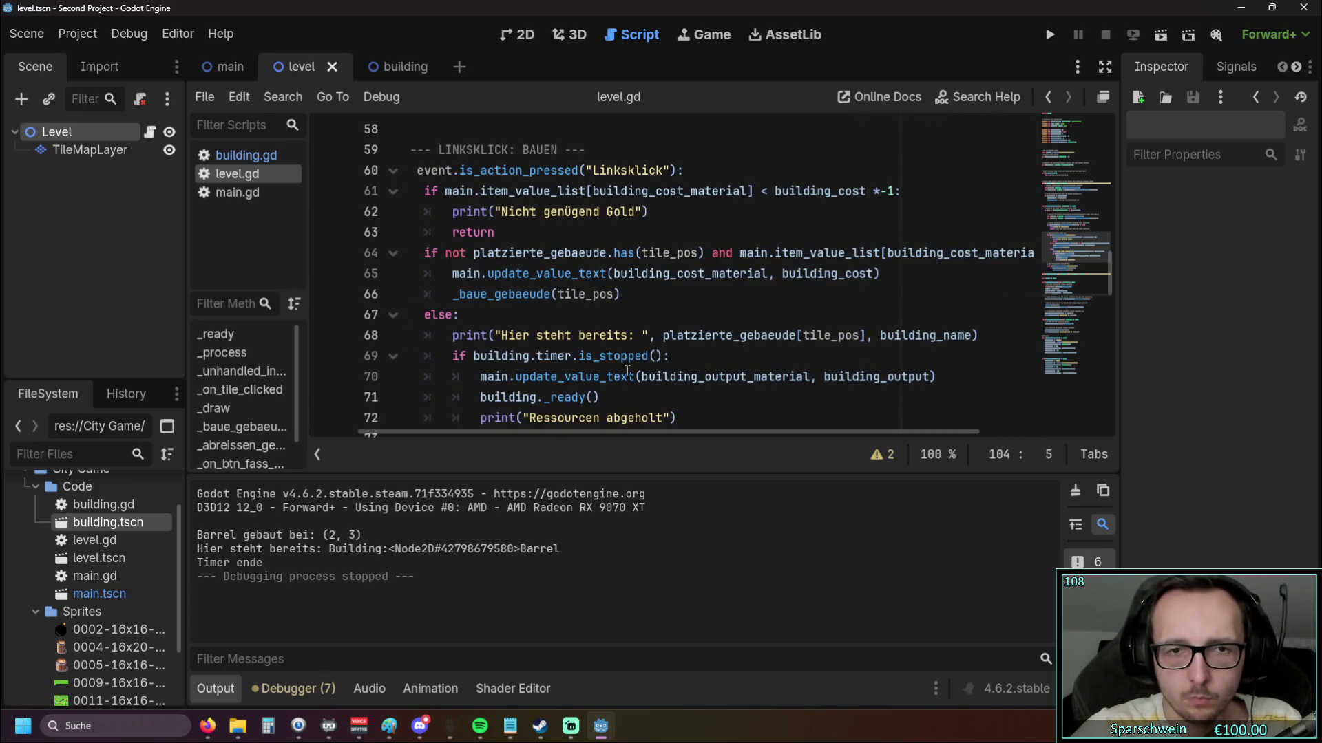
{"action": "mouse_move", "coordinate": [459, 335]}
{"action": "left_mouse_down"}
{"action": "mouse_move", "coordinate": [752, 365]}
{"action": "mouse_move", "coordinate": [805, 341]}
{"action": "left_mouse_up"}
{"action": "left_click", "coordinate": [858, 377]}
{"action": "double_click", "coordinate": [888, 335]}
{"action": "left_click", "coordinate": [840, 372]}
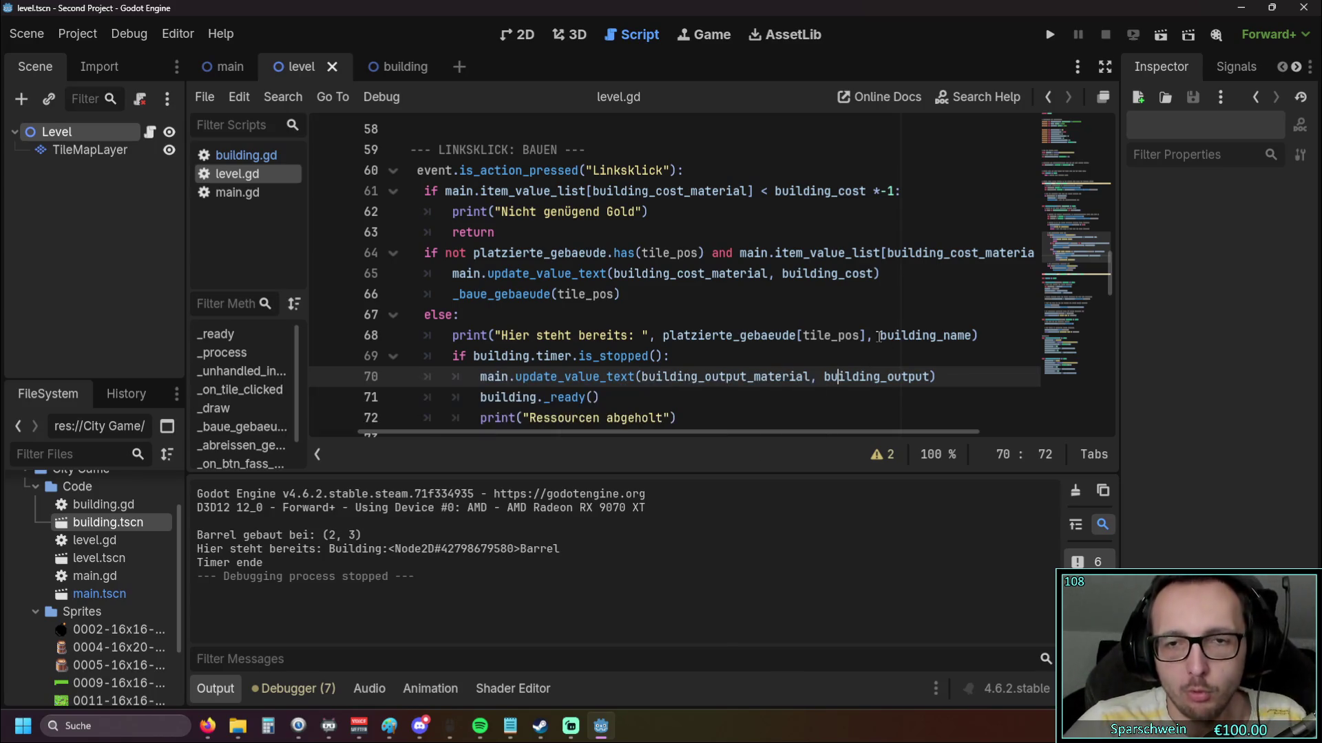
{"action": "left_click_drag", "start_coordinate": [877, 335], "coordinate": [968, 335]}
Replace building_name in line 68's print with platzierte_gebaeude[tile_pos].gebaeude_name and save
{"action": "mouse_move", "coordinate": [916, 376]}
{"action": "left_mouse_down"}
{"action": "mouse_move", "coordinate": [966, 335]}
{"action": "mouse_move", "coordinate": [870, 335]}
{"action": "left_mouse_up"}
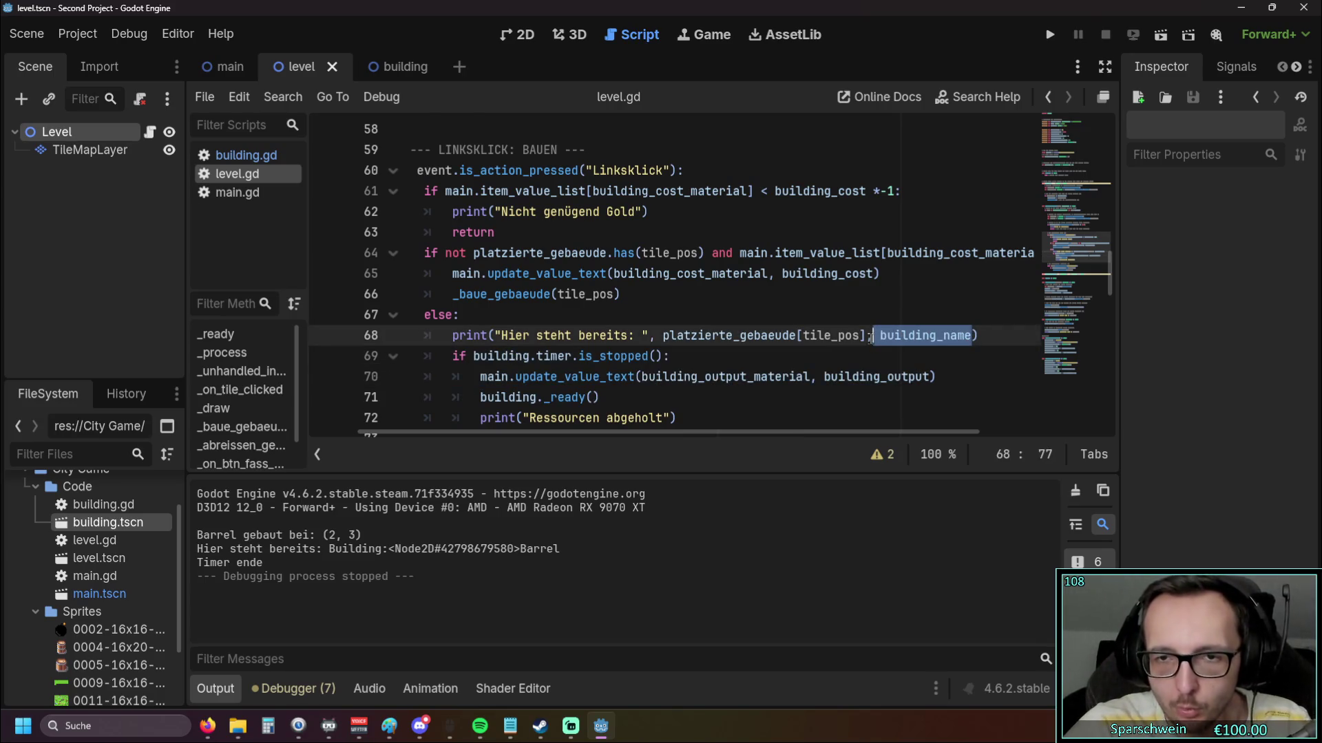
{"action": "key", "text": "BackSpace"}
{"action": "key", "text": "BackSpace"}
{"action": "type", "text": ".geb"}
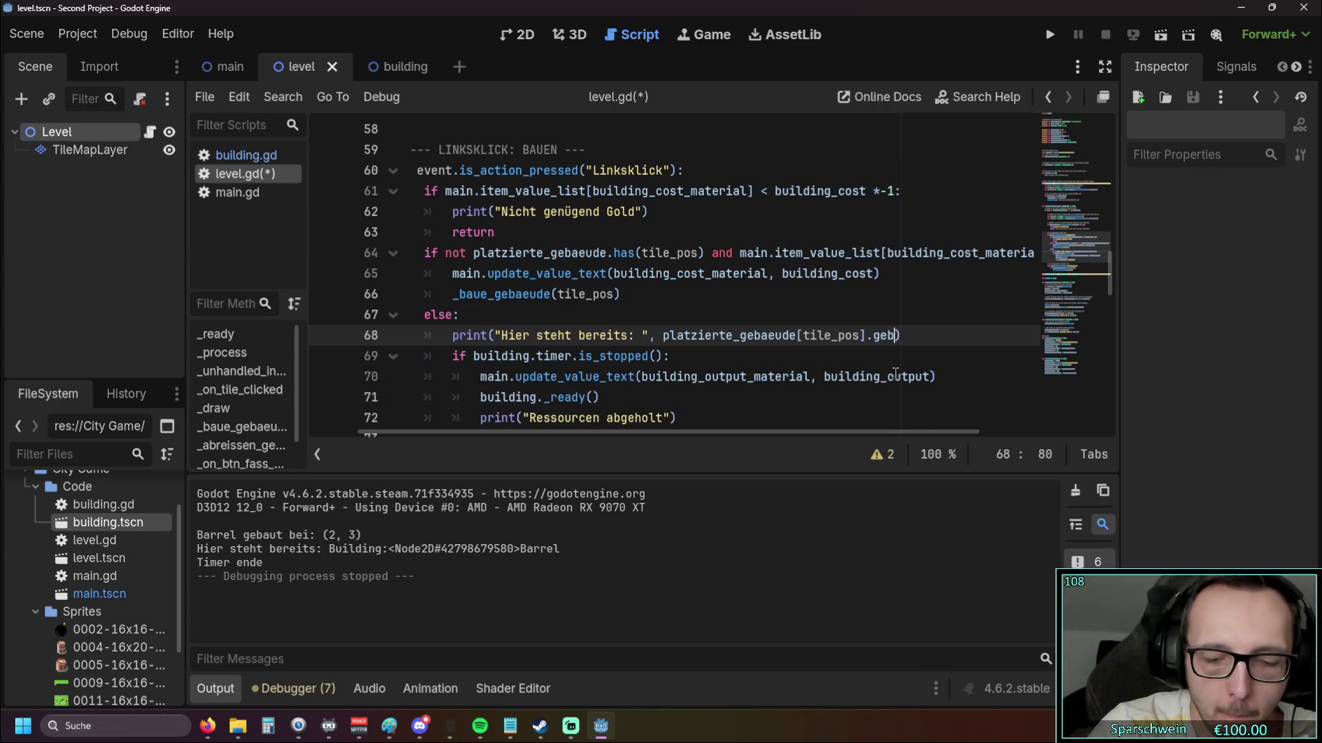
{"action": "type", "text": "aude"}
{"action": "key", "text": "BackSpace"}
{"action": "key", "text": "BackSpace"}
{"action": "key", "text": "BackSpace"}
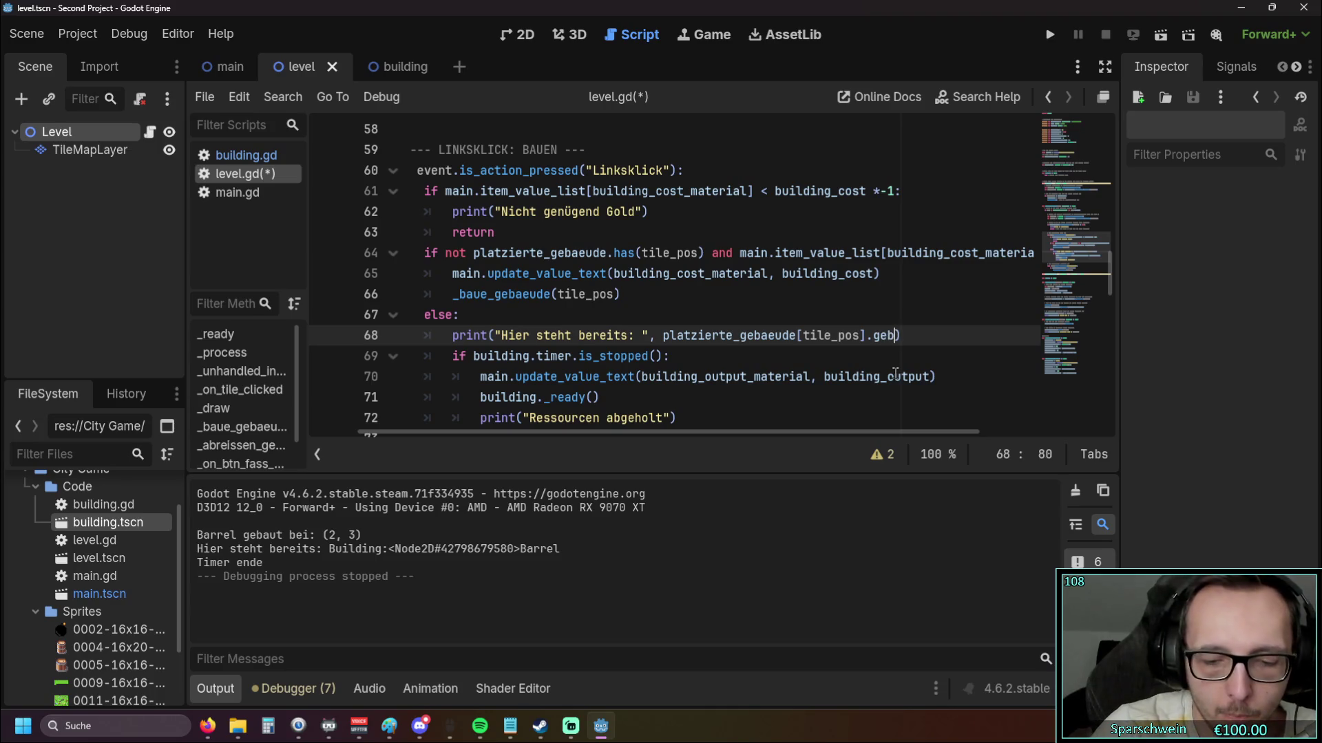
{"action": "type", "text": "ae"}
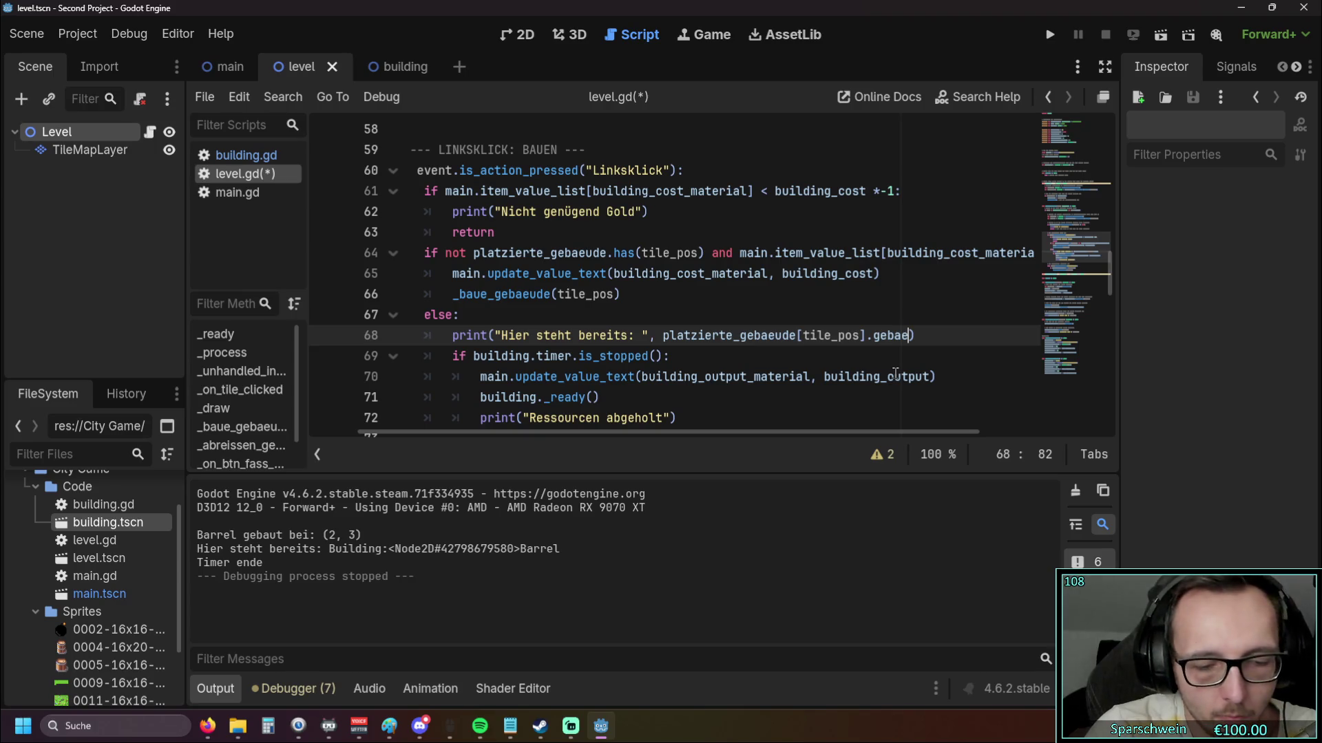
{"action": "type", "text": "de"}
{"action": "key", "text": "BackSpace"}
{"action": "key", "text": "BackSpace"}
{"action": "type", "text": "ude"}
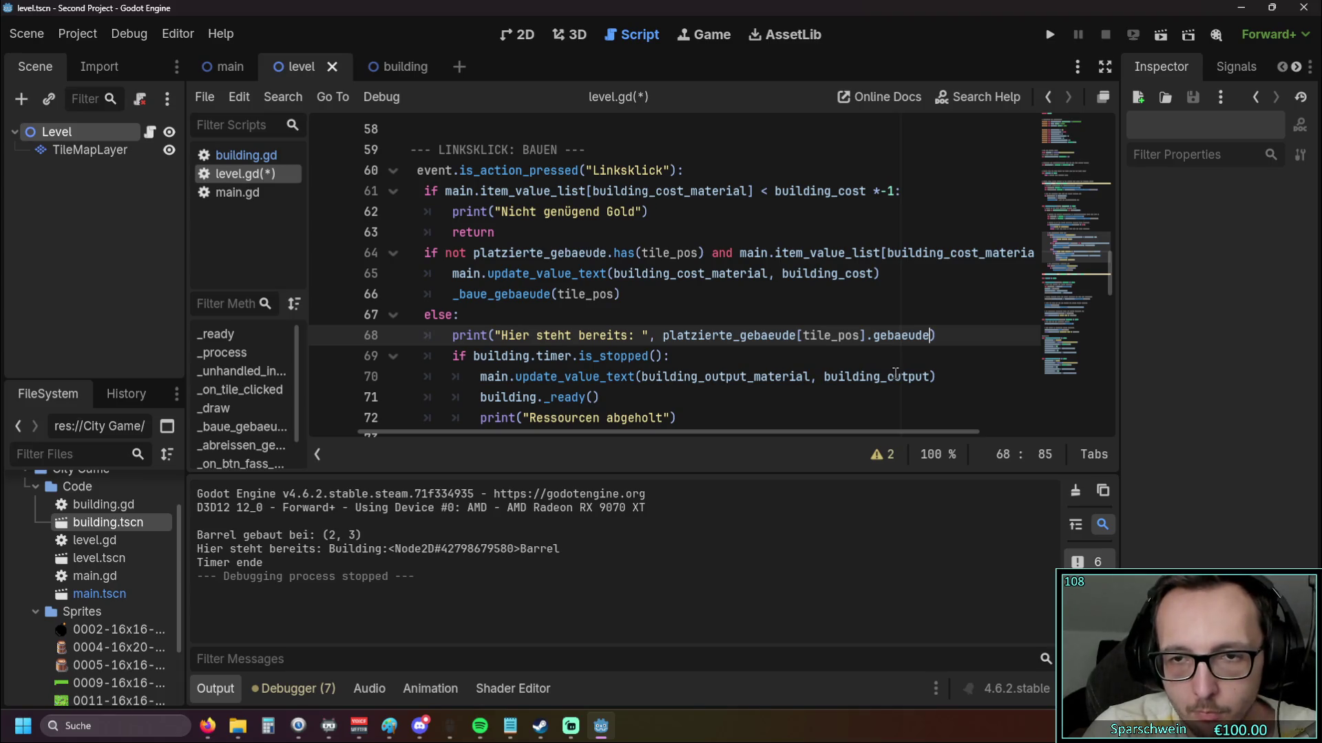
{"action": "type", "text": "_name"}
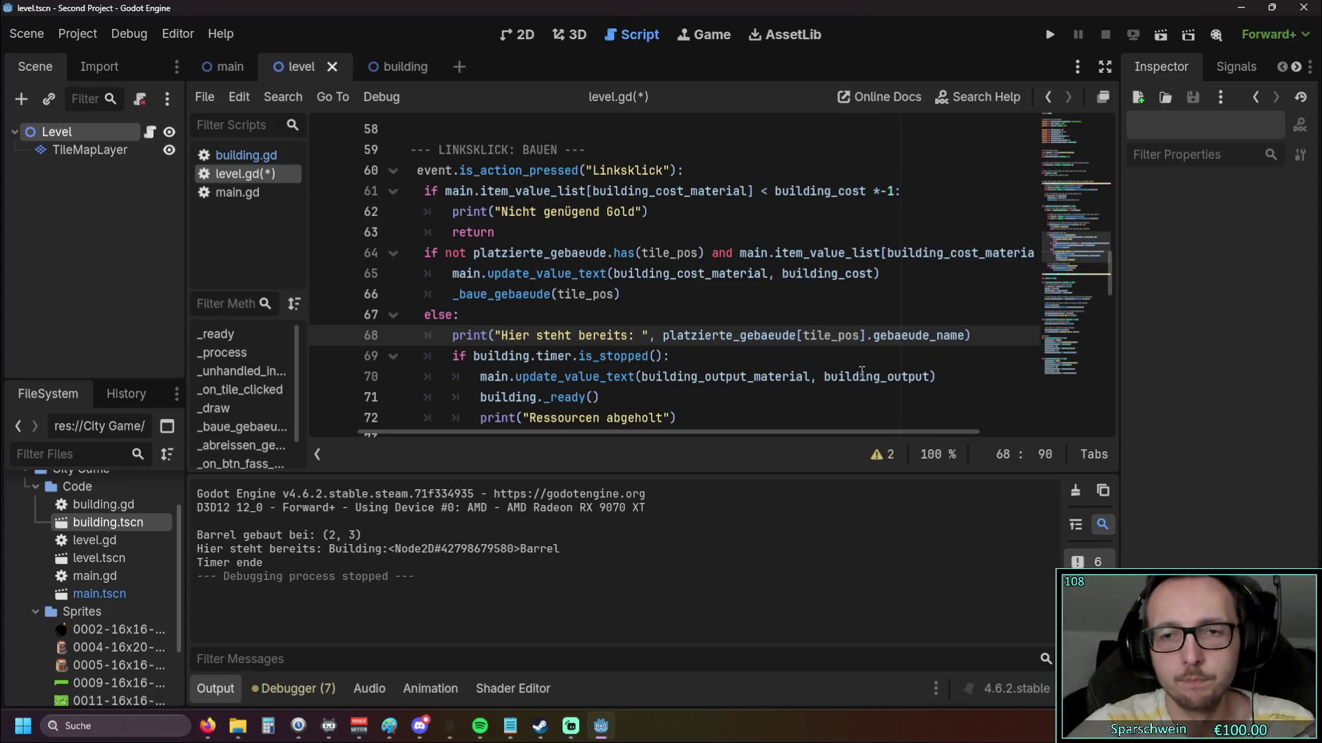
{"action": "left_click", "coordinate": [862, 375]}
Launch the game, build a barrel at (3, 3), click it repeatedly, then stop the run
{"action": "left_click", "coordinate": [1049, 34]}
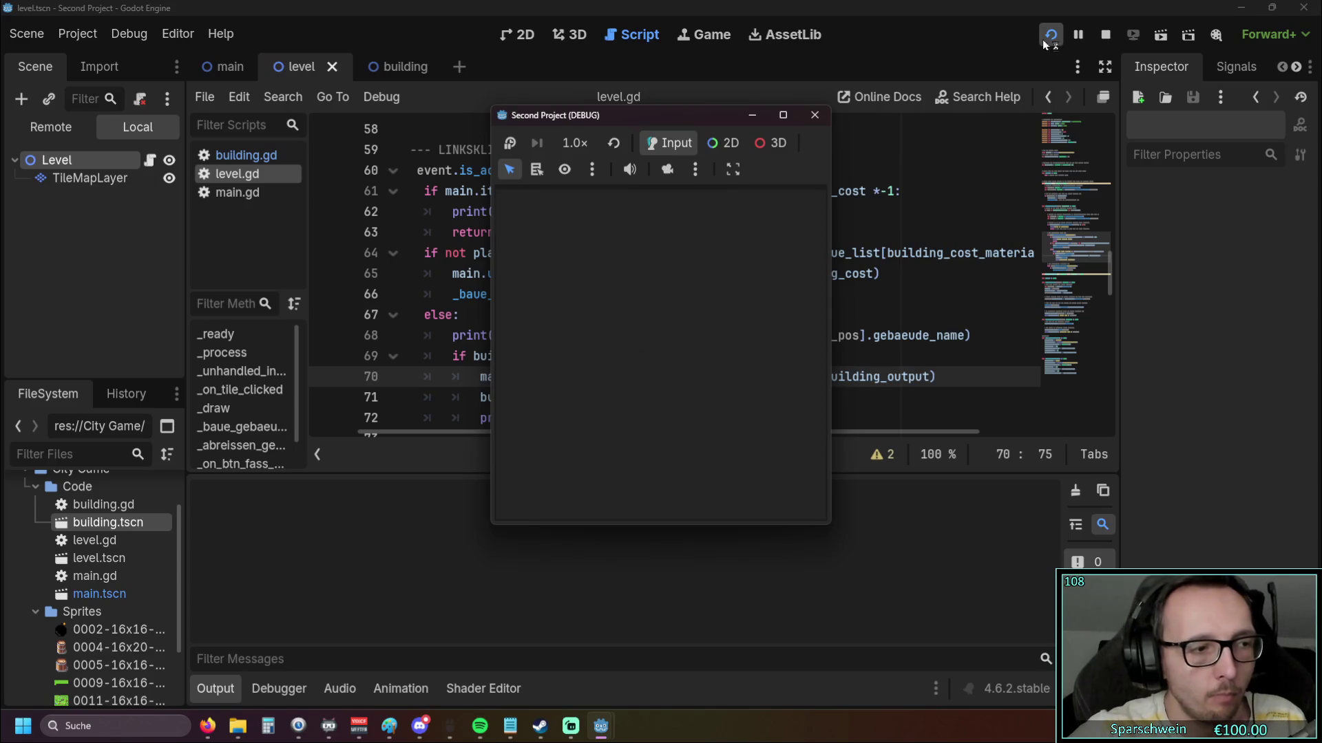
{"action": "left_click", "coordinate": [626, 350]}
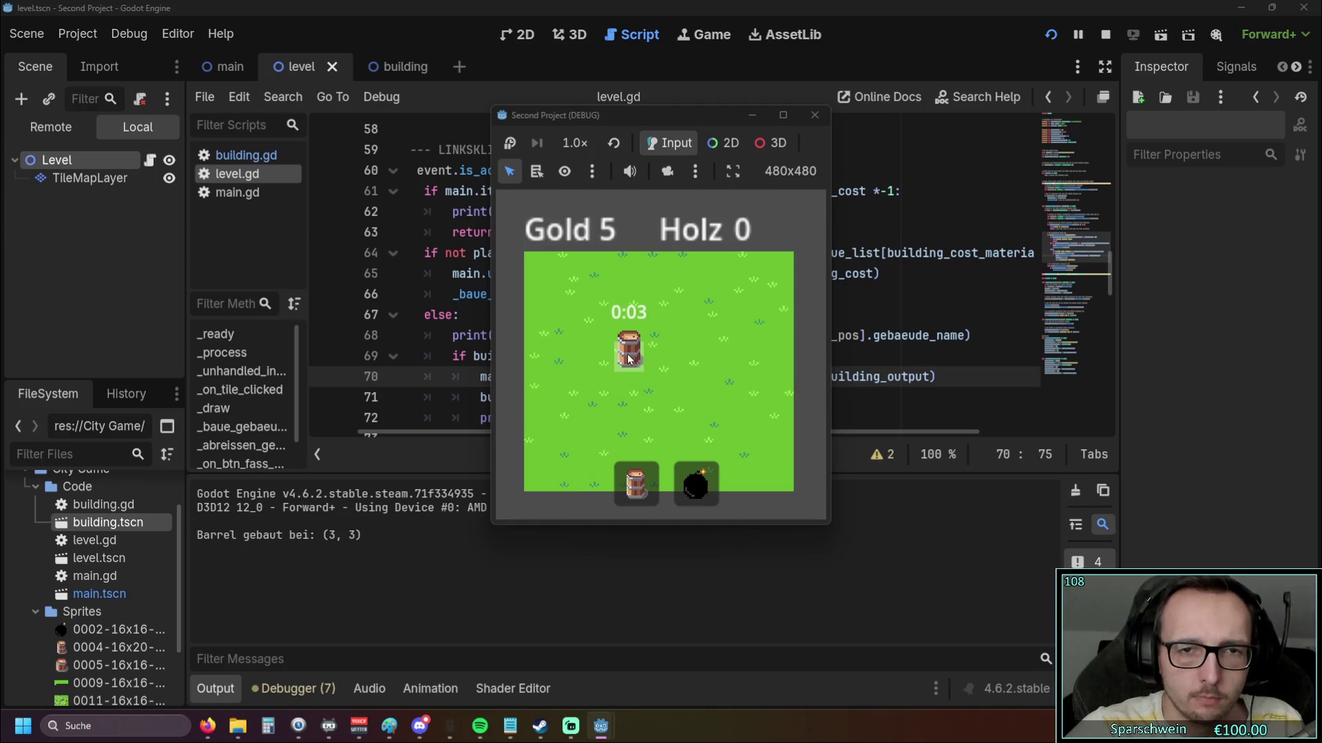
{"action": "left_click", "coordinate": [628, 358]}
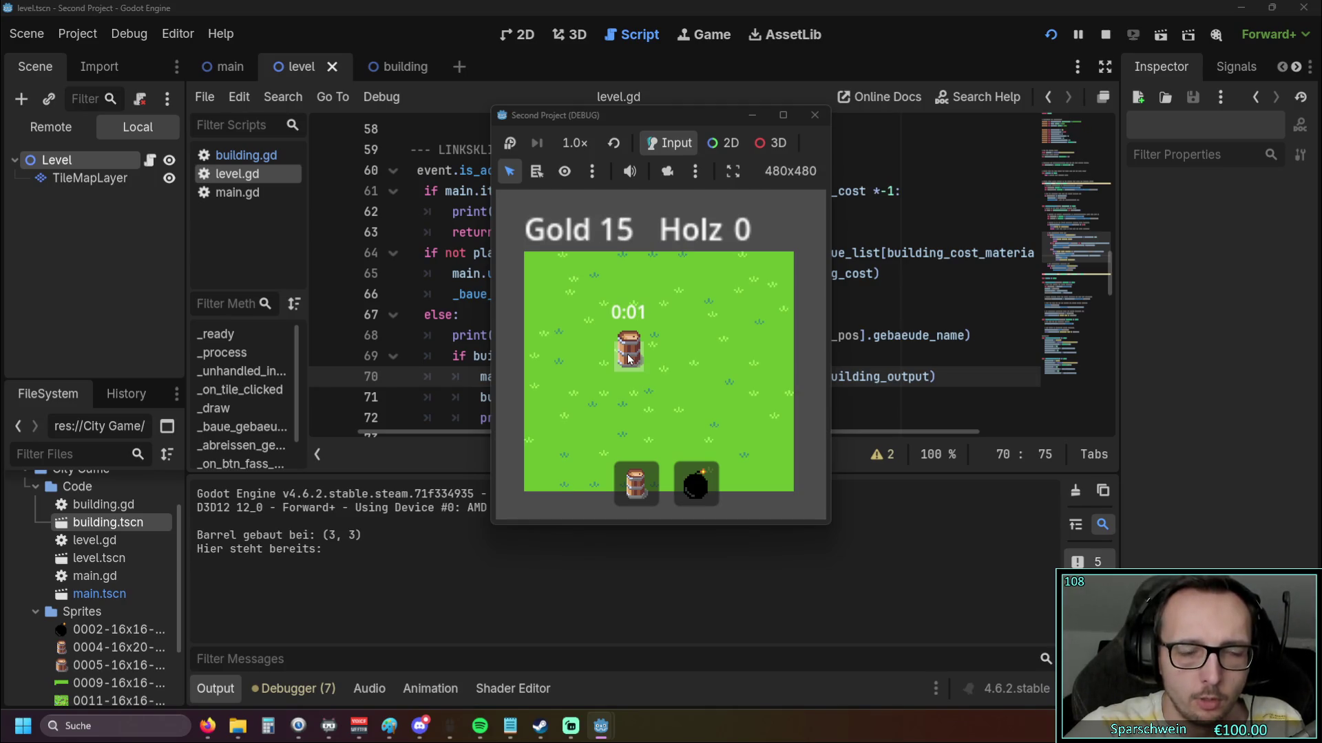
{"action": "left_click", "coordinate": [629, 358]}
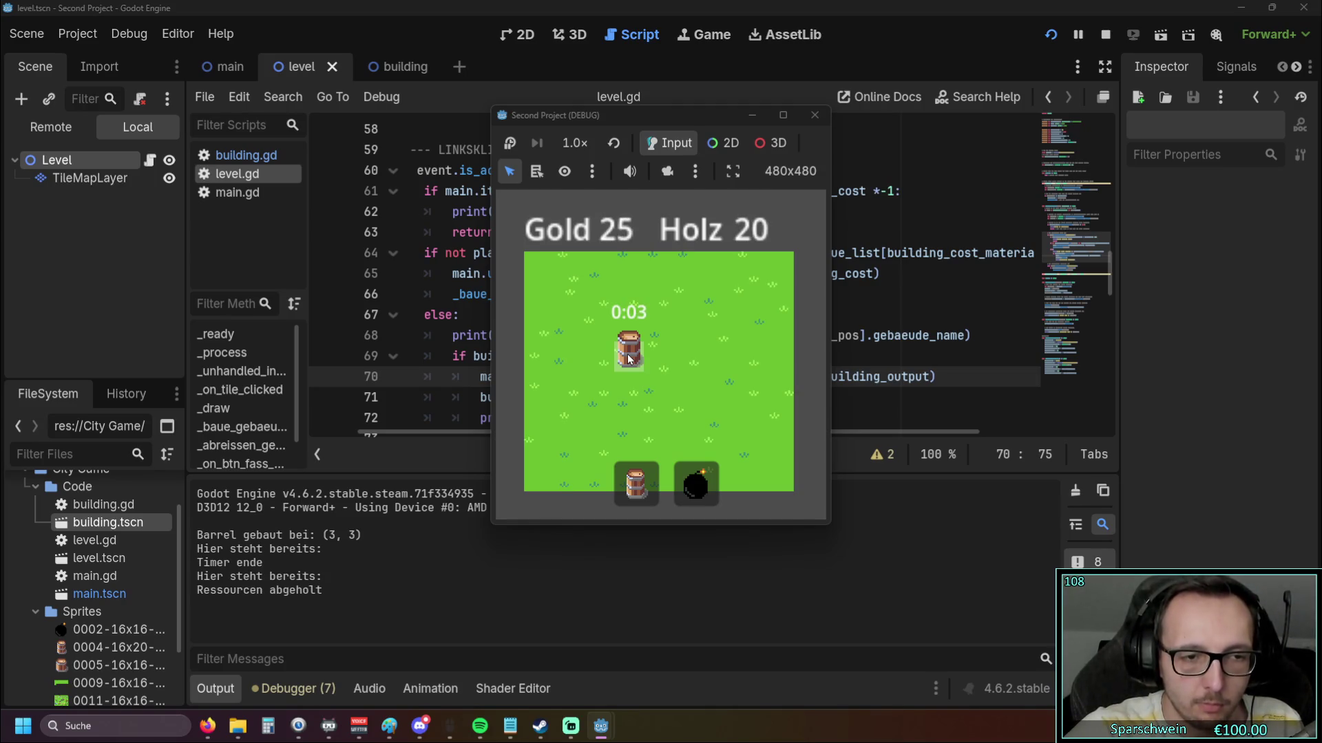
{"action": "left_click", "coordinate": [629, 357]}
{"action": "left_click", "coordinate": [631, 356]}
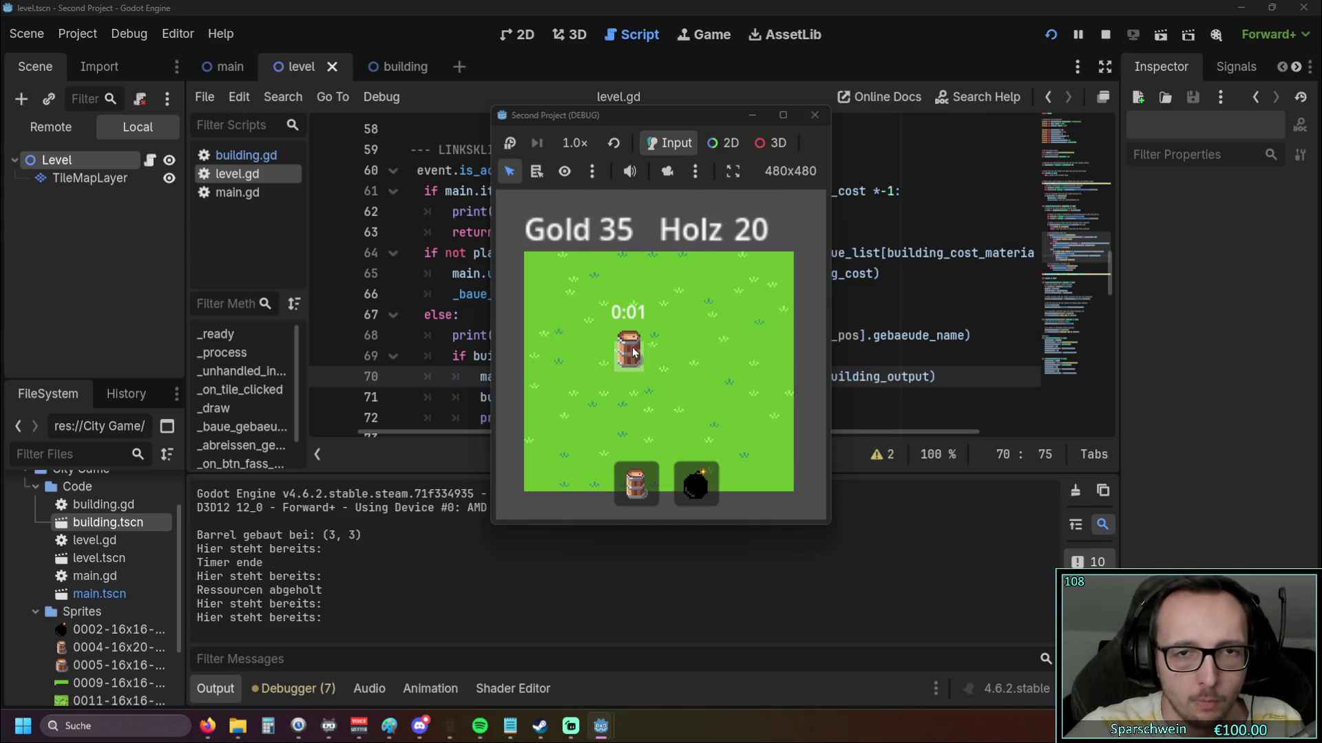
{"action": "left_click", "coordinate": [814, 115]}
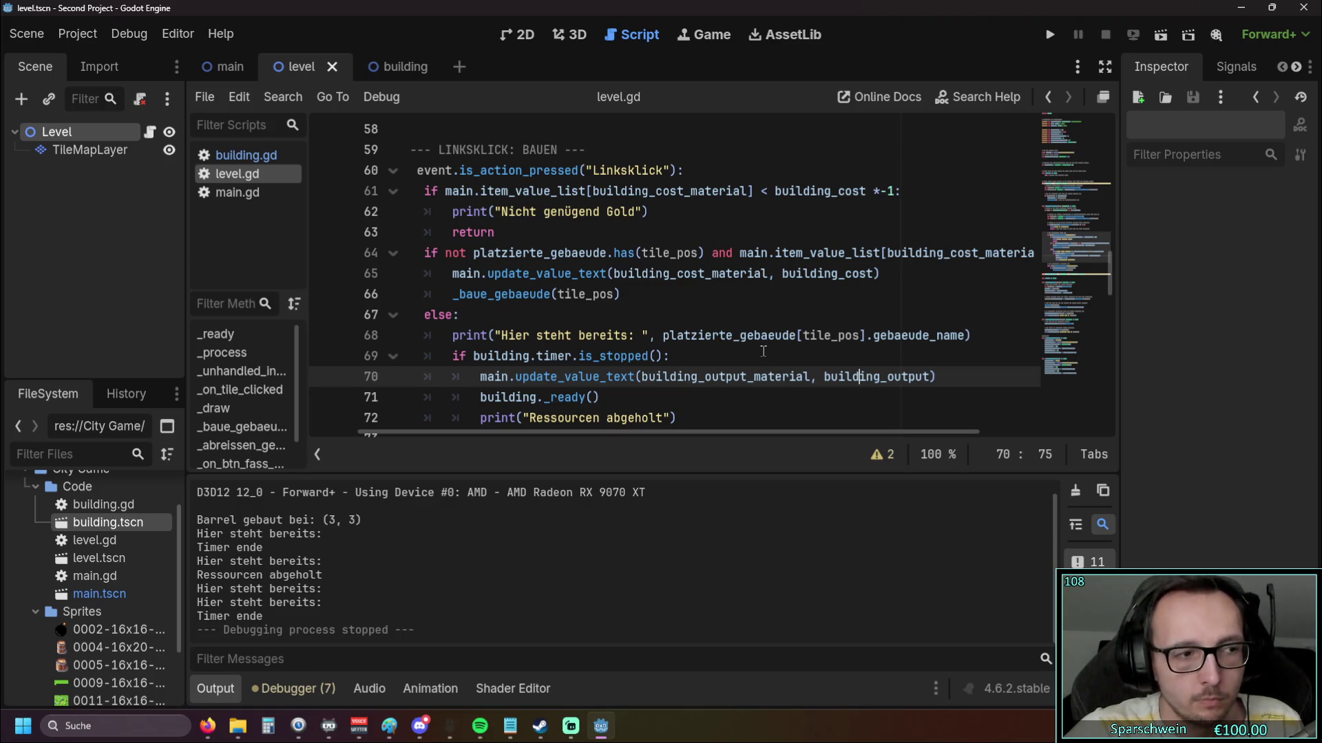
{"action": "left_click", "coordinate": [655, 336]}
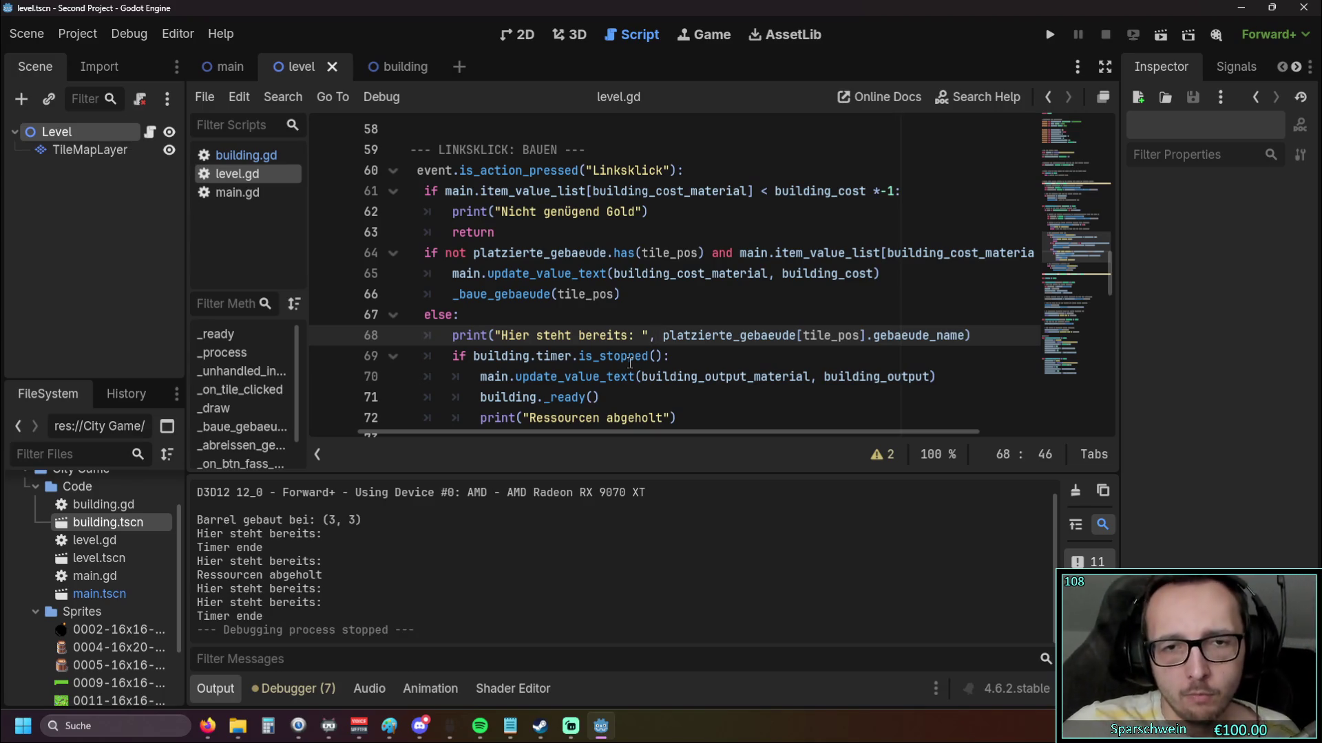
{"action": "key", "text": "BackSpace"}
{"action": "key", "text": "Delete"}
{"action": "key", "text": "Down"}
{"action": "key", "text": "End"}
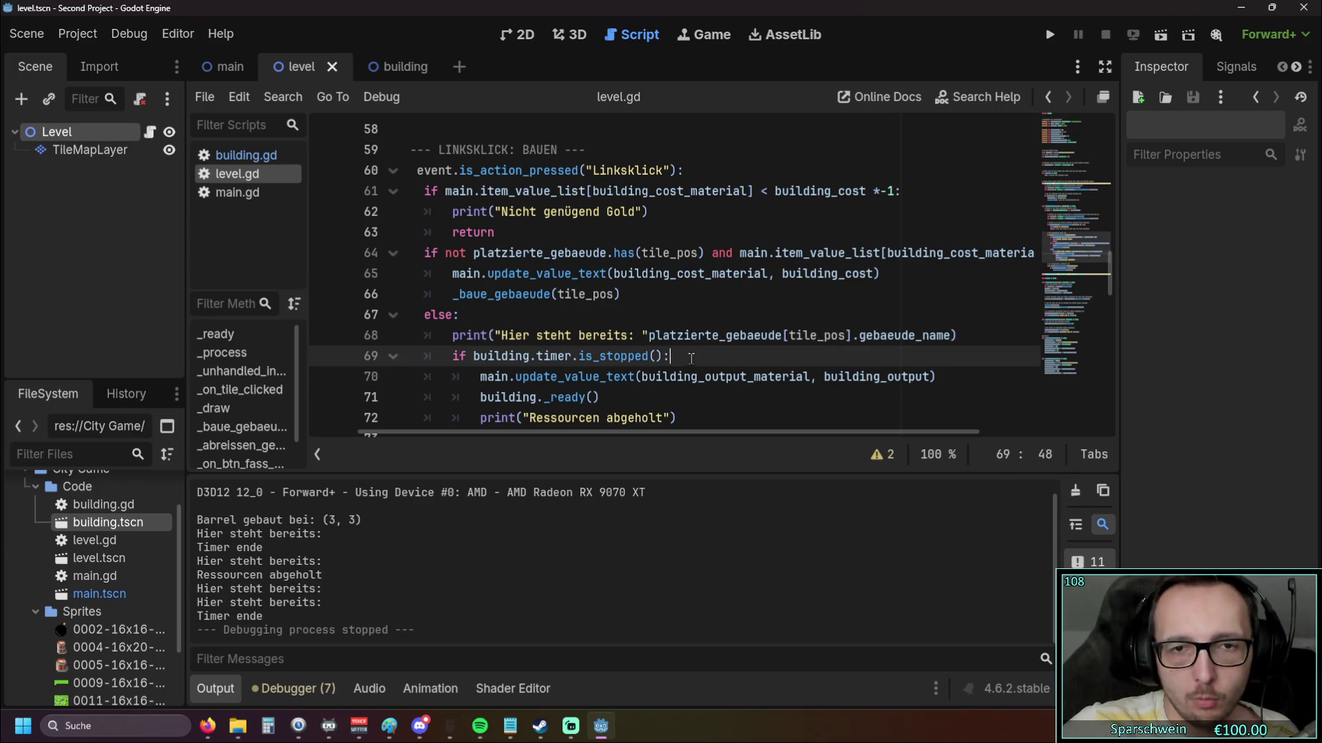
{"action": "left_click", "coordinate": [643, 337]}
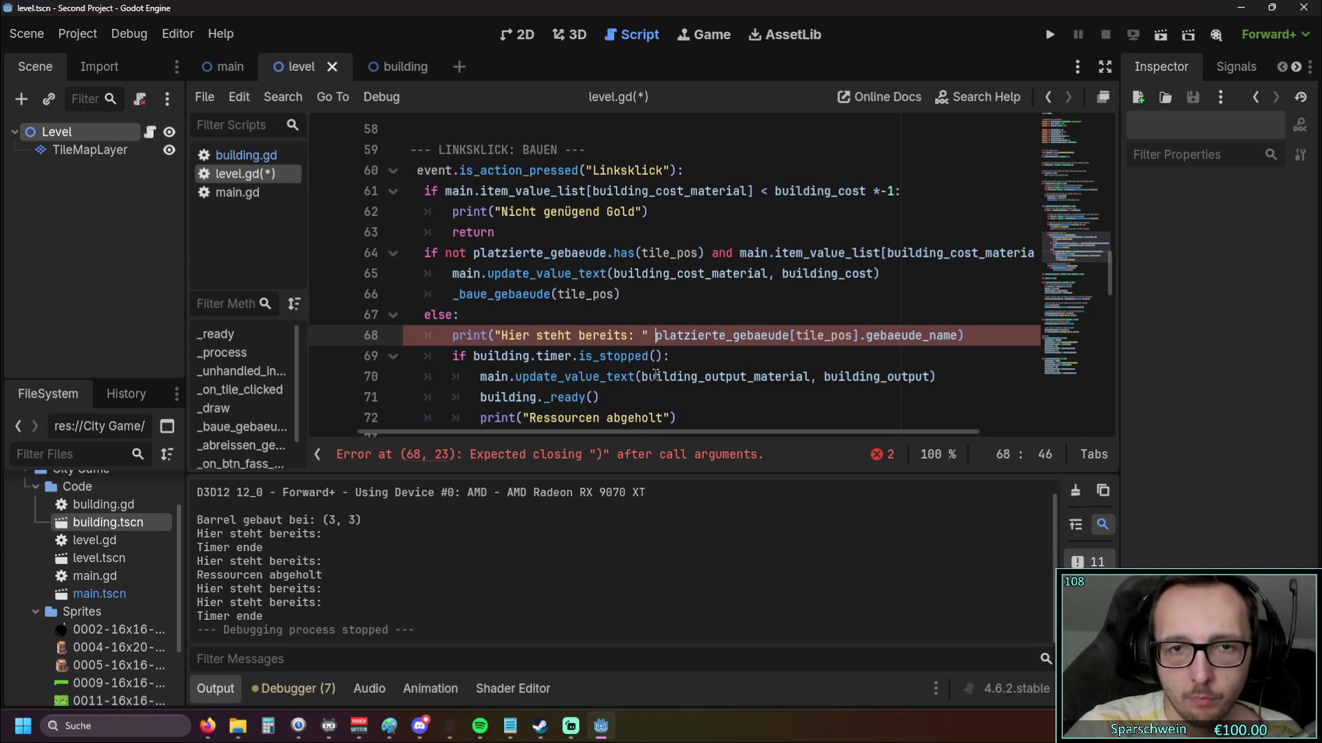
{"action": "left_click", "coordinate": [677, 300]}
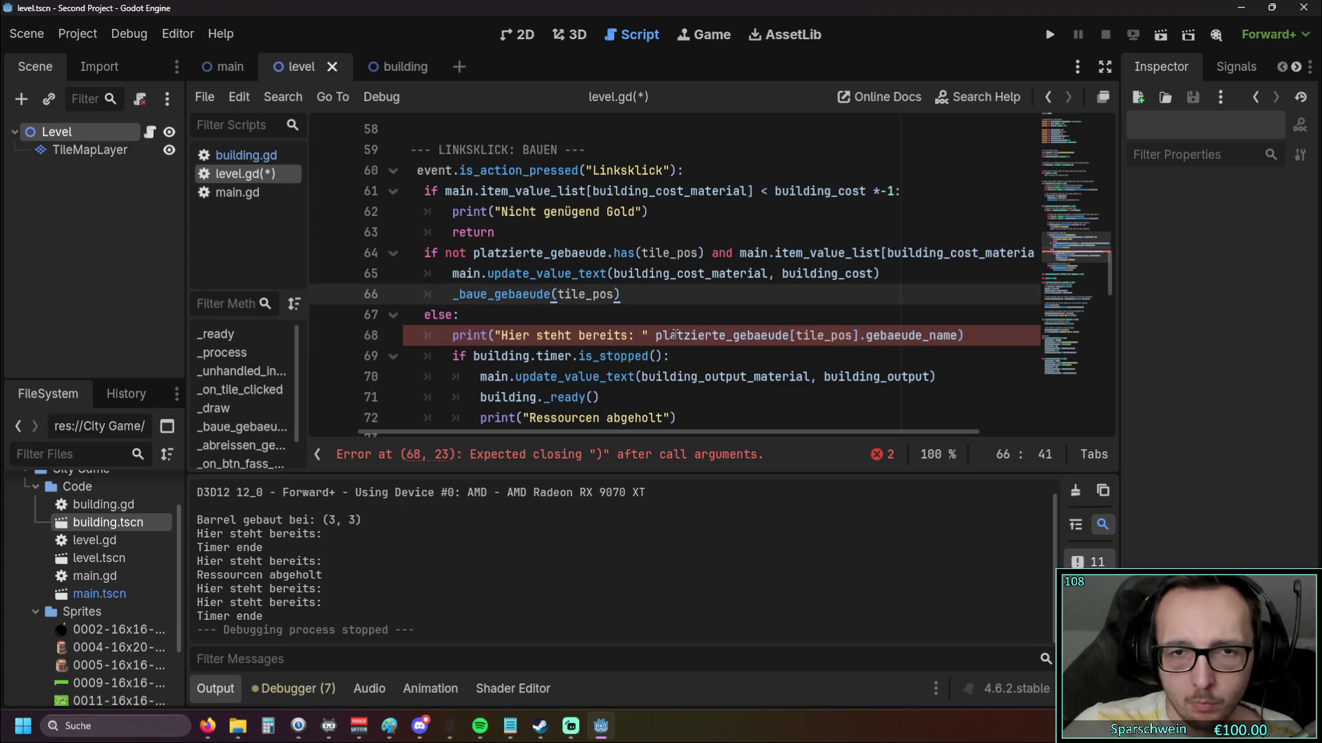
{"action": "left_click", "coordinate": [641, 336]}
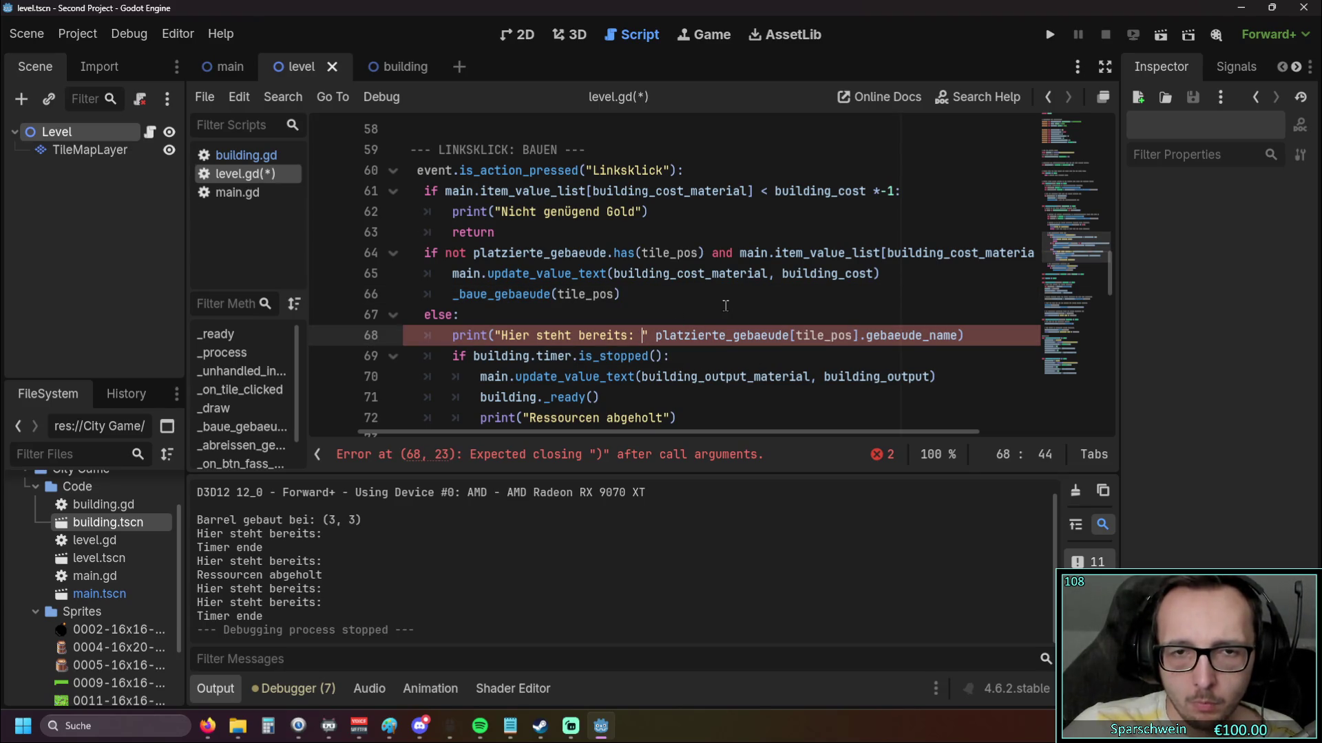
{"action": "type", "text": ","}
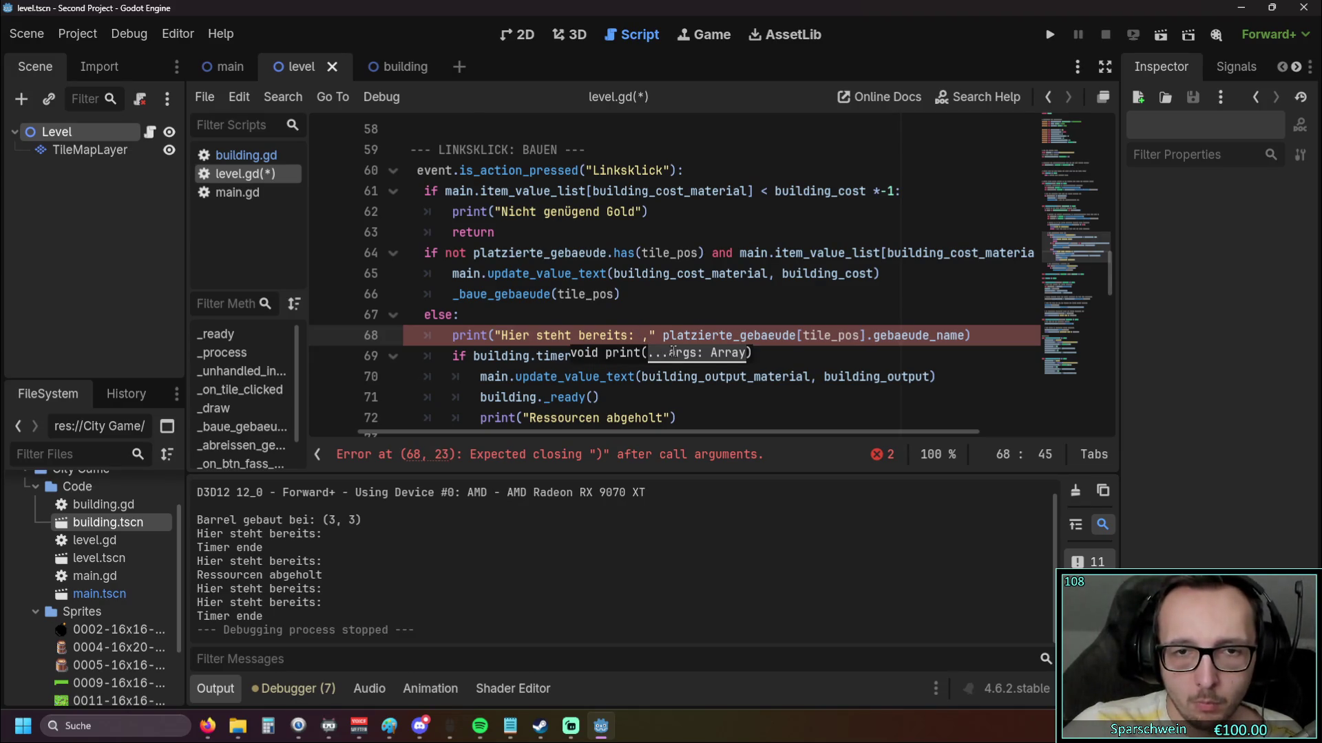
{"action": "key", "text": "BackSpace"}
{"action": "type", "text": "\","}
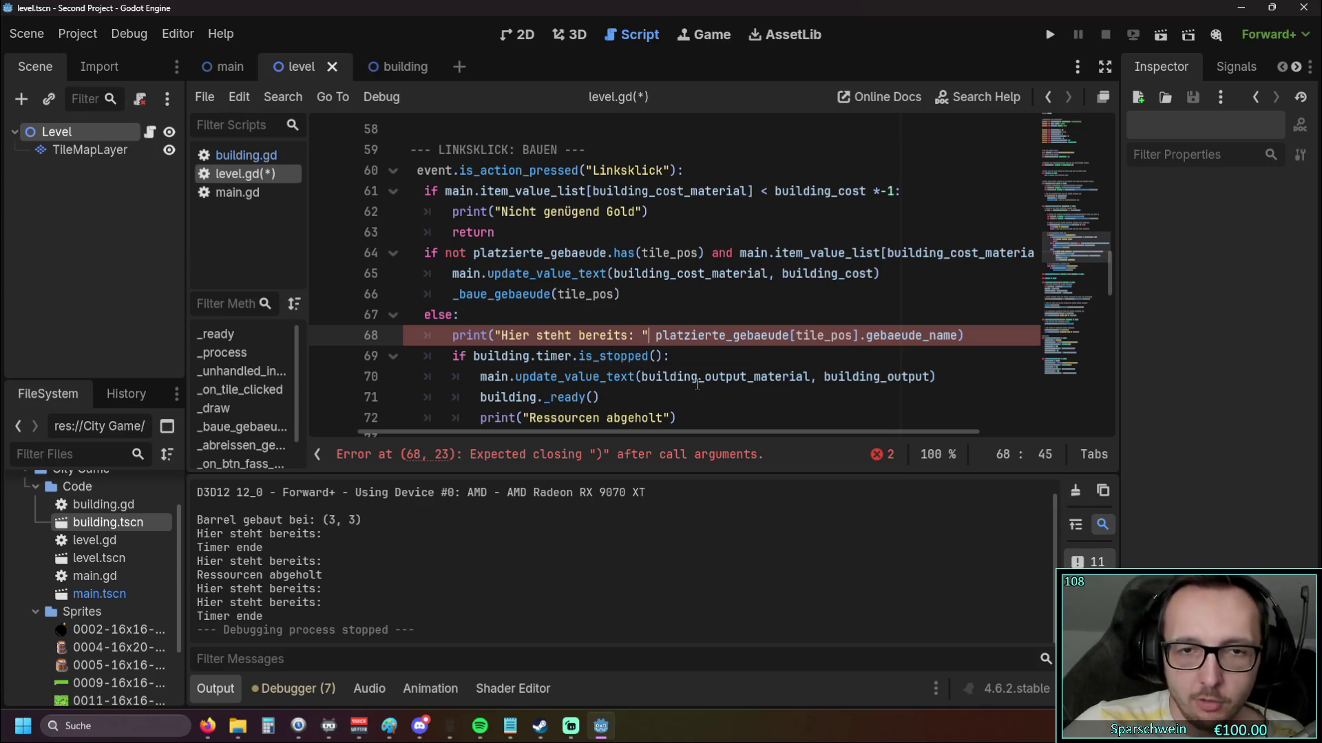
{"action": "left_click", "coordinate": [692, 305]}
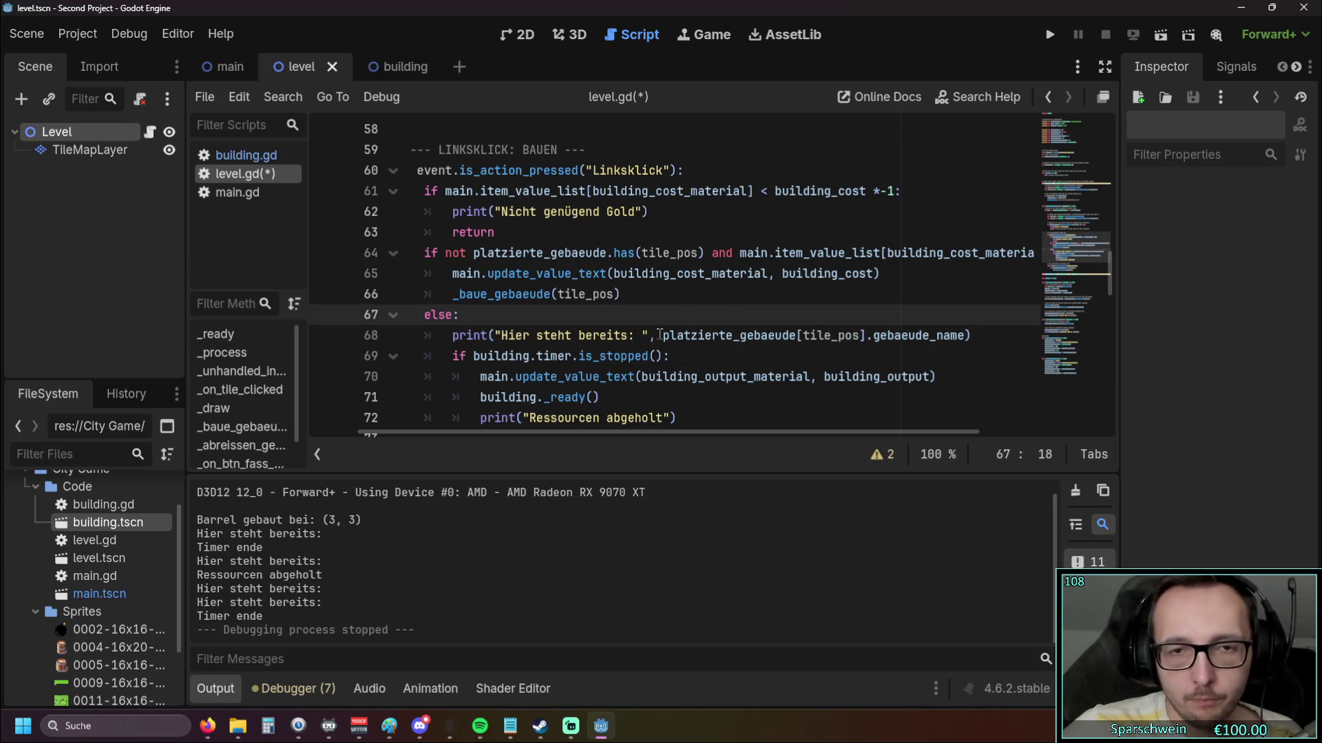
{"action": "mouse_move", "coordinate": [675, 336]}
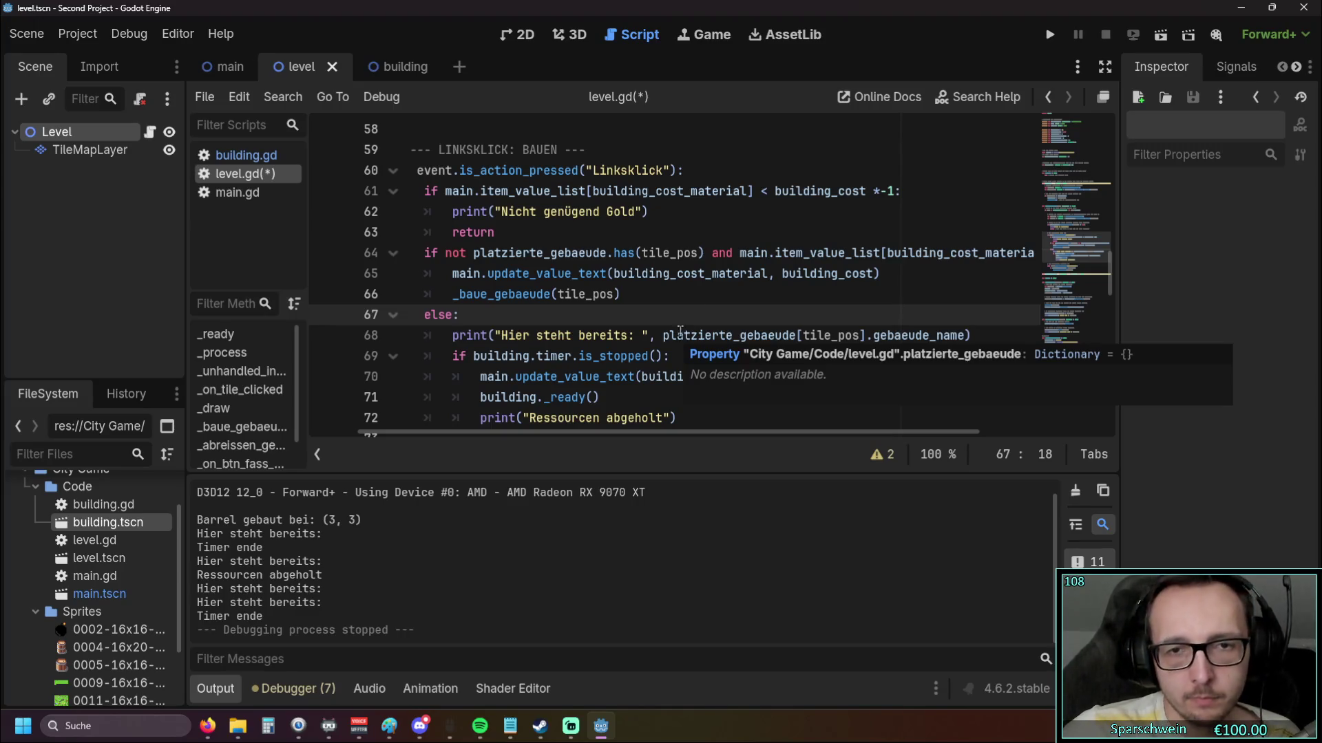
{"action": "scroll", "coordinate": [765, 251], "scroll_direction": "down", "scroll_amount": 3}
{"action": "scroll", "coordinate": [765, 251], "scroll_direction": "down", "scroll_amount": 6}
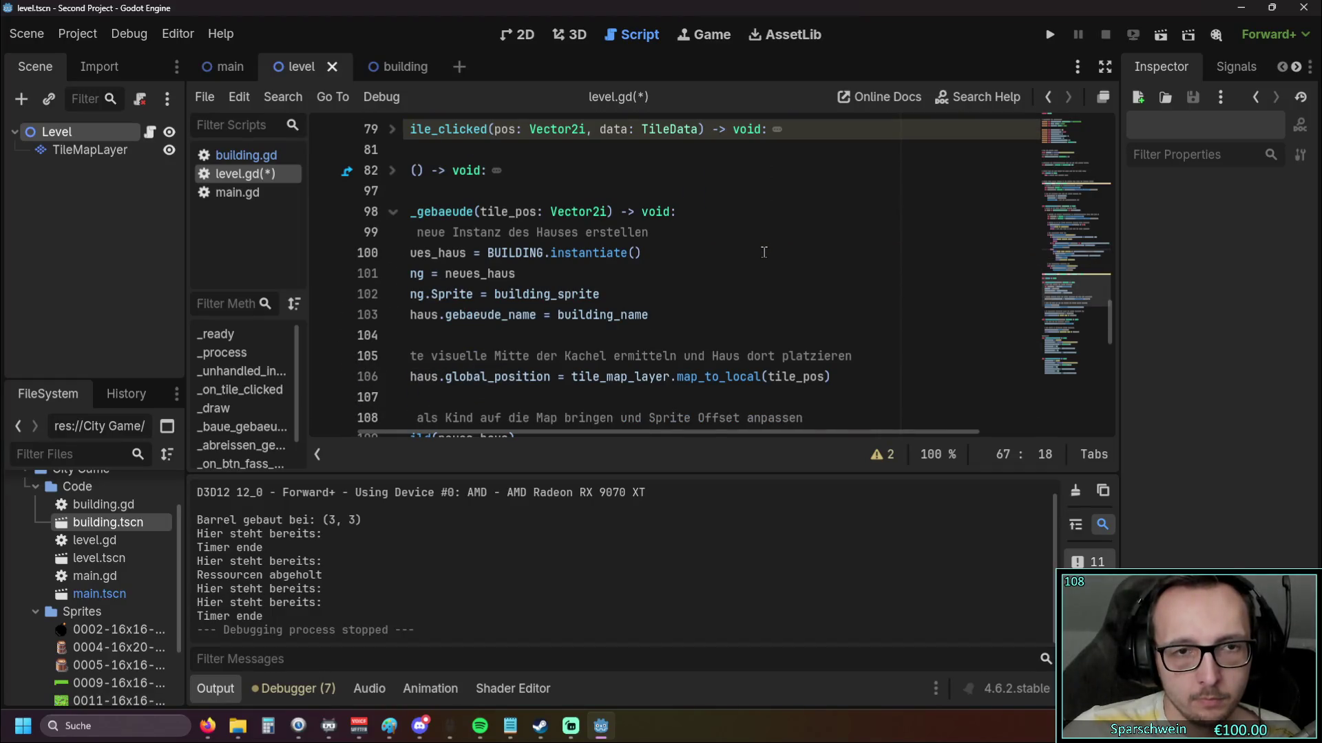
{"action": "scroll", "coordinate": [563, 428], "scroll_direction": "left", "scroll_amount": 3}
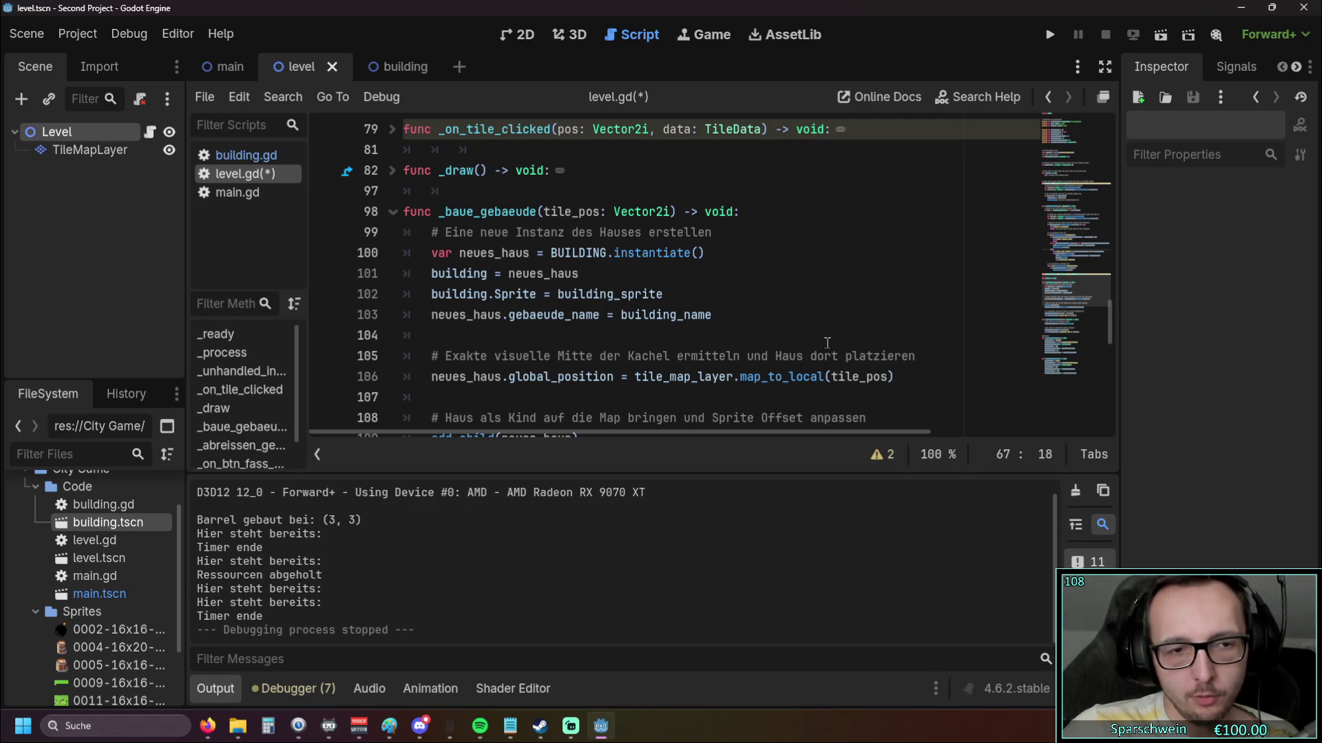
{"action": "scroll", "coordinate": [852, 302], "scroll_direction": "up", "scroll_amount": 5}
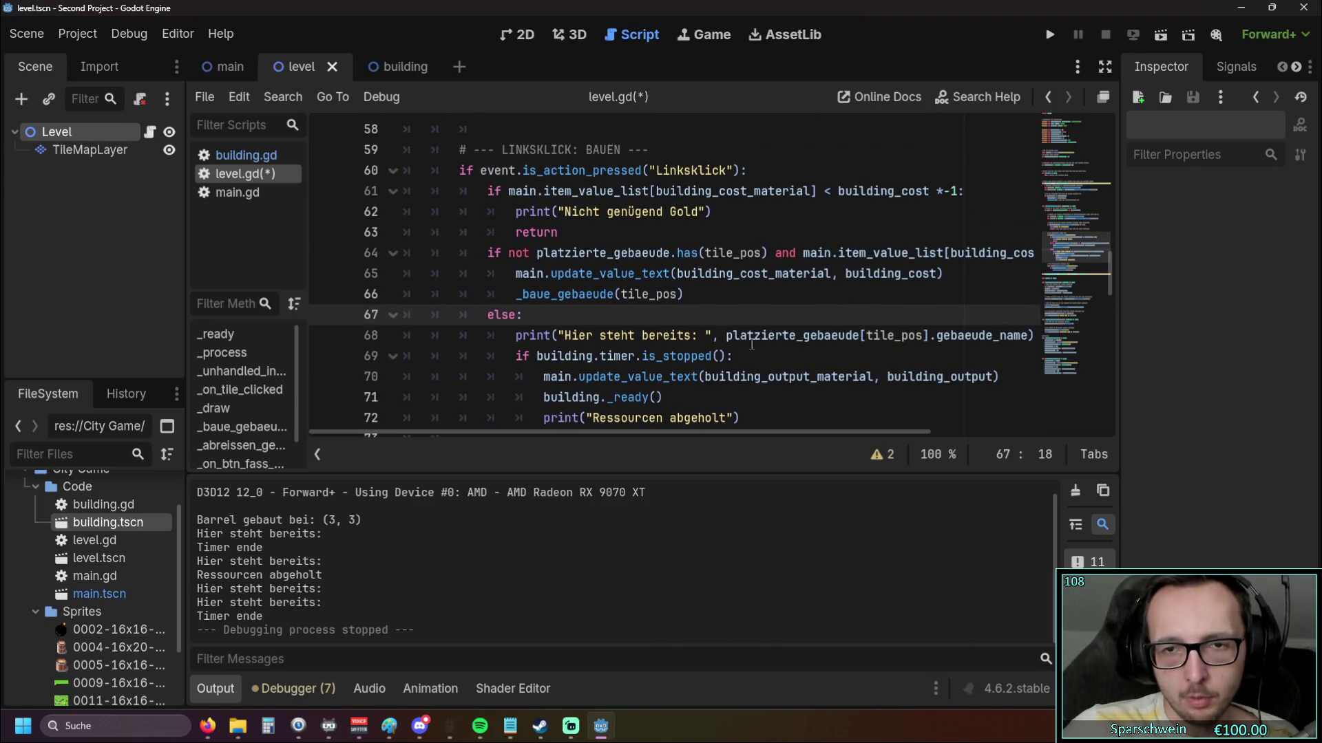
{"action": "scroll", "coordinate": [698, 351], "scroll_direction": "down", "scroll_amount": 10}
{"action": "scroll", "coordinate": [698, 351], "scroll_direction": "up", "scroll_amount": 1}
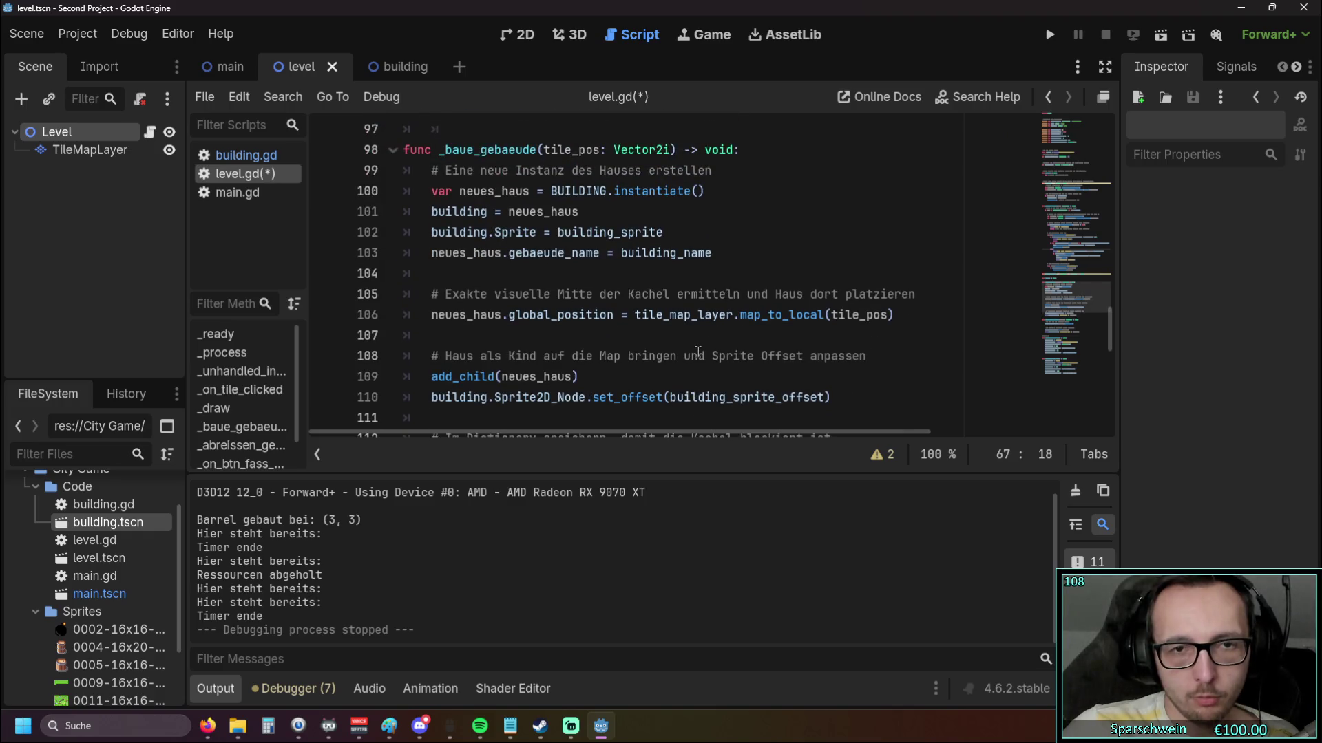
{"action": "scroll", "coordinate": [685, 350], "scroll_direction": "down", "scroll_amount": 2}
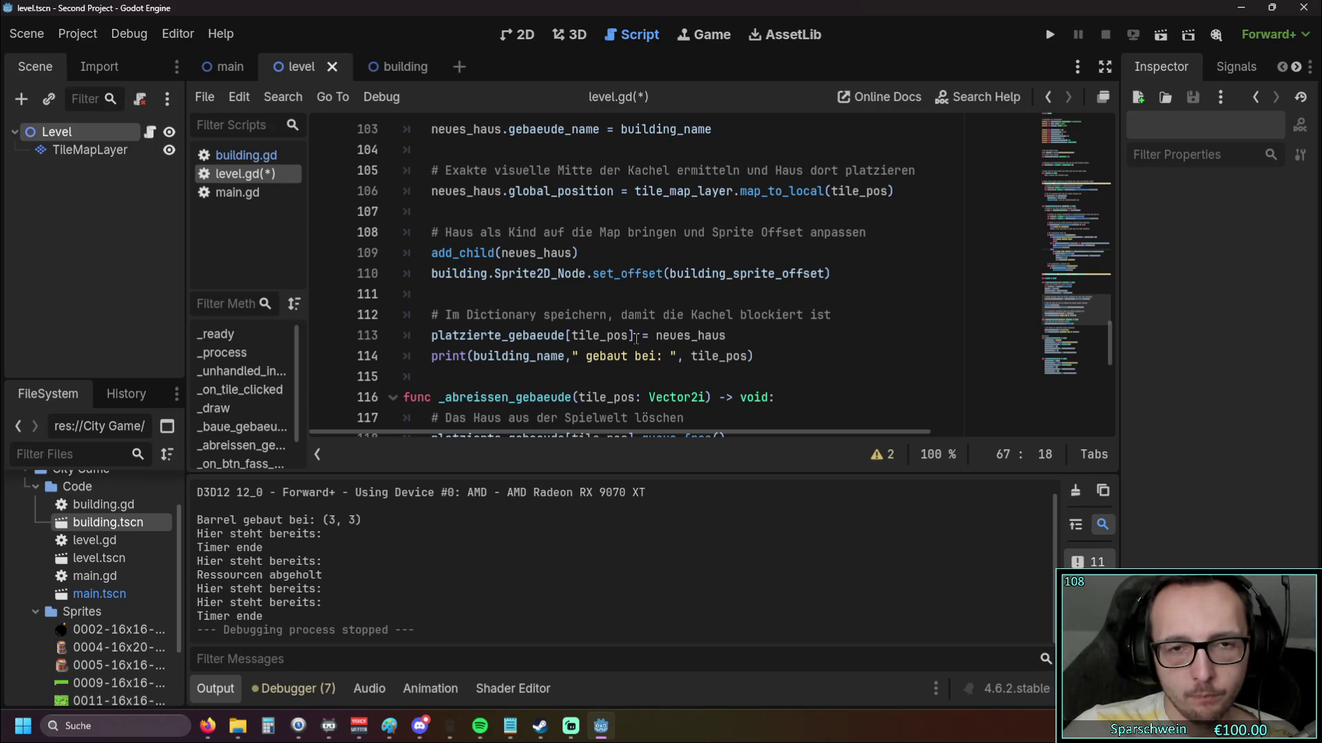
{"action": "left_click_drag", "start_coordinate": [434, 337], "coordinate": [568, 338]}
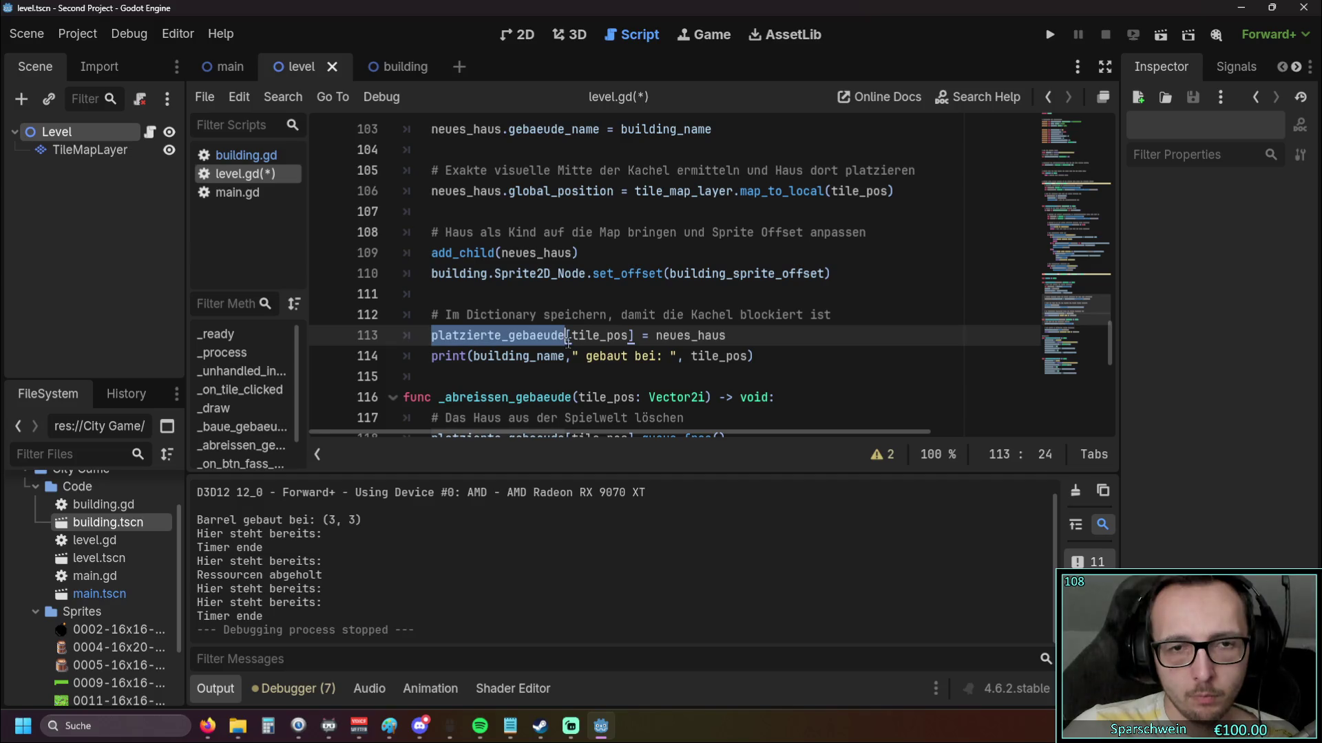
{"action": "scroll", "coordinate": [888, 352], "scroll_direction": "up", "scroll_amount": 15}
{"action": "scroll", "coordinate": [888, 352], "scroll_direction": "down", "scroll_amount": 2}
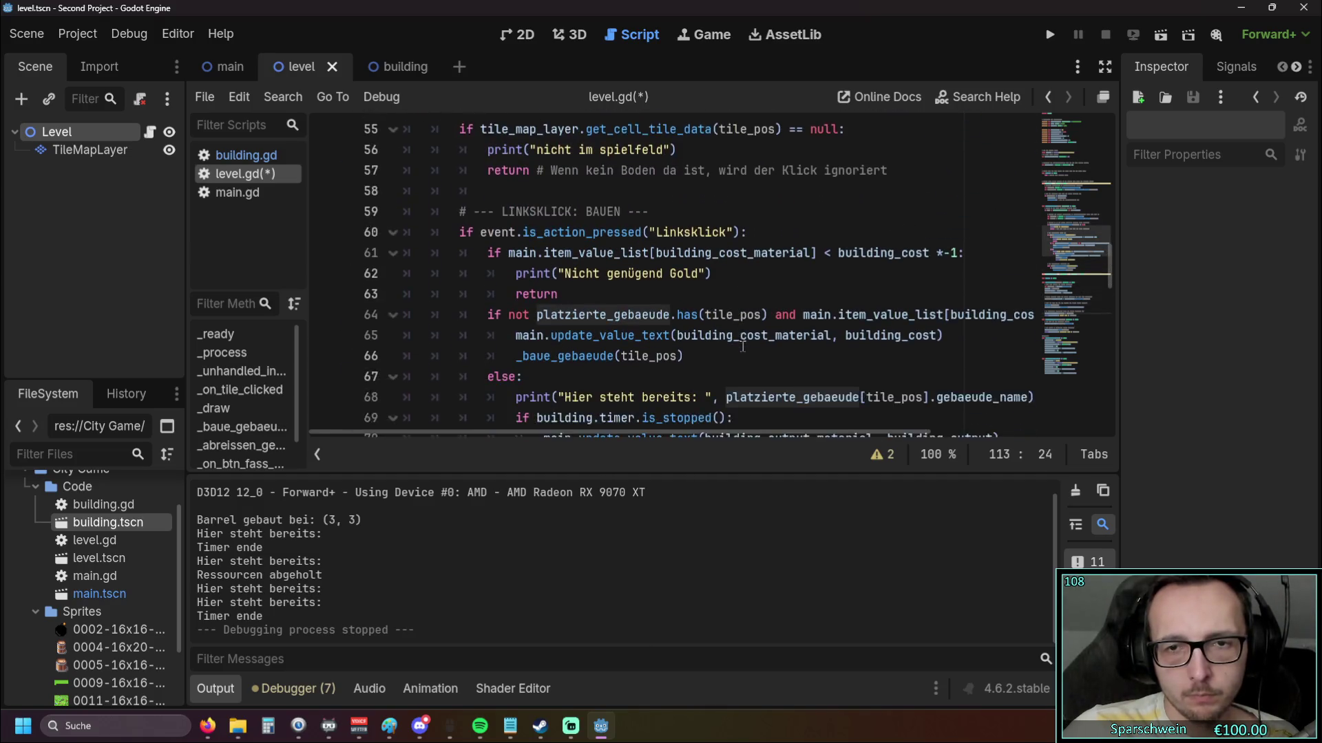
{"action": "scroll", "coordinate": [888, 352], "scroll_direction": "down", "scroll_amount": 15}
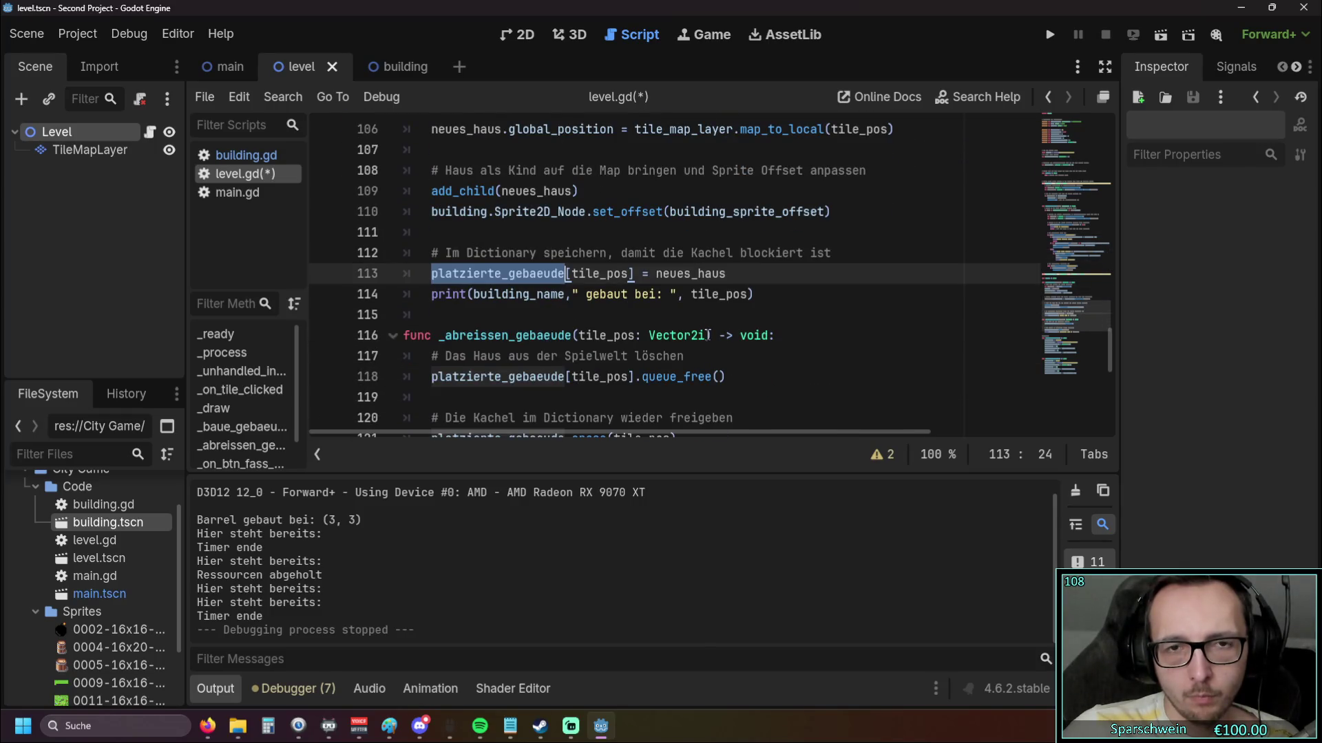
{"action": "scroll", "coordinate": [708, 335], "scroll_direction": "up", "scroll_amount": 3}
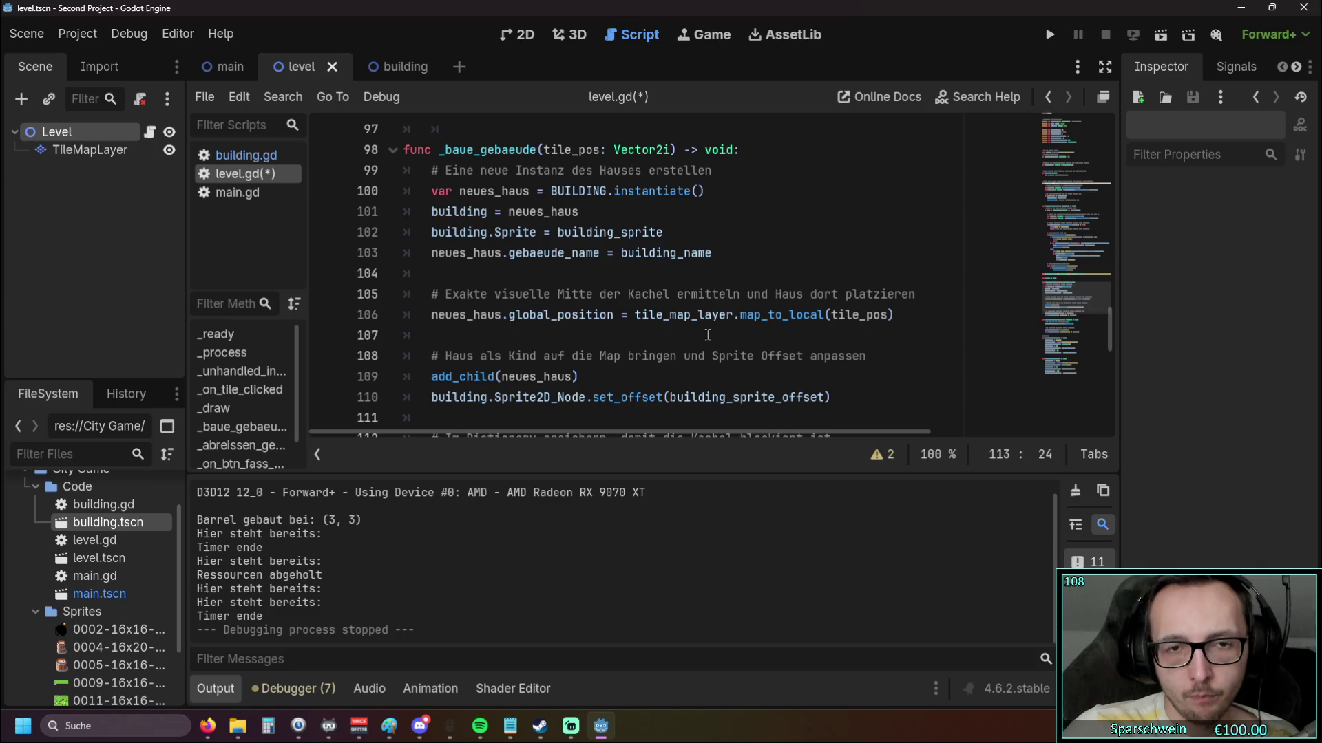
{"action": "scroll", "coordinate": [707, 336], "scroll_direction": "down", "scroll_amount": 1}
{"action": "scroll", "coordinate": [826, 341], "scroll_direction": "down", "scroll_amount": 1}
{"action": "scroll", "coordinate": [848, 343], "scroll_direction": "up", "scroll_amount": 15}
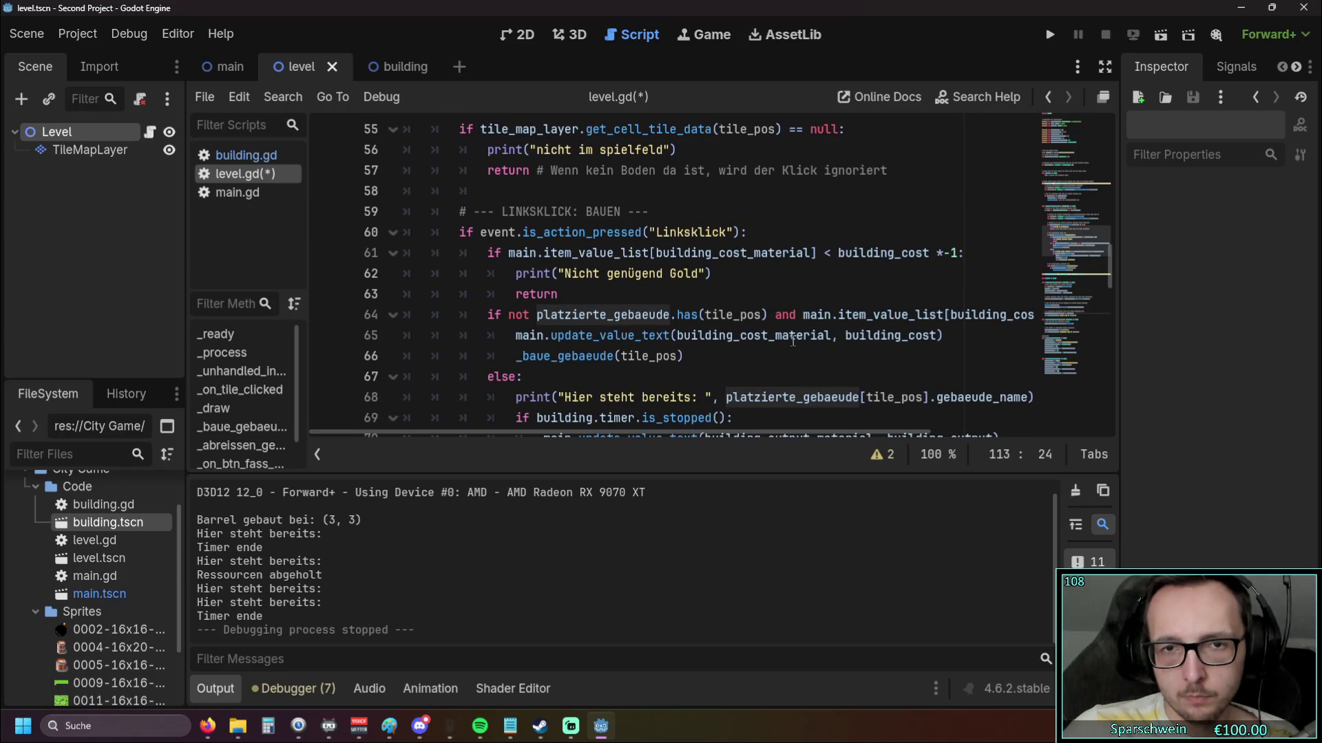
{"action": "scroll", "coordinate": [791, 341], "scroll_direction": "down", "scroll_amount": 1}
{"action": "left_click", "coordinate": [771, 356]}
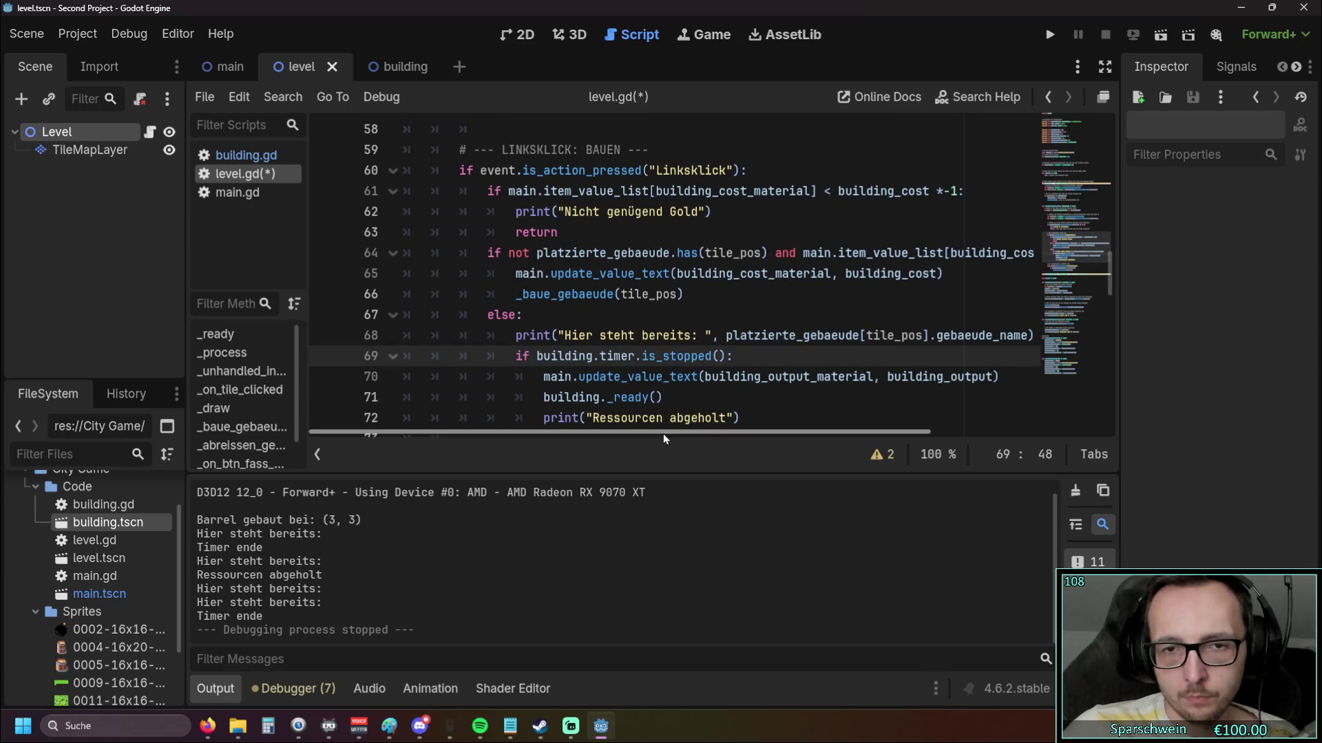
{"action": "left_click_drag", "start_coordinate": [663, 434], "coordinate": [756, 438]}
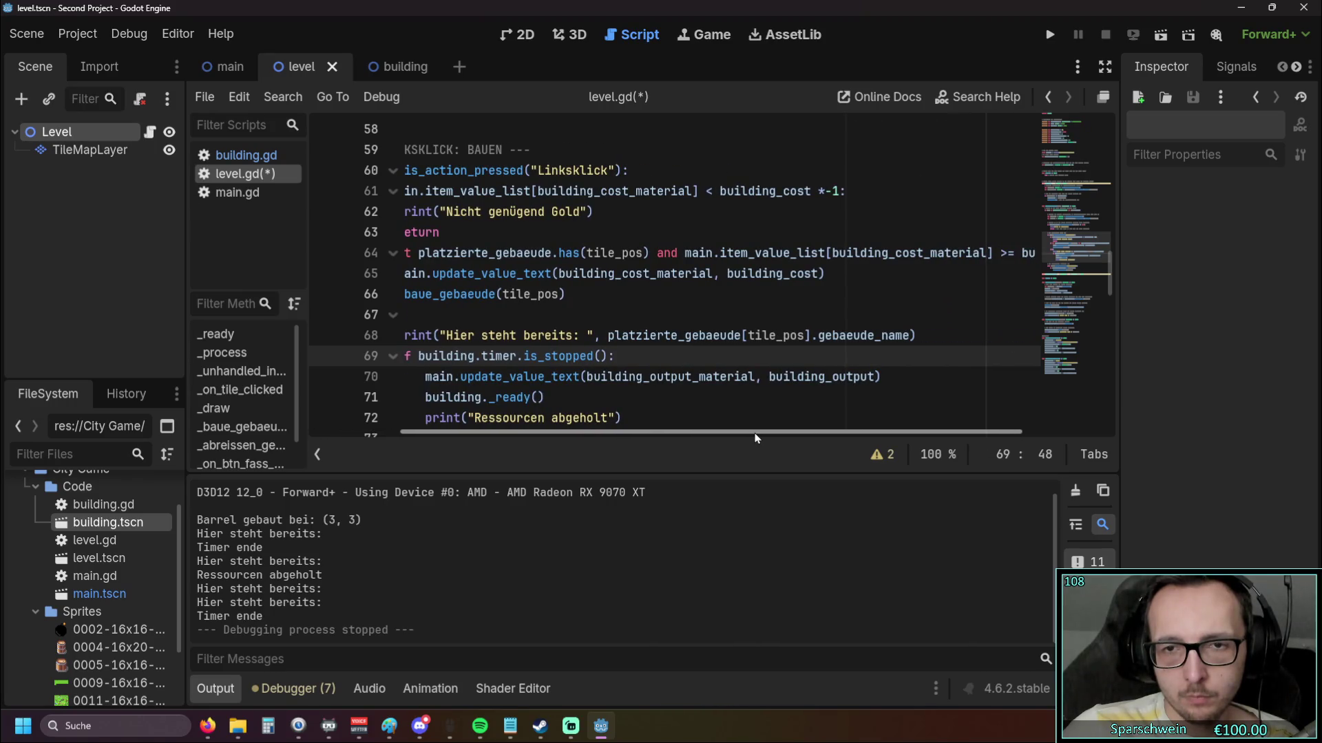
{"action": "mouse_move", "coordinate": [756, 438]}
{"action": "left_mouse_down"}
{"action": "mouse_move", "coordinate": [894, 437]}
{"action": "mouse_move", "coordinate": [691, 427]}
{"action": "left_mouse_up"}
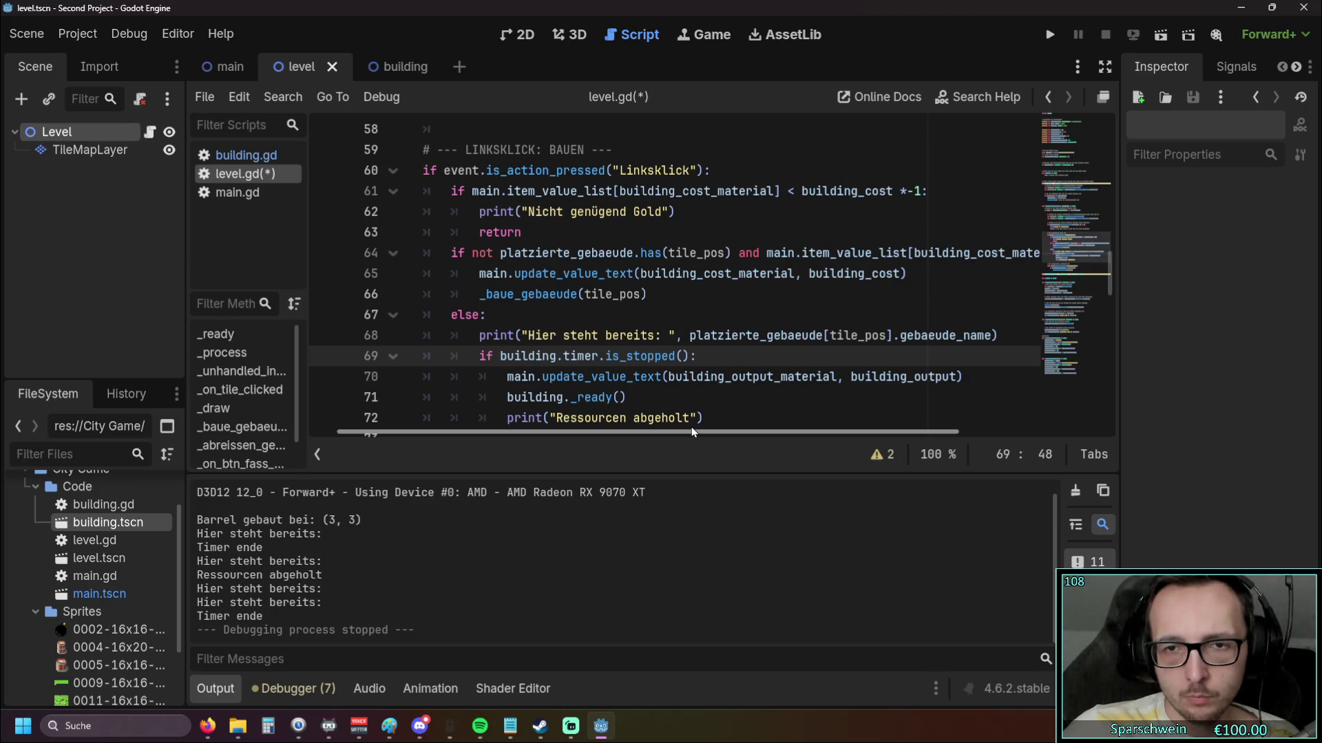
{"action": "scroll", "coordinate": [678, 359], "scroll_direction": "down", "scroll_amount": 15}
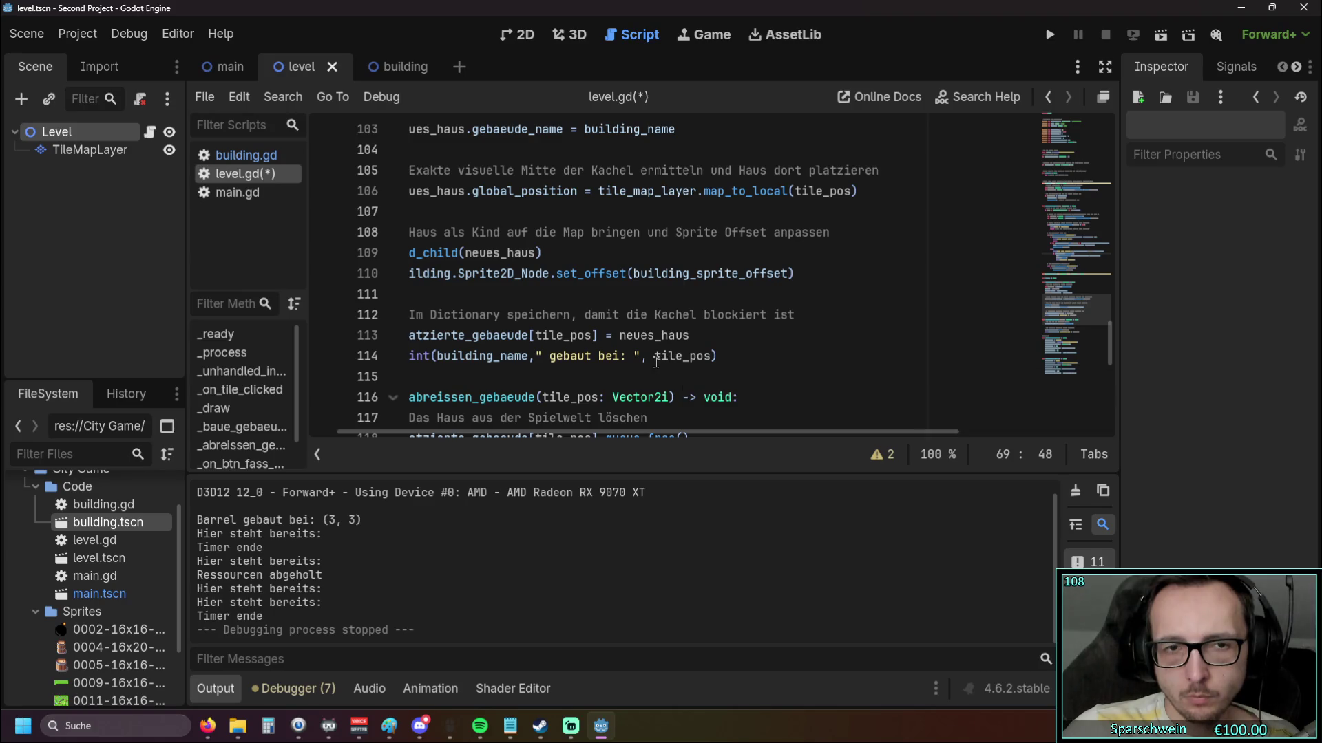
{"action": "left_click_drag", "start_coordinate": [654, 431], "coordinate": [622, 431]}
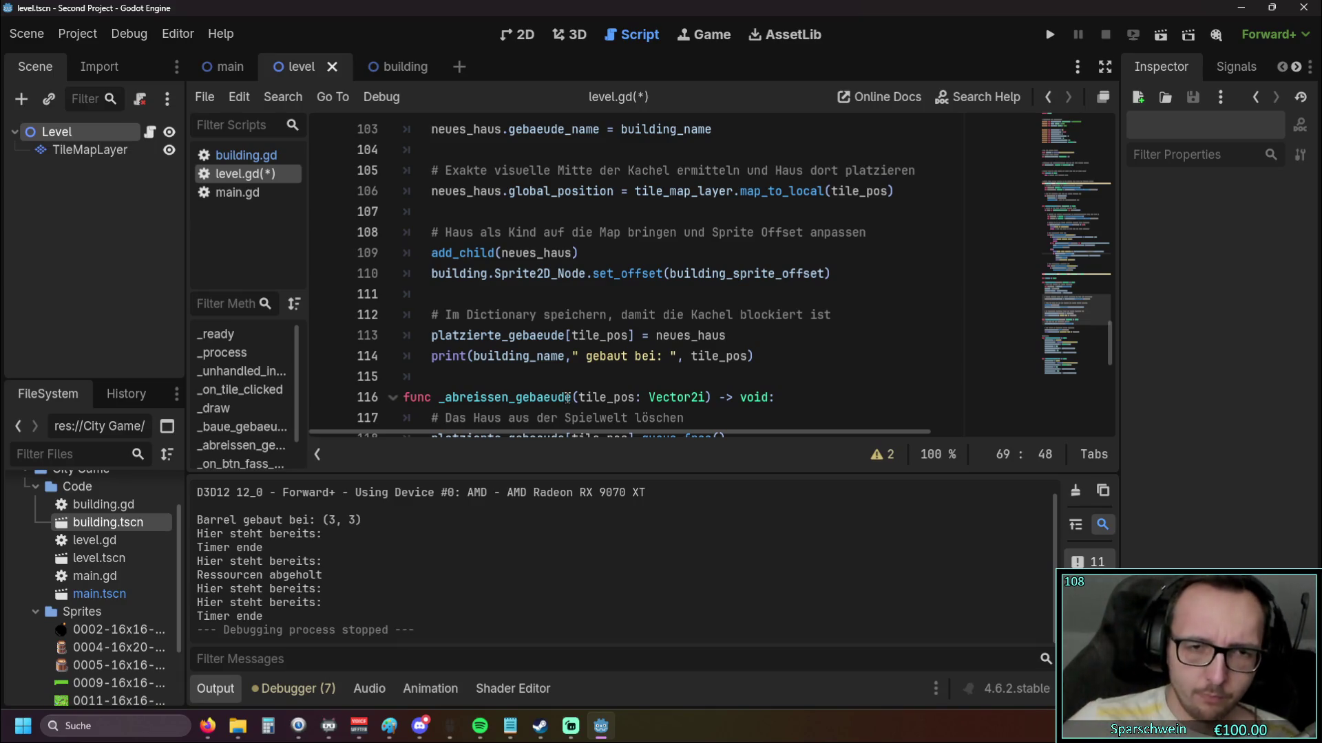
{"action": "scroll", "coordinate": [568, 397], "scroll_direction": "up", "scroll_amount": 2}
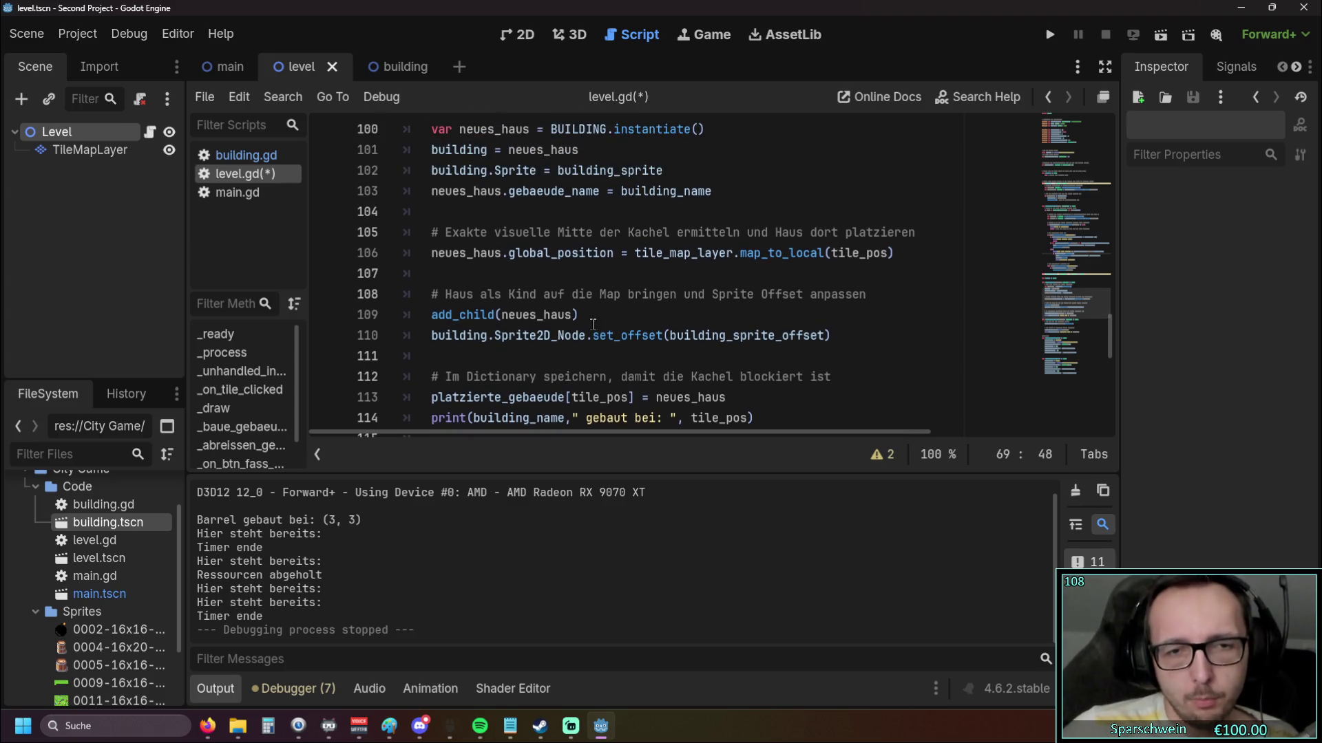
{"action": "scroll", "coordinate": [665, 357], "scroll_direction": "down", "scroll_amount": 1}
{"action": "scroll", "coordinate": [668, 369], "scroll_direction": "up", "scroll_amount": 1}
{"action": "scroll", "coordinate": [667, 370], "scroll_direction": "down", "scroll_amount": 1}
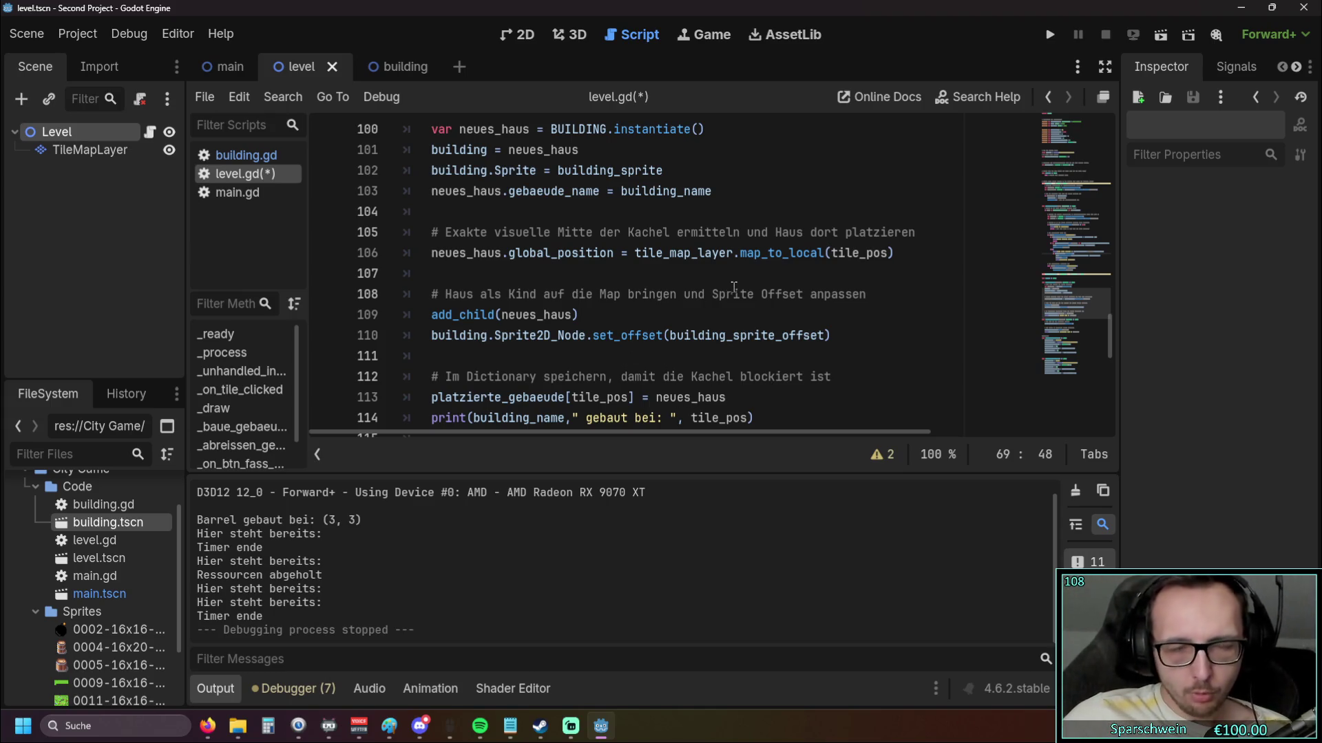
Switch between the building and level scenes and open building.gd
{"action": "left_click", "coordinate": [397, 67]}
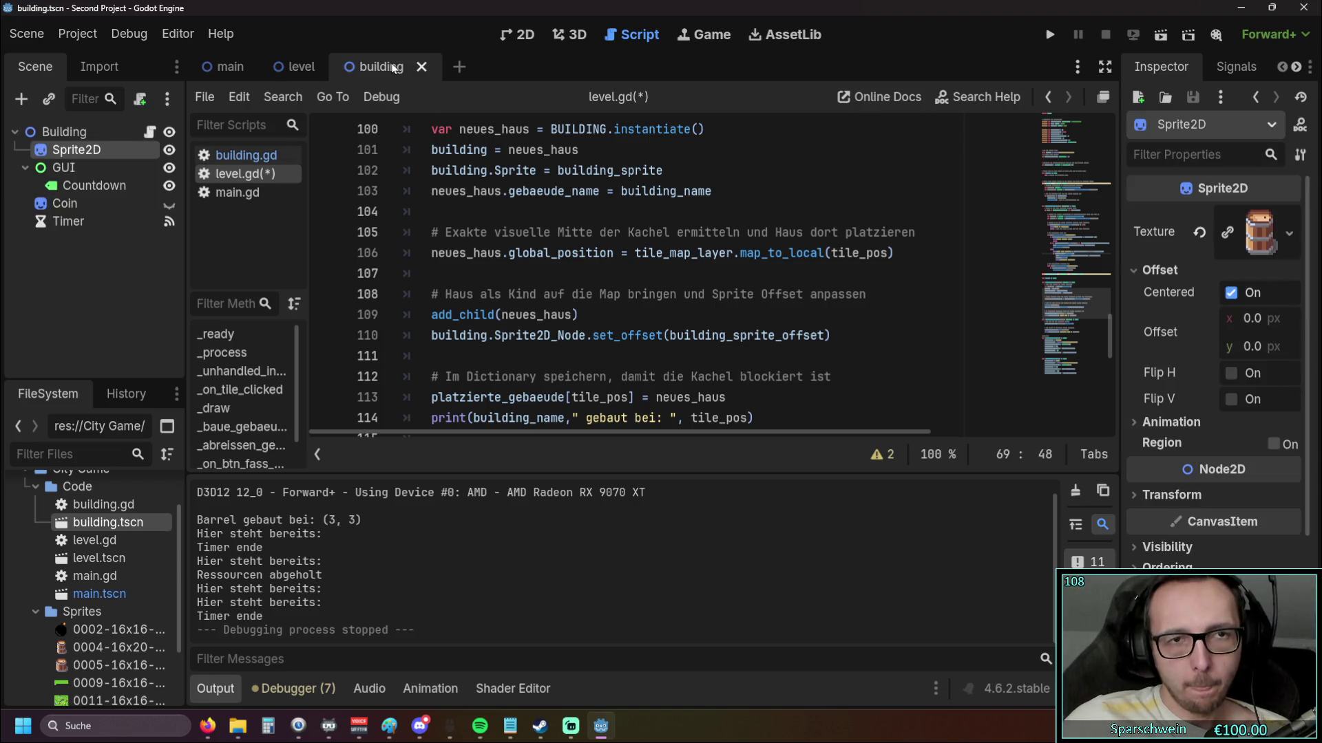
{"action": "left_click", "coordinate": [294, 72]}
{"action": "left_click", "coordinate": [263, 154]}
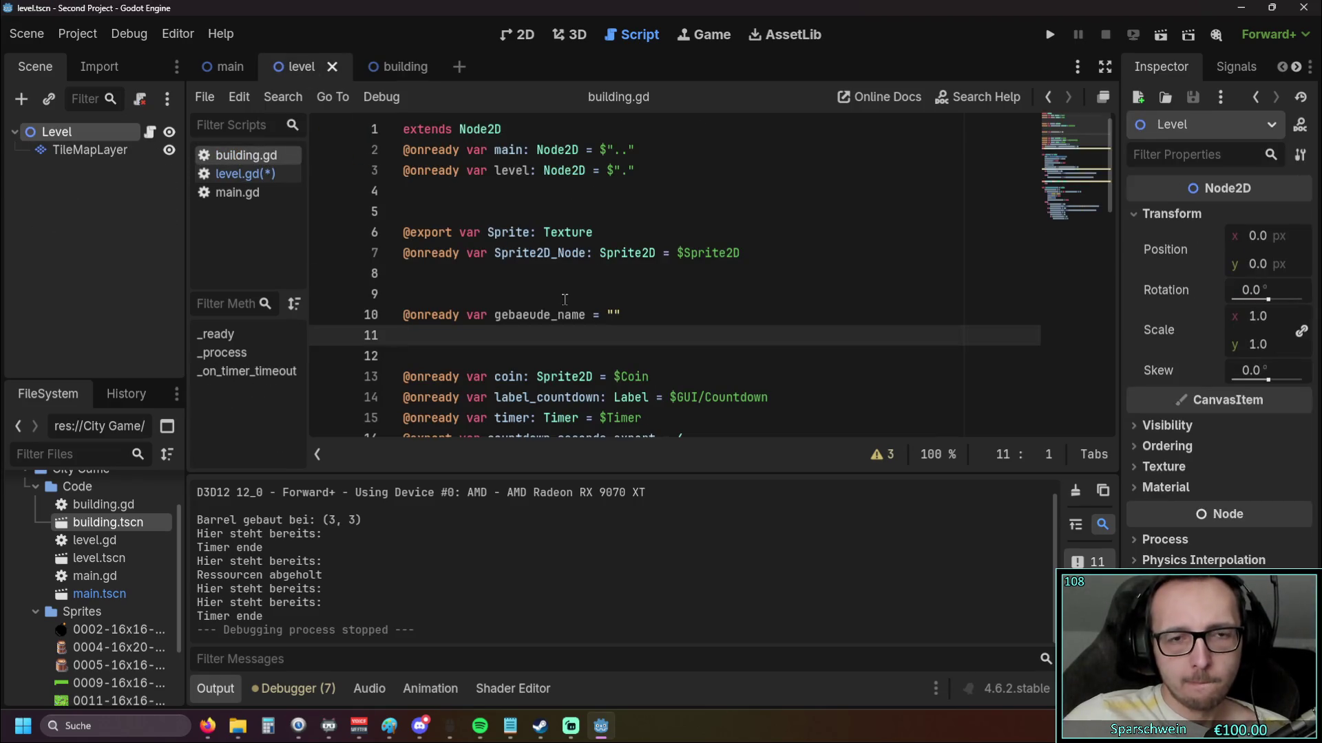
{"action": "scroll", "coordinate": [730, 291], "scroll_direction": "down", "scroll_amount": 2}
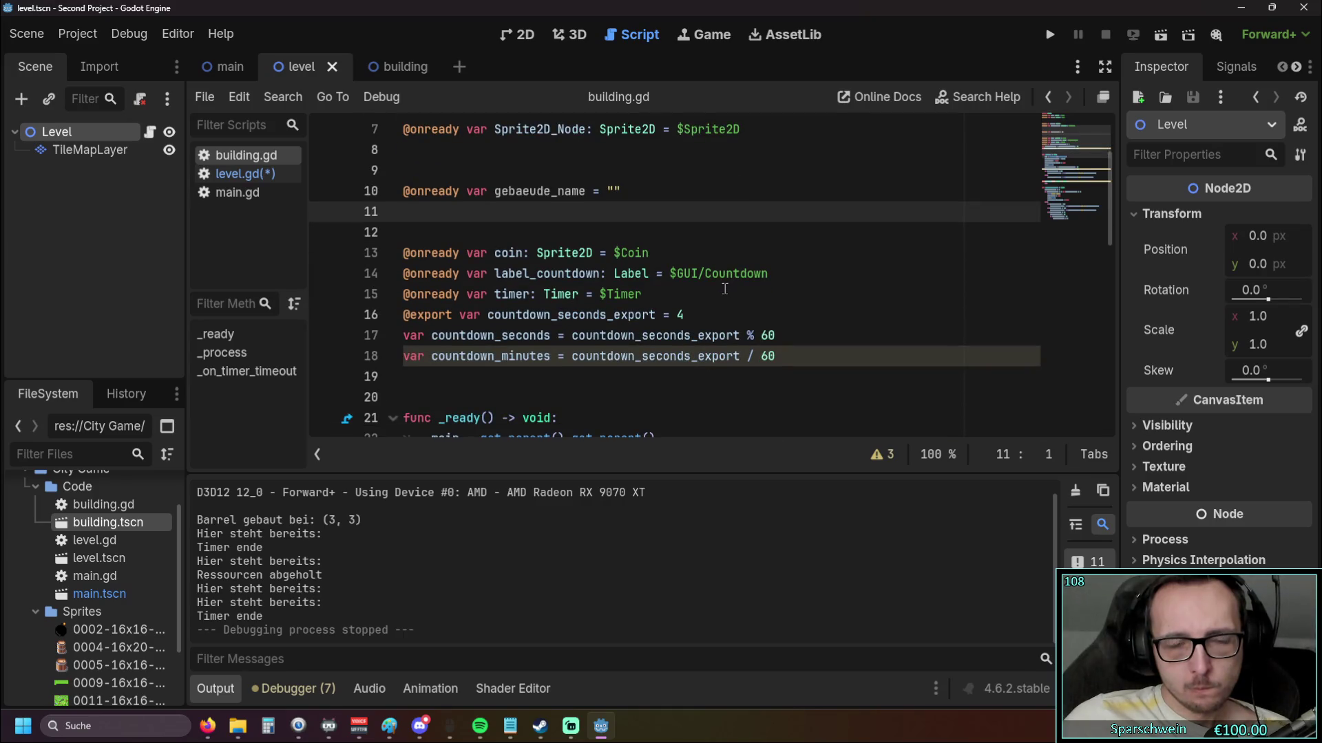
{"action": "scroll", "coordinate": [722, 287], "scroll_direction": "down", "scroll_amount": 3}
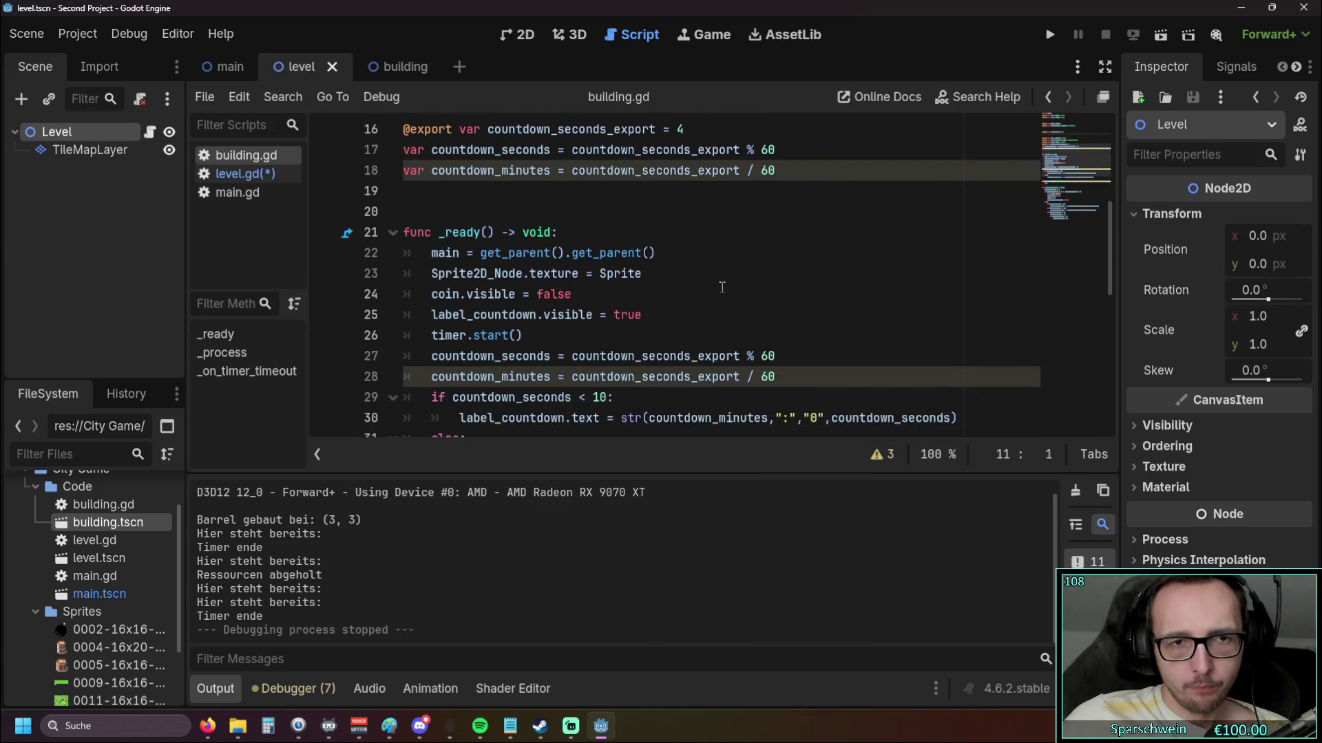
{"action": "scroll", "coordinate": [722, 287], "scroll_direction": "up", "scroll_amount": 3}
{"action": "scroll", "coordinate": [722, 287], "scroll_direction": "down", "scroll_amount": 3}
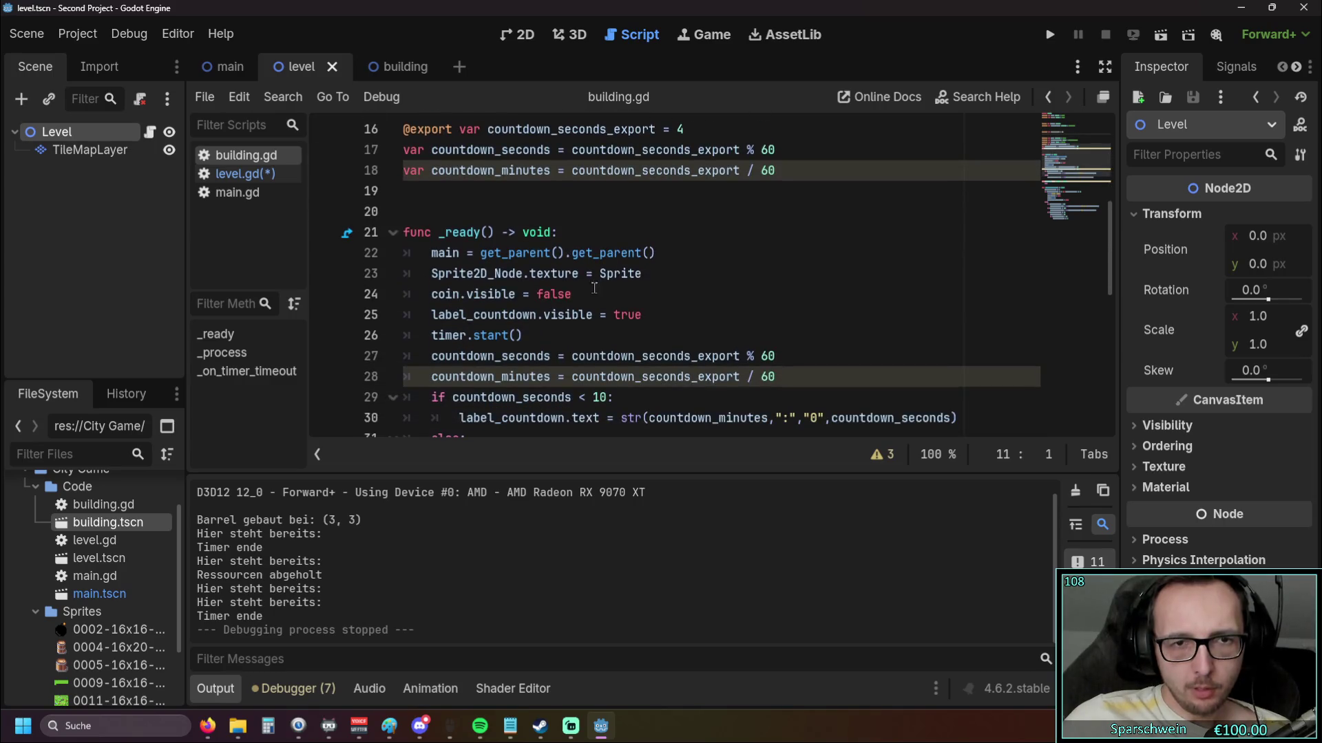
Review _ready lines 24–26, undo a stray edit, and return to line 10
{"action": "left_click", "coordinate": [573, 294]}
{"action": "key", "text": "shift+Home"}
{"action": "left_click", "coordinate": [698, 301]}
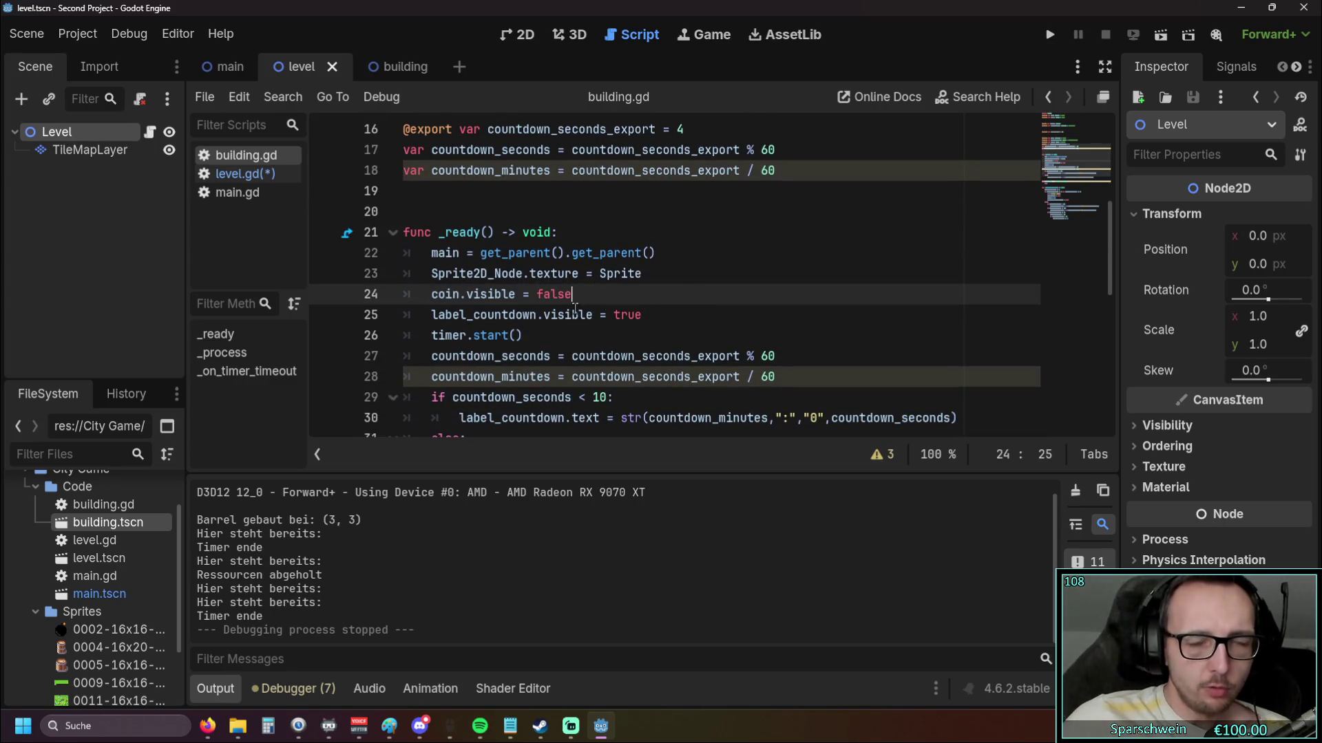
{"action": "scroll", "coordinate": [596, 305], "scroll_direction": "up", "scroll_amount": 3}
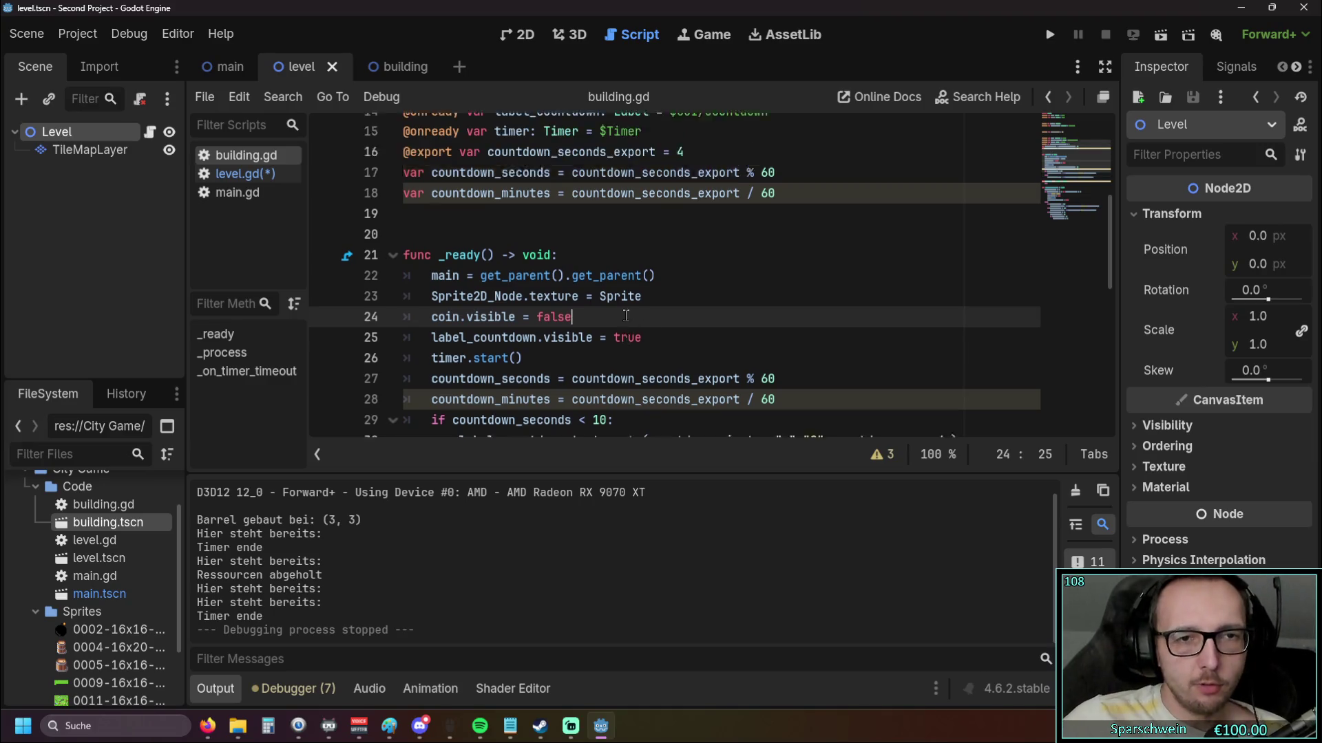
{"action": "scroll", "coordinate": [596, 306], "scroll_direction": "up", "scroll_amount": 2}
{"action": "scroll", "coordinate": [602, 300], "scroll_direction": "down", "scroll_amount": 4}
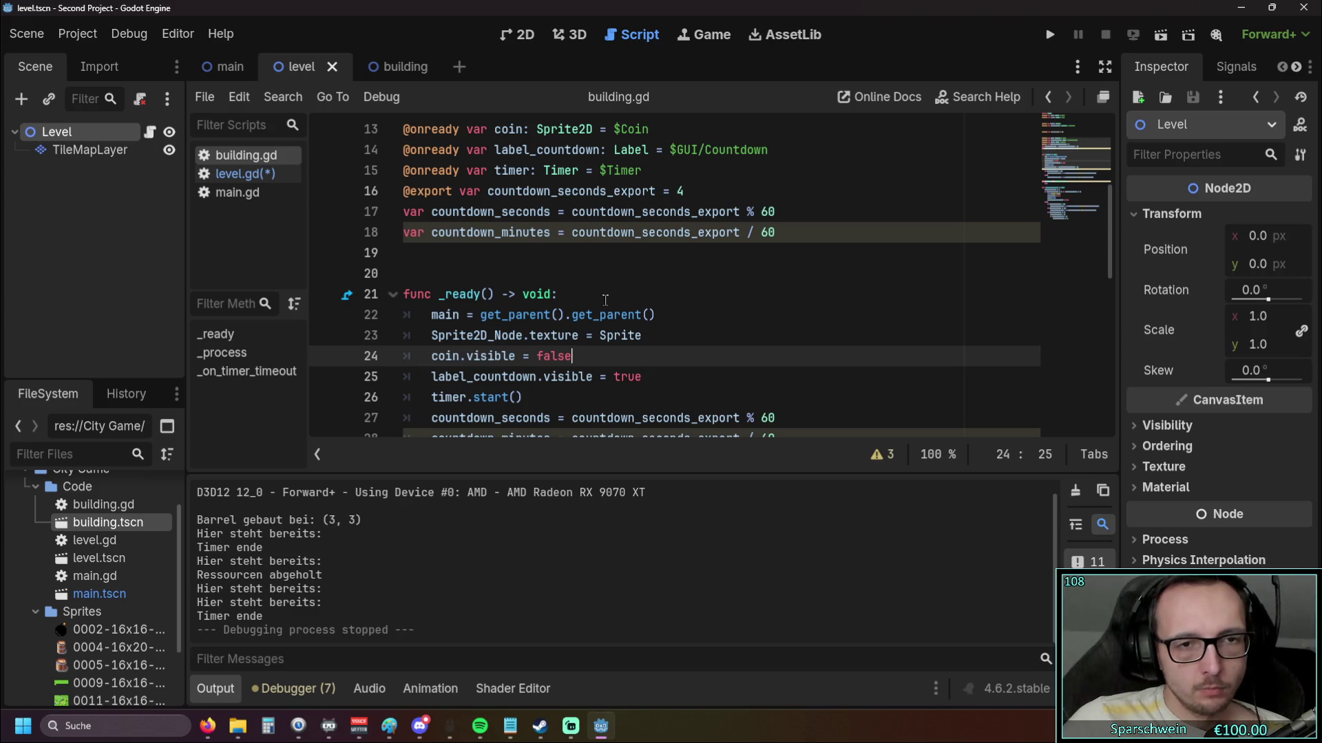
{"action": "scroll", "coordinate": [605, 300], "scroll_direction": "up", "scroll_amount": 4}
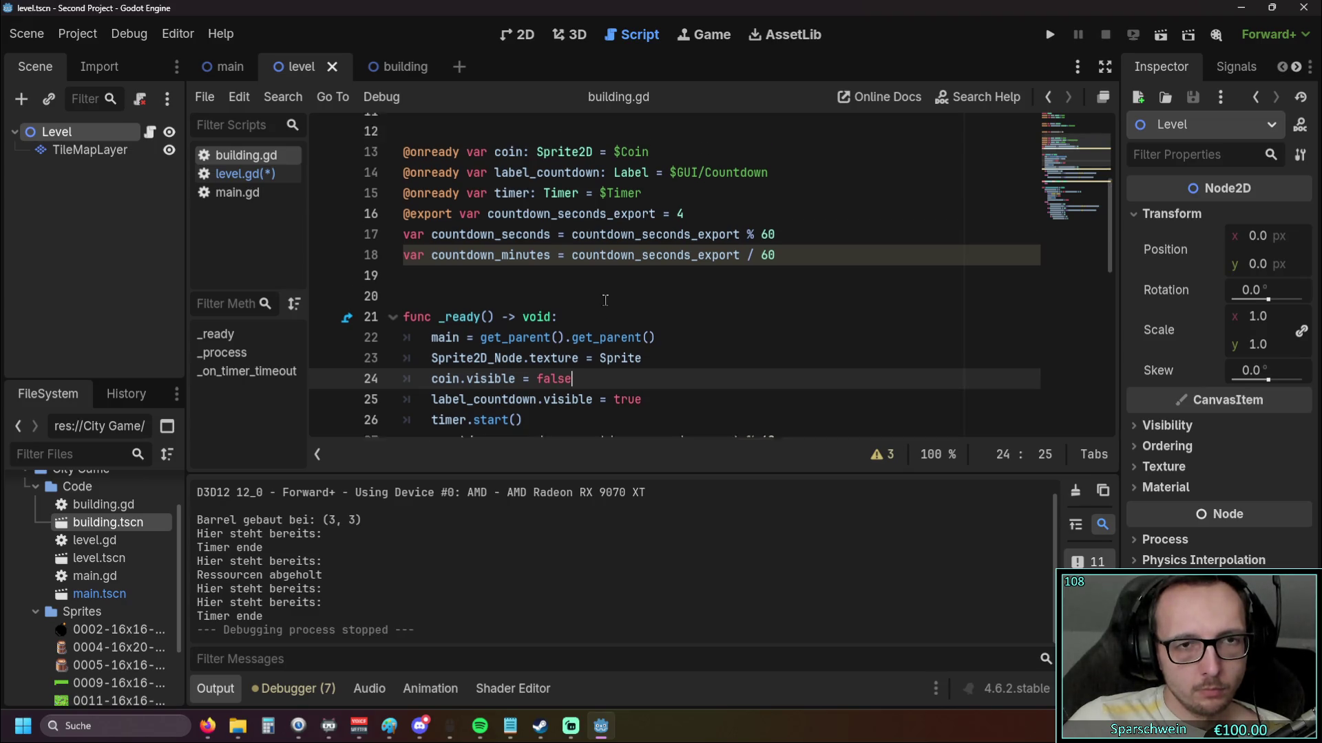
{"action": "key", "text": "ctrl+z"}
{"action": "key", "text": "ctrl+z"}
{"action": "key", "text": "ctrl+z"}
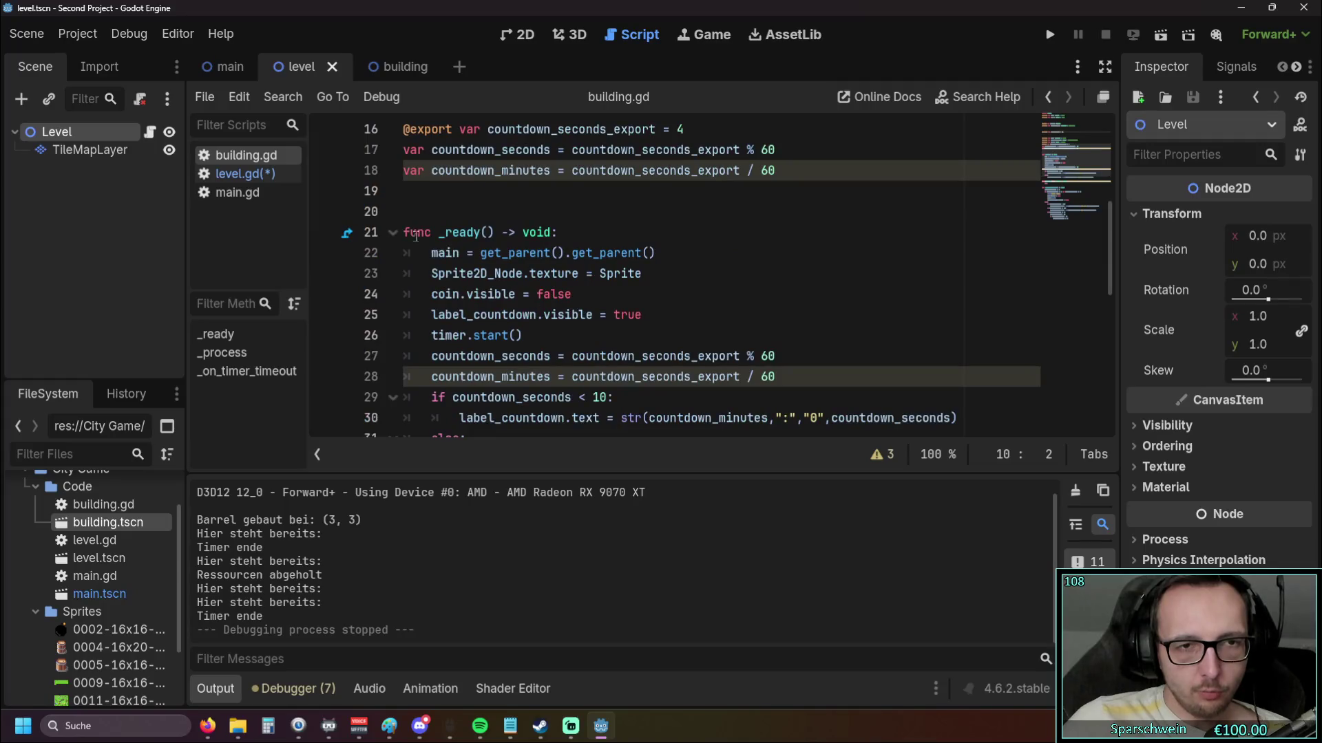
{"action": "left_click", "coordinate": [616, 336]}
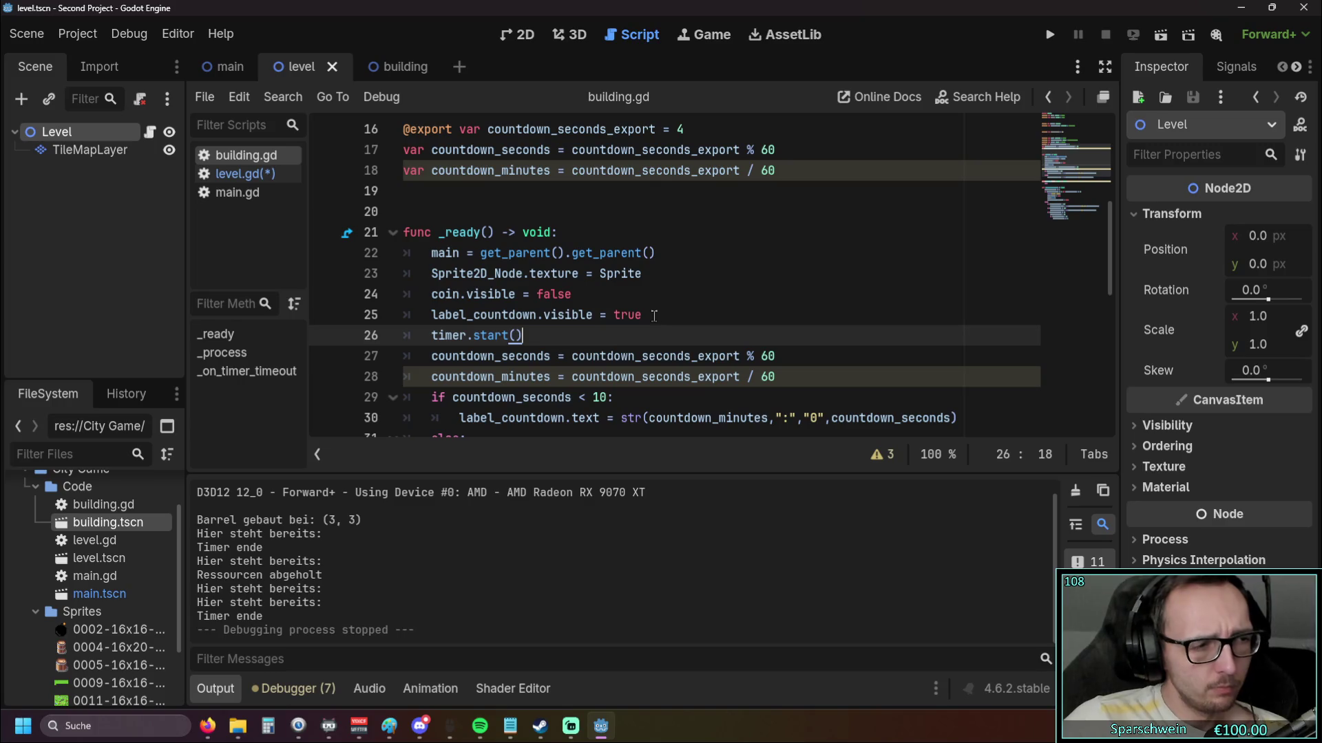
{"action": "scroll", "coordinate": [541, 239], "scroll_direction": "down", "scroll_amount": 1}
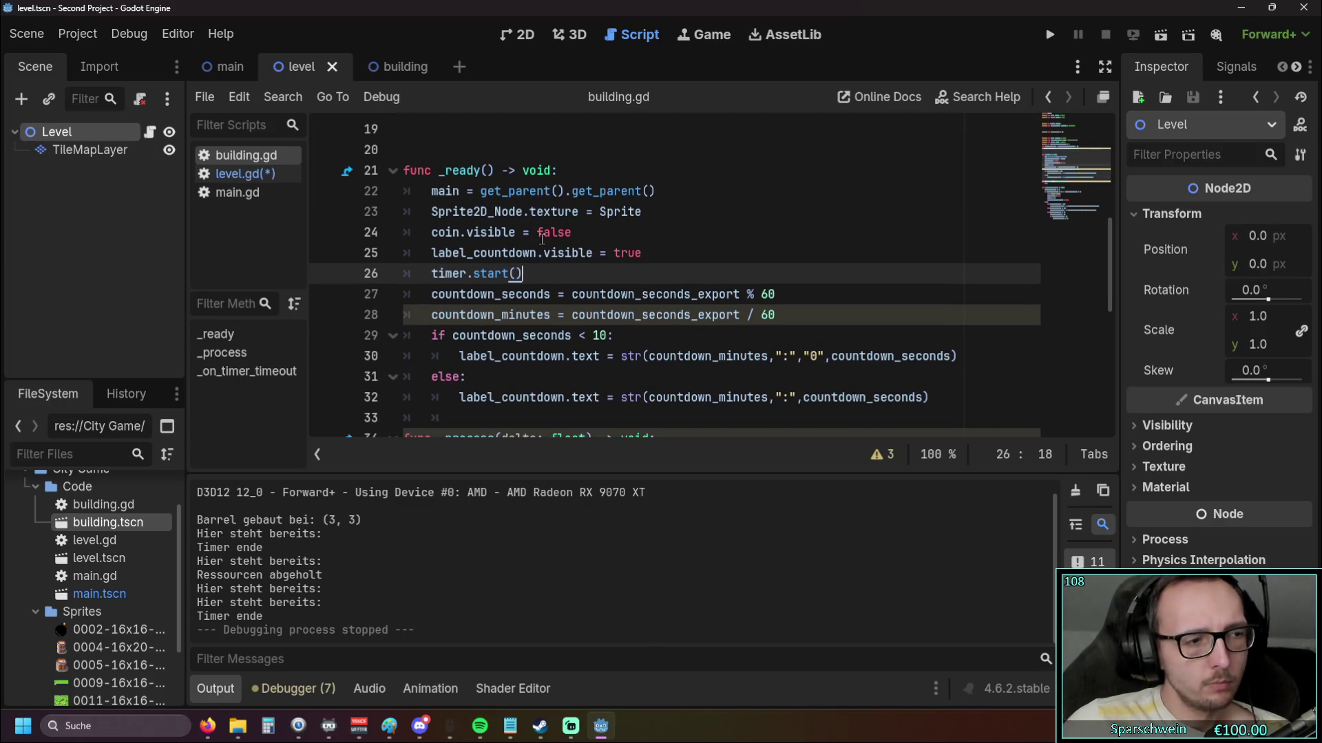
{"action": "scroll", "coordinate": [542, 239], "scroll_direction": "up", "scroll_amount": 3}
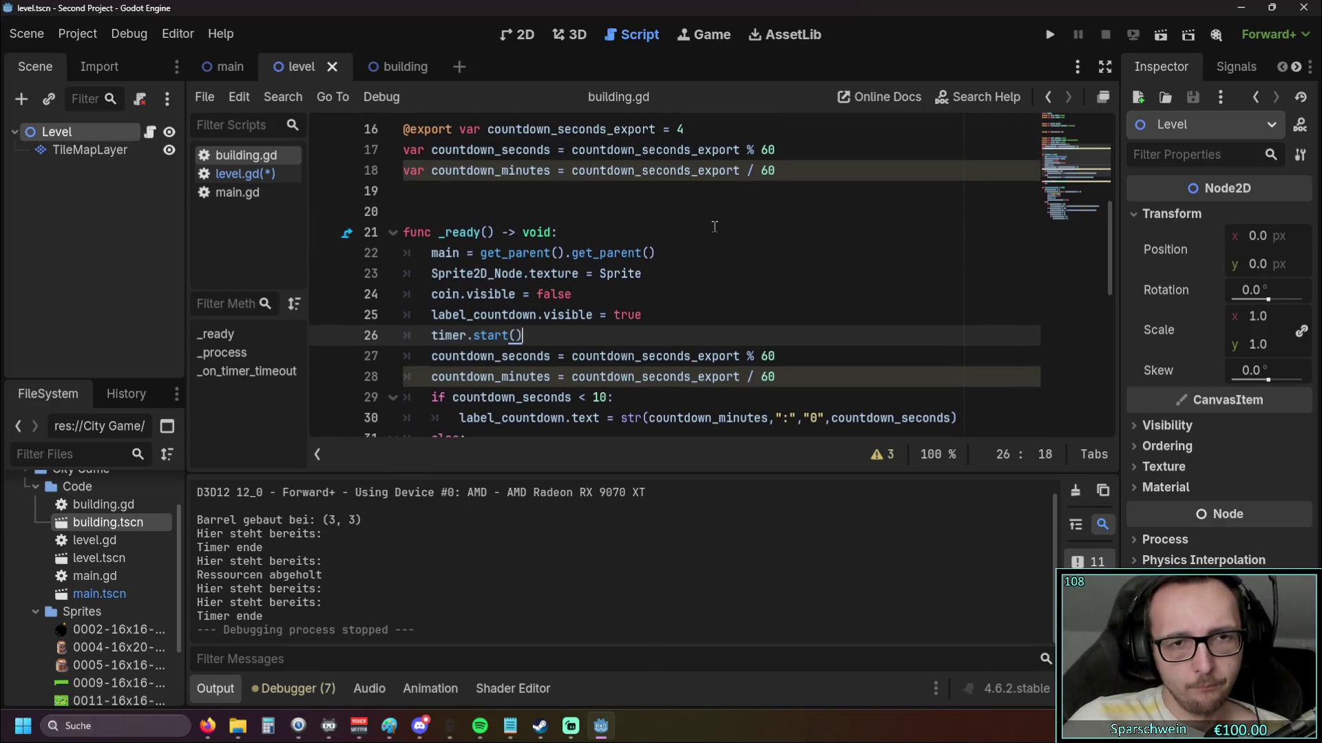
{"action": "scroll", "coordinate": [714, 227], "scroll_direction": "up", "scroll_amount": 1}
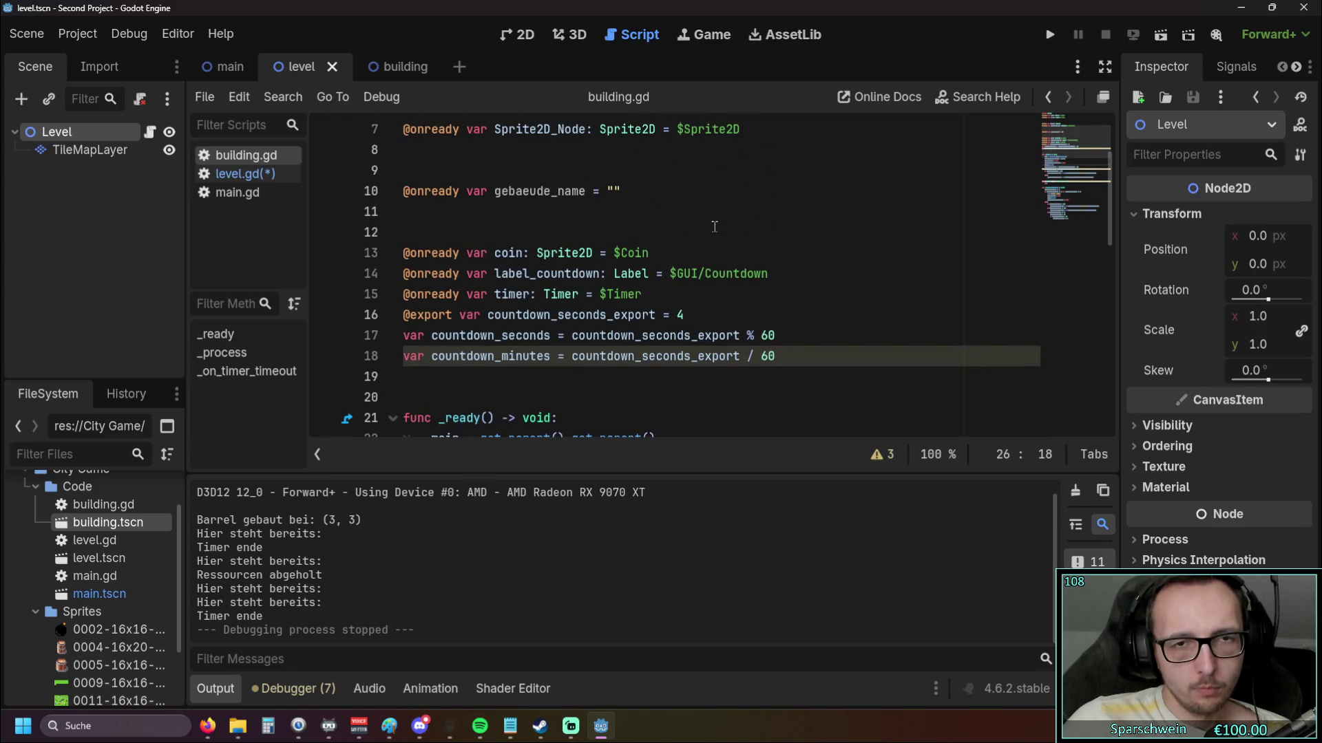
{"action": "left_click", "coordinate": [628, 191]}
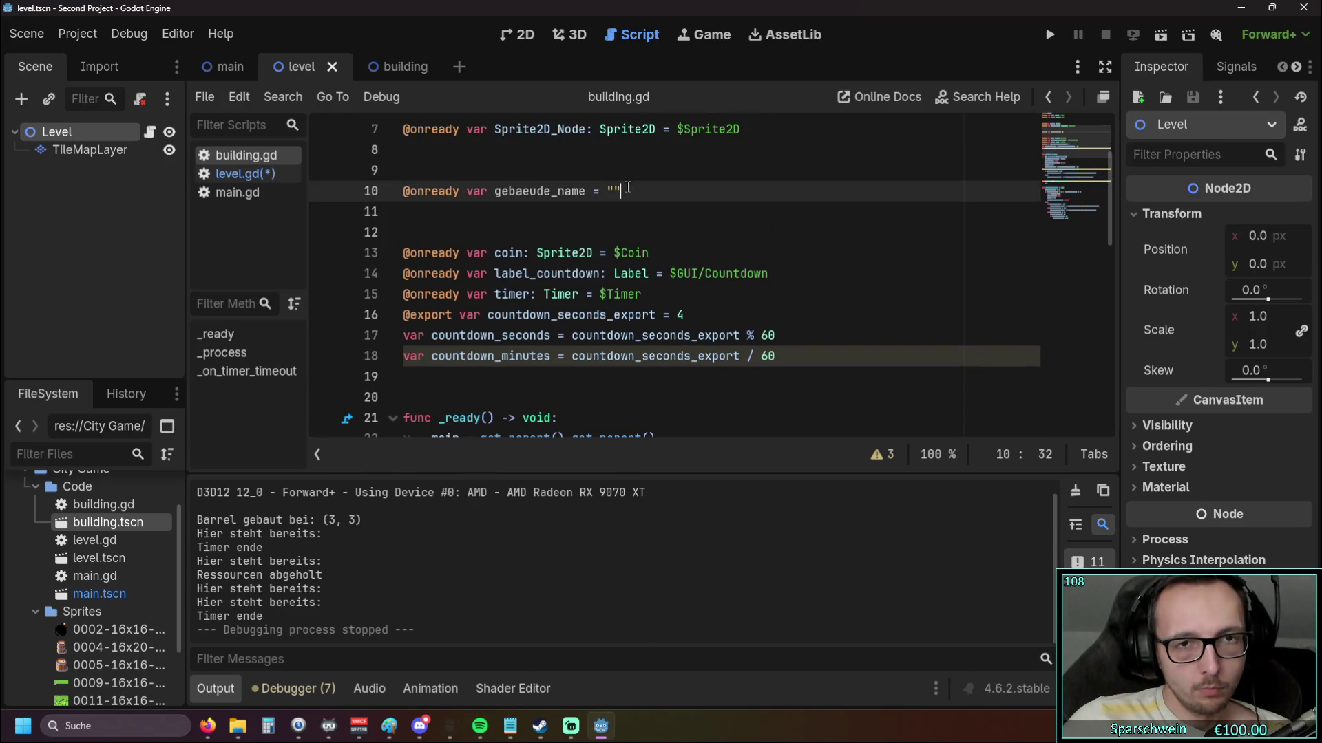
Drop the = "" default on line 10 and type gebaeude_name as : String
{"action": "key", "text": "BackSpace"}
{"action": "key", "text": "BackSpace"}
{"action": "left_click", "coordinate": [651, 229]}
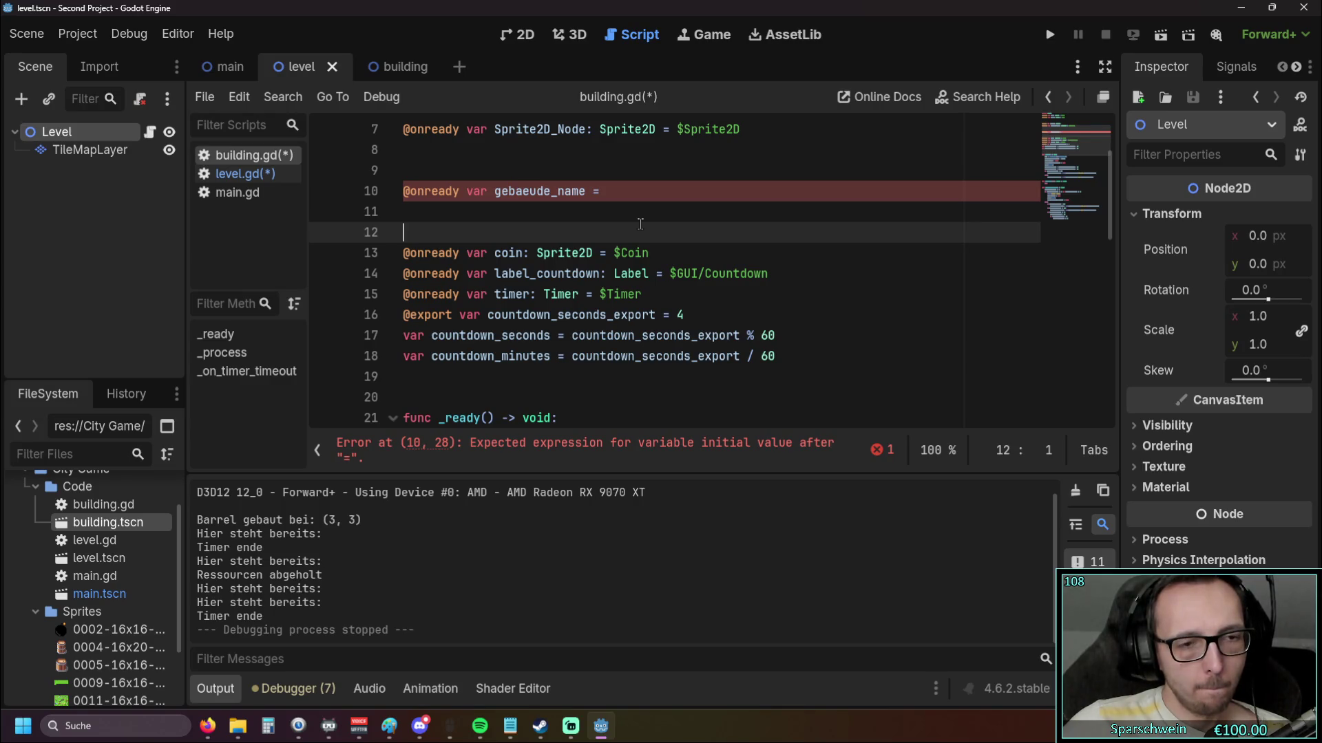
{"action": "key", "text": "Up"}
{"action": "key", "text": "Up"}
{"action": "key", "text": "End"}
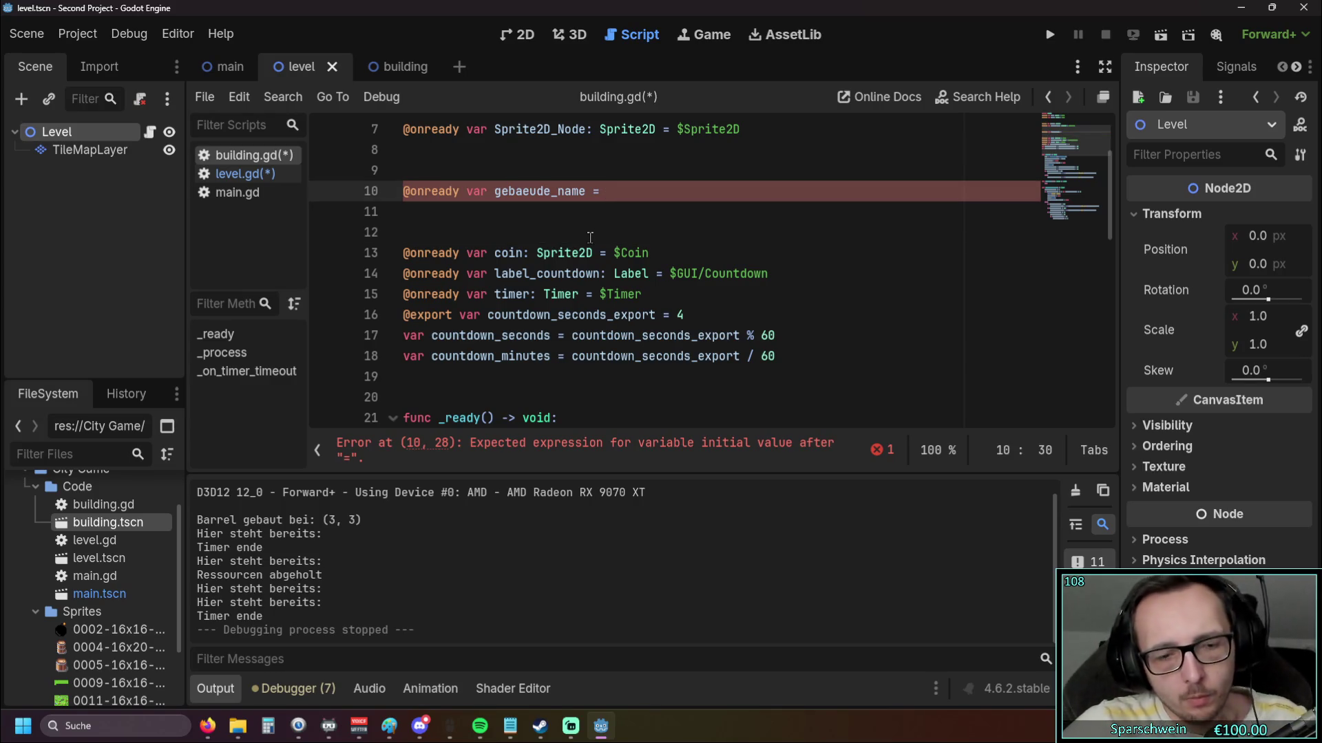
{"action": "type", "text": "\""}
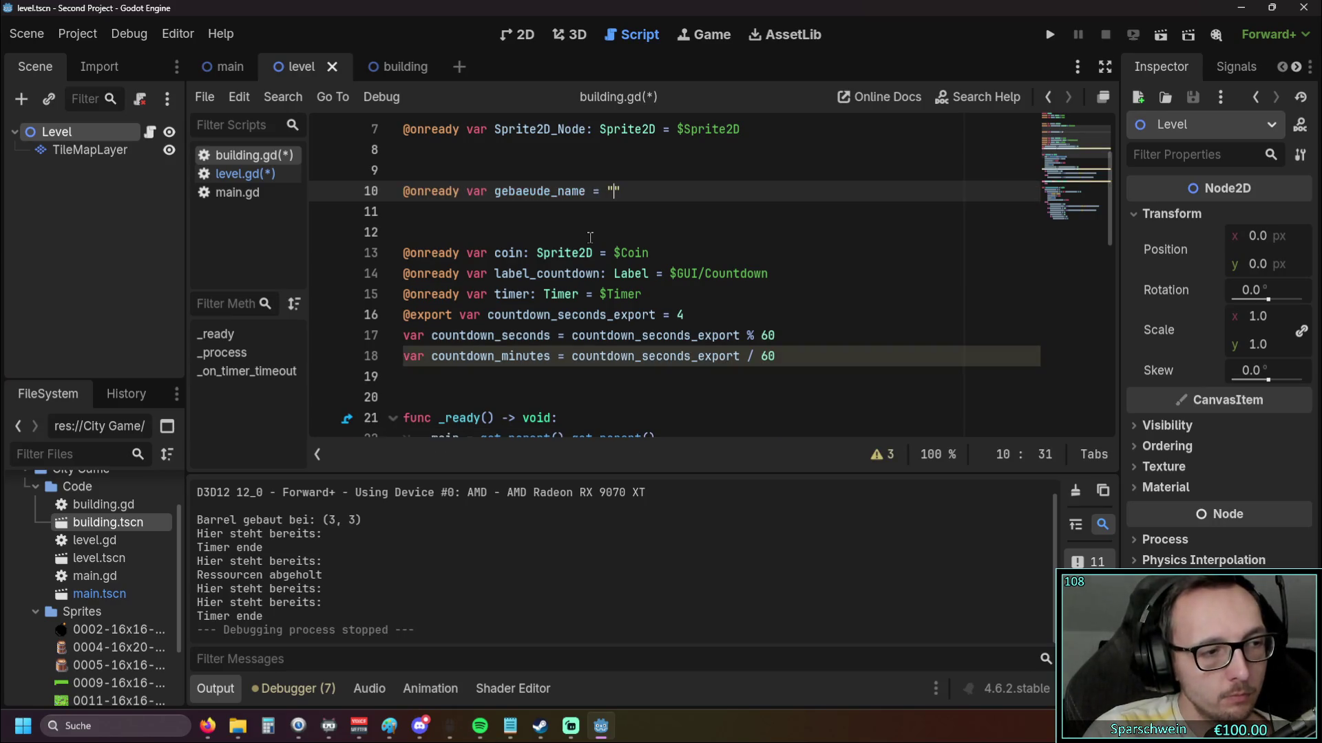
{"action": "key", "text": "BackSpace"}
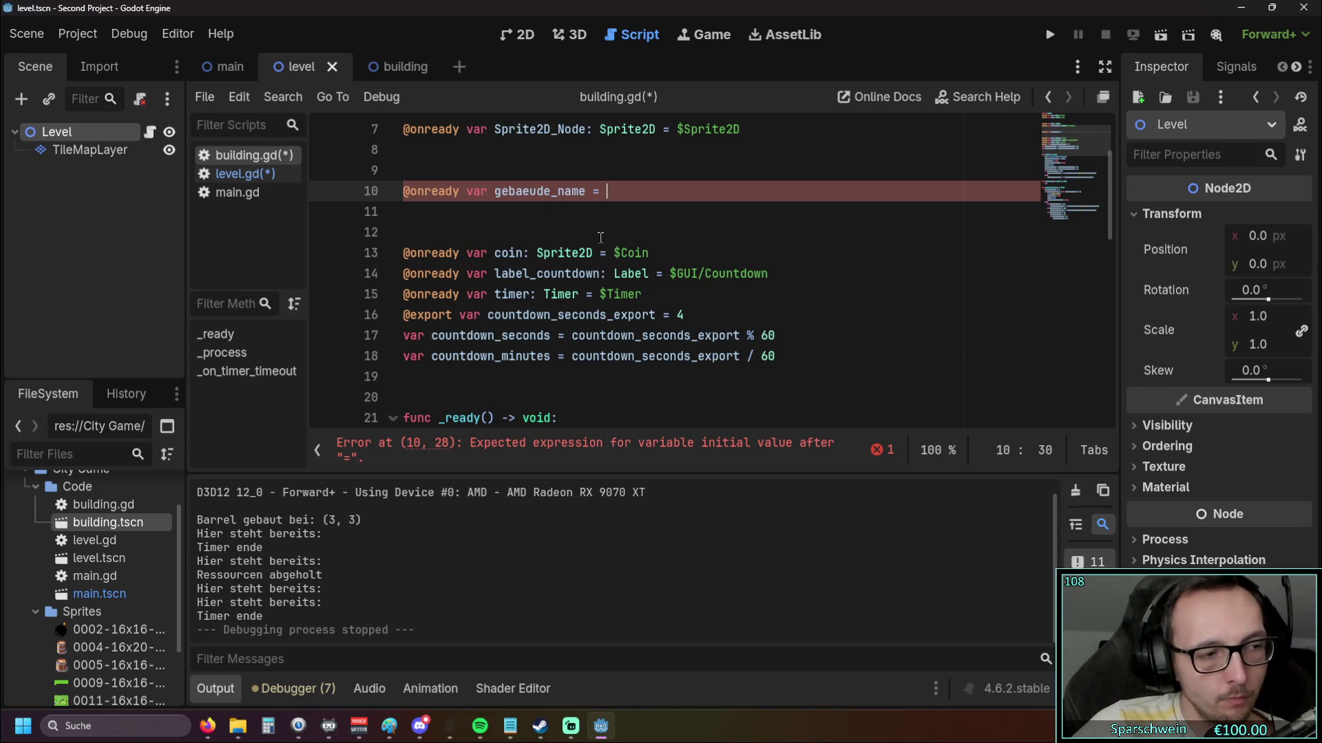
{"action": "key", "text": "BackSpace"}
{"action": "key", "text": "BackSpace"}
{"action": "key", "text": "BackSpace"}
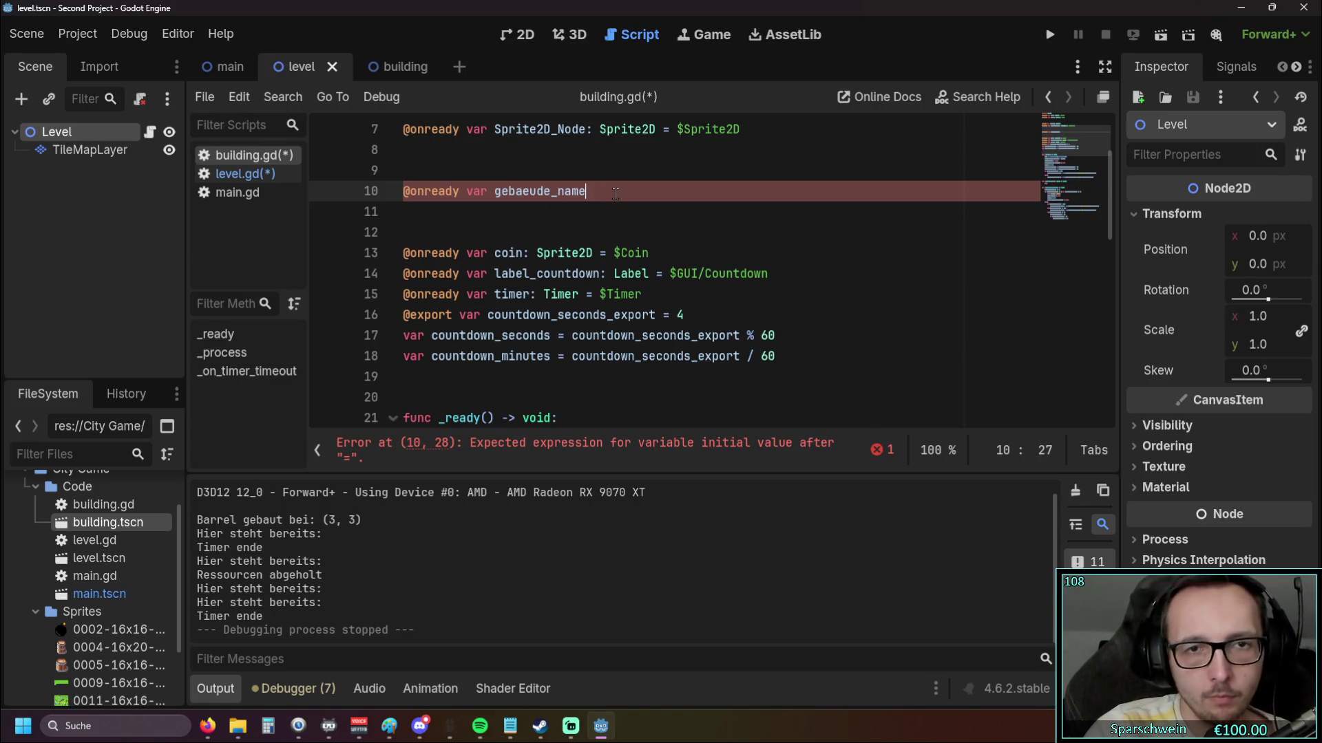
{"action": "type", "text": ":"}
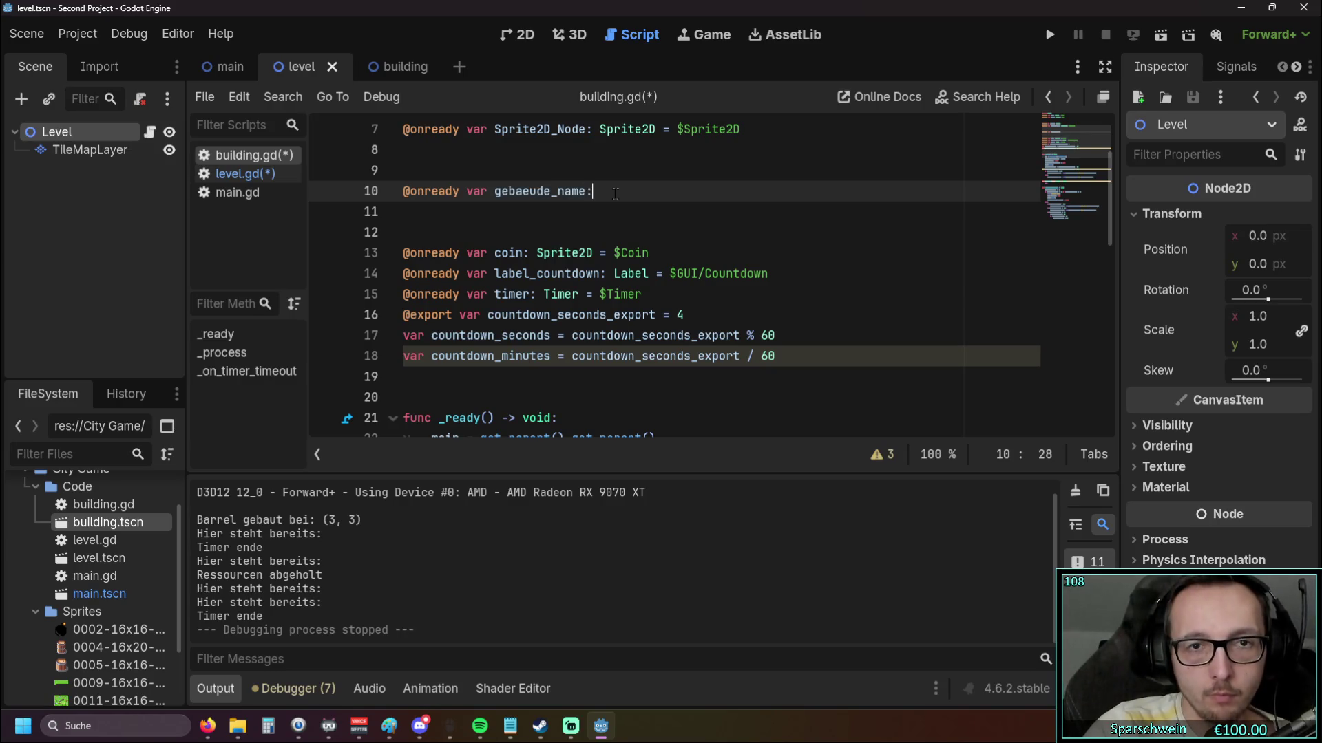
{"action": "type", "text": " Stri"}
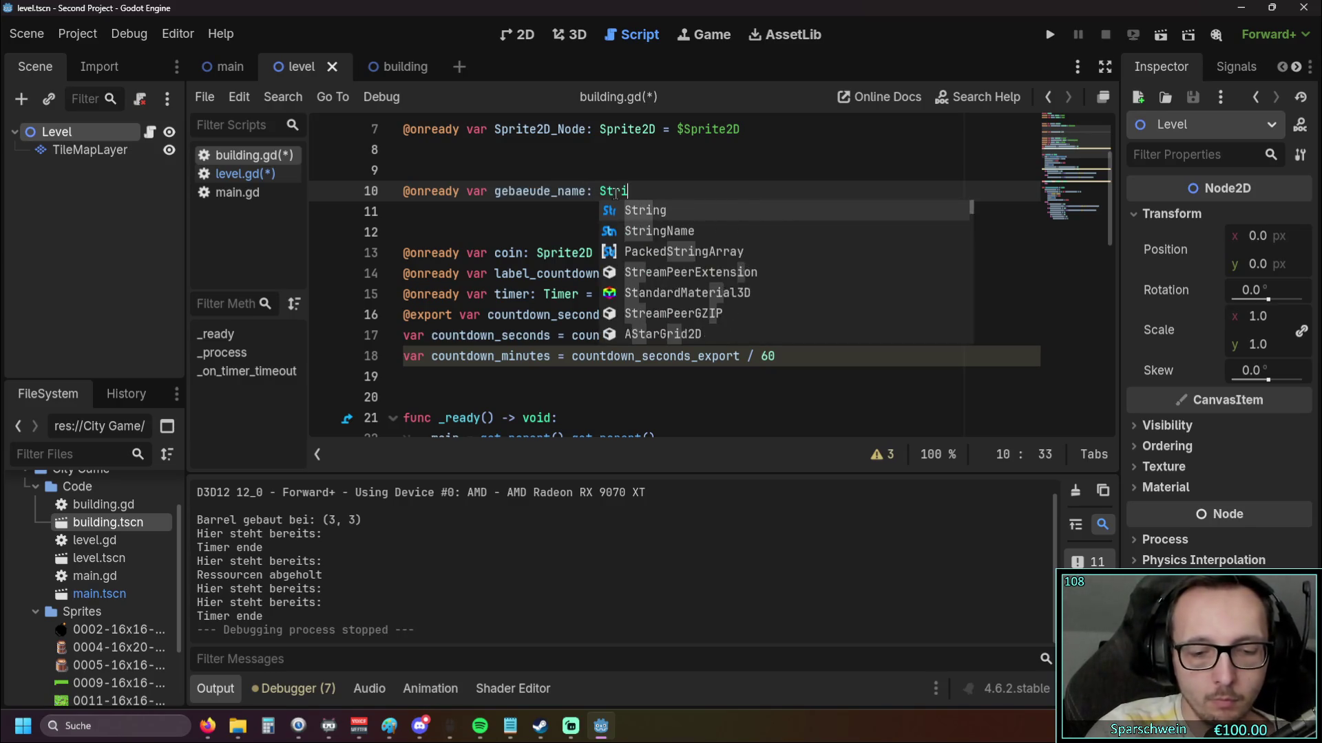
{"action": "type", "text": "ng ="}
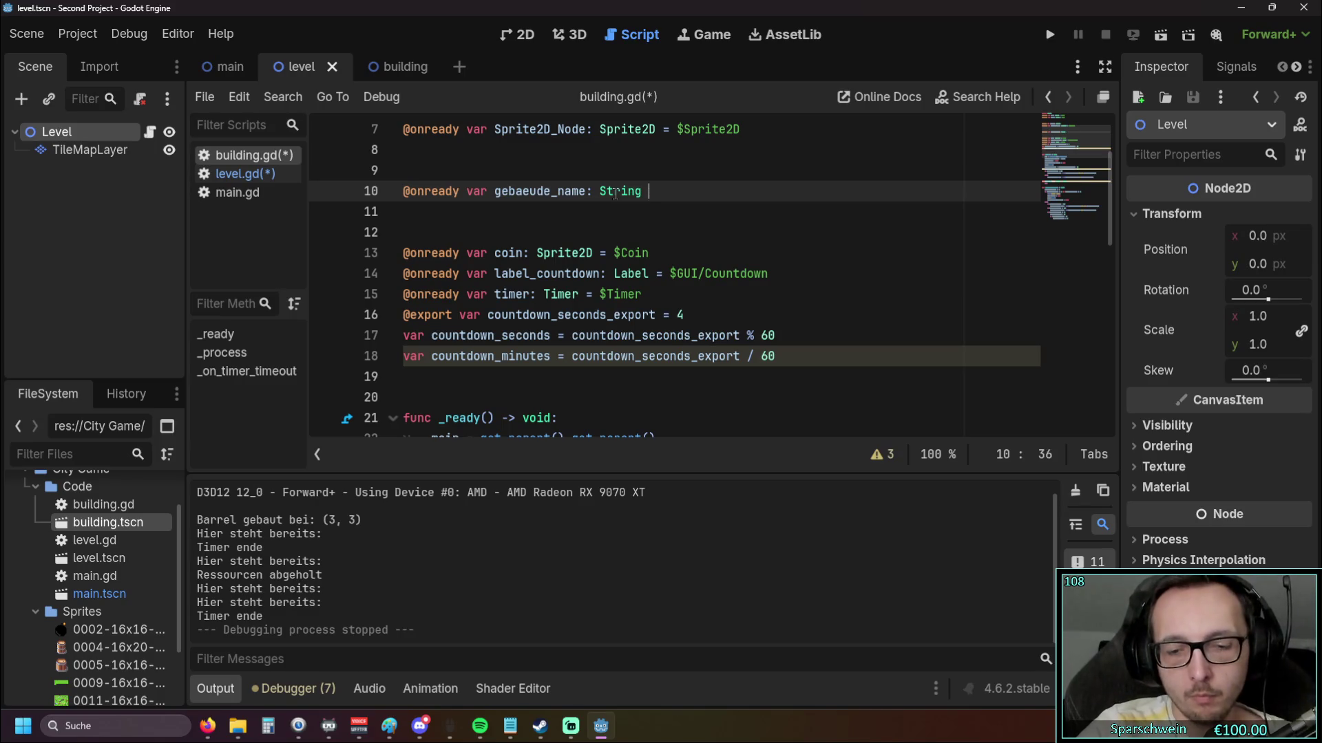